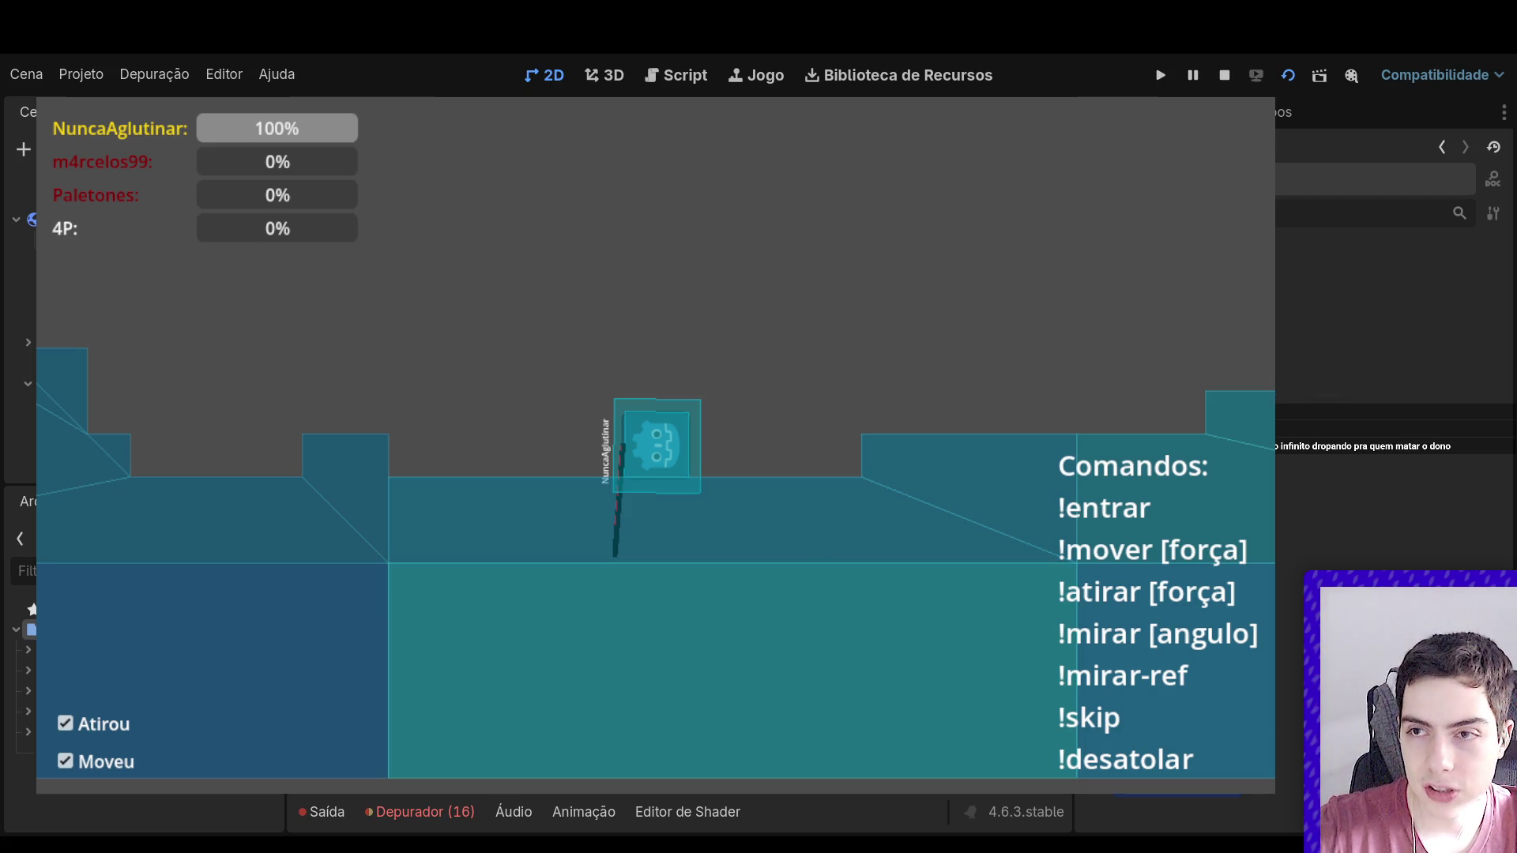
# Stop the running game with F8 and open the debugger's list of 16 errors.
pyautogui.press('F8')
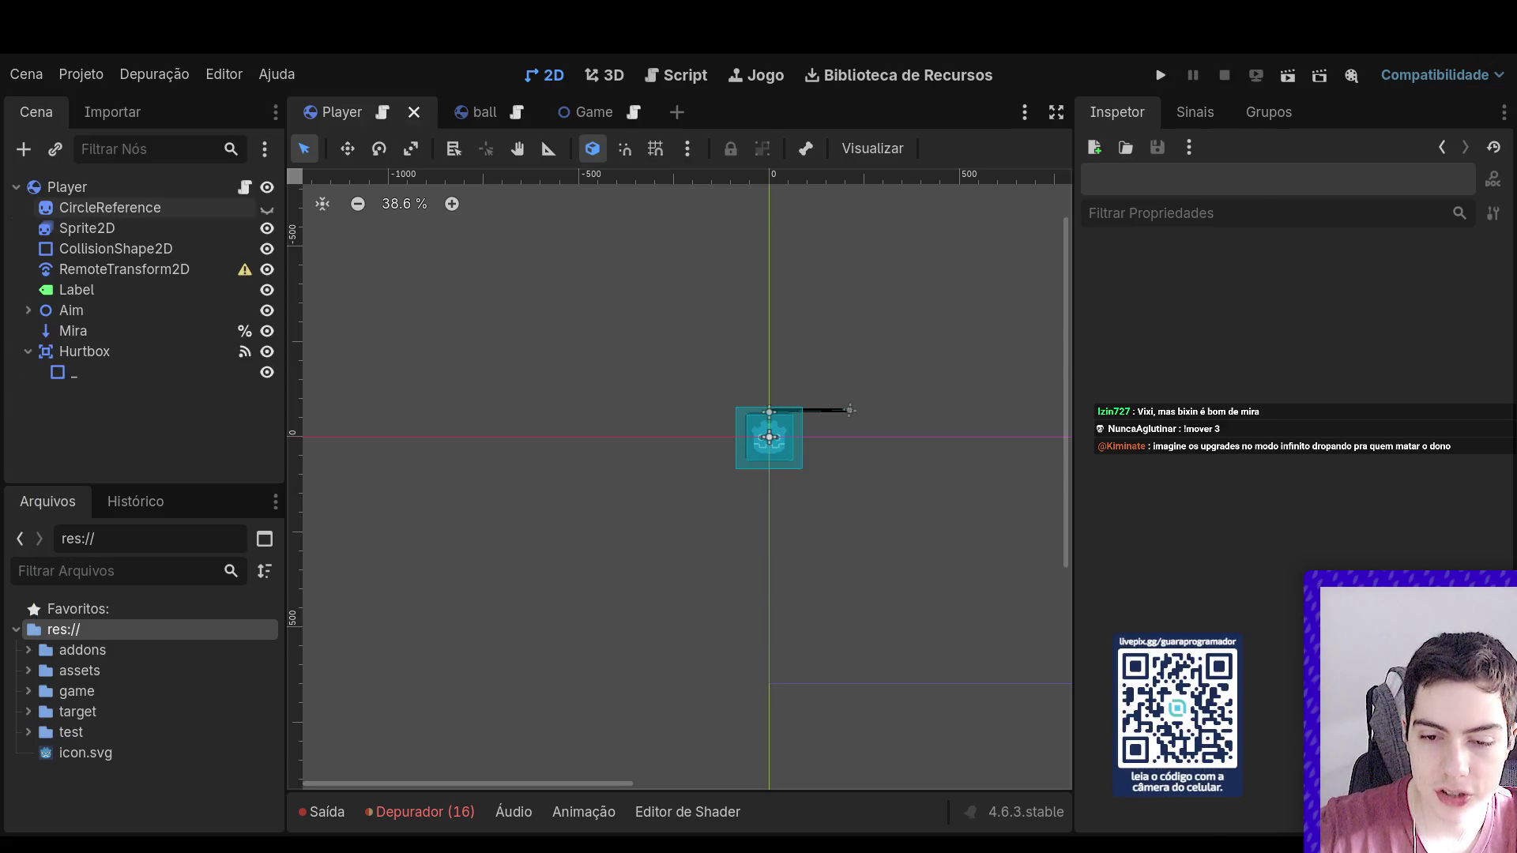
pyautogui.scroll(-1, 690, 528)
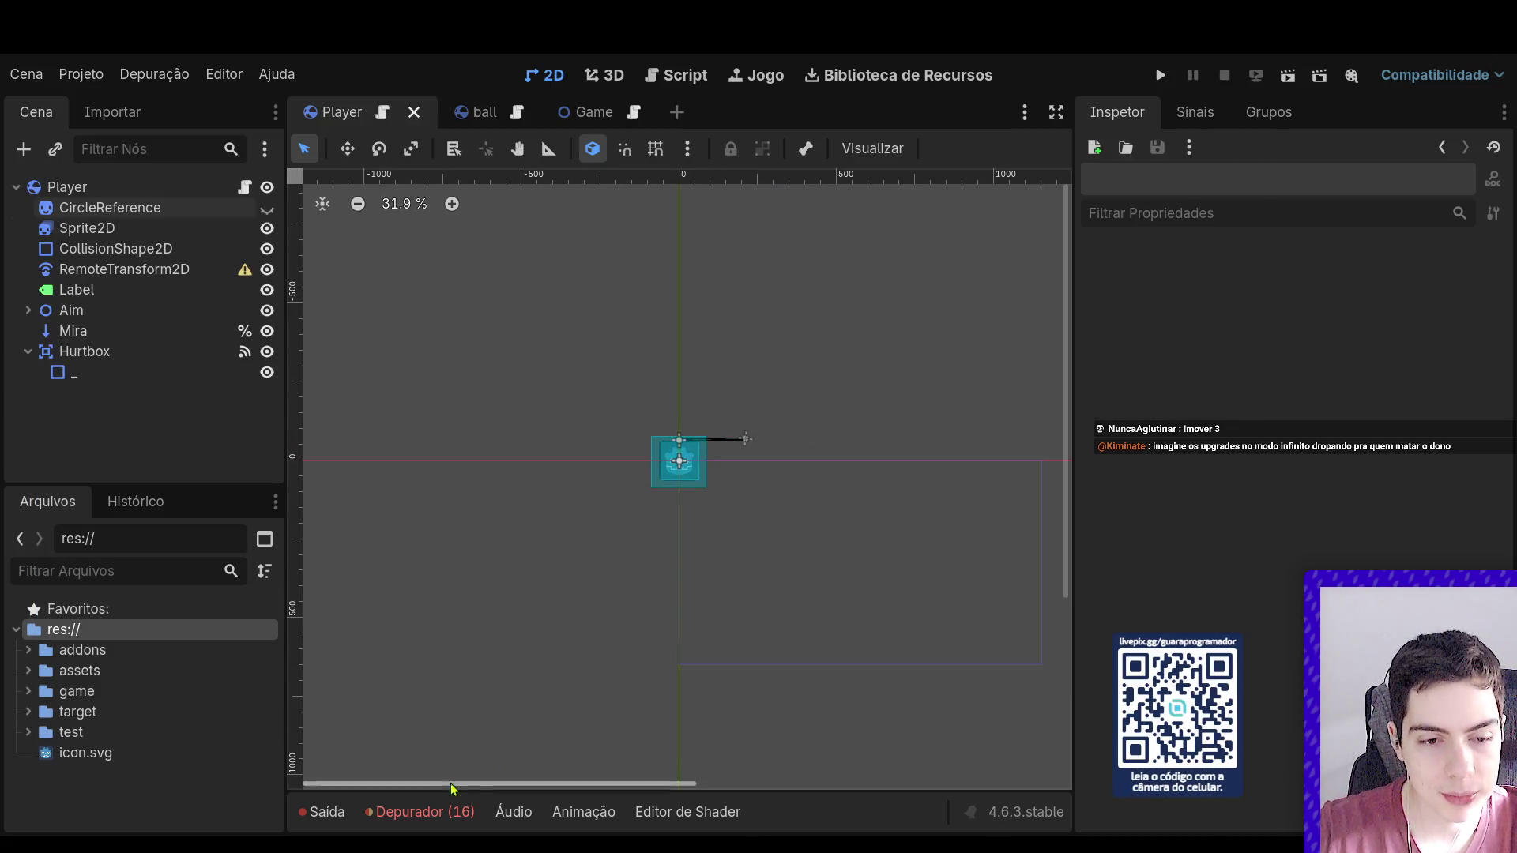
pyautogui.click(427, 812)
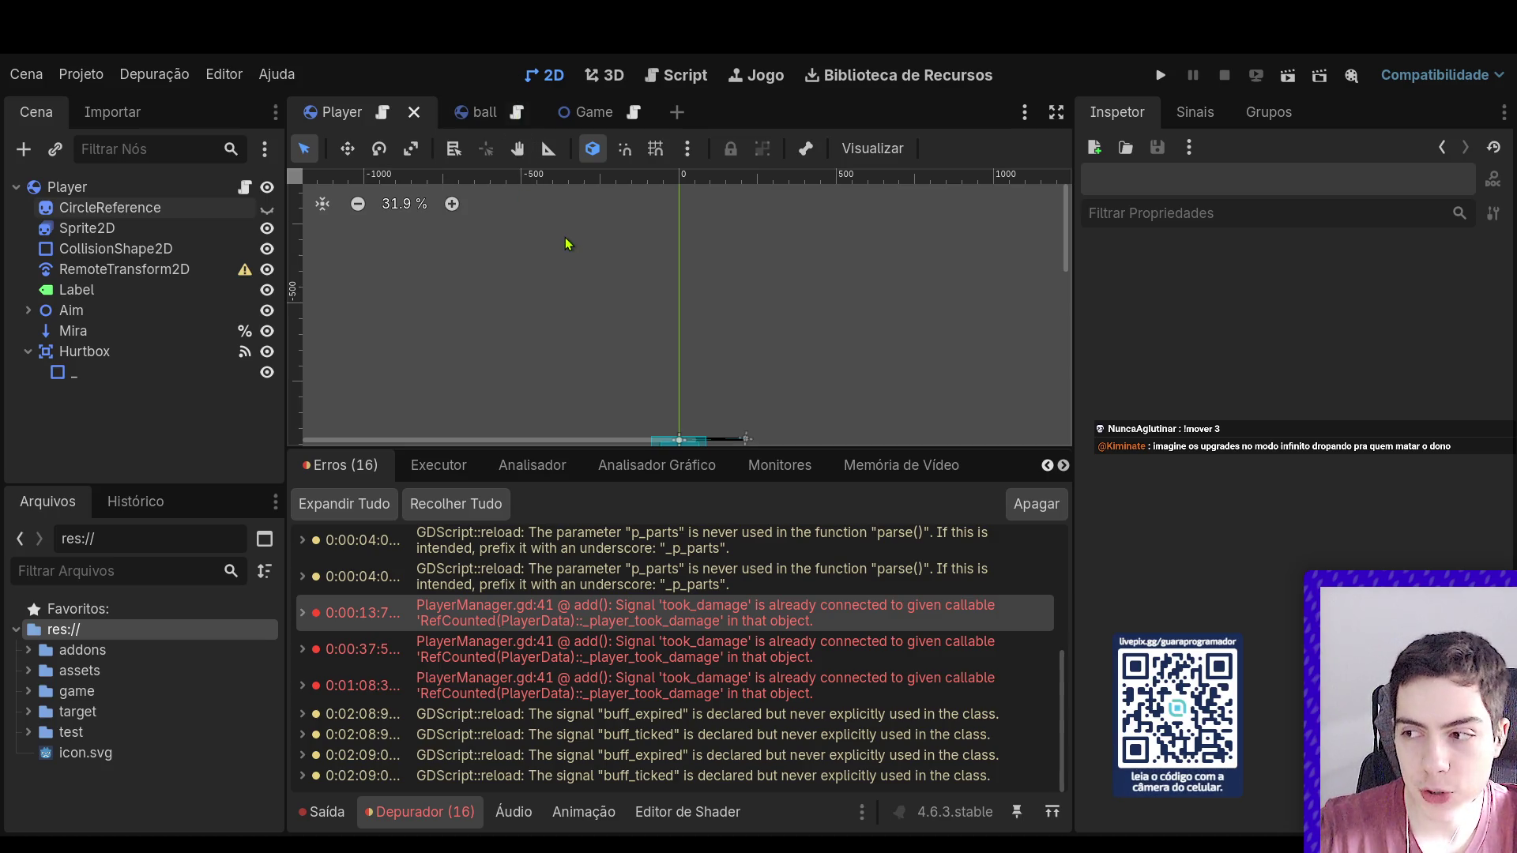
# Open player.gd in the Script workspace, collapse the debugger panel and scroll through the code.
pyautogui.click(604, 75)
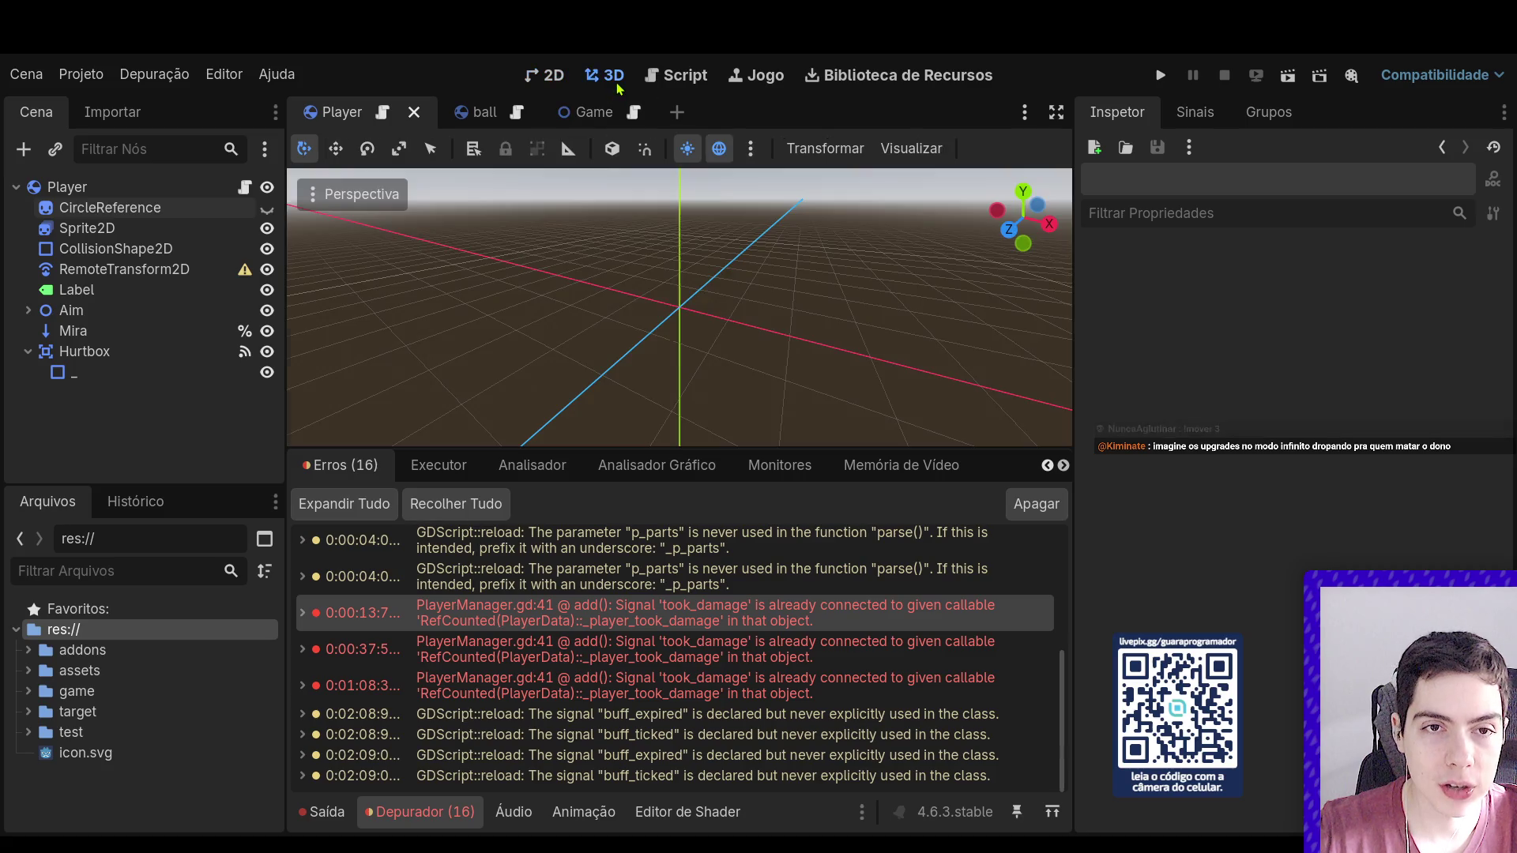
pyautogui.click(677, 75)
pyautogui.click(424, 812)
pyautogui.scroll(-8, 538, 638)
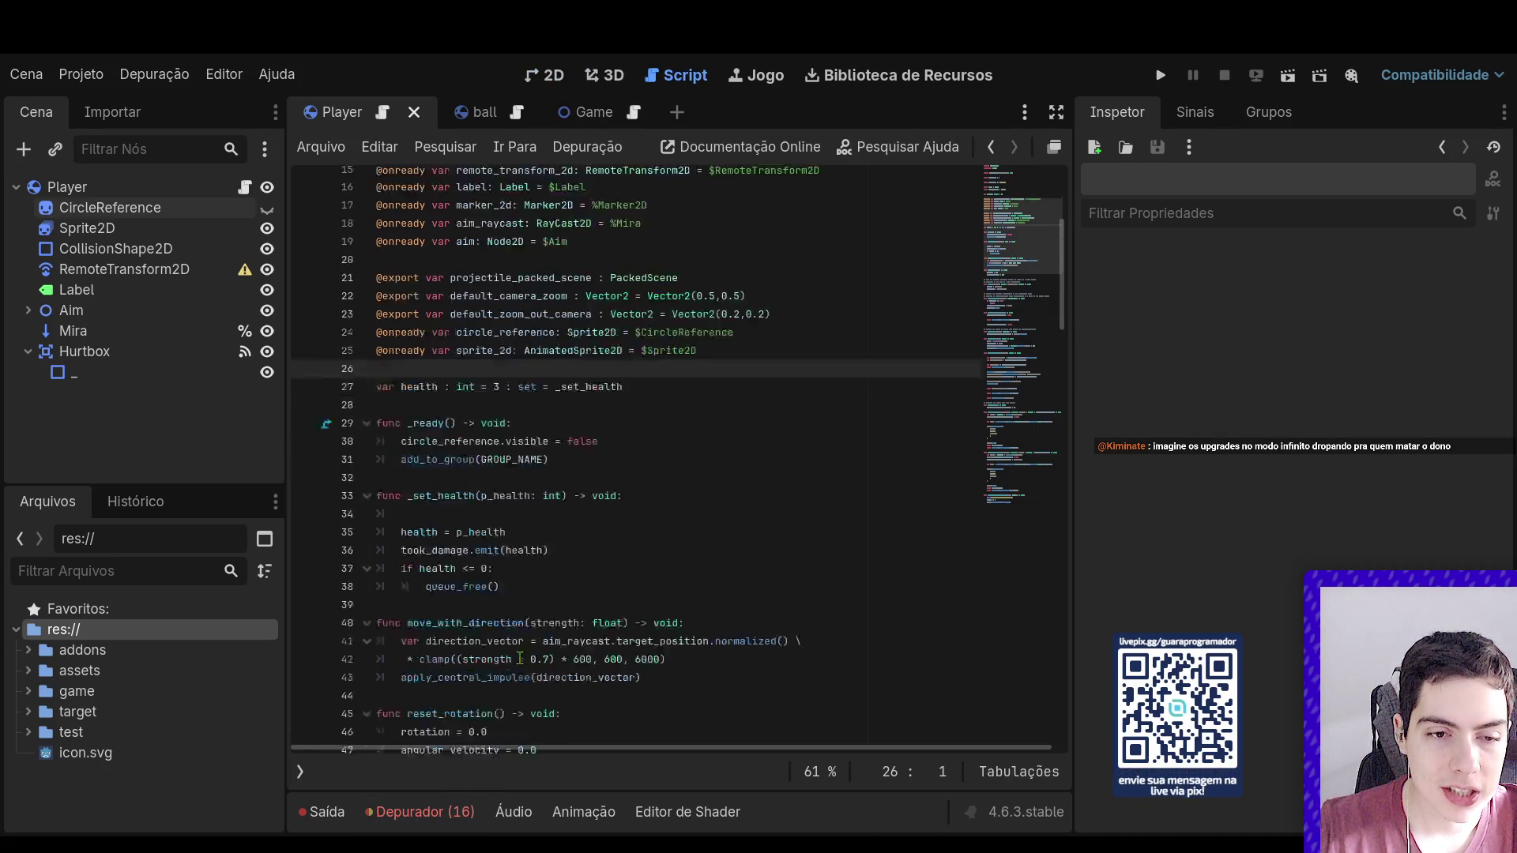
pyautogui.scroll(9, 538, 638)
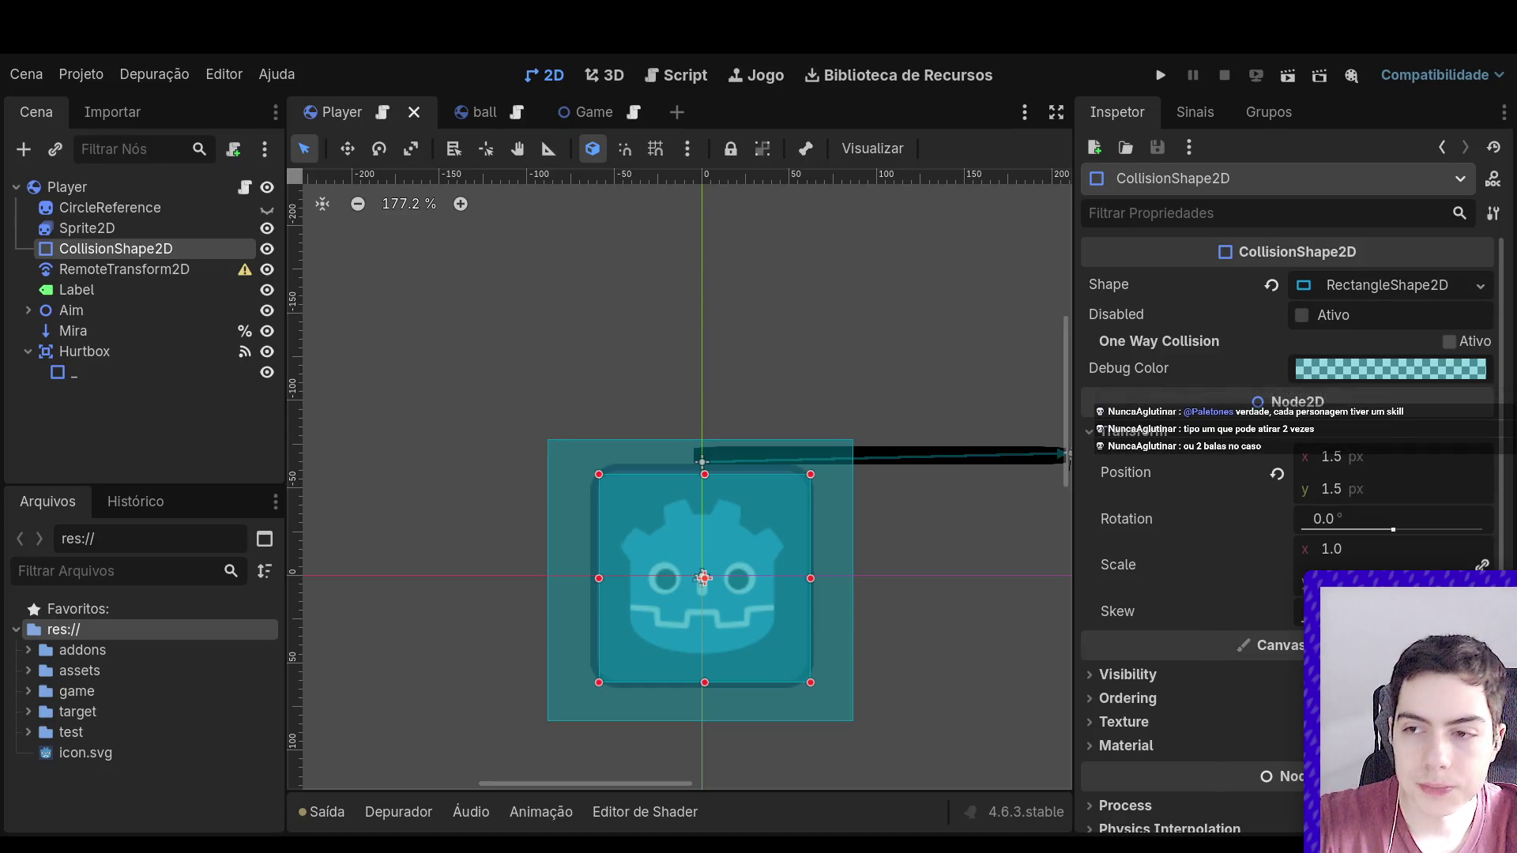
pyautogui.click(784, 548)
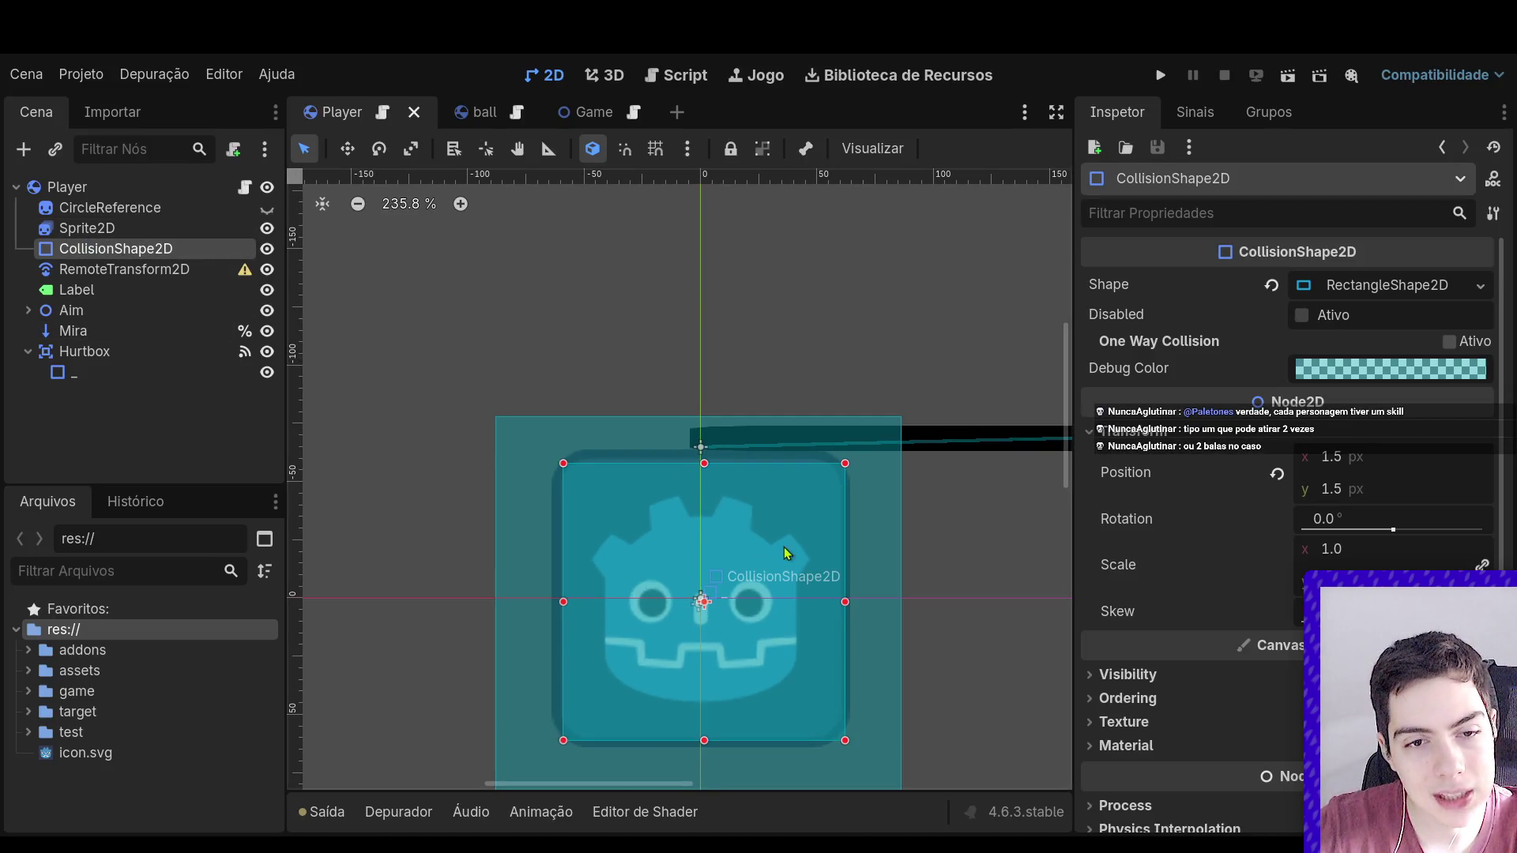
pyautogui.moveTo(563, 463)
pyautogui.mouseDown()
pyautogui.moveTo(413, 360)
pyautogui.moveTo(386, 394)
pyautogui.moveTo(670, 485)
pyautogui.moveTo(305, 391)
pyautogui.moveTo(491, 474)
pyautogui.moveTo(529, 463)
pyautogui.mouseUp()
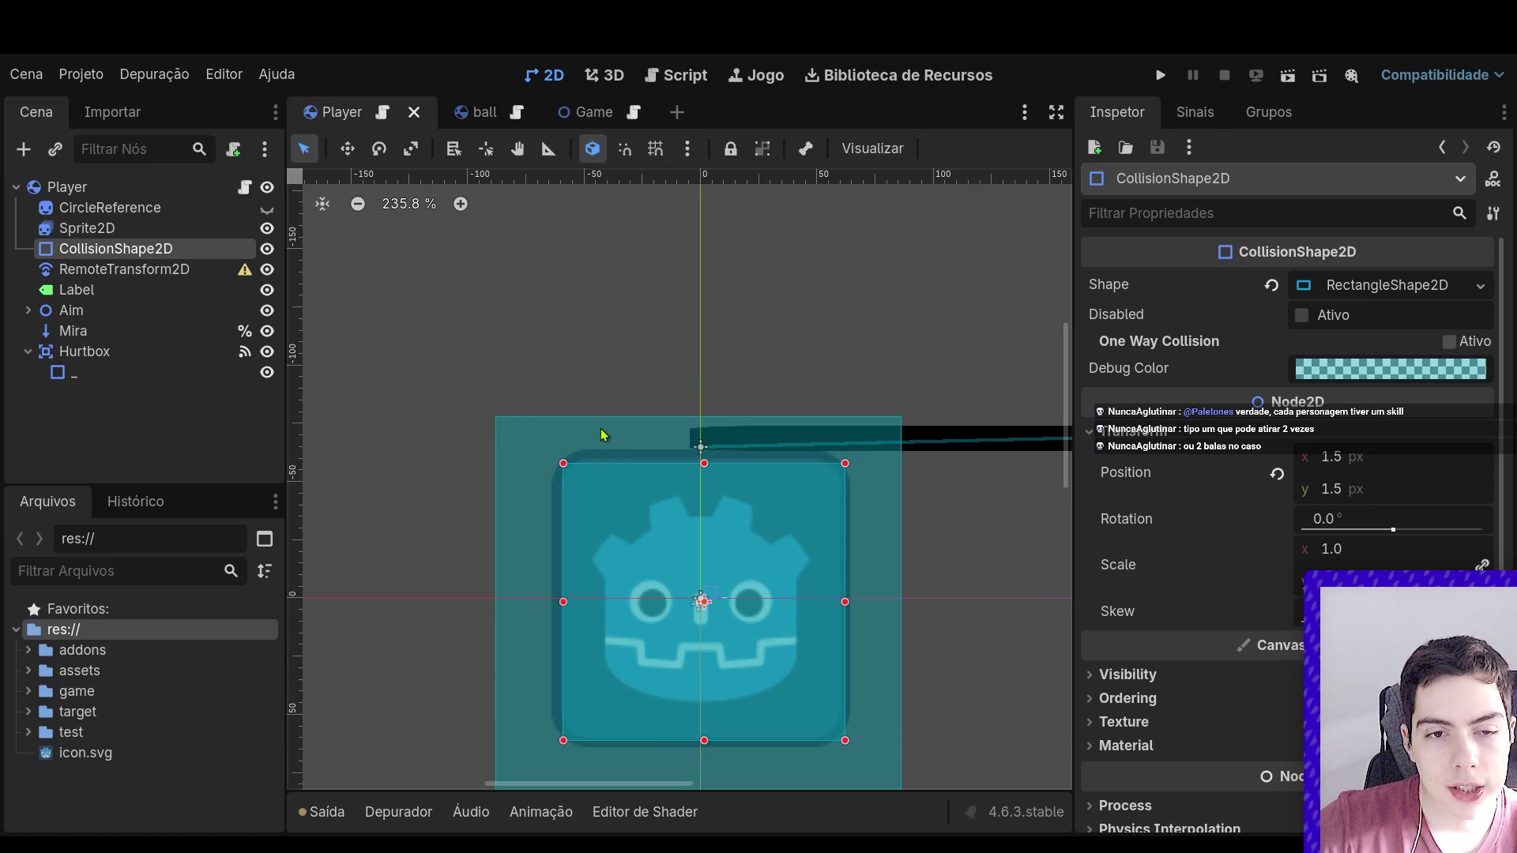
pyautogui.click(198, 372)
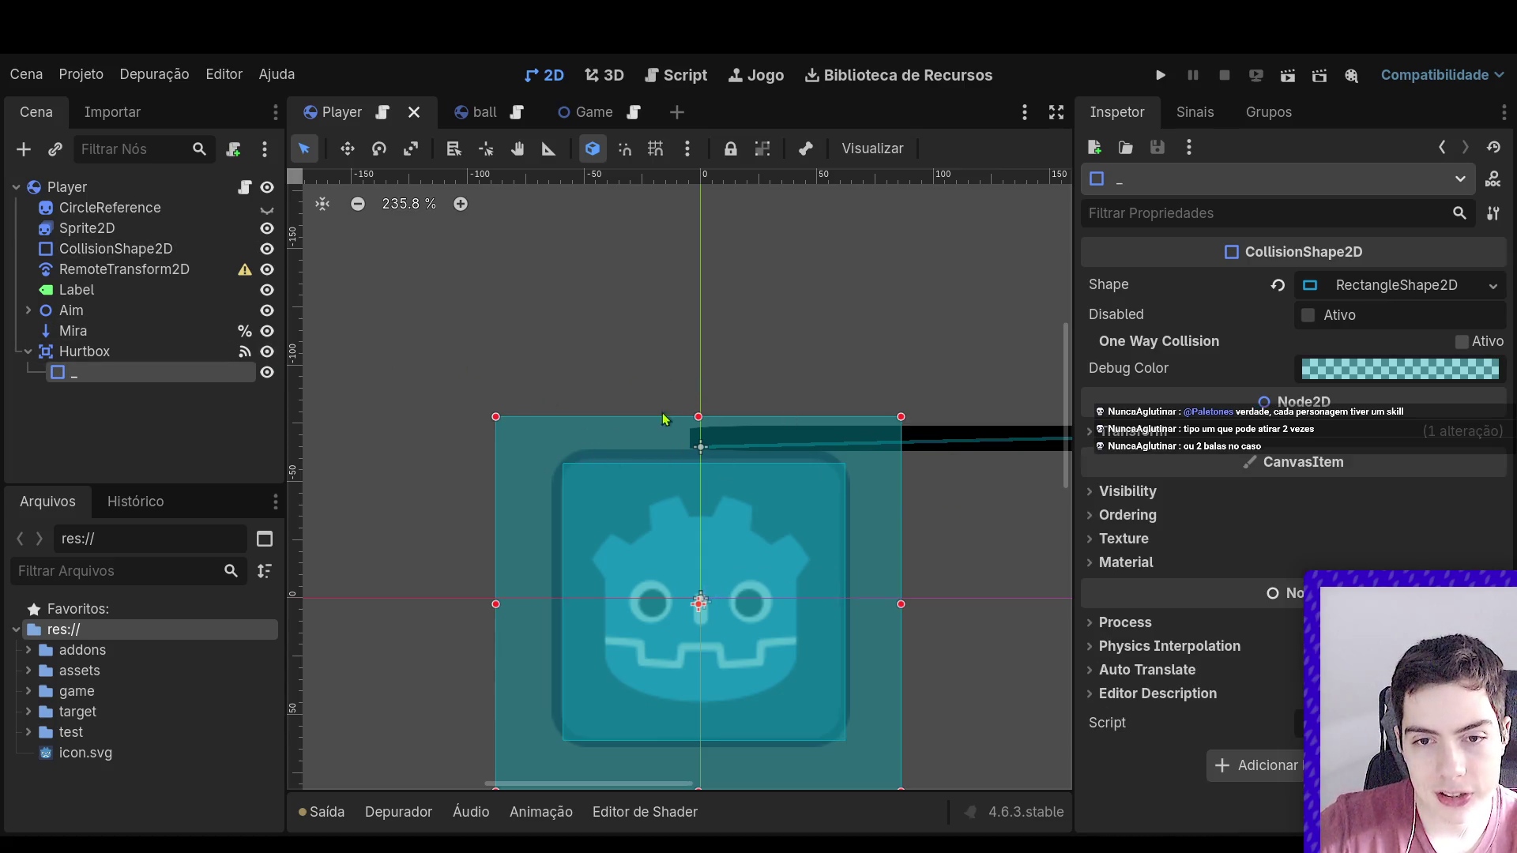
pyautogui.scroll(-3, 740, 474)
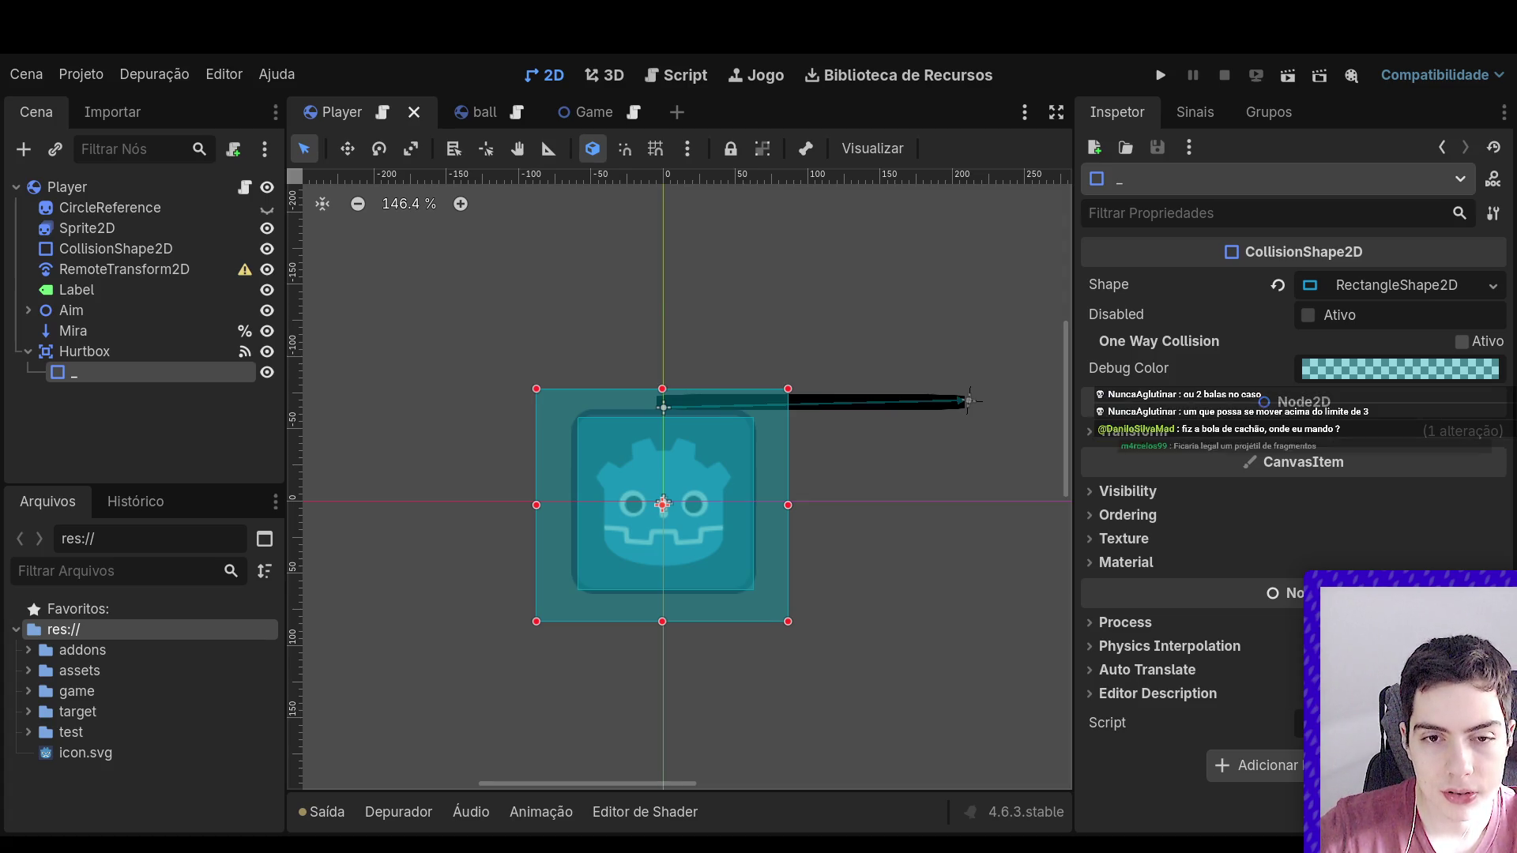
pyautogui.click(390, 395)
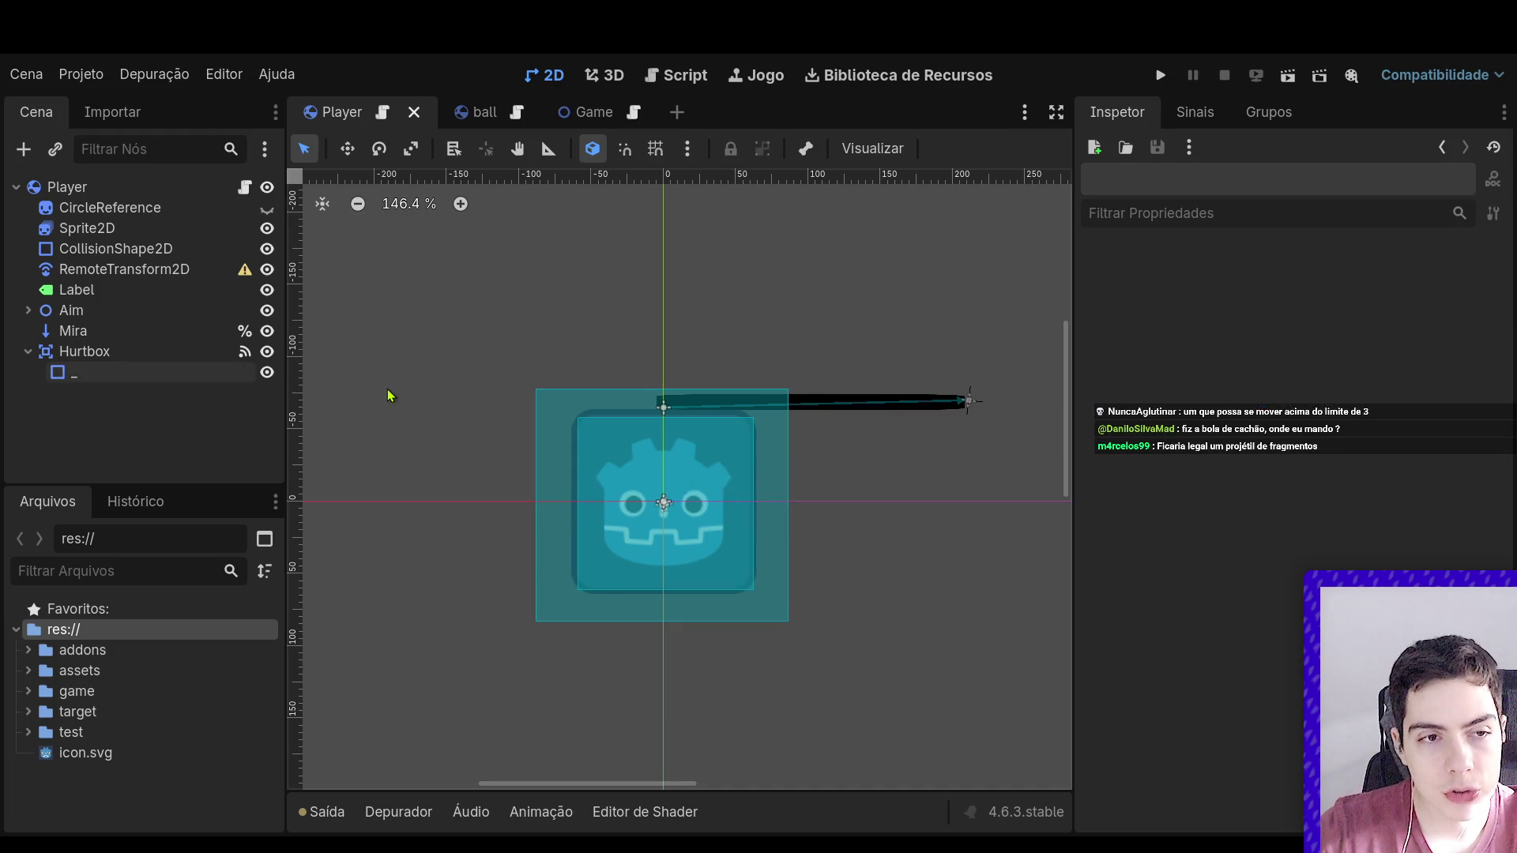
pyautogui.scroll(-3, 518, 387)
pyautogui.scroll(3, 529, 395)
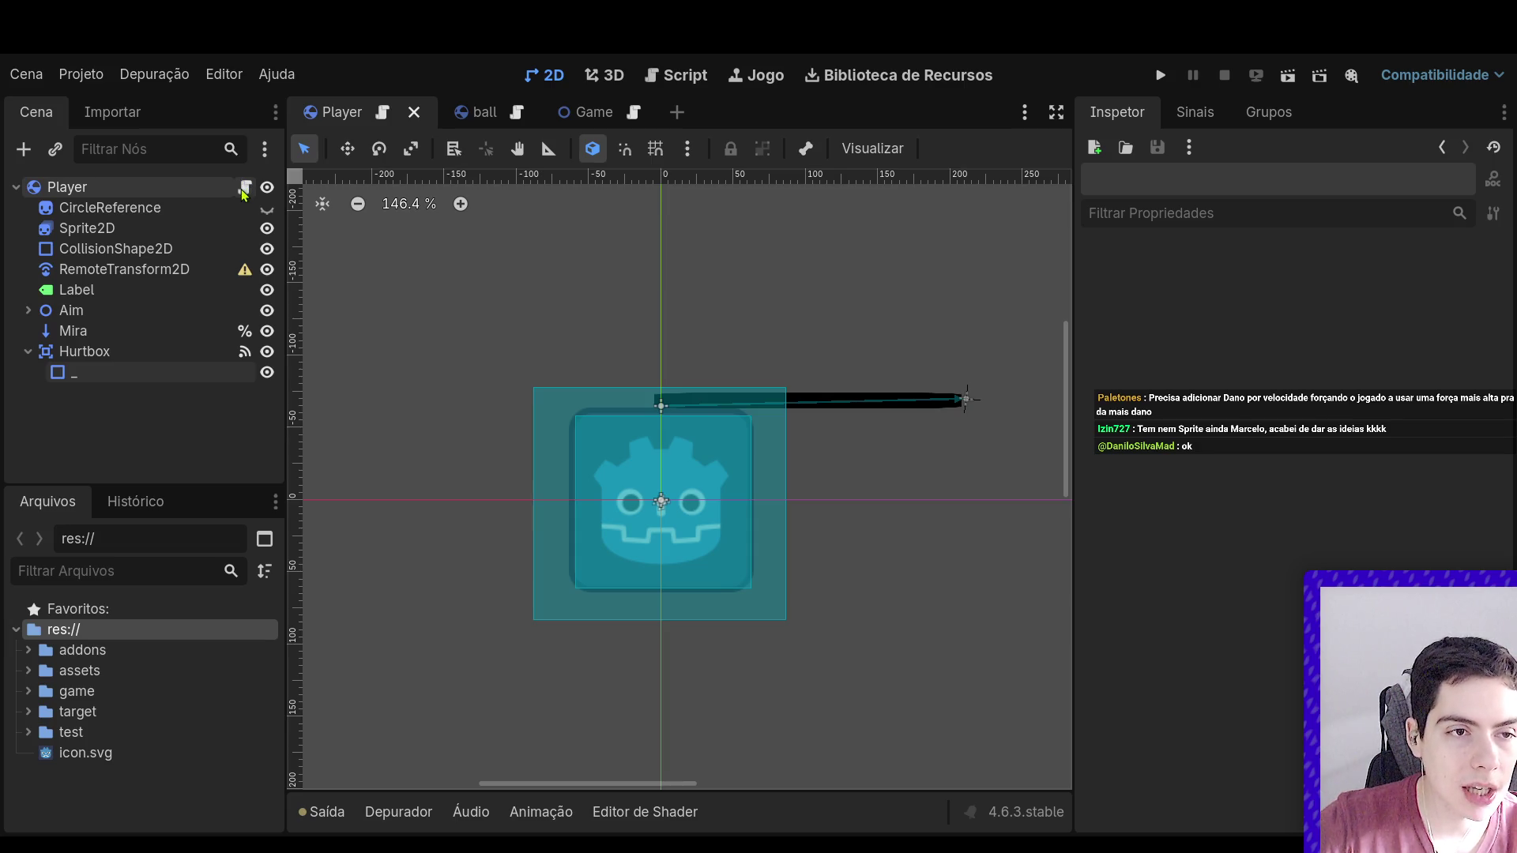
# Switch back to the Player scene and open its attached player.gd script.
pyautogui.click(589, 121)
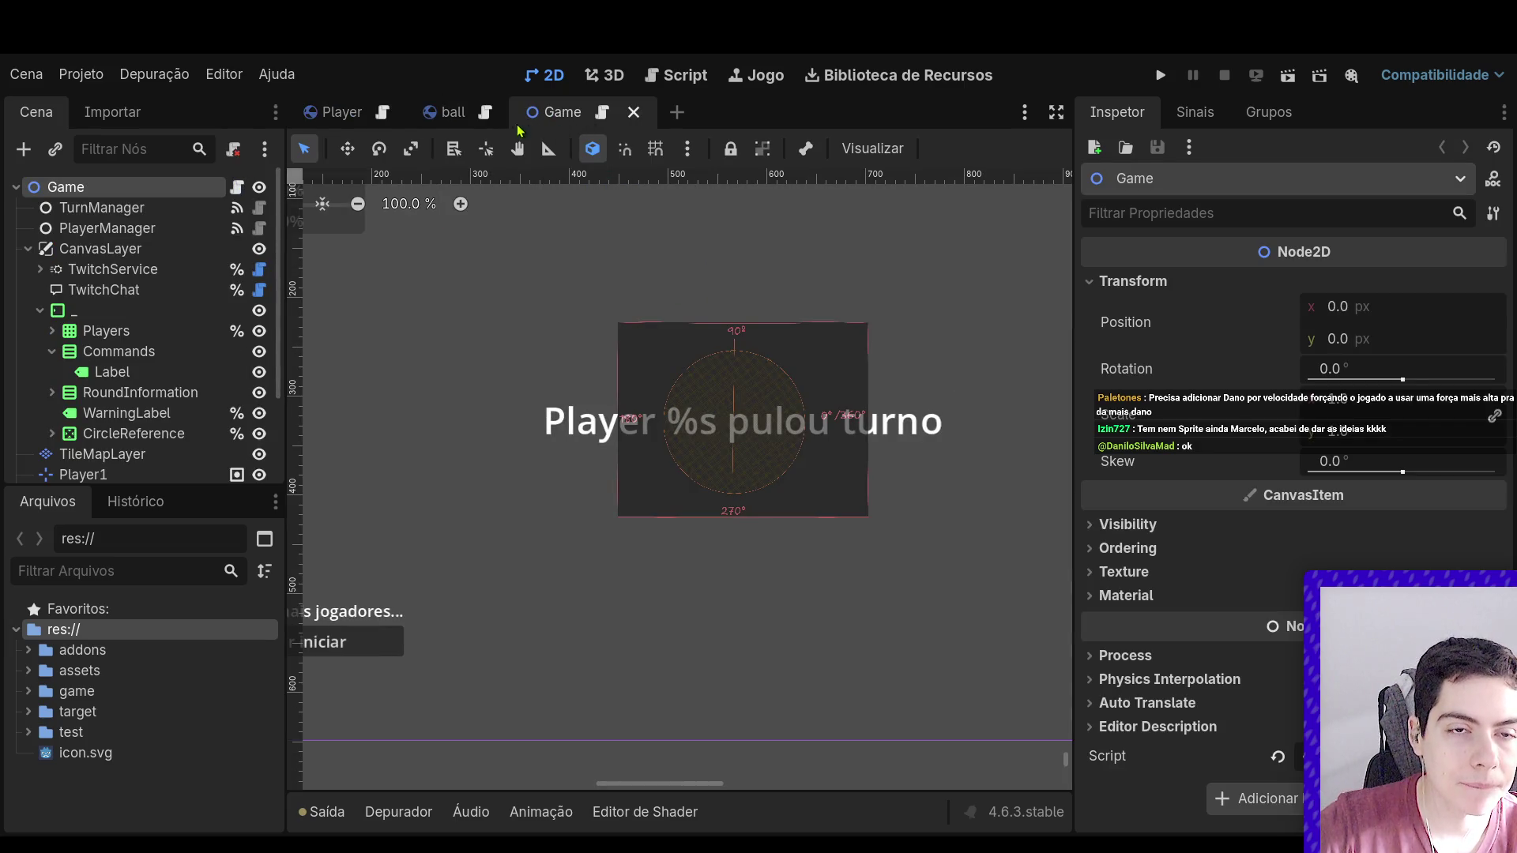
pyautogui.click(450, 117)
pyautogui.click(309, 126)
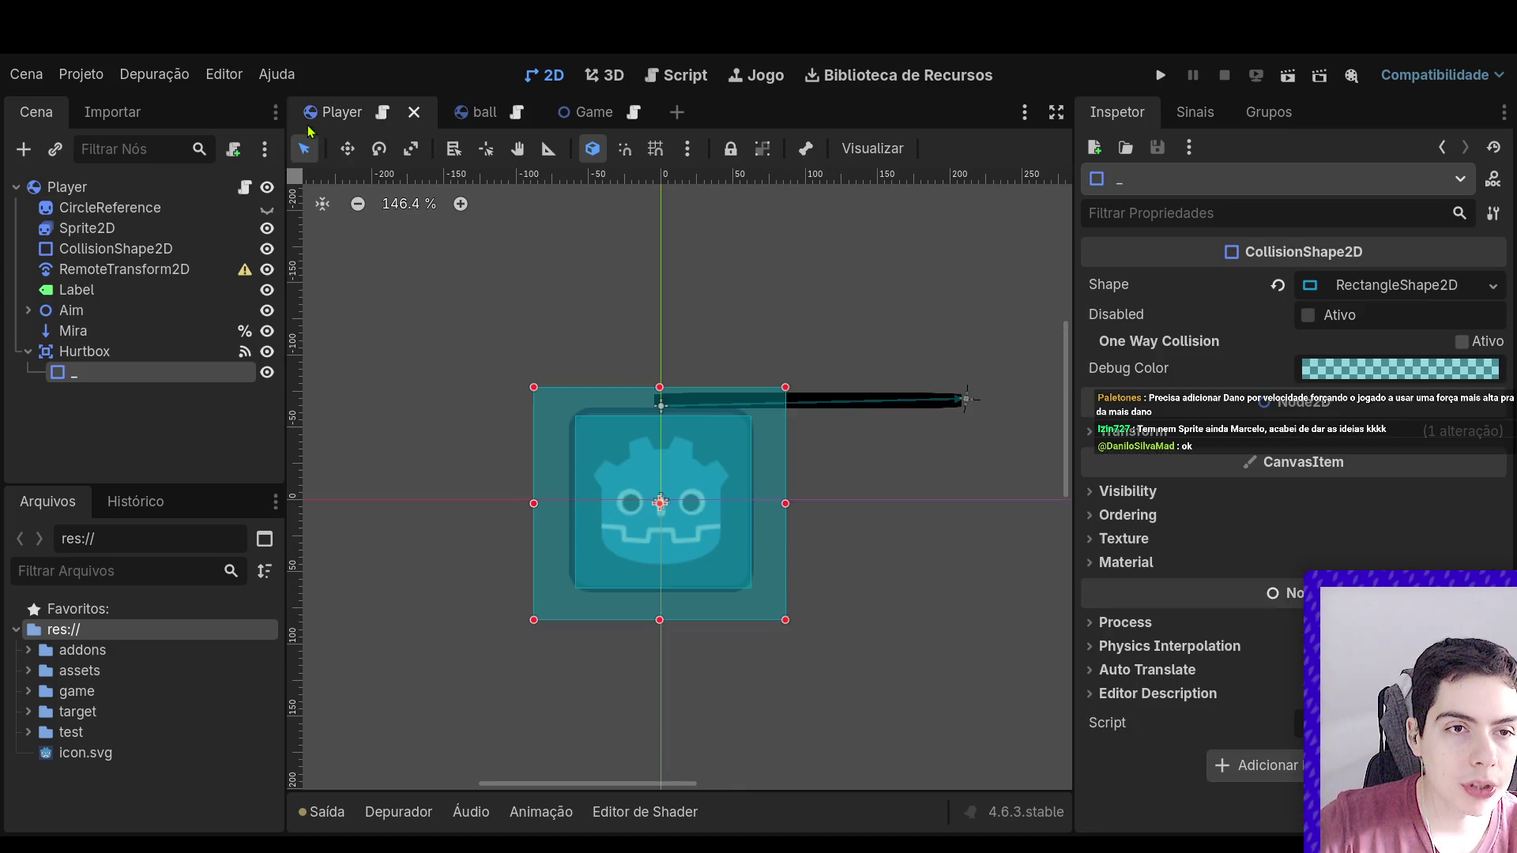
pyautogui.click(245, 188)
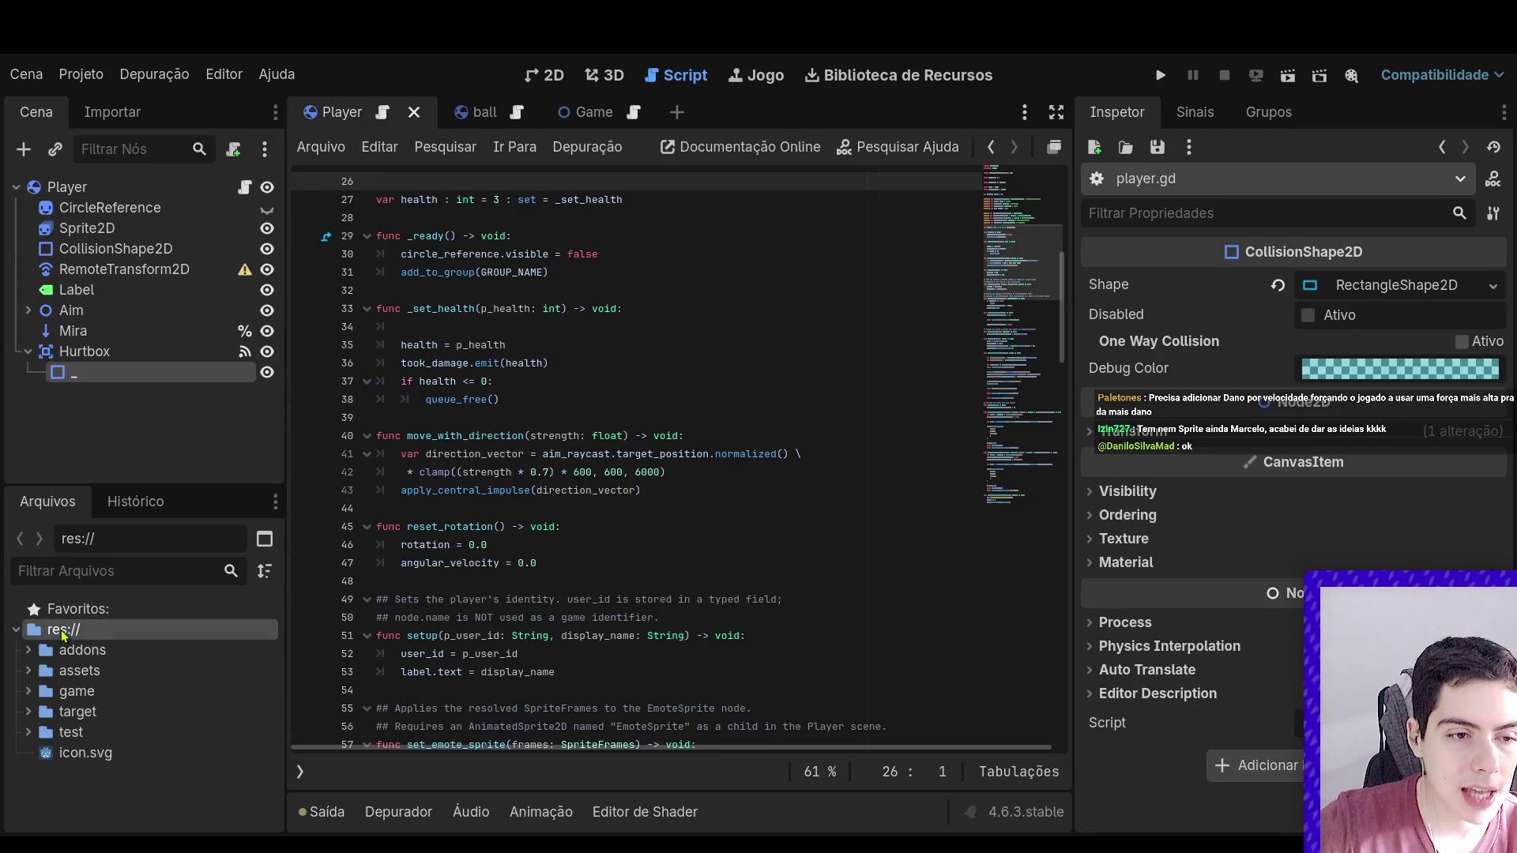
# Expand the game and actions folders in the FileSystem dock to list their scripts.
pyautogui.click(28, 691)
pyautogui.scroll(-1, 30, 644)
pyautogui.click(40, 657)
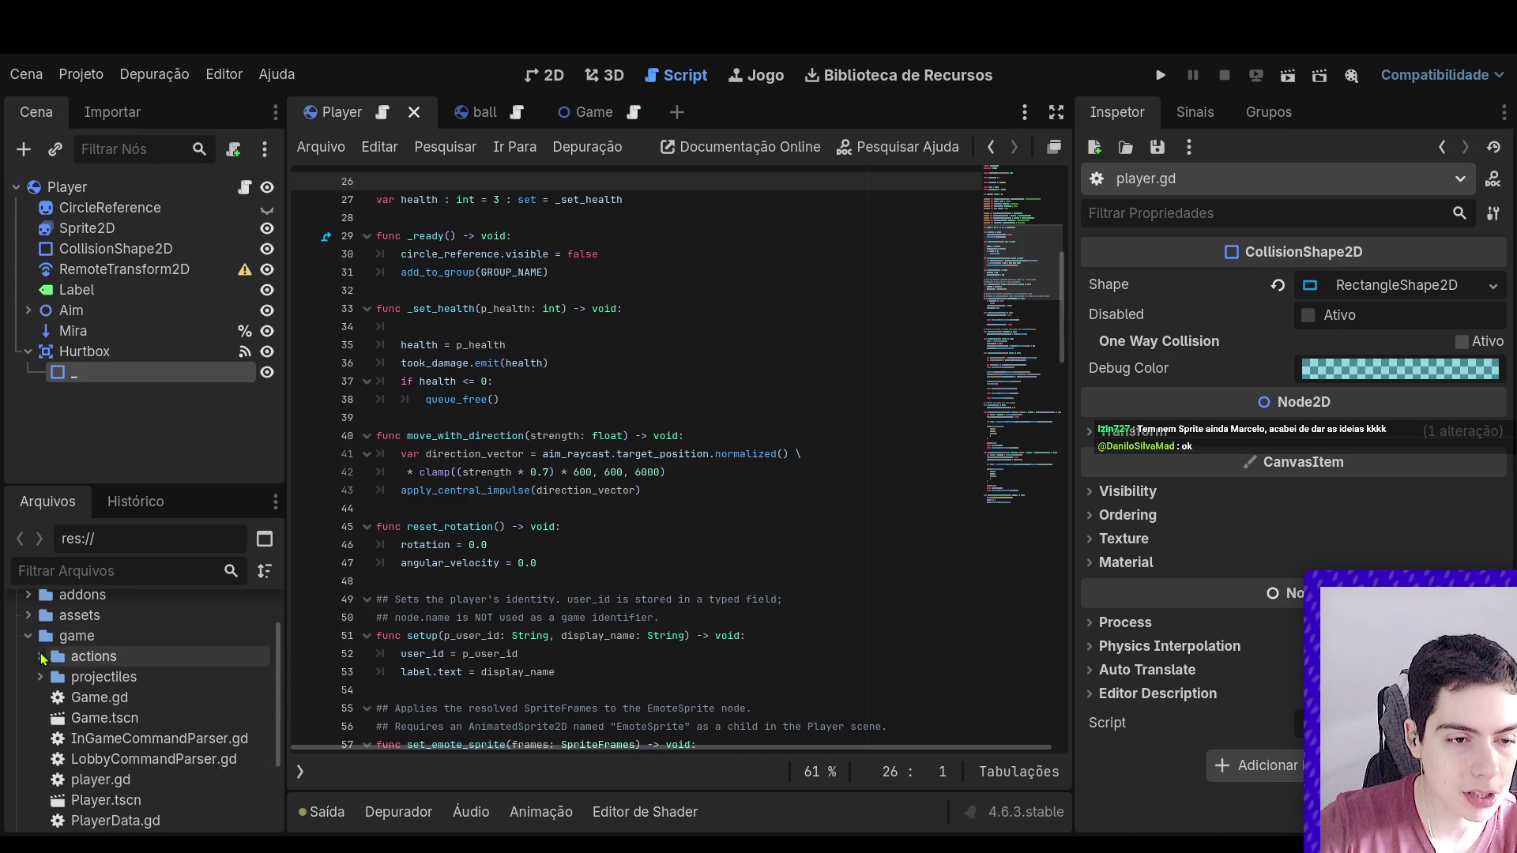
pyautogui.click(43, 658)
pyautogui.scroll(-3, 45, 660)
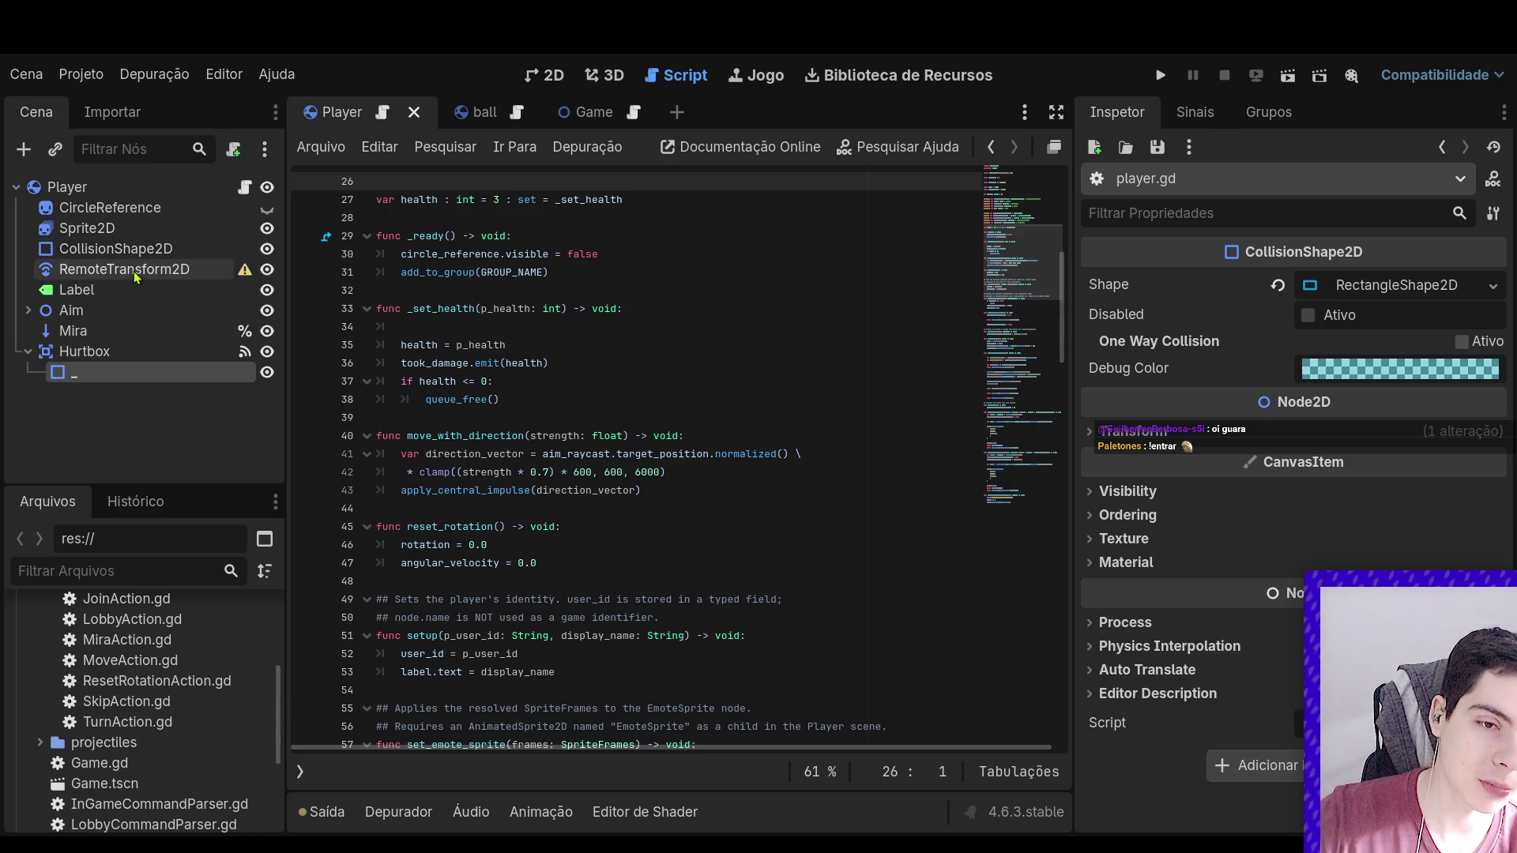
pyautogui.moveTo(477, 122)
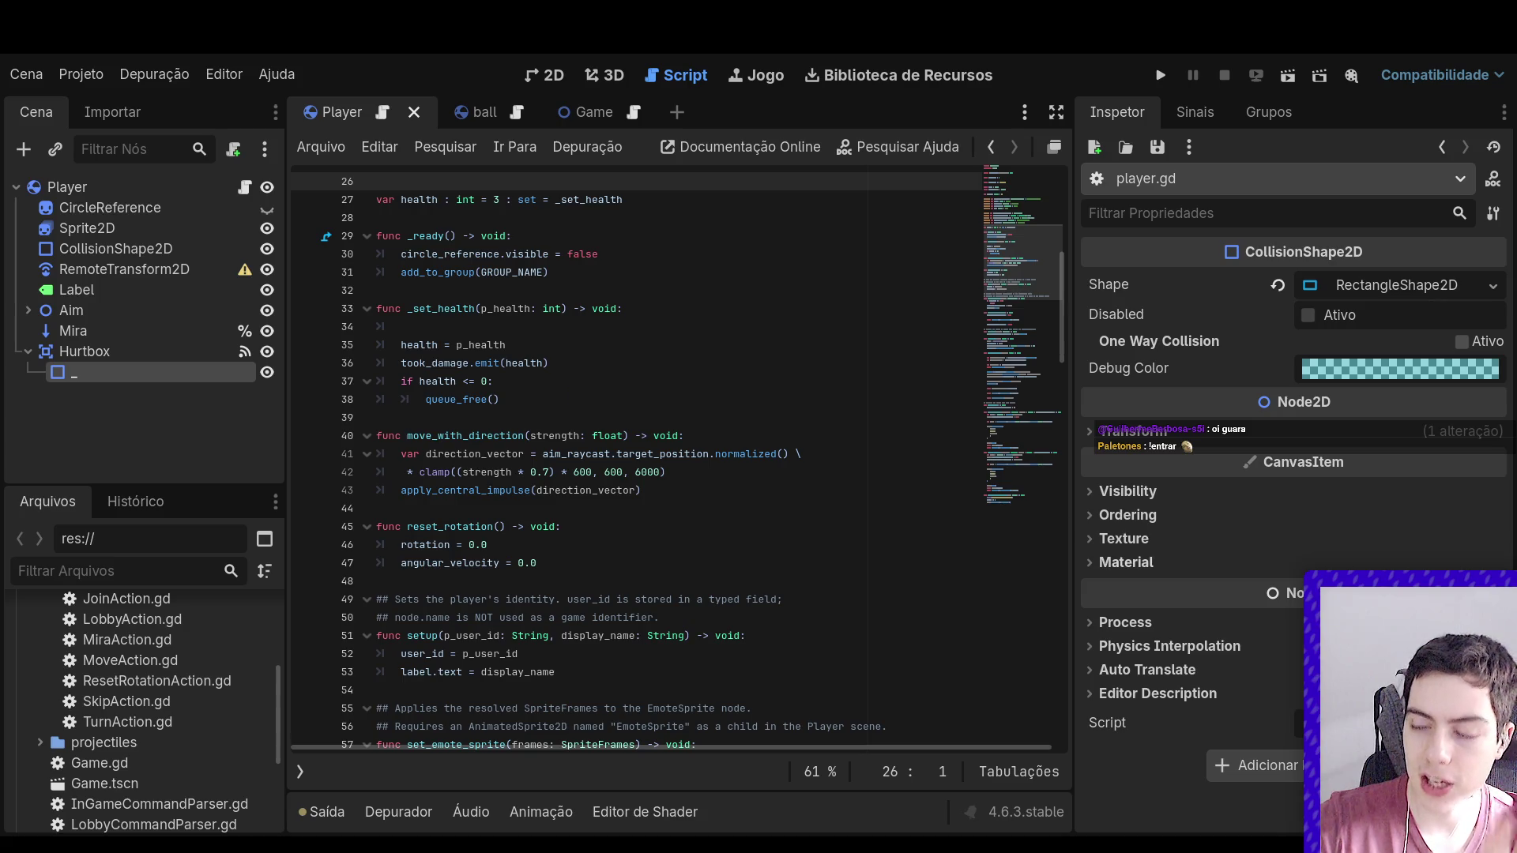
pyautogui.scroll(3, 667, 284)
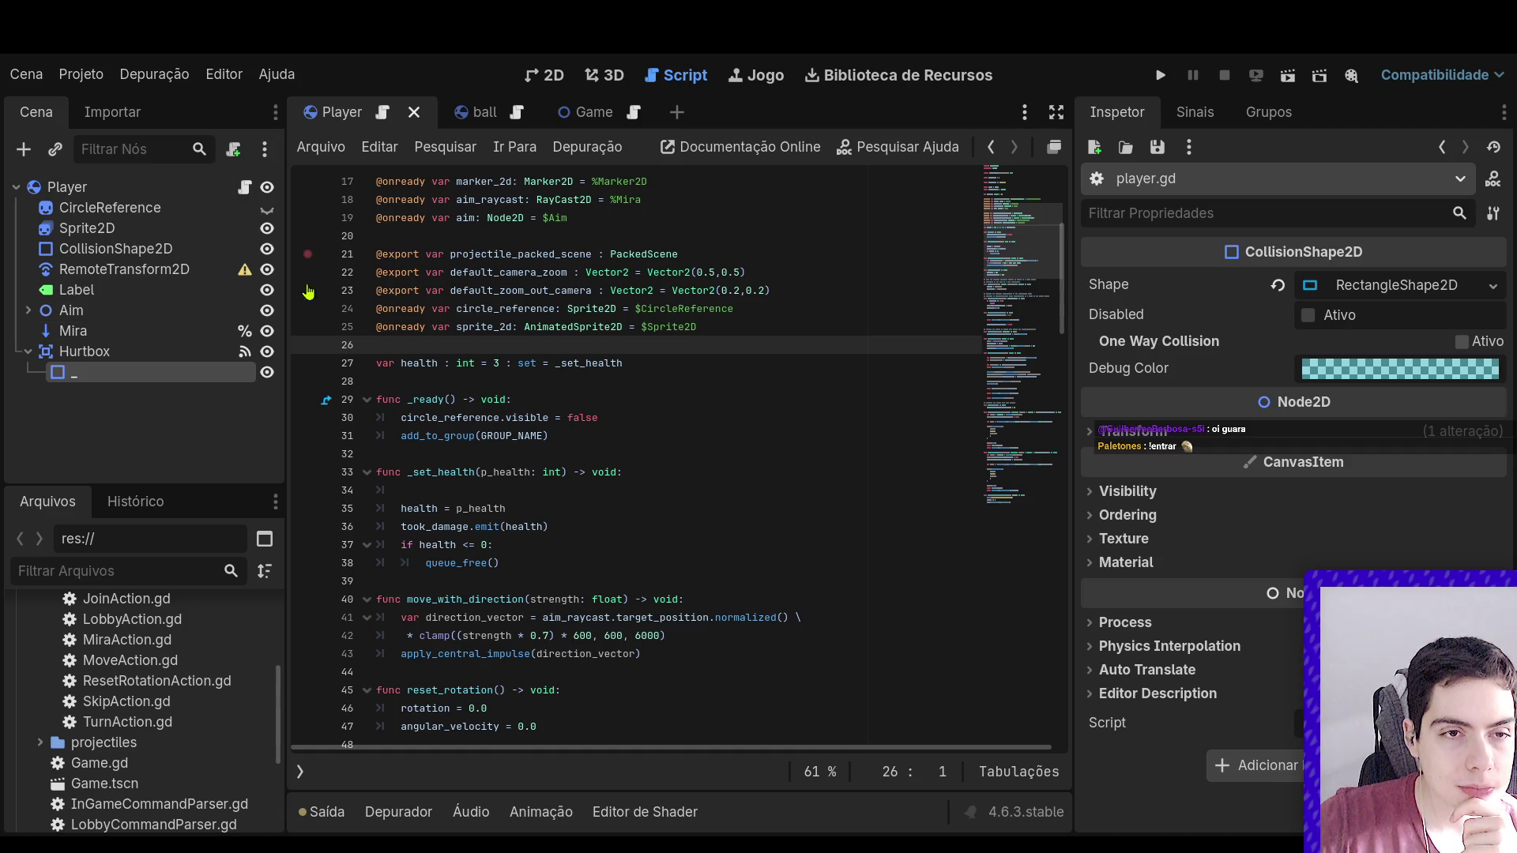
pyautogui.scroll(3, 170, 729)
pyautogui.scroll(-10, 170, 729)
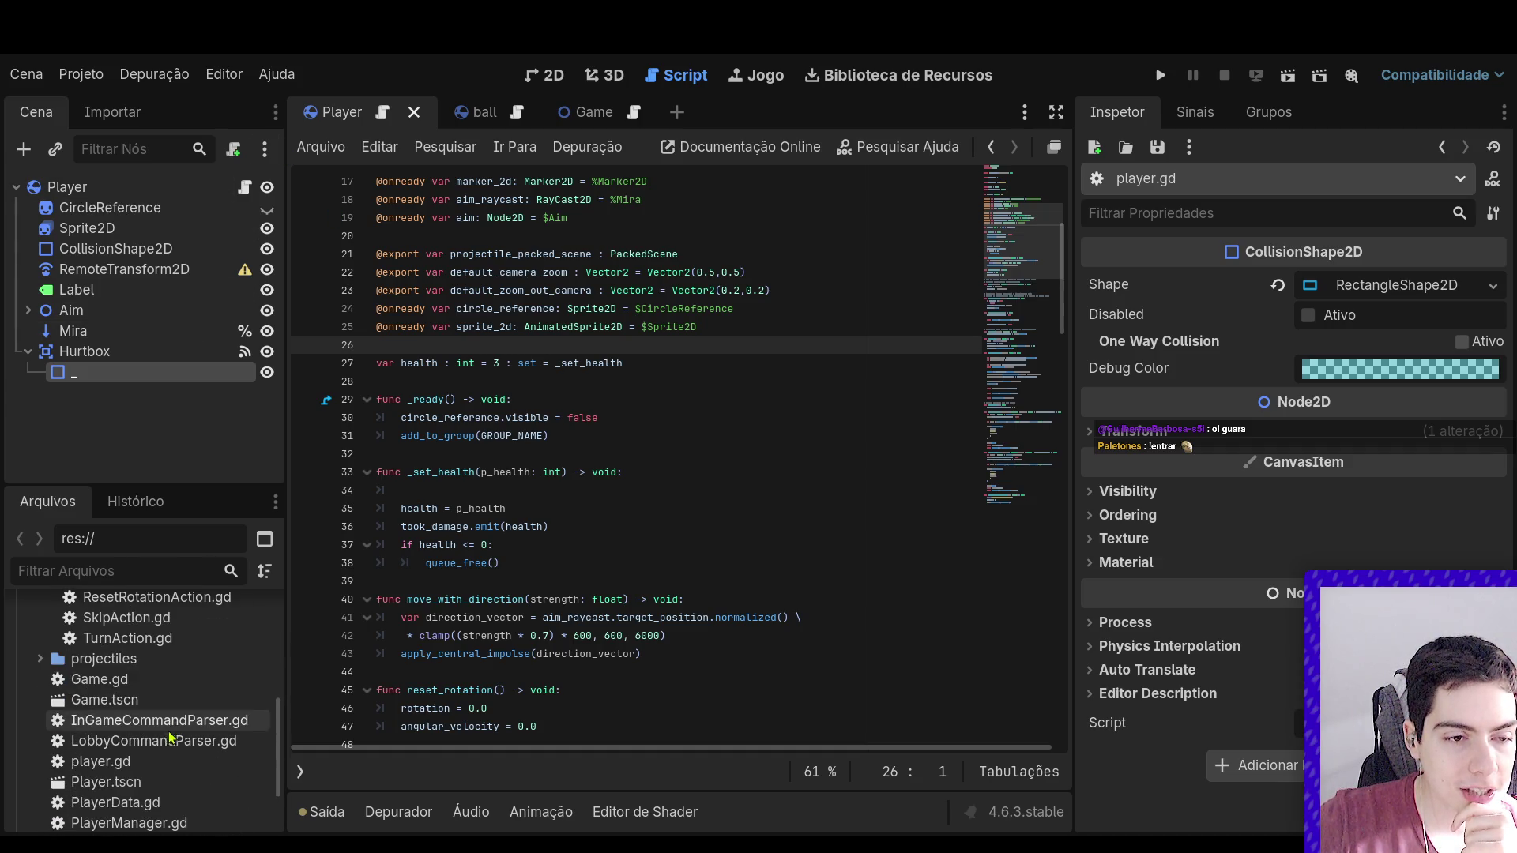
pyautogui.doubleClick(164, 740)
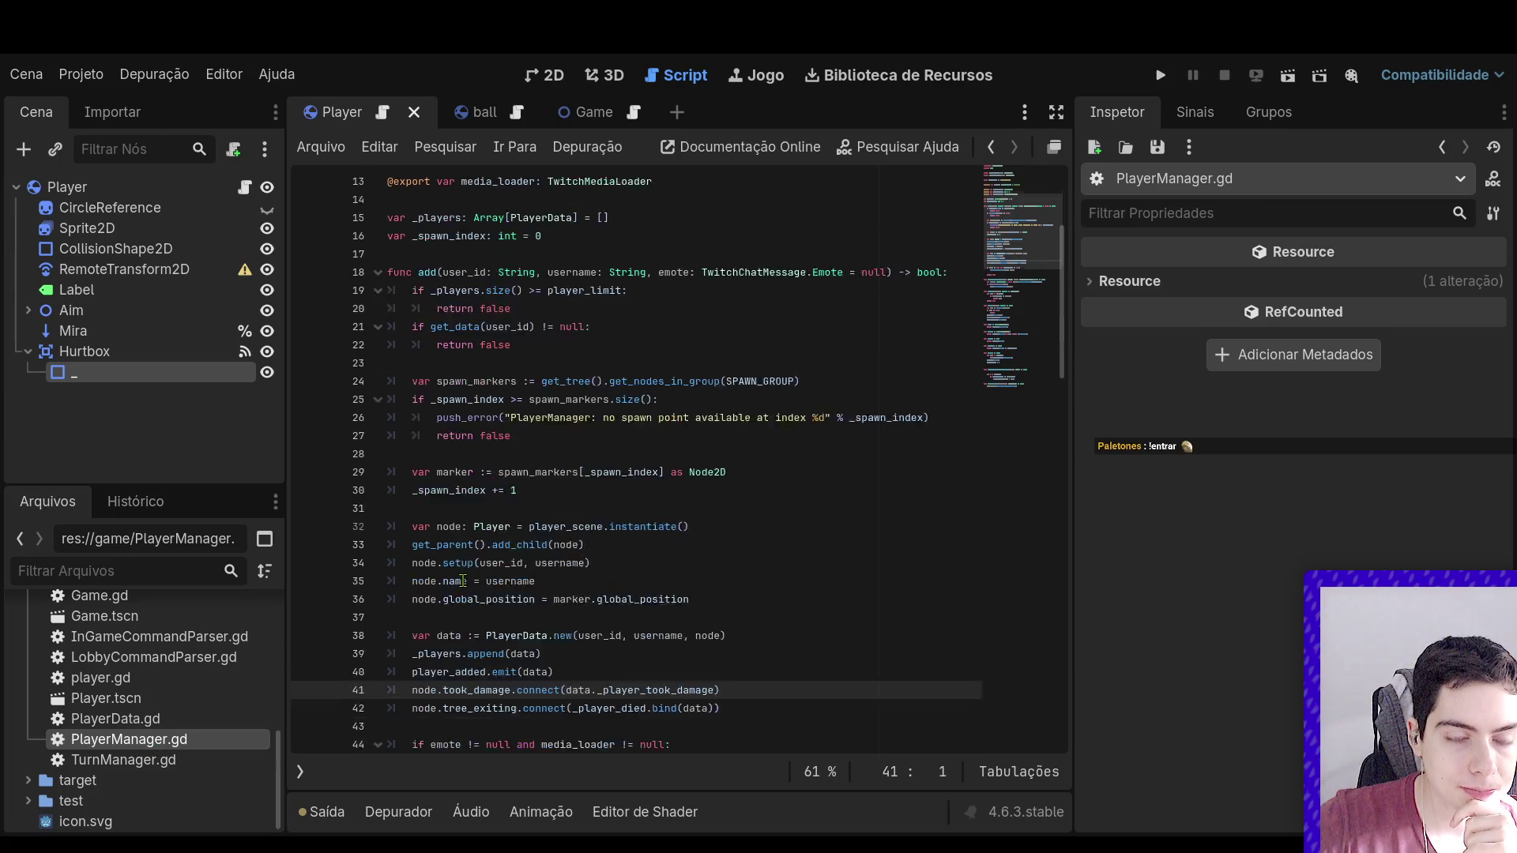
pyautogui.scroll(-5, 463, 581)
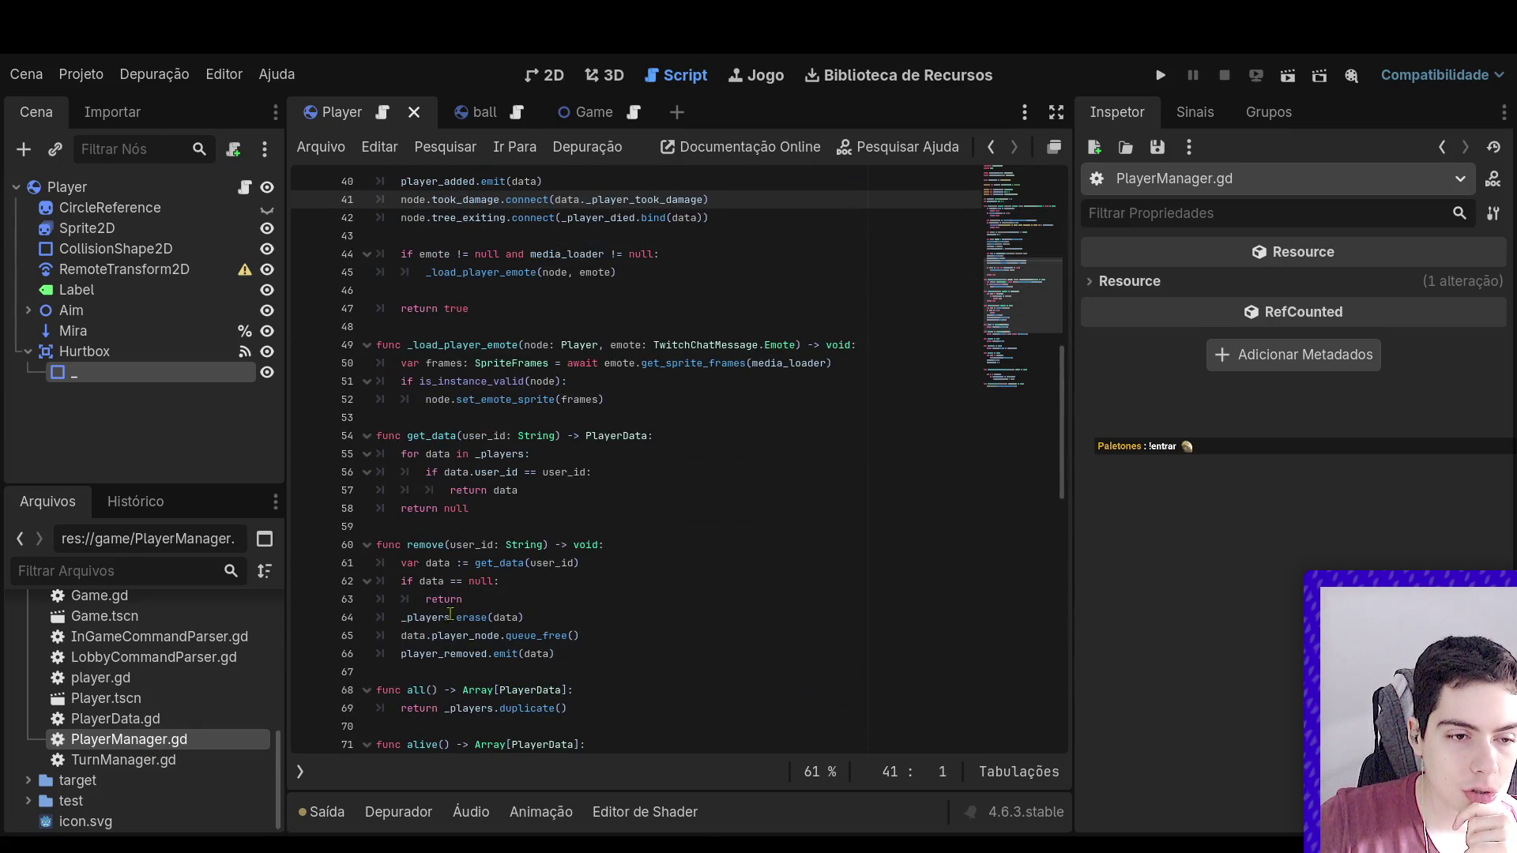
pyautogui.doubleClick(172, 760)
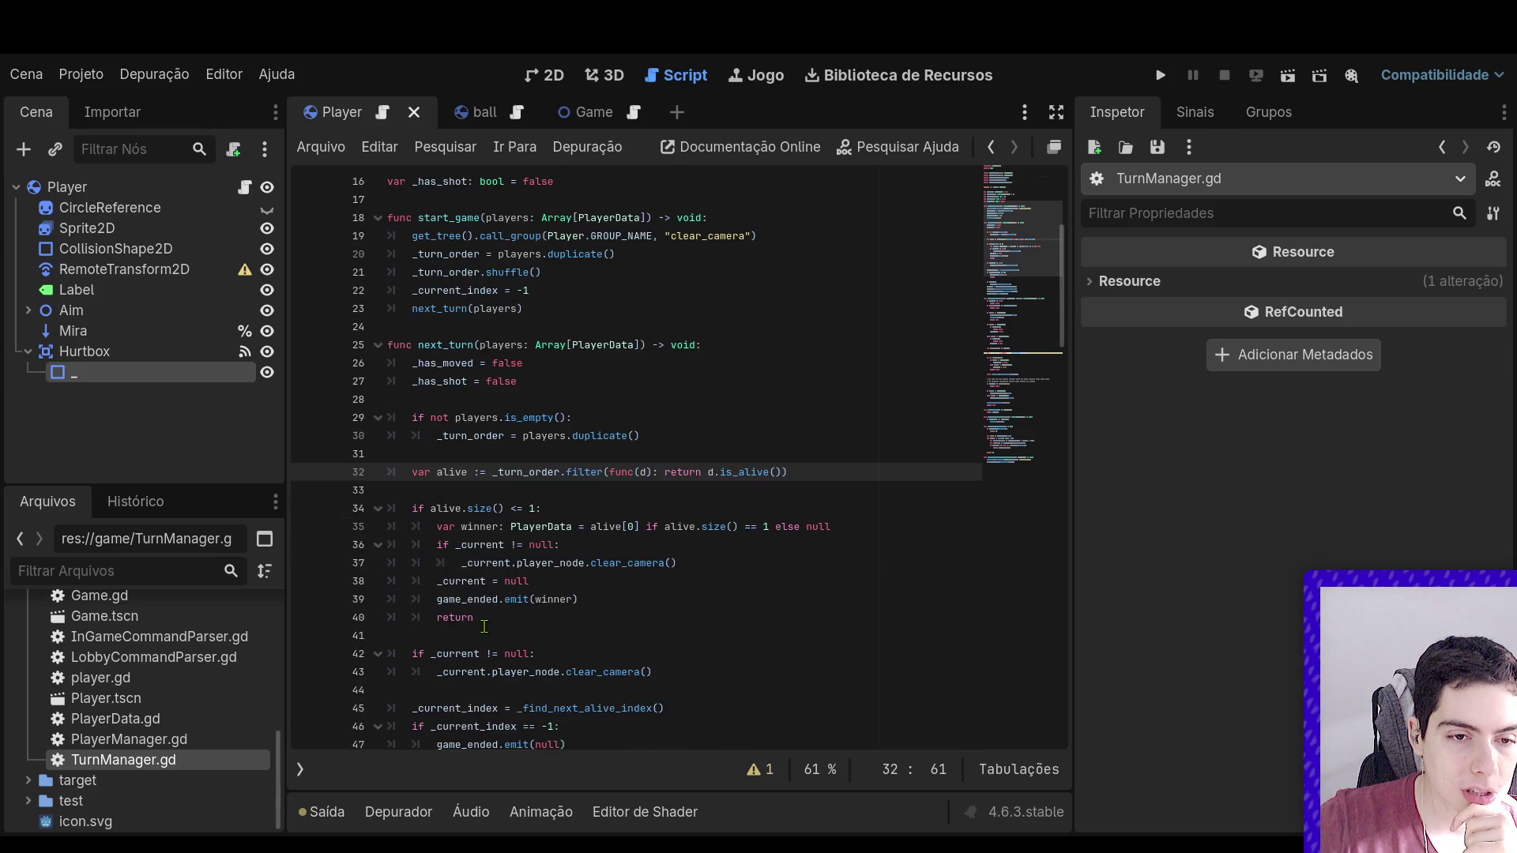
pyautogui.scroll(-7, 485, 624)
pyautogui.scroll(-11, 484, 627)
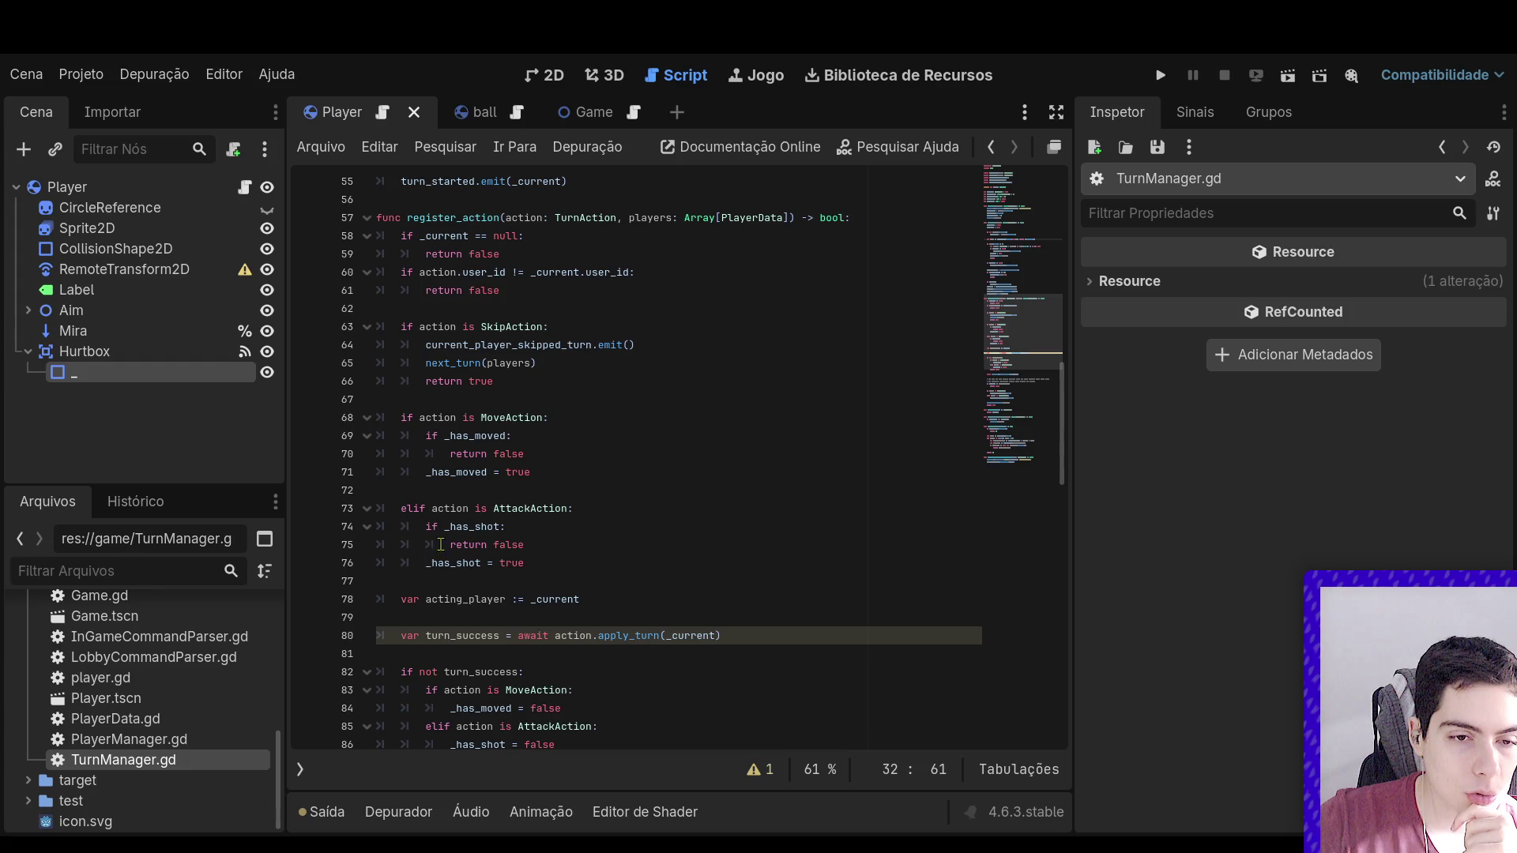
pyautogui.click(509, 528)
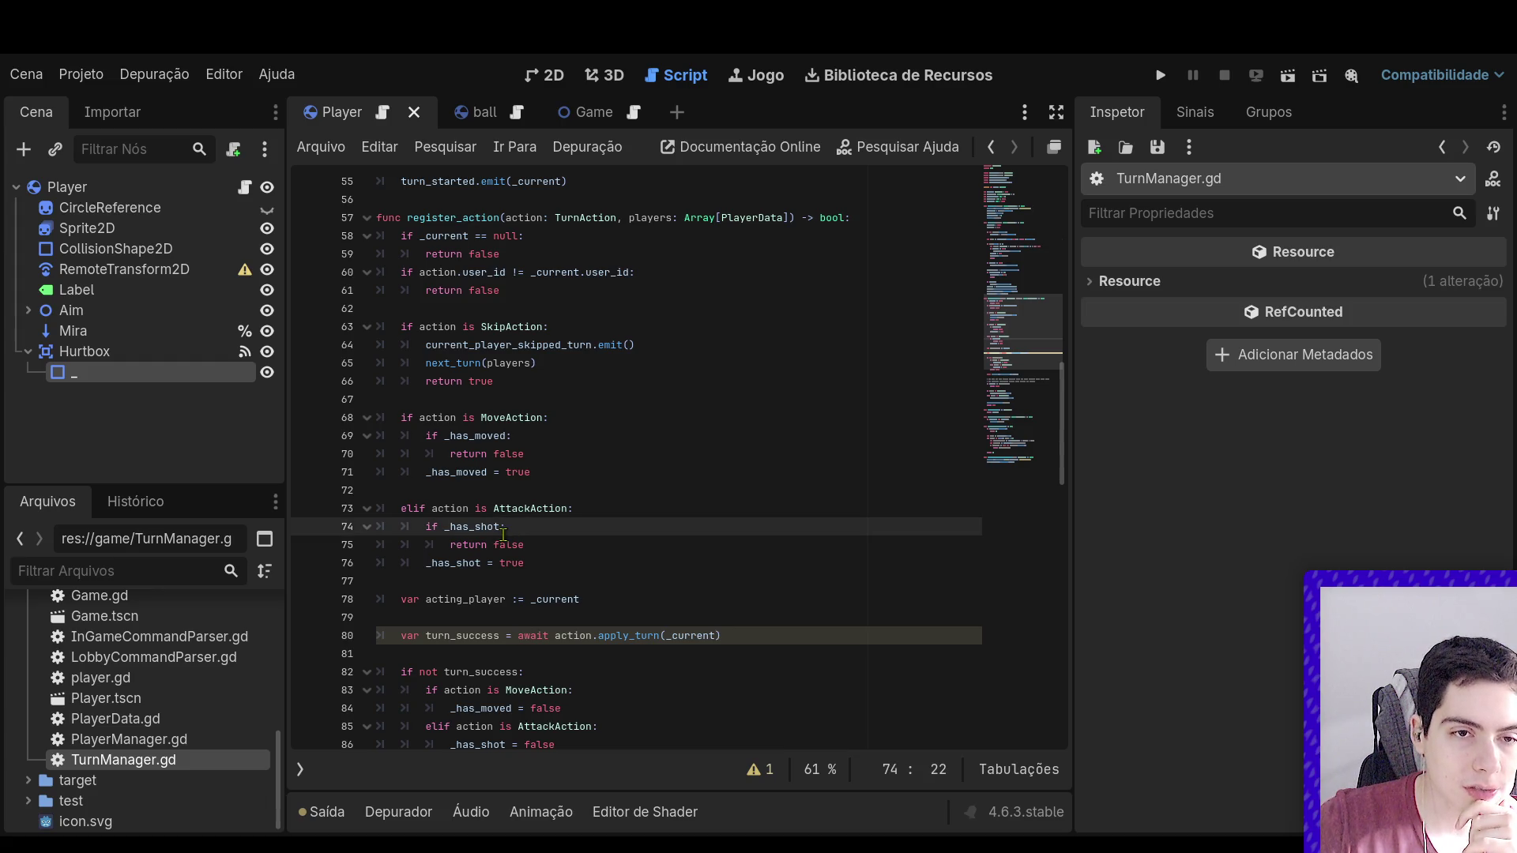
pyautogui.scroll(-2, 488, 551)
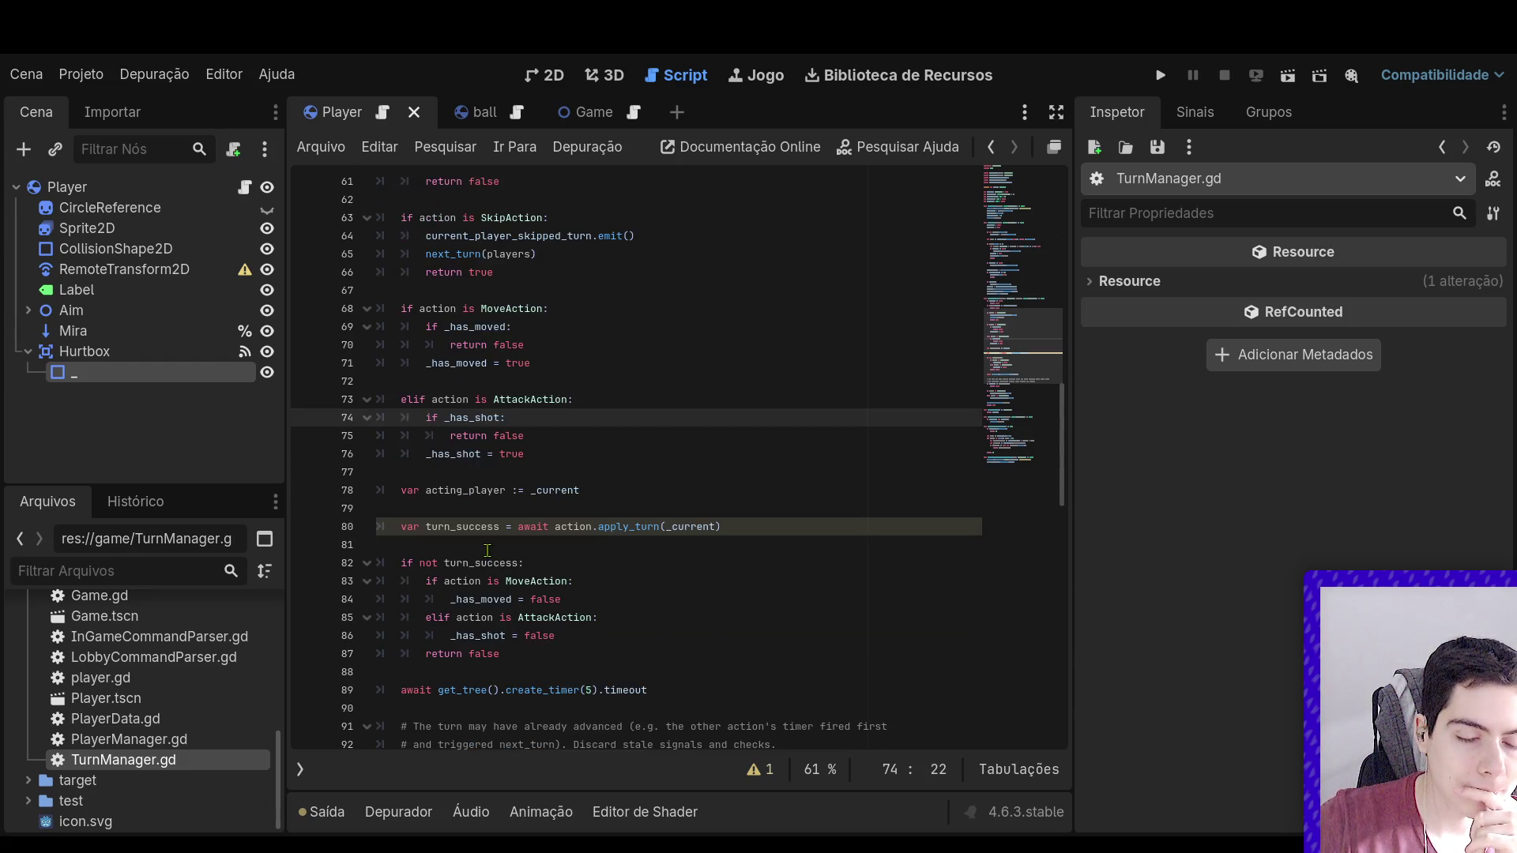
pyautogui.scroll(-1, 487, 550)
pyautogui.scroll(9, 487, 551)
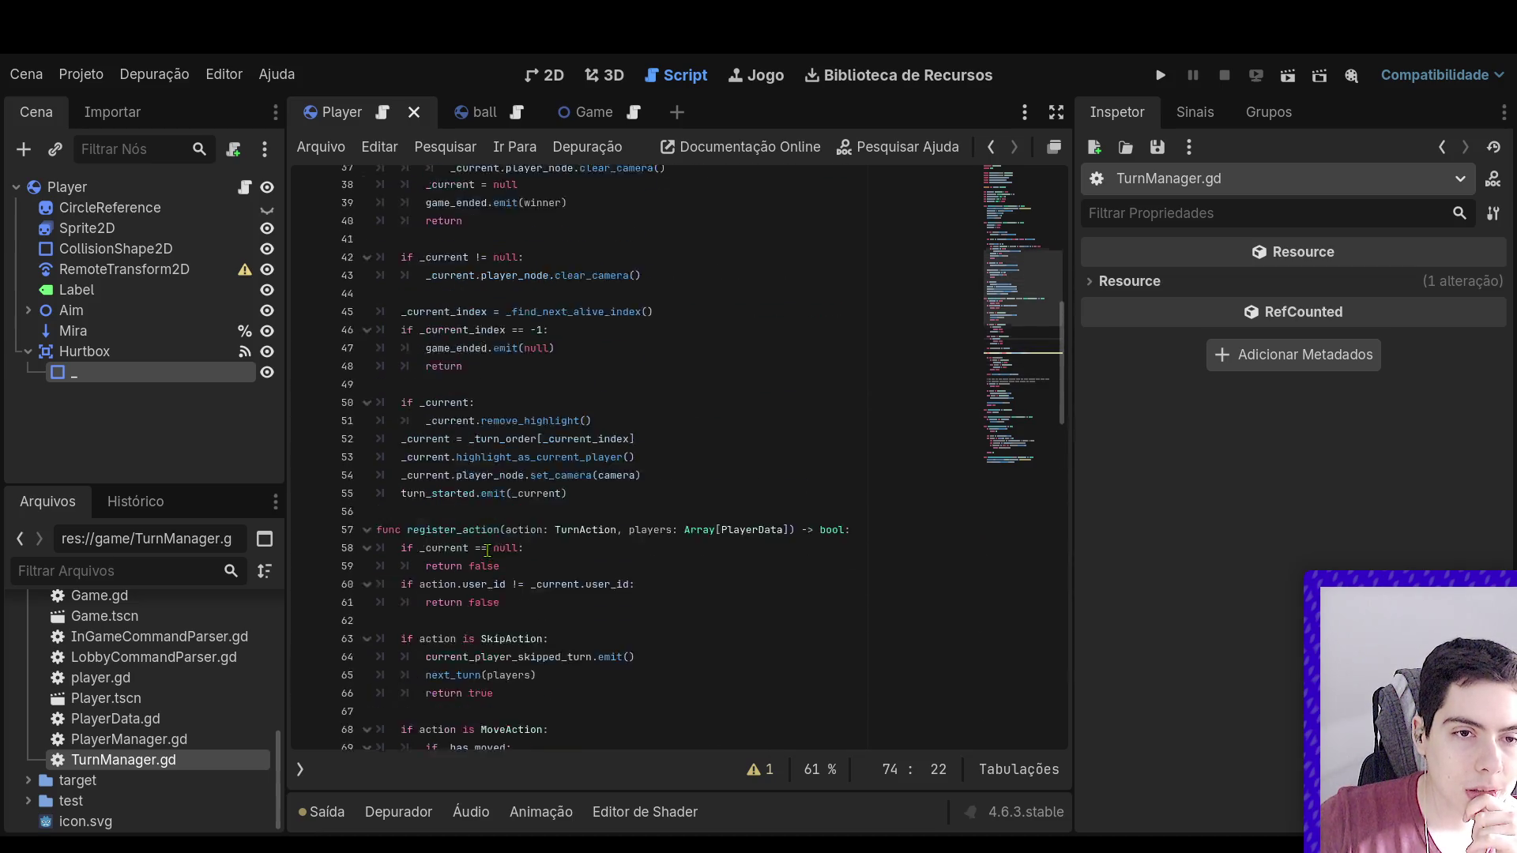
pyautogui.scroll(3, 488, 551)
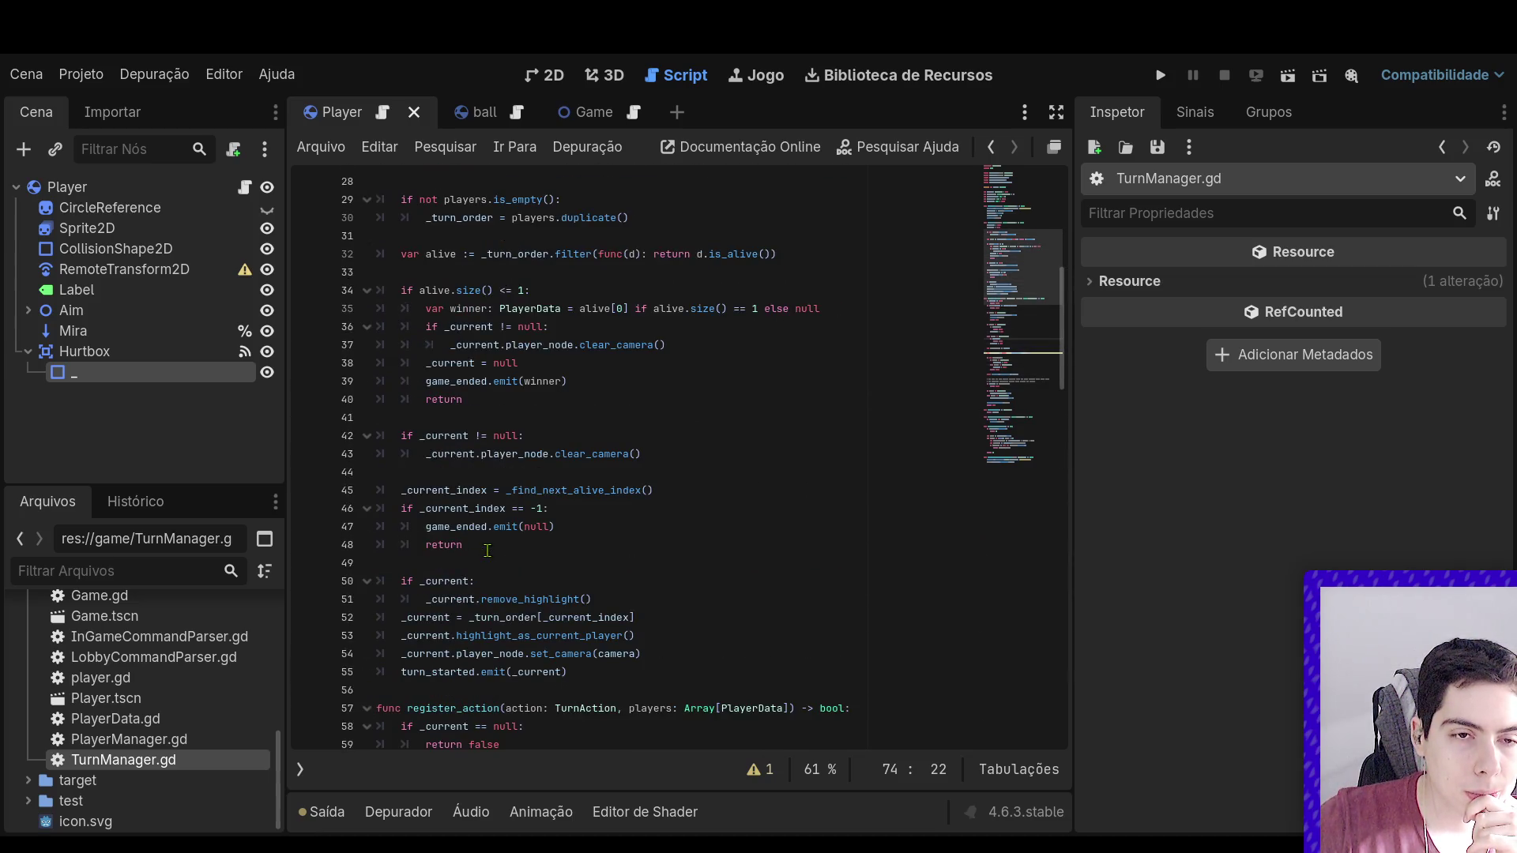
pyautogui.scroll(2, 487, 551)
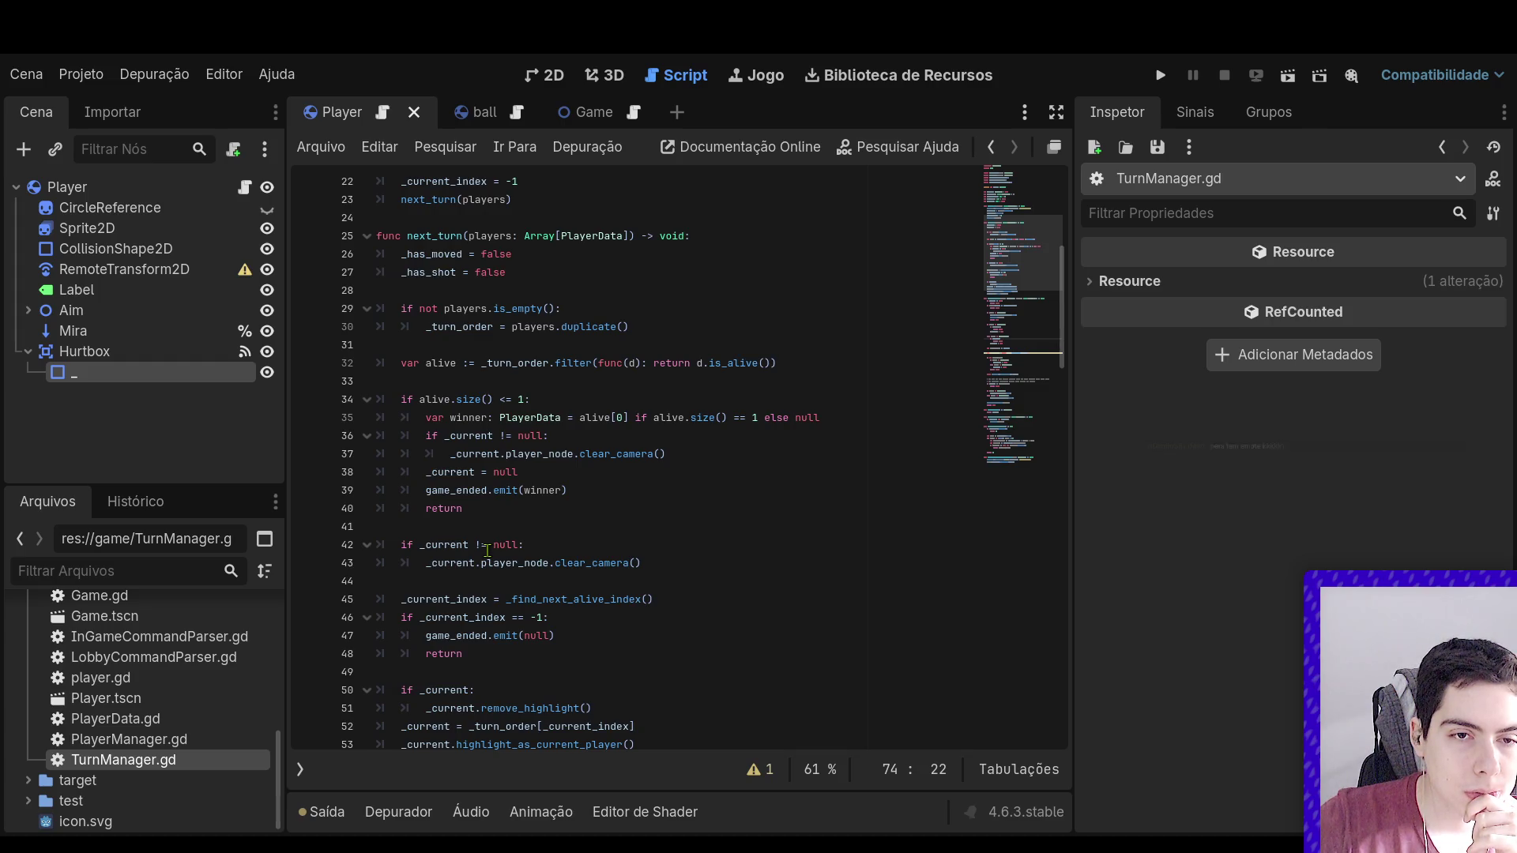
pyautogui.scroll(-2, 479, 563)
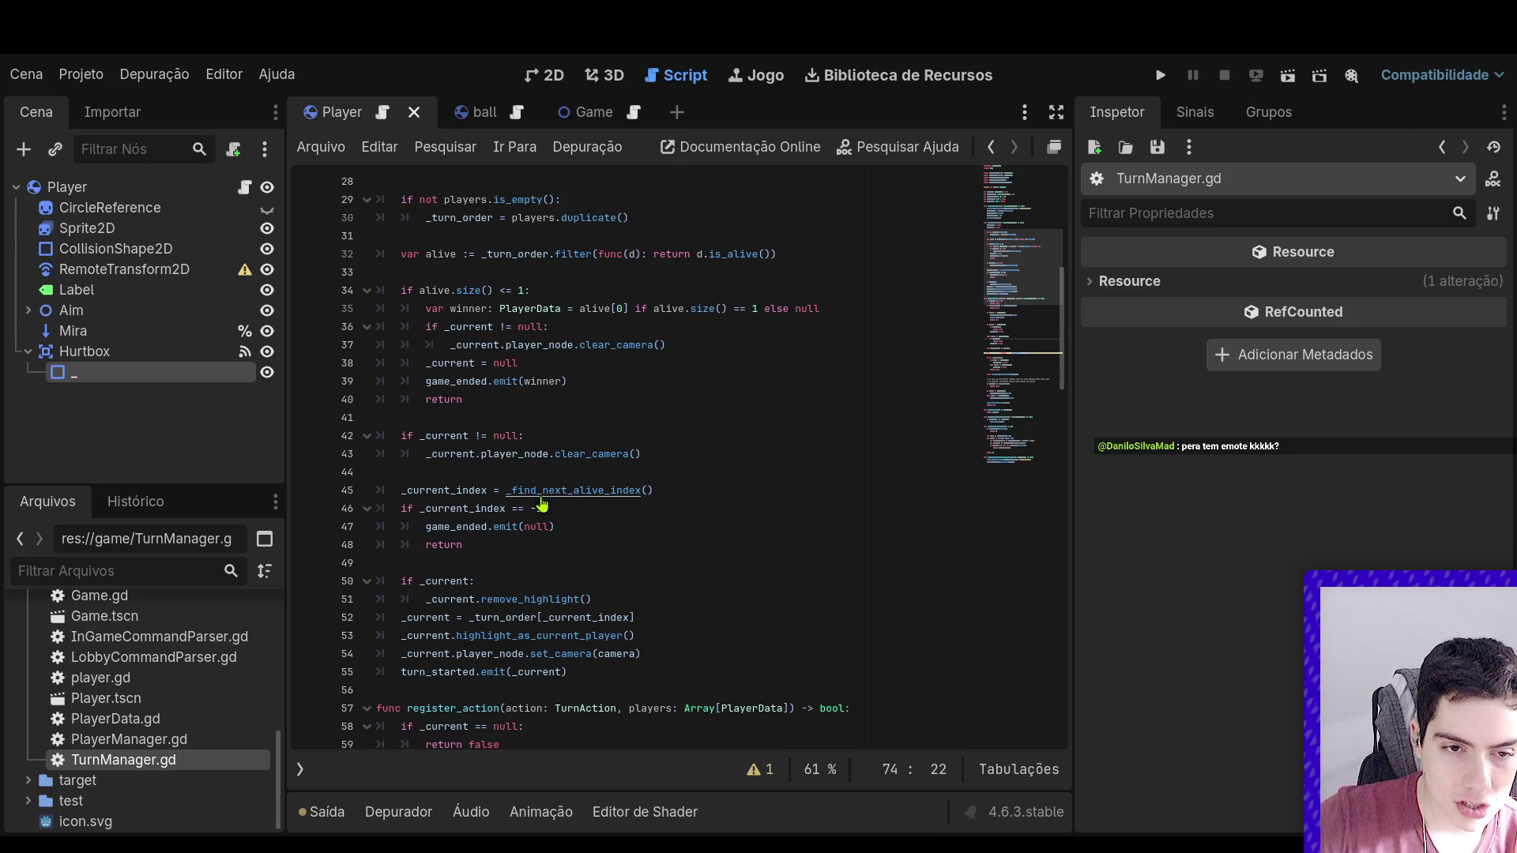
# Select and review the end-of-game check on lines 45–48 of next_turn.
pyautogui.moveTo(465, 545); pyautogui.dragTo(327, 485)
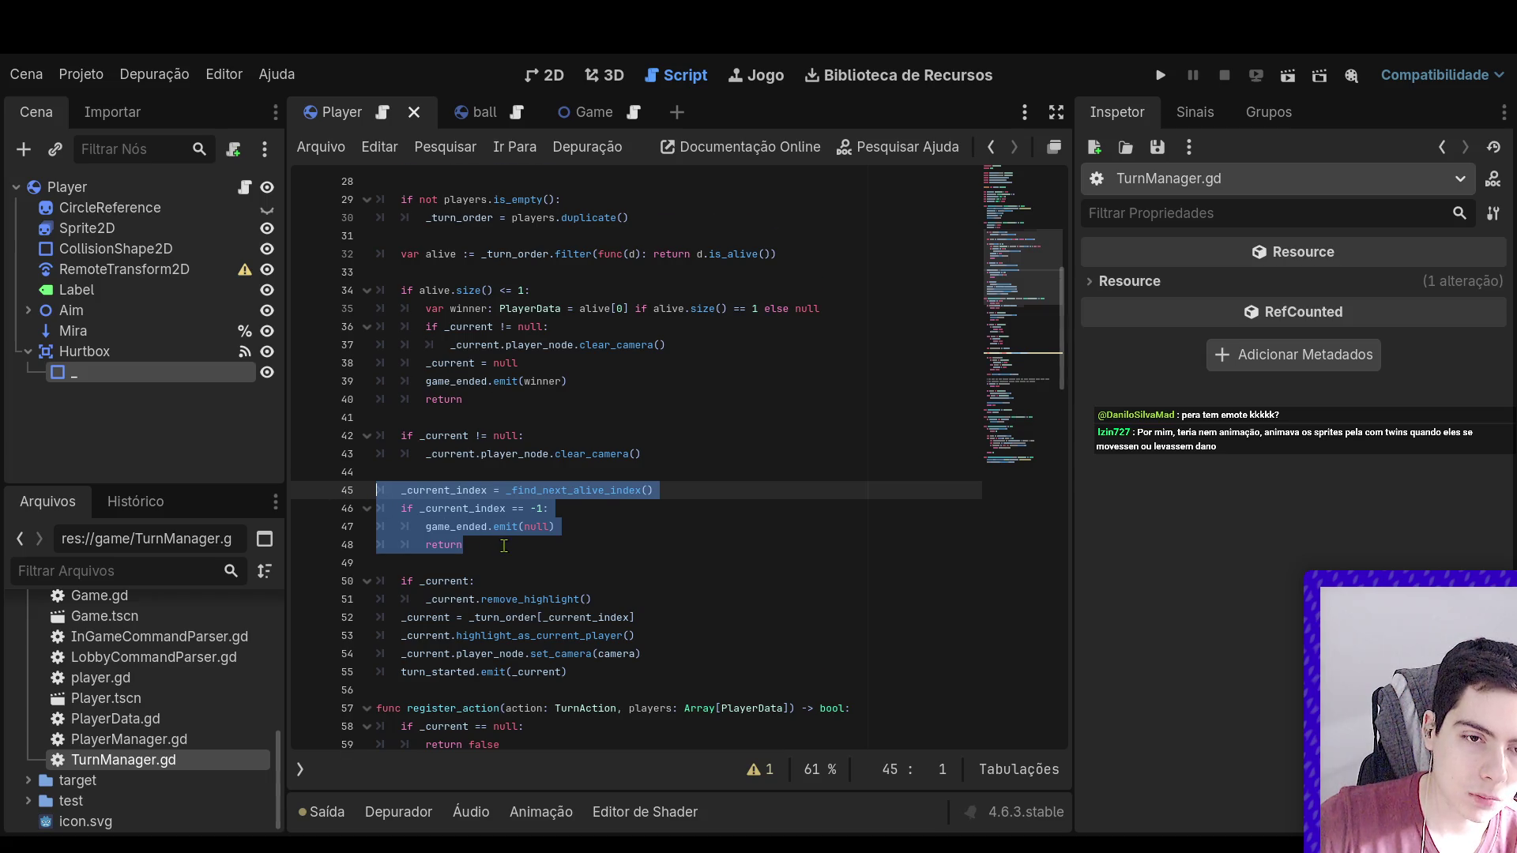
pyautogui.scroll(-6, 504, 551)
pyautogui.scroll(2, 505, 550)
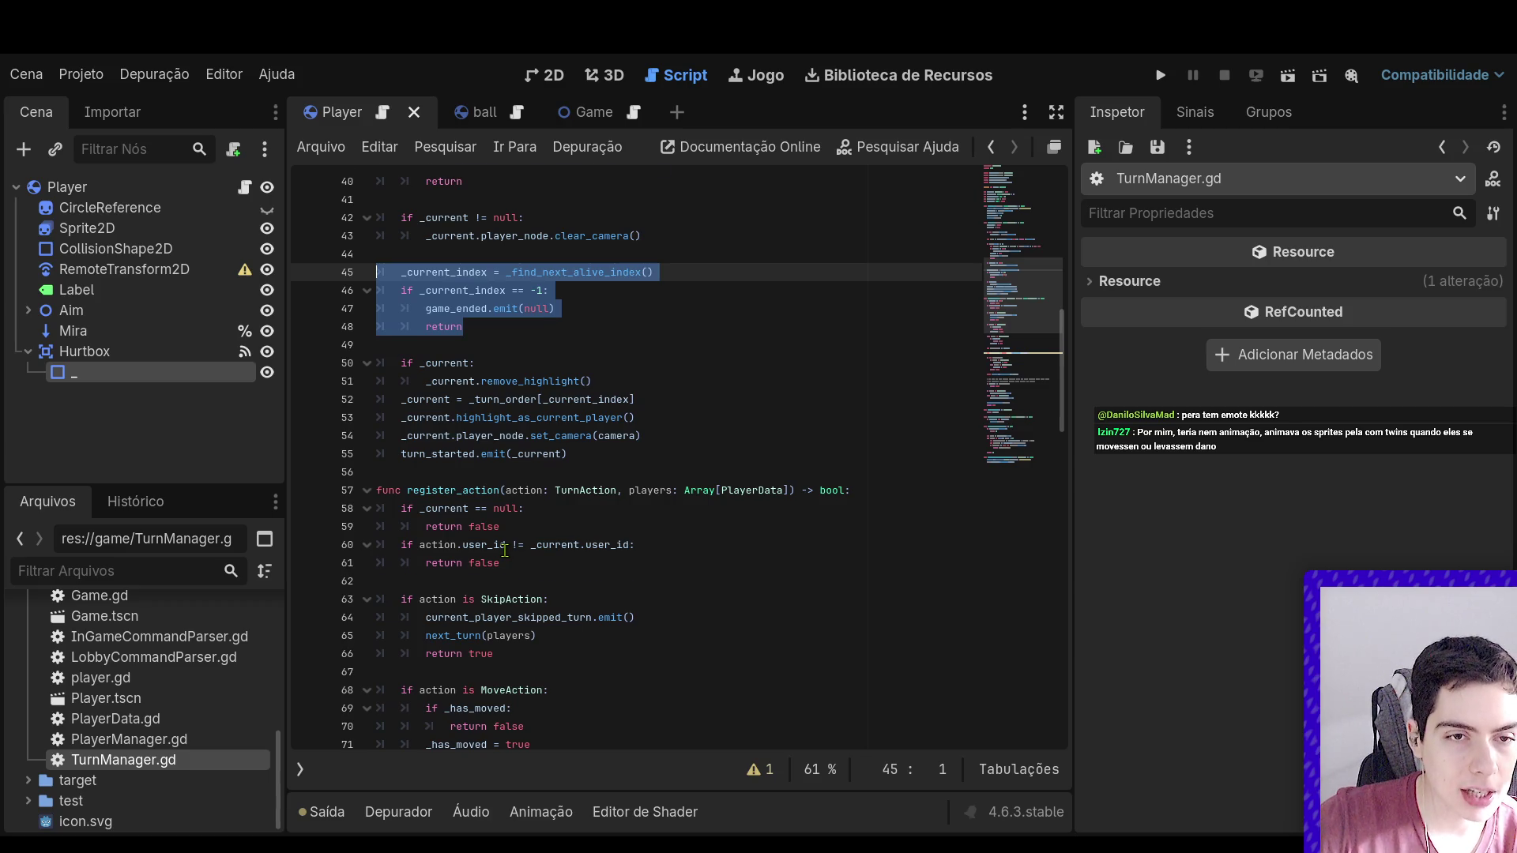
pyautogui.scroll(7, 505, 550)
pyautogui.scroll(-3, 505, 551)
pyautogui.click(505, 551)
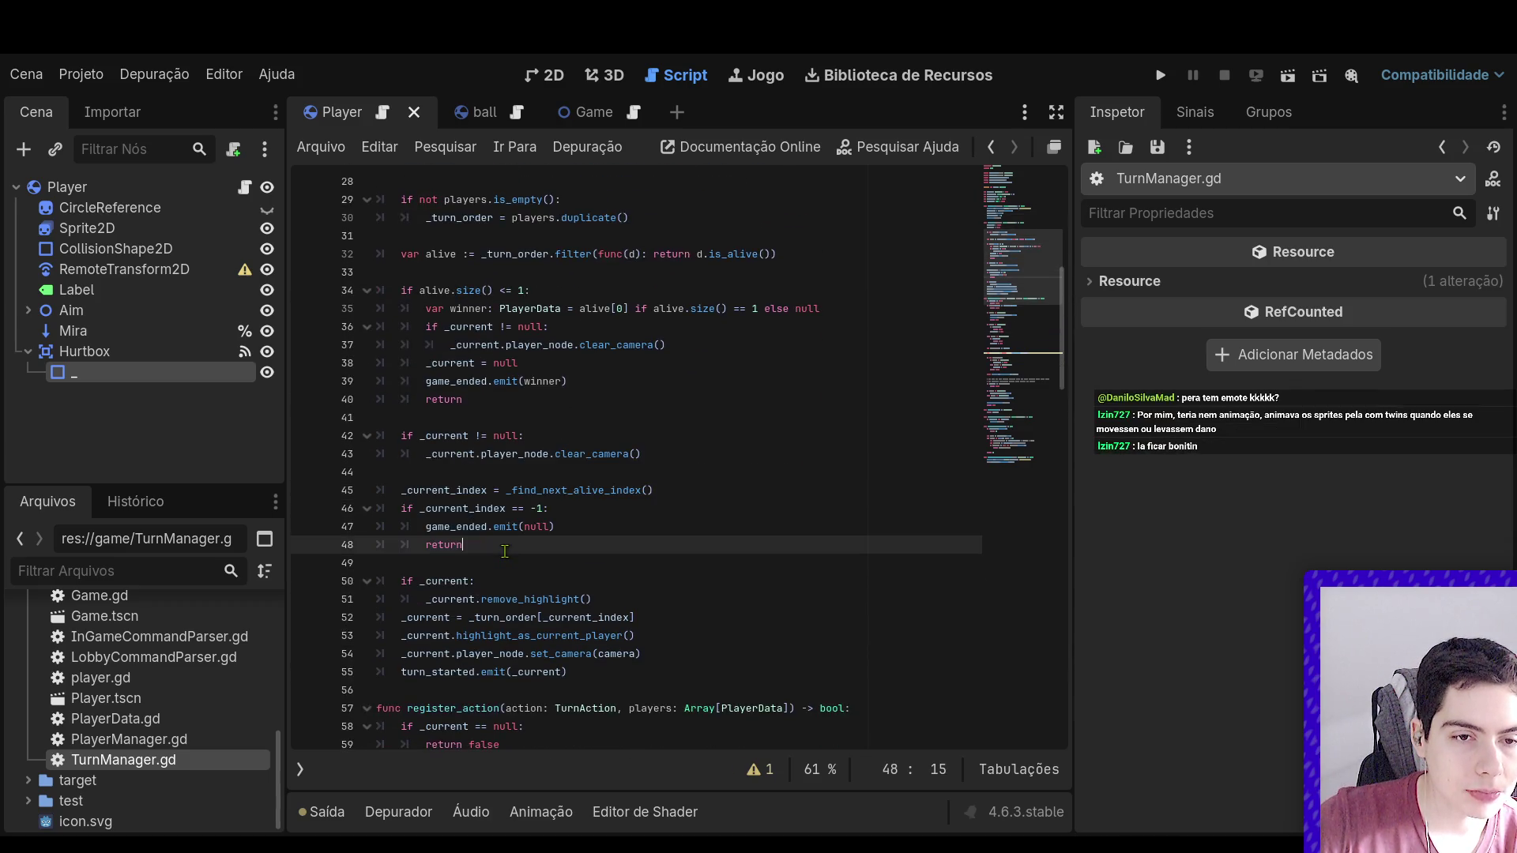
pyautogui.press('Up')
pyautogui.press('Up')
pyautogui.click(448, 526)
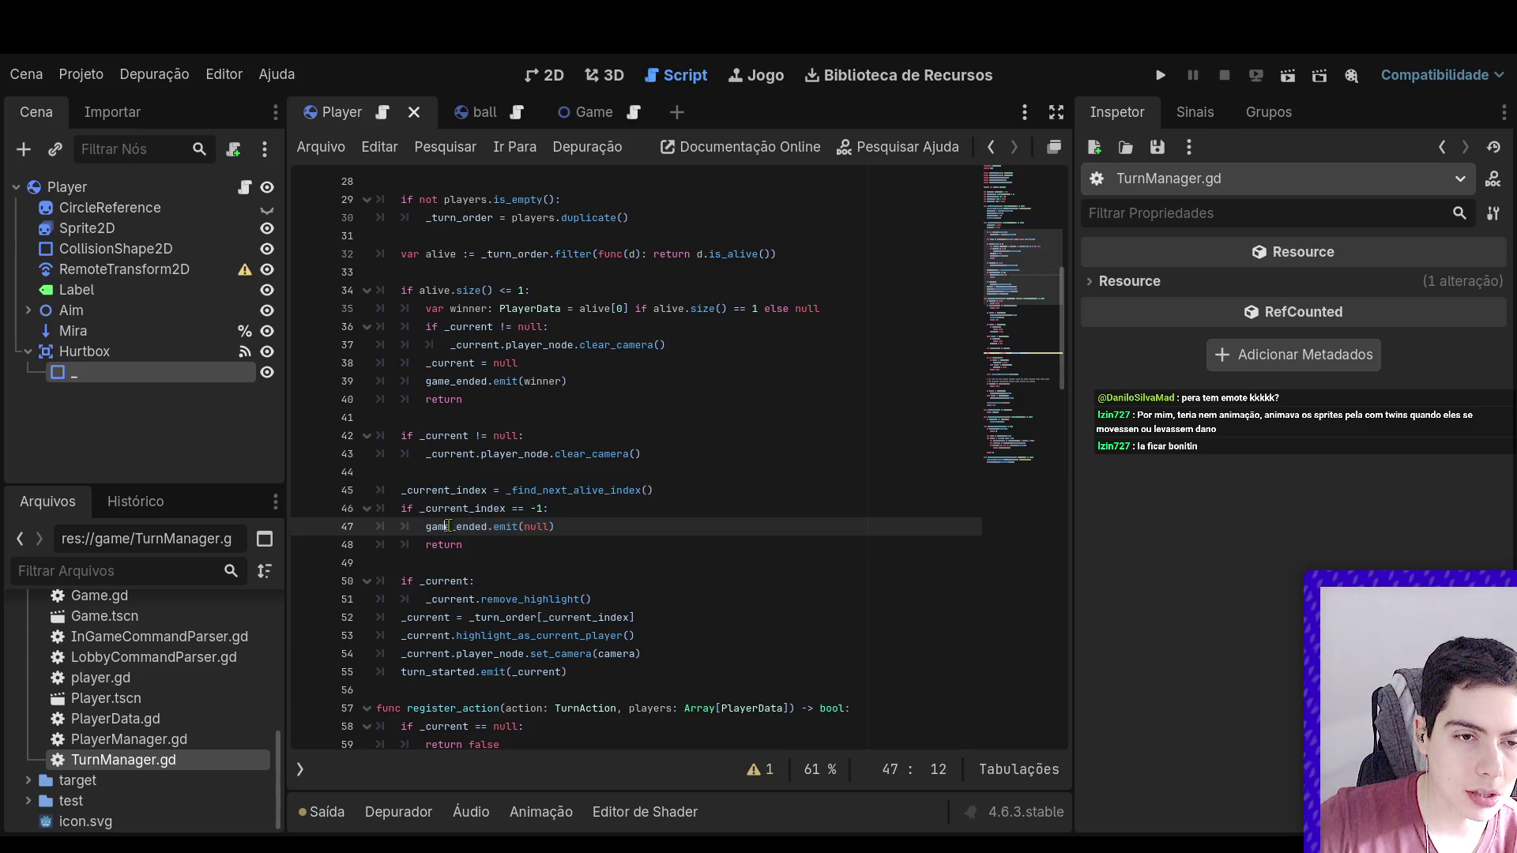
pyautogui.scroll(-4, 448, 526)
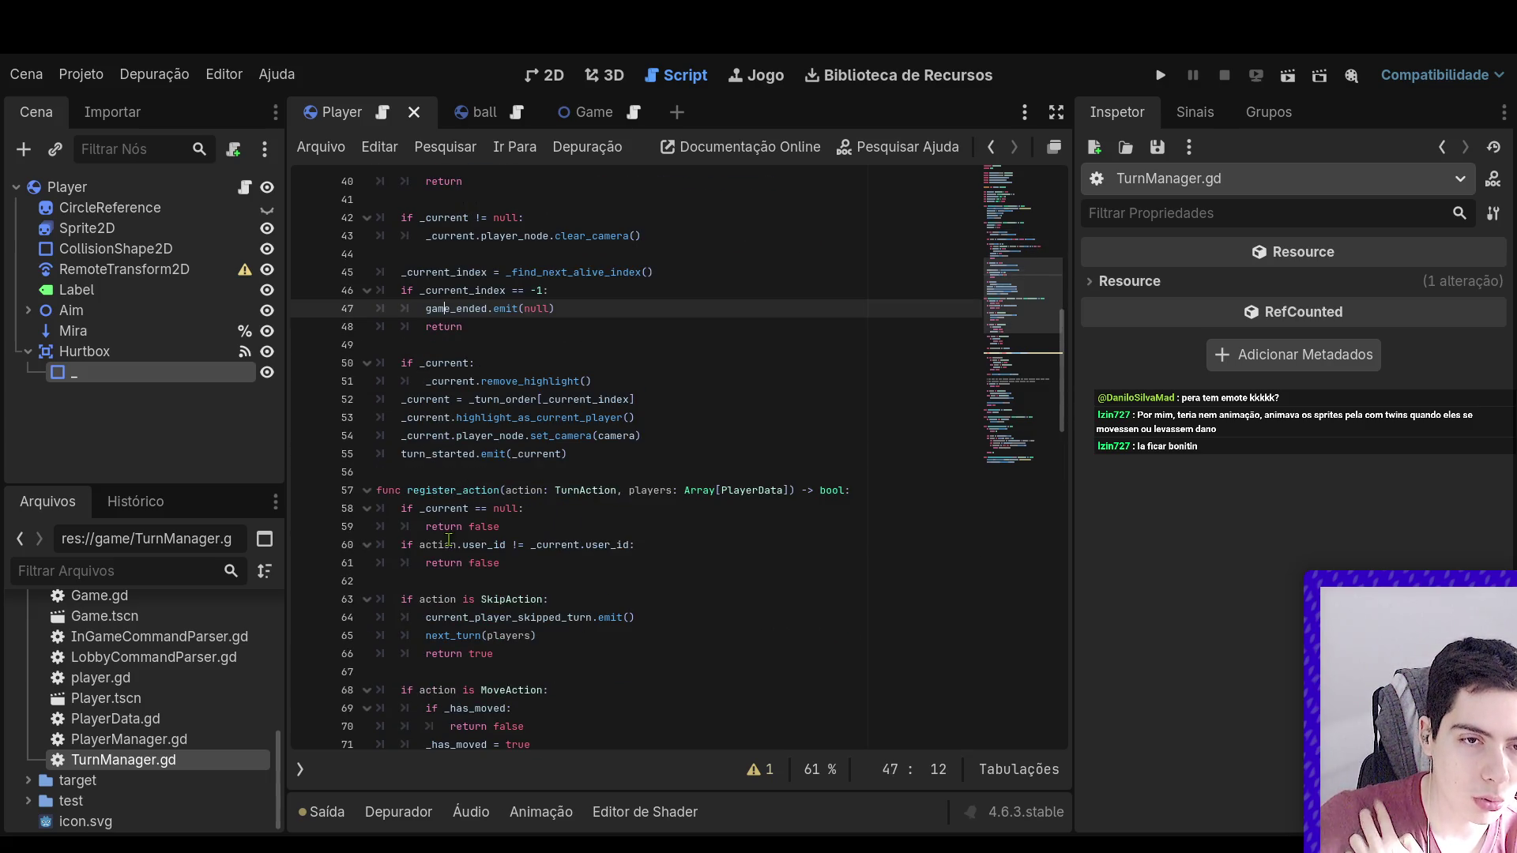
pyautogui.scroll(-15, 448, 544)
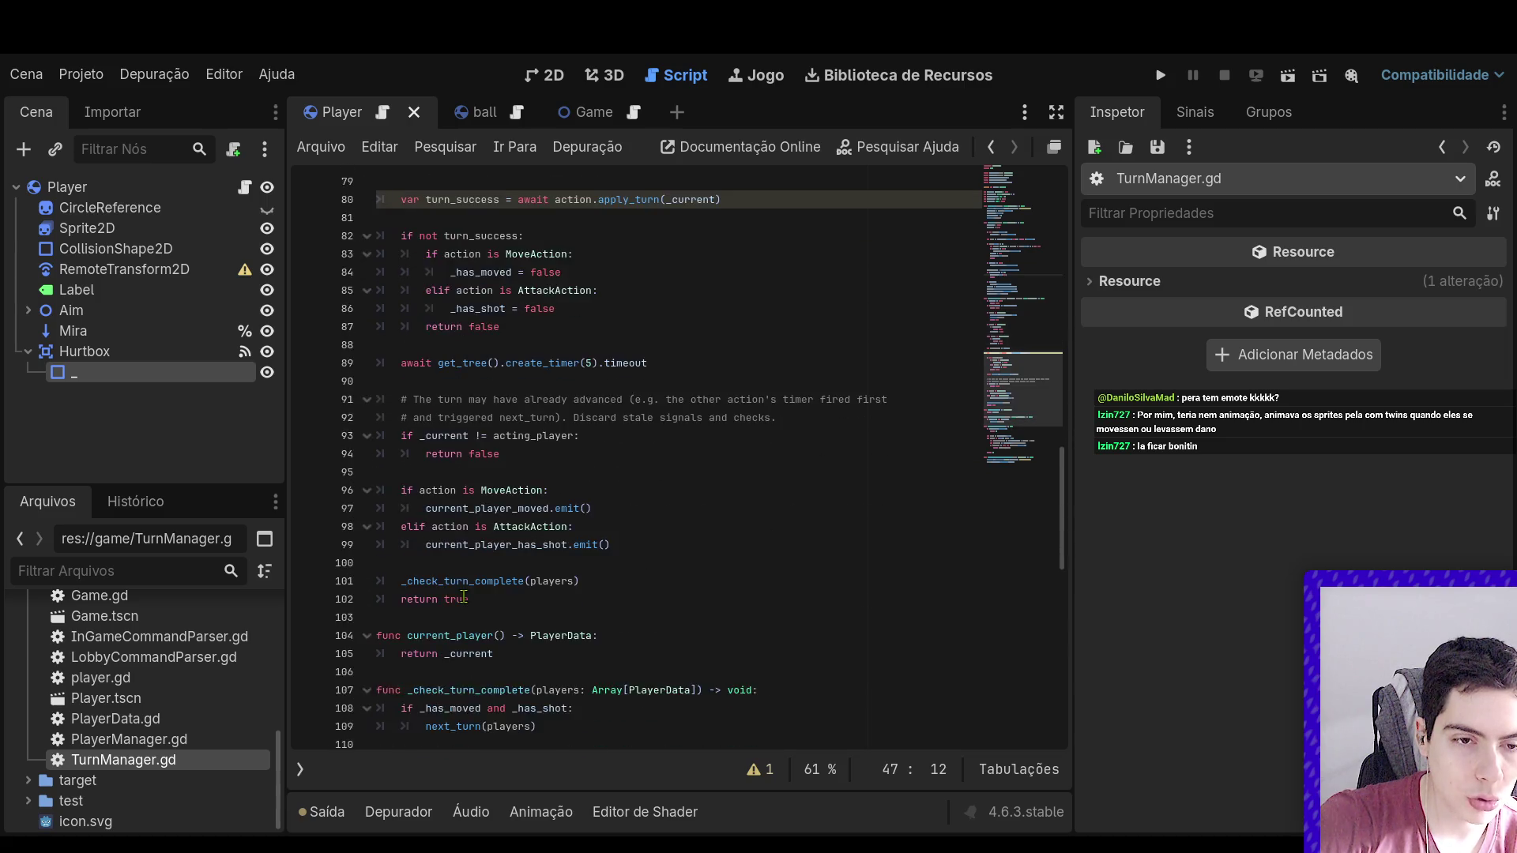
pyautogui.scroll(-4, 464, 597)
# Insert 'func _game_ended() -> bool:' with an indented empty body above _find_next_alive_index.
pyautogui.click(475, 327)
pyautogui.click(480, 455)
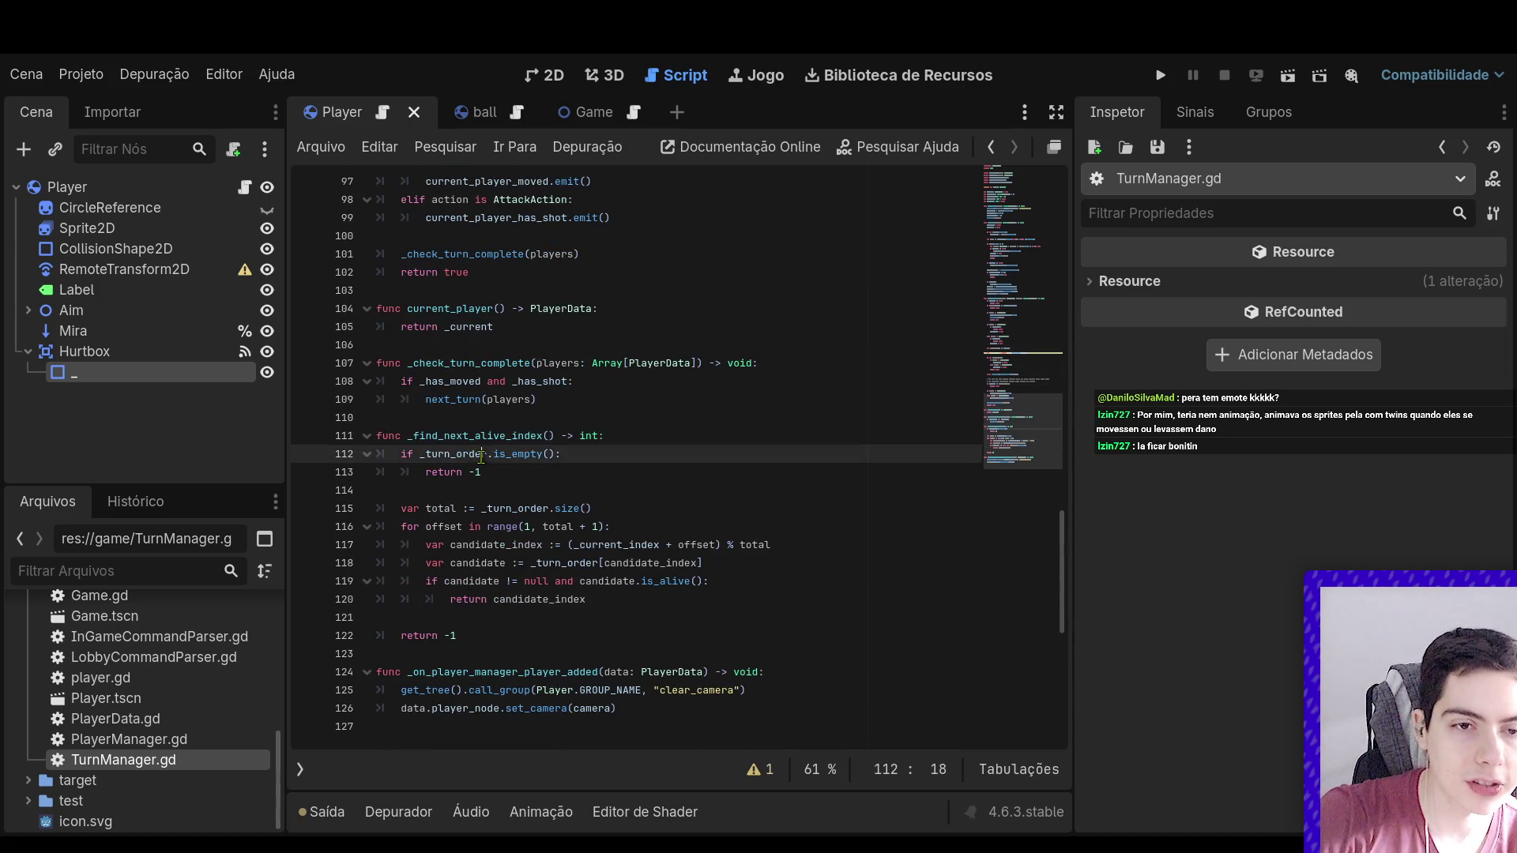
pyautogui.press('Down')
pyautogui.click(519, 434)
pyautogui.press('Home')
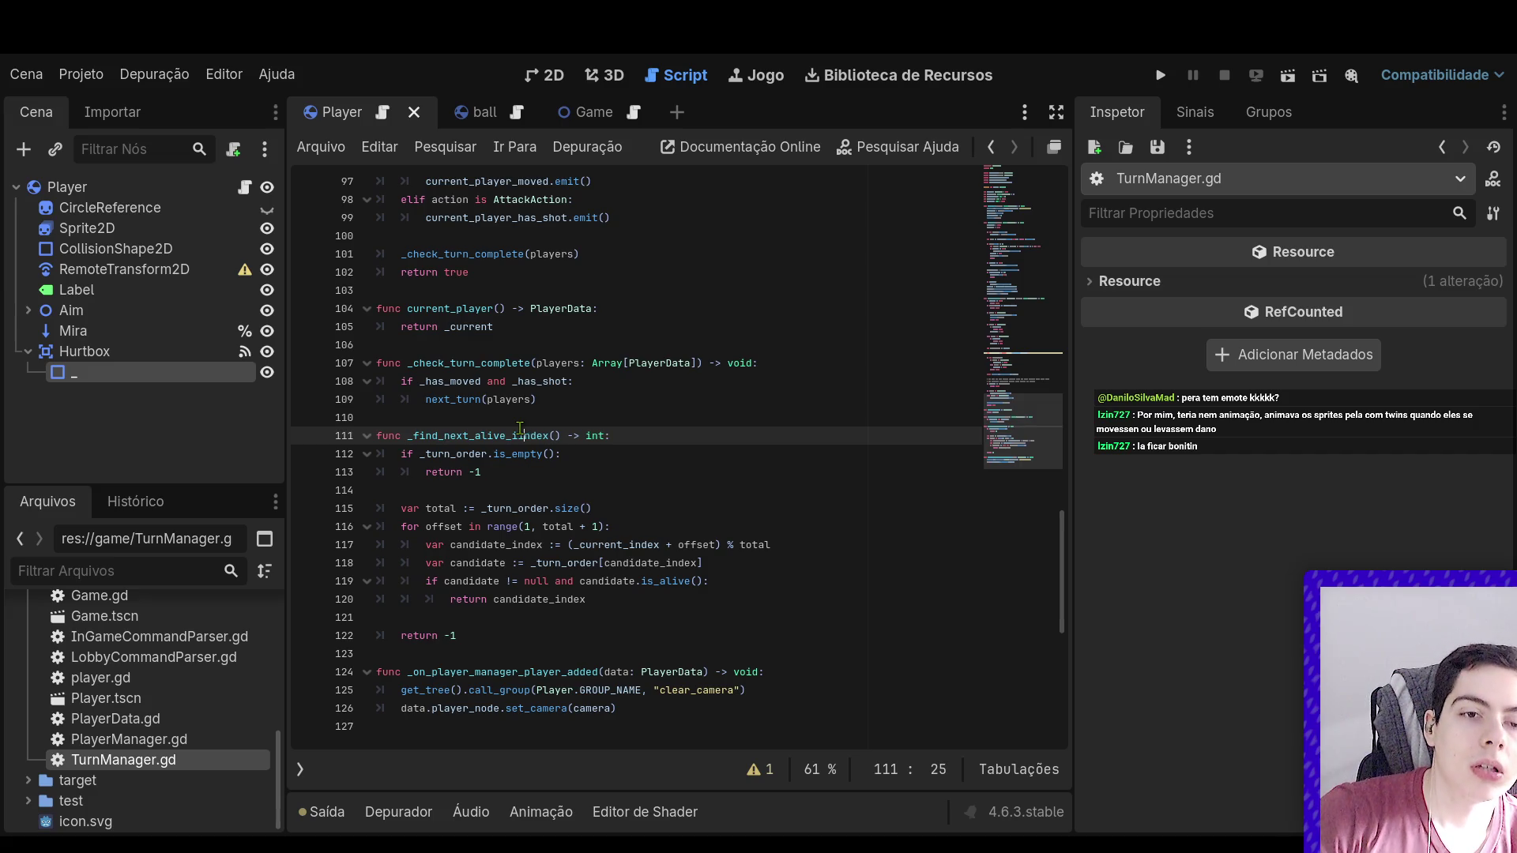
pyautogui.press('Return')
pyautogui.press('Return')
pyautogui.press('Up')
pyautogui.press('Up')
pyautogui.write('func _')
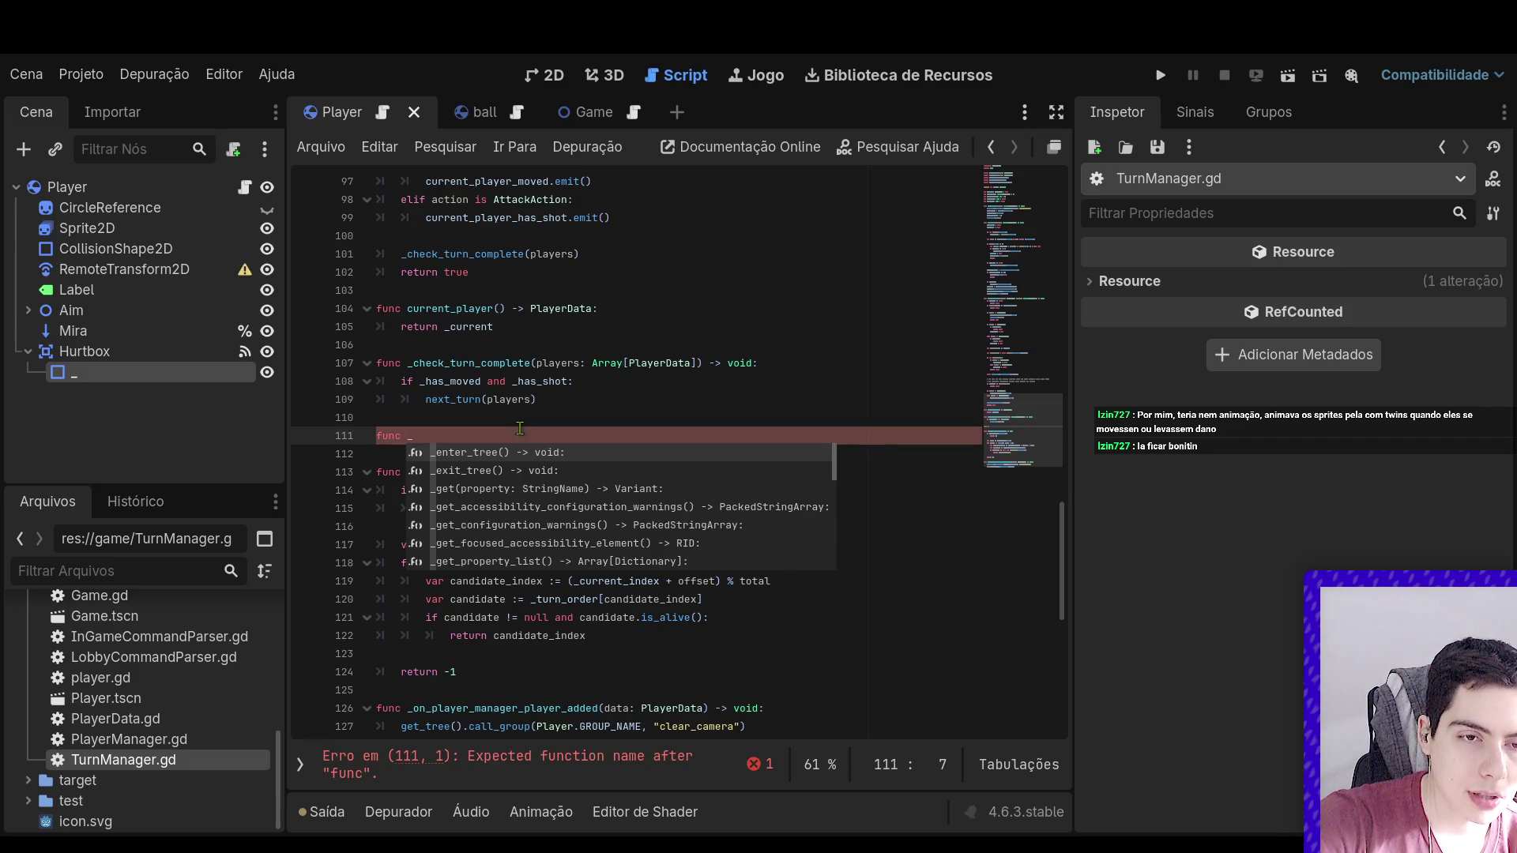
pyautogui.write('game_ended')
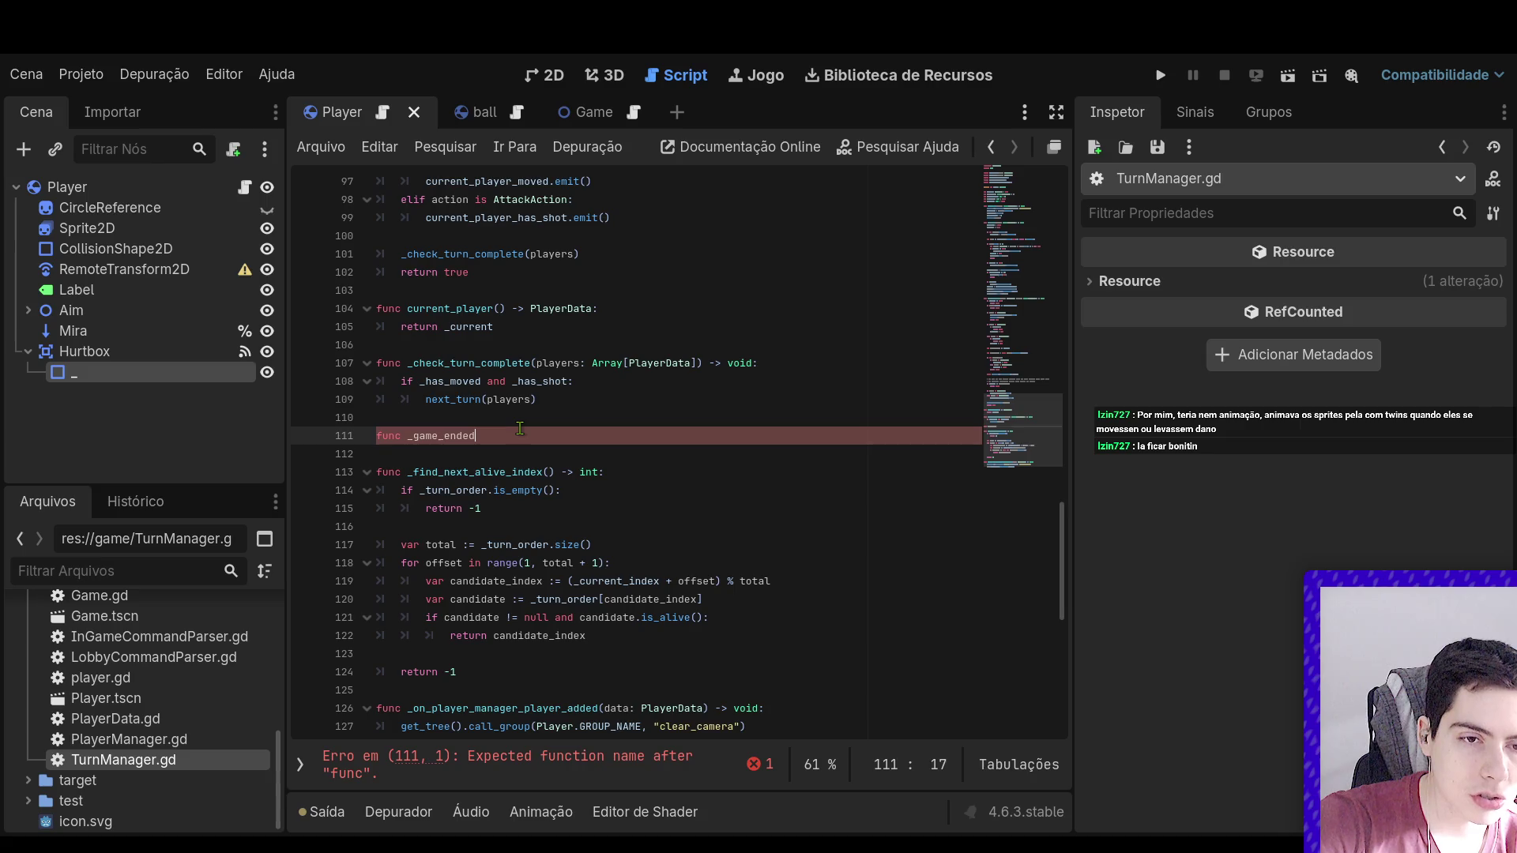
pyautogui.write('() -> boo')
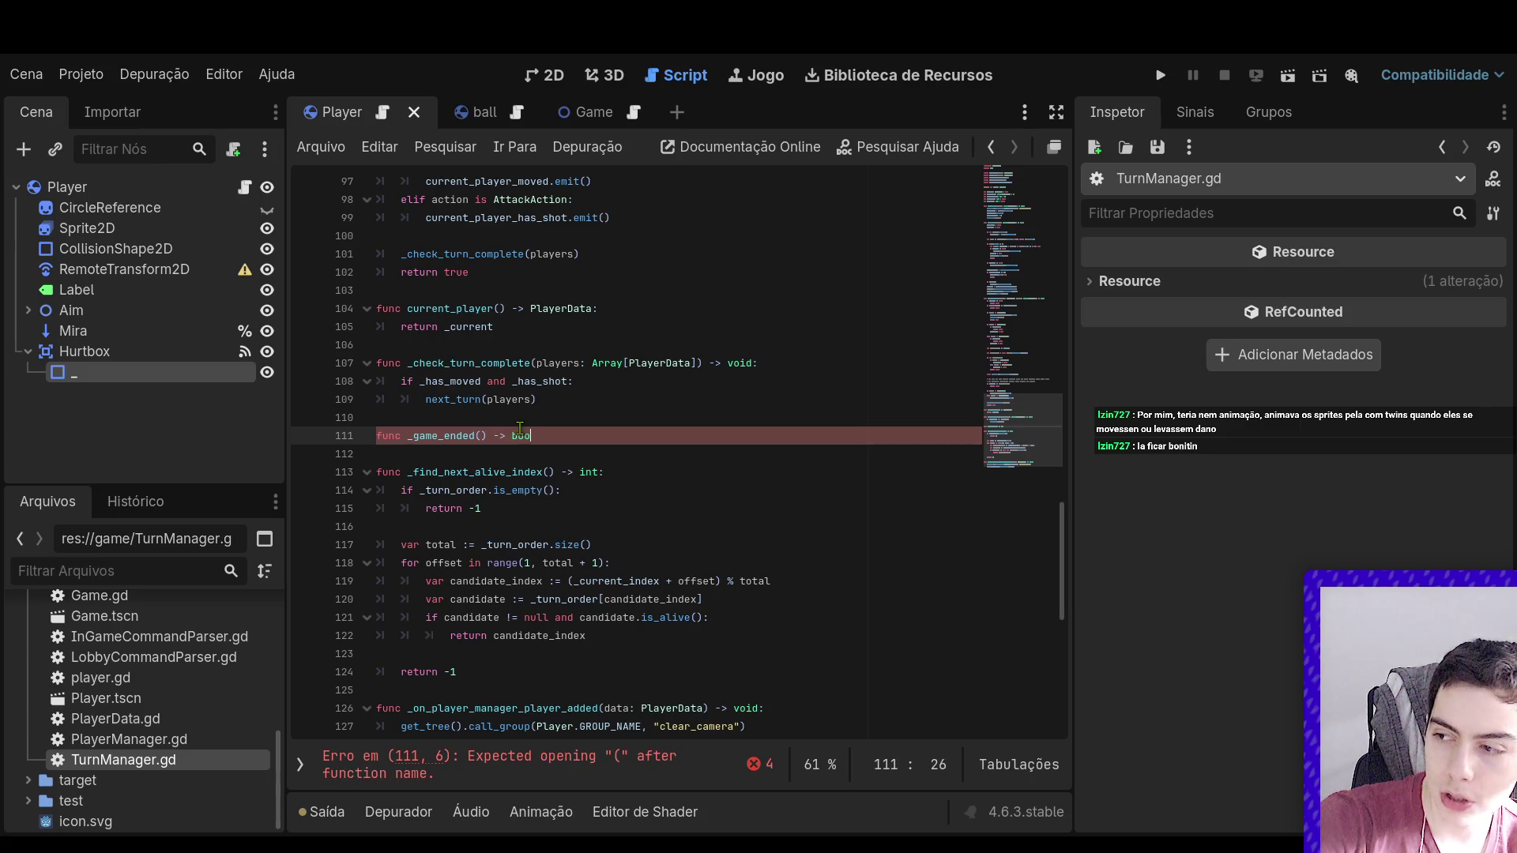
pyautogui.write('l:')
pyautogui.press('Return')
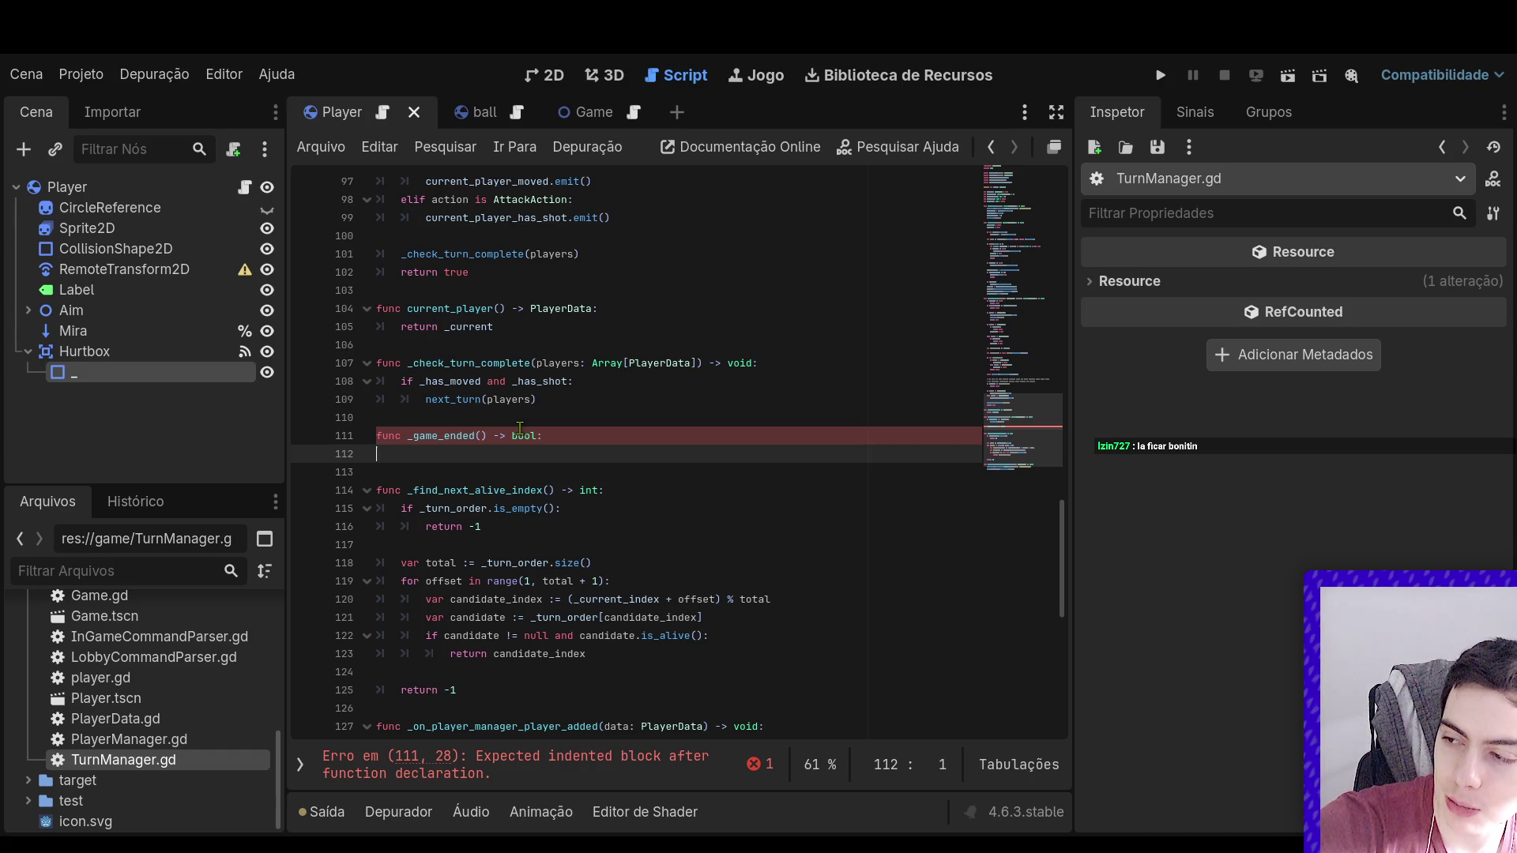
pyautogui.press('Tab')
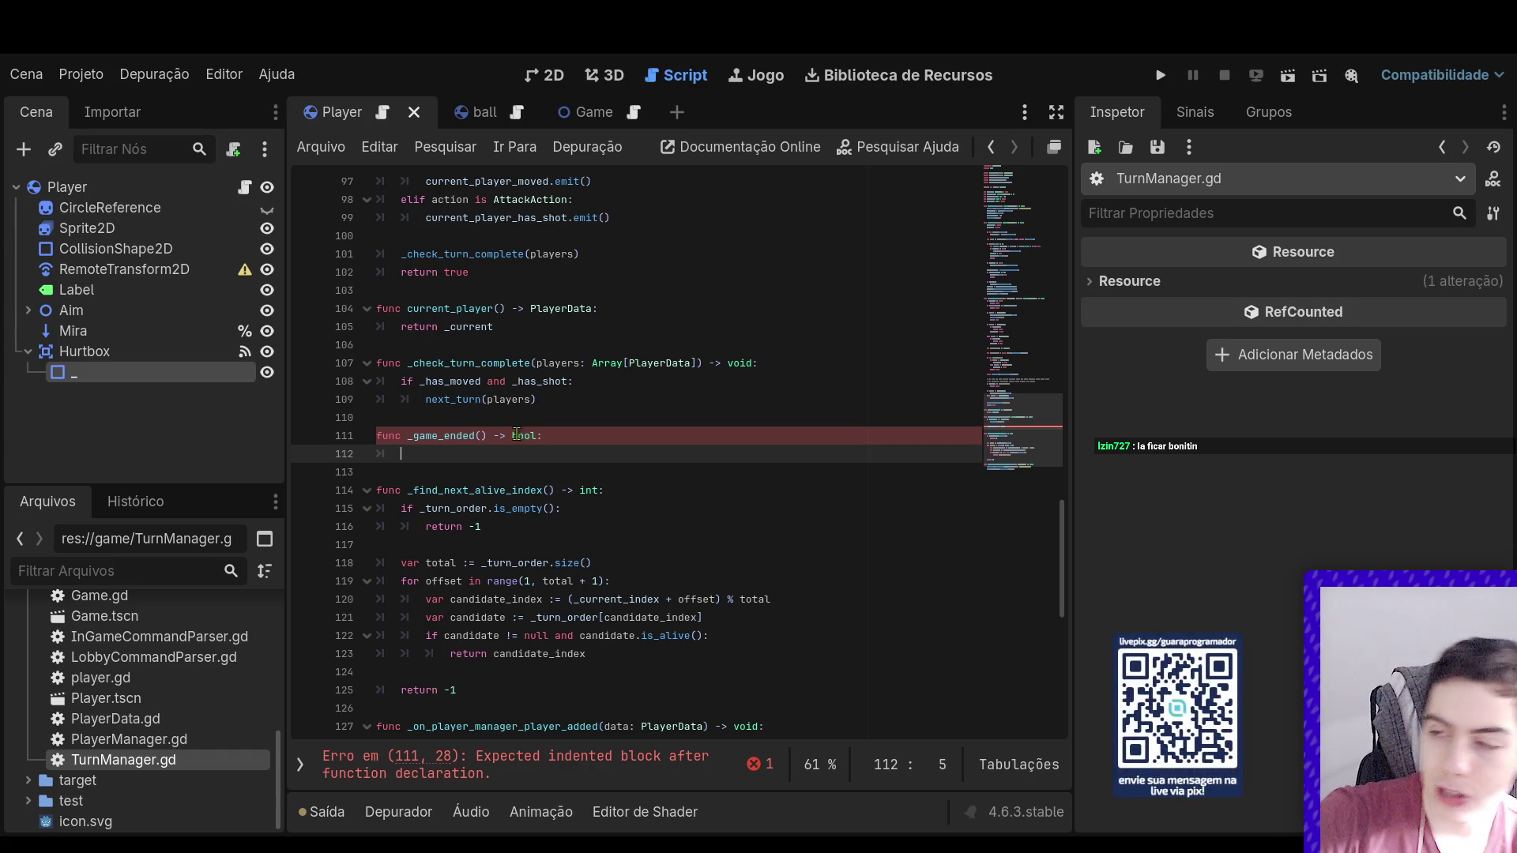
pyautogui.scroll(10, 506, 474)
pyautogui.scroll(10, 486, 514)
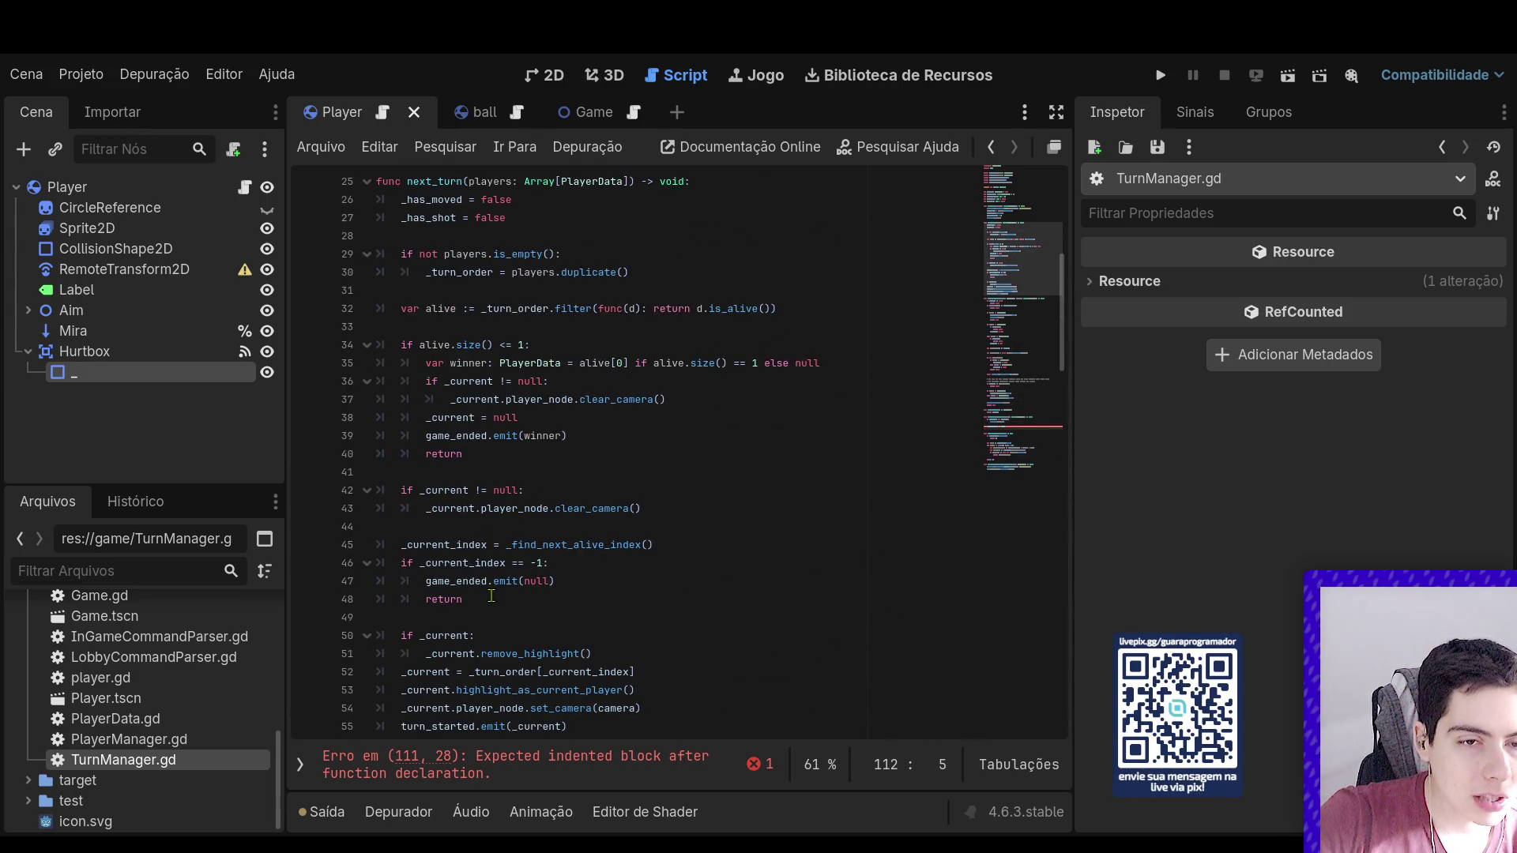
# Paste the next_turn index-check block into _game_ended and replace its 'if' with 'return'.
pyautogui.moveTo(490, 599); pyautogui.dragTo(378, 544)
pyautogui.hotkey('ctrl', 'c')
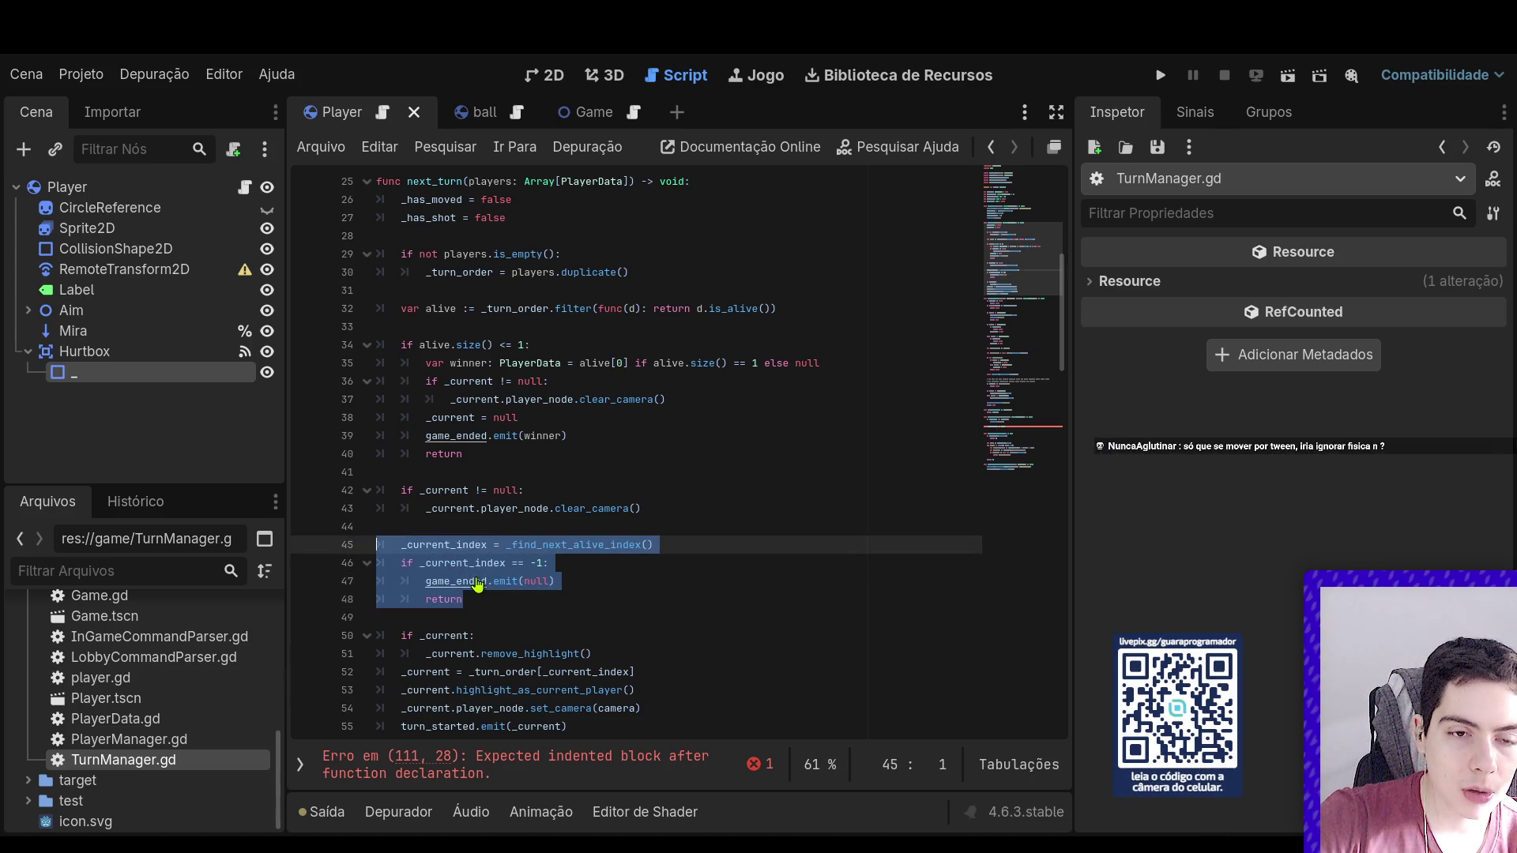
pyautogui.scroll(-20, 477, 585)
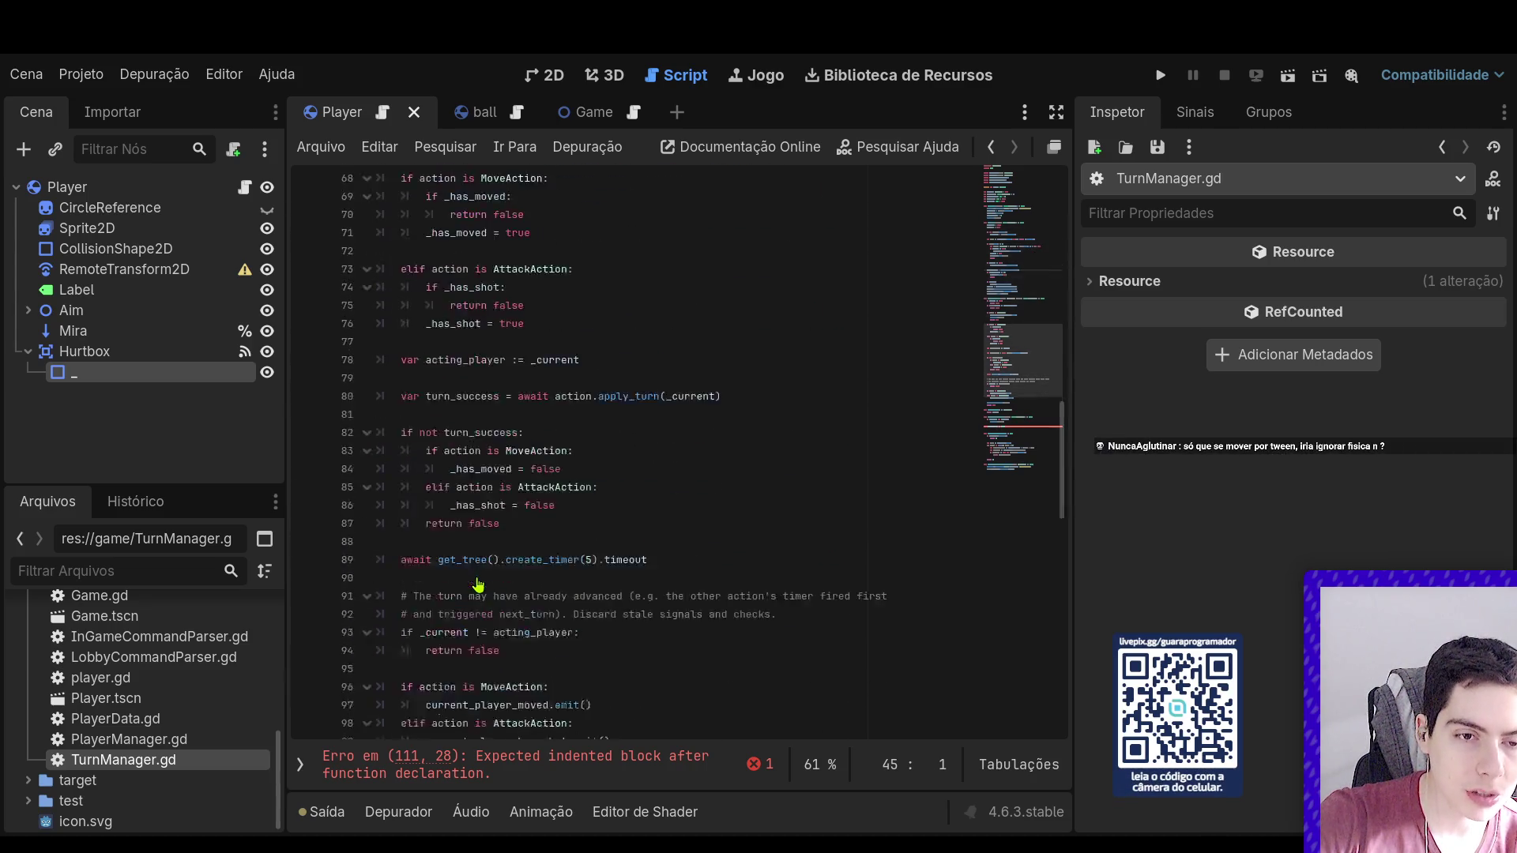
pyautogui.click(478, 562)
pyautogui.hotkey('ctrl', 'v')
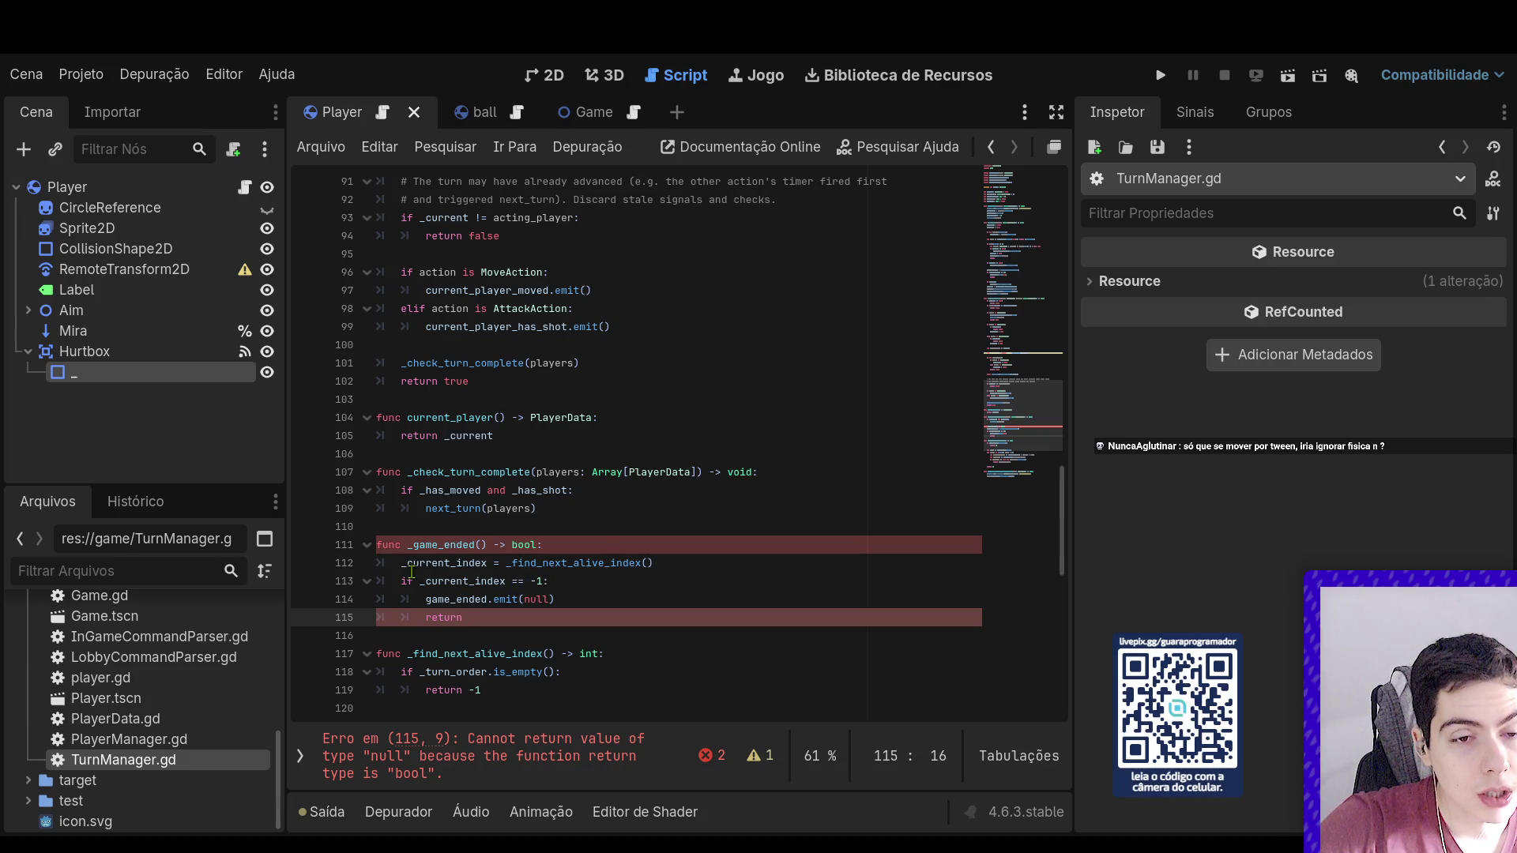
pyautogui.click(400, 582)
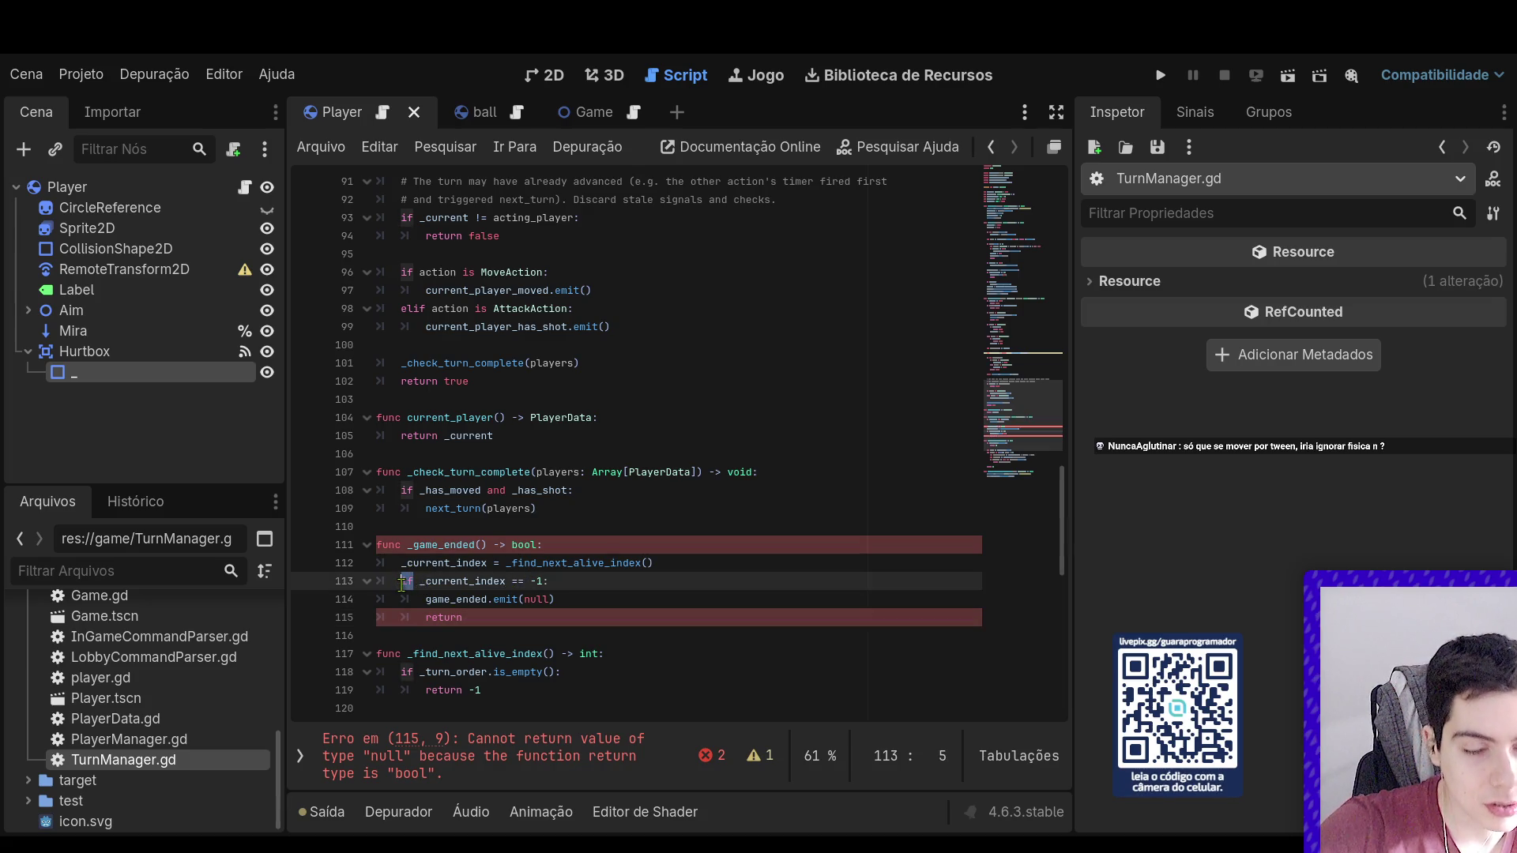
pyautogui.write('return')
pyautogui.click(520, 620)
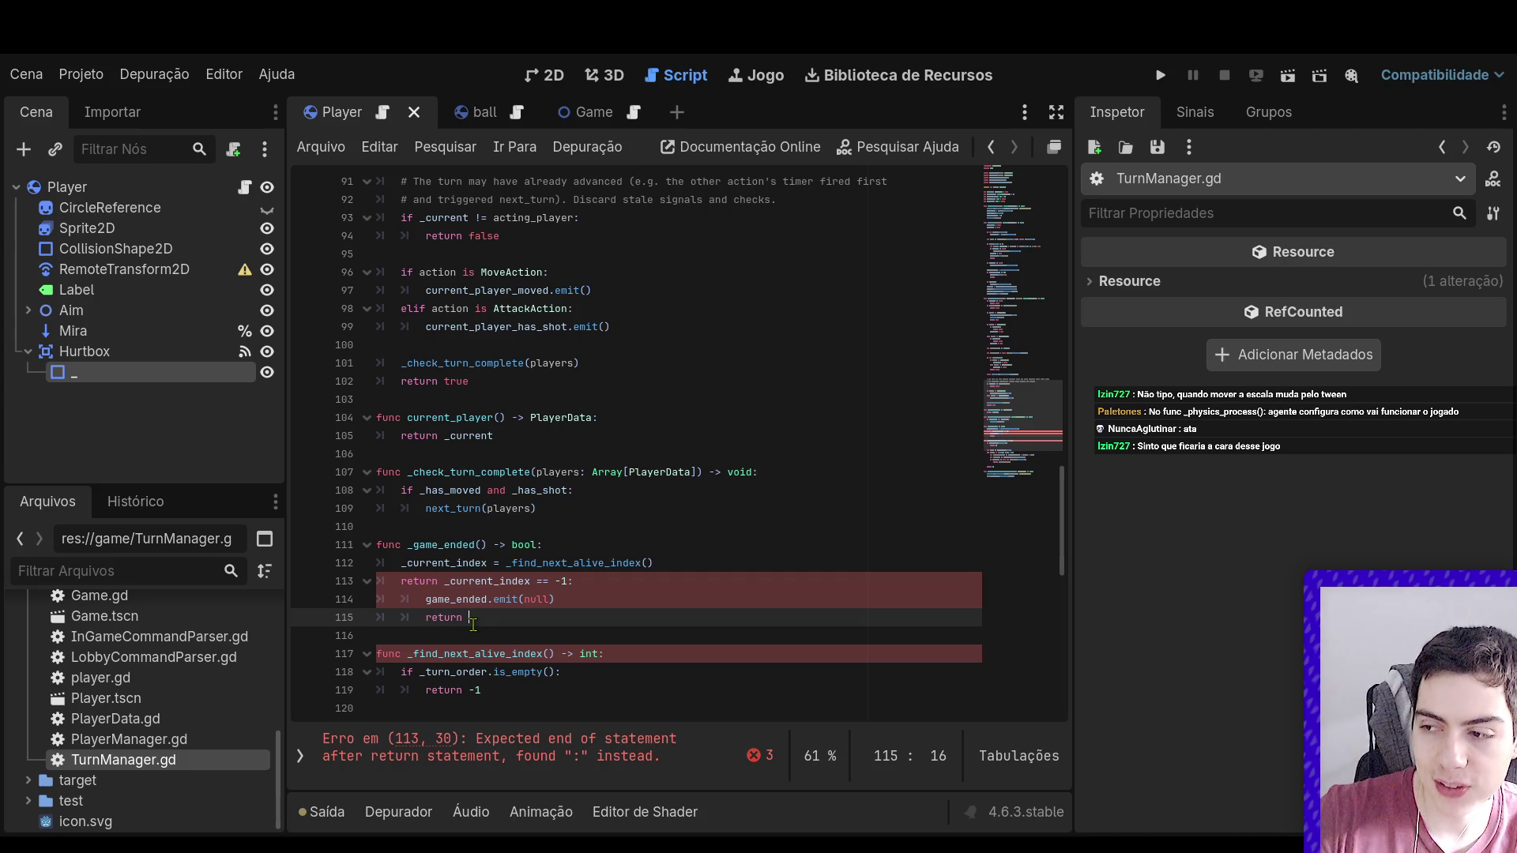
pyautogui.moveTo(472, 624)
pyautogui.mouseDown()
pyautogui.moveTo(316, 584)
pyautogui.moveTo(313, 606)
pyautogui.mouseUp()
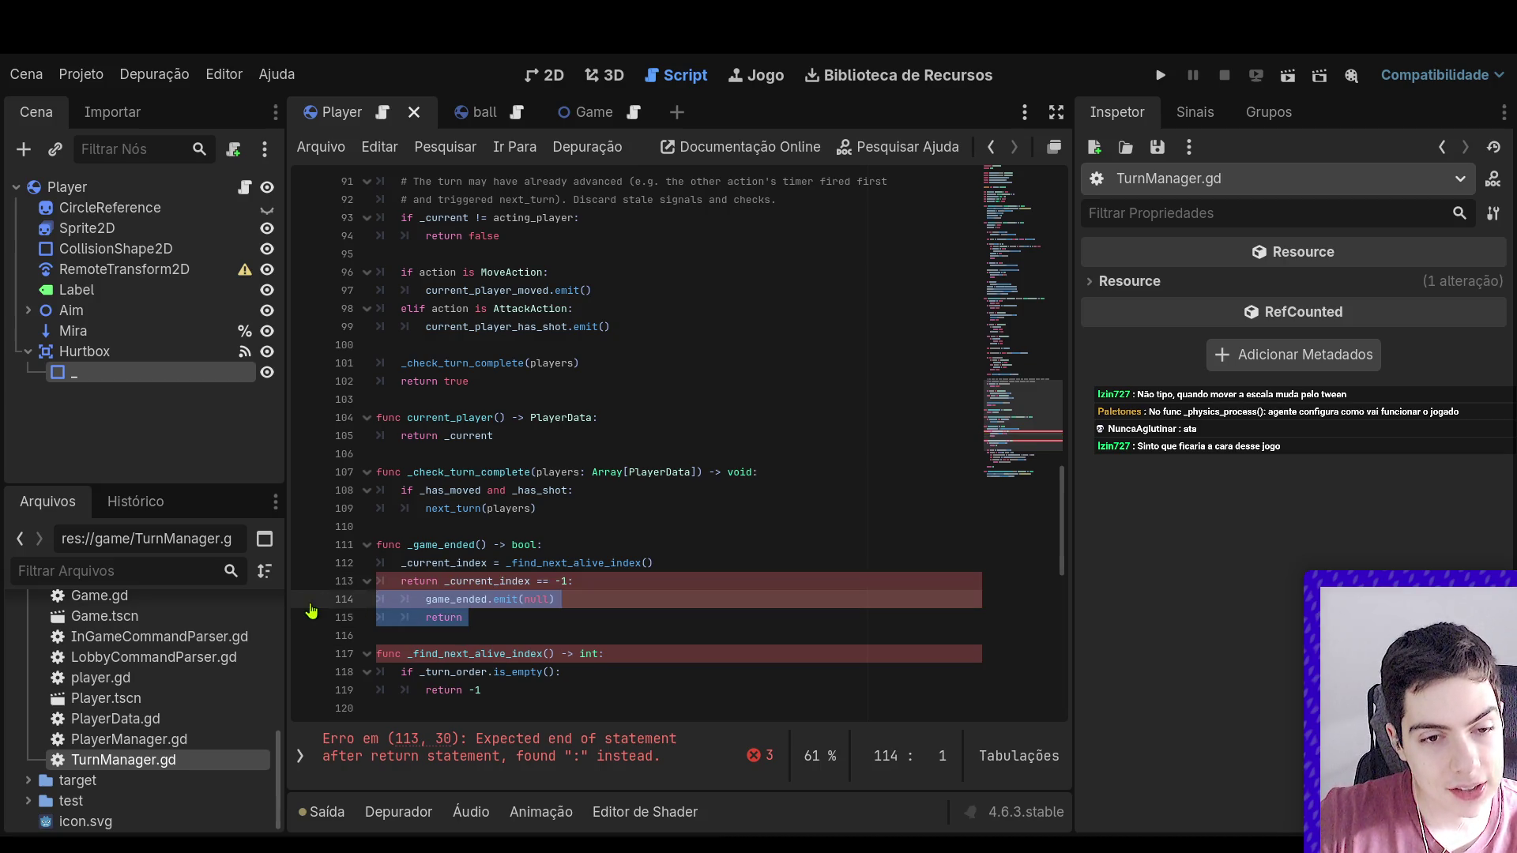
pyautogui.press('BackSpace')
pyautogui.press('BackSpace')
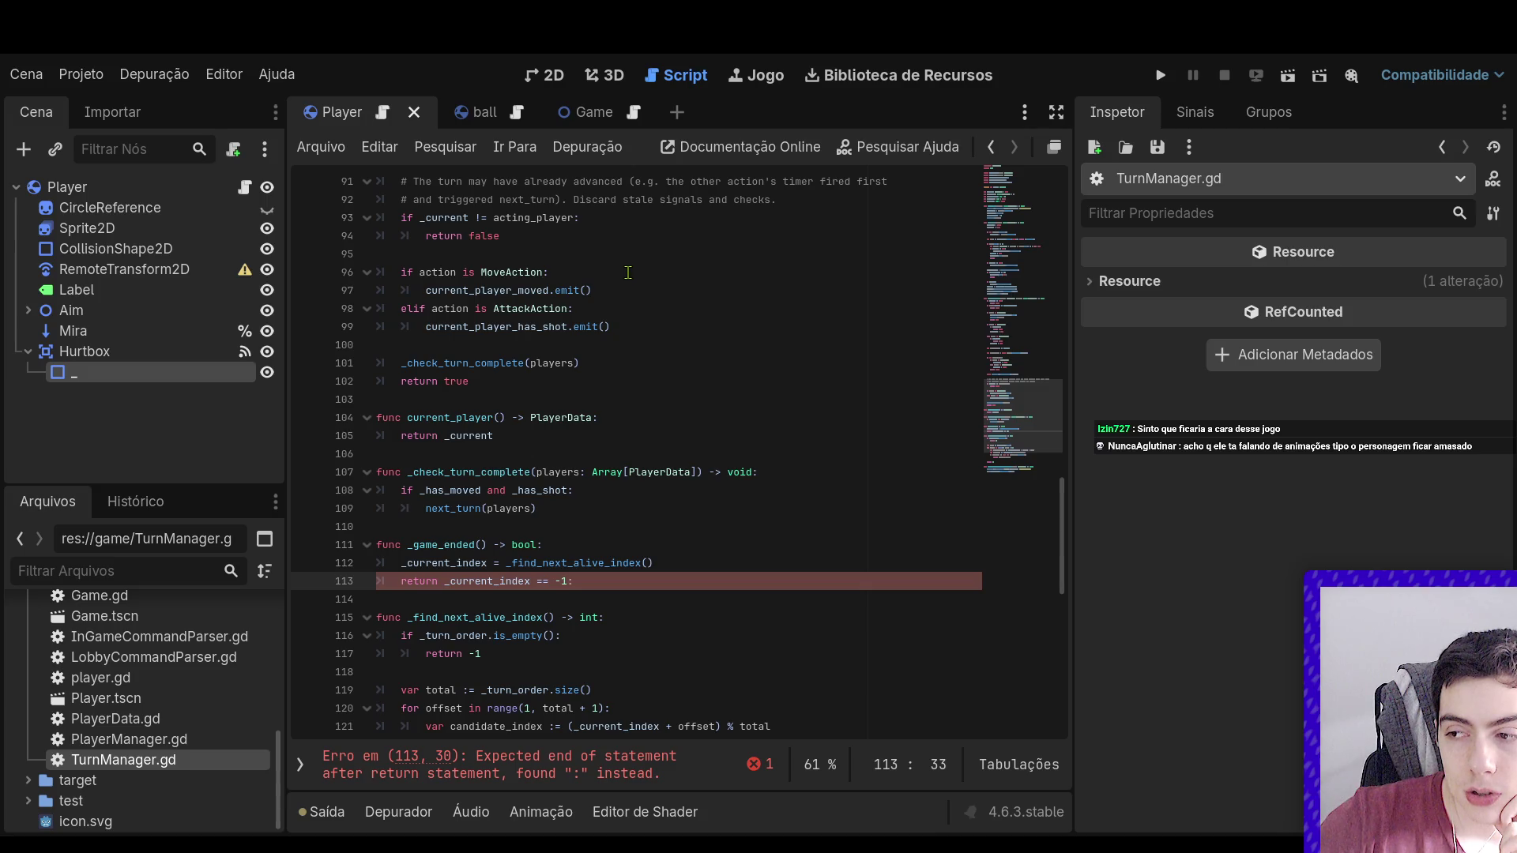
pyautogui.click(608, 526)
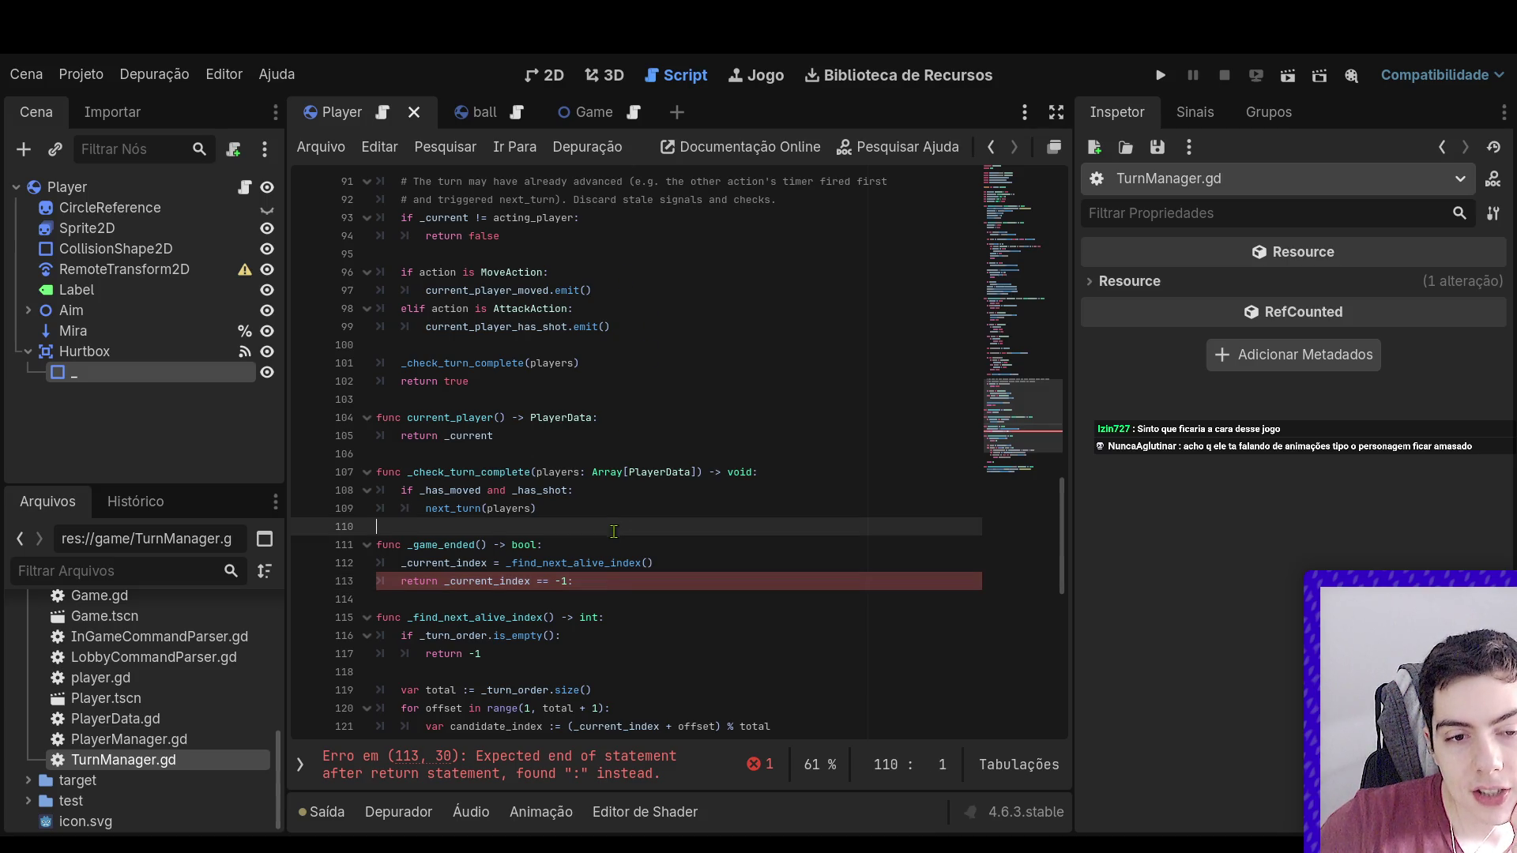
pyautogui.scroll(3, 603, 588)
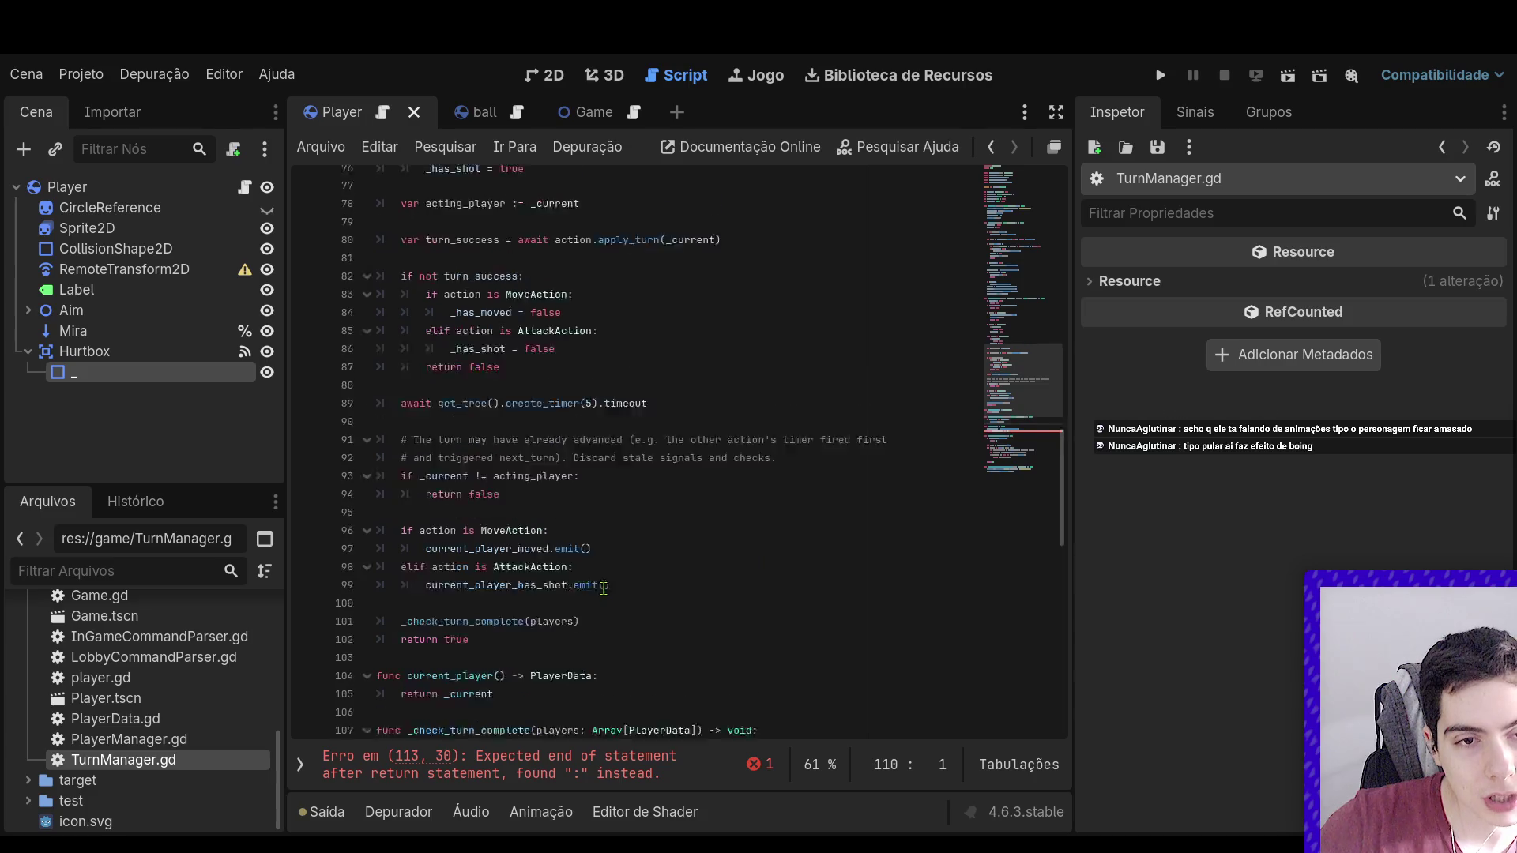
pyautogui.scroll(-5, 604, 586)
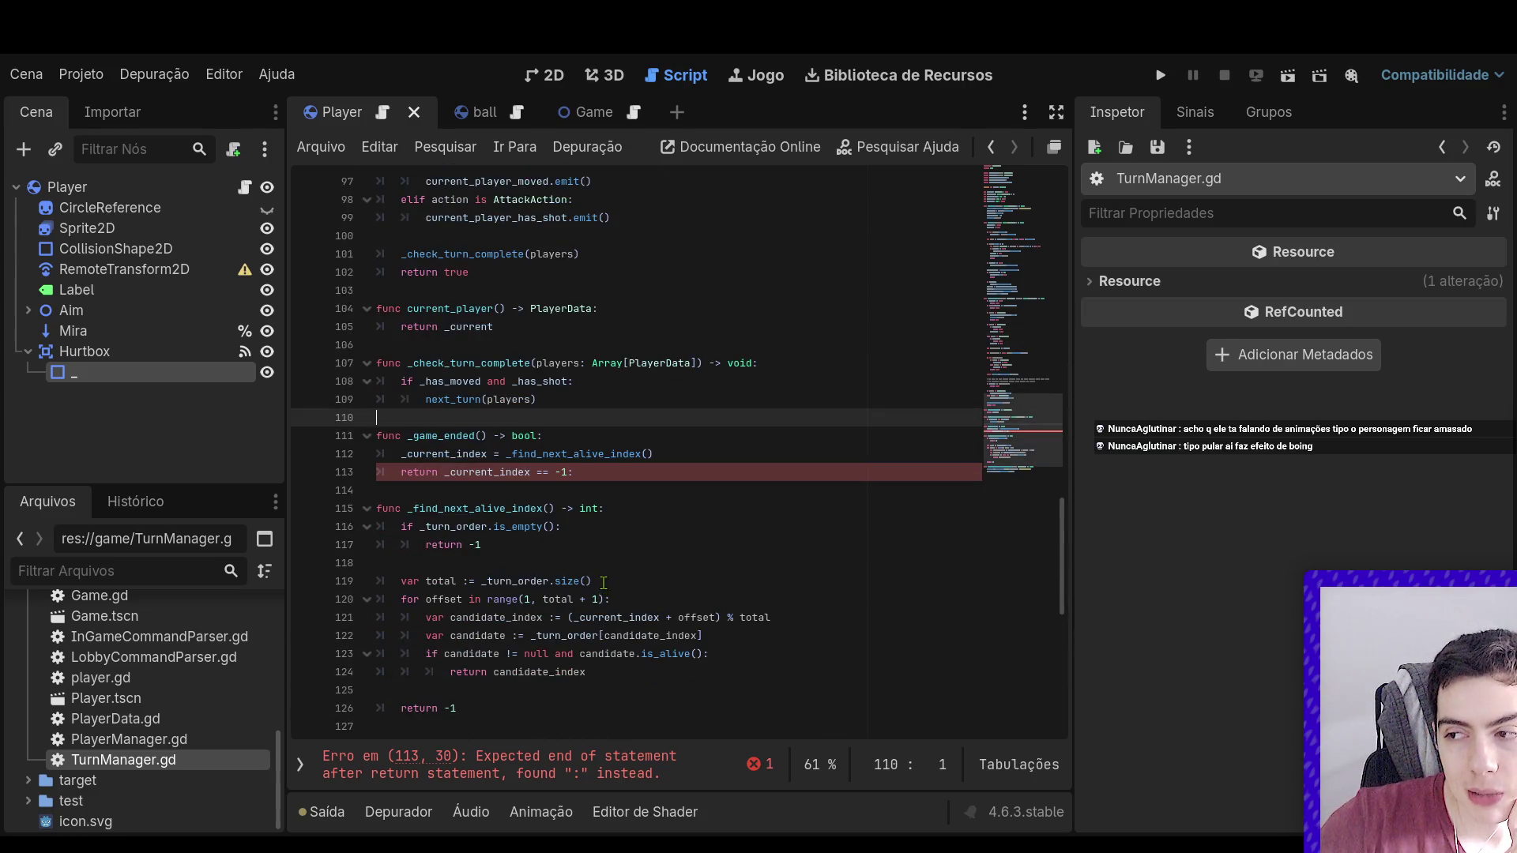
pyautogui.scroll(3, 604, 582)
pyautogui.scroll(-3, 603, 588)
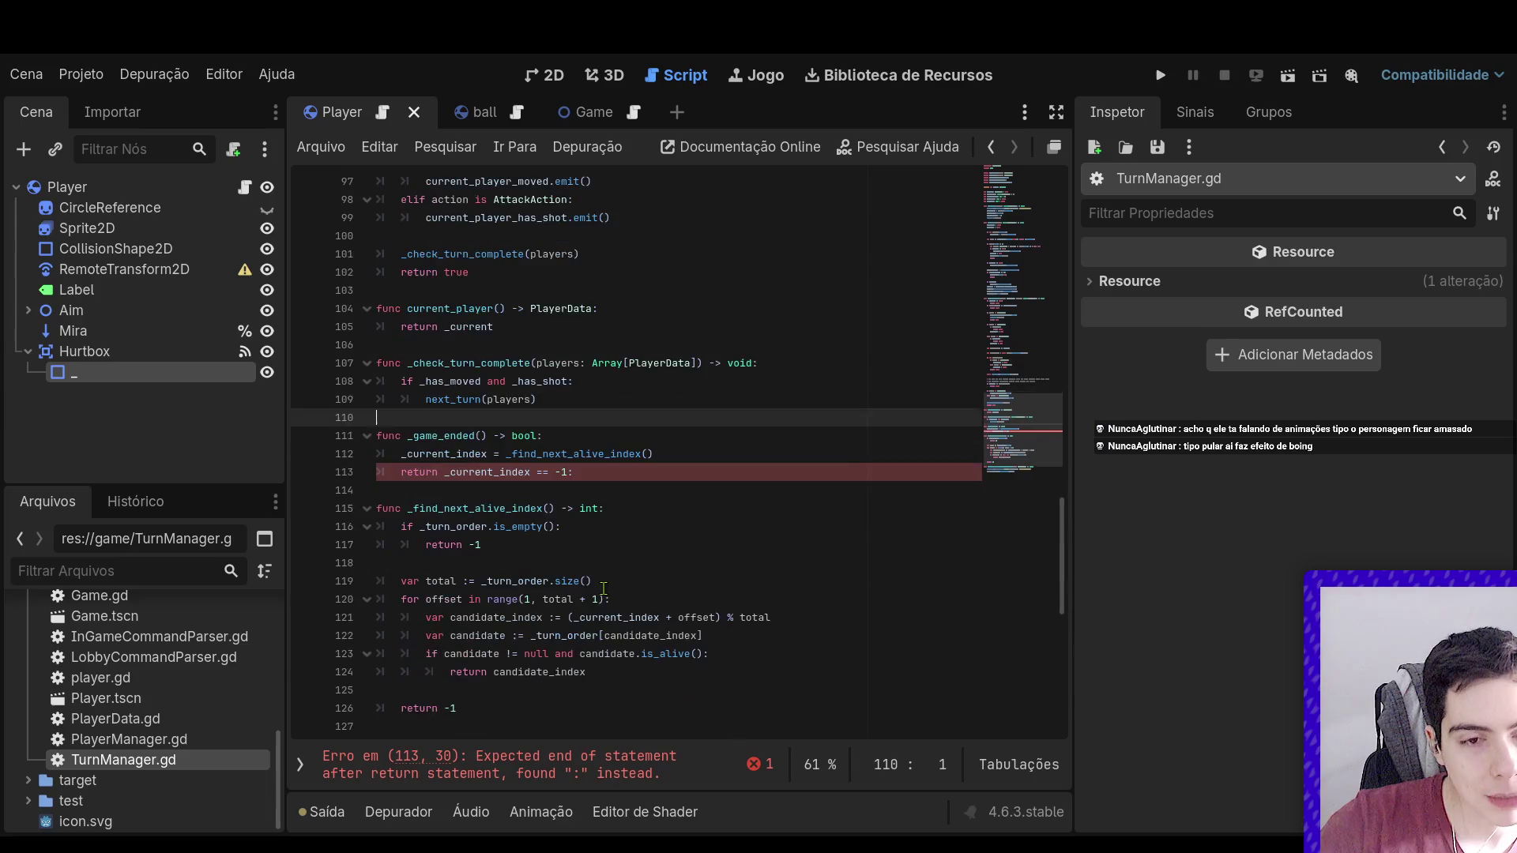
pyautogui.scroll(5, 604, 587)
pyautogui.scroll(-5, 604, 588)
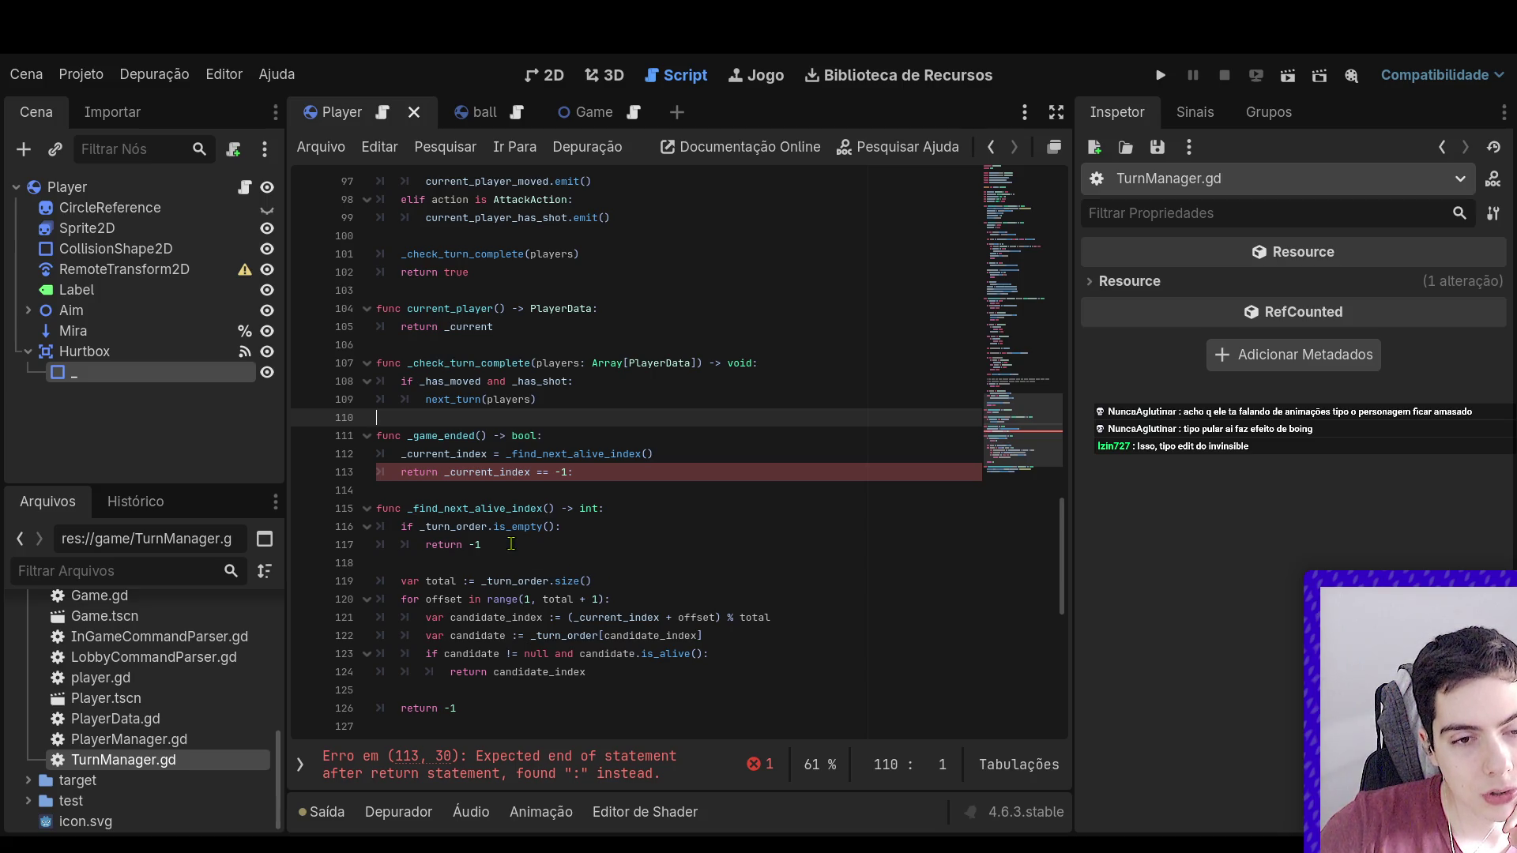
pyautogui.click(593, 472)
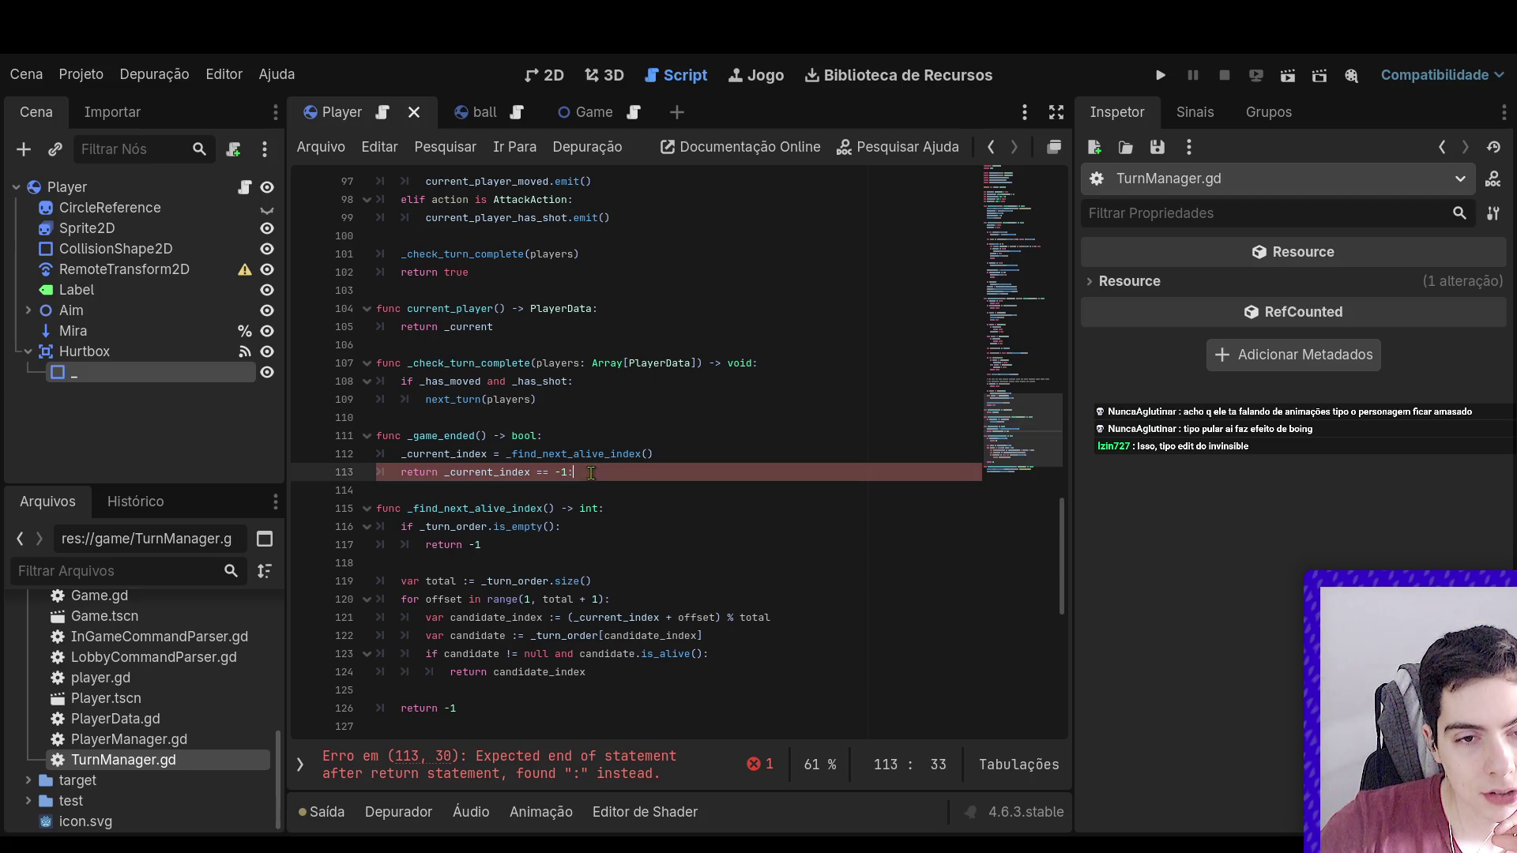
pyautogui.scroll(10, 558, 508)
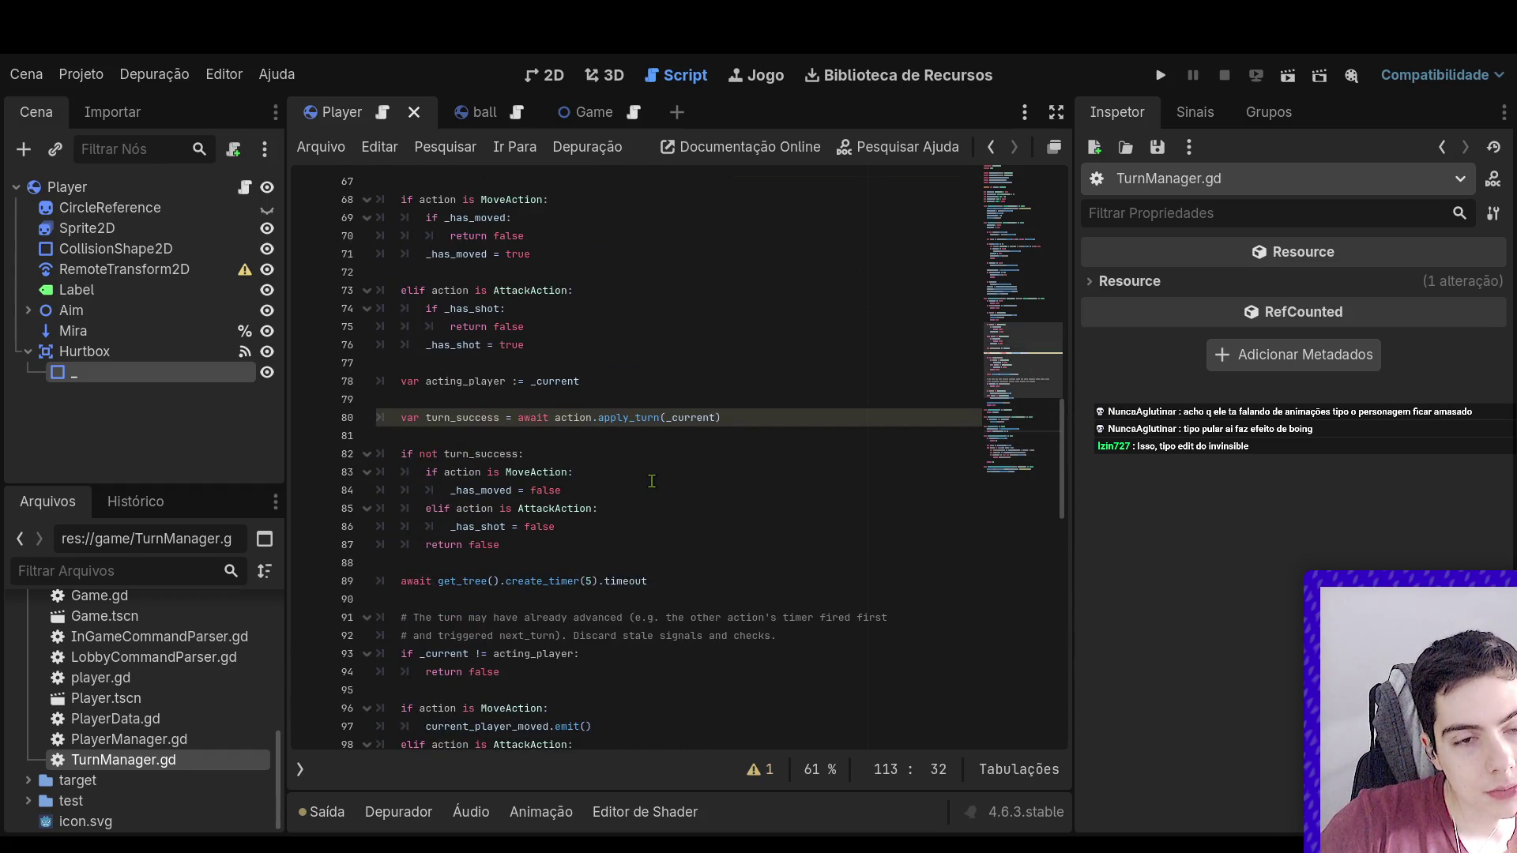
pyautogui.scroll(8, 652, 482)
pyautogui.scroll(-5, 647, 490)
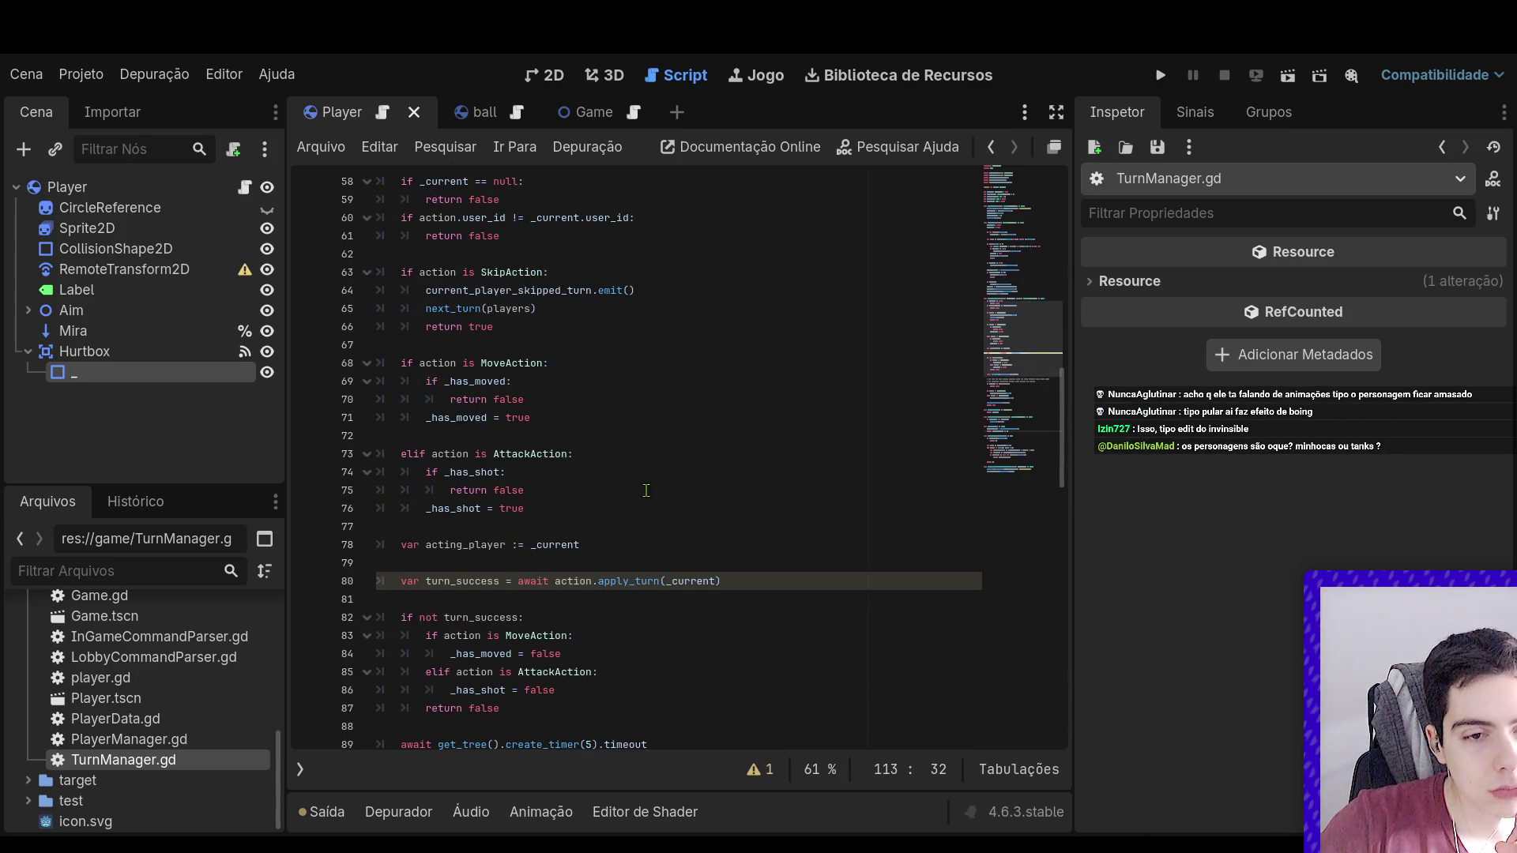
pyautogui.scroll(-11, 646, 490)
pyautogui.scroll(9, 641, 498)
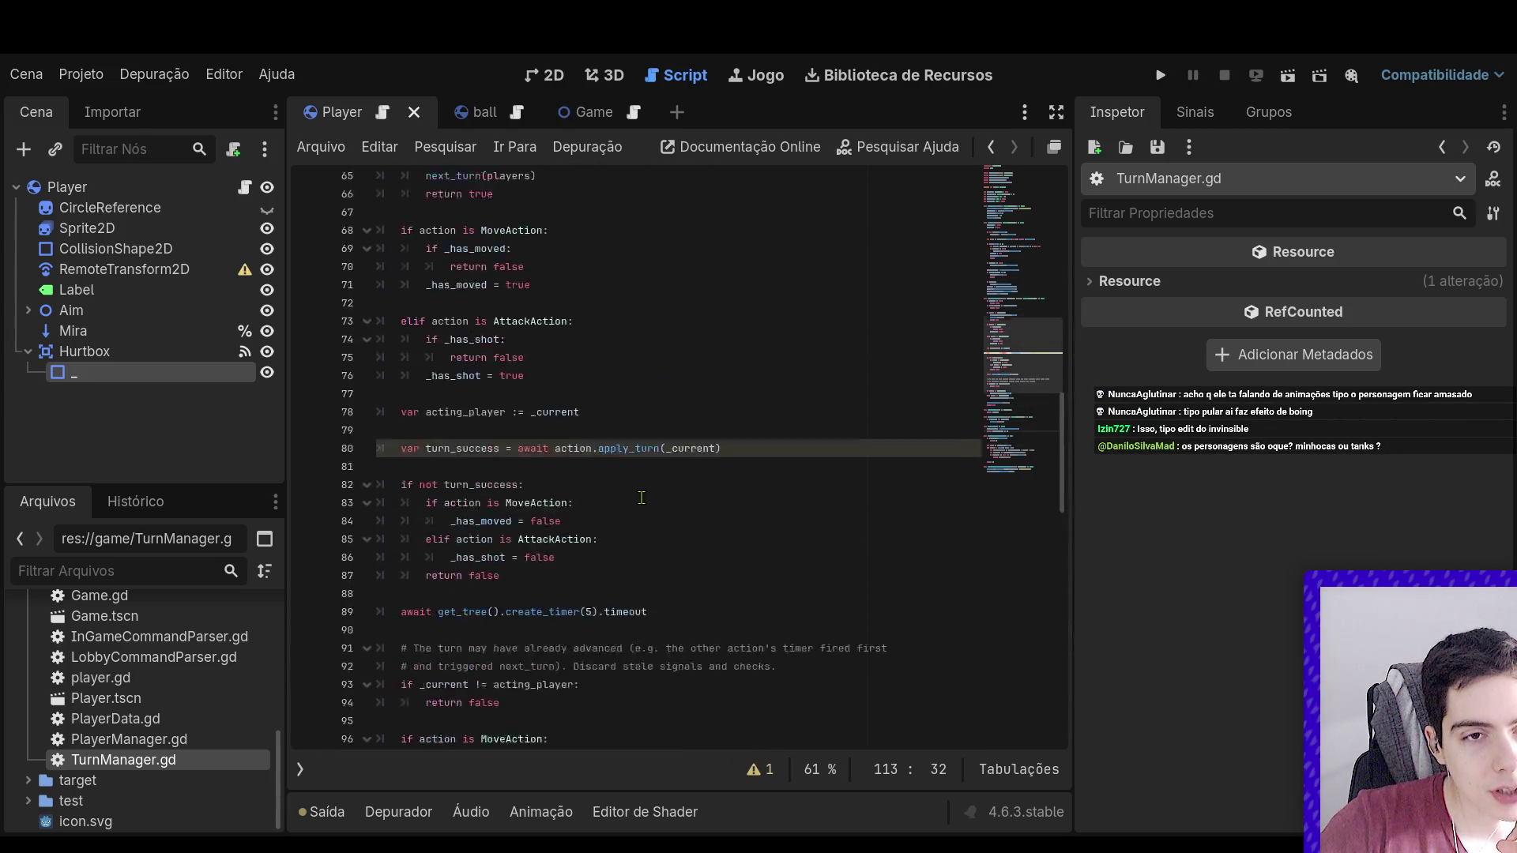
pyautogui.scroll(8, 642, 498)
pyautogui.scroll(-7, 640, 499)
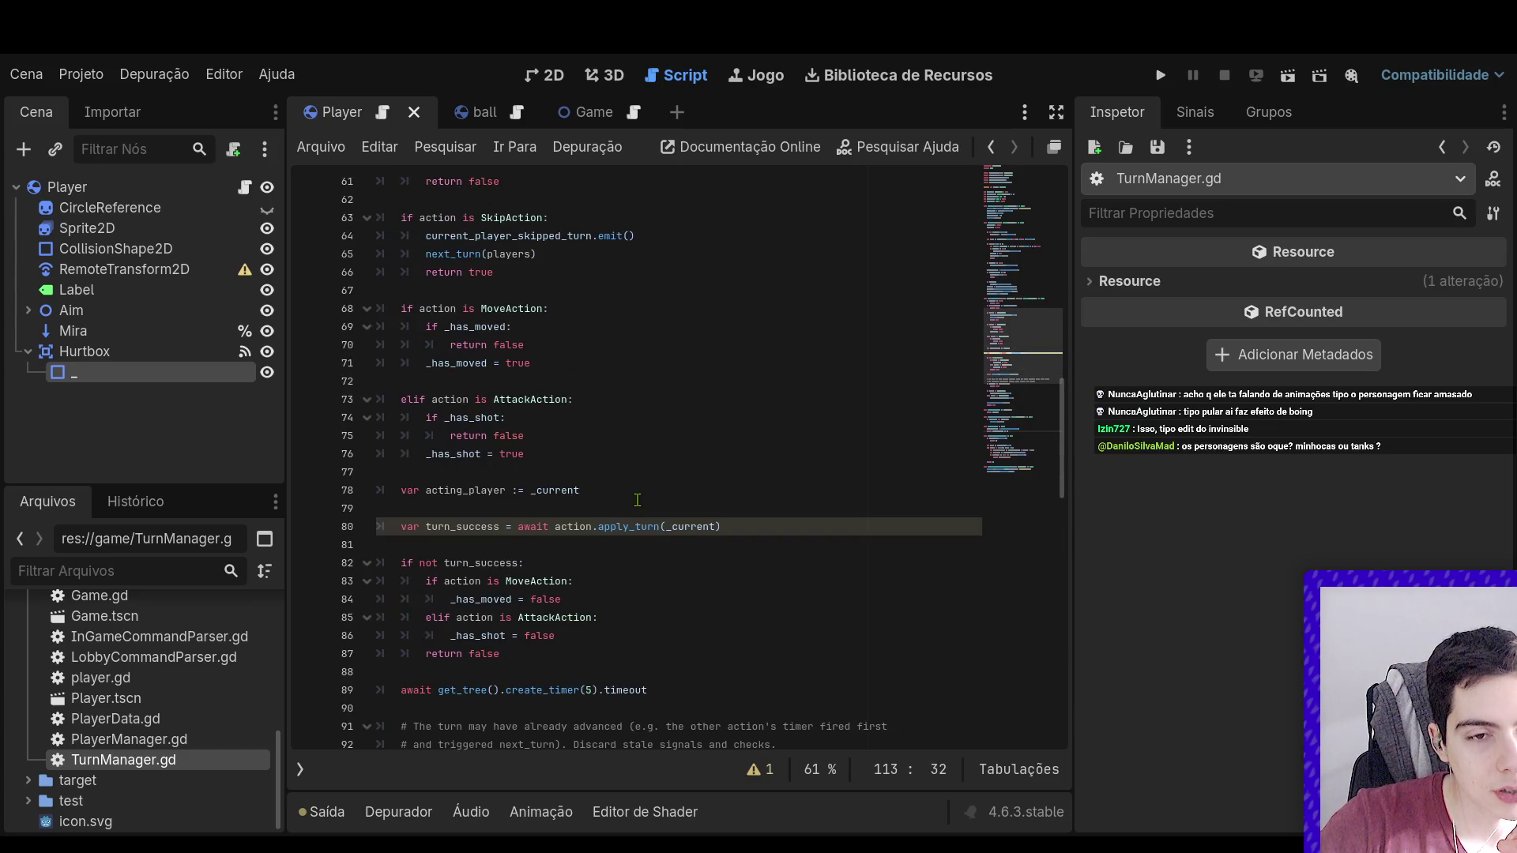
pyautogui.scroll(9, 638, 501)
# Replace the _current_index assignment and -1 comparison in next_turn with 'if _game_ended():'.
pyautogui.click(531, 442)
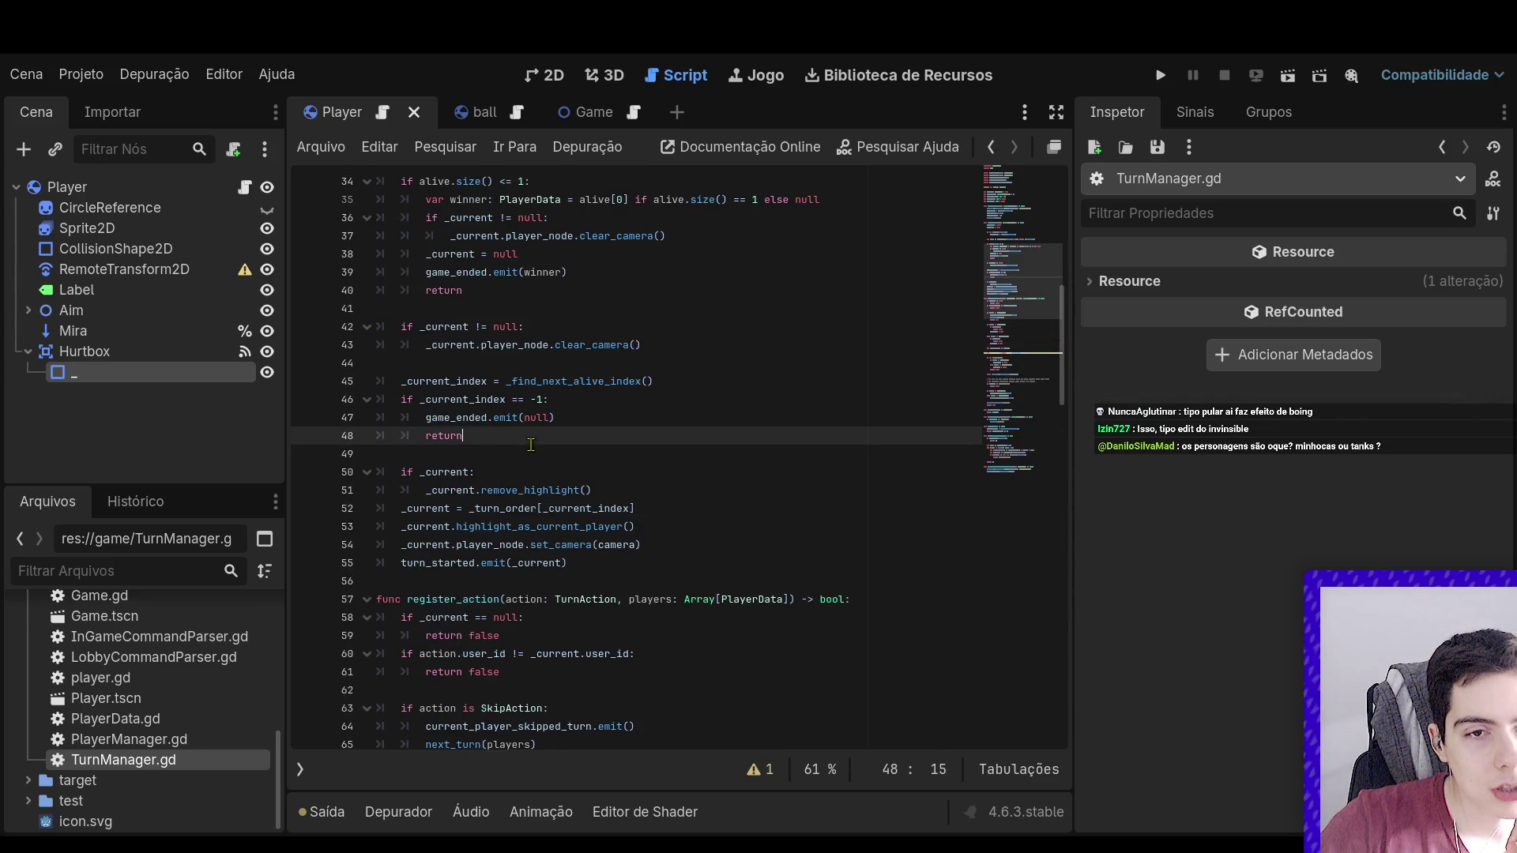
pyautogui.moveTo(531, 444); pyautogui.dragTo(399, 382)
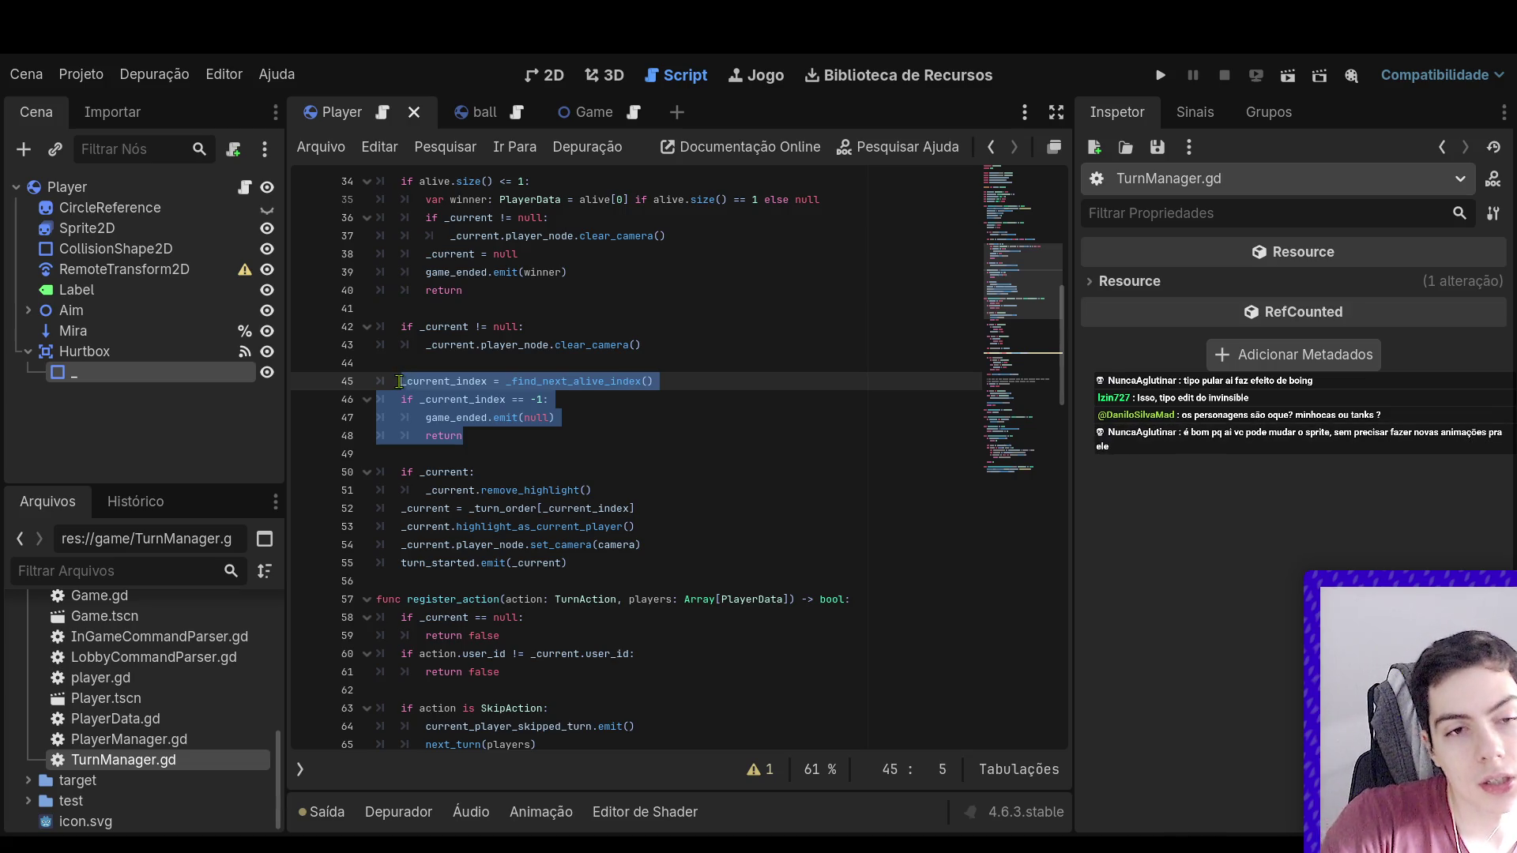
pyautogui.moveTo(481, 434); pyautogui.dragTo(393, 384)
pyautogui.write('if _game_ended():')
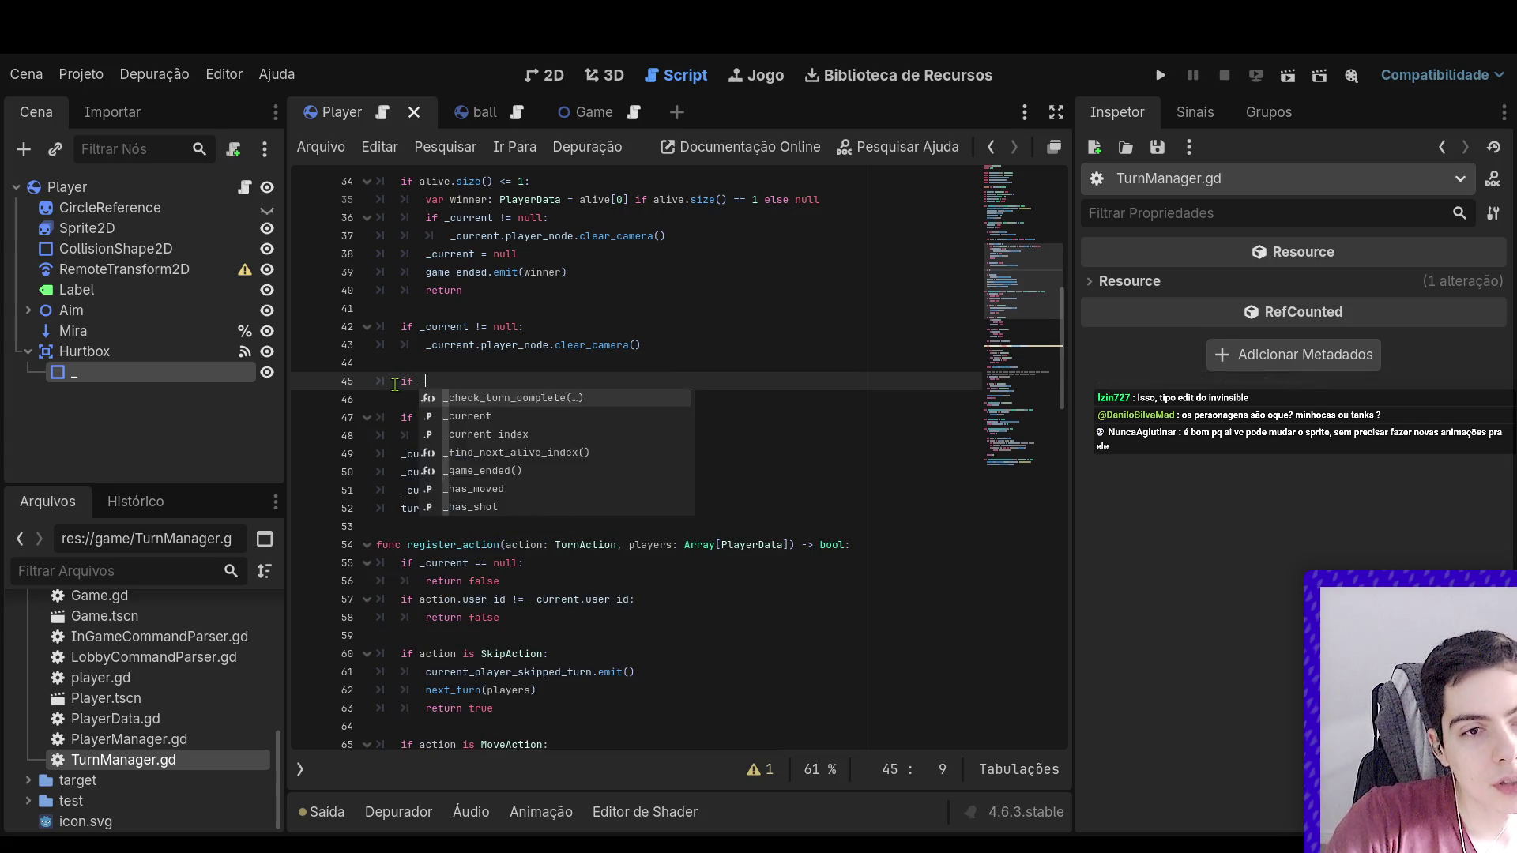
pyautogui.hotkey('ctrl', 'z')
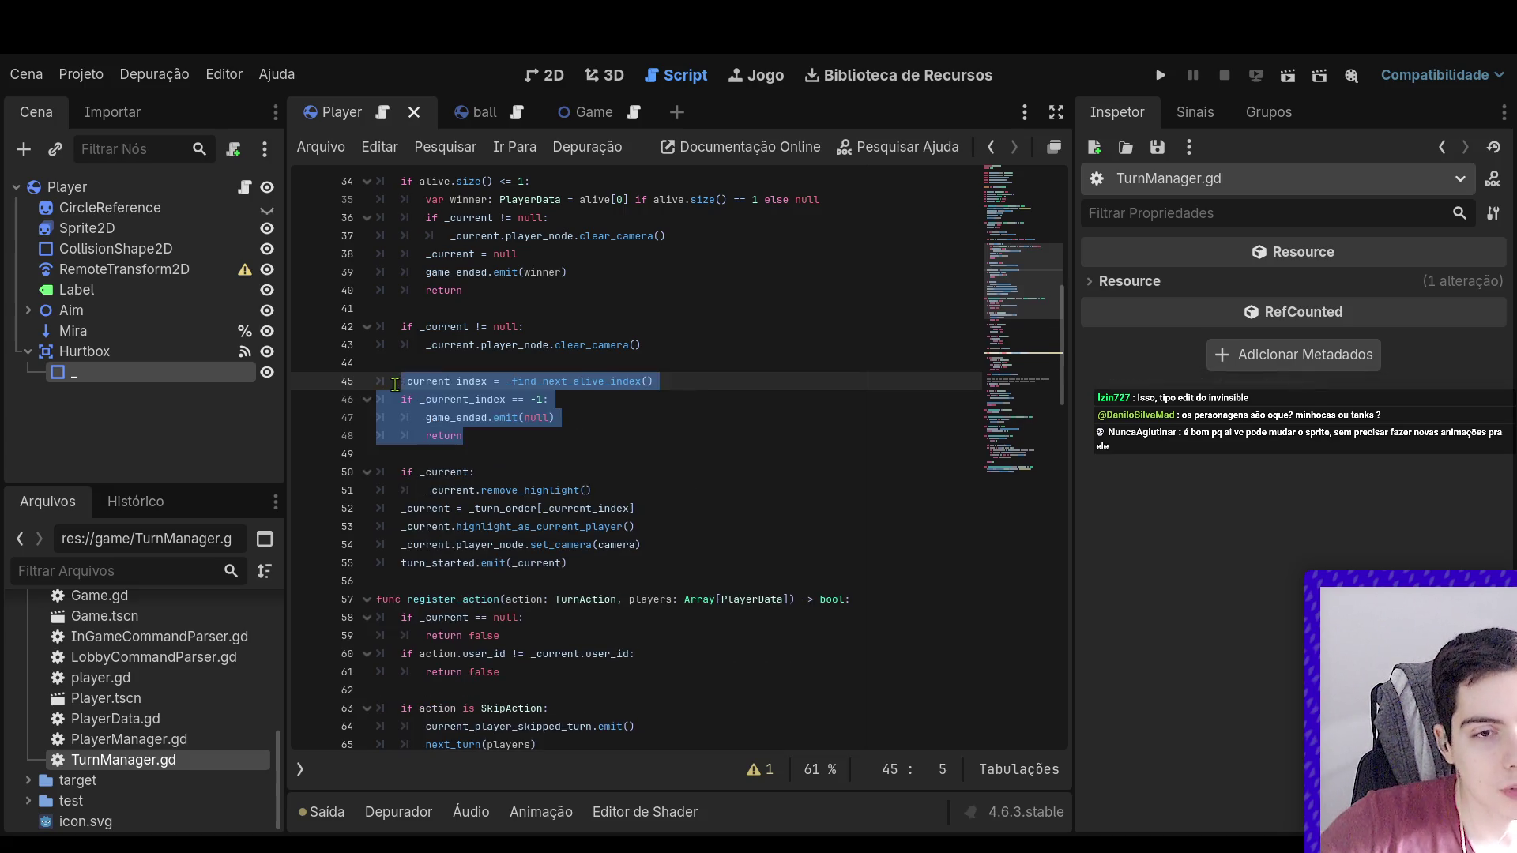
pyautogui.click(512, 399)
pyautogui.tripleClick(670, 384)
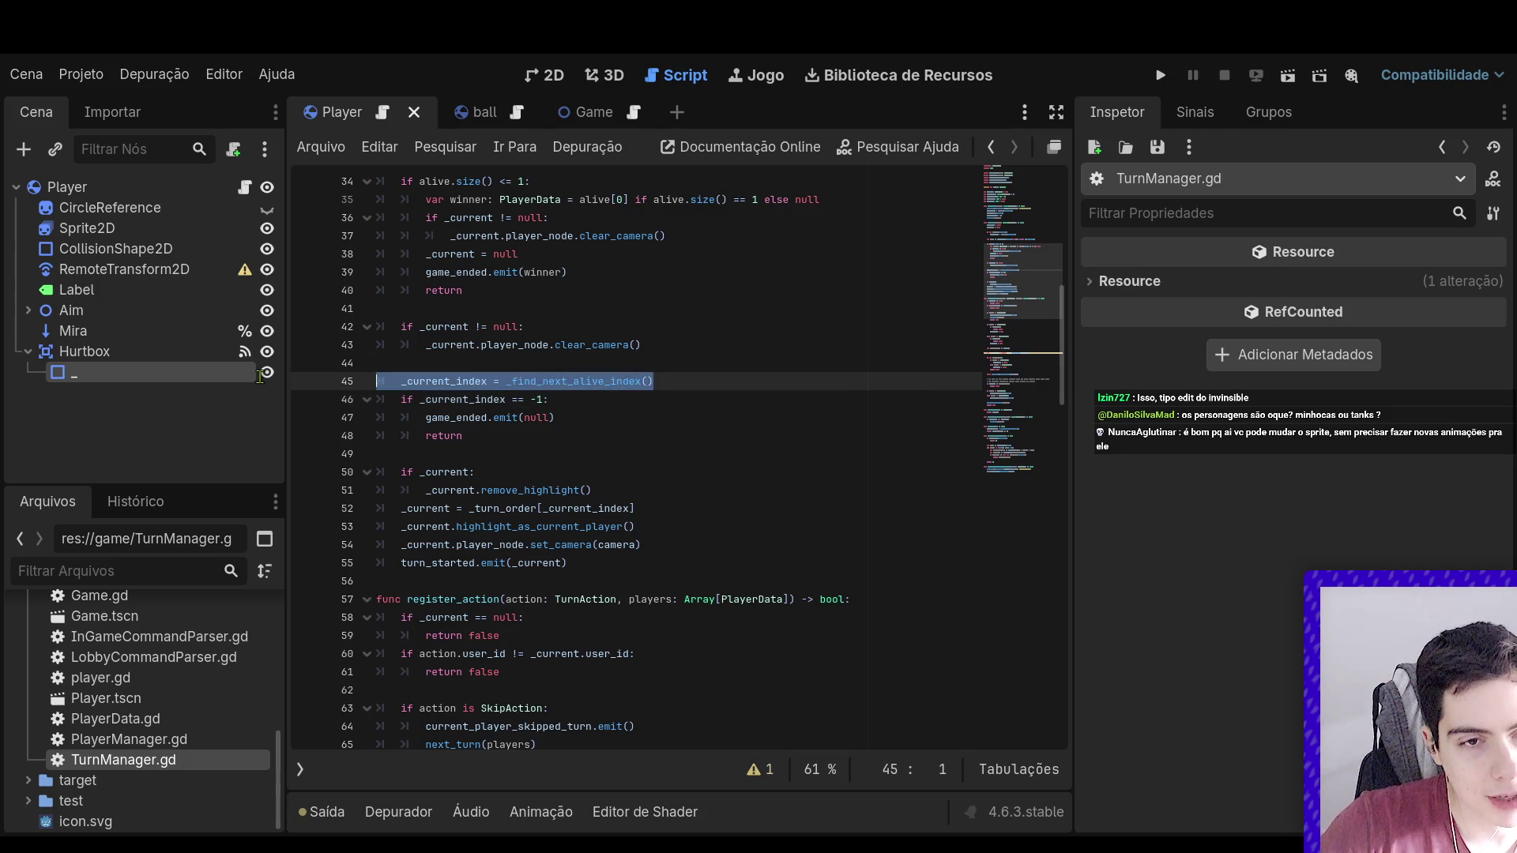
pyautogui.press('BackSpace')
pyautogui.press('BackSpace')
pyautogui.moveTo(543, 380); pyautogui.dragTo(430, 380)
pyautogui.press('BackSpace')
pyautogui.press('BackSpace')
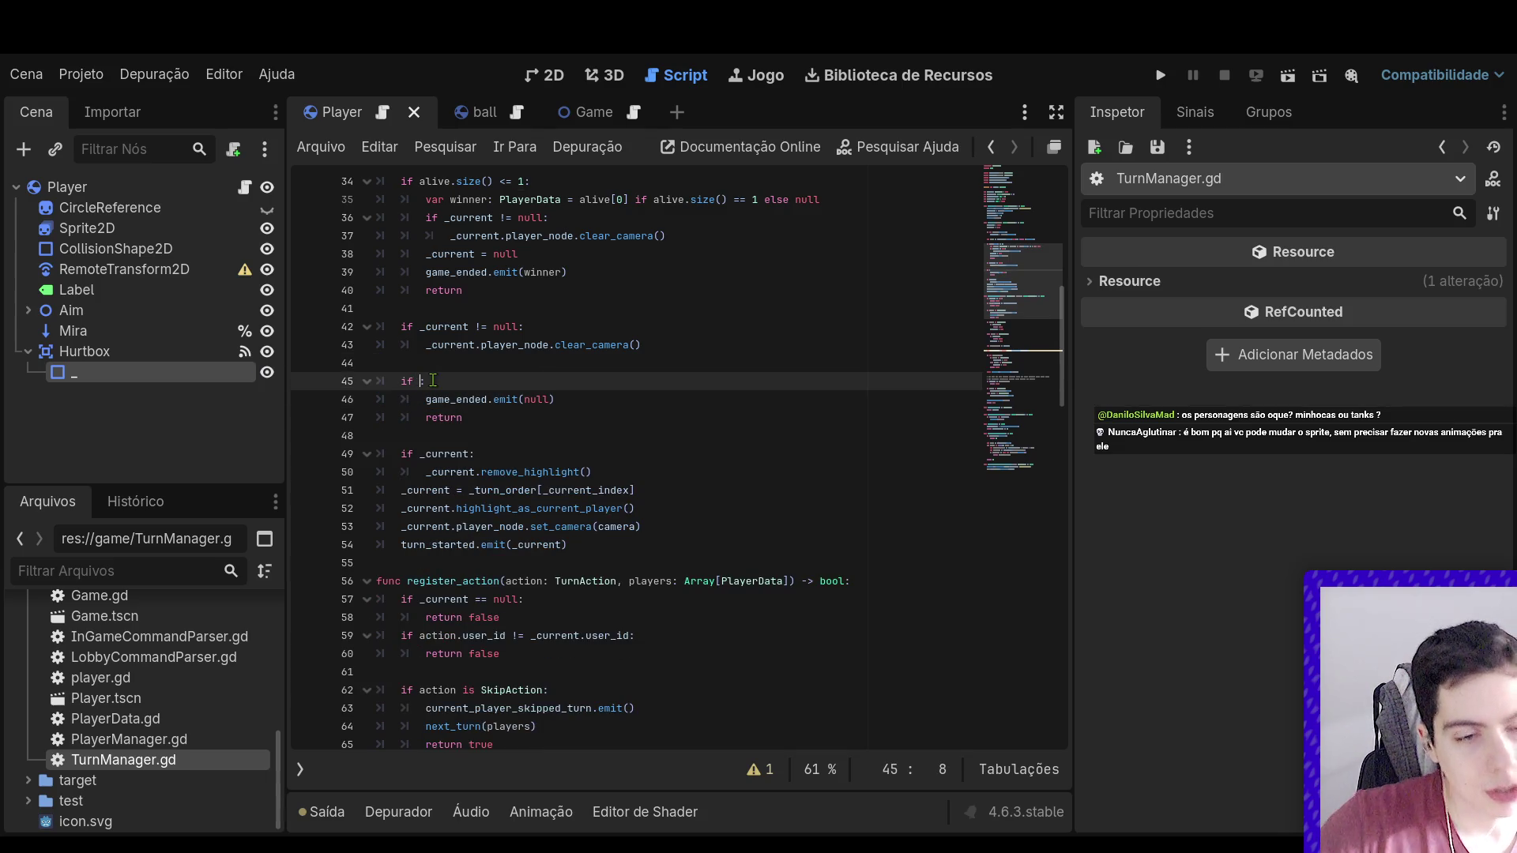
pyautogui.write('_game')
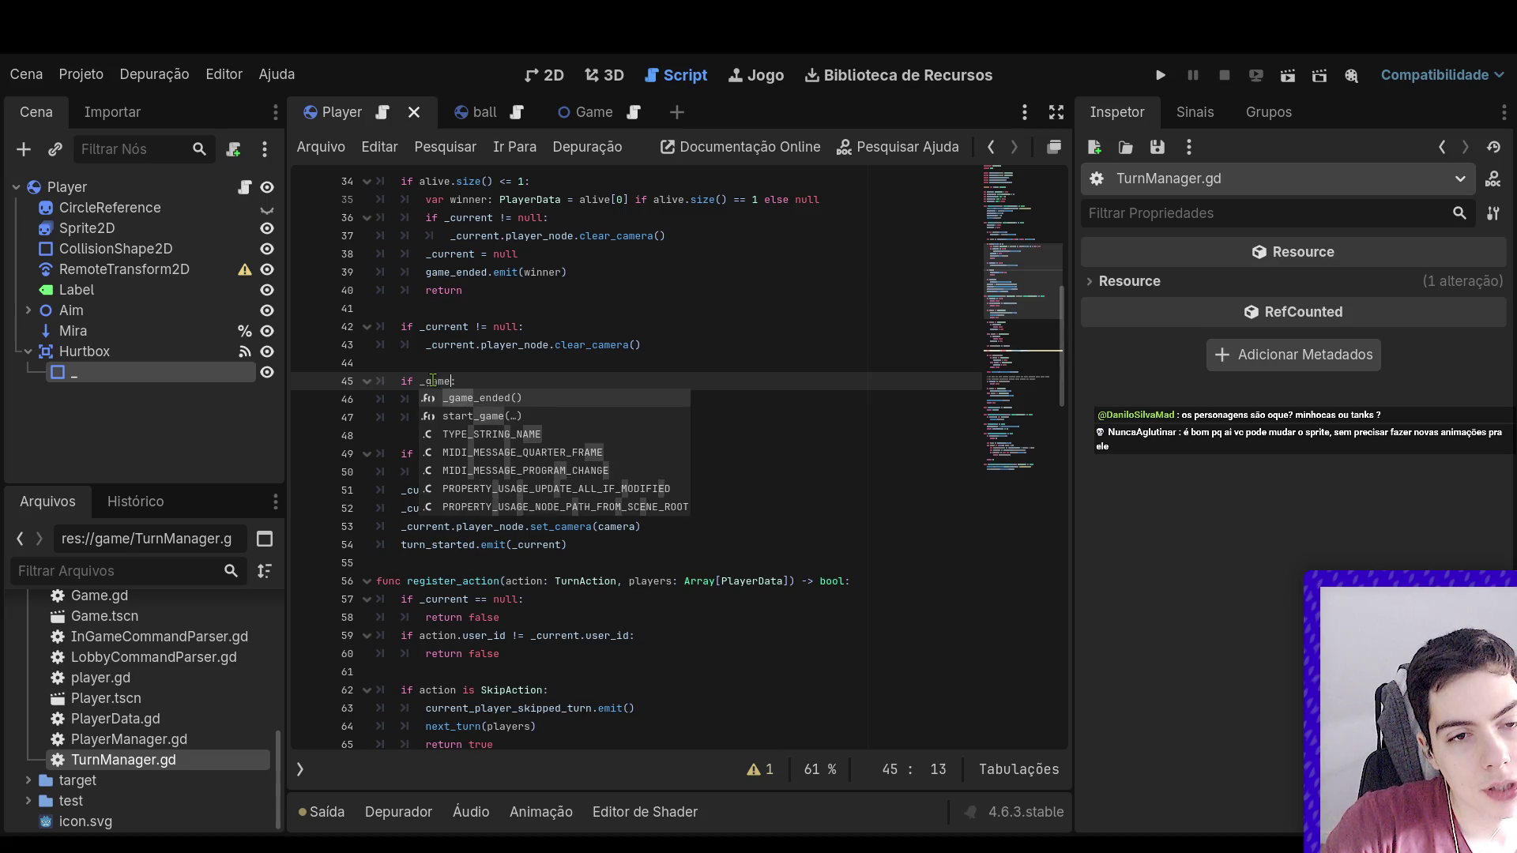
pyautogui.press('Return')
# Select and copy the three-line game-ended check from next_turn.
pyautogui.click(489, 399)
pyautogui.click(578, 434)
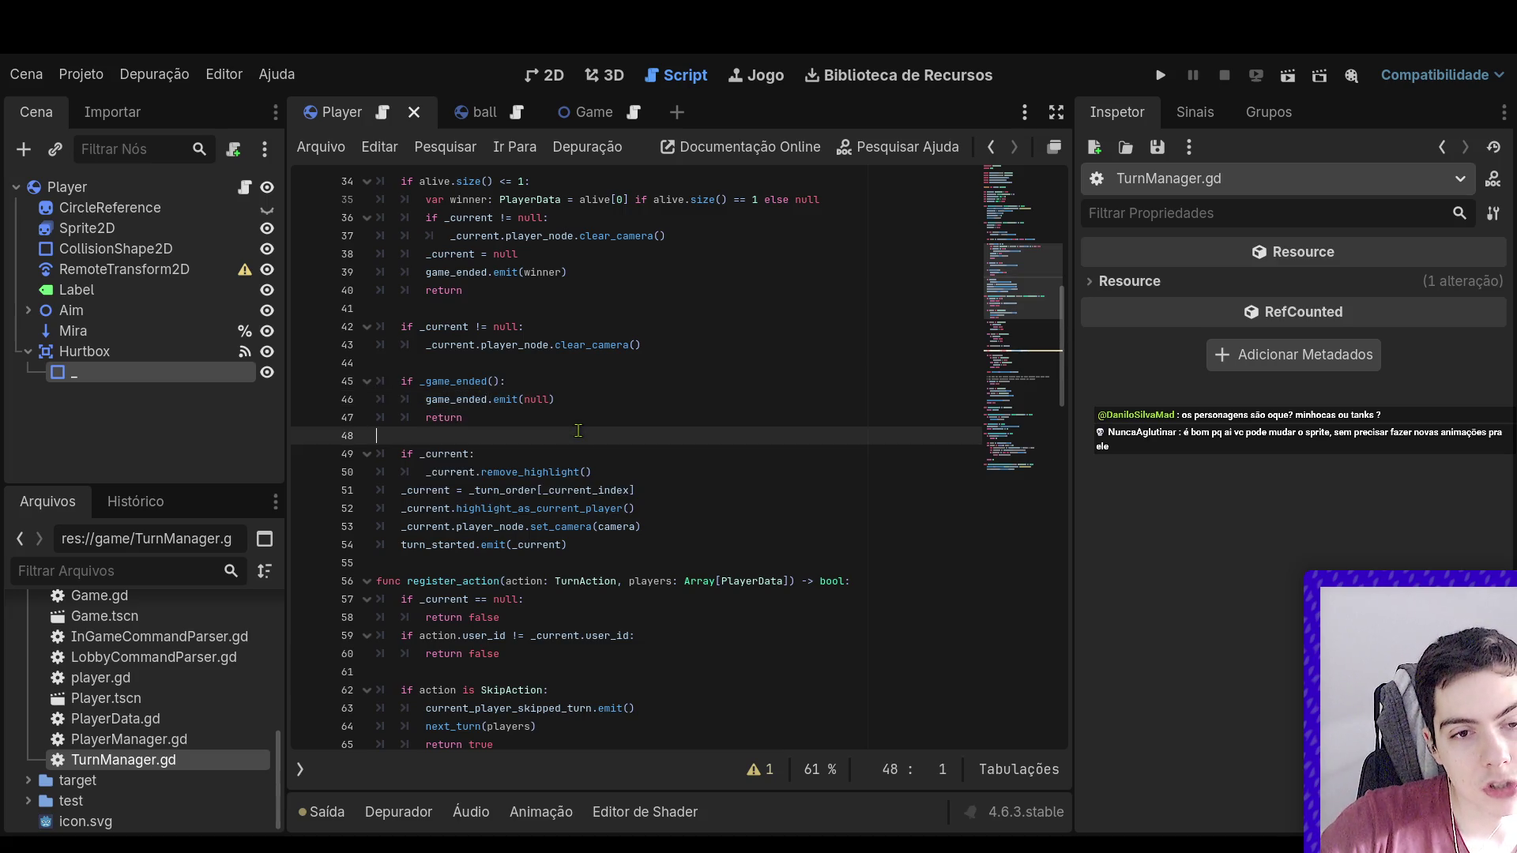
pyautogui.click(555, 371)
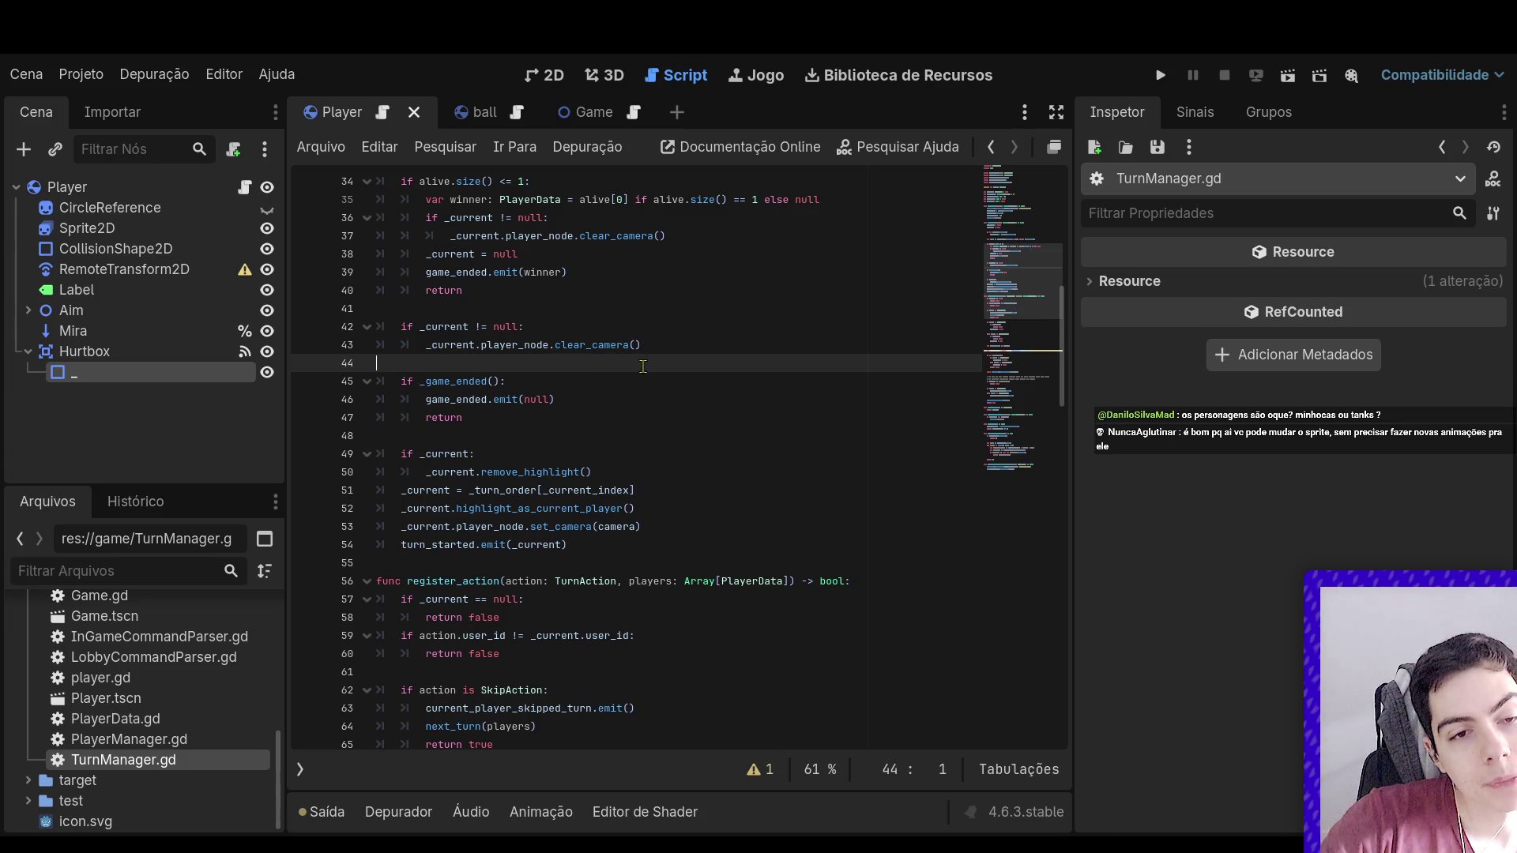
pyautogui.click(509, 413)
pyautogui.moveTo(509, 412); pyautogui.dragTo(362, 376)
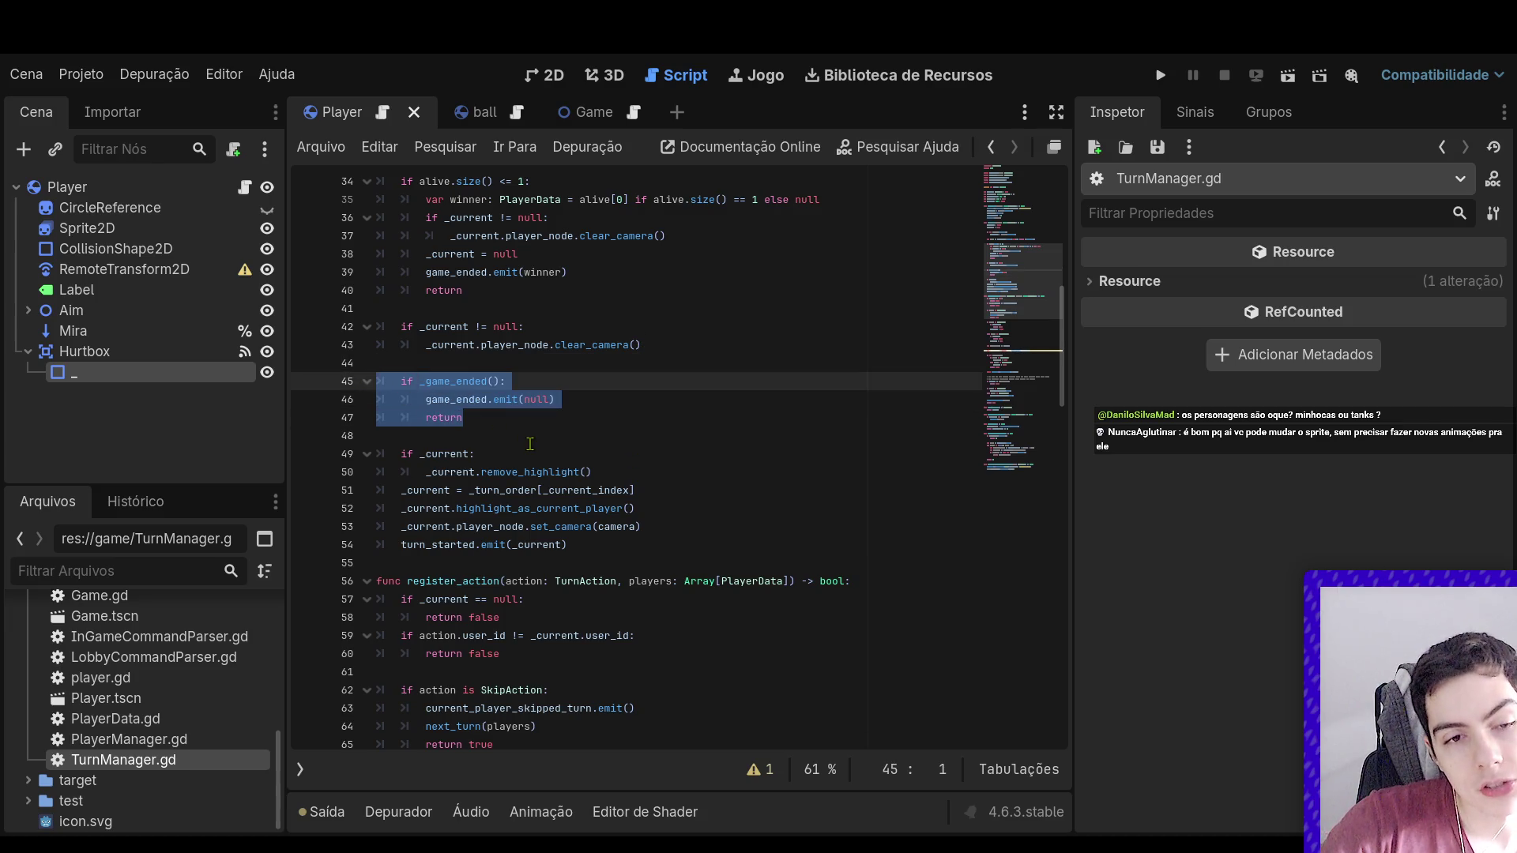
pyautogui.scroll(-4, 530, 444)
pyautogui.scroll(4, 532, 451)
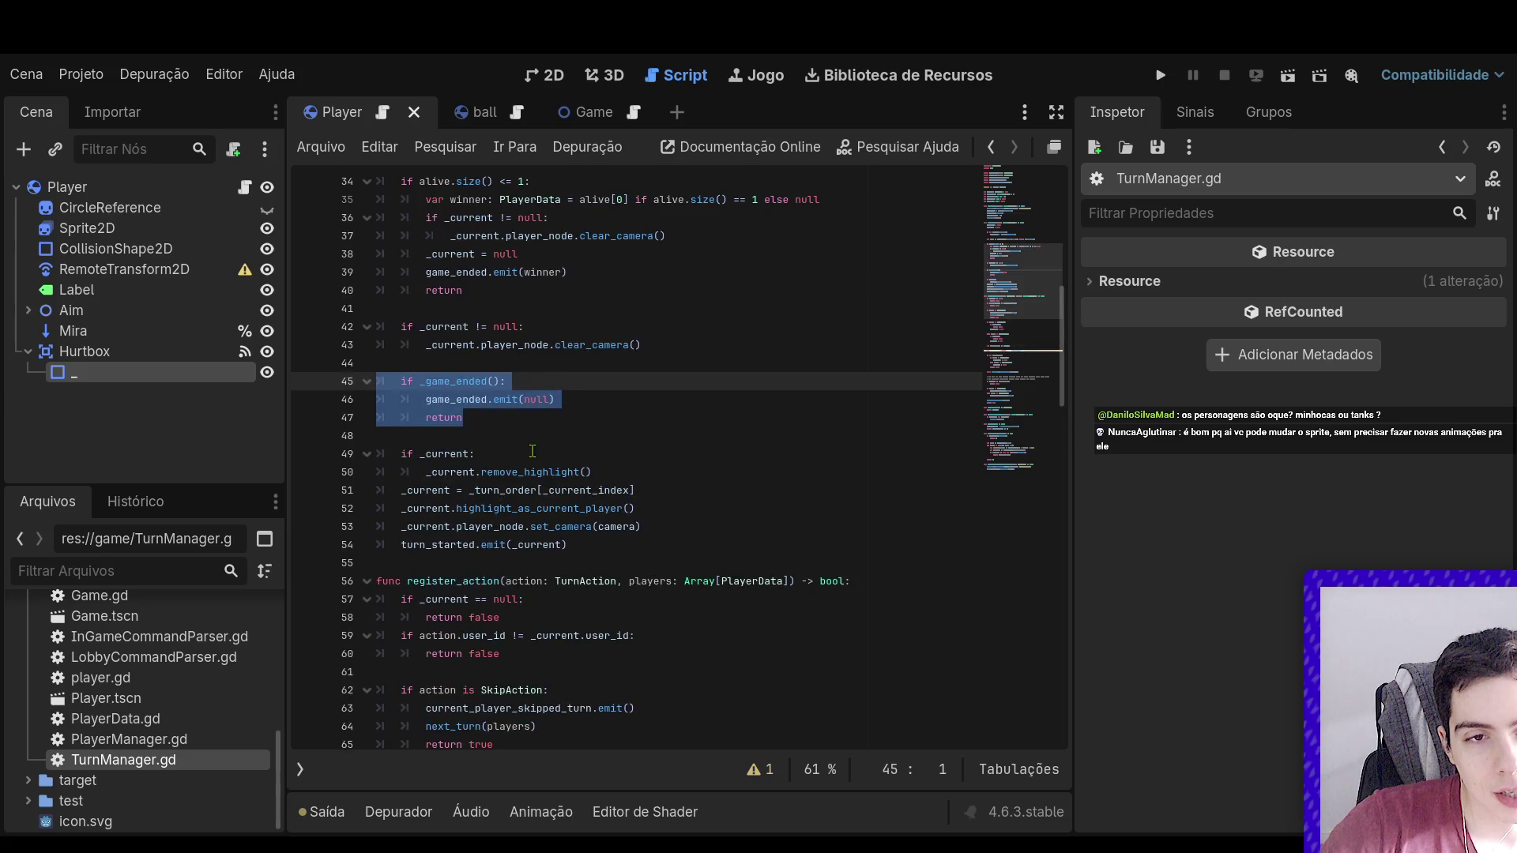
pyautogui.click(534, 455)
pyautogui.scroll(-6, 537, 447)
# Add an 'if _game_ended():' check emitting game_ended(null) and returning false to register_action.
pyautogui.click(476, 329)
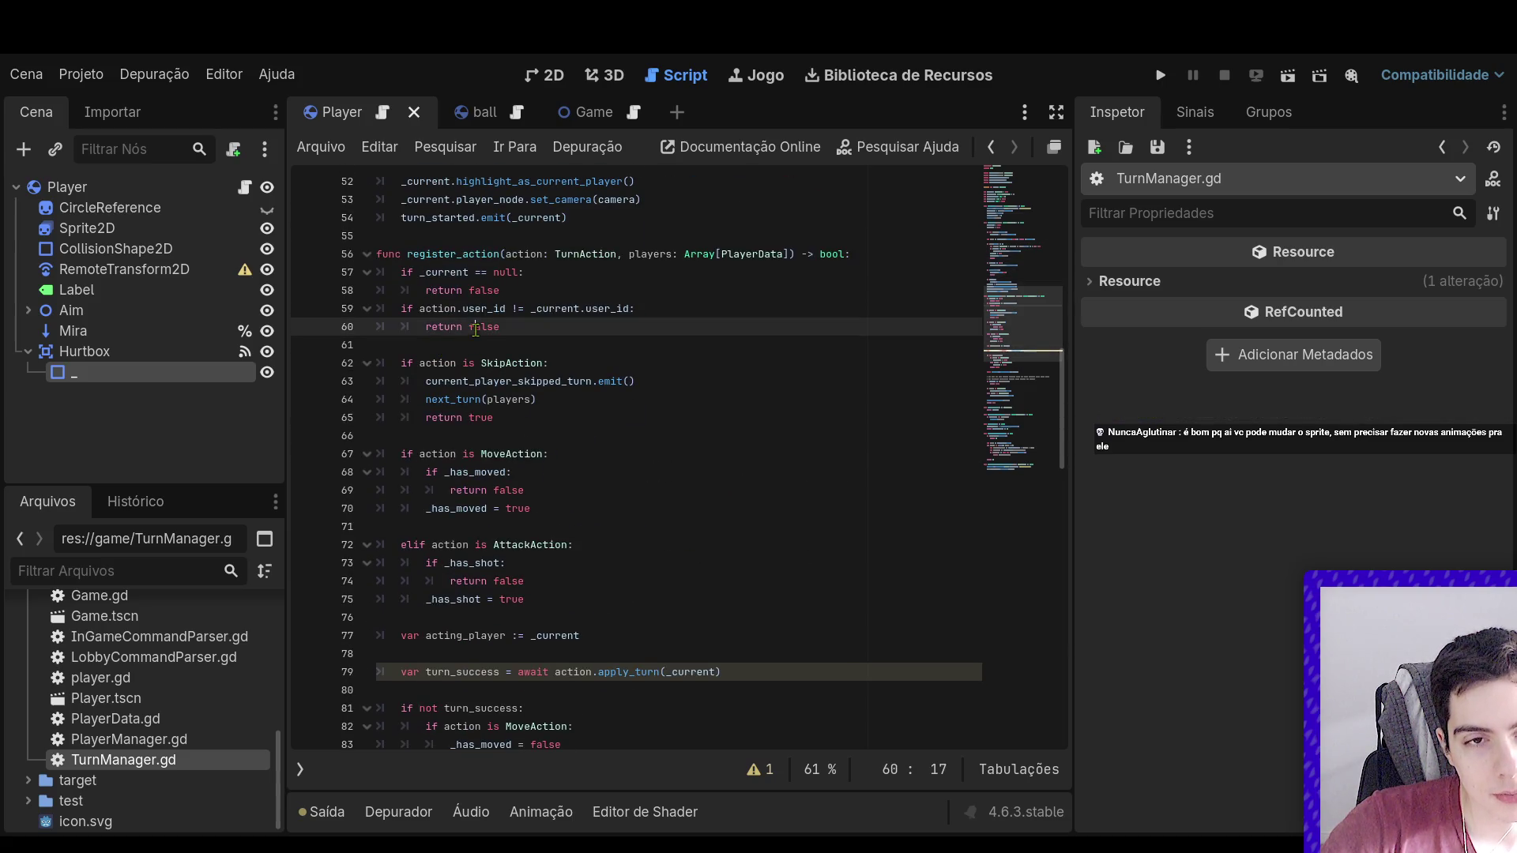
pyautogui.click(486, 344)
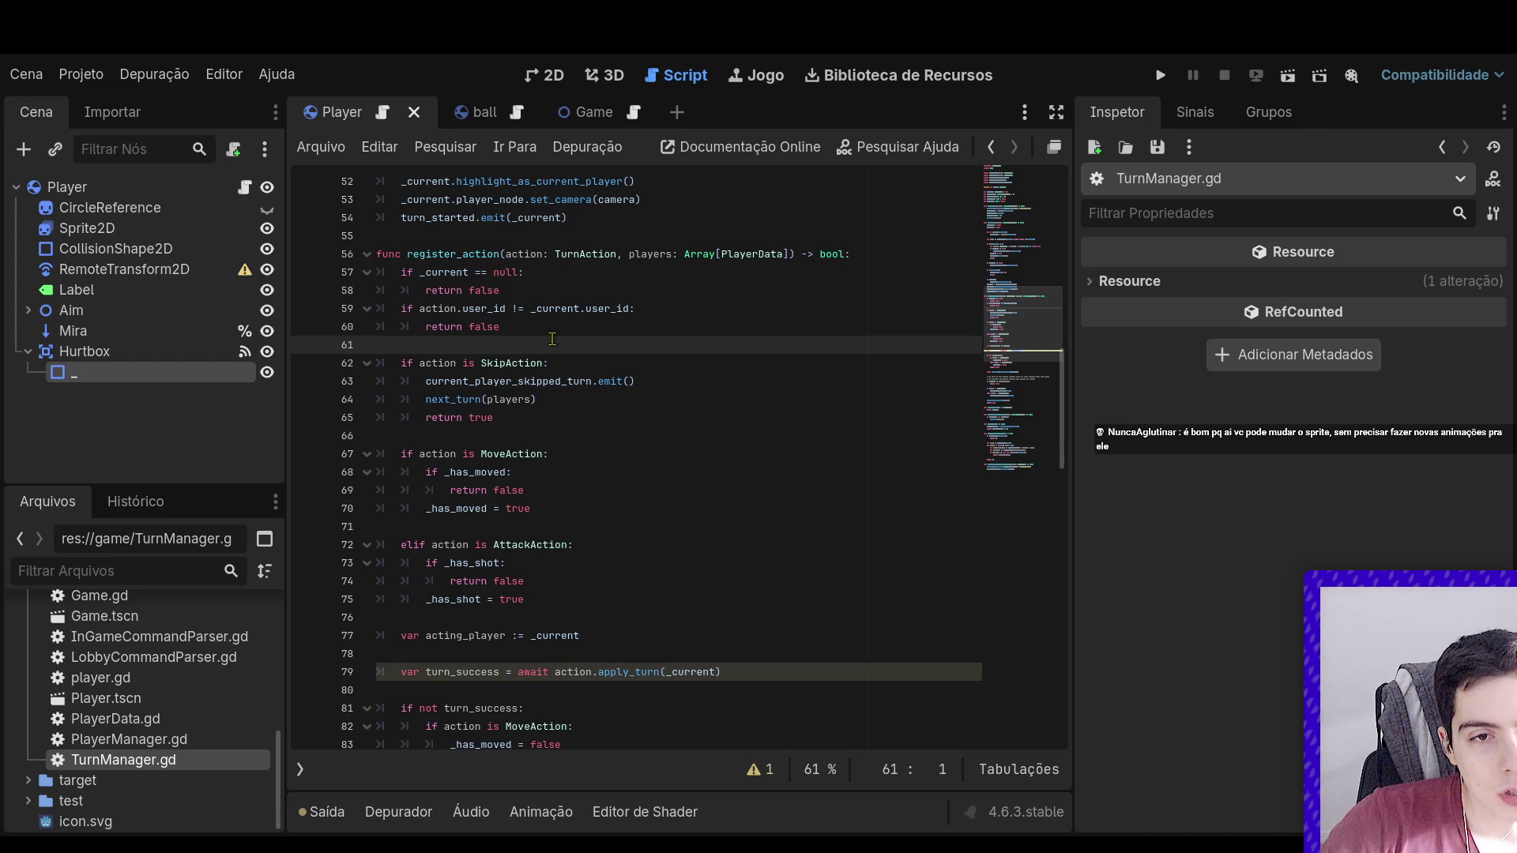
pyautogui.press('Return')
pyautogui.press('Return')
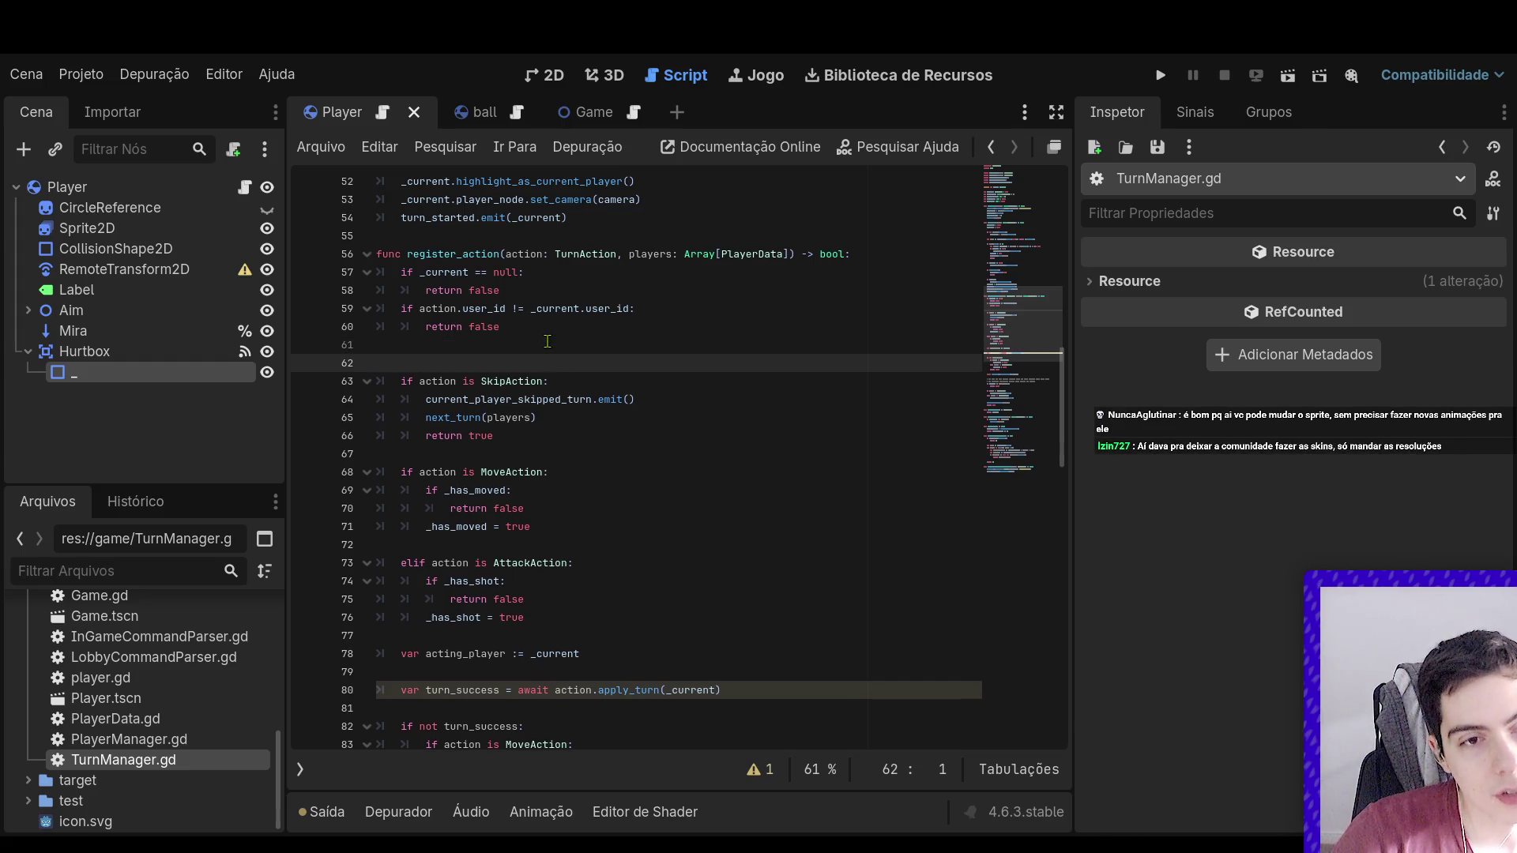
pyautogui.press('Up')
pyautogui.write('if _game_ended():')
pyautogui.press('Return')
pyautogui.write('game_ended.emit(null)')
pyautogui.press('Return')
pyautogui.write('return')
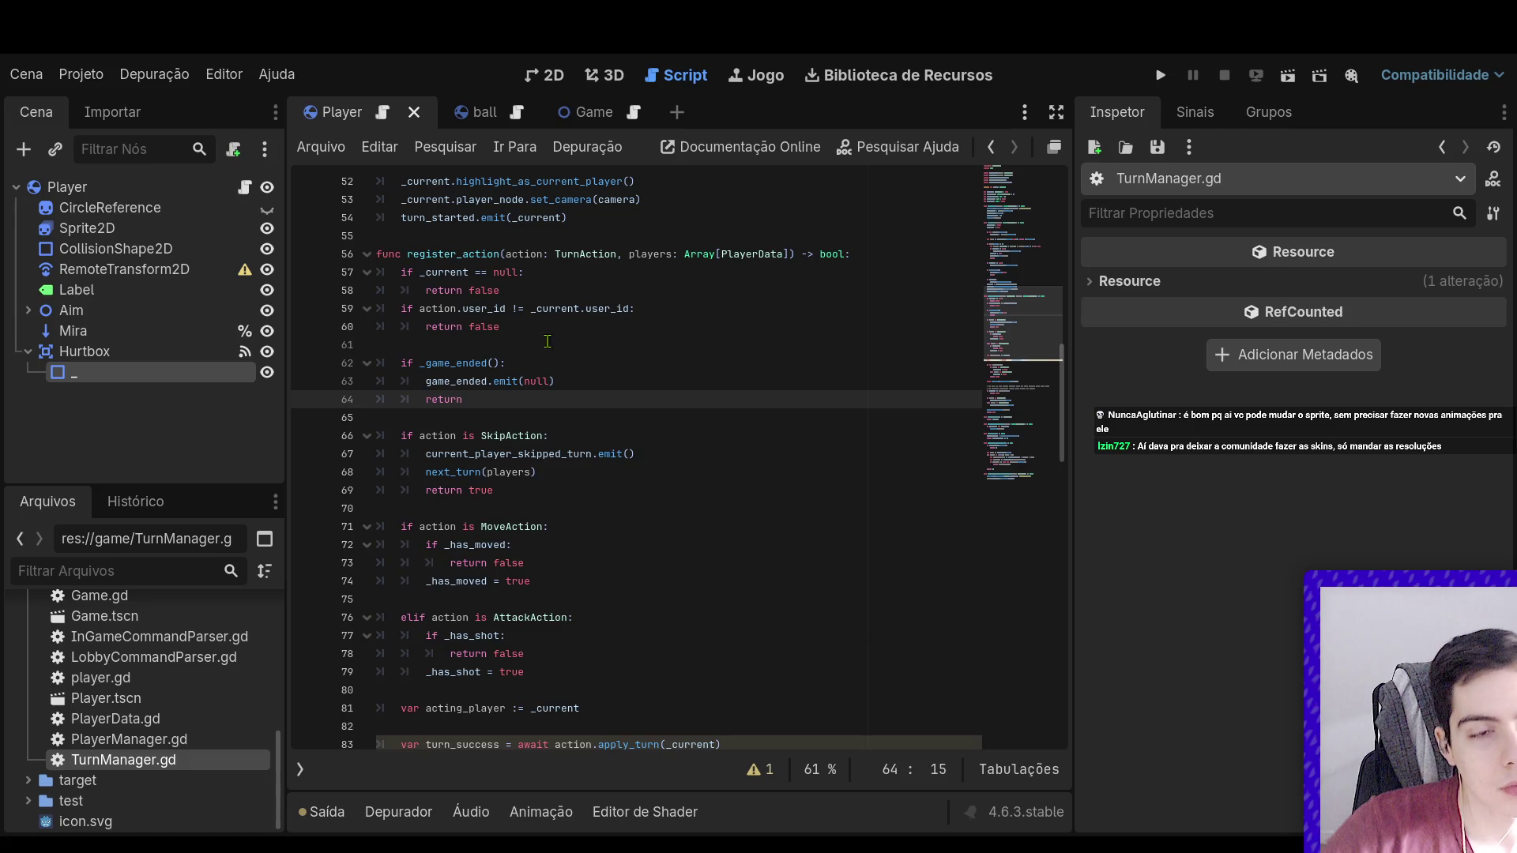
pyautogui.scroll(4, 547, 341)
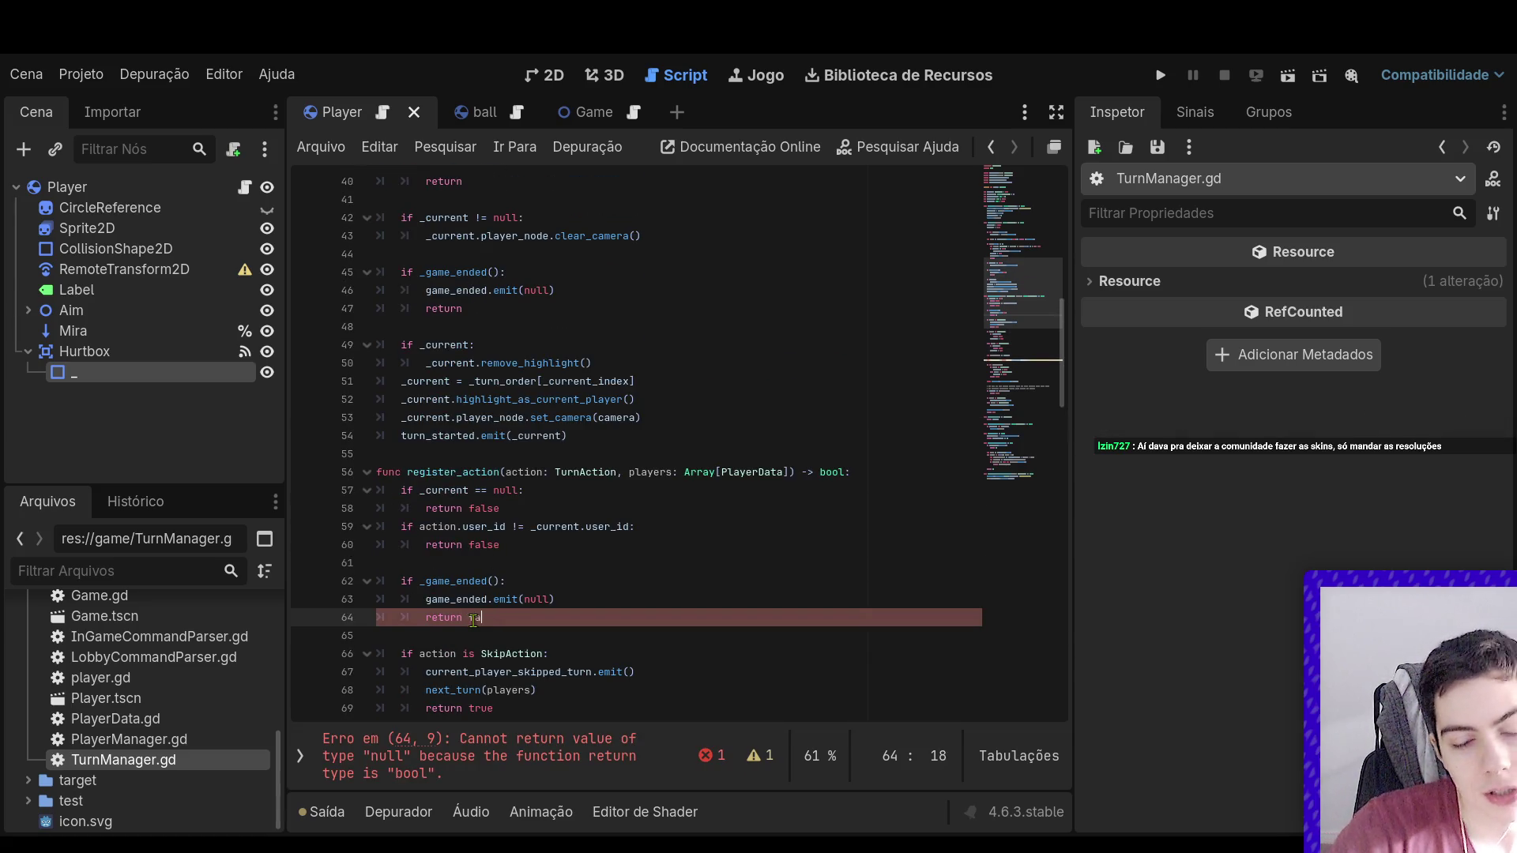
pyautogui.write('lse')
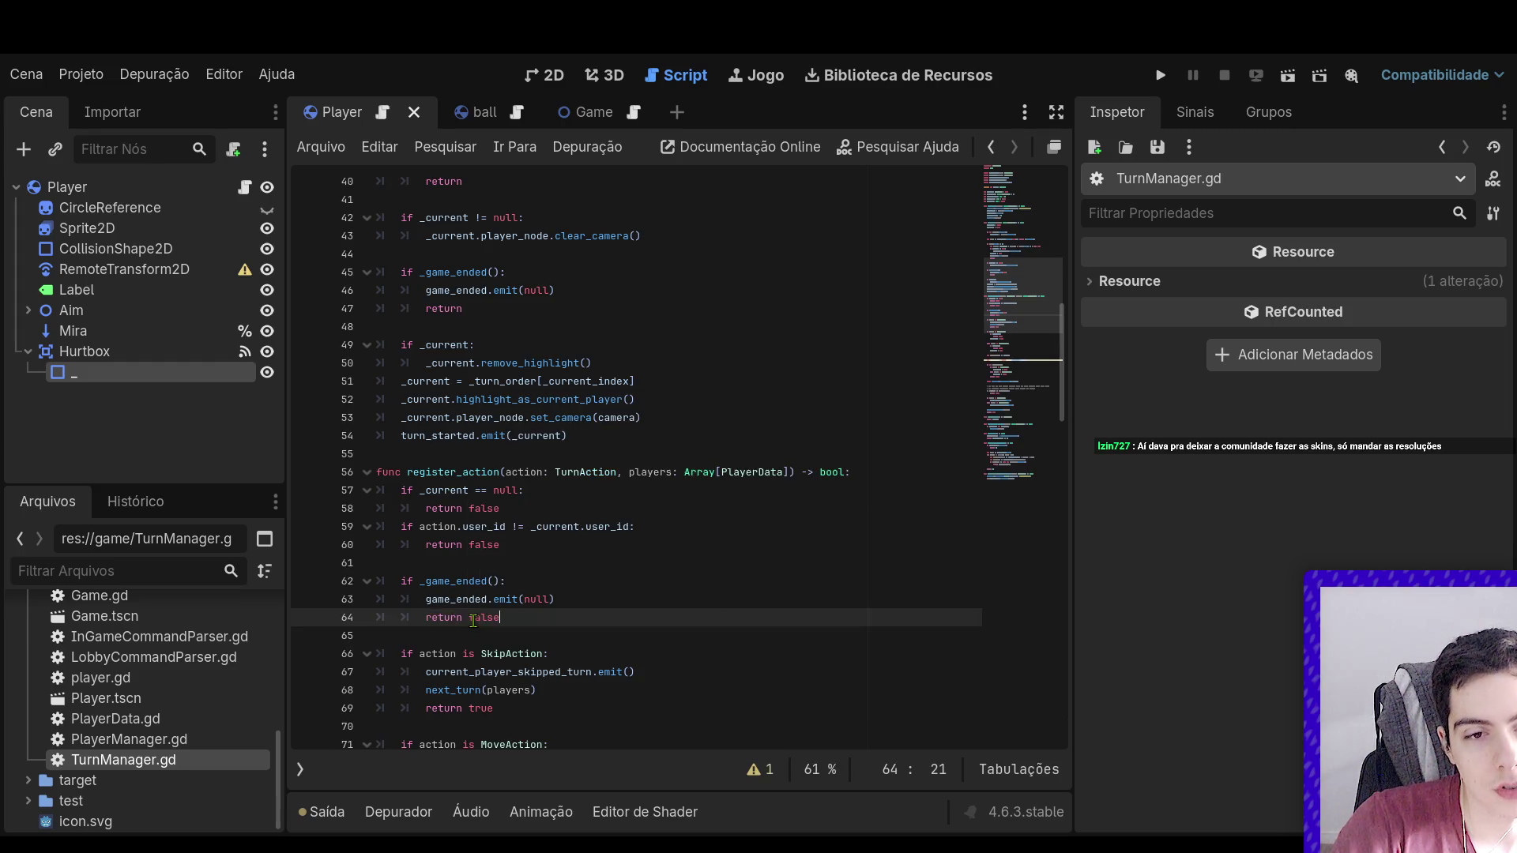
pyautogui.keyDown('ctrl'); pyautogui.click(462, 581); pyautogui.keyUp('ctrl')
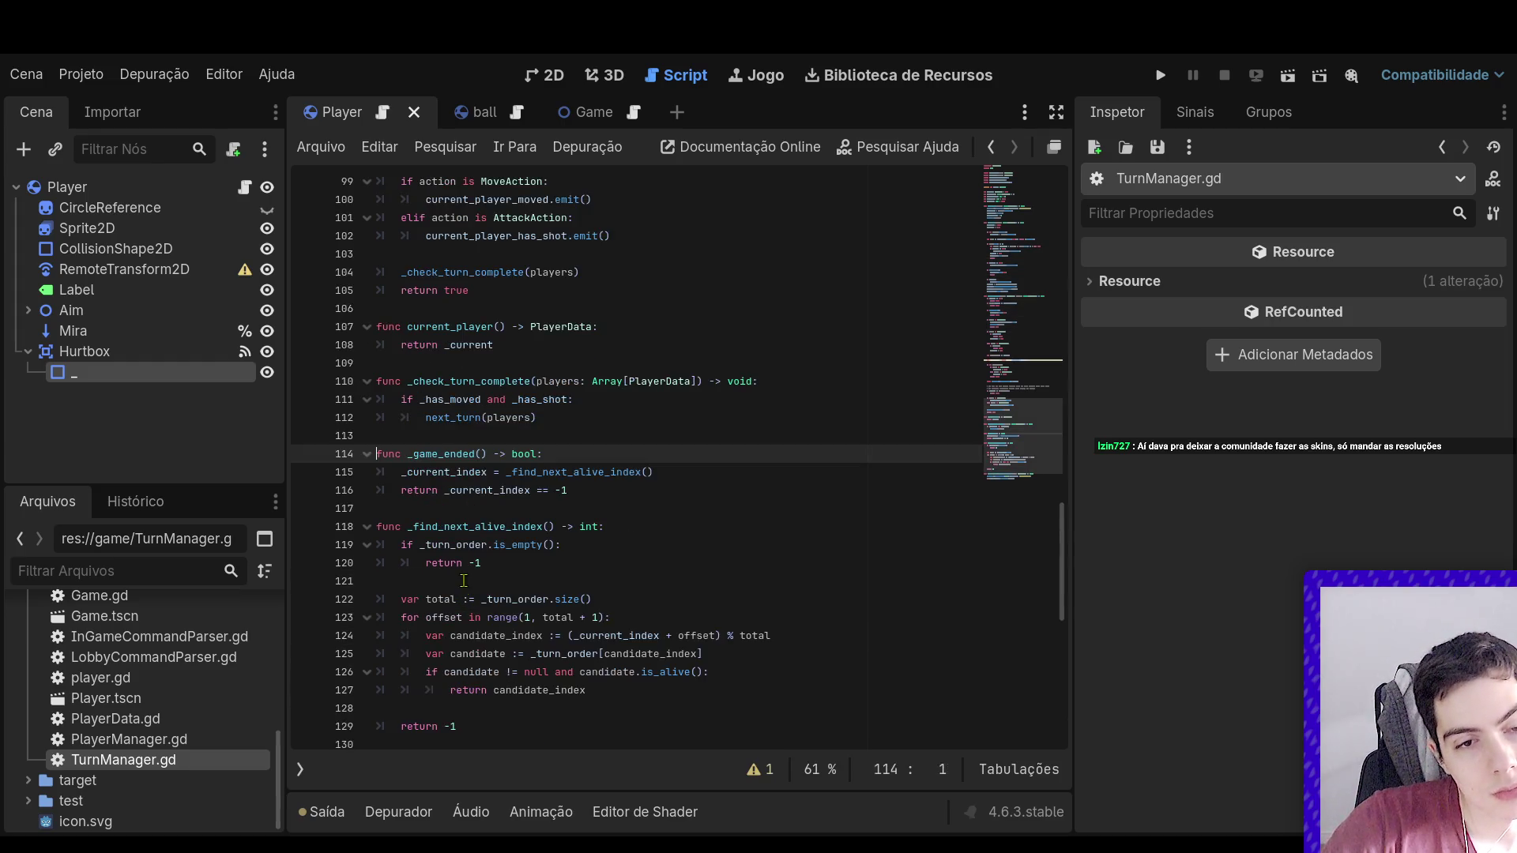
pyautogui.keyDown('ctrl'); pyautogui.click(553, 472); pyautogui.keyUp('ctrl')
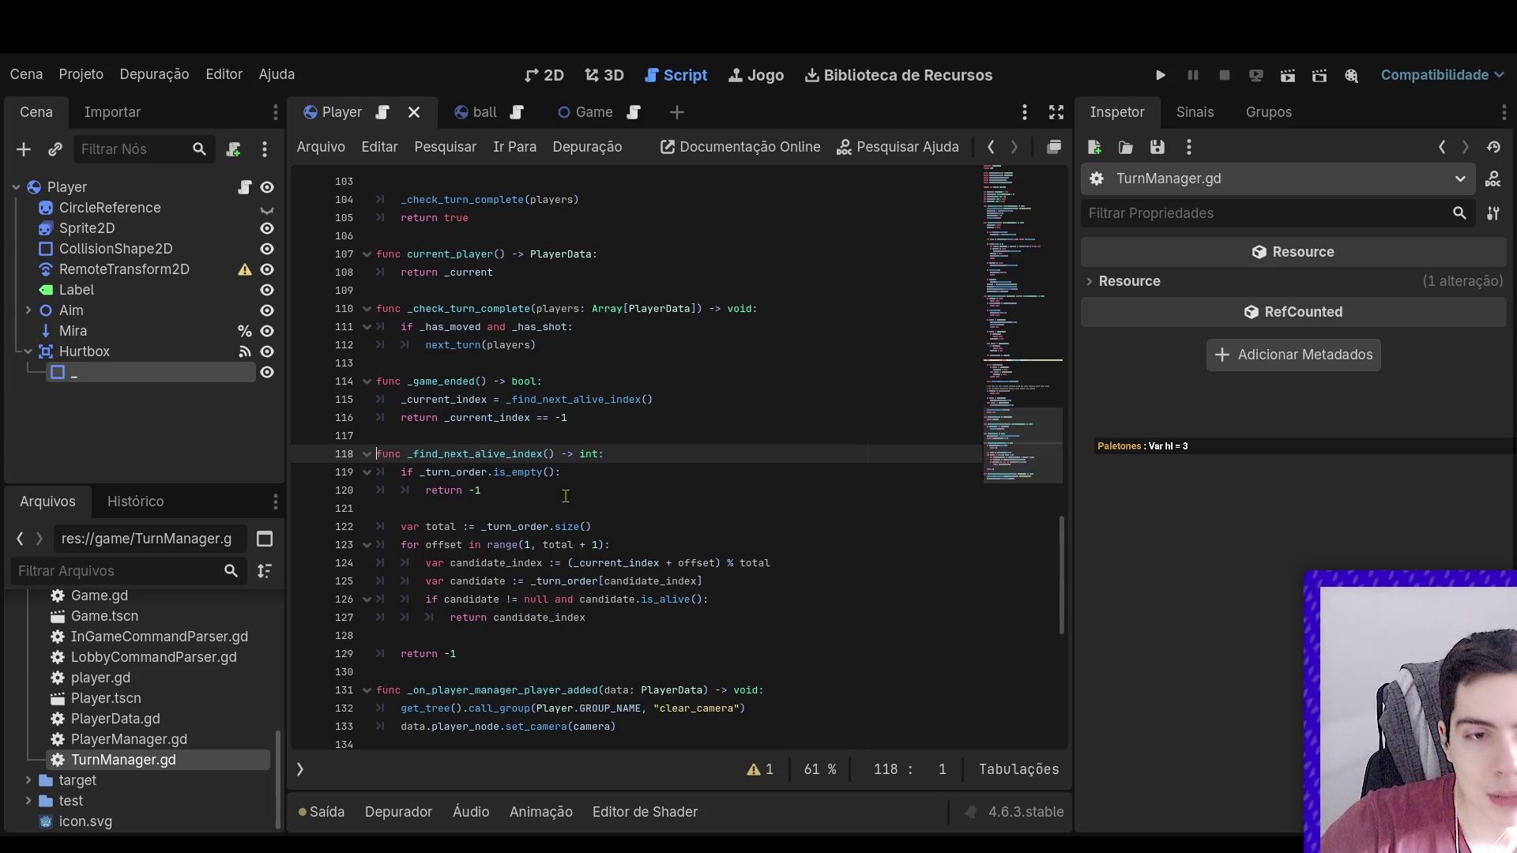
pyautogui.scroll(10, 565, 496)
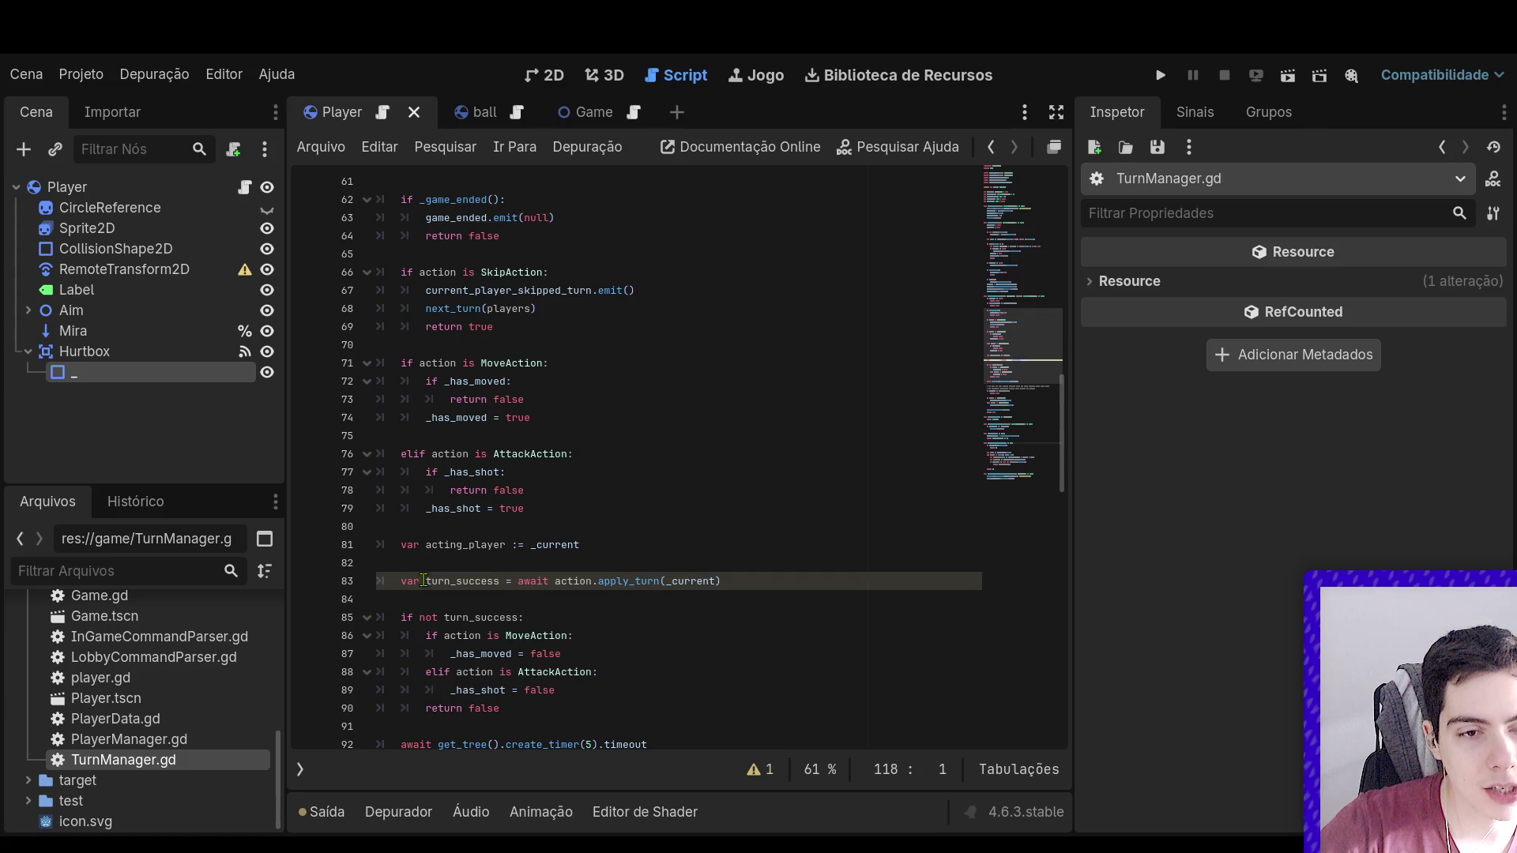
pyautogui.scroll(3, 426, 579)
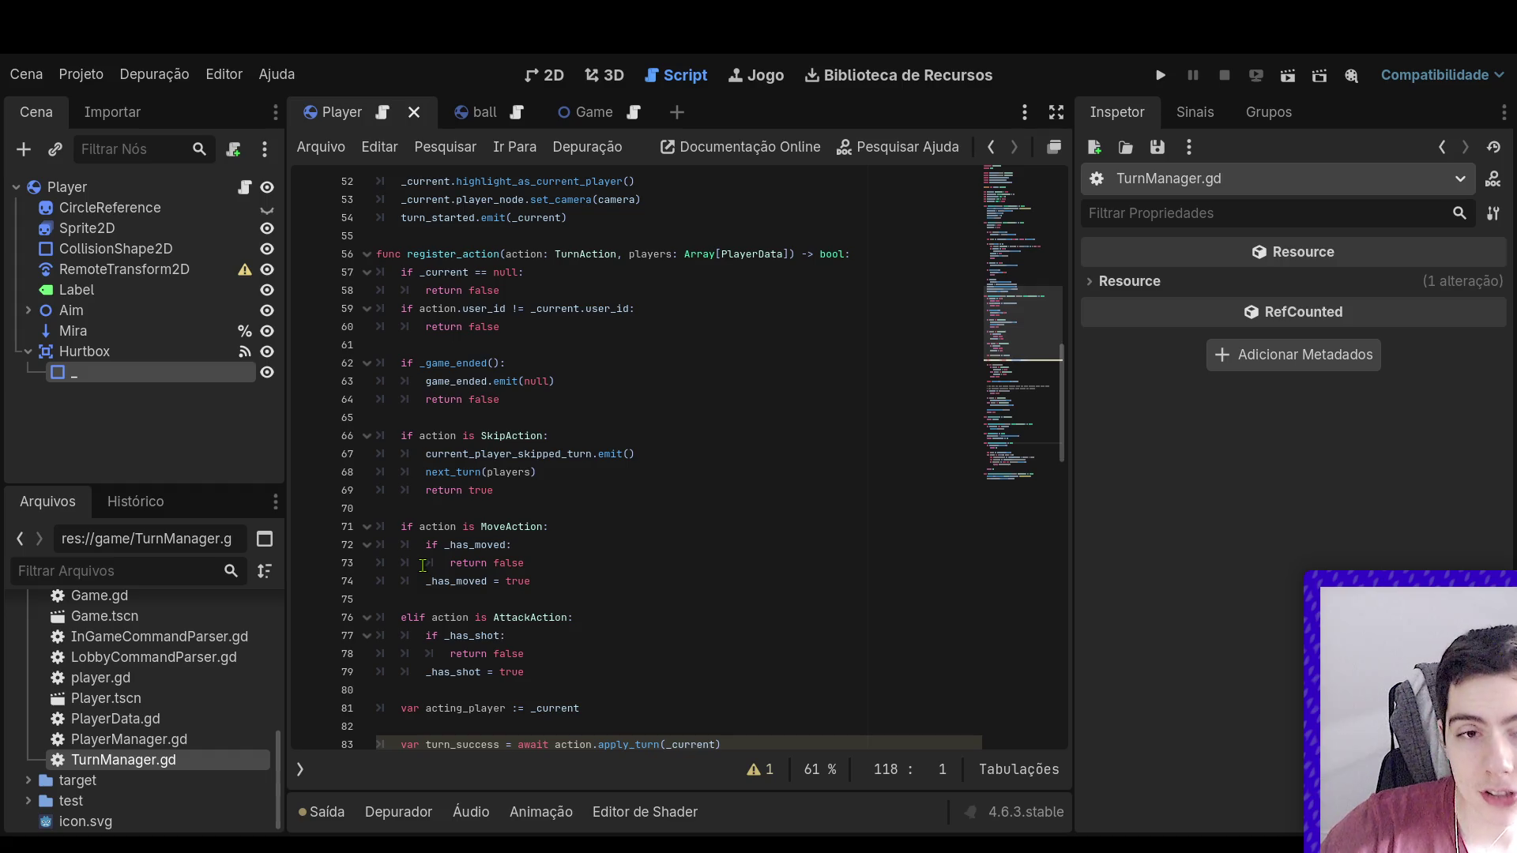
pyautogui.scroll(8, 664, 474)
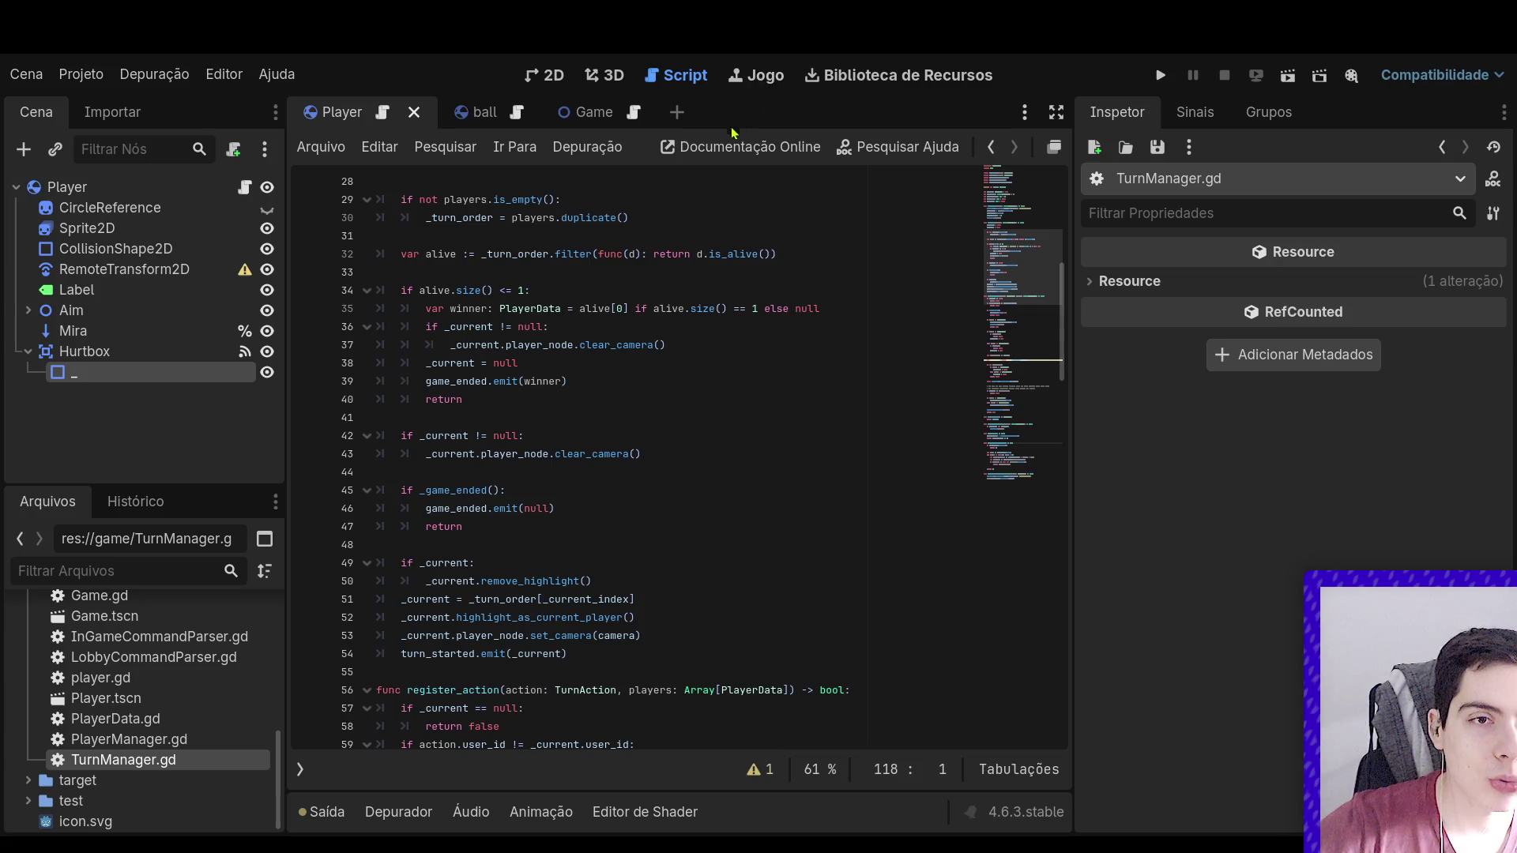
pyautogui.scroll(9, 676, 244)
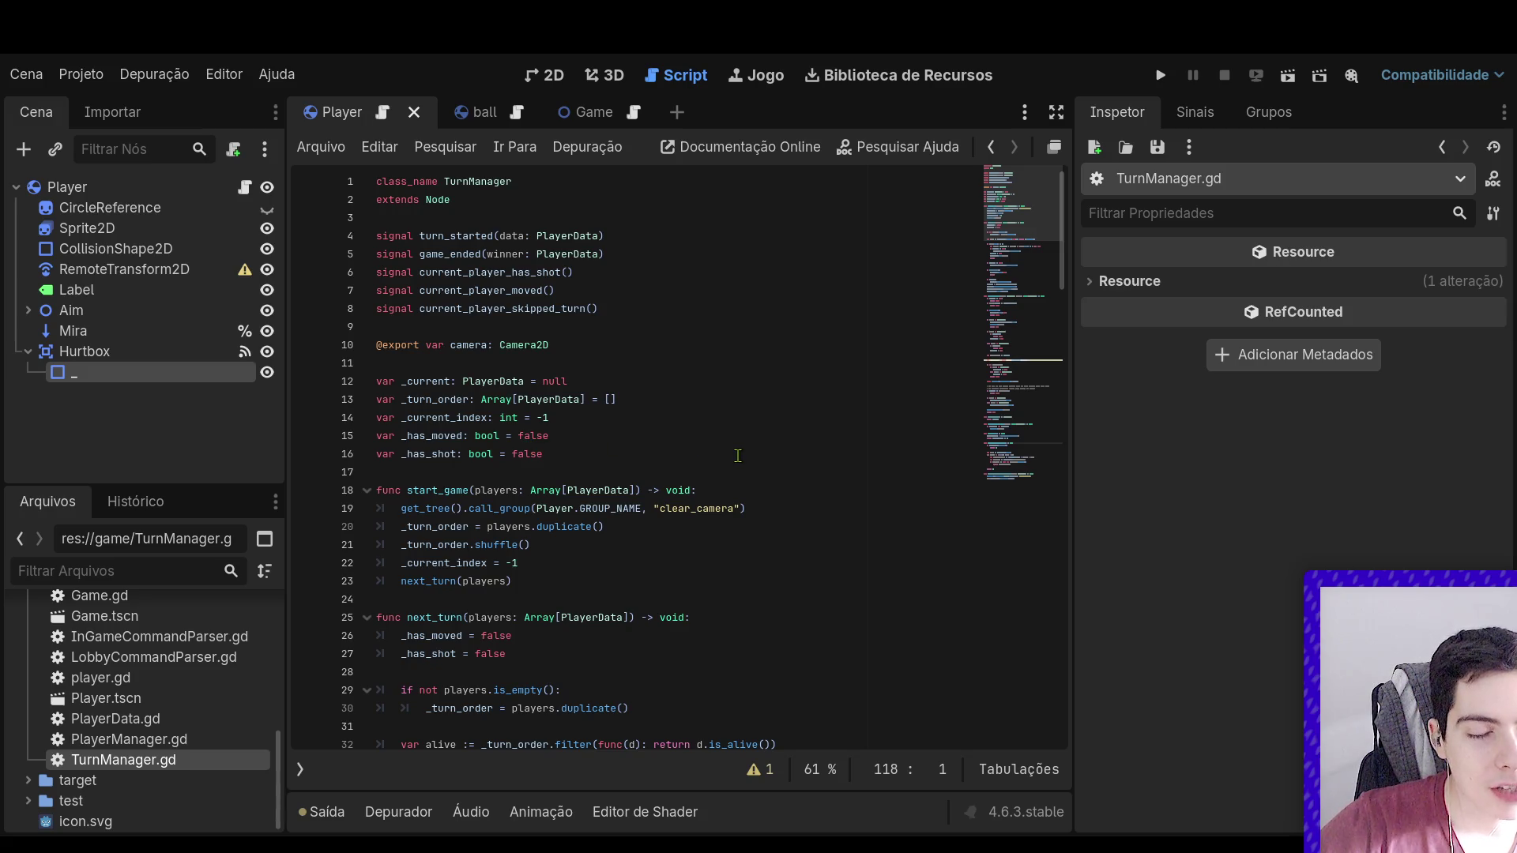
# Switch to the 2D view, glance at the ball projectile scene, then return to Game.
pyautogui.click(543, 75)
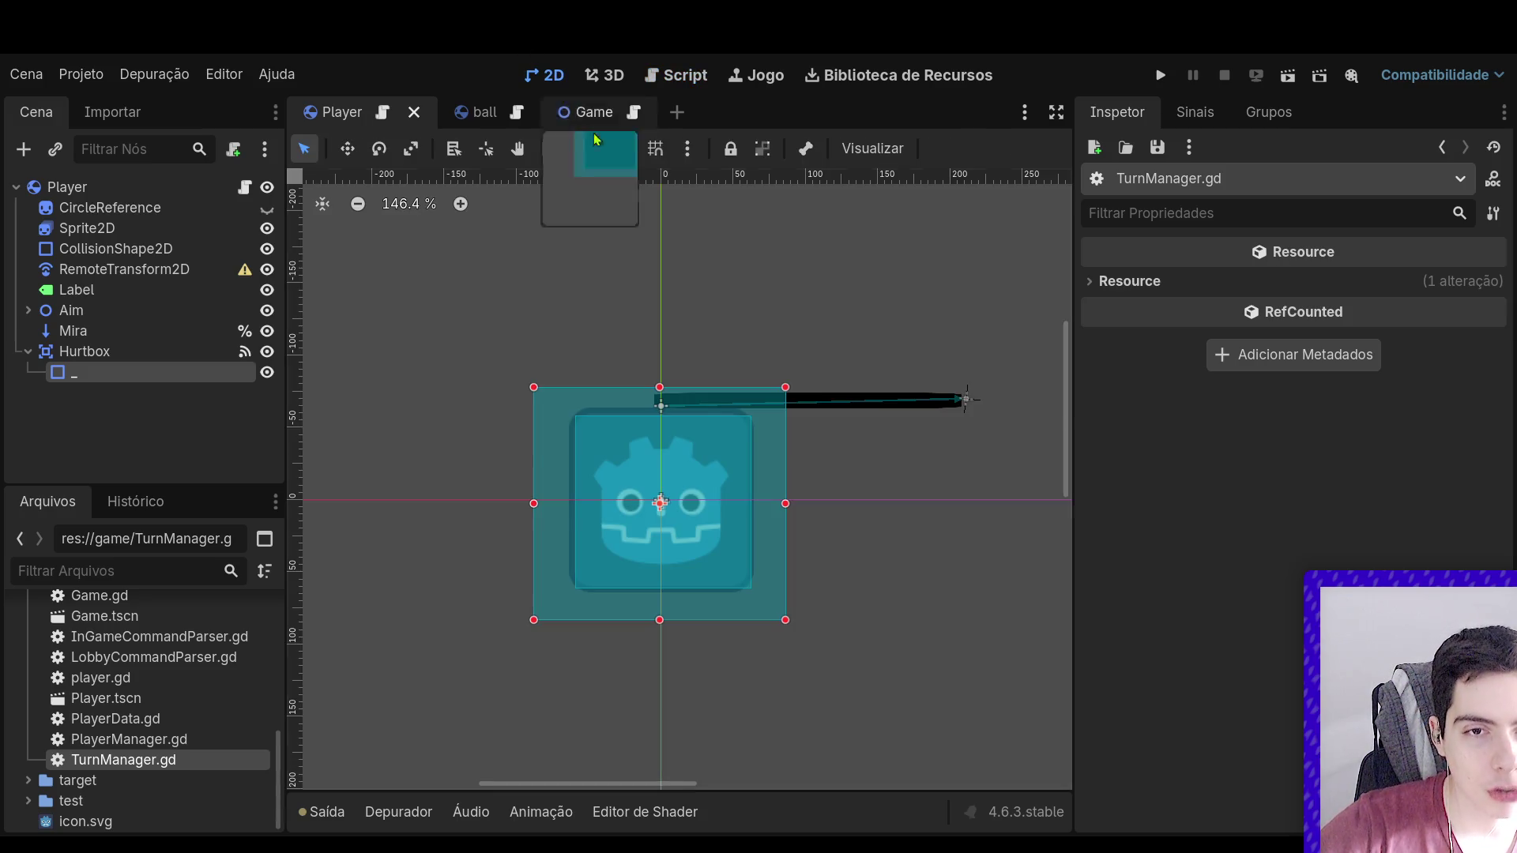
pyautogui.click(604, 79)
pyautogui.click(537, 79)
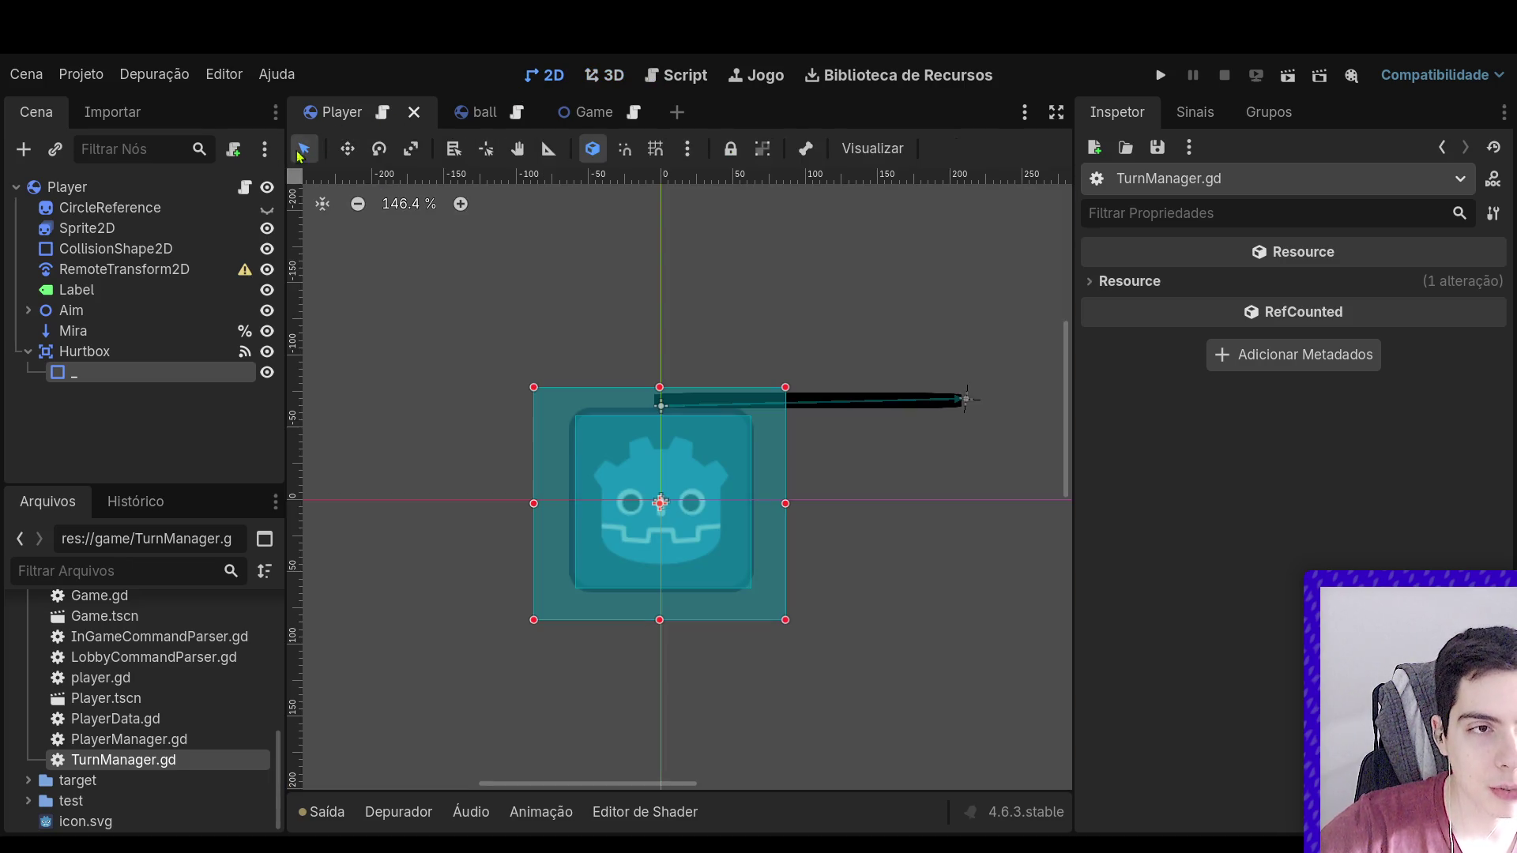
pyautogui.click(479, 118)
pyautogui.click(580, 113)
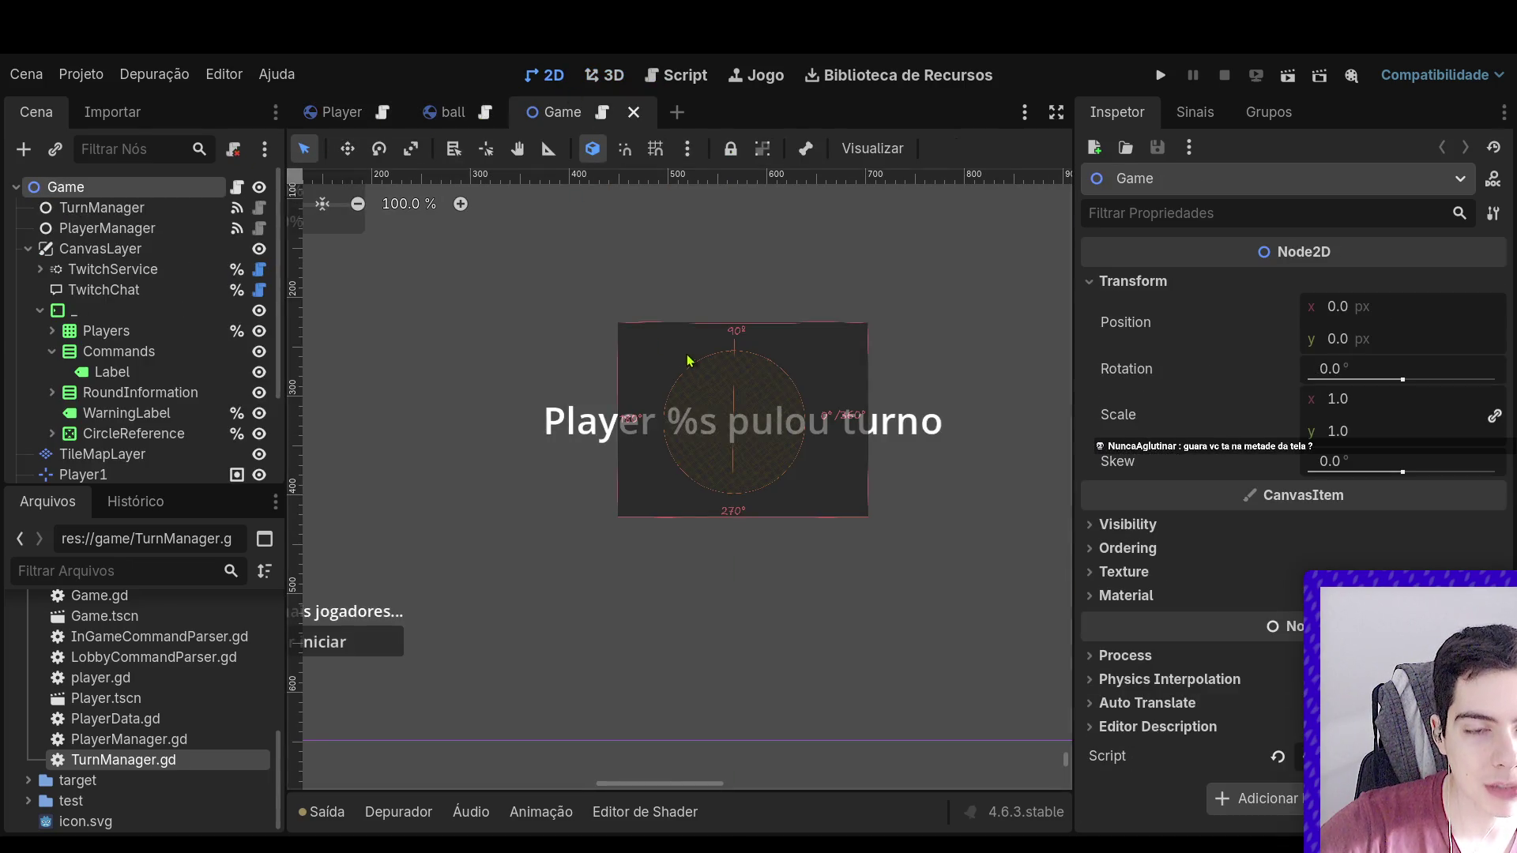
# Expand and collapse the UI, Commands and Players nodes to inspect the Game scene tree.
pyautogui.scroll(-2, 689, 364)
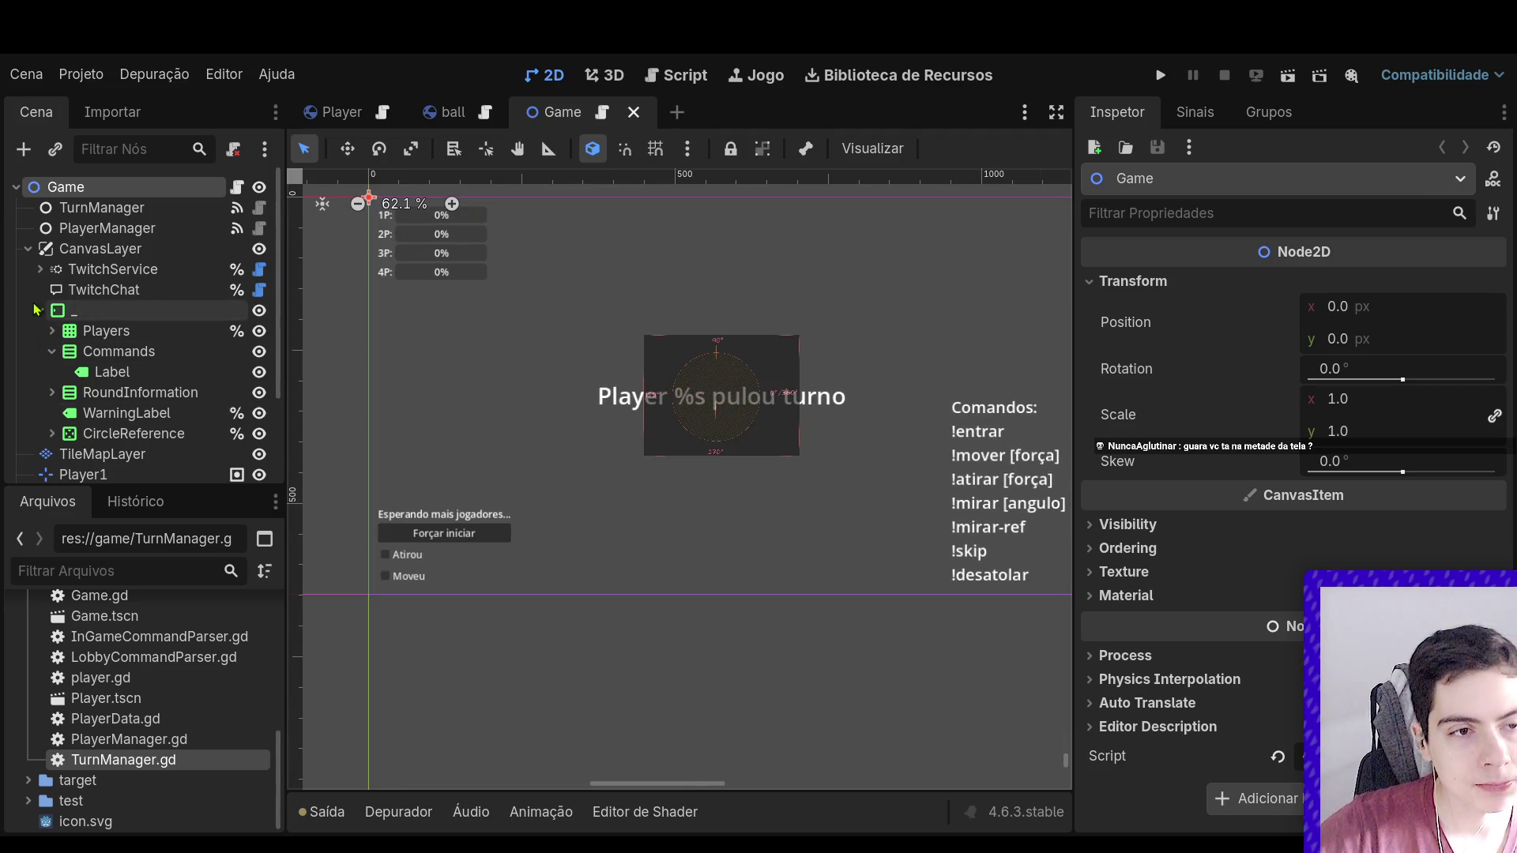
pyautogui.click(39, 310)
pyautogui.click(39, 311)
pyautogui.click(52, 351)
pyautogui.scroll(-2, 740, 405)
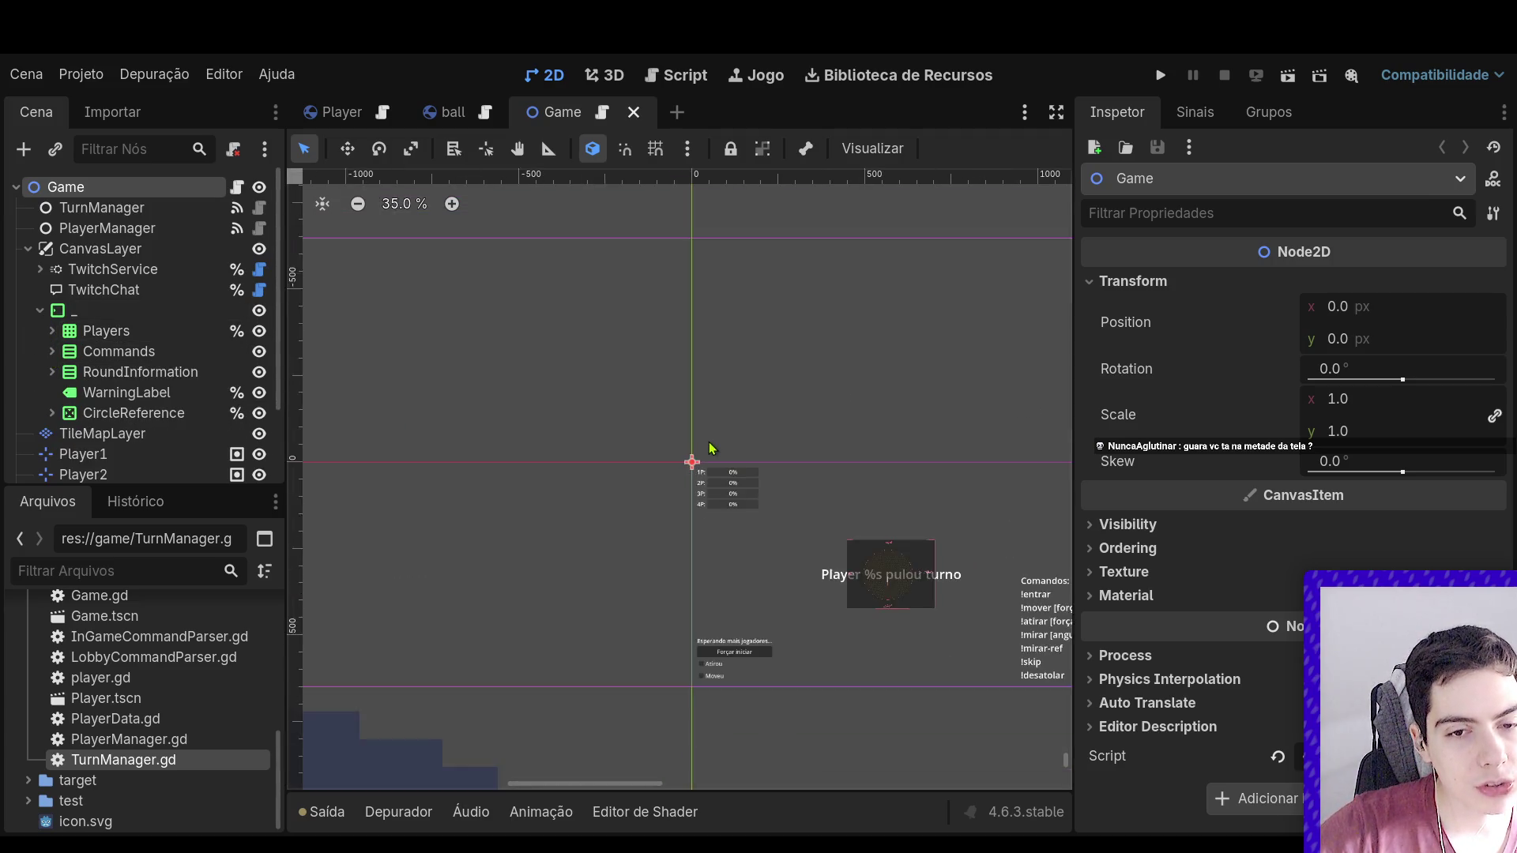
pyautogui.scroll(-3, 819, 557)
pyautogui.scroll(5, 707, 537)
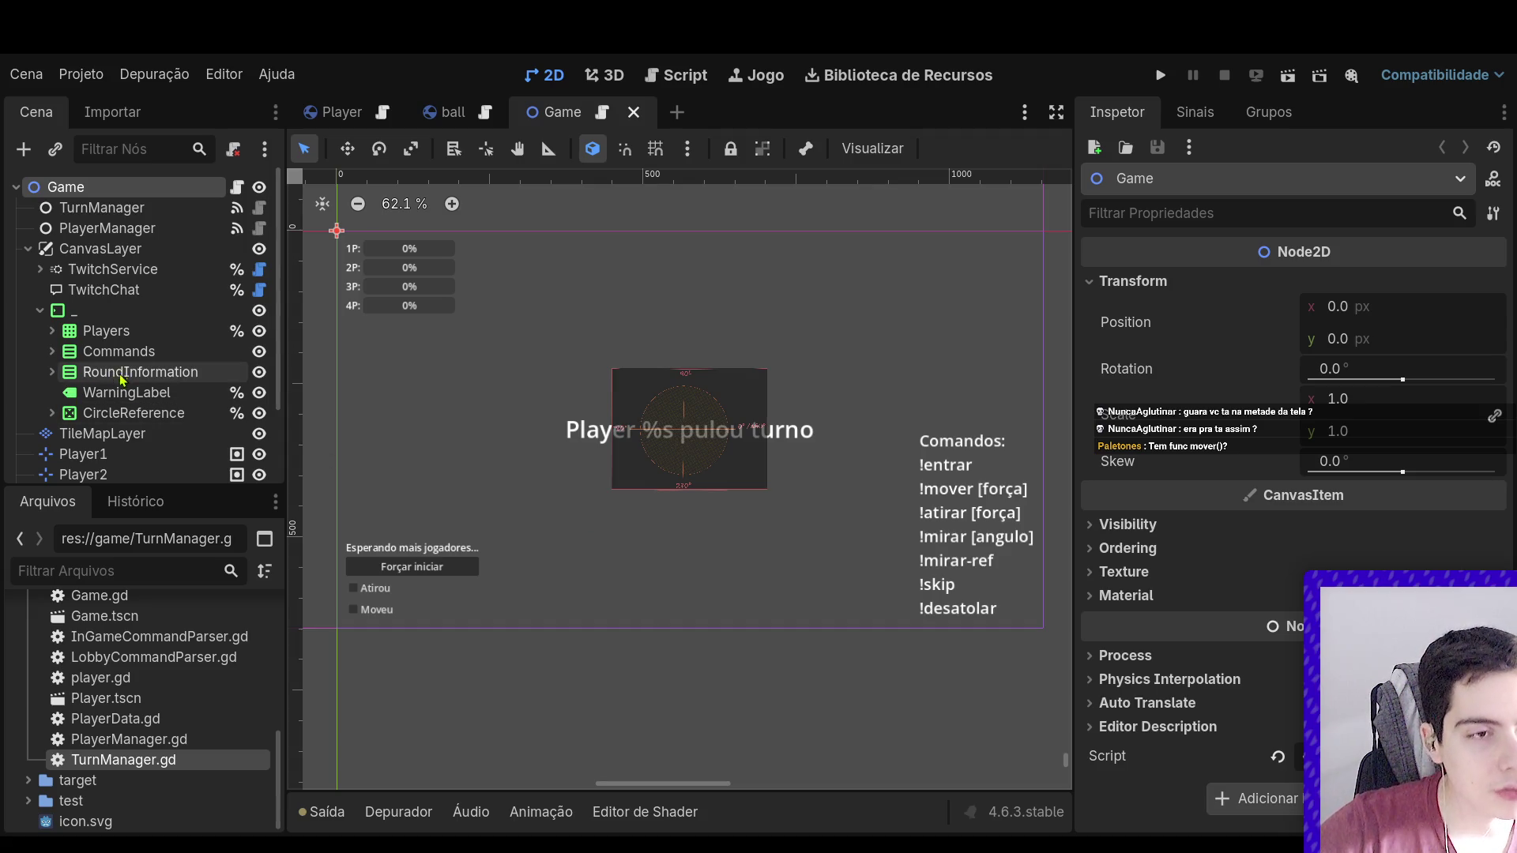
pyautogui.scroll(-3, 243, 421)
pyautogui.scroll(-1, 244, 421)
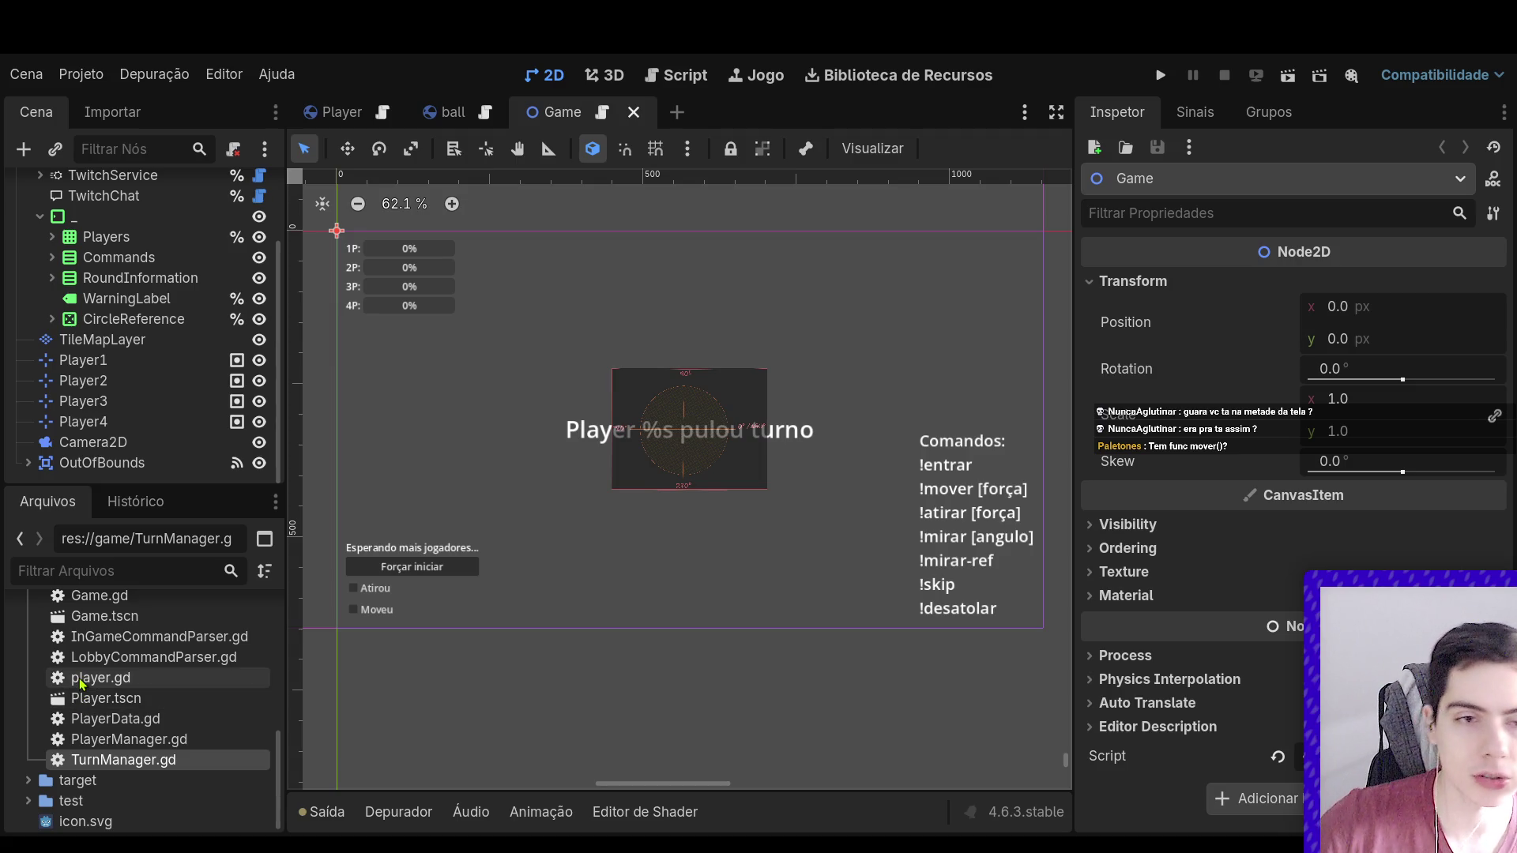
pyautogui.click(45, 240)
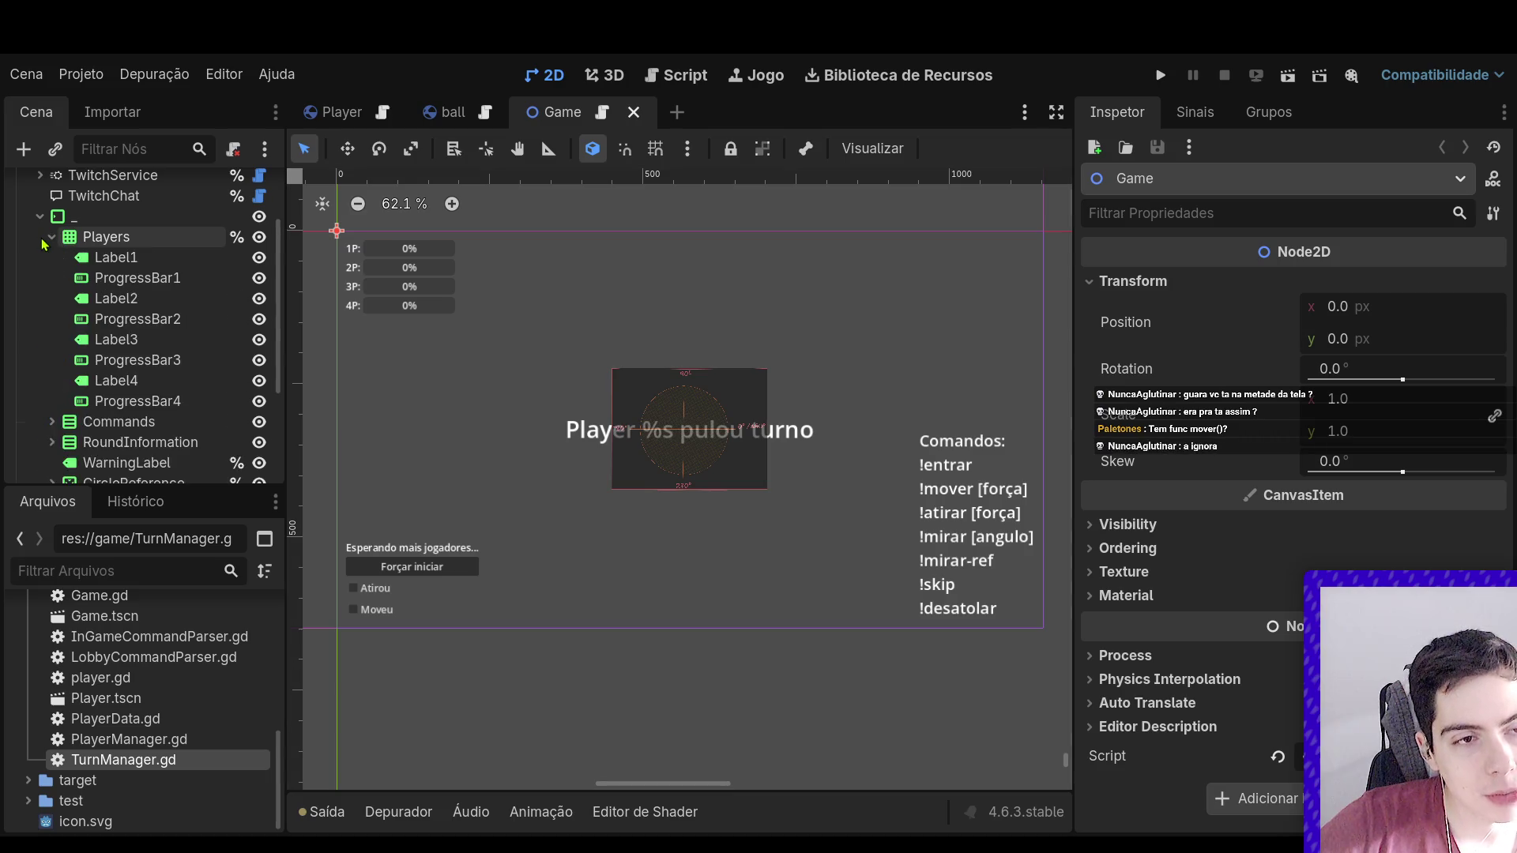
pyautogui.click(44, 241)
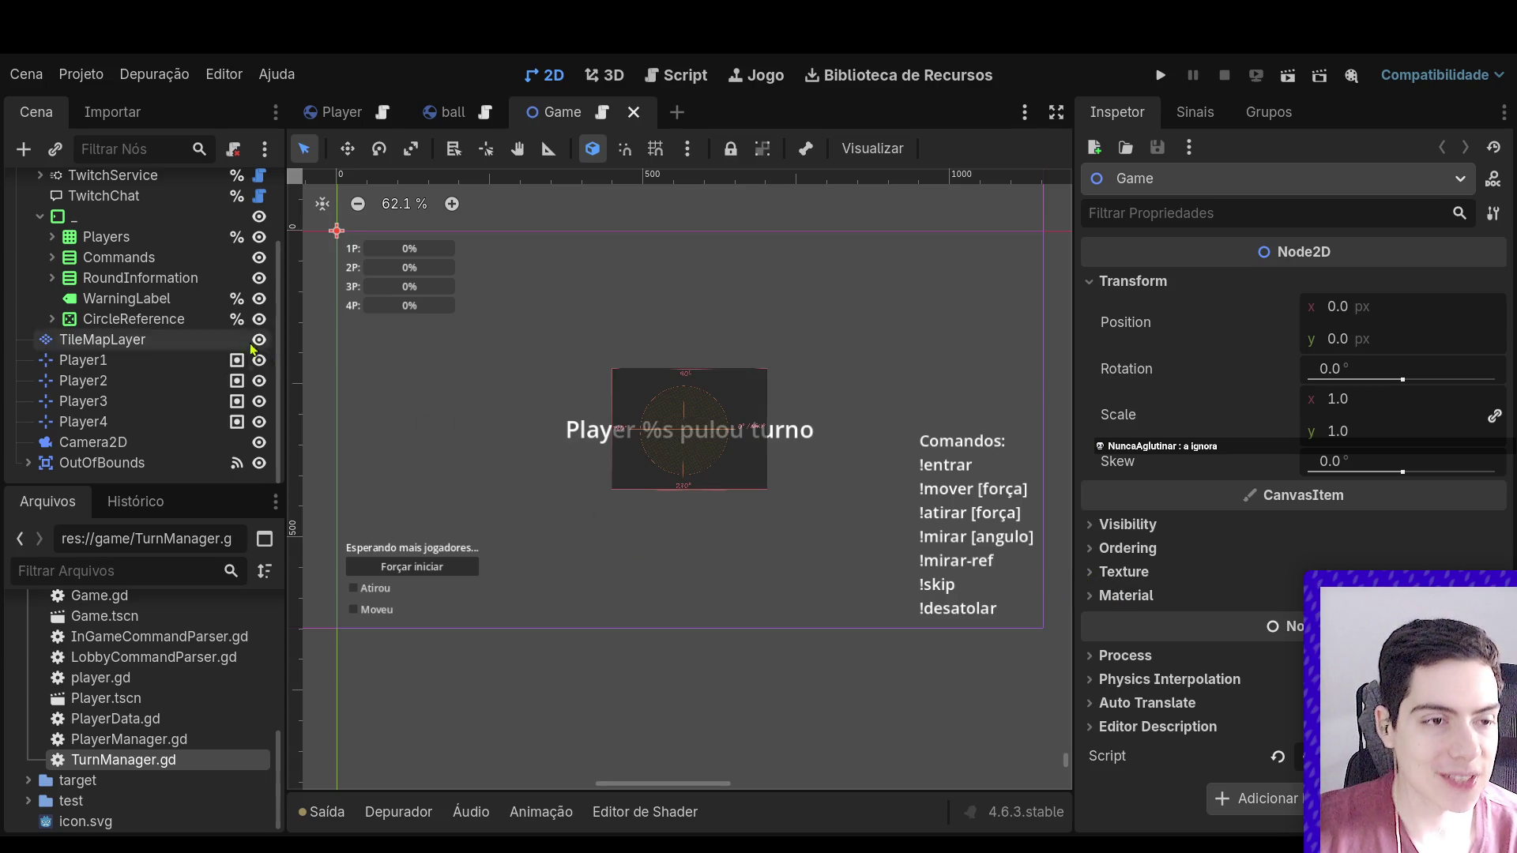
pyautogui.click(94, 221)
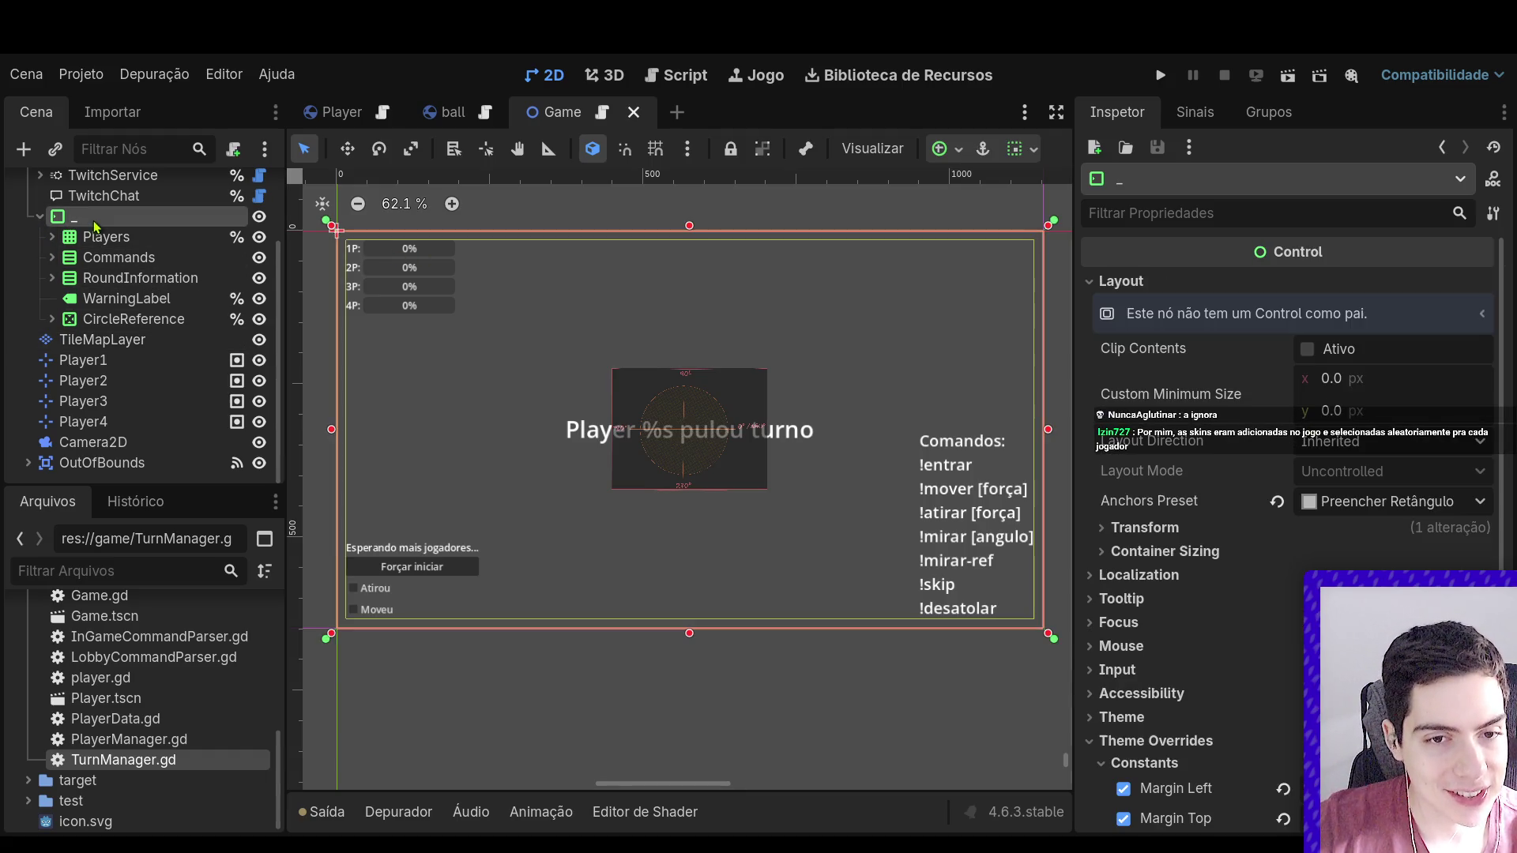
pyautogui.click(652, 474)
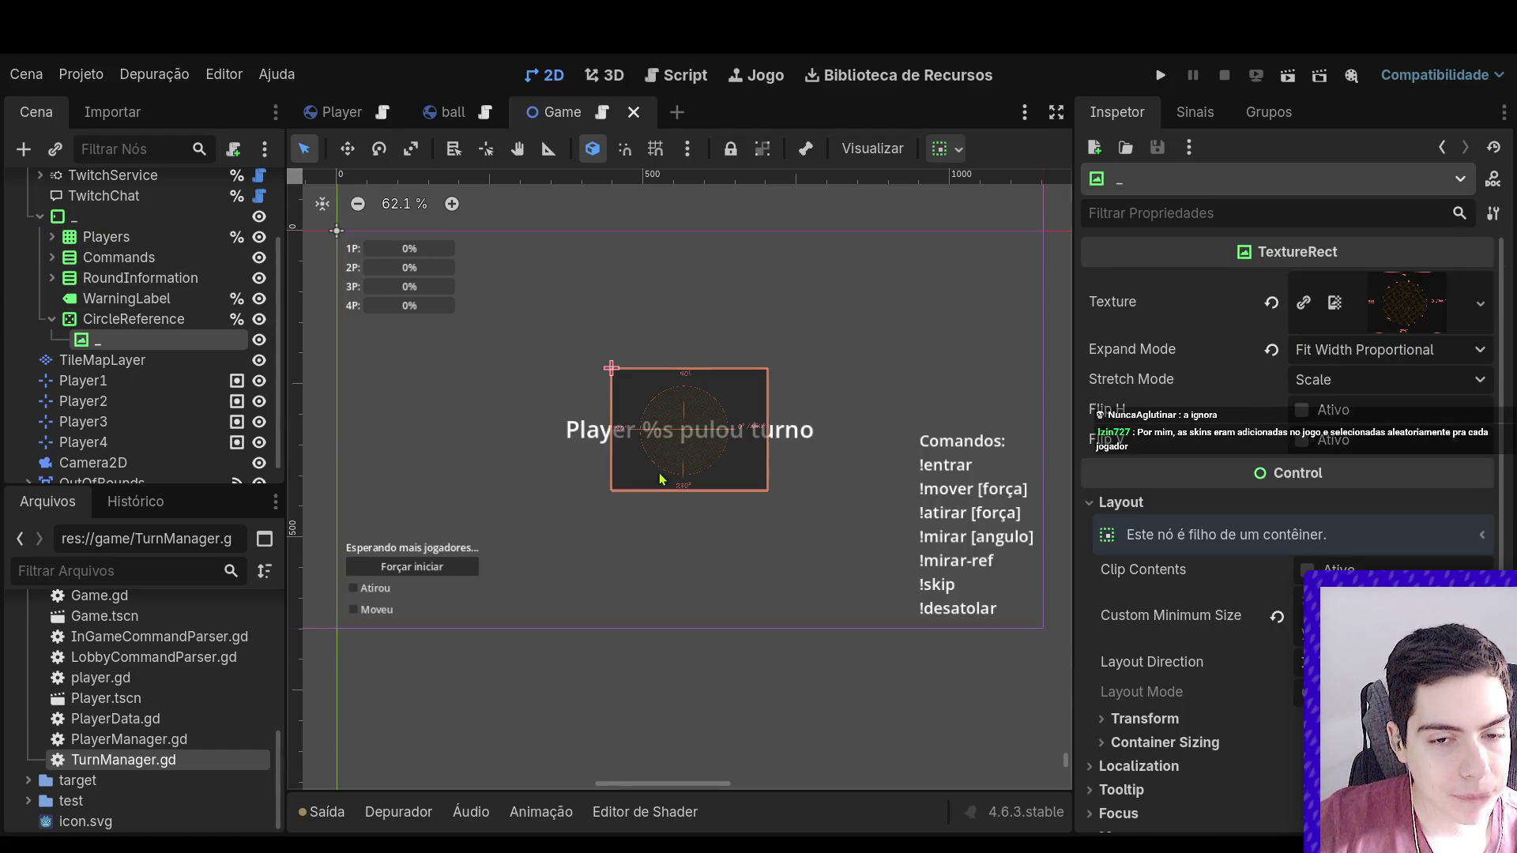
pyautogui.click(119, 298)
pyautogui.click(127, 279)
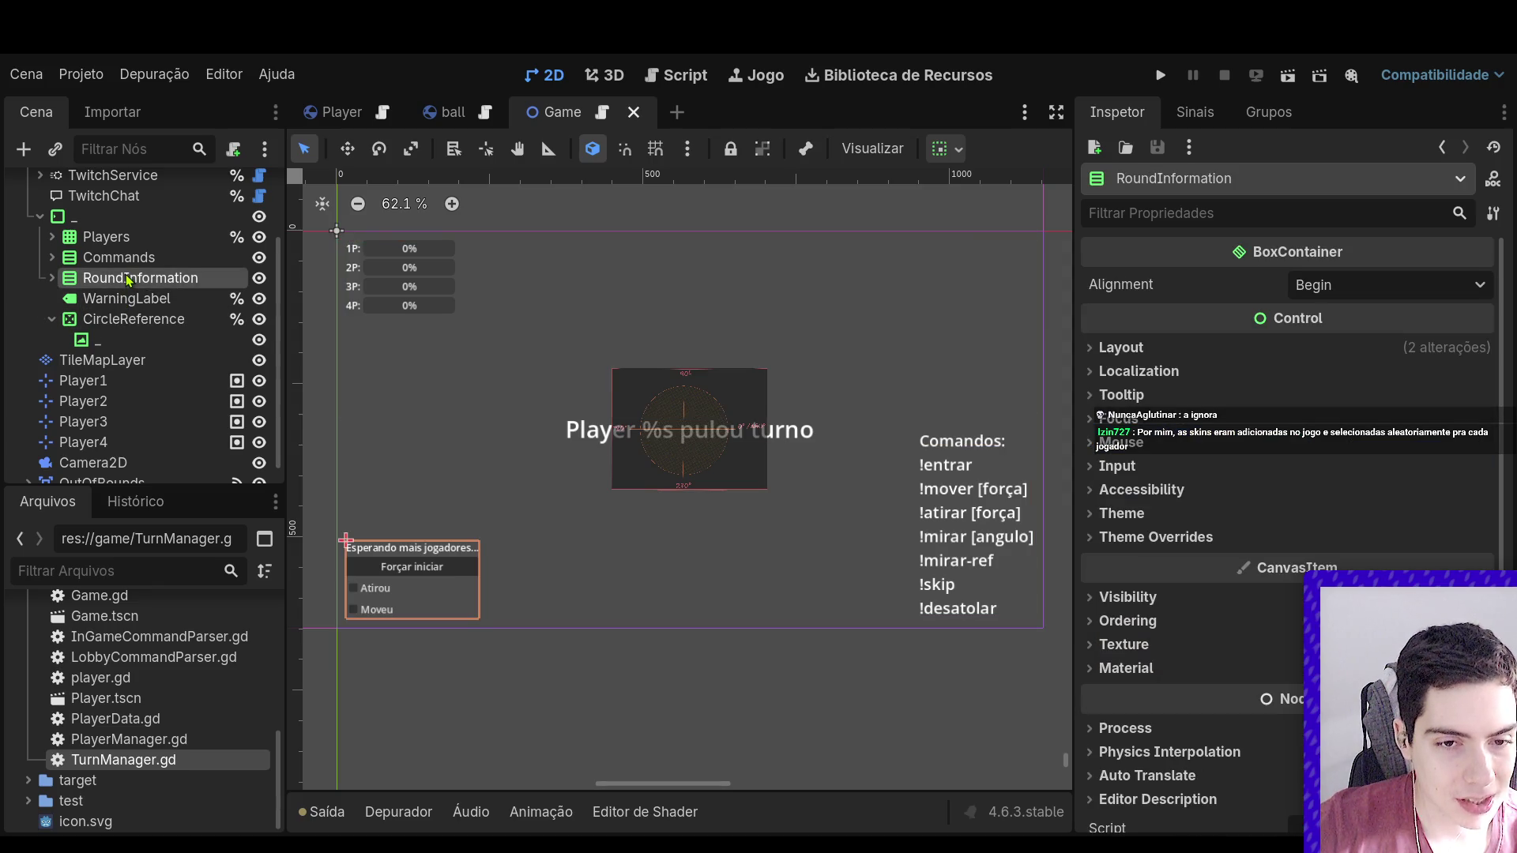
pyautogui.click(131, 258)
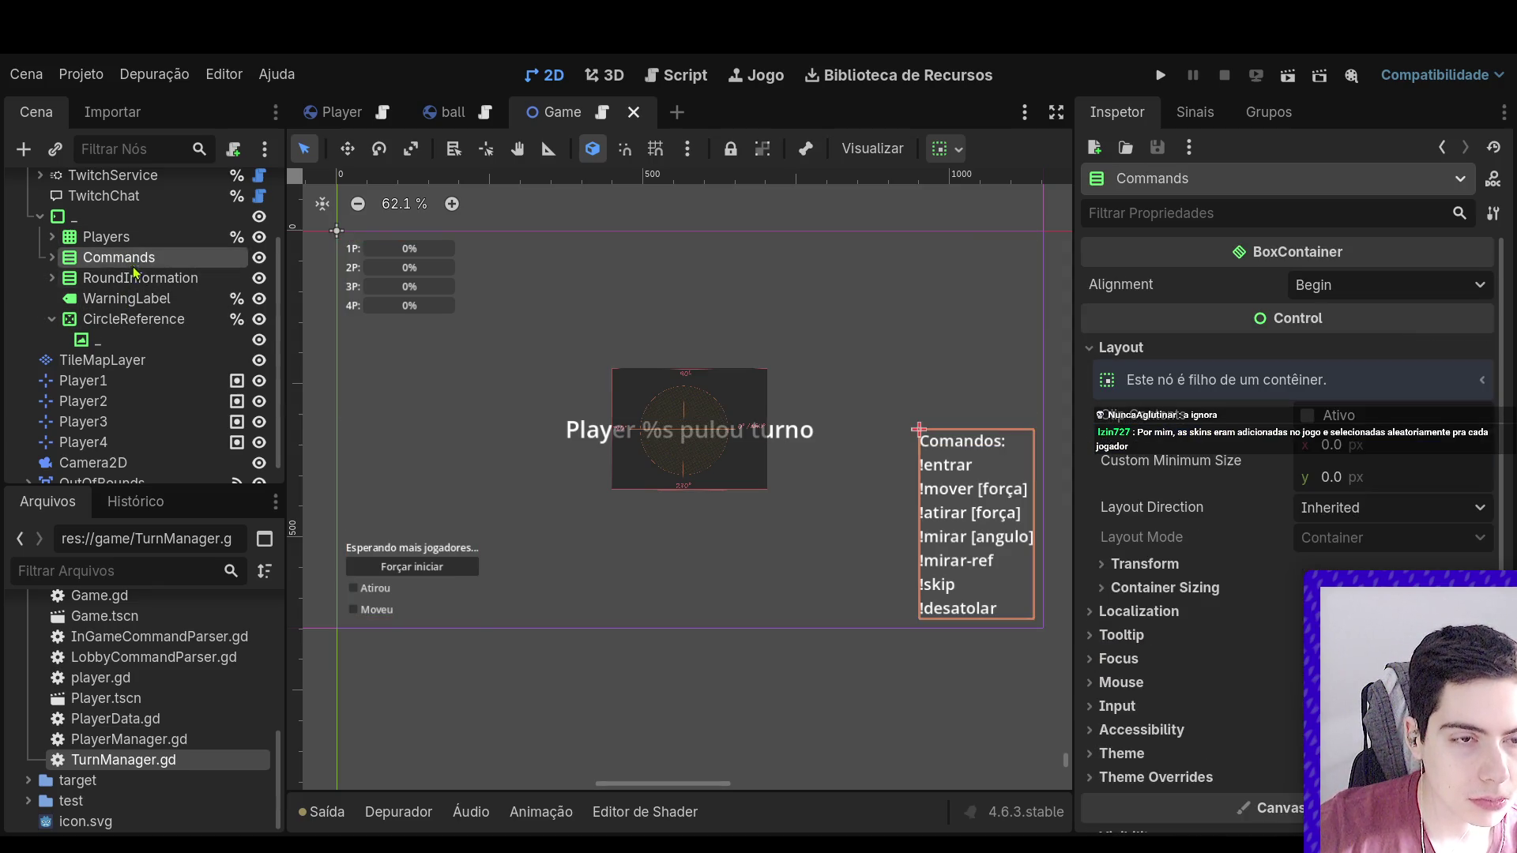
pyautogui.press('Down')
pyautogui.press('Up')
pyautogui.press('Down')
pyautogui.press('Up')
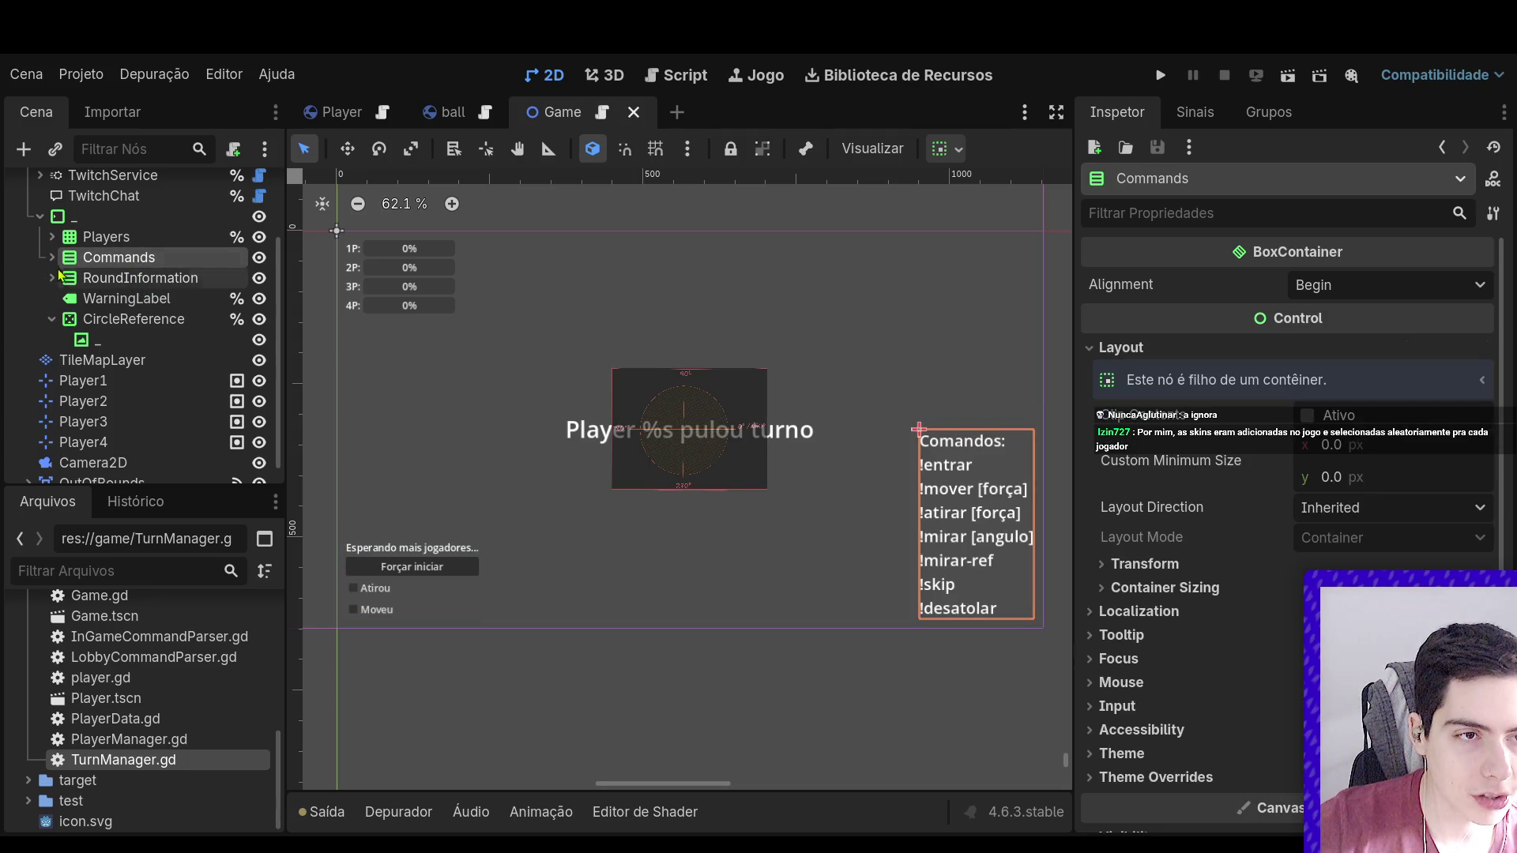
pyautogui.click(52, 278)
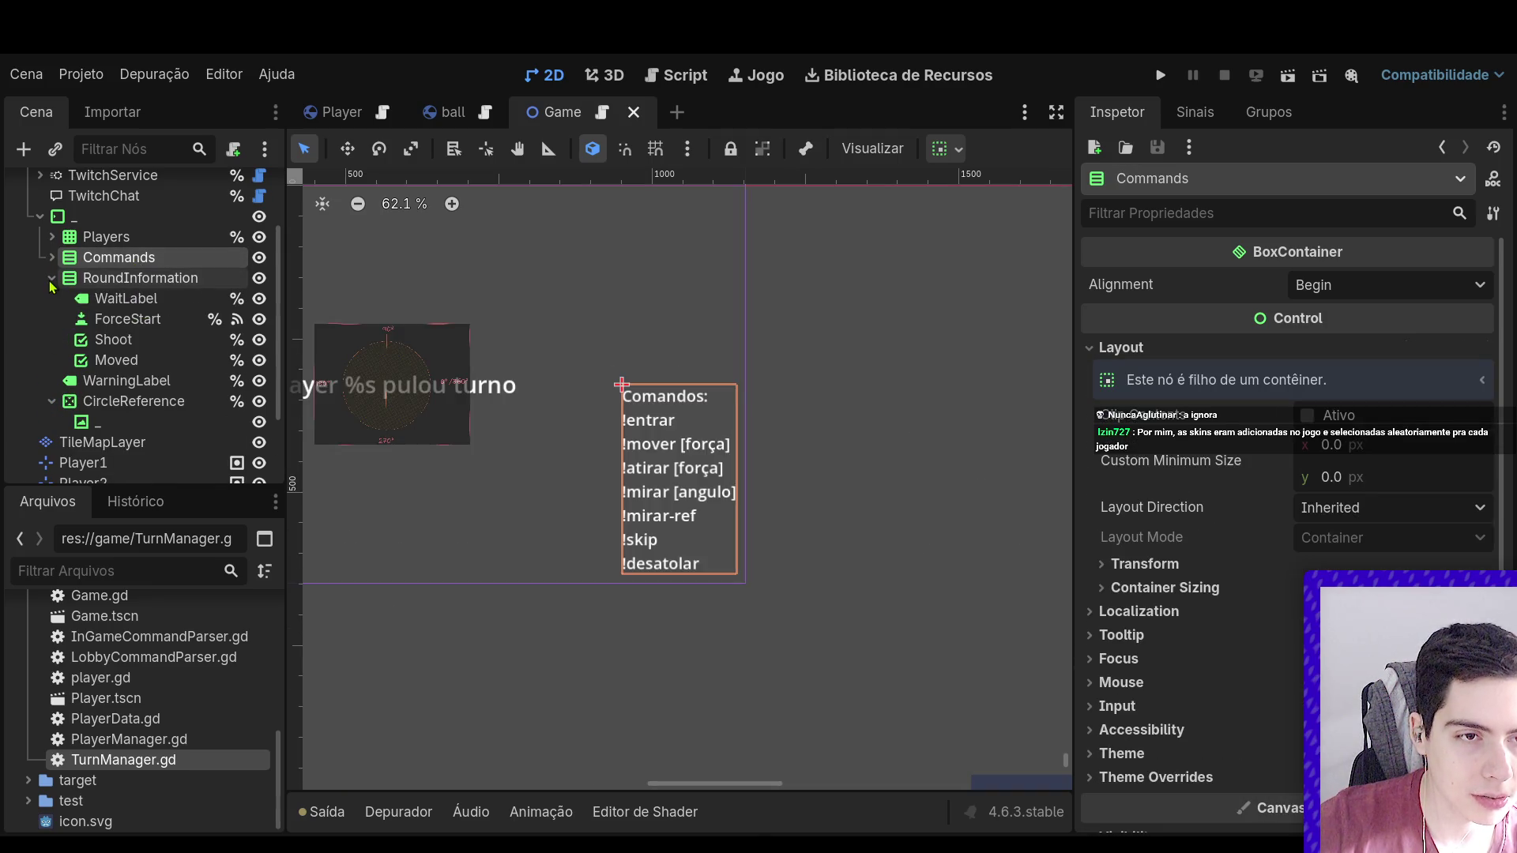
pyautogui.click(51, 278)
pyautogui.click(52, 258)
pyautogui.click(102, 279)
pyautogui.click(52, 258)
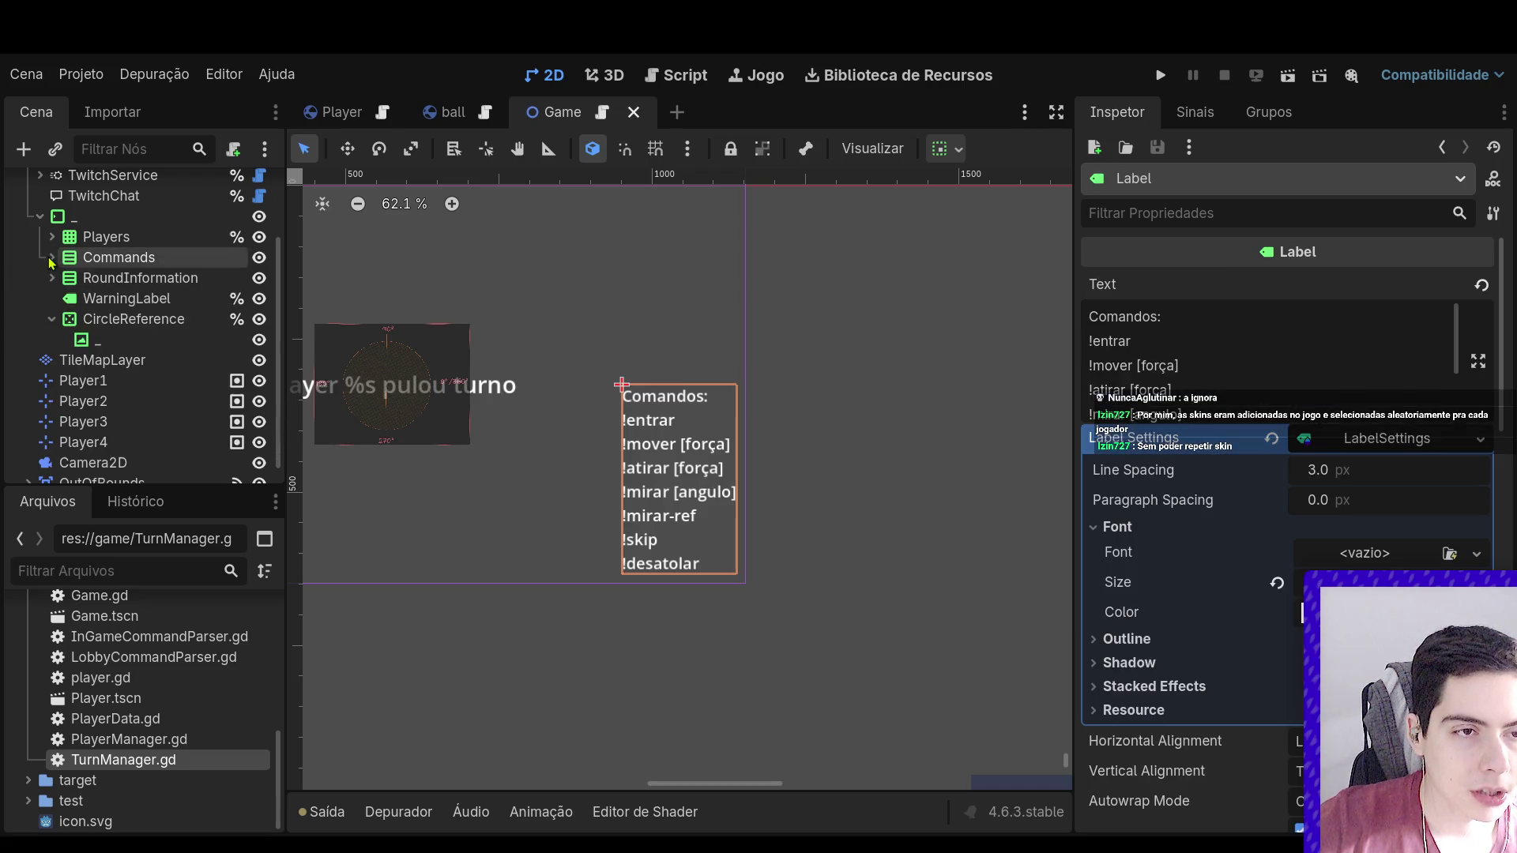
pyautogui.click(128, 278)
pyautogui.scroll(-5, 600, 481)
pyautogui.scroll(4, 577, 535)
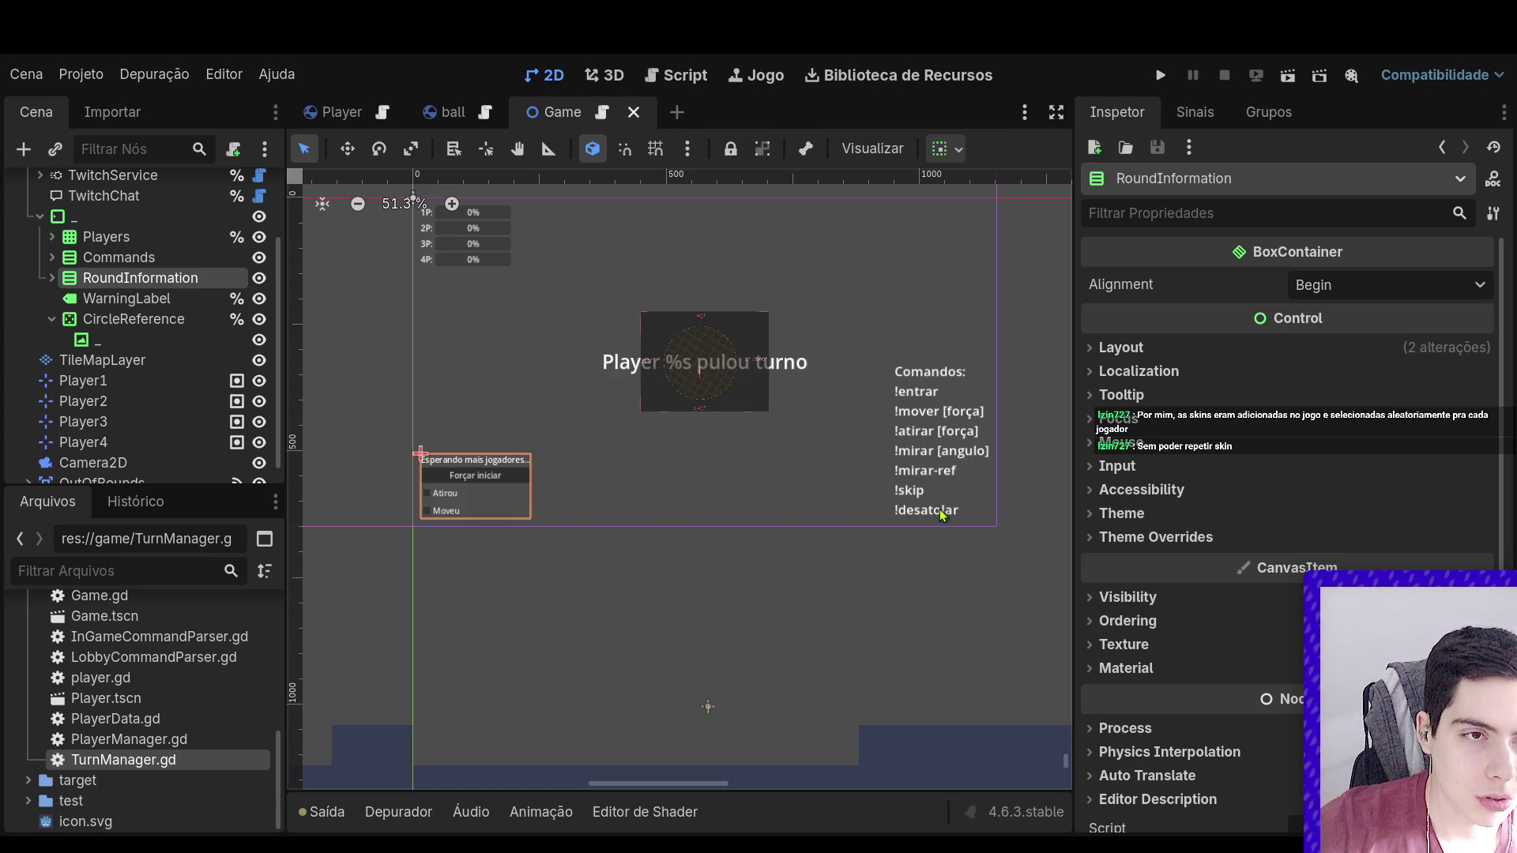
pyautogui.scroll(2, 546, 353)
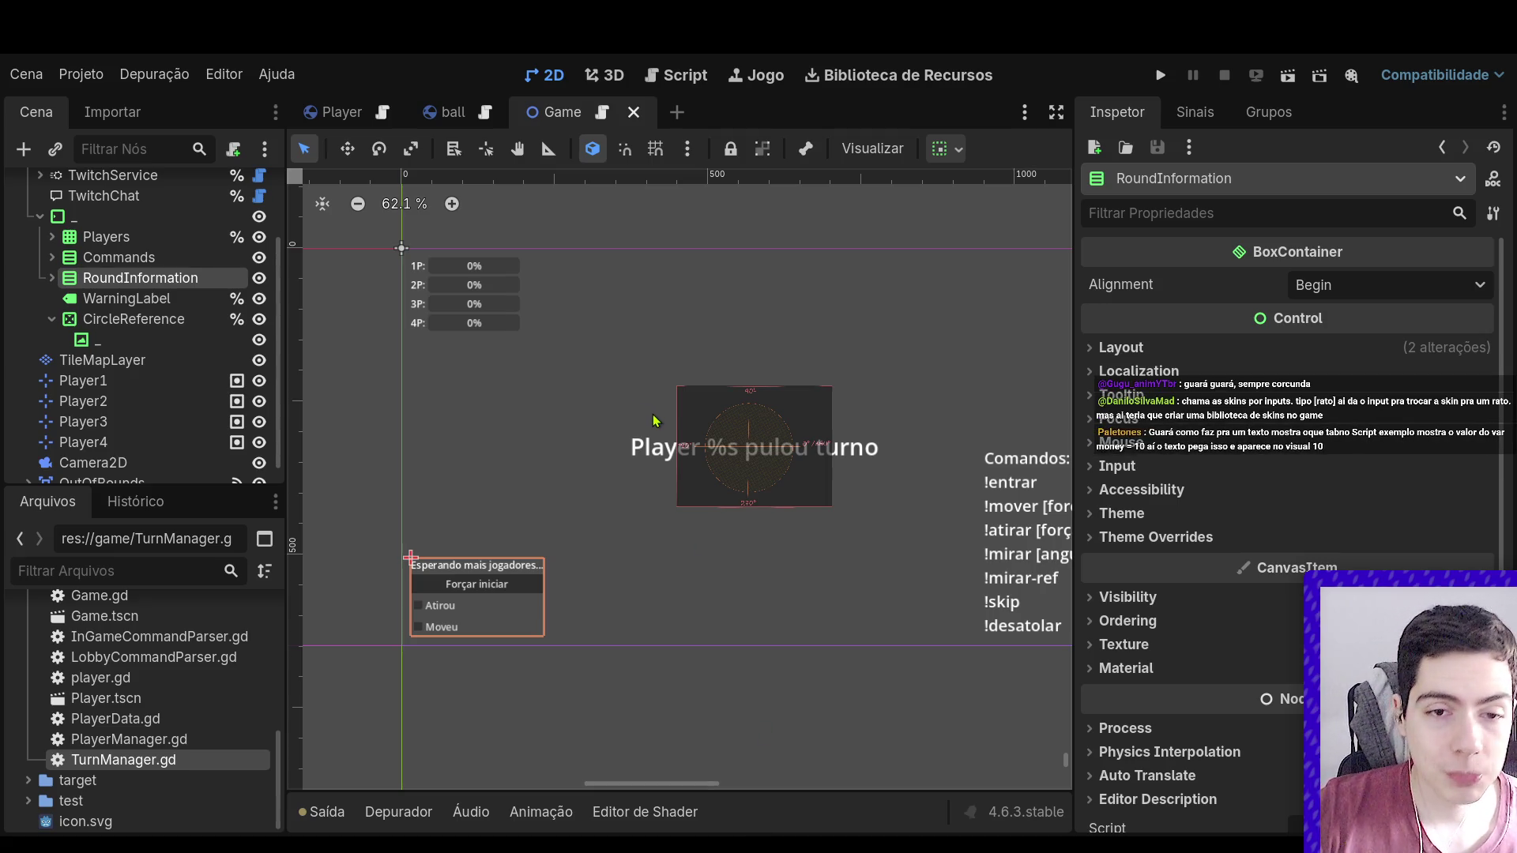
pyautogui.click(132, 259)
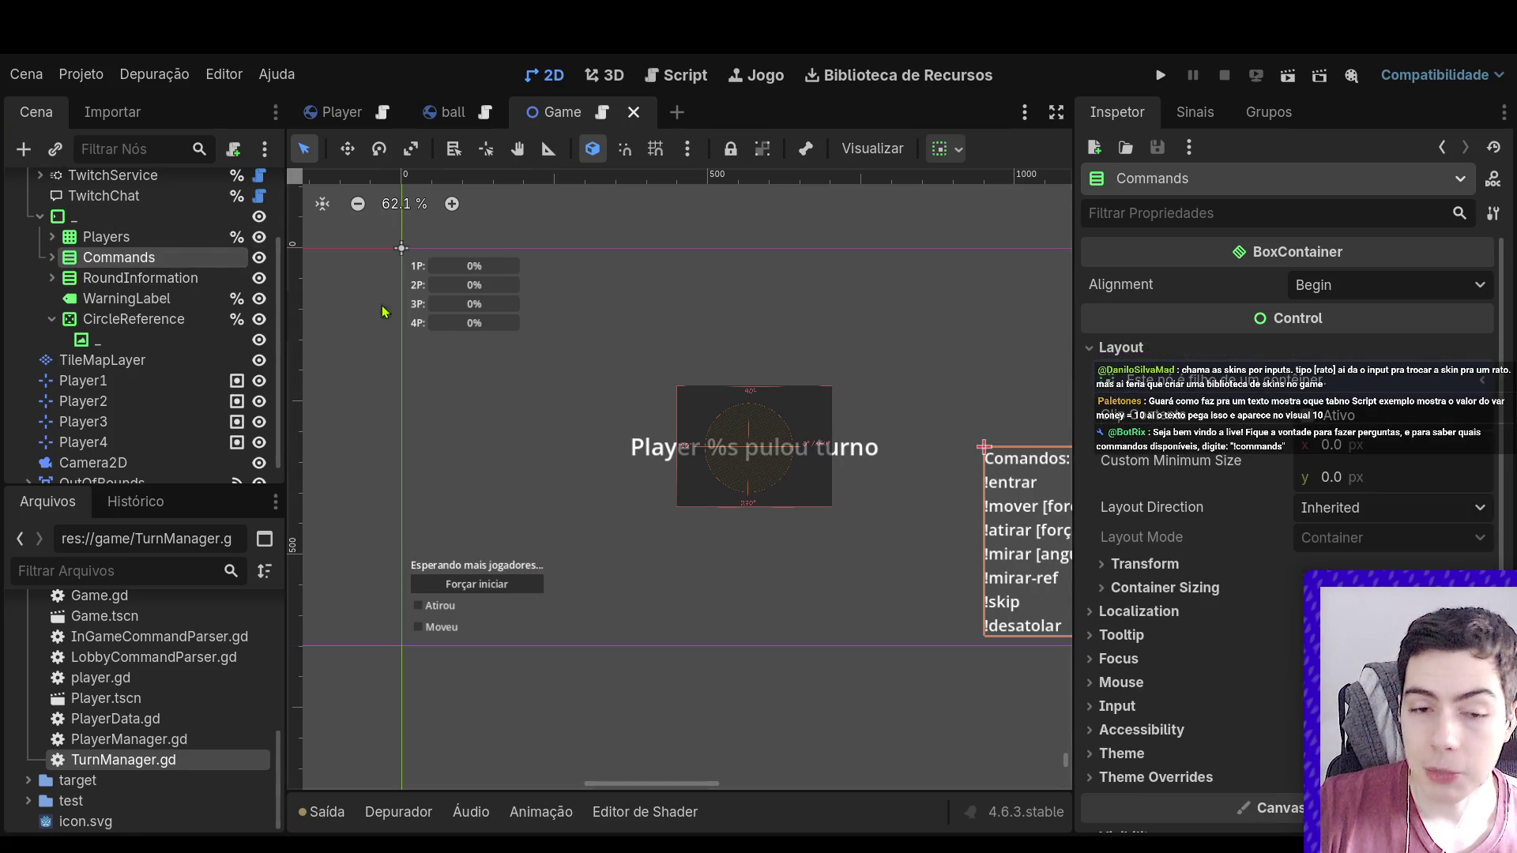
pyautogui.scroll(-2, 583, 395)
pyautogui.scroll(1, 790, 351)
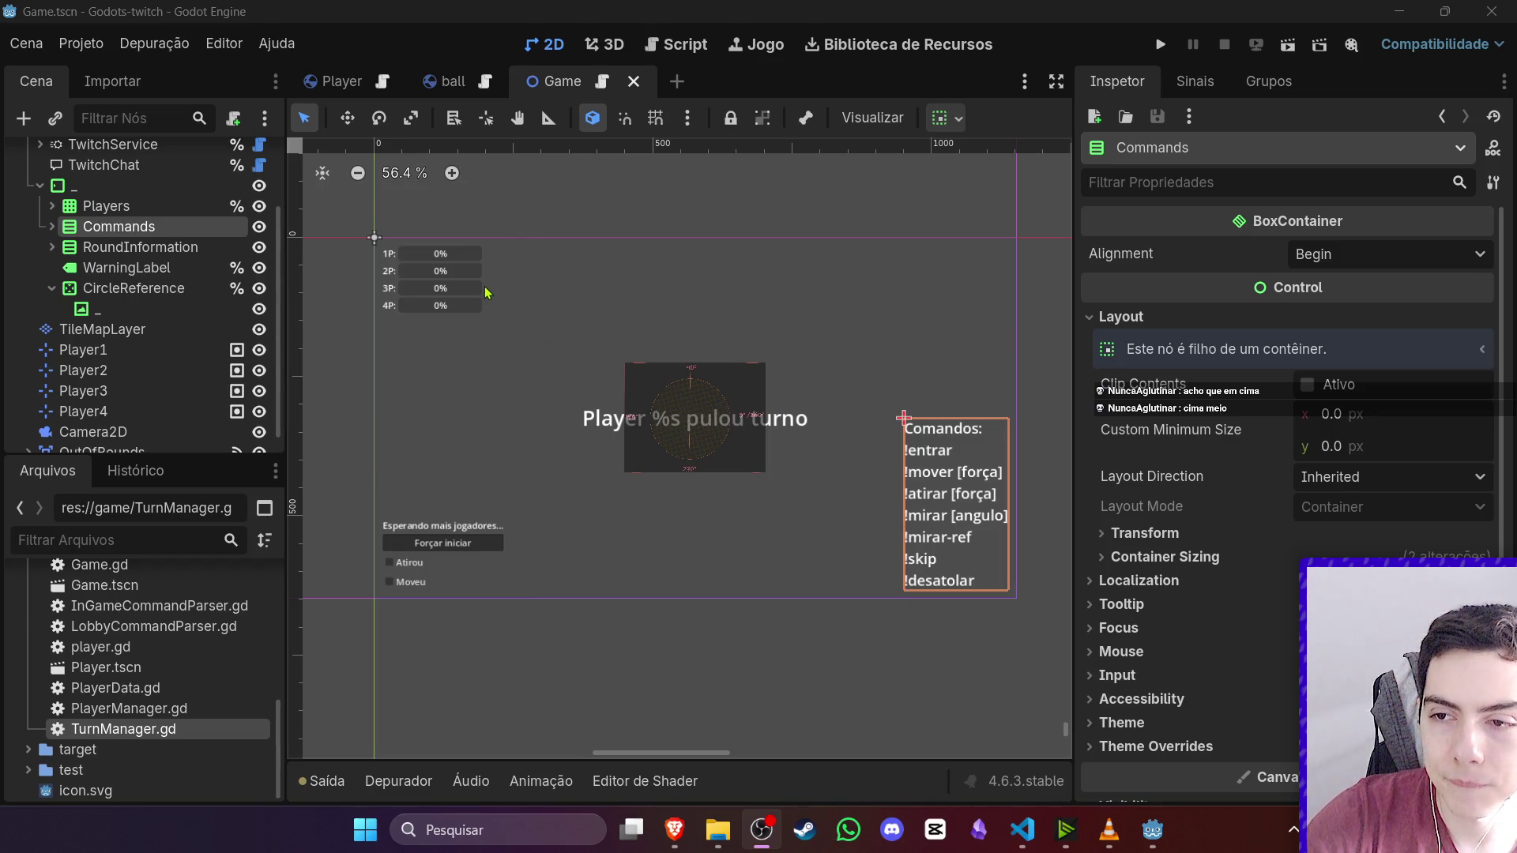
pyautogui.hotkey('alt', 'Tab')
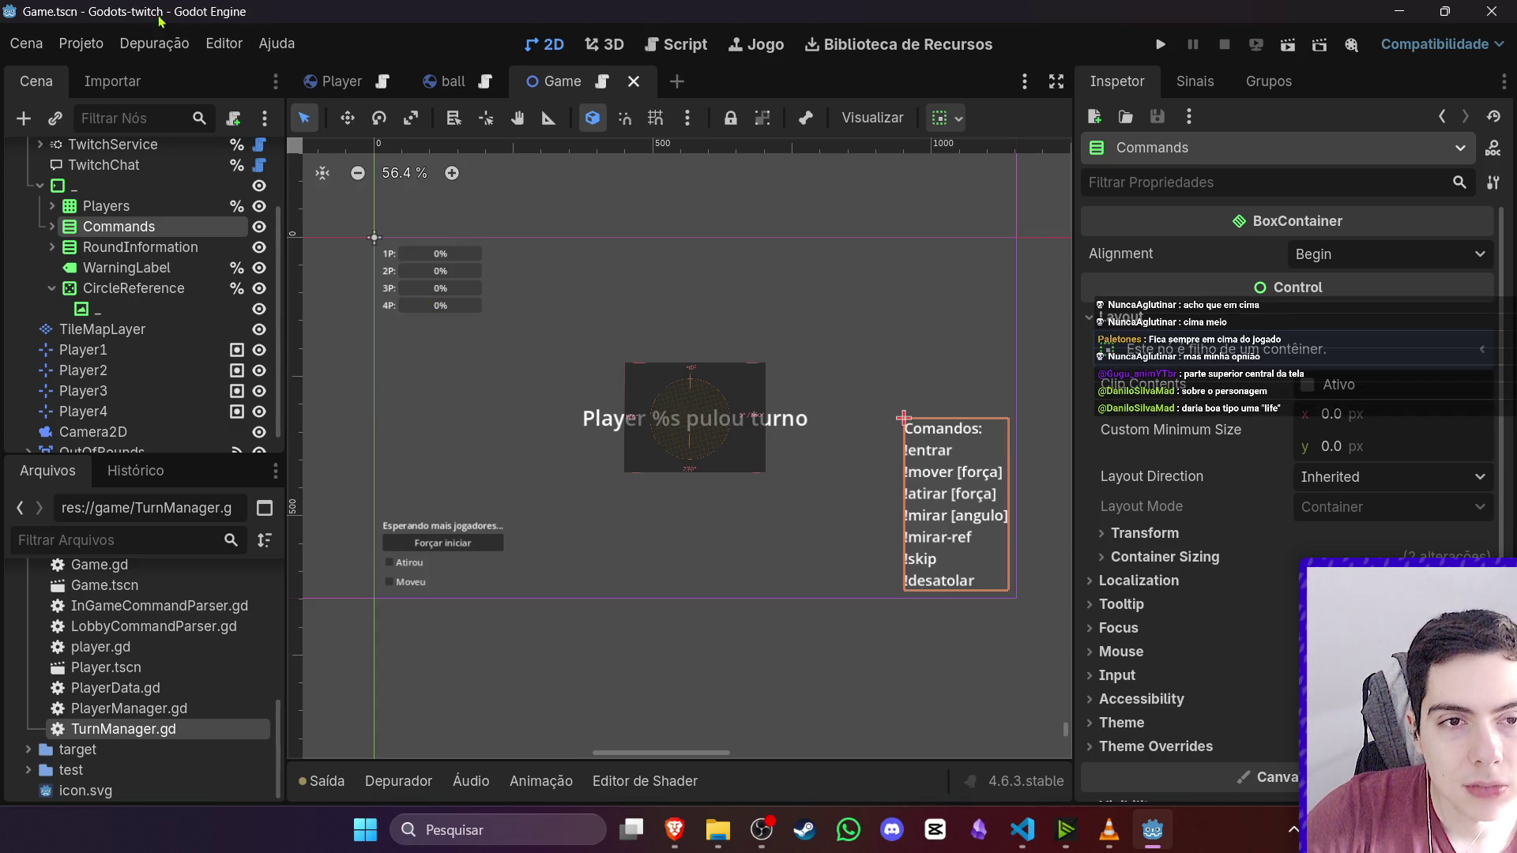
pyautogui.click(332, 81)
pyautogui.scroll(-4, 586, 297)
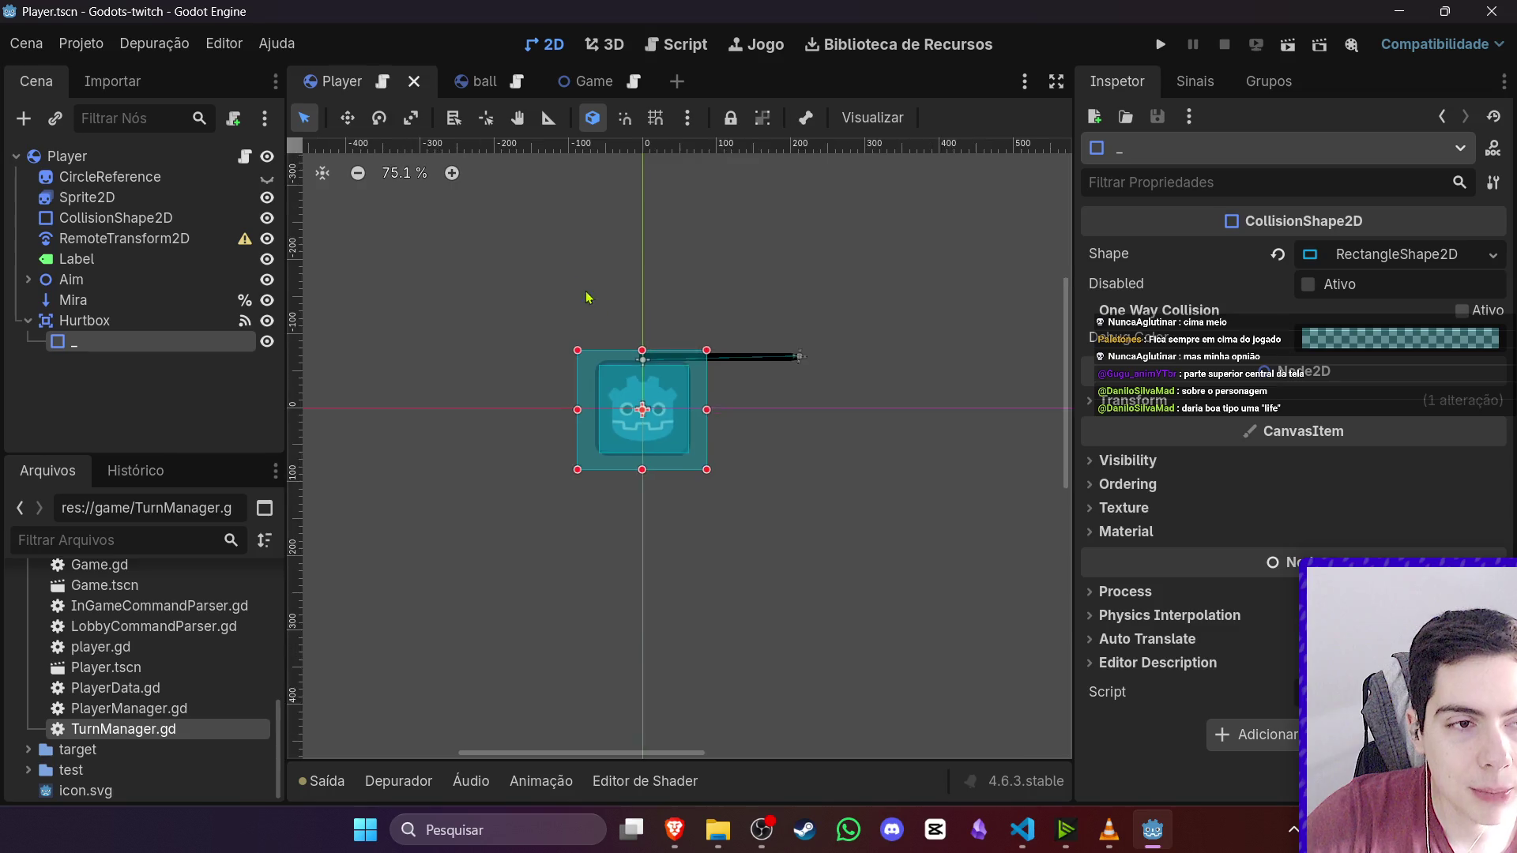
pyautogui.scroll(3, 586, 297)
pyautogui.click(113, 266)
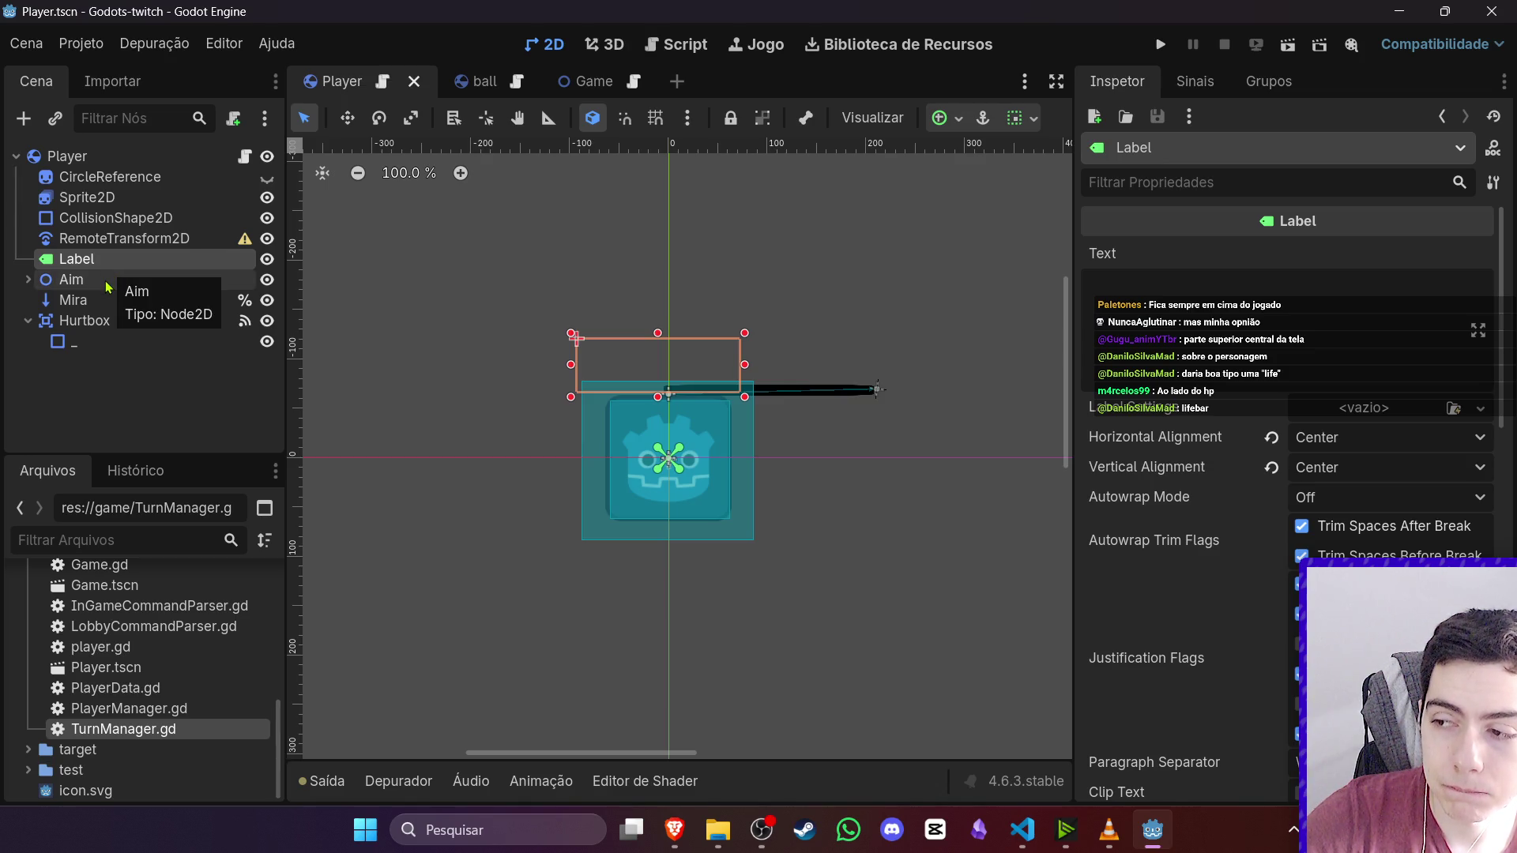
pyautogui.click(594, 89)
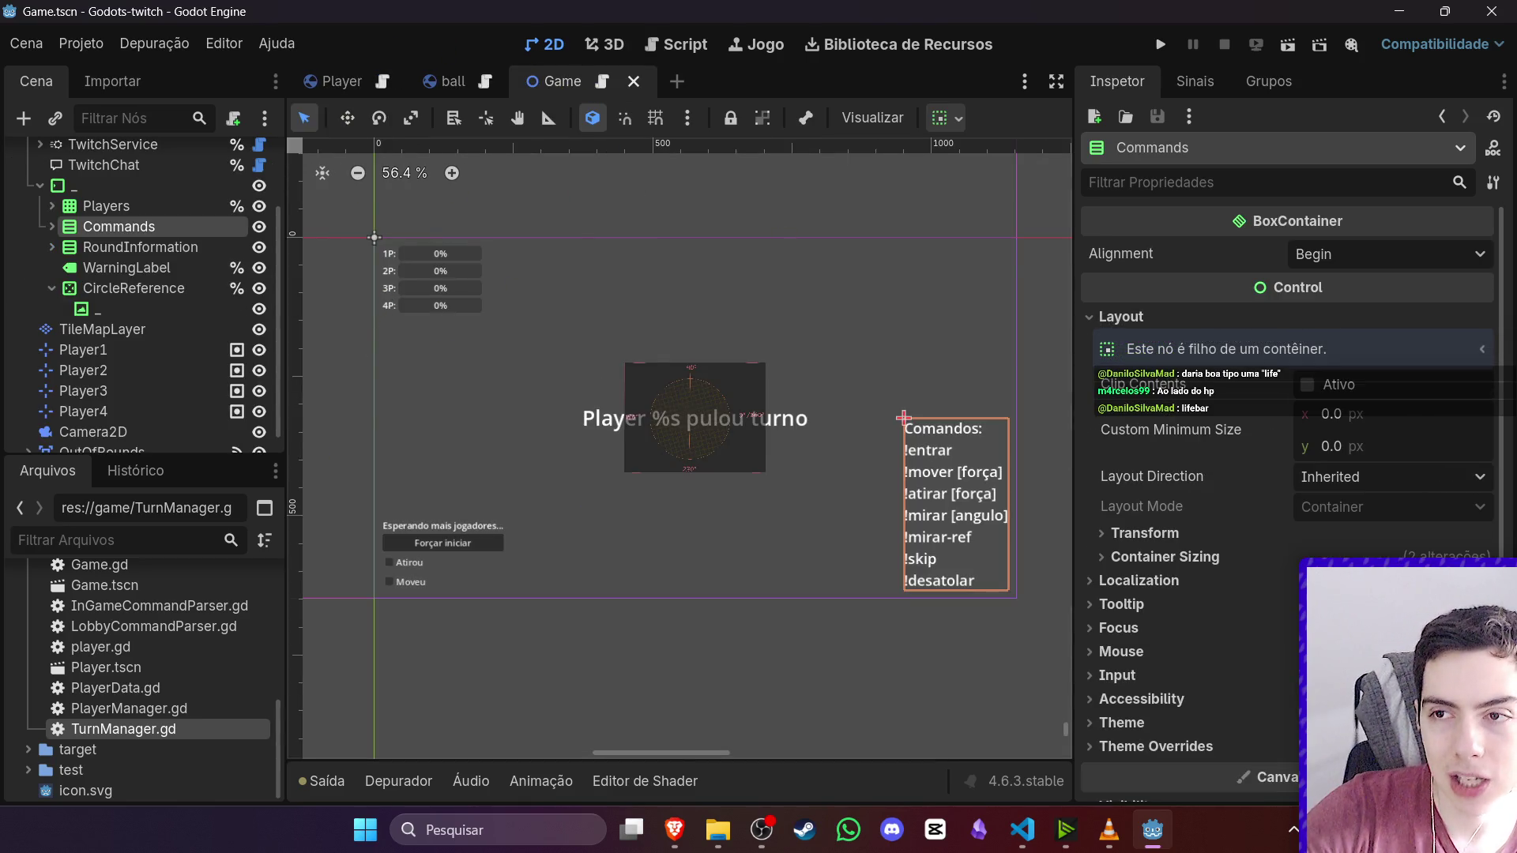
pyautogui.hotkey('alt', 'Tab')
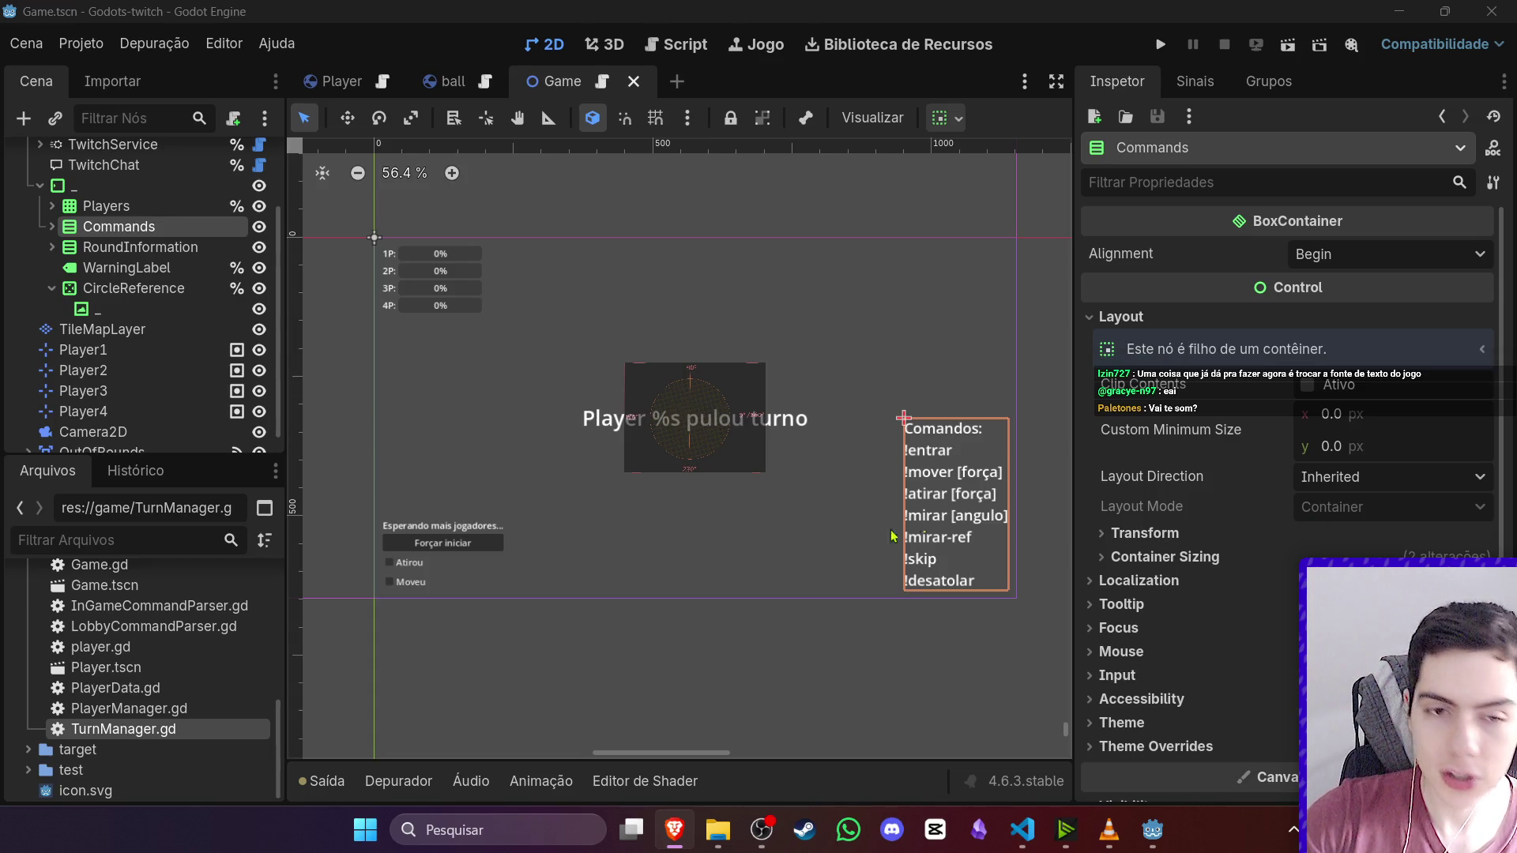
pyautogui.click(766, 633)
# Expand the assets folder, preview the s_bala_canhao.webp cannonball texture, then switch to File Explorer.
pyautogui.scroll(5, 119, 679)
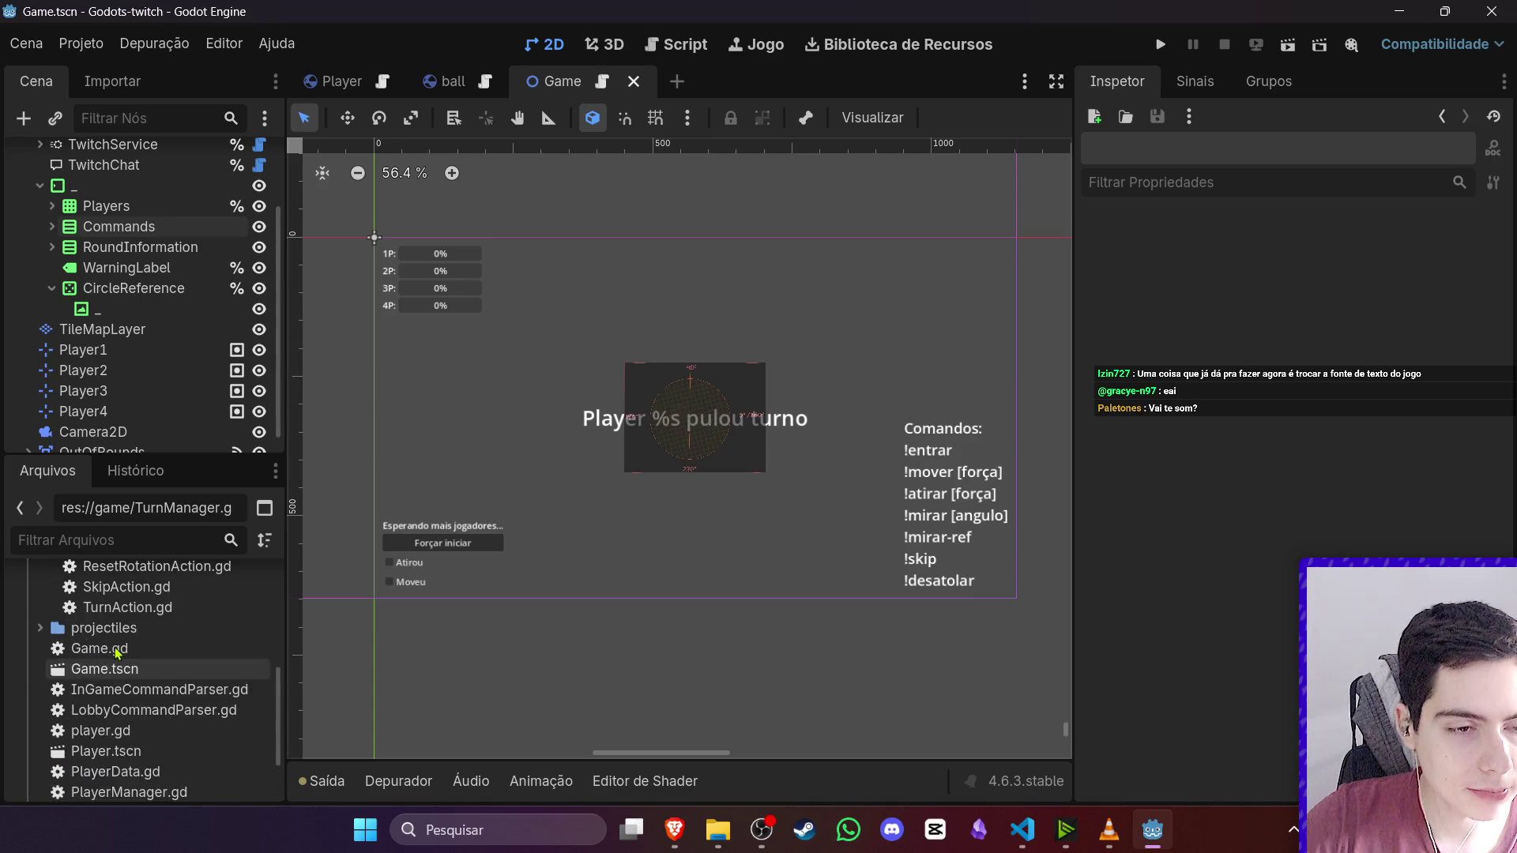
pyautogui.click(40, 684)
pyautogui.scroll(10, 42, 688)
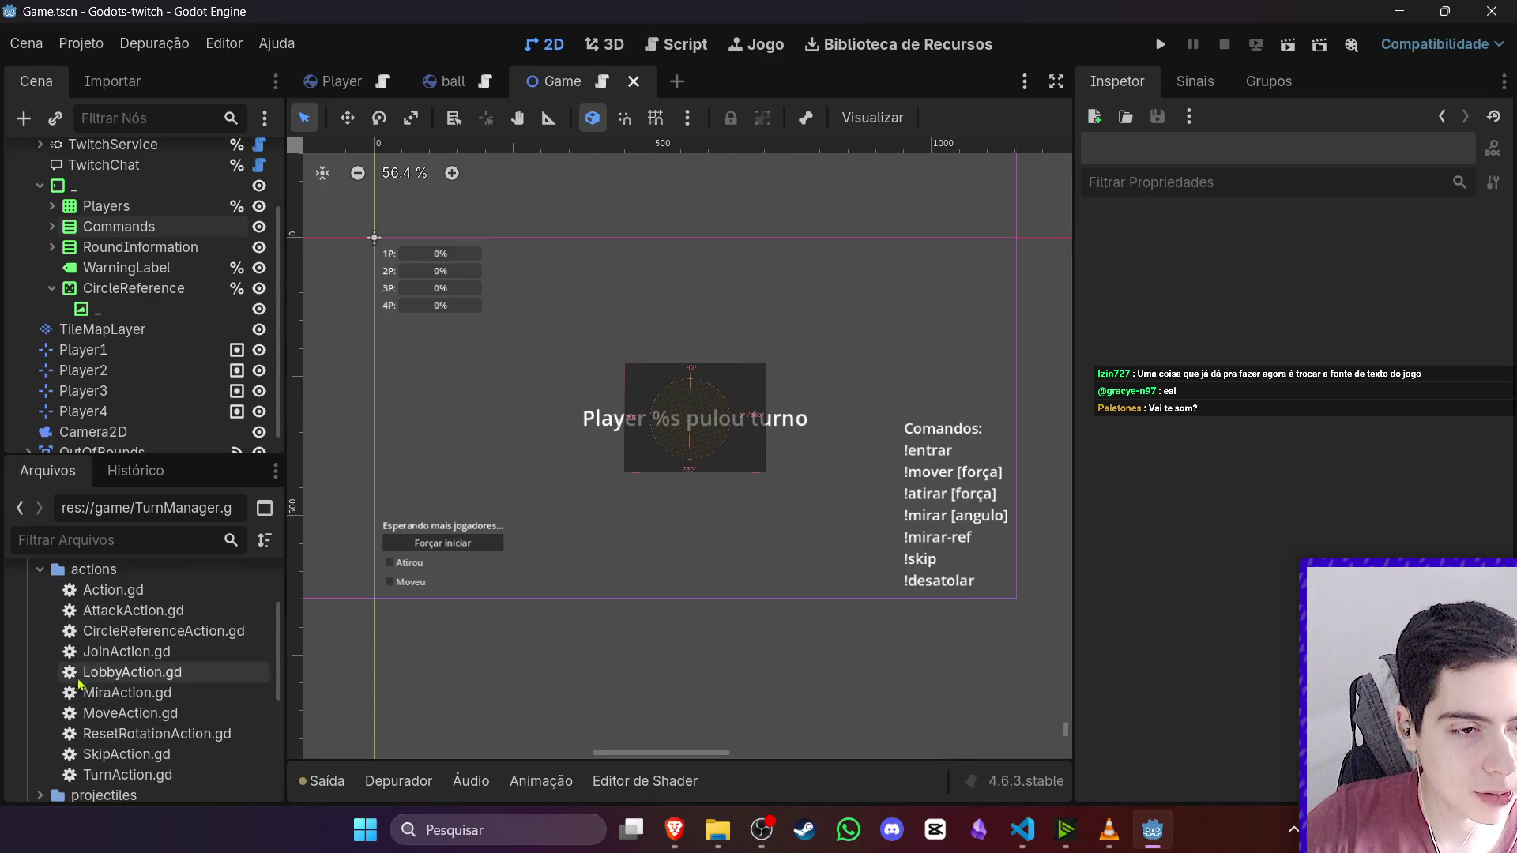
pyautogui.click(40, 681)
pyautogui.click(28, 659)
pyautogui.click(28, 640)
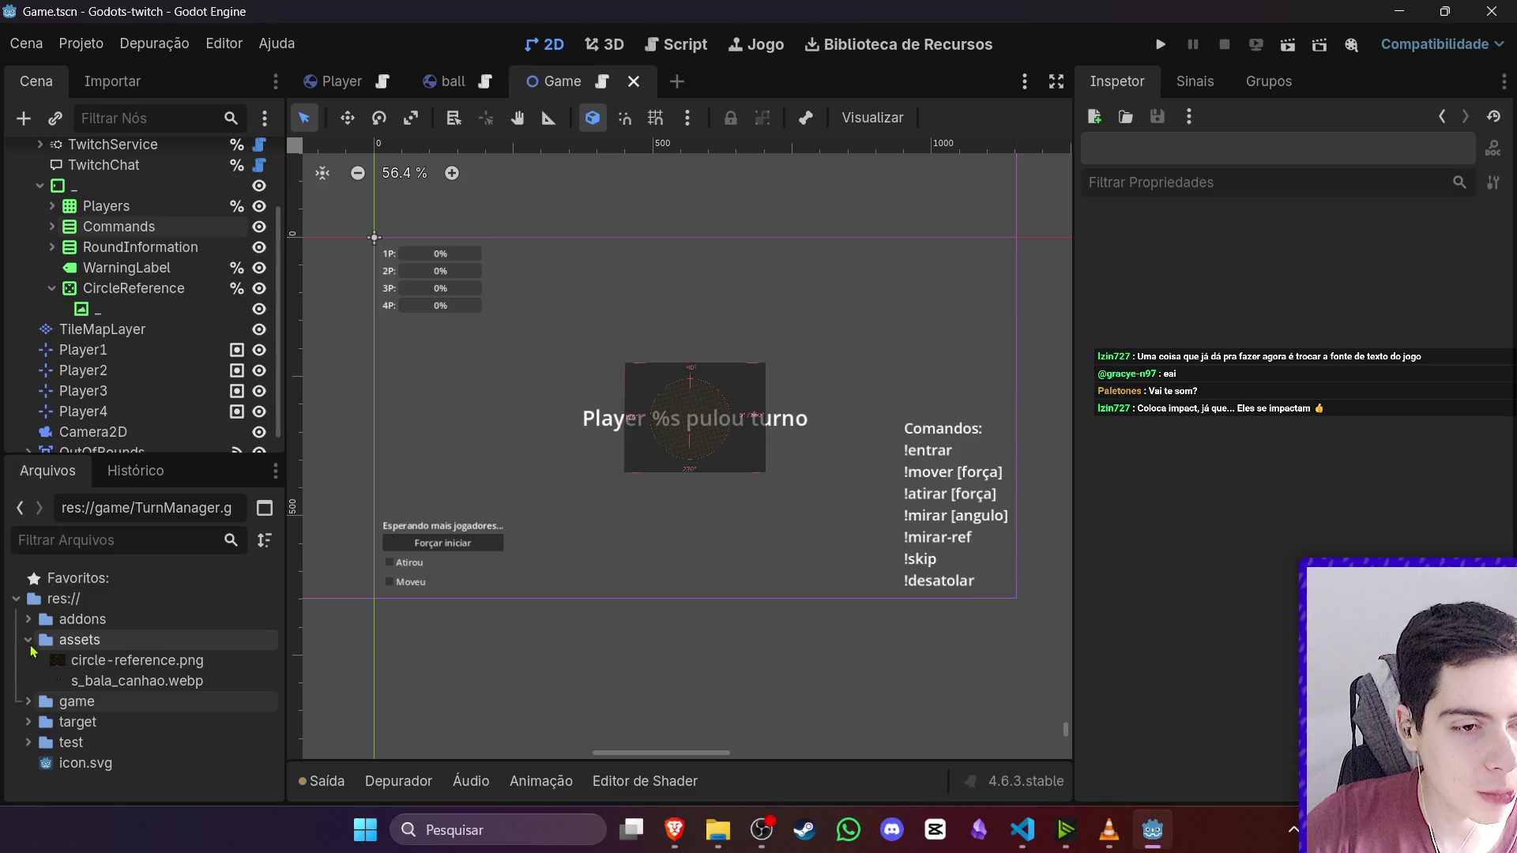
pyautogui.click(126, 682)
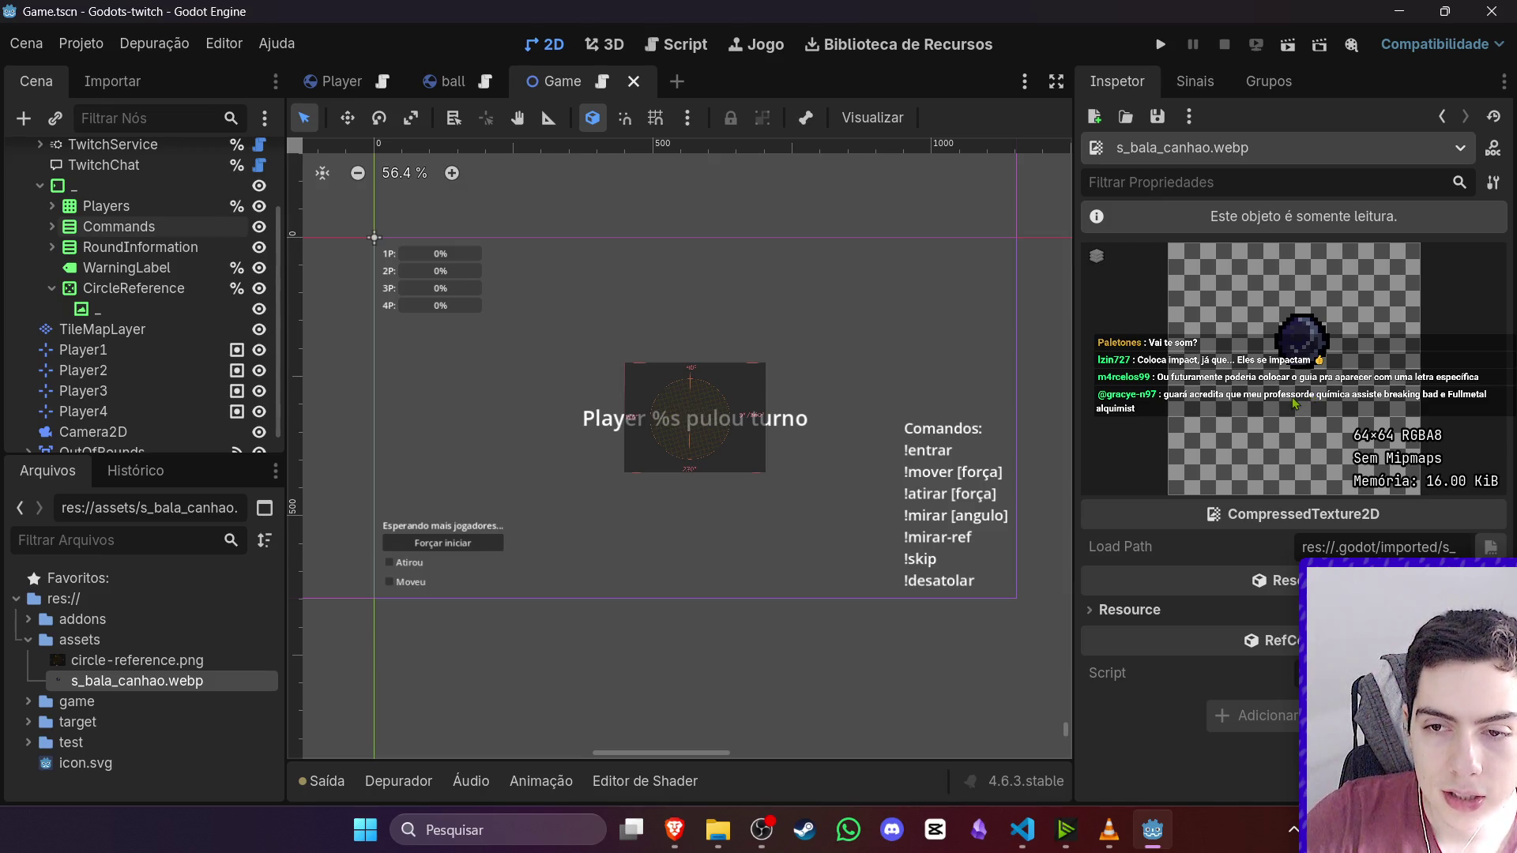
pyautogui.moveTo(717, 833)
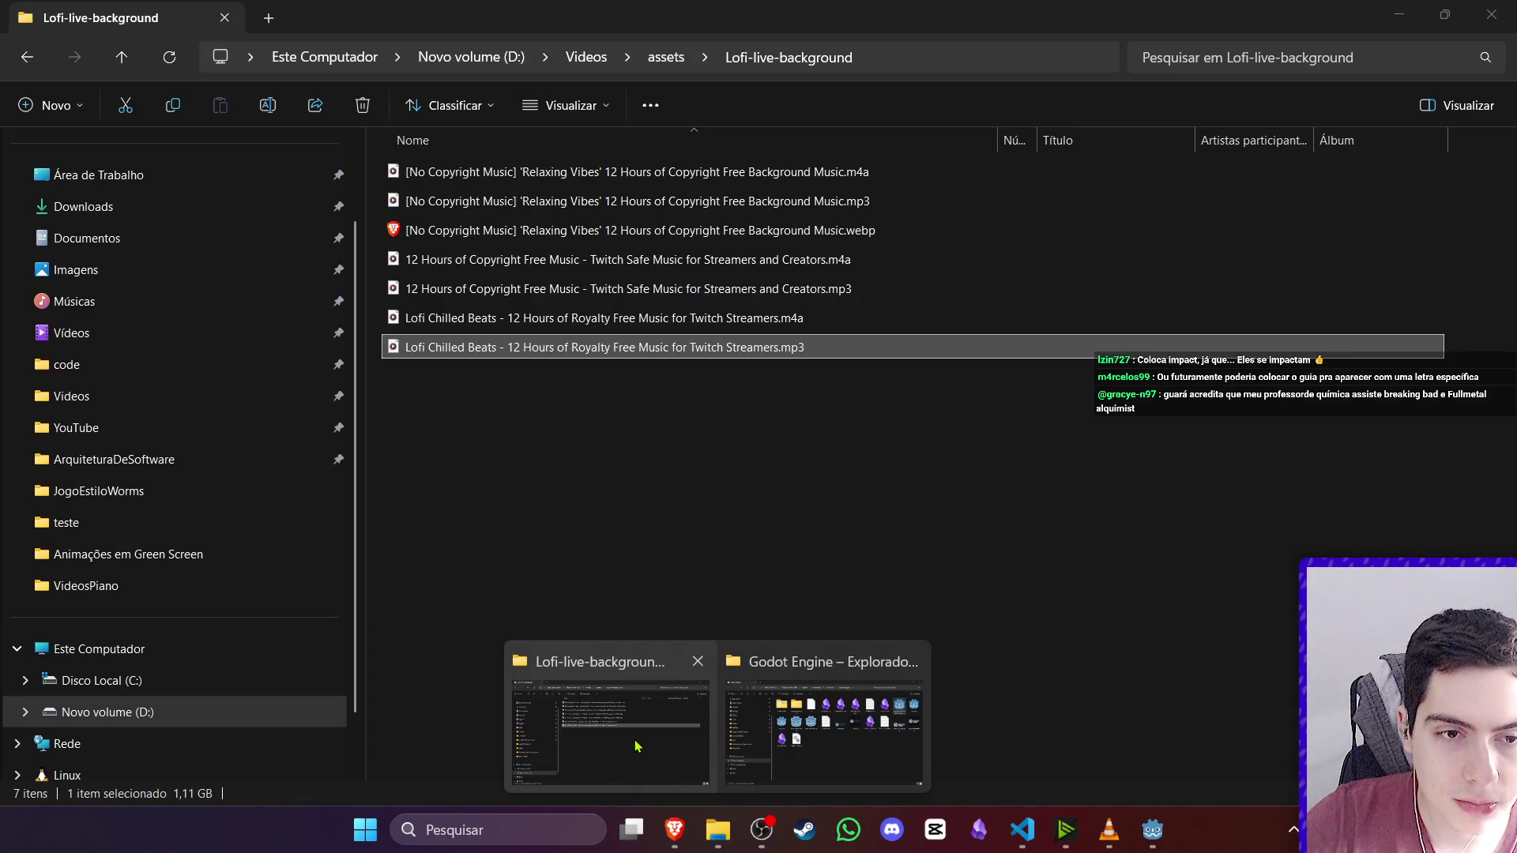
pyautogui.click(637, 746)
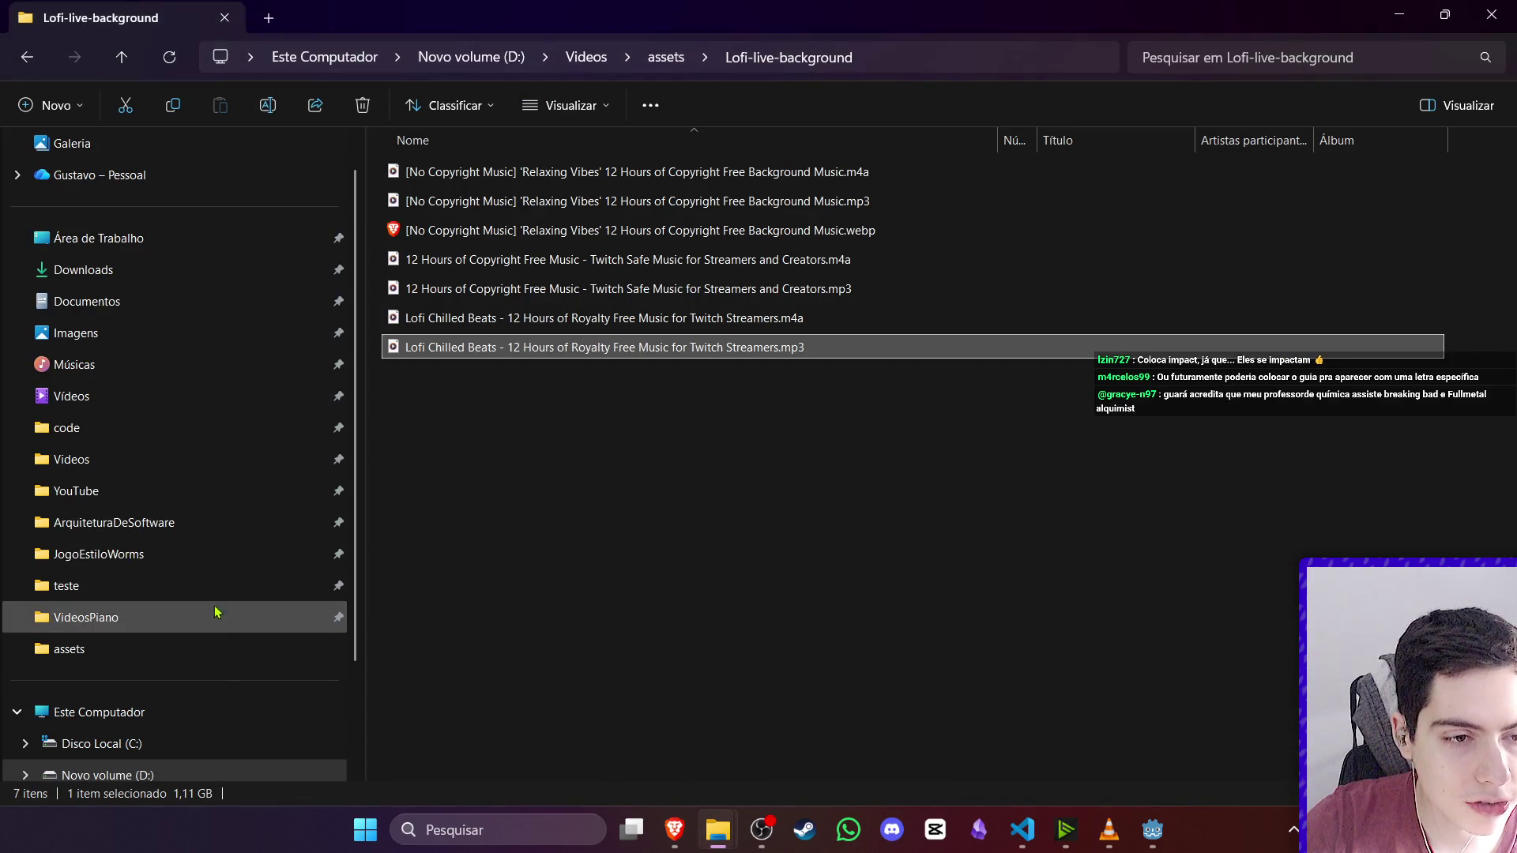
# Open the Novo volume (D:) drive in File Explorer, then minimize it to return to Godot.
pyautogui.click(221, 711)
pyautogui.doubleClick(759, 190)
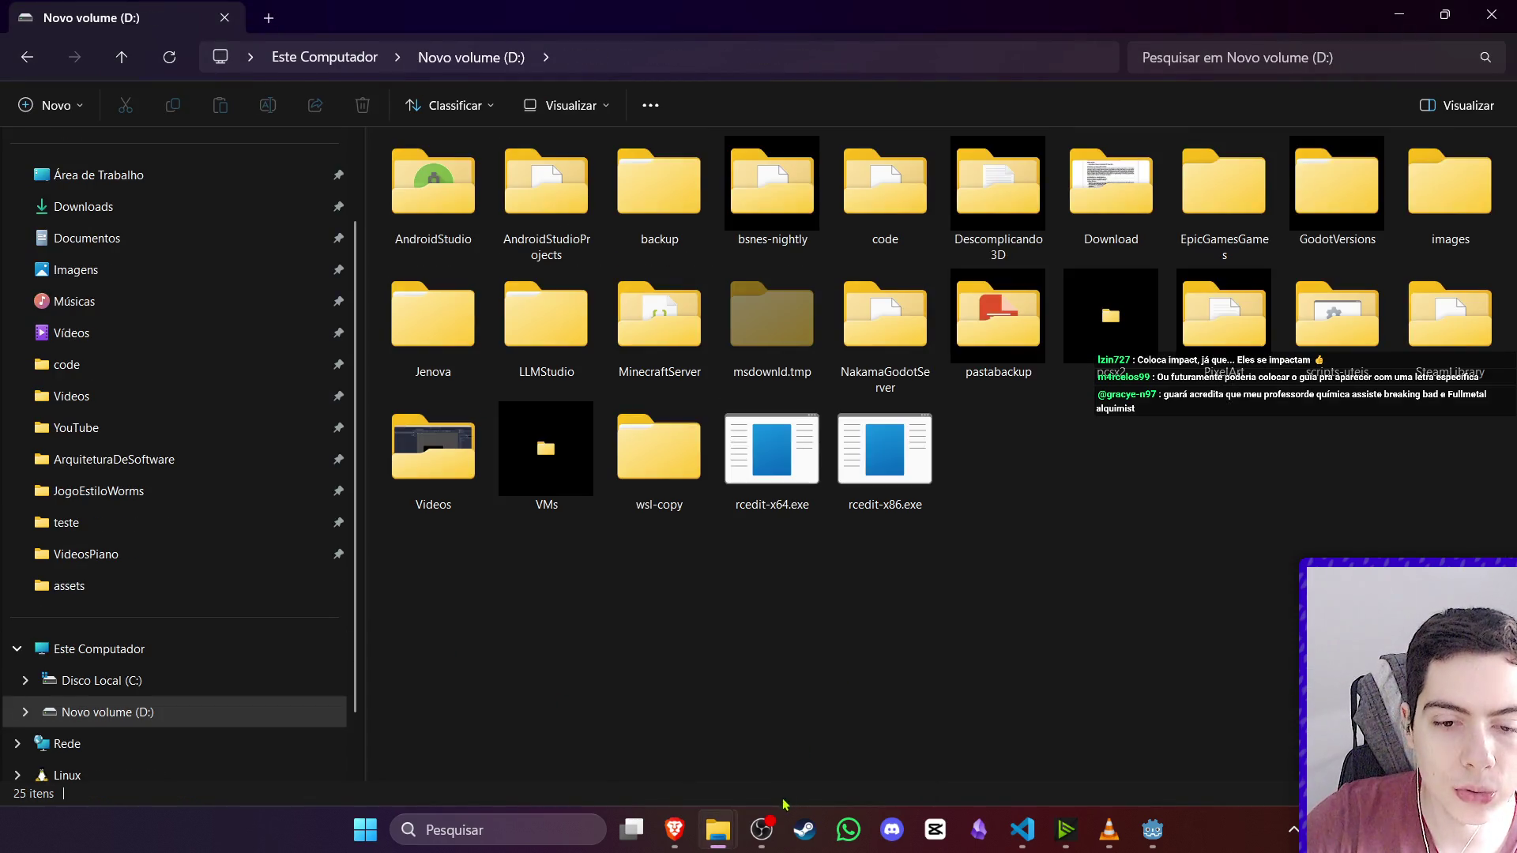
pyautogui.click(1403, 16)
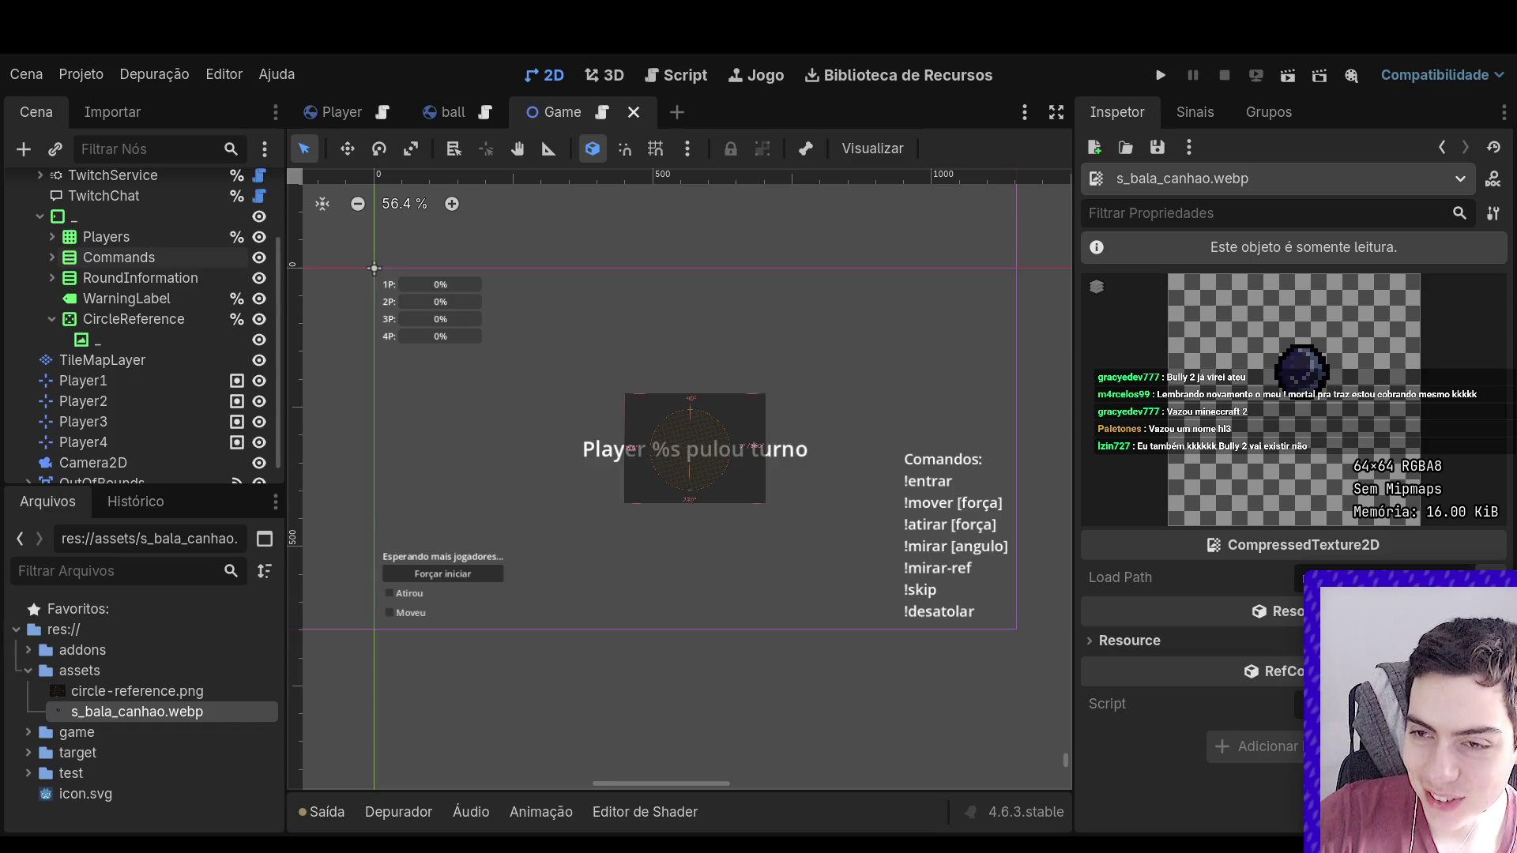
# Inspect CircleReference and the s_bala_canhao.webp texture, collapse CanvasLayer, and switch to the ball scene.
pyautogui.click(880, 339)
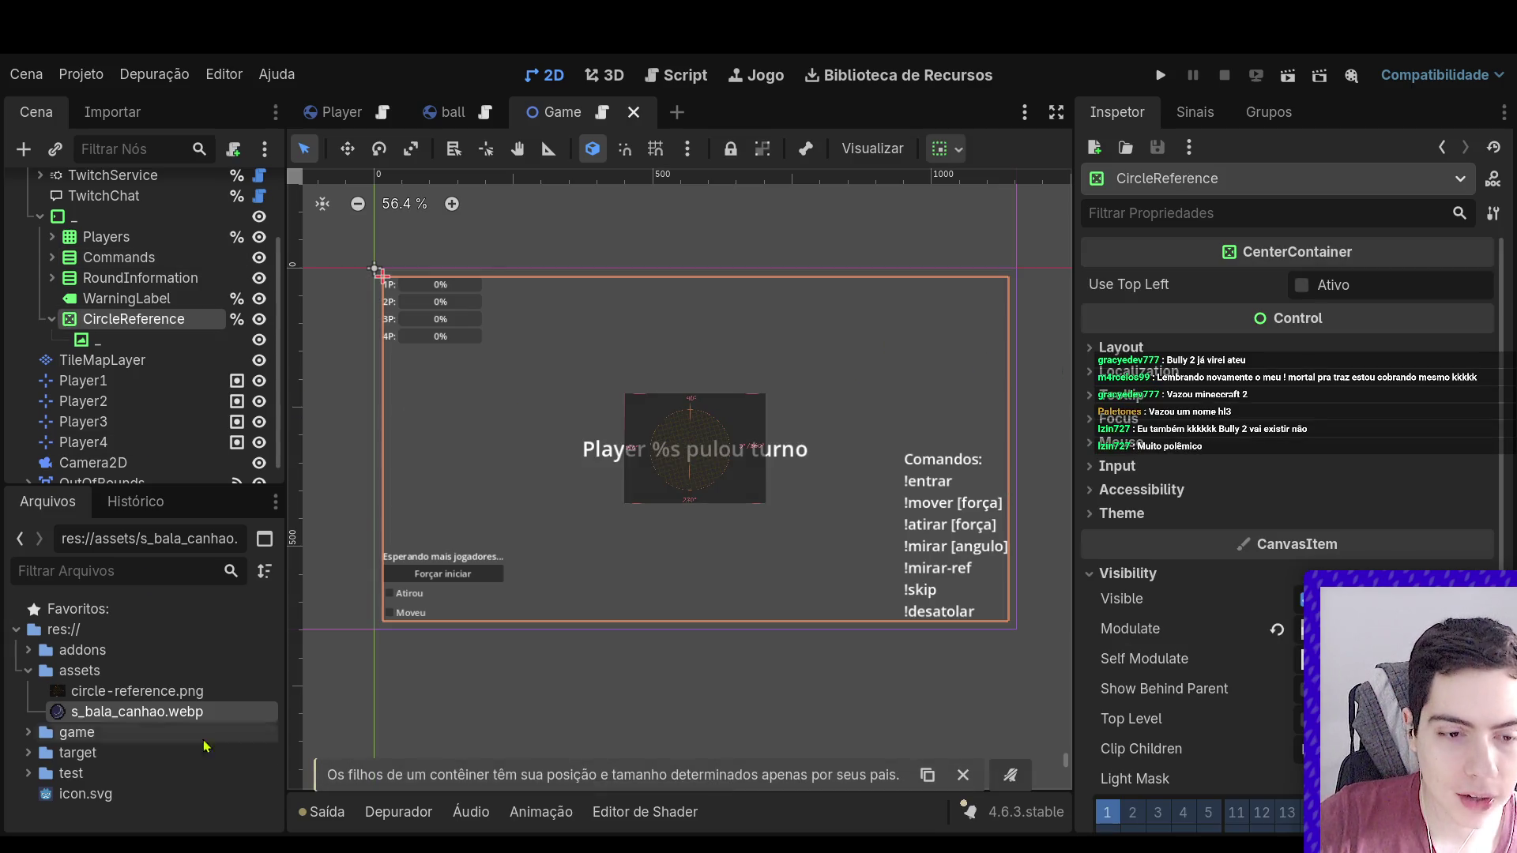
pyautogui.doubleClick(185, 709)
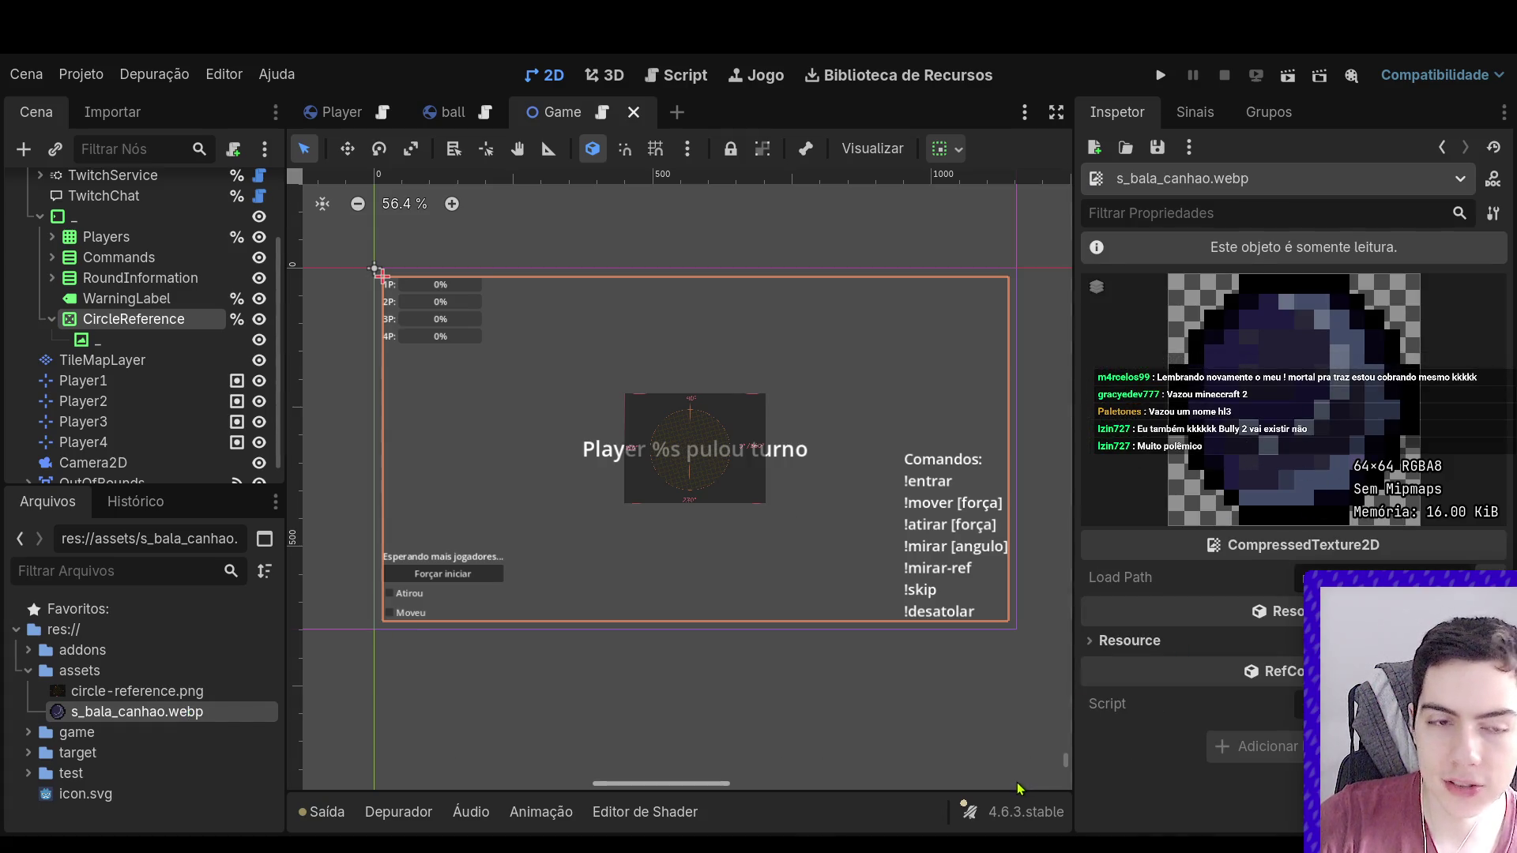
pyautogui.click(711, 626)
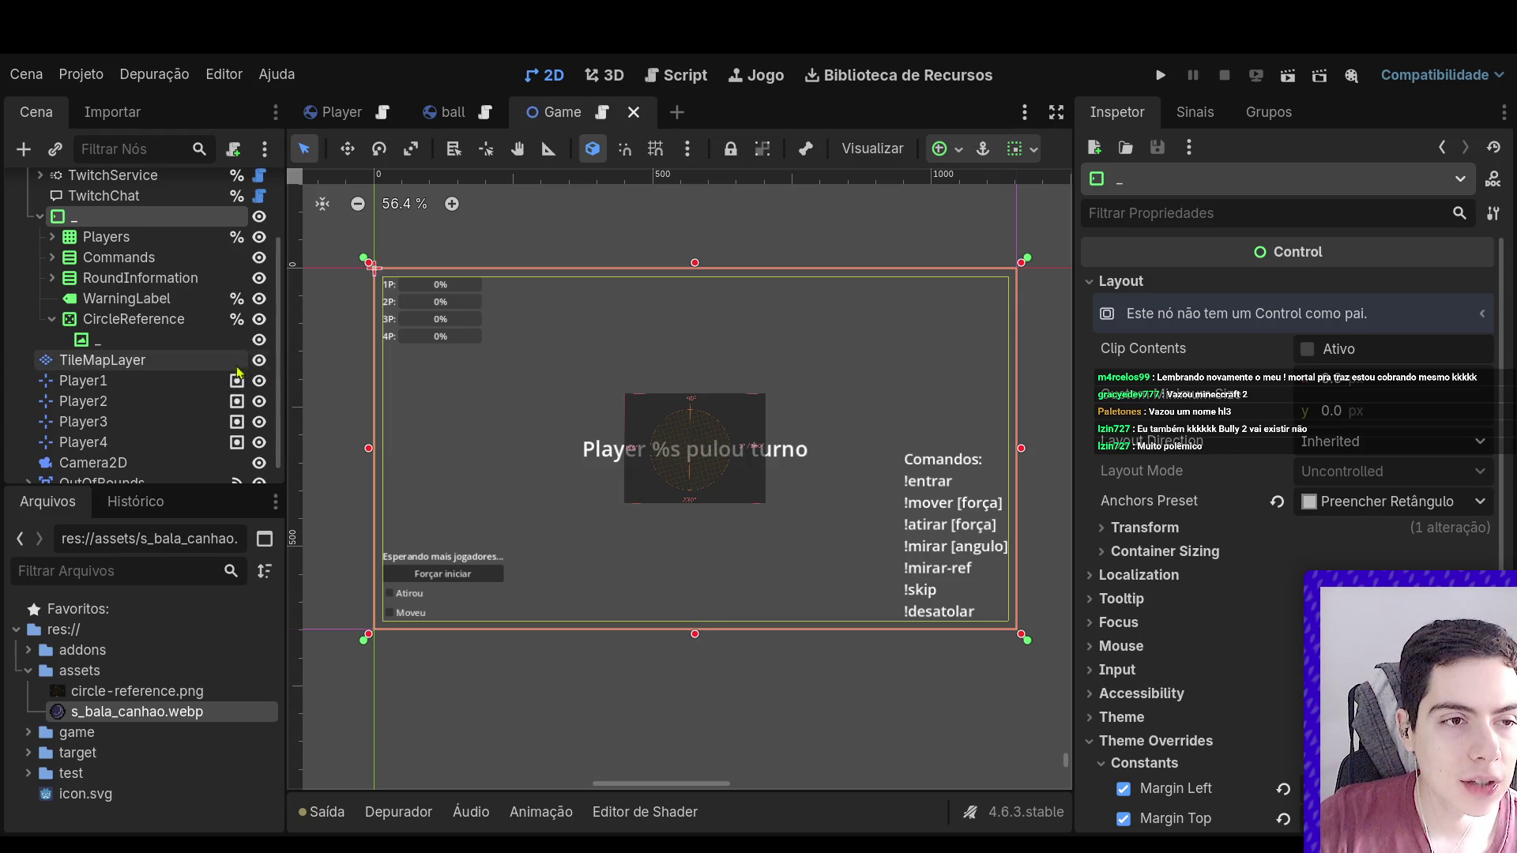
pyautogui.scroll(-1, 202, 371)
pyautogui.scroll(5, 199, 339)
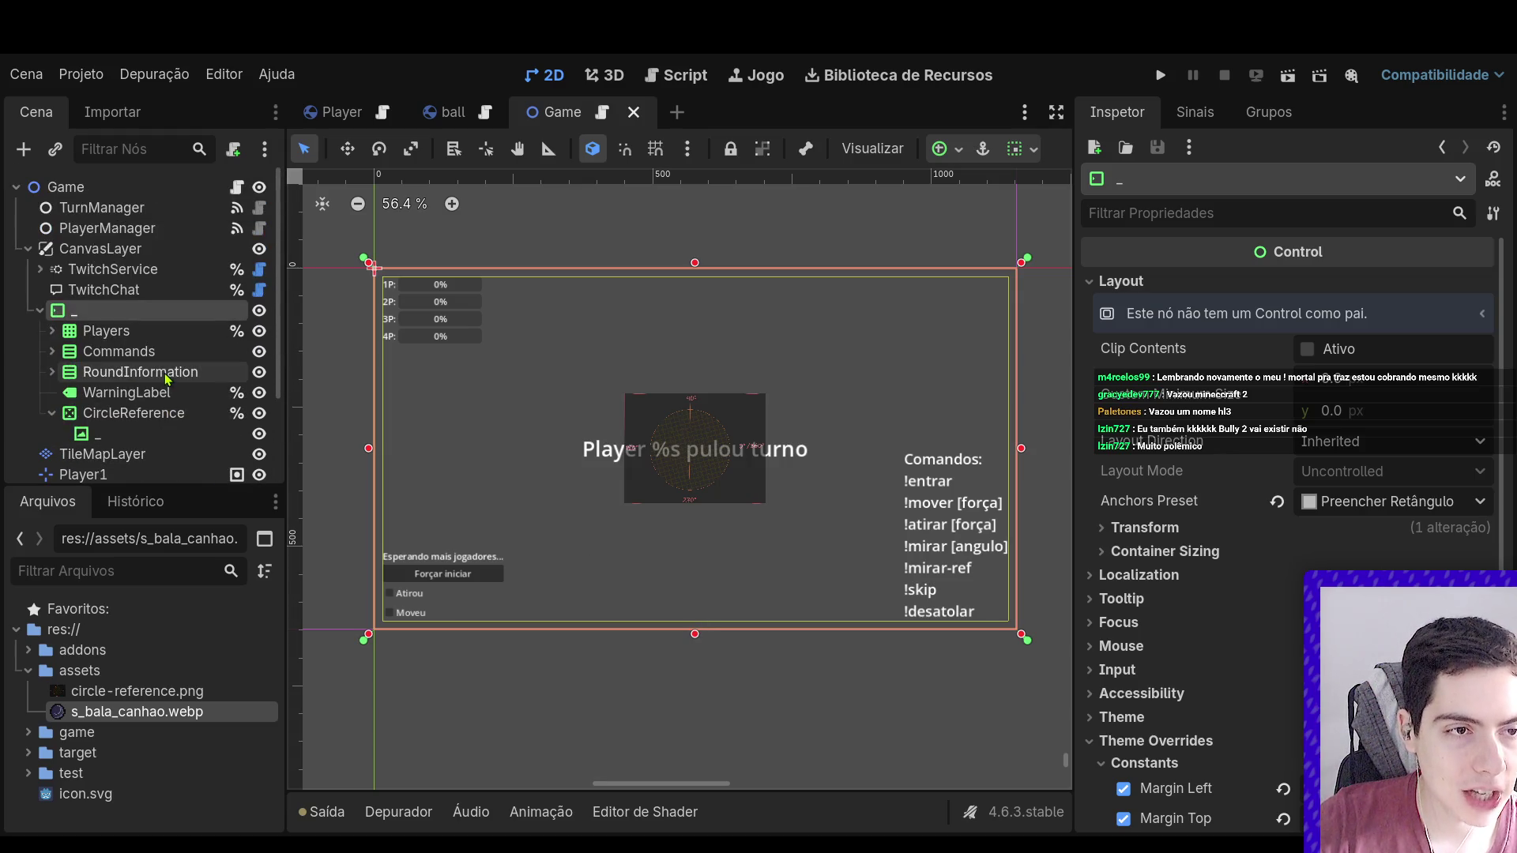
pyautogui.click(28, 248)
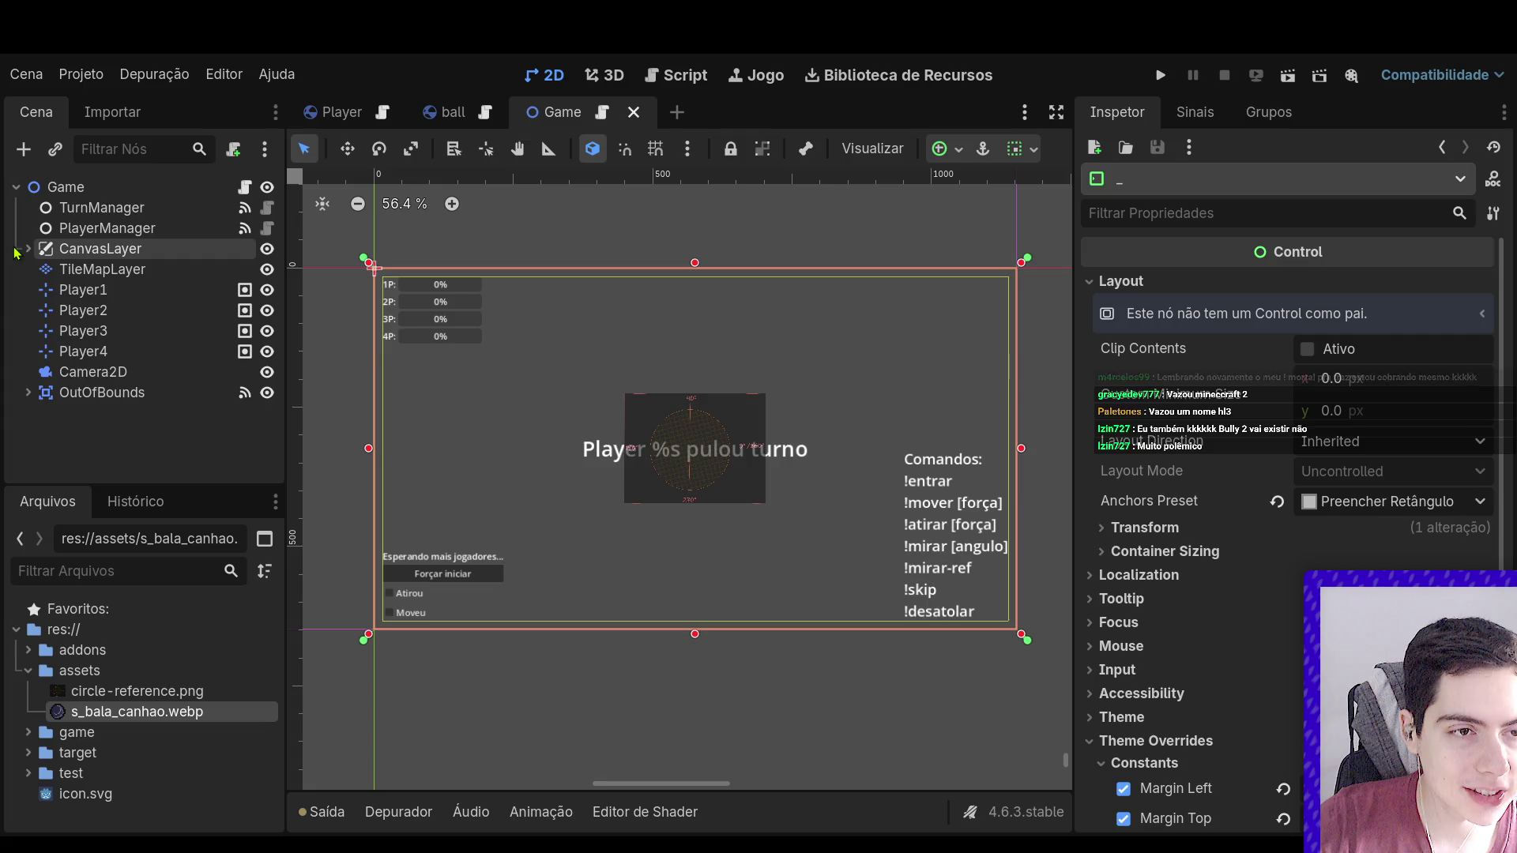
pyautogui.click(438, 116)
# Replace the ball Sprite's gradient texture with s_bala_canhao.webp.
pyautogui.click(119, 310)
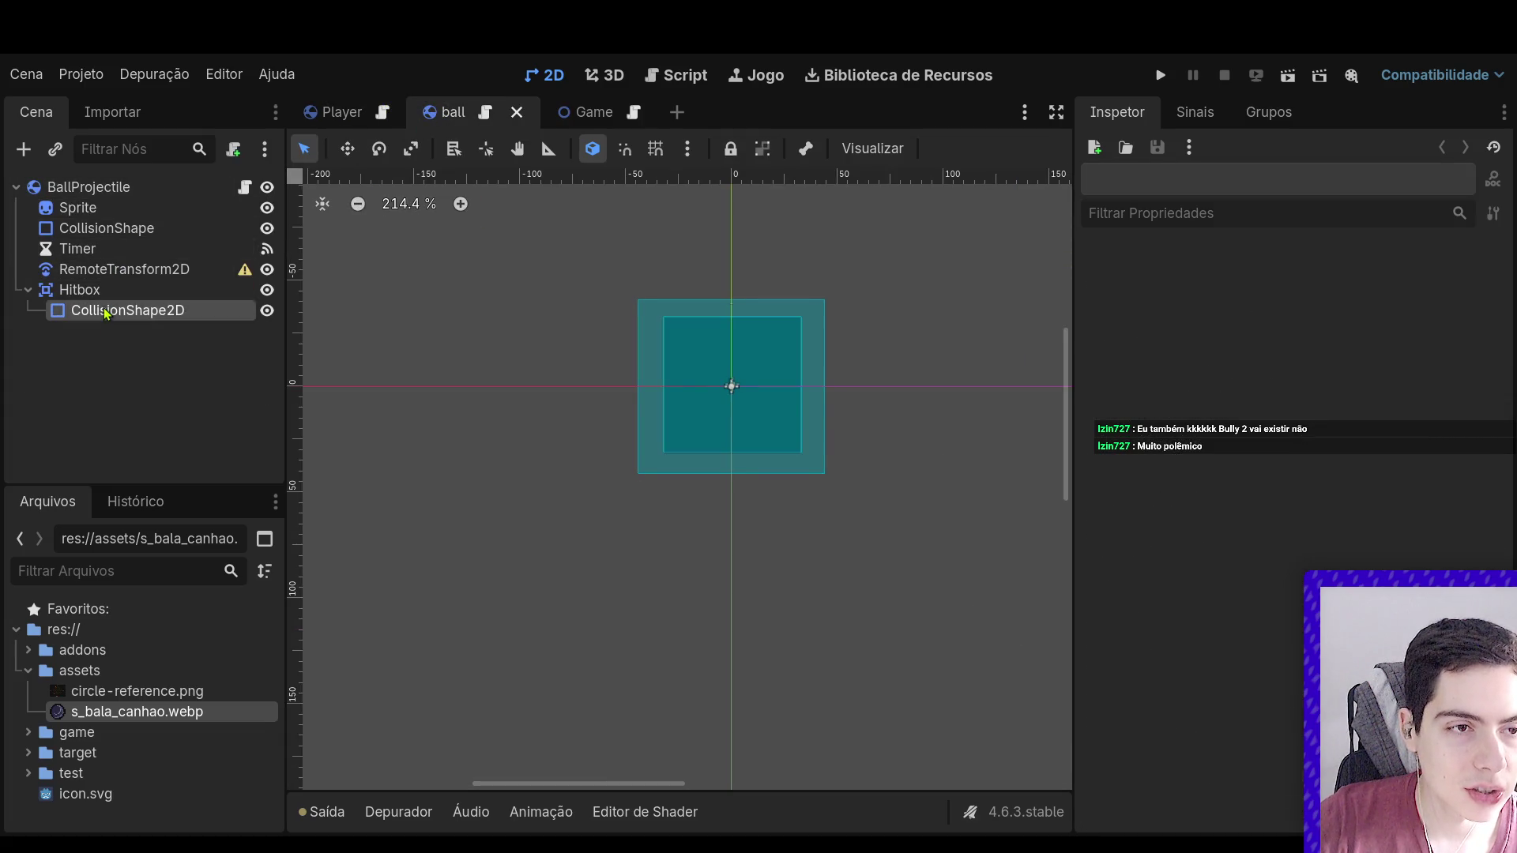
pyautogui.click(86, 187)
pyautogui.click(78, 208)
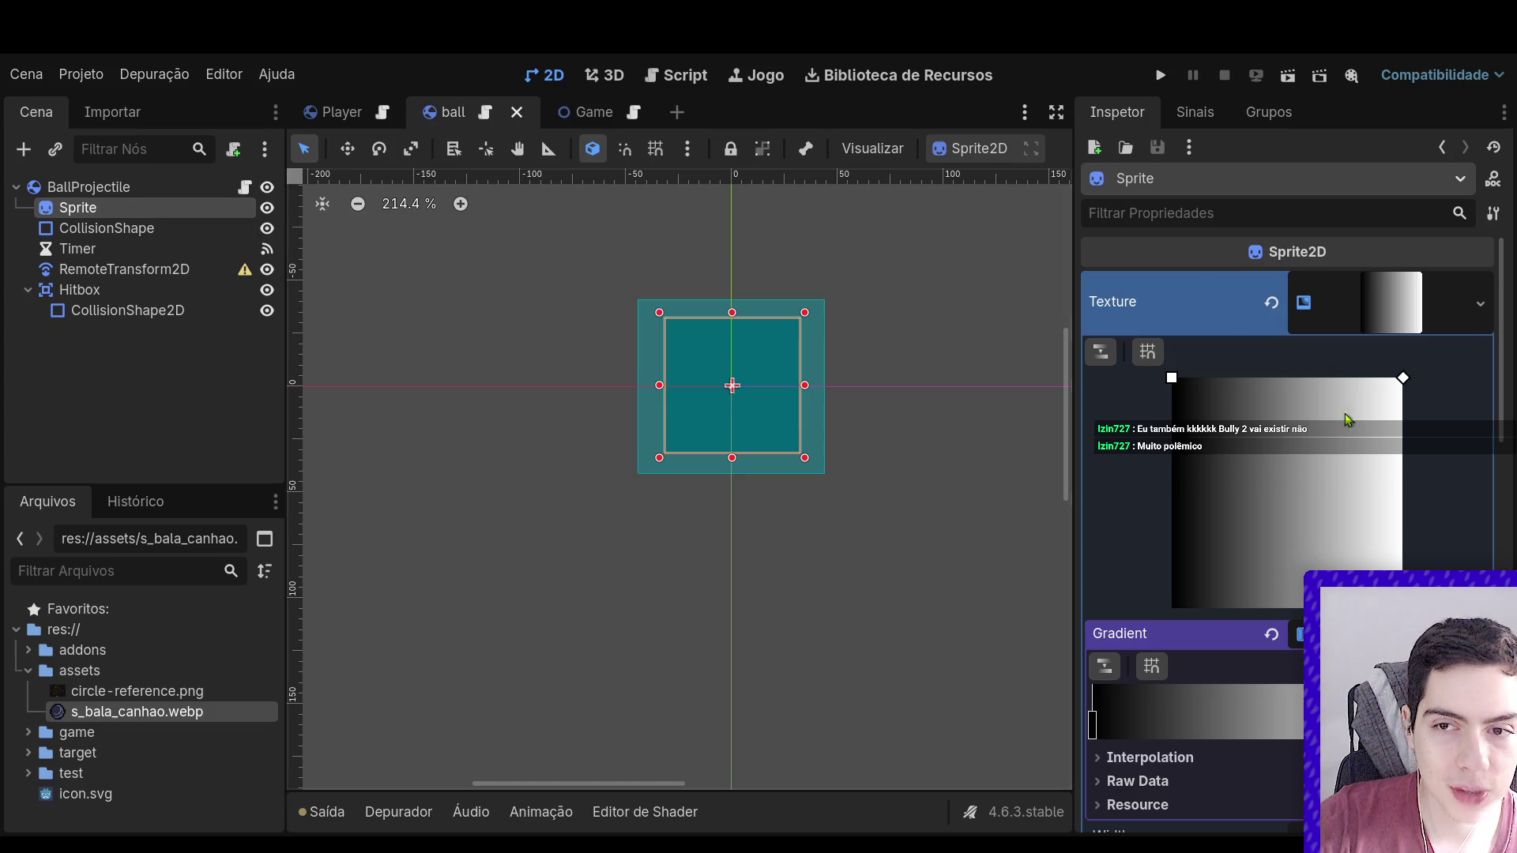
pyautogui.click(1481, 305)
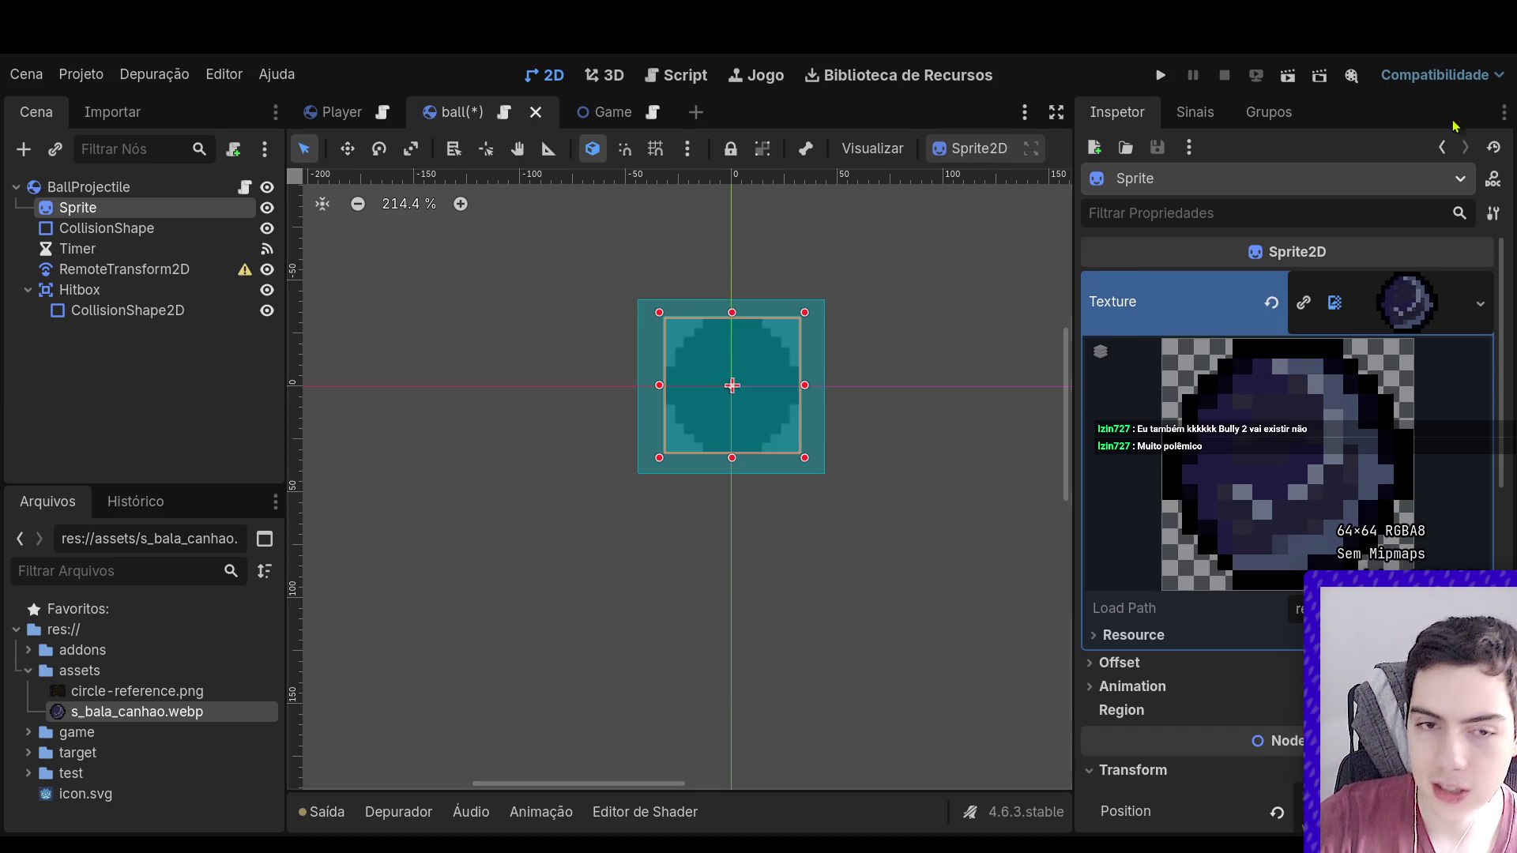
pyautogui.click(992, 234)
pyautogui.scroll(4, 819, 406)
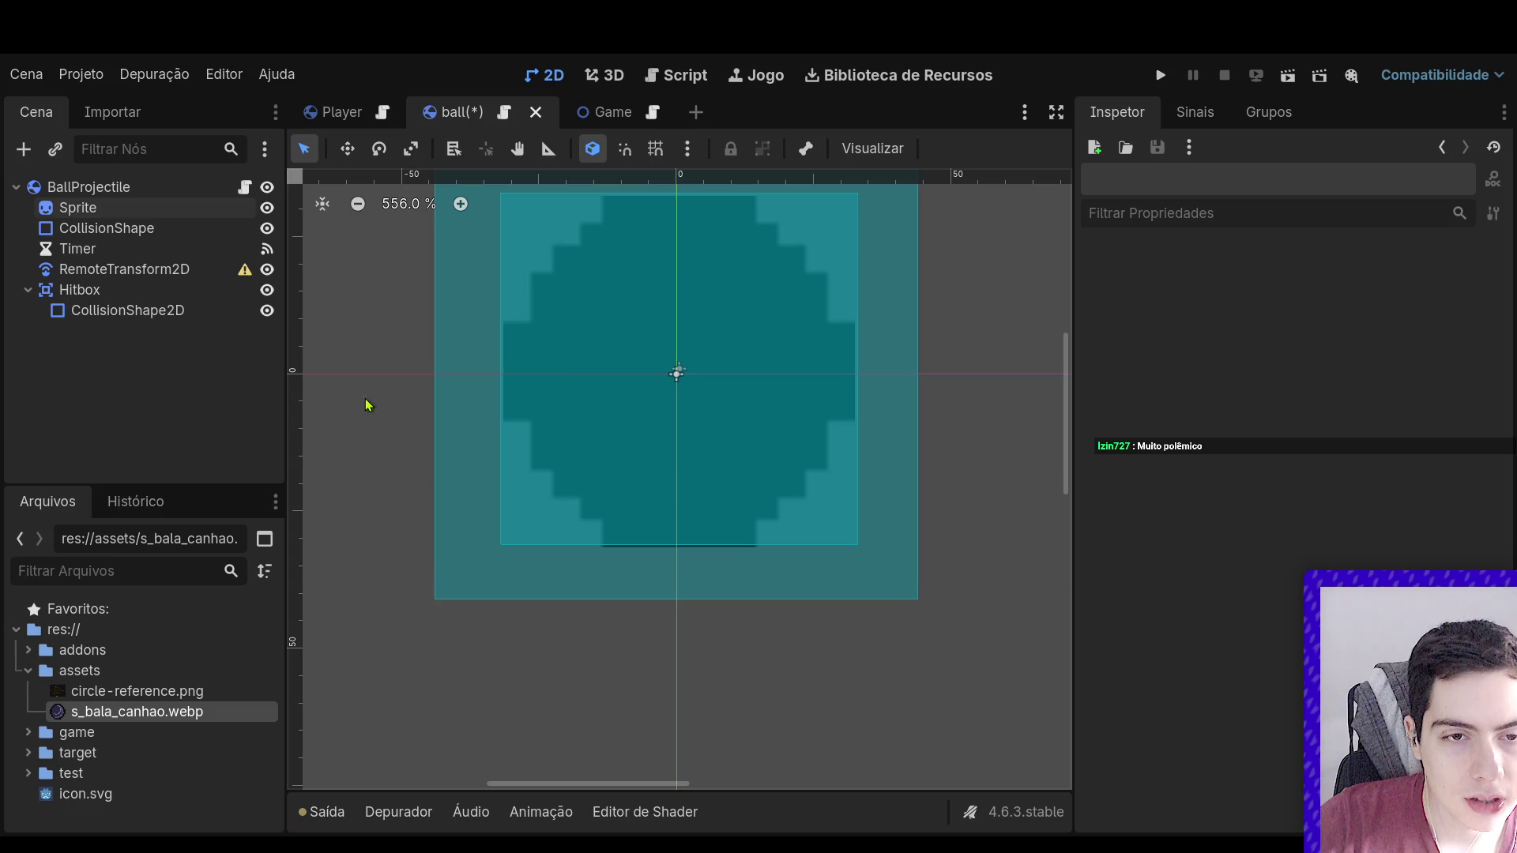
# Hide the CollisionShape and Hitbox overlays, keeping the Sprite selected.
pyautogui.click(77, 207)
pyautogui.scroll(-2, 1425, 518)
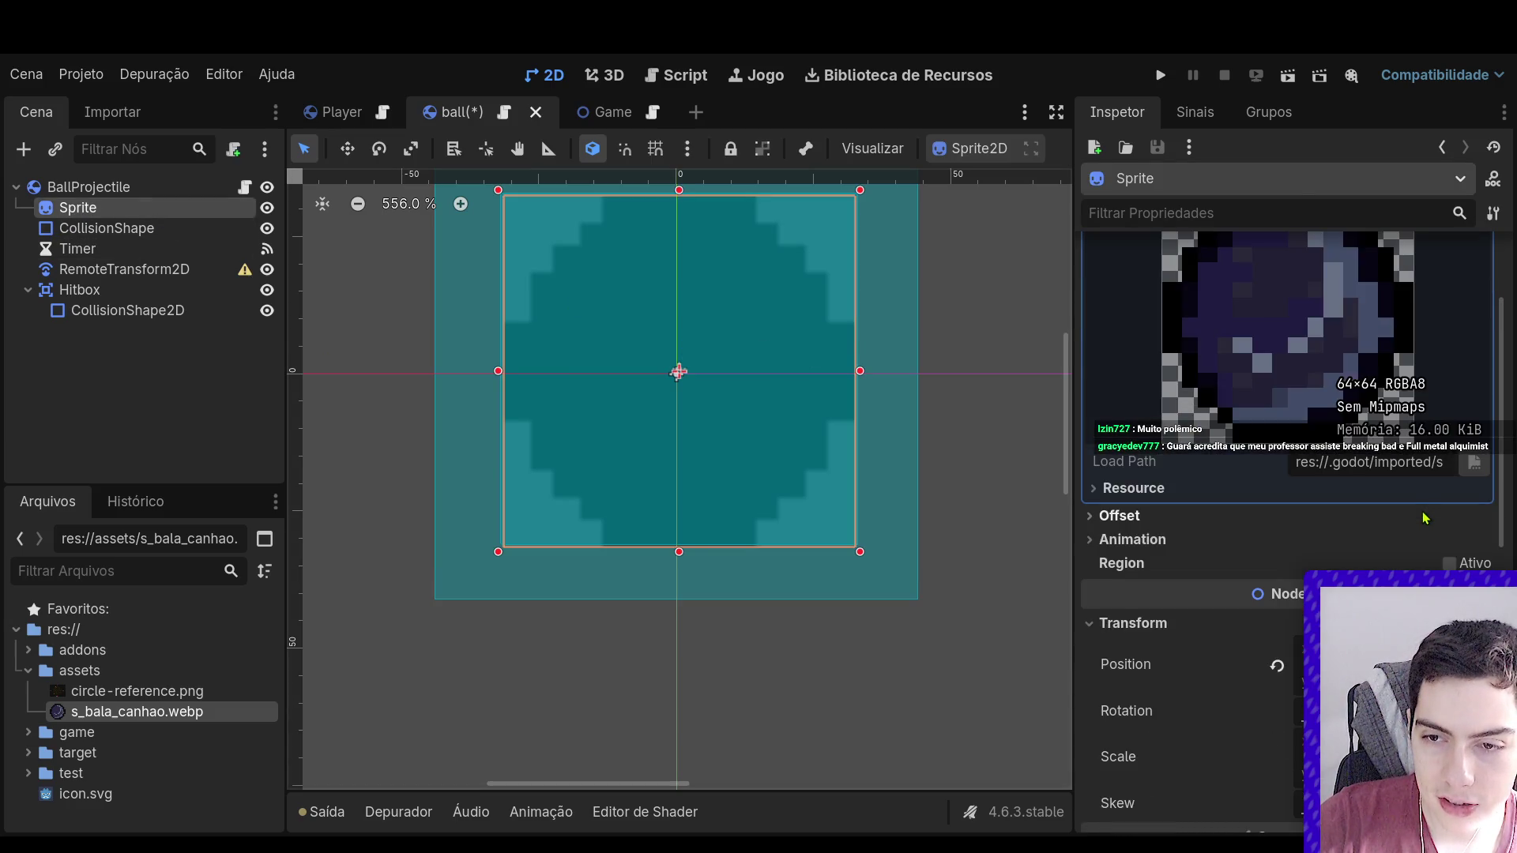
pyautogui.scroll(2, 1424, 518)
pyautogui.click(267, 228)
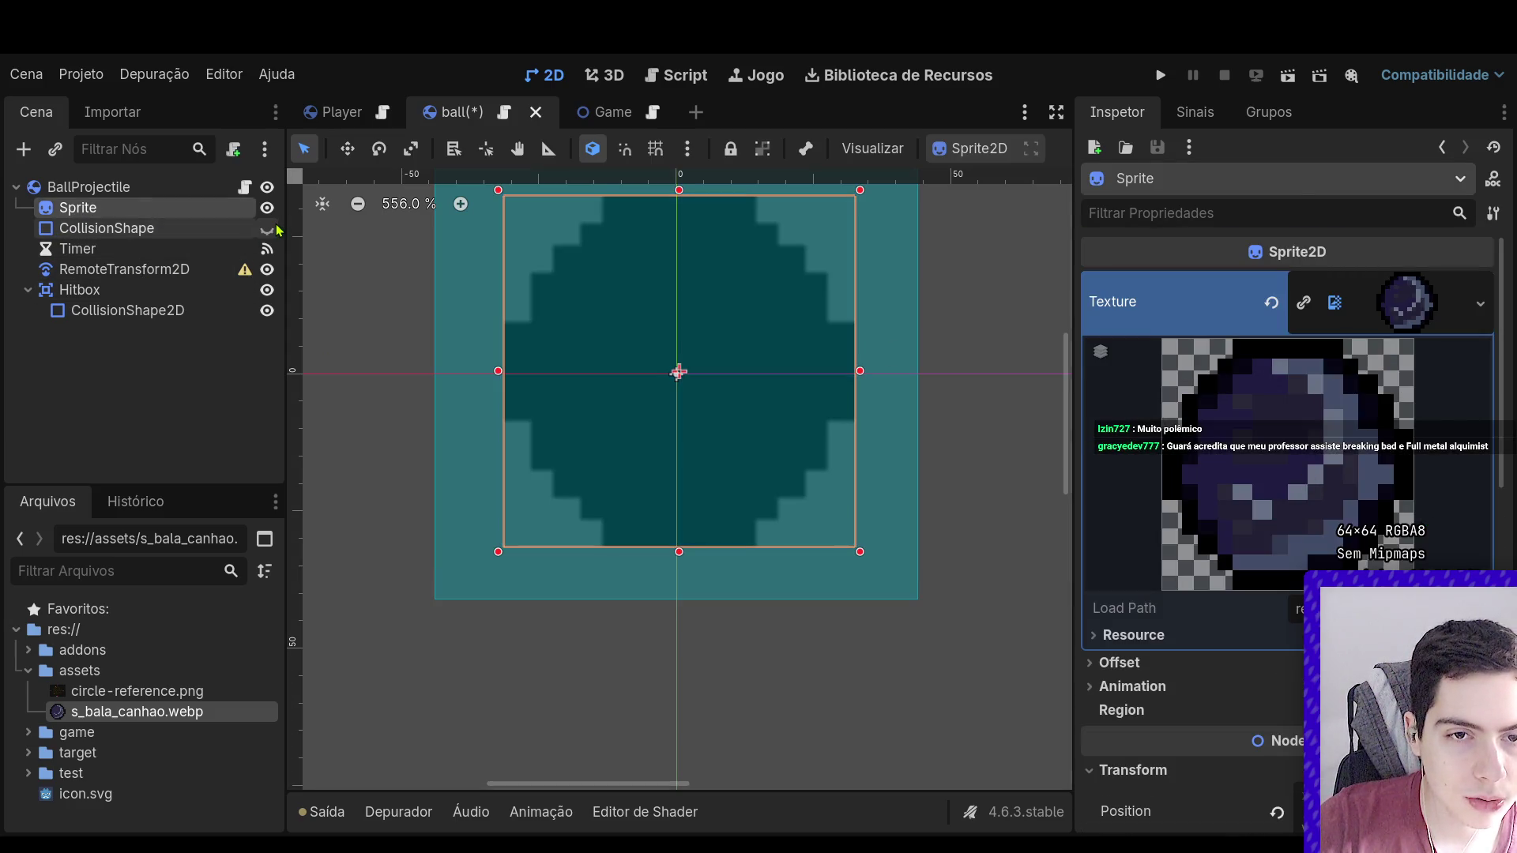
pyautogui.click(267, 290)
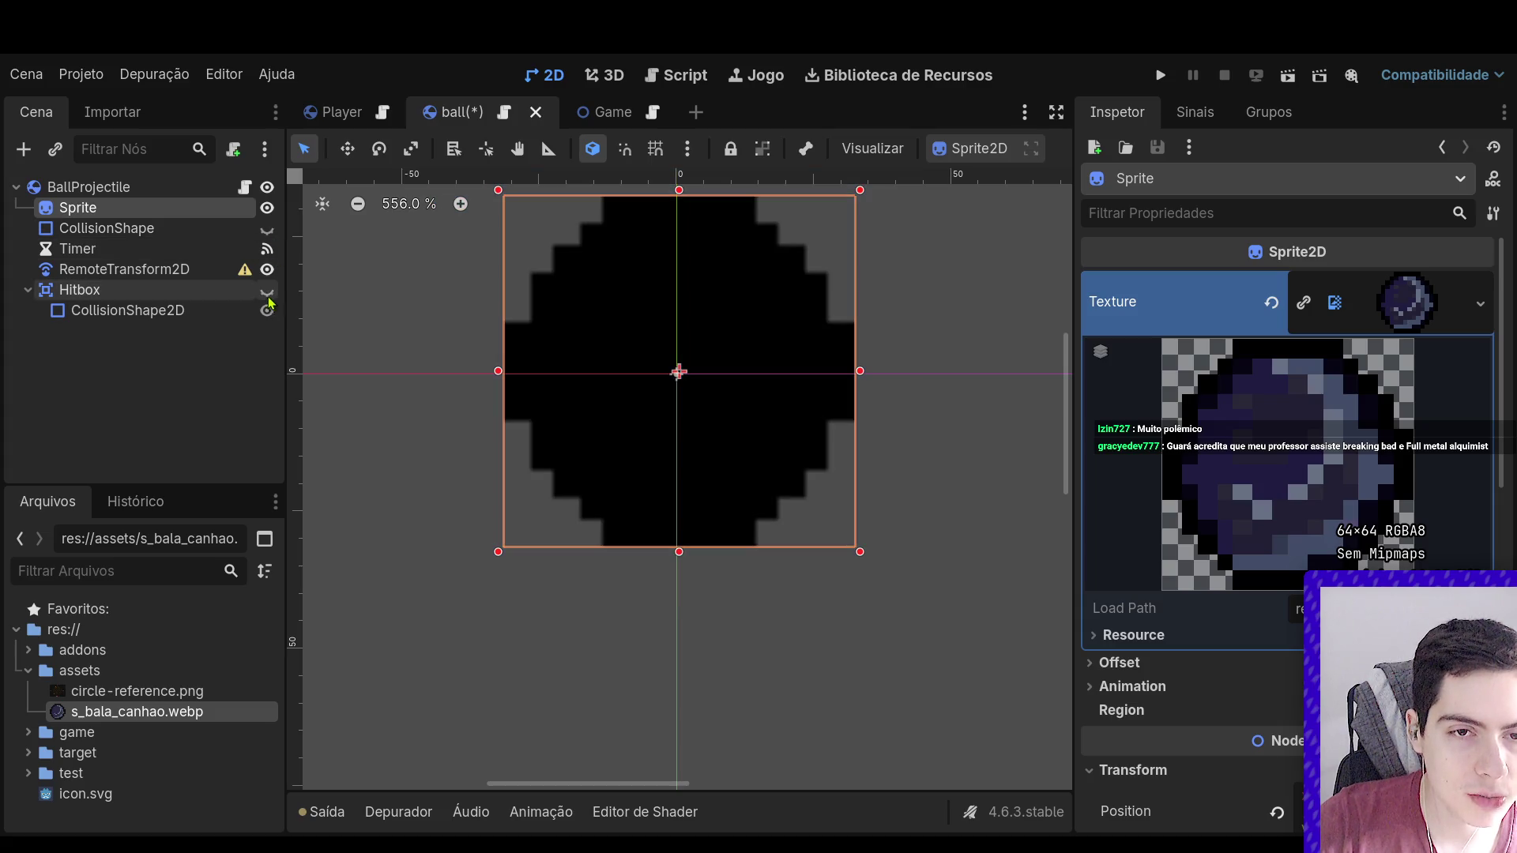
pyautogui.click(577, 399)
pyautogui.scroll(-1, 582, 406)
pyautogui.scroll(1, 613, 349)
pyautogui.click(613, 348)
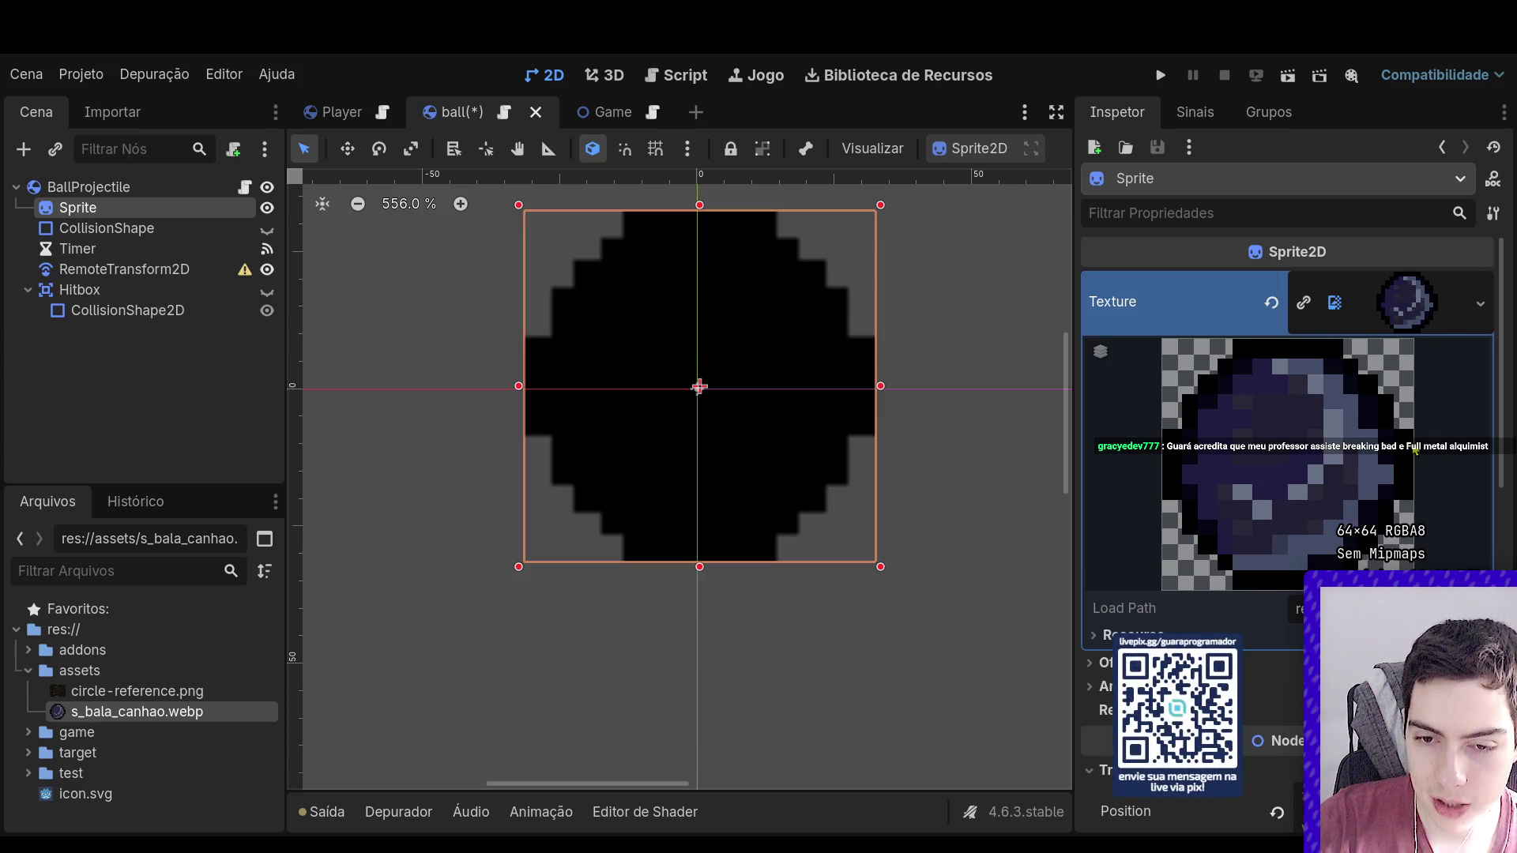
# Review the import settings of s_bala_canhao.webp.
pyautogui.click(119, 112)
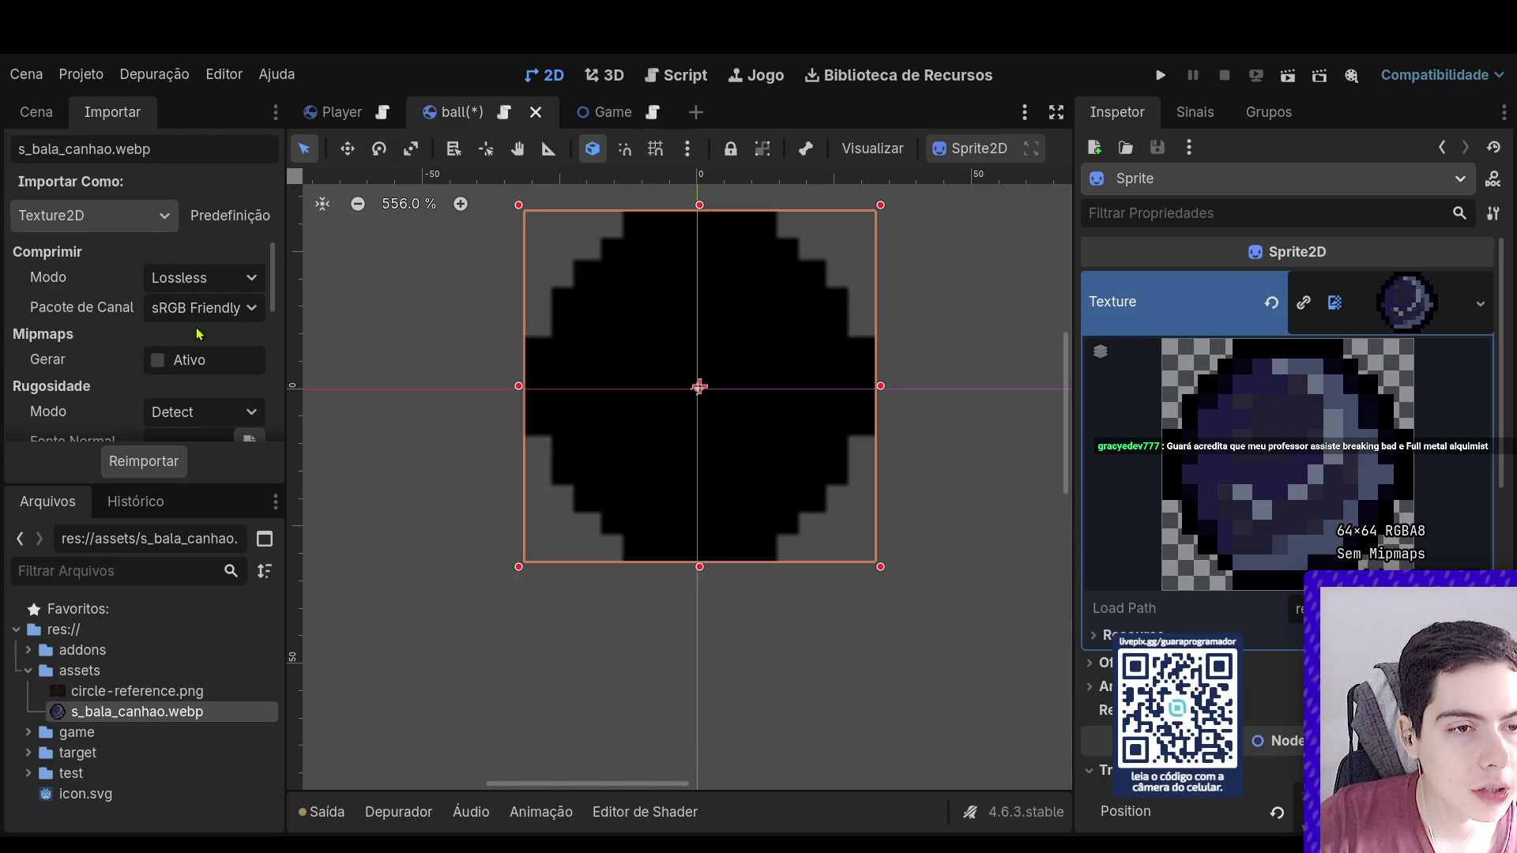
pyautogui.scroll(-1, 198, 336)
pyautogui.scroll(-10, 197, 336)
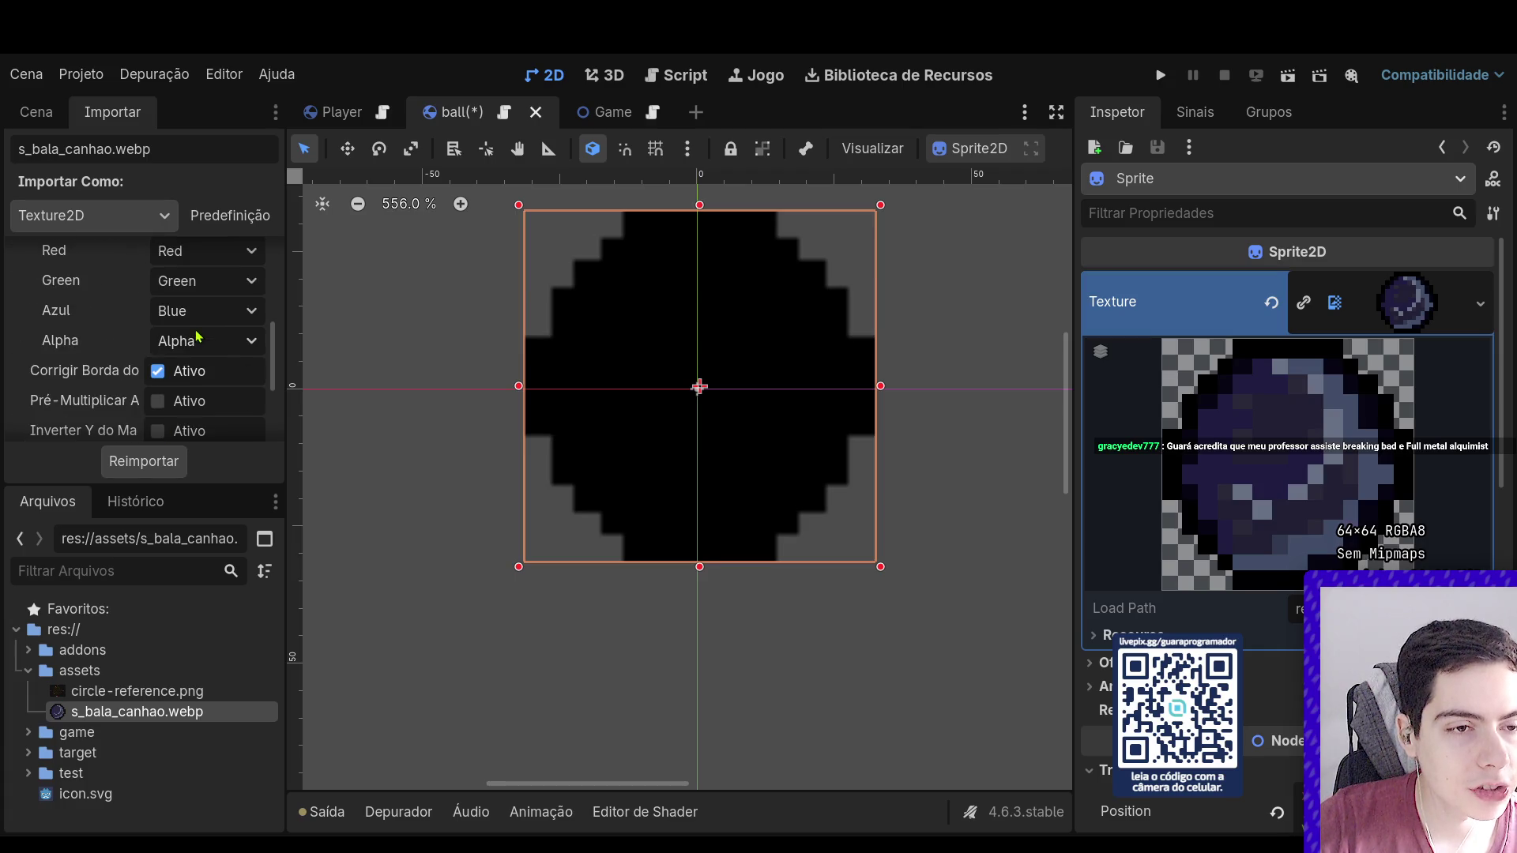
pyautogui.scroll(-3, 198, 336)
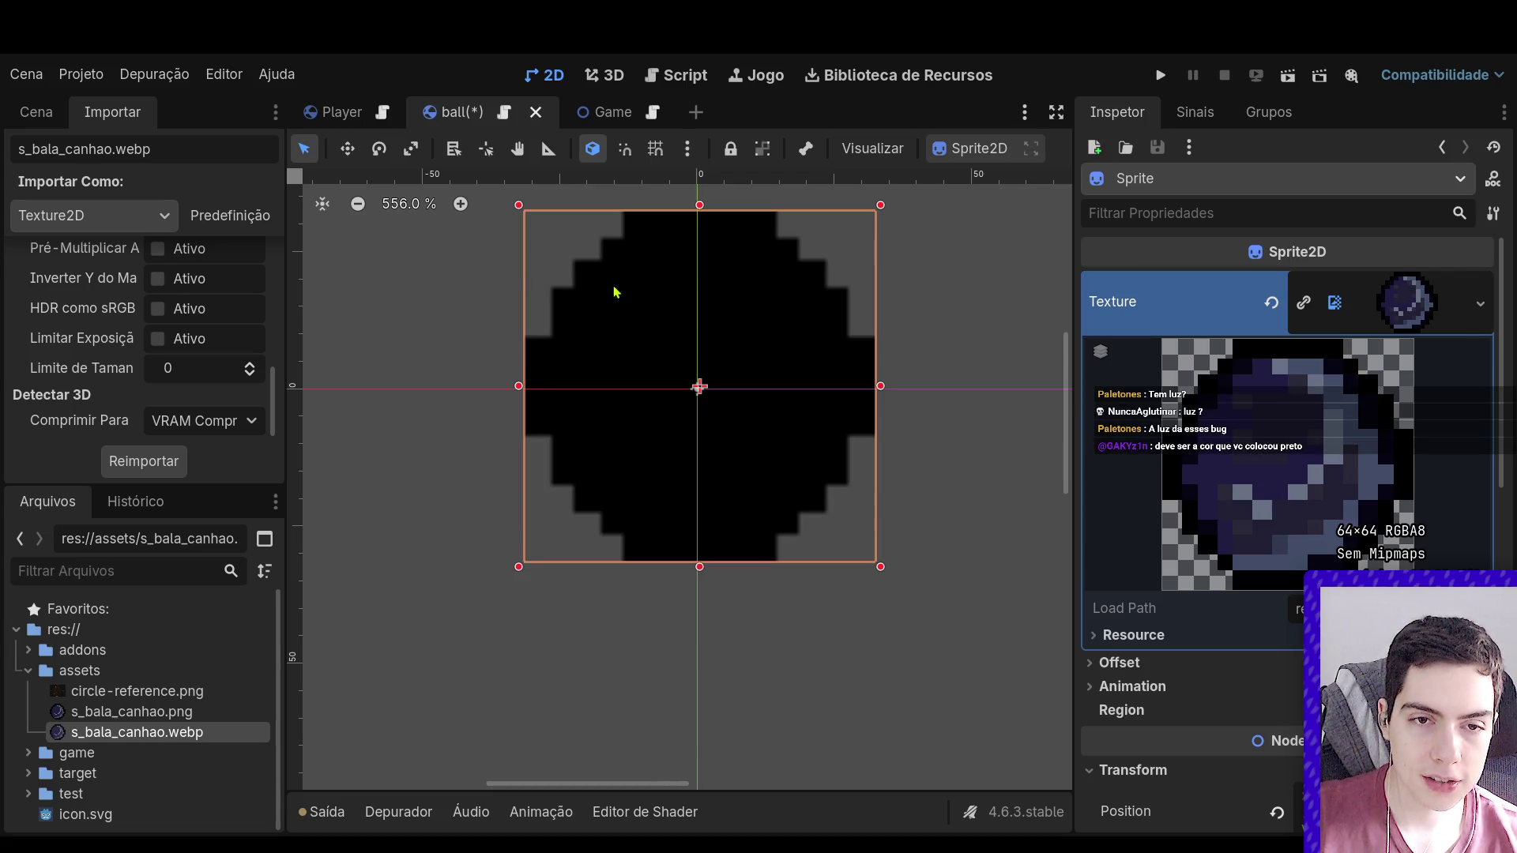
# Save the ball scene and reselect its Sprite node.
pyautogui.click(615, 638)
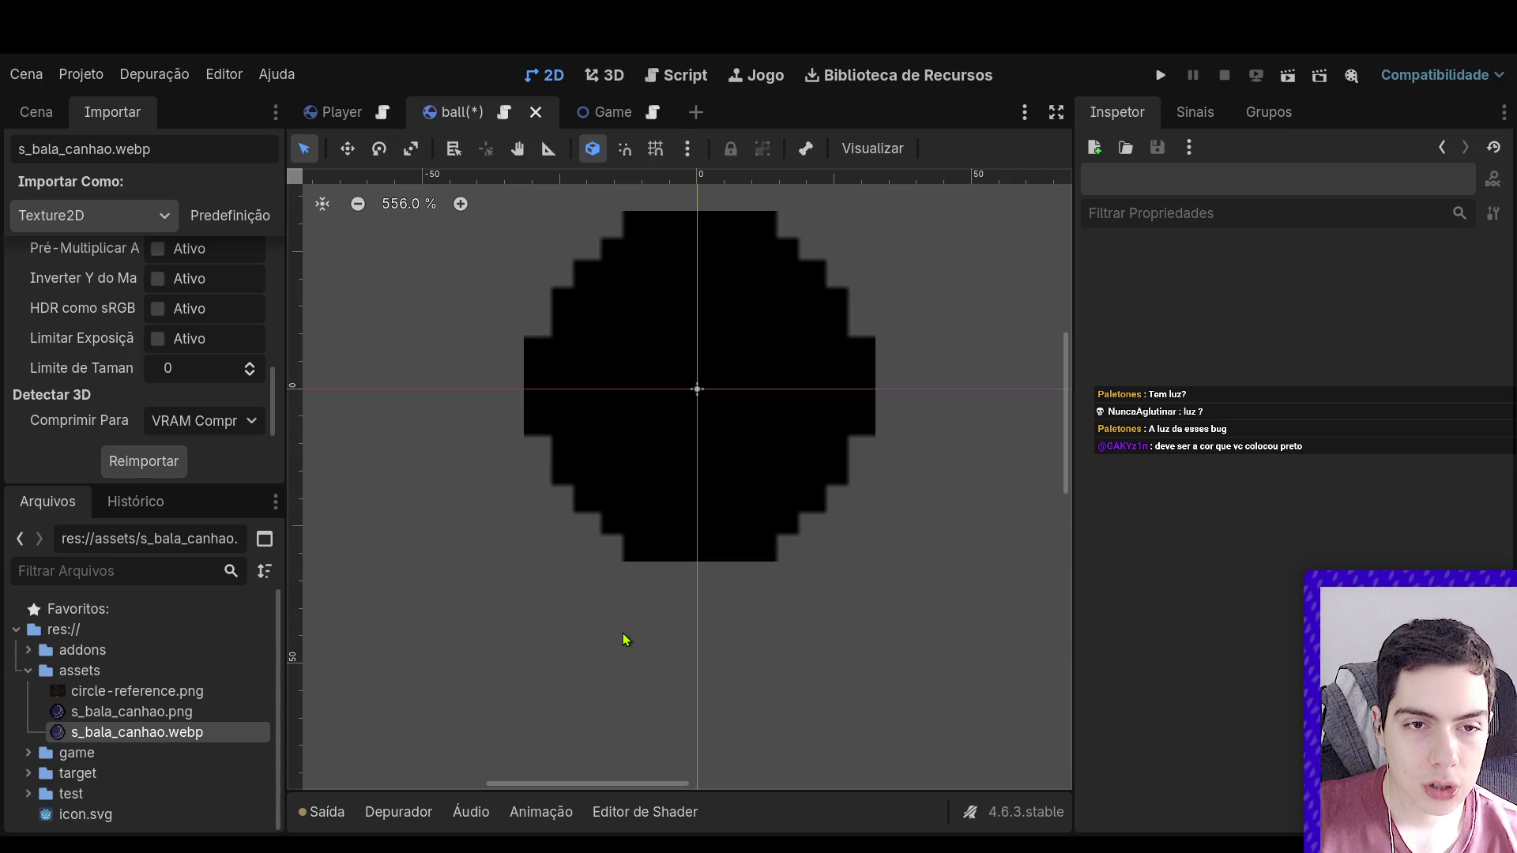
pyautogui.click(36, 112)
pyautogui.scroll(-3, 678, 492)
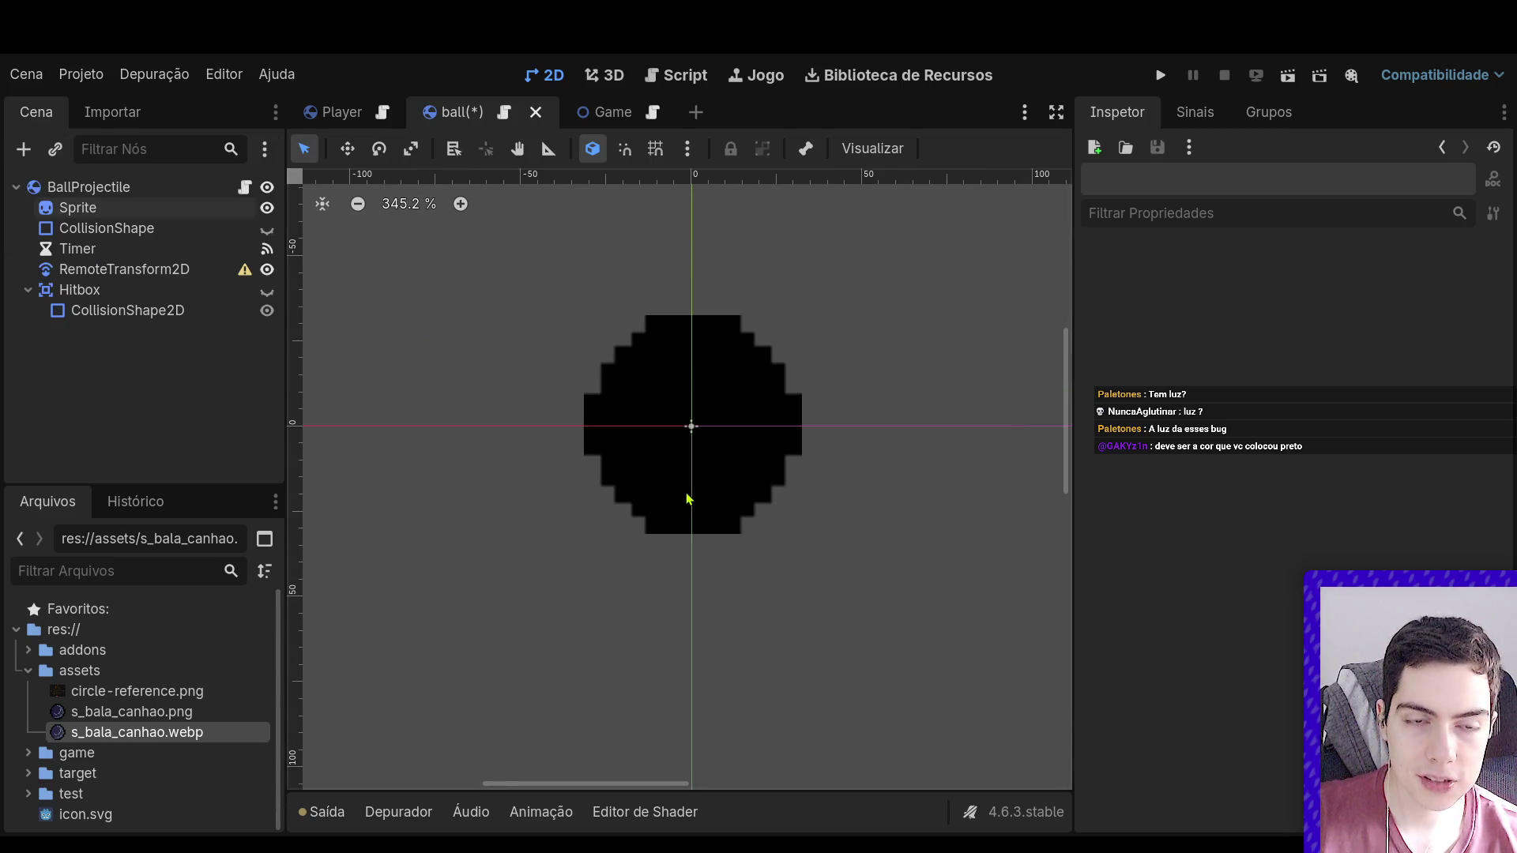
pyautogui.hotkey('ctrl', 's')
pyautogui.click(78, 207)
pyautogui.scroll(1, 783, 454)
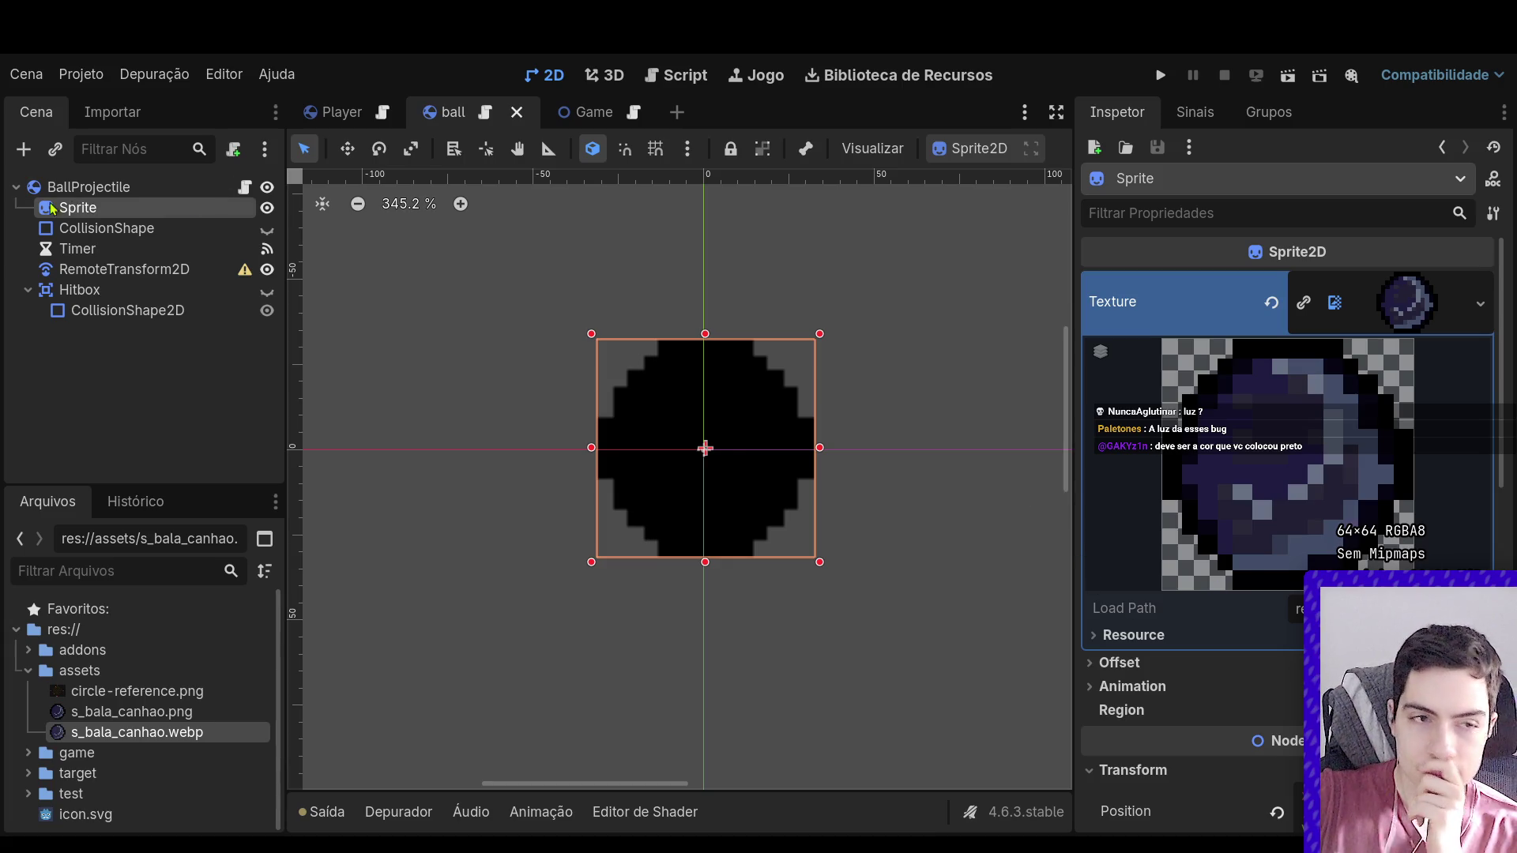
# Reimport the cannonball texture with roughness mode set to Disabled, mipmaps left off.
pyautogui.click(110, 120)
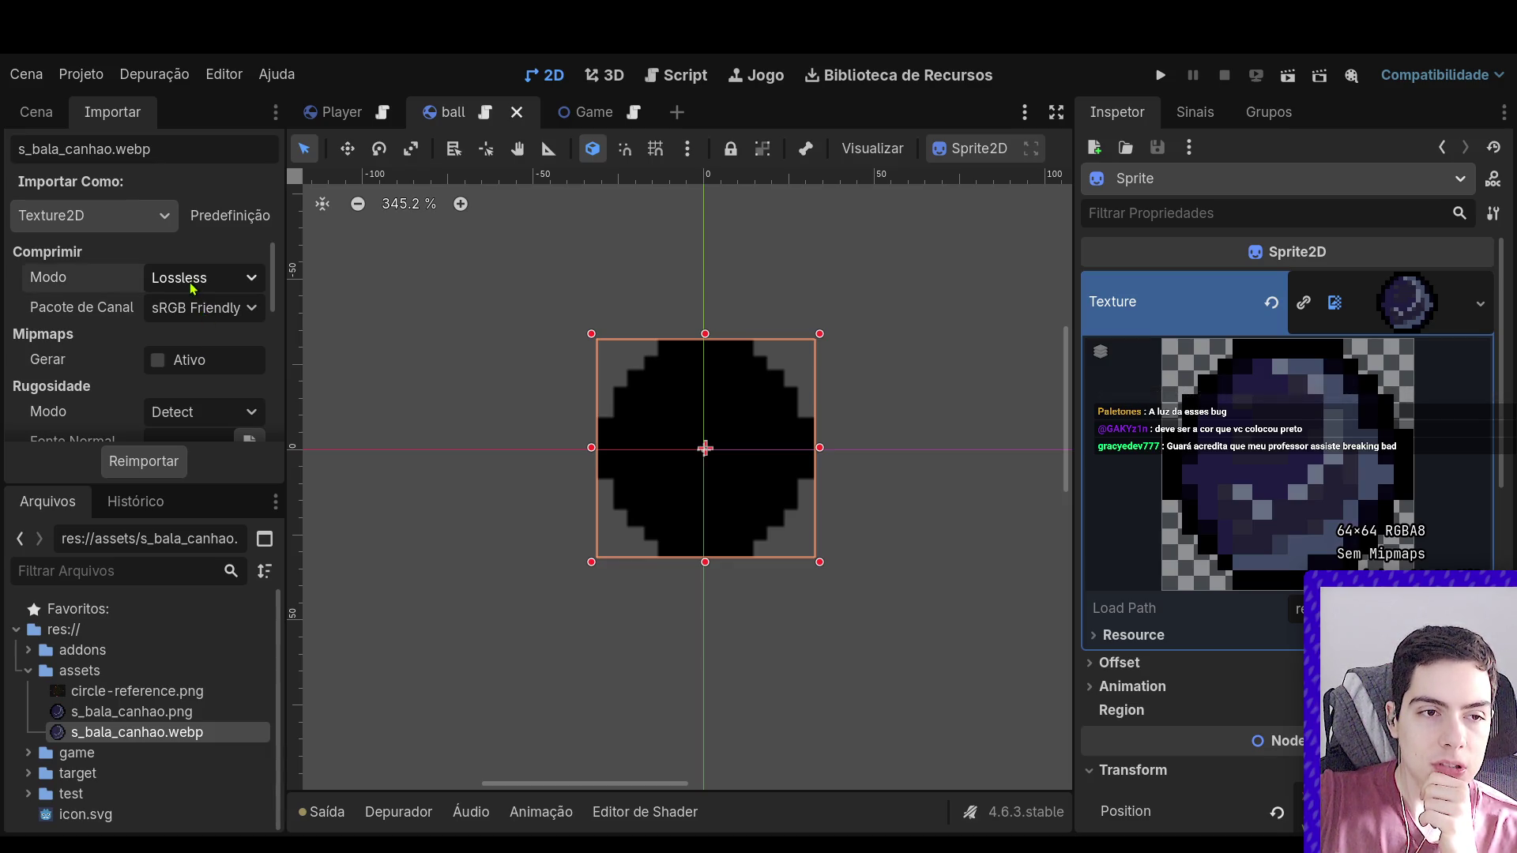
pyautogui.click(180, 361)
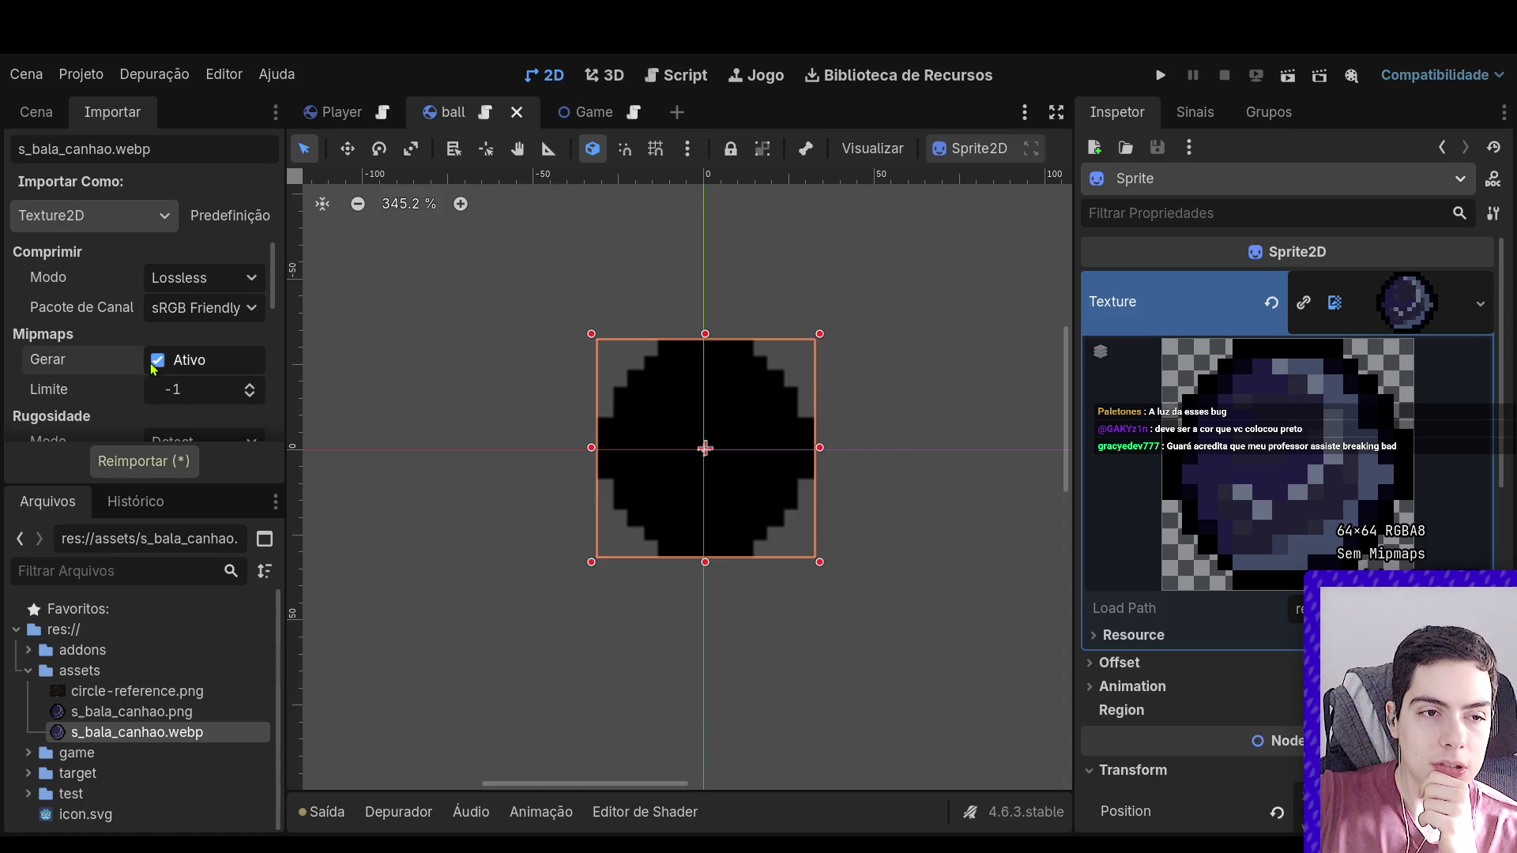
pyautogui.click(157, 361)
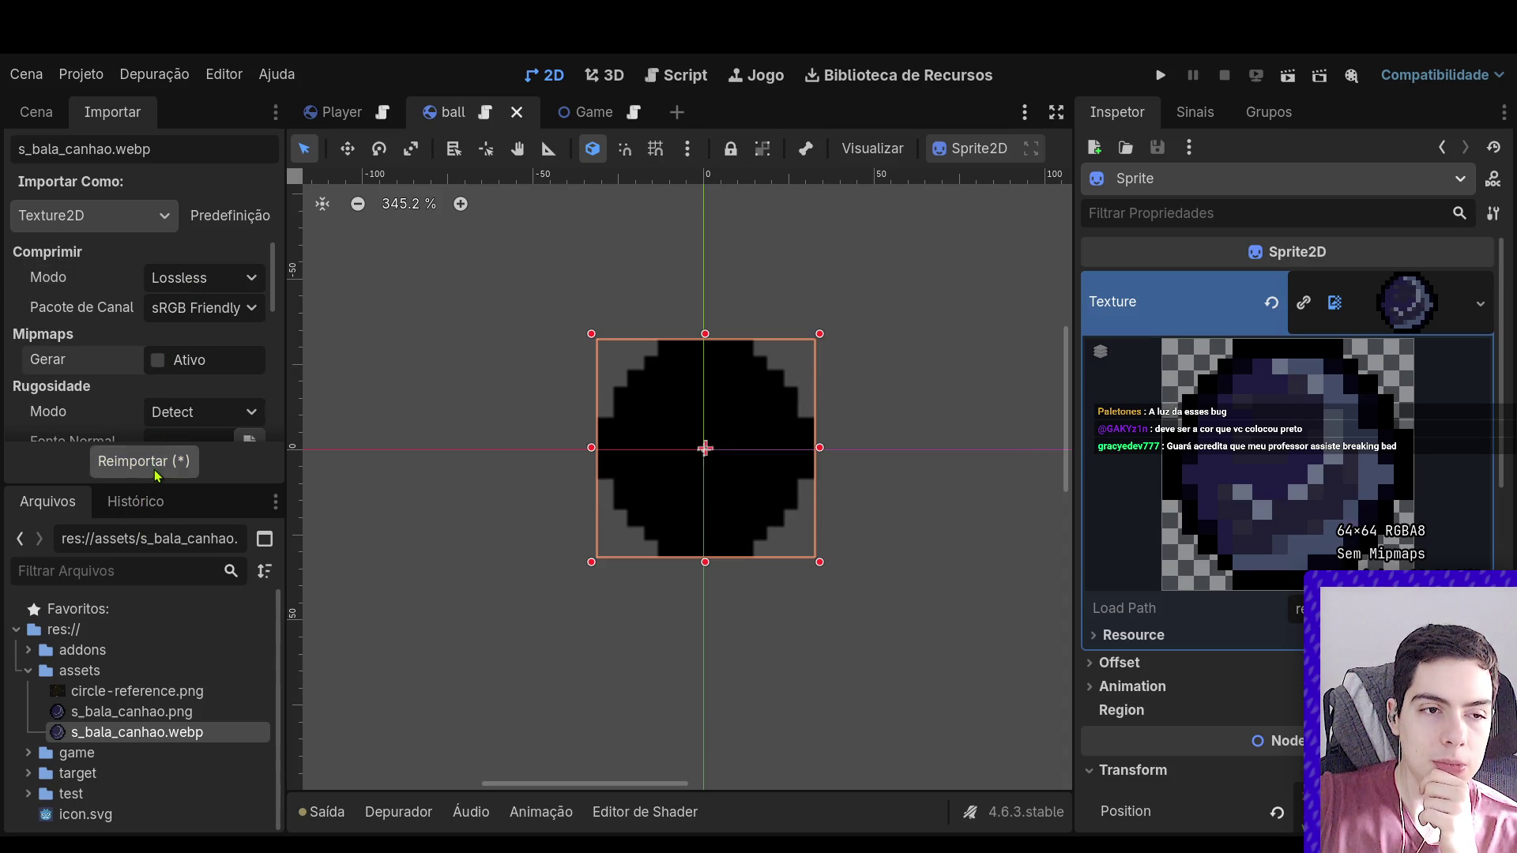
pyautogui.scroll(-2, 182, 429)
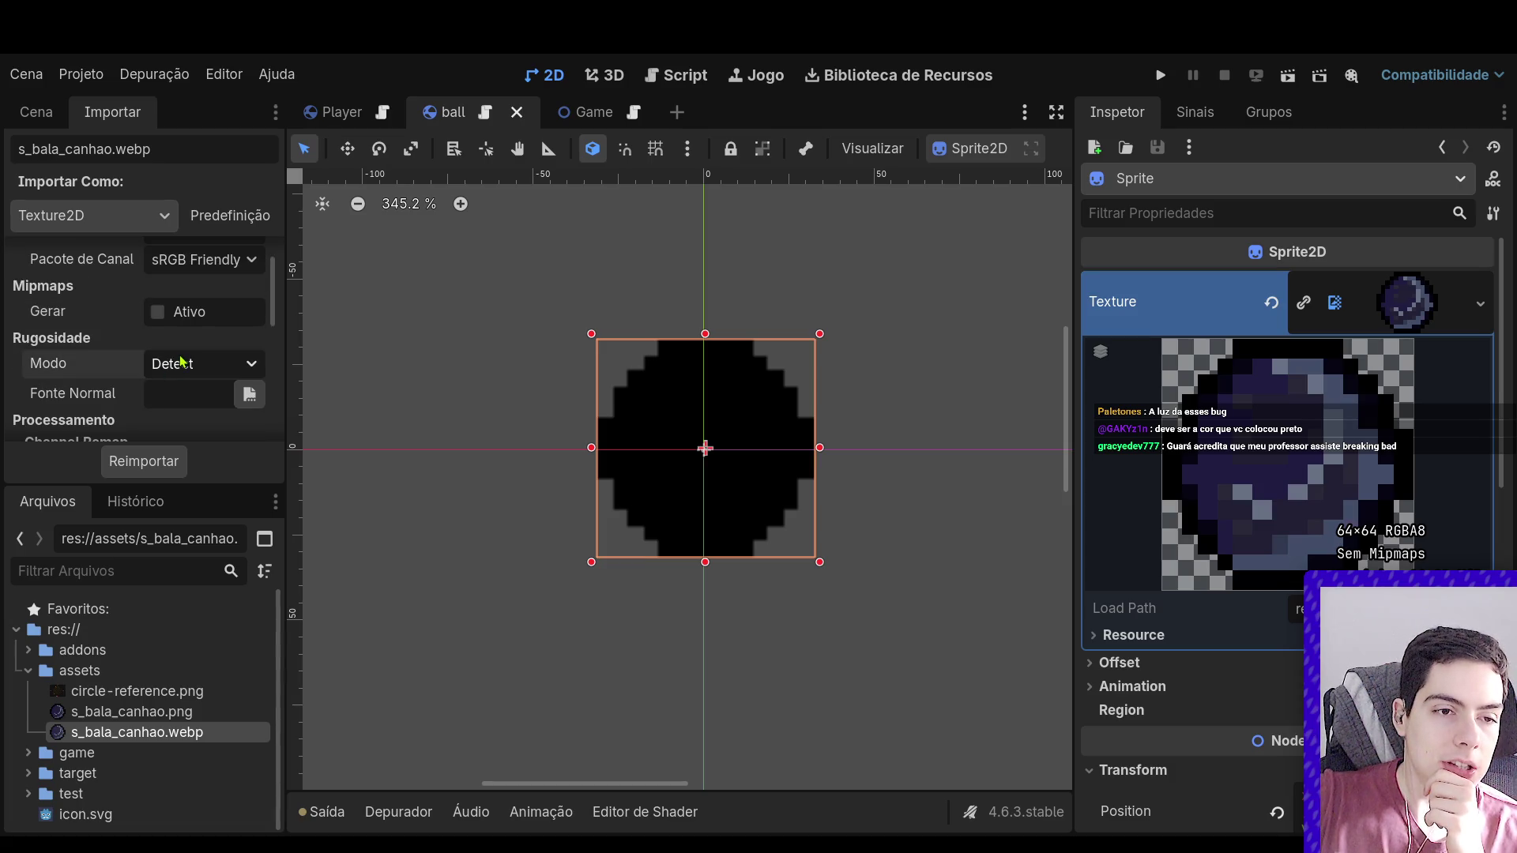
pyautogui.click(180, 361)
pyautogui.click(205, 431)
pyautogui.click(157, 464)
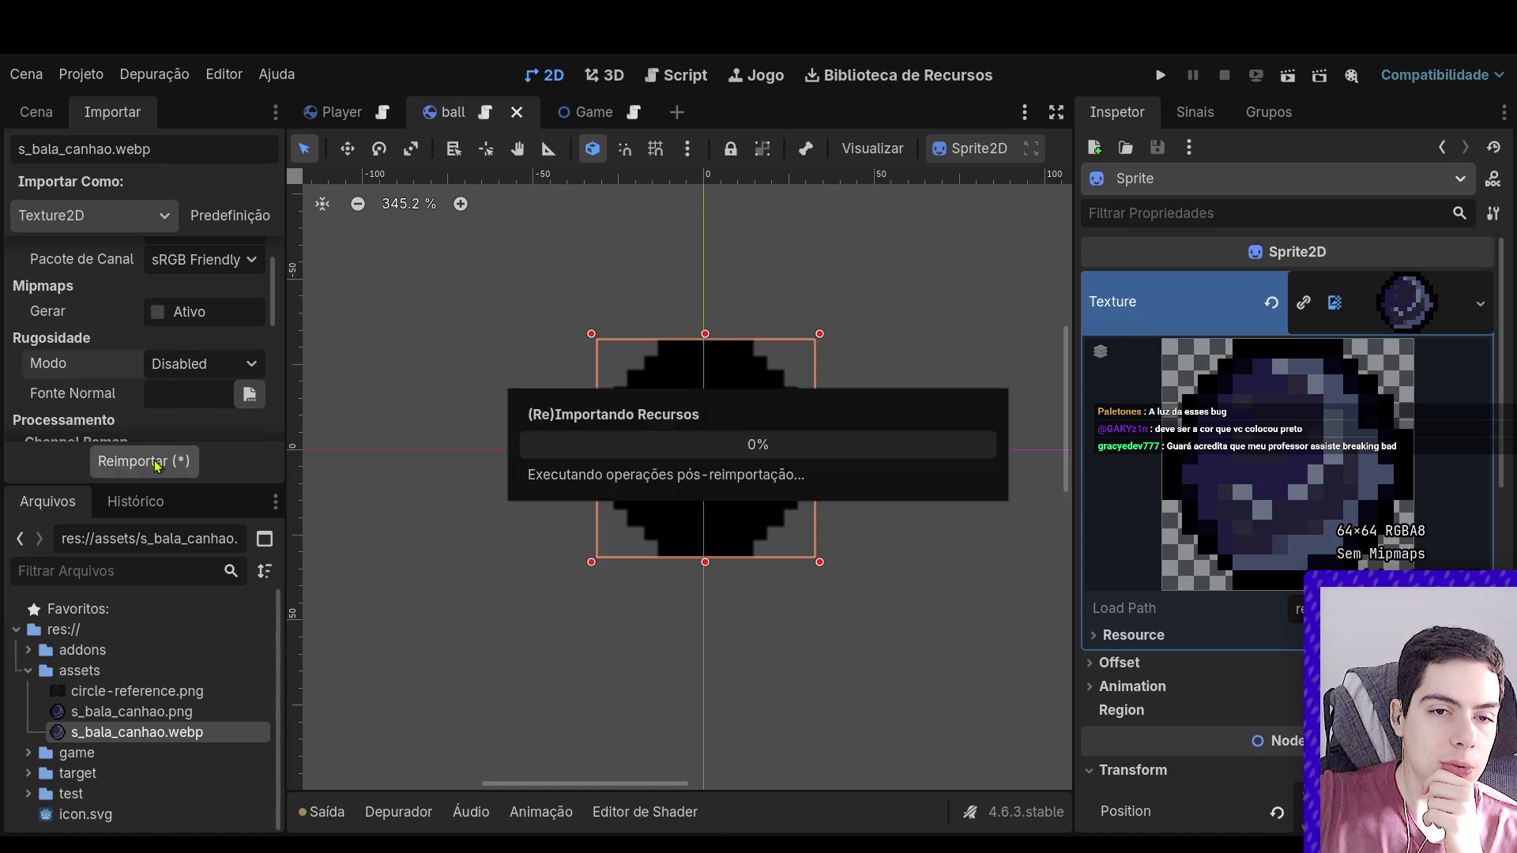
# Reimport the texture with alpha border fix turned off, then reselect the ball sprite.
pyautogui.scroll(-8, 275, 416)
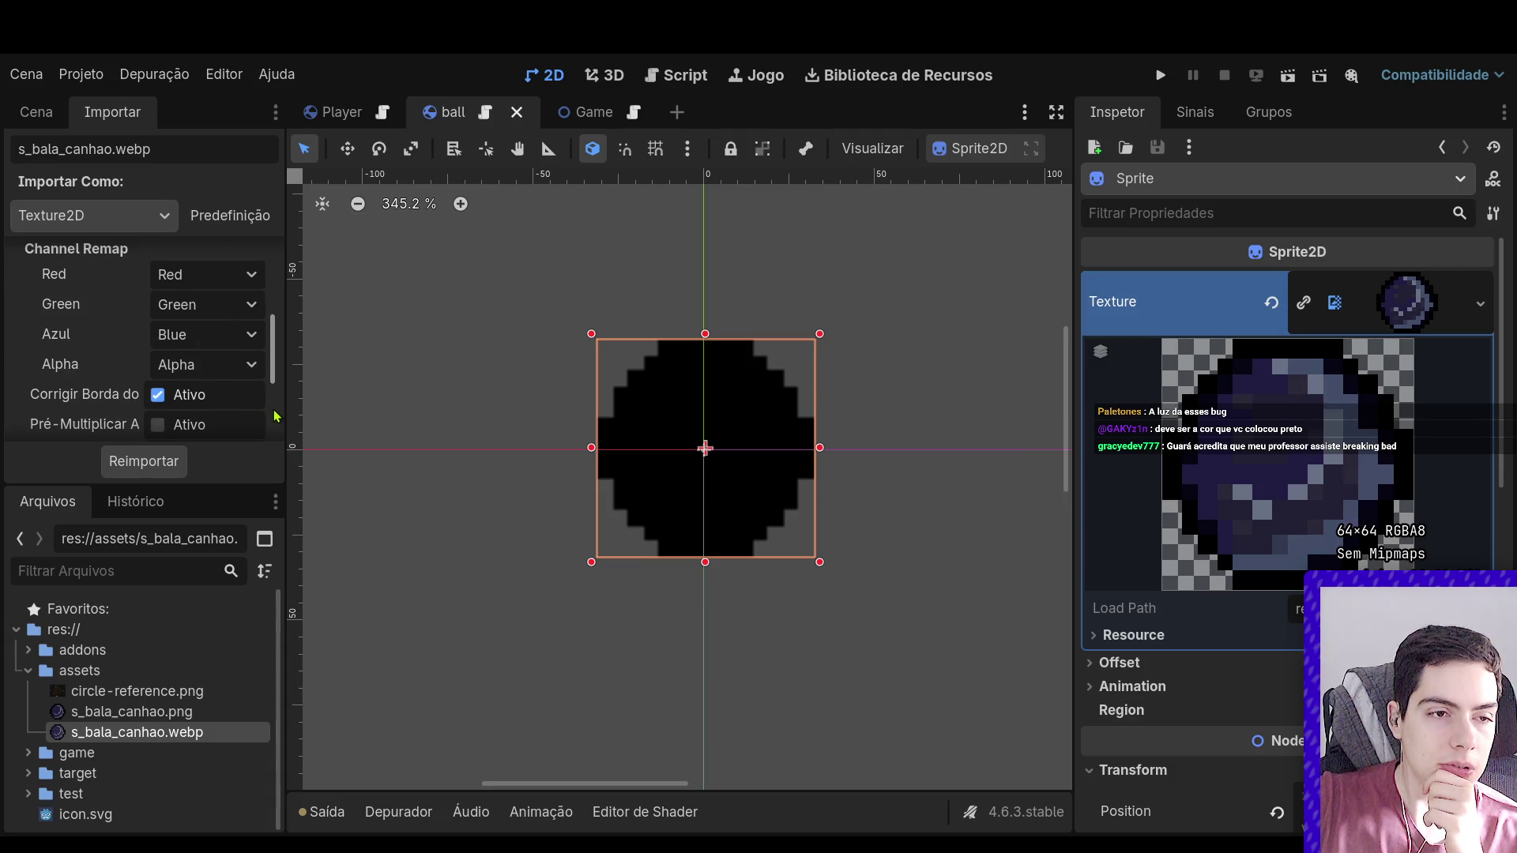
pyautogui.scroll(-4, 275, 416)
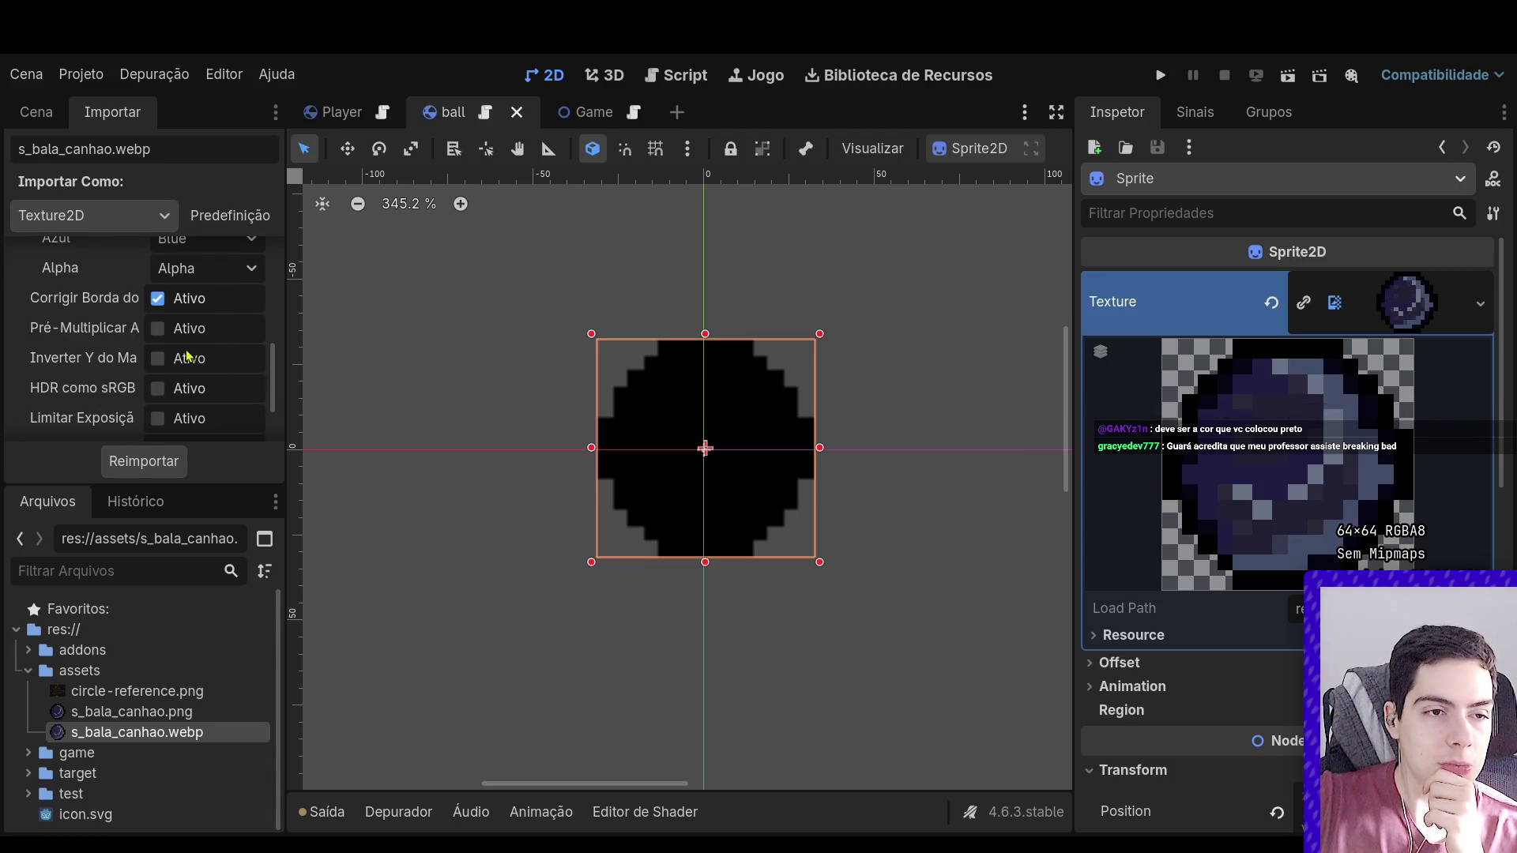
pyautogui.click(158, 298)
pyautogui.click(157, 298)
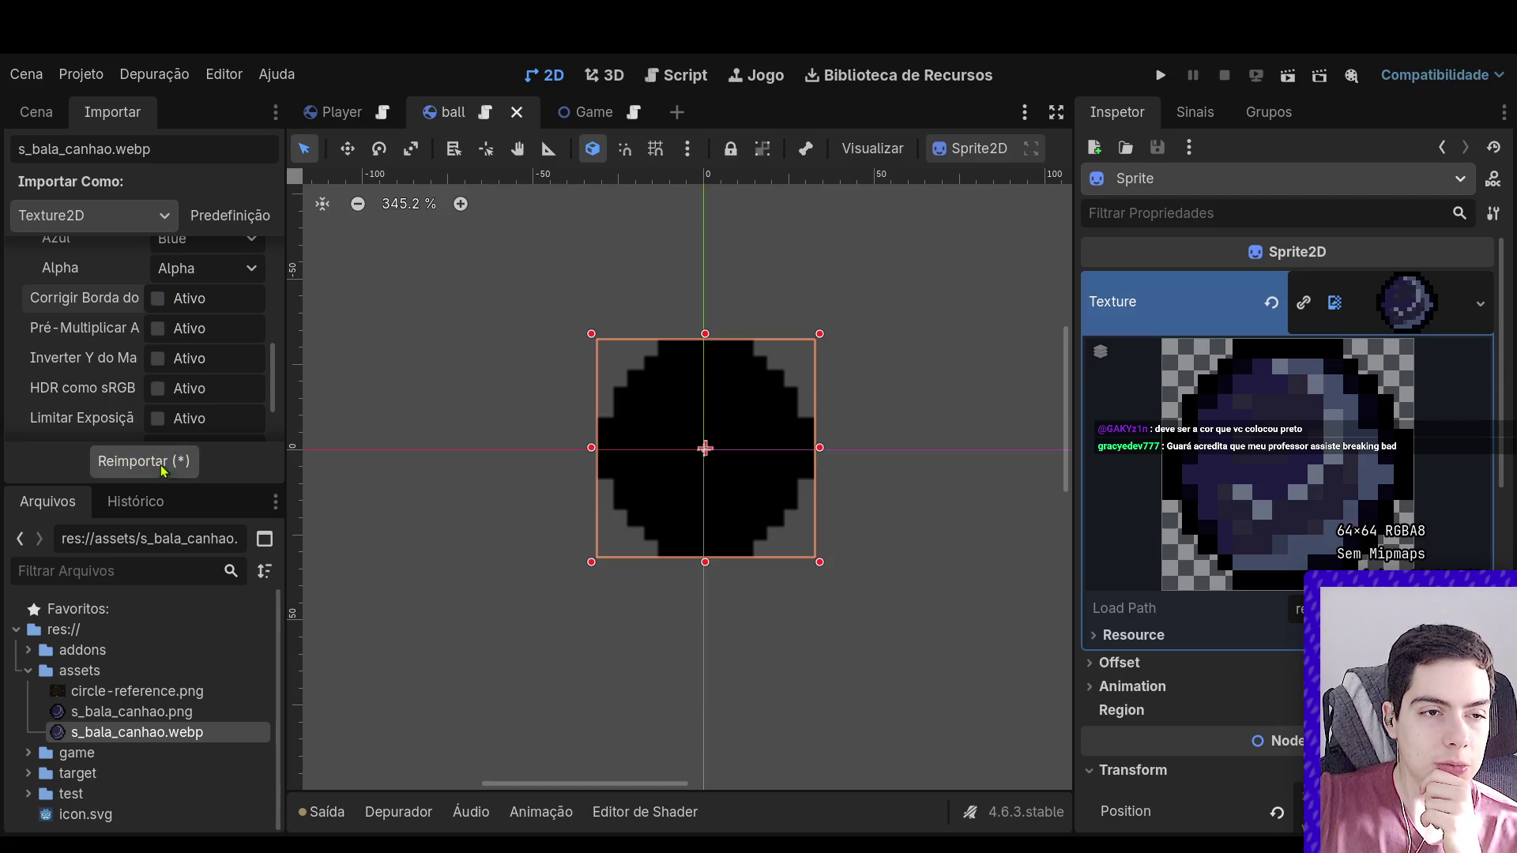
pyautogui.click(154, 464)
pyautogui.scroll(-3, 191, 402)
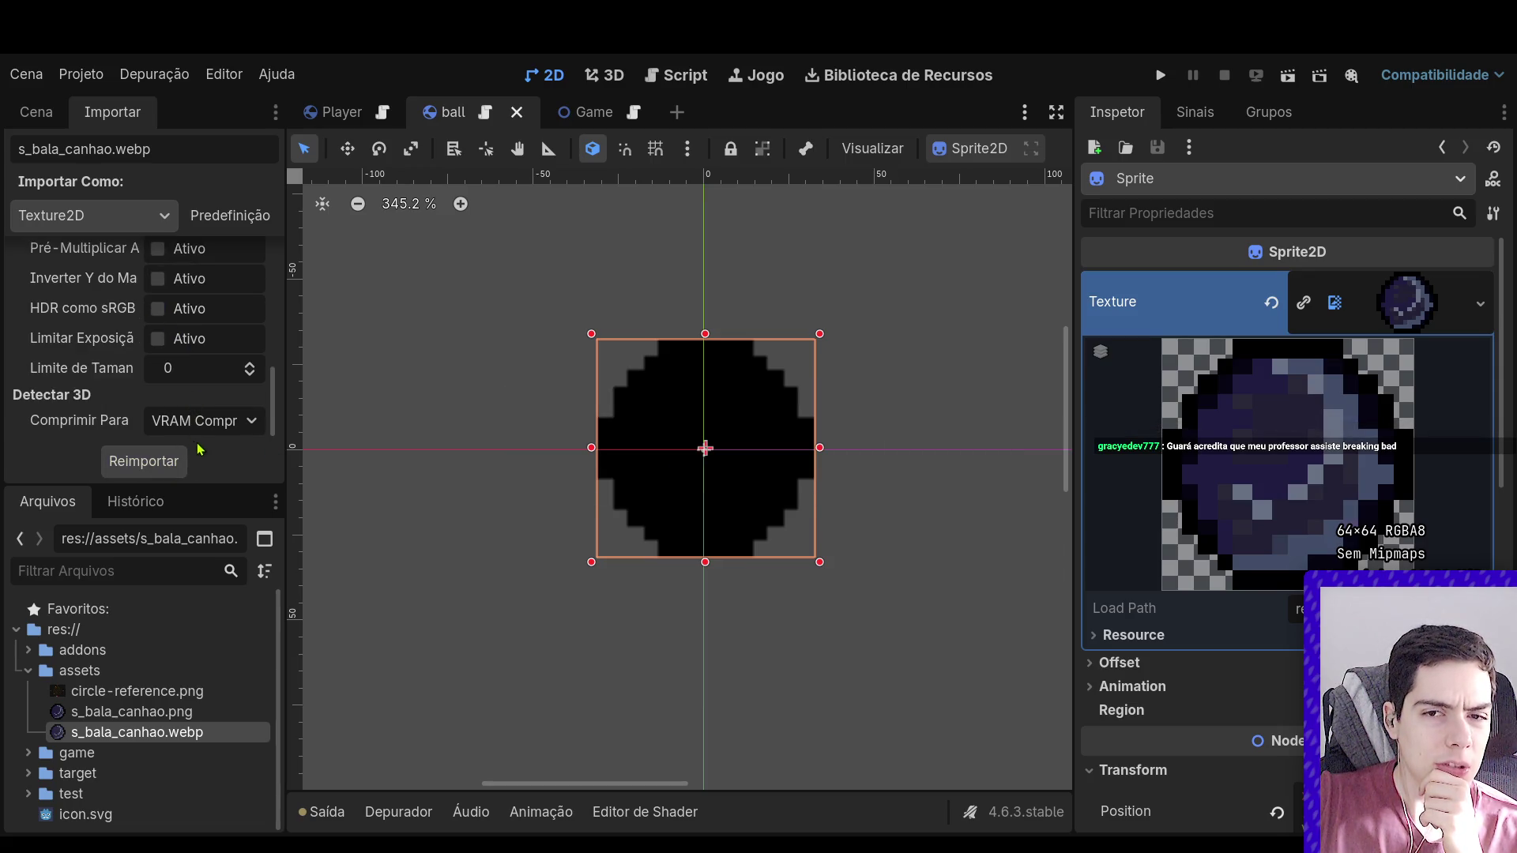
pyautogui.click(946, 466)
pyautogui.click(703, 443)
pyautogui.scroll(12, 150, 384)
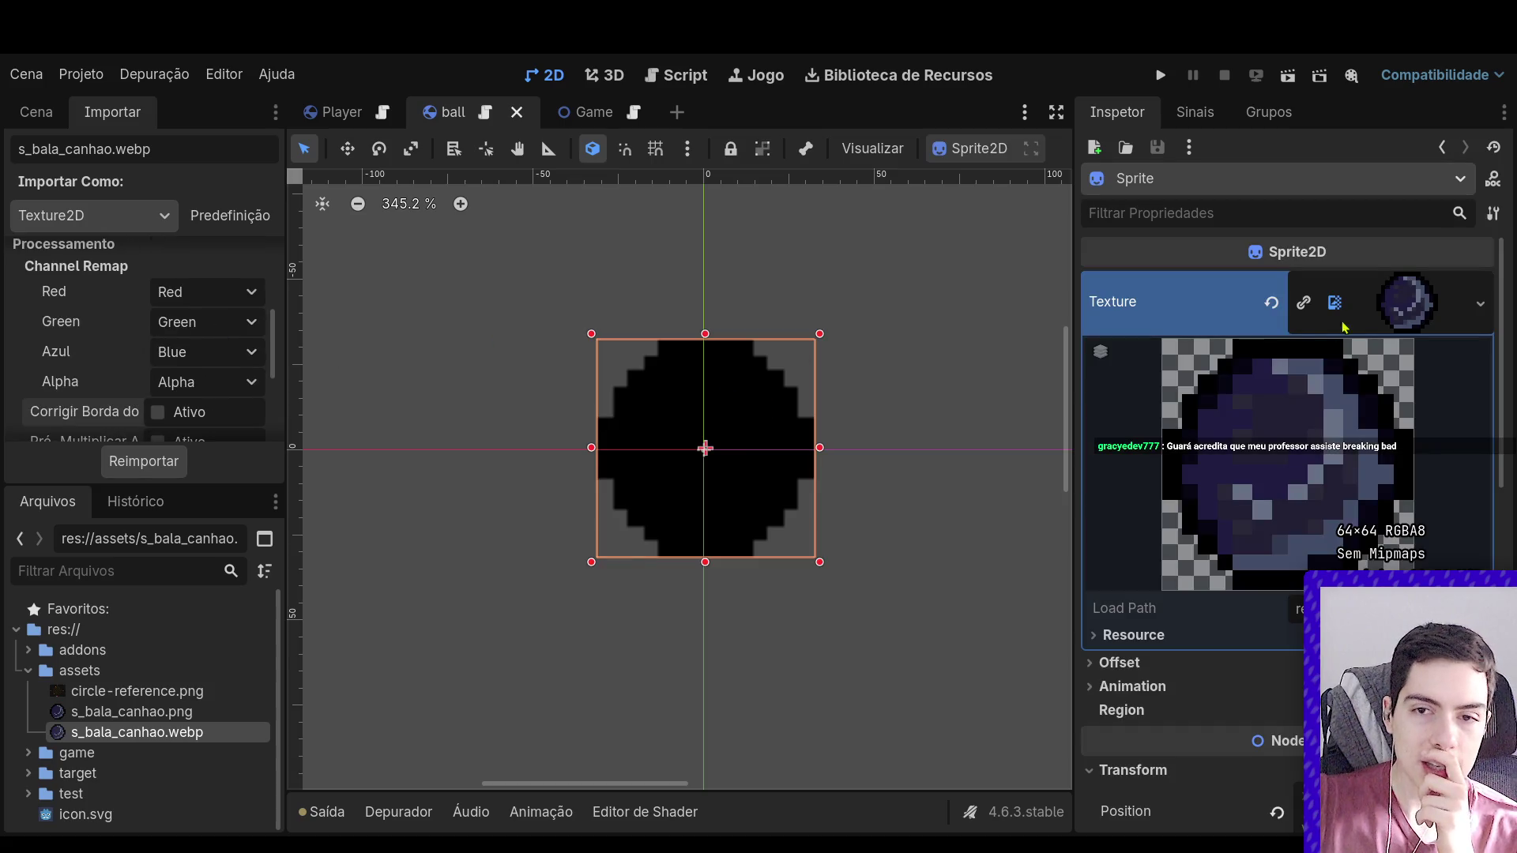
# Revert the sprite's Modulate to default white so the texture shows, and save the ball scene.
pyautogui.scroll(-10, 1390, 395)
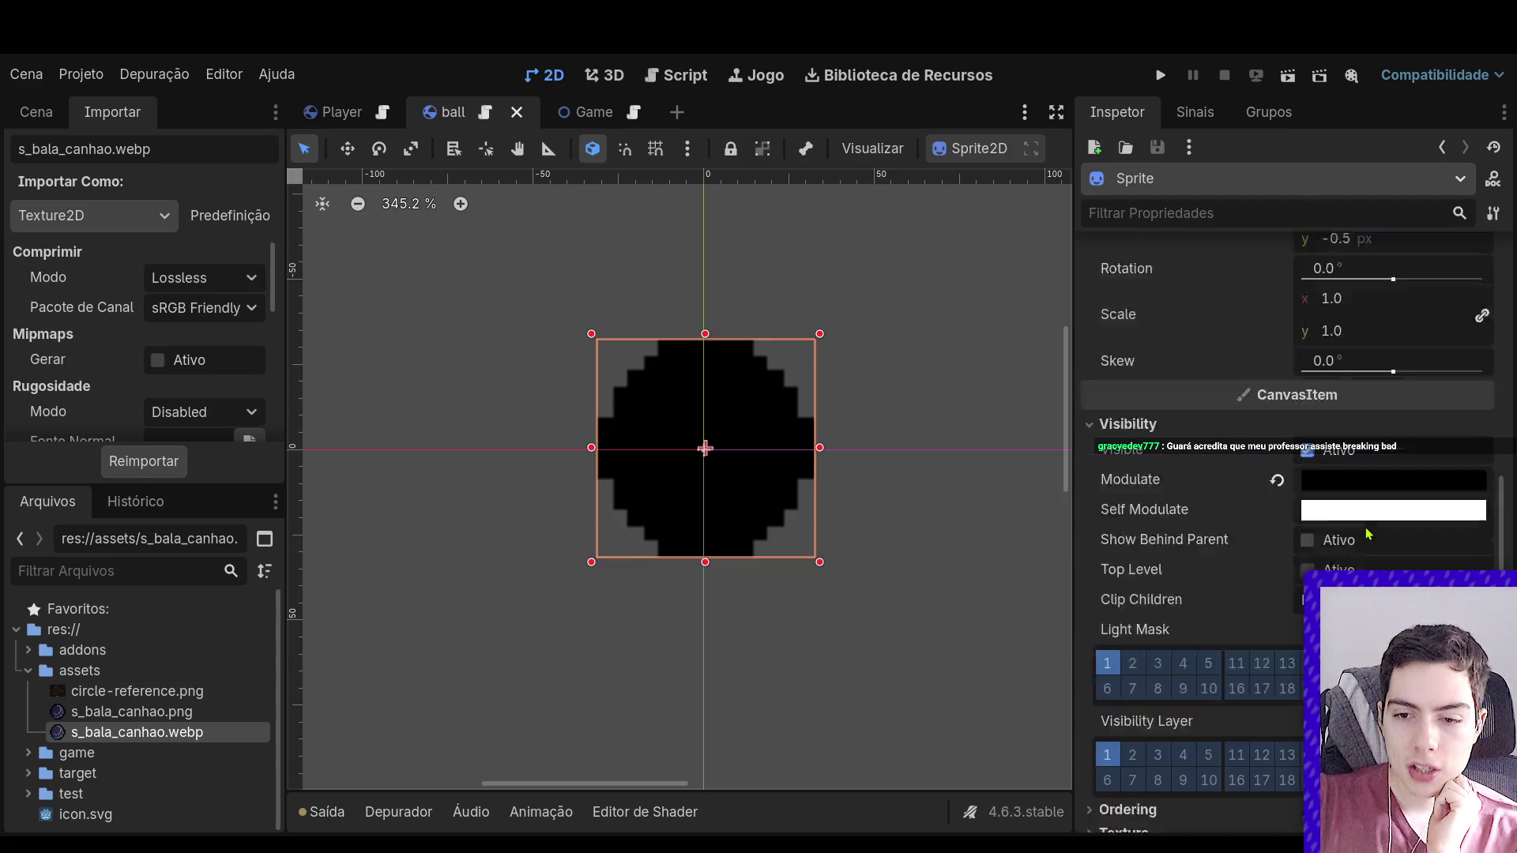
pyautogui.scroll(4, 1369, 535)
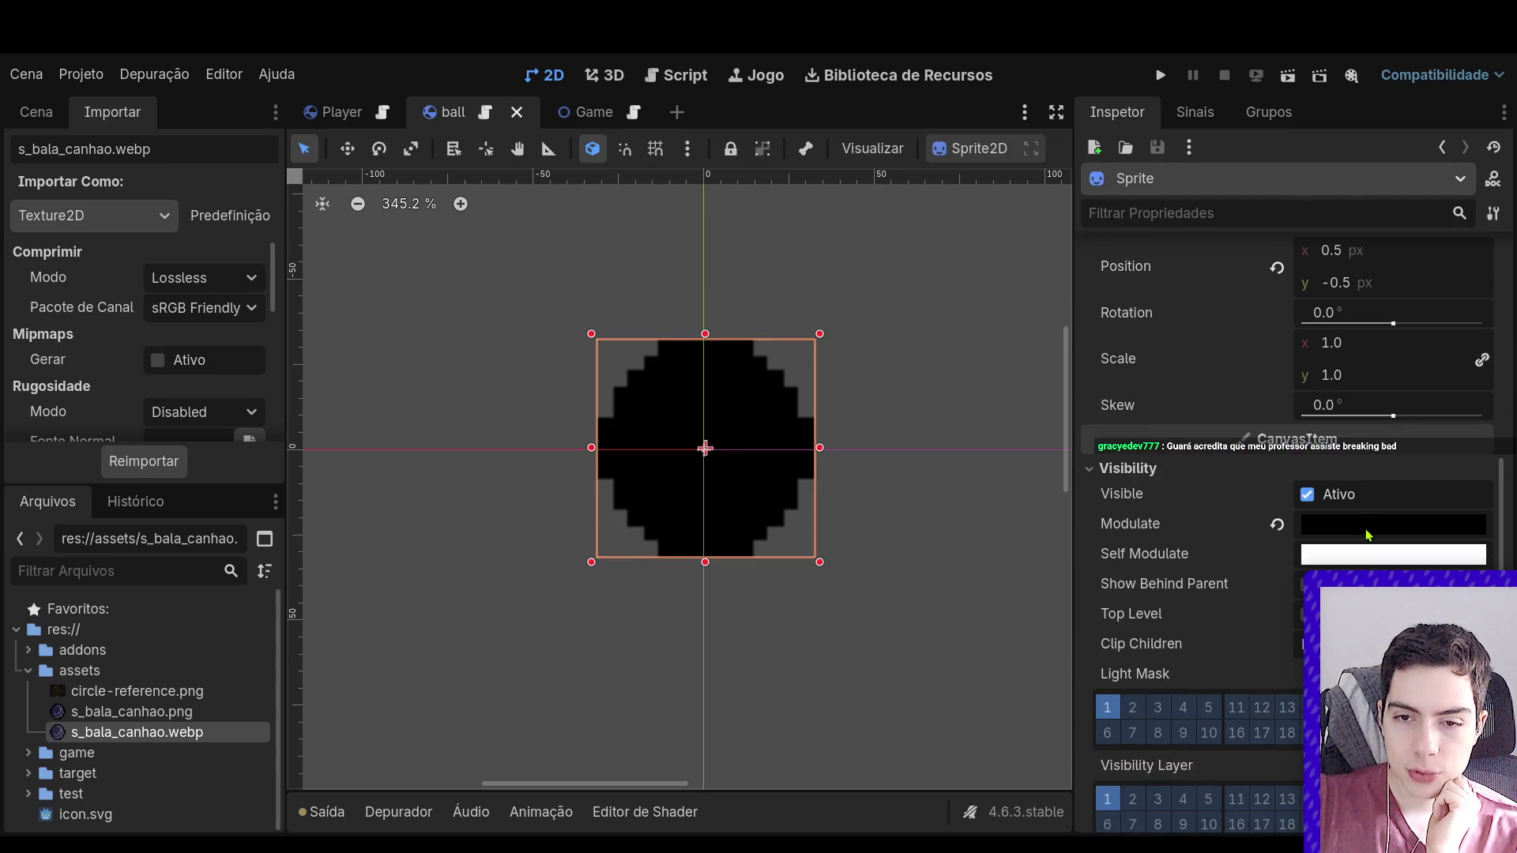
pyautogui.click(1277, 524)
pyautogui.click(859, 544)
pyautogui.scroll(13, 569, 390)
pyautogui.hotkey('ctrl', 's')
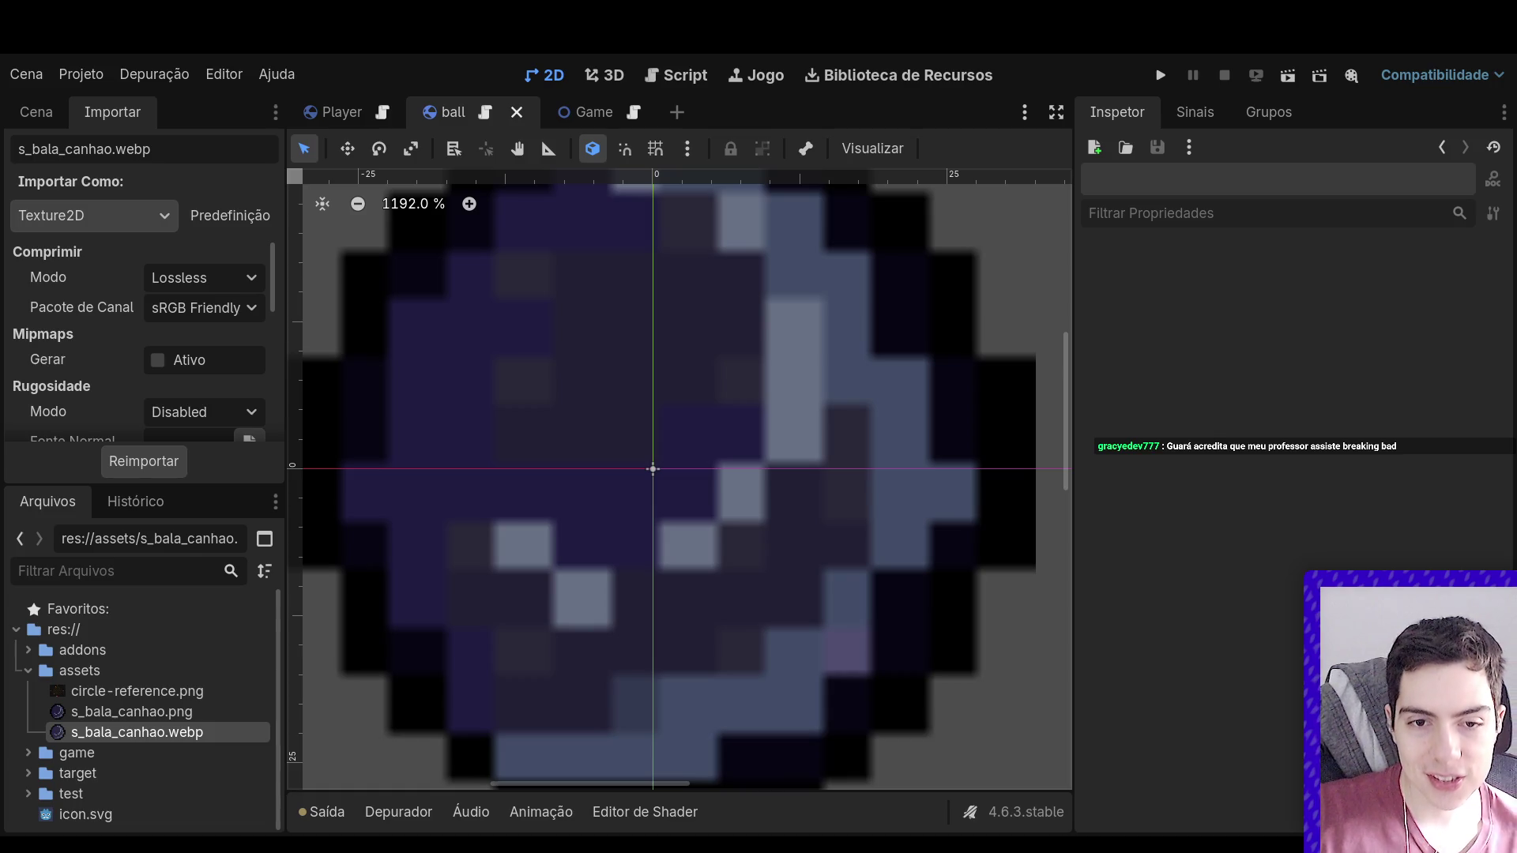
pyautogui.scroll(-10, 739, 521)
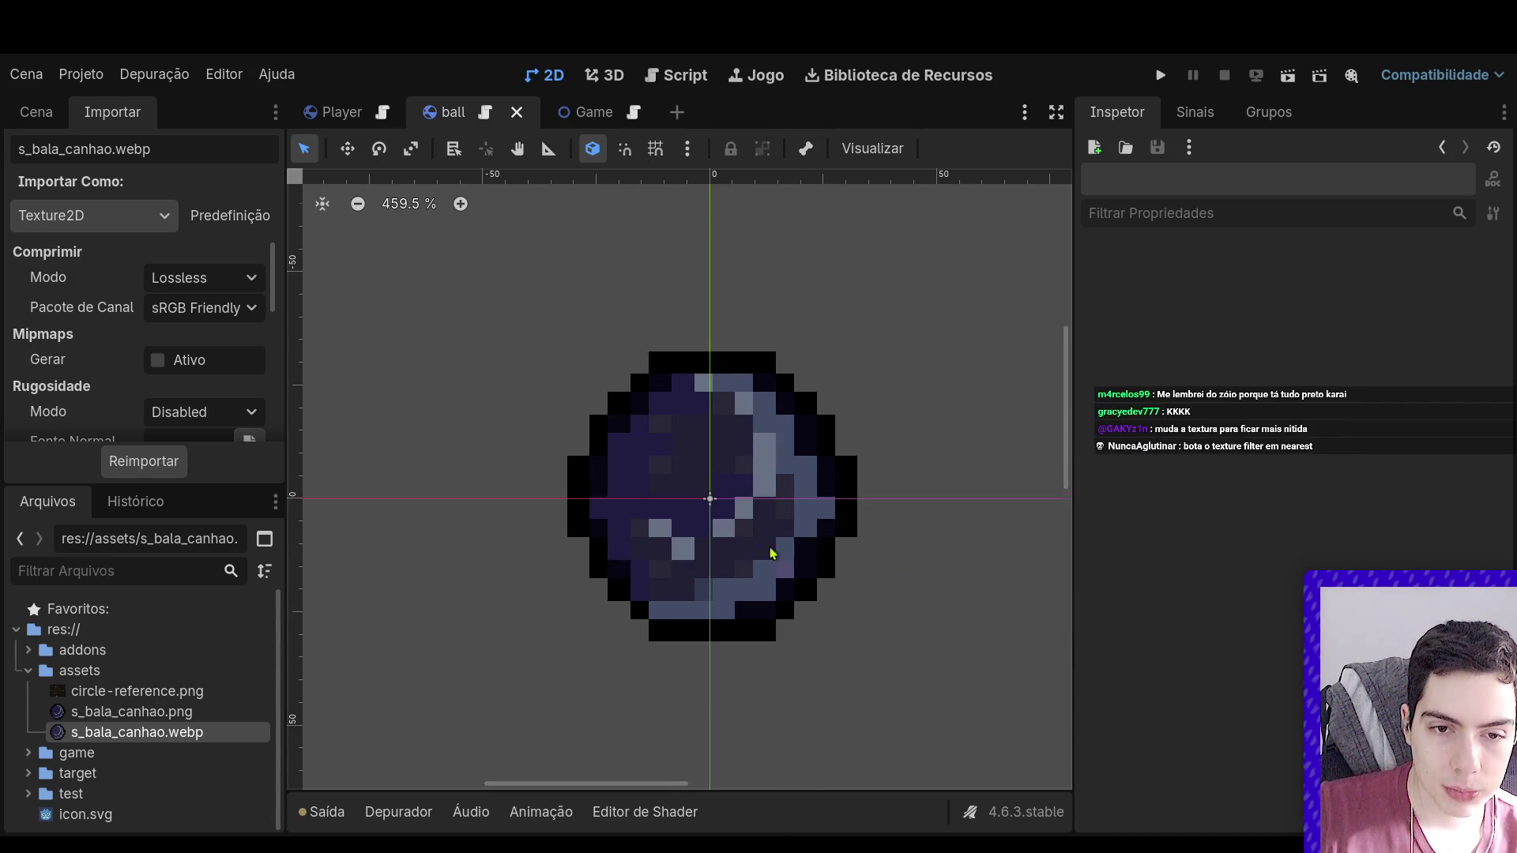
pyautogui.scroll(-1, 760, 526)
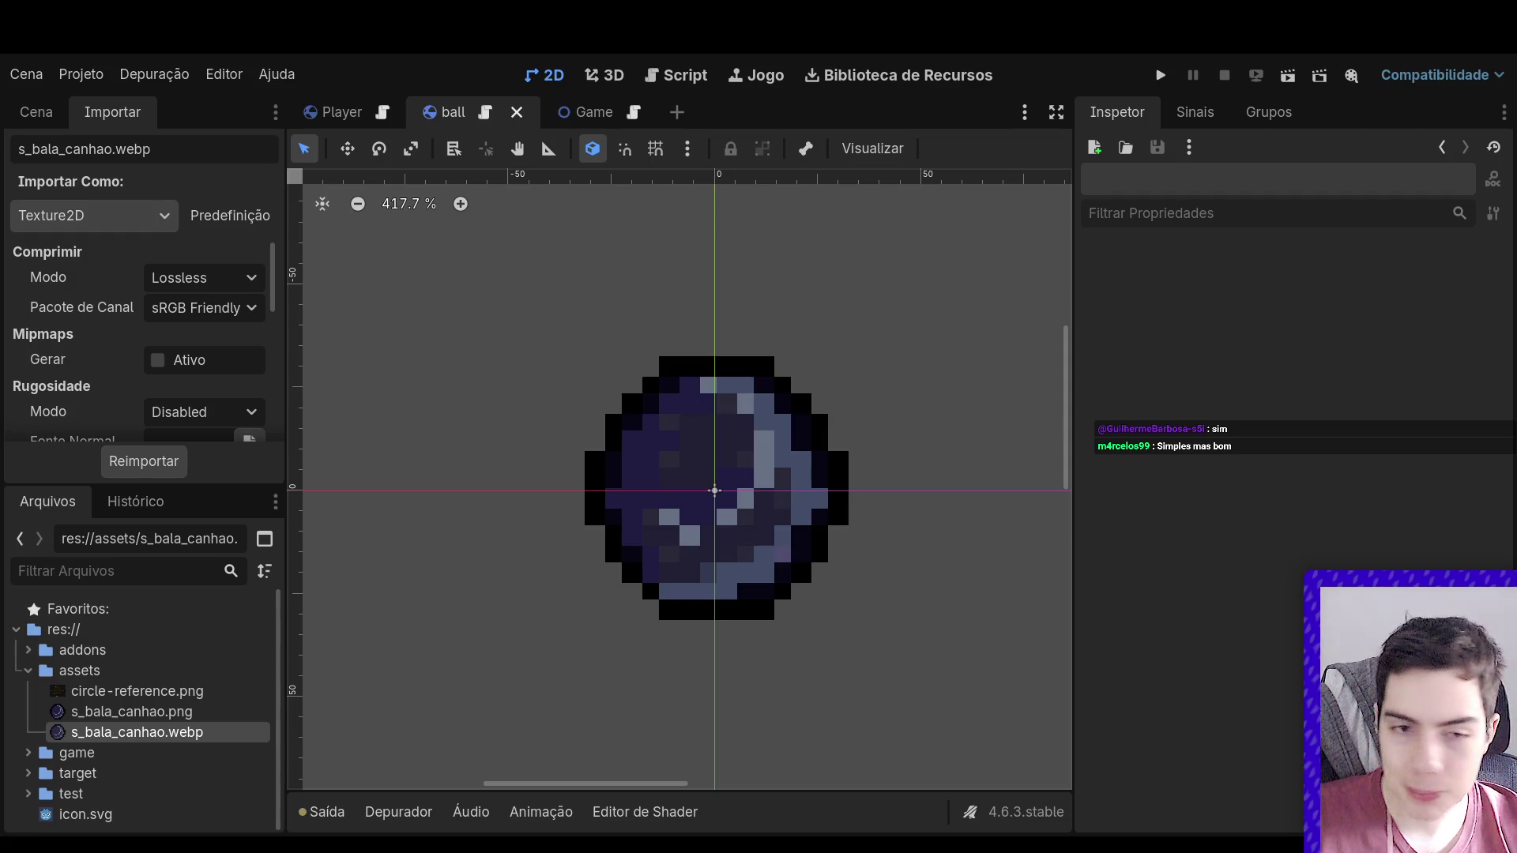
# Check the ball Sprite's cannonball texture in the node tree, then save the ball scene.
pyautogui.click(36, 112)
pyautogui.click(77, 207)
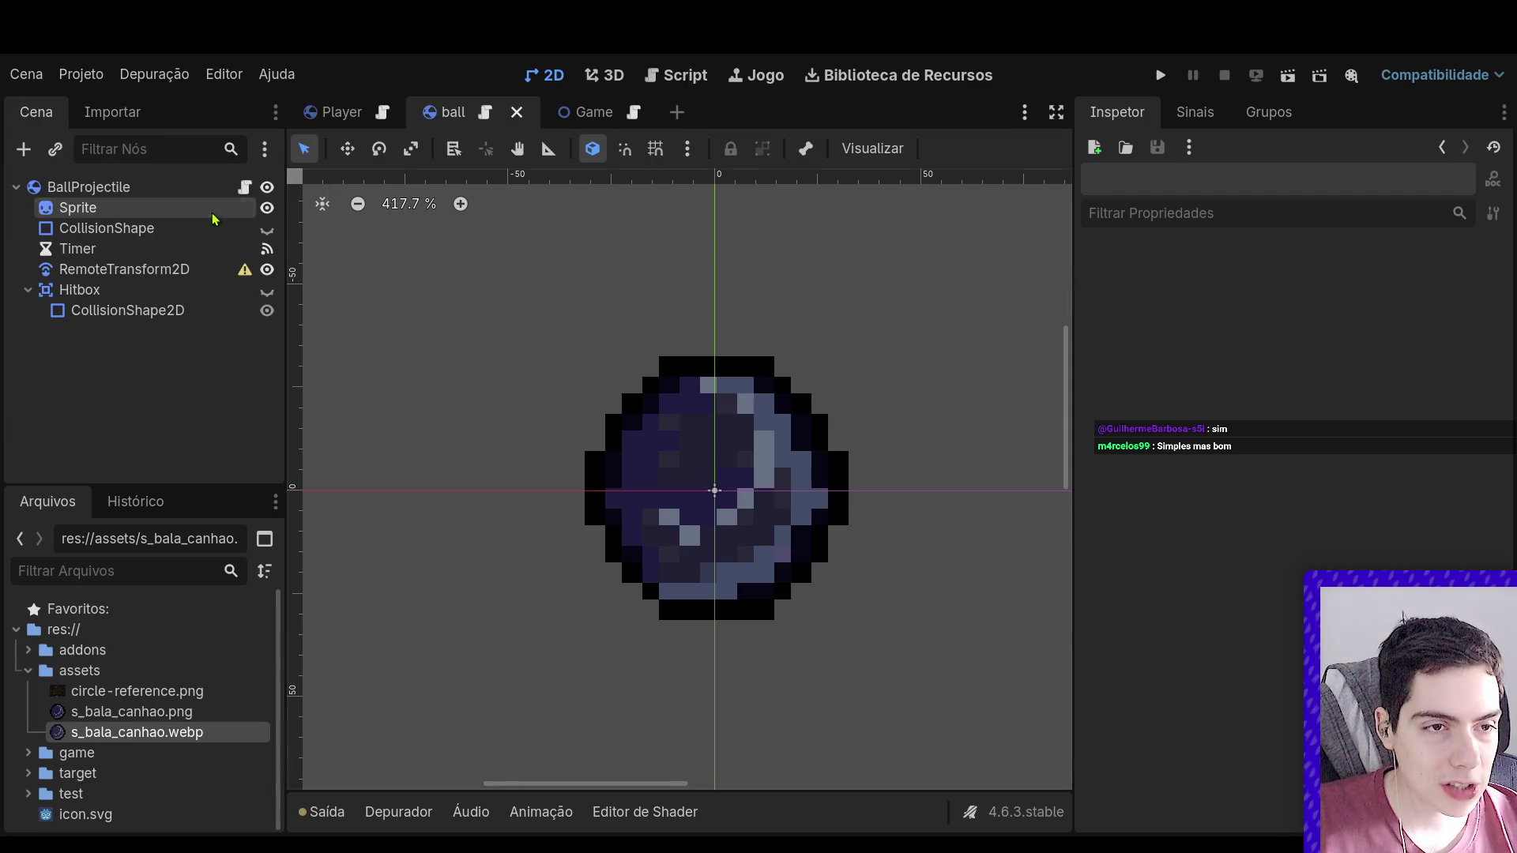
pyautogui.click(1351, 534)
pyautogui.scroll(2, 1351, 534)
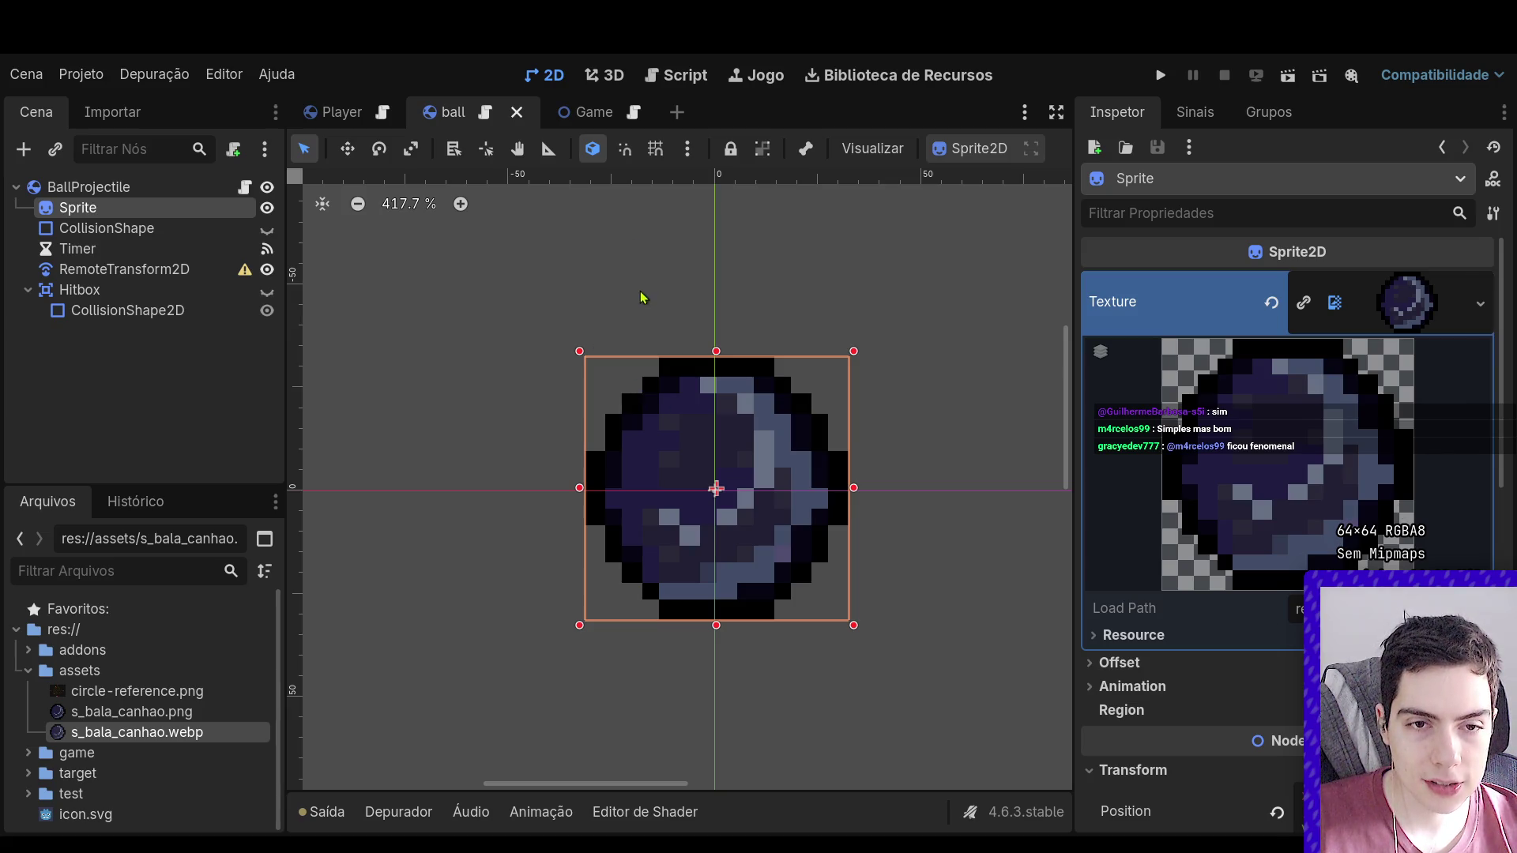
pyautogui.click(699, 307)
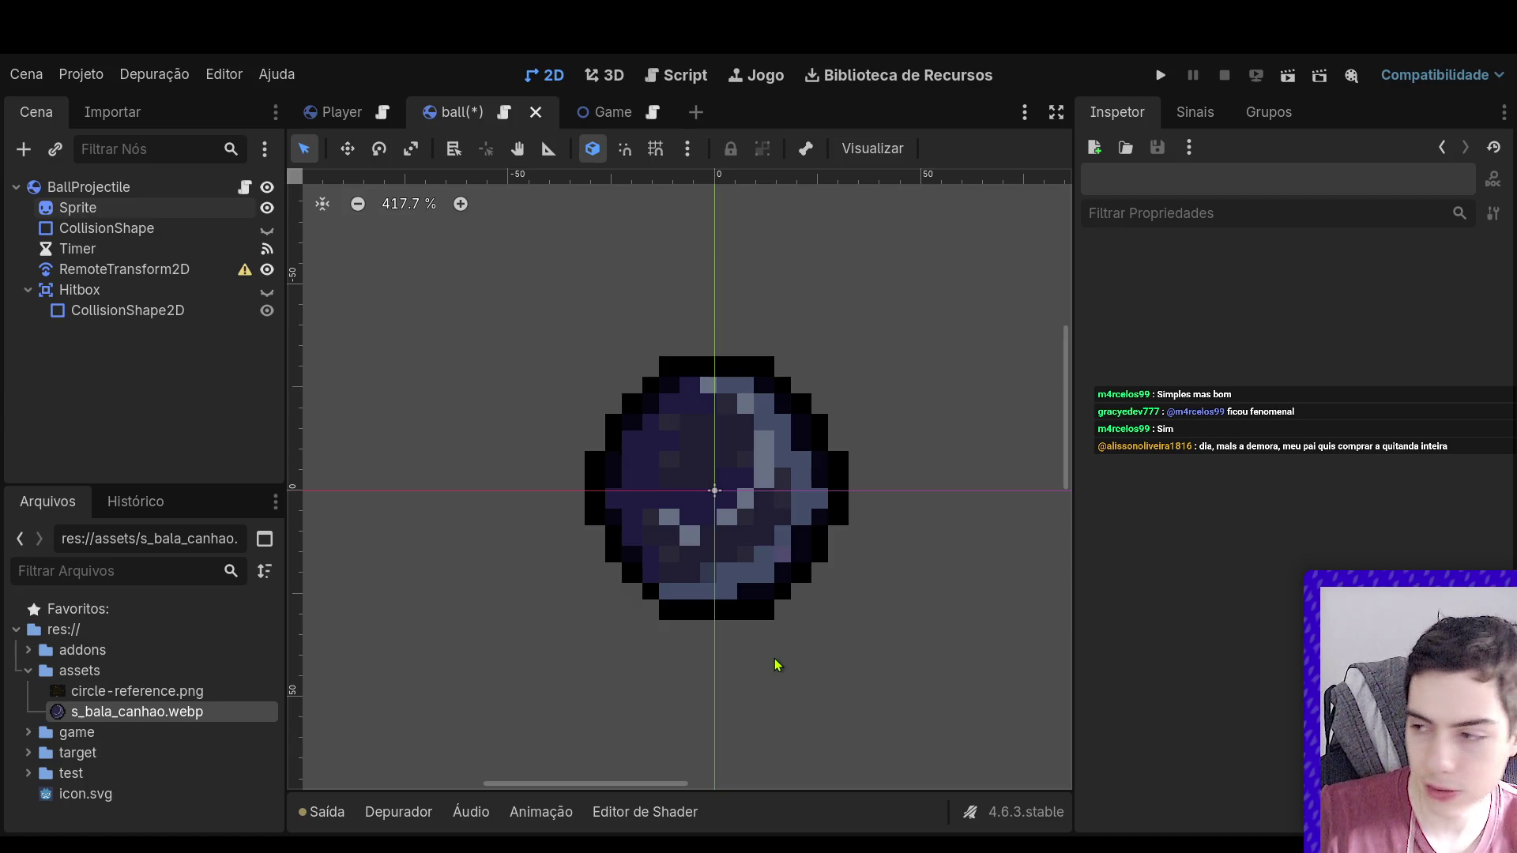
pyautogui.hotkey('ctrl', 's')
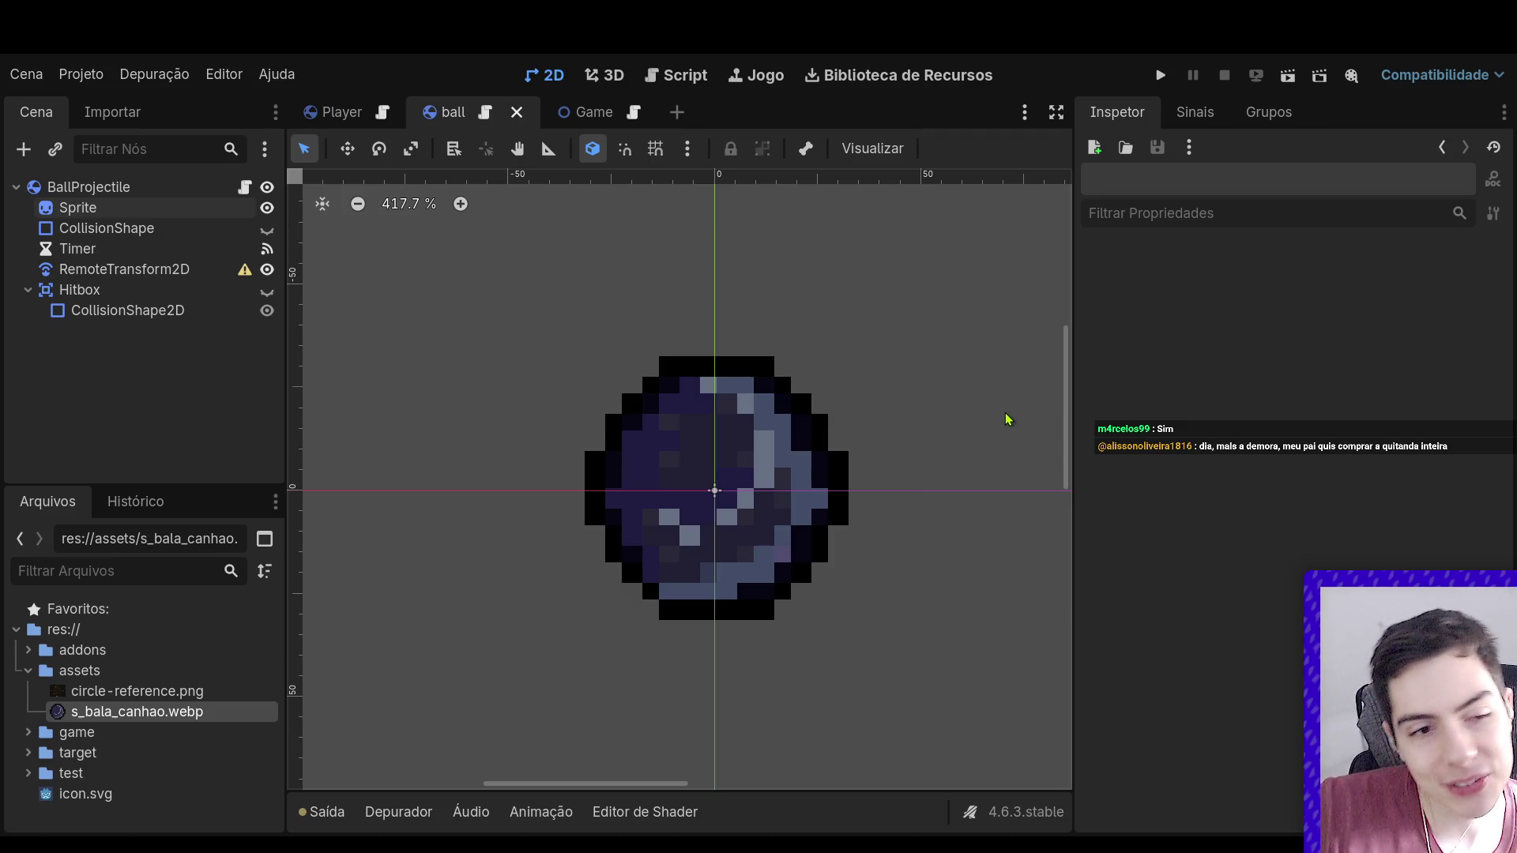
pyautogui.scroll(-3, 945, 392)
pyautogui.scroll(5, 932, 355)
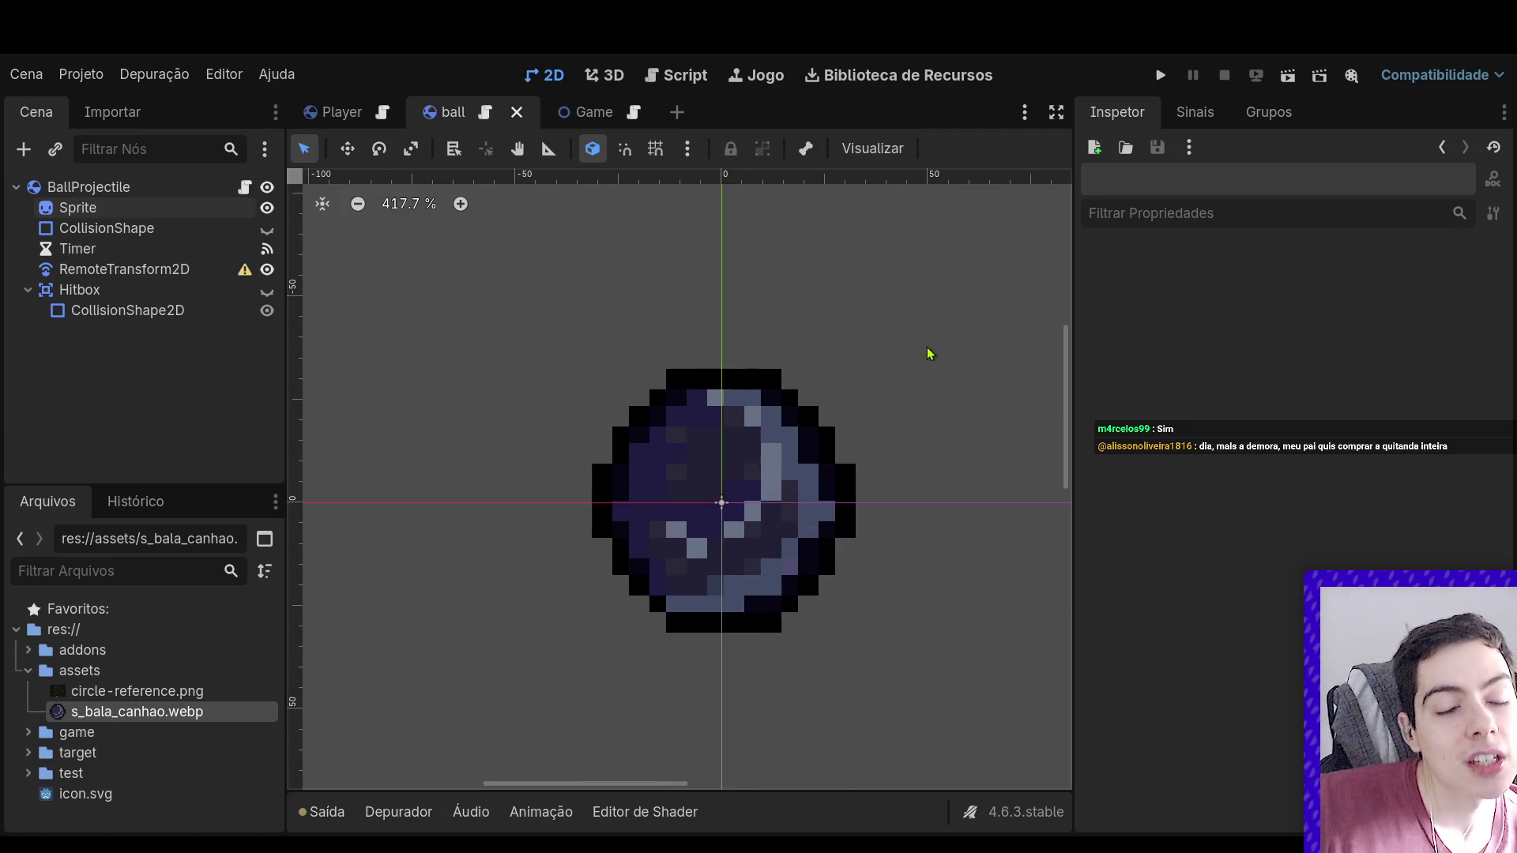
pyautogui.scroll(-5, 889, 379)
pyautogui.scroll(4, 886, 379)
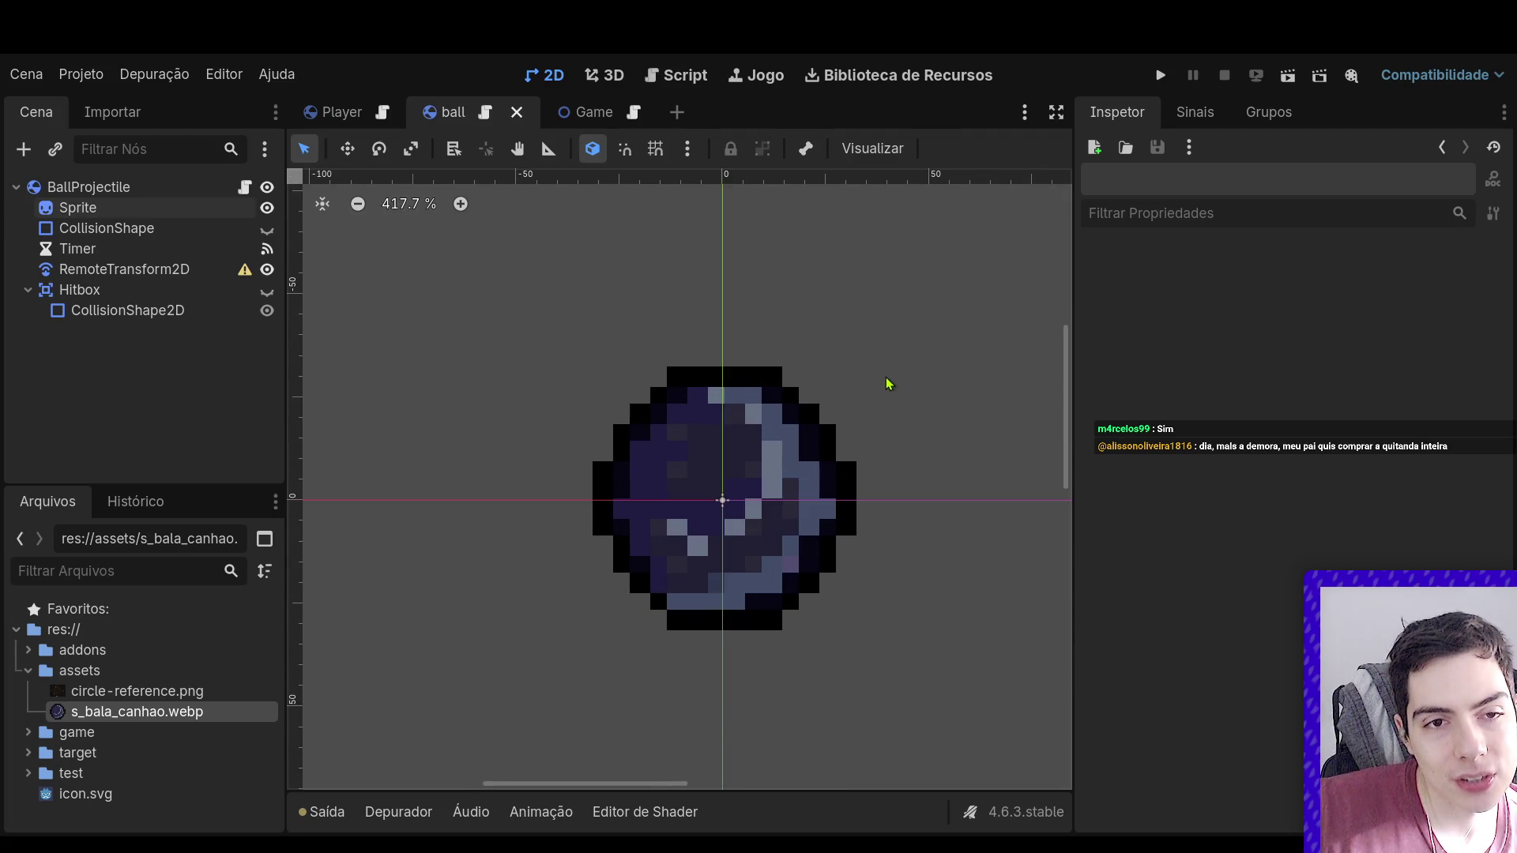
pyautogui.moveTo(573, 117)
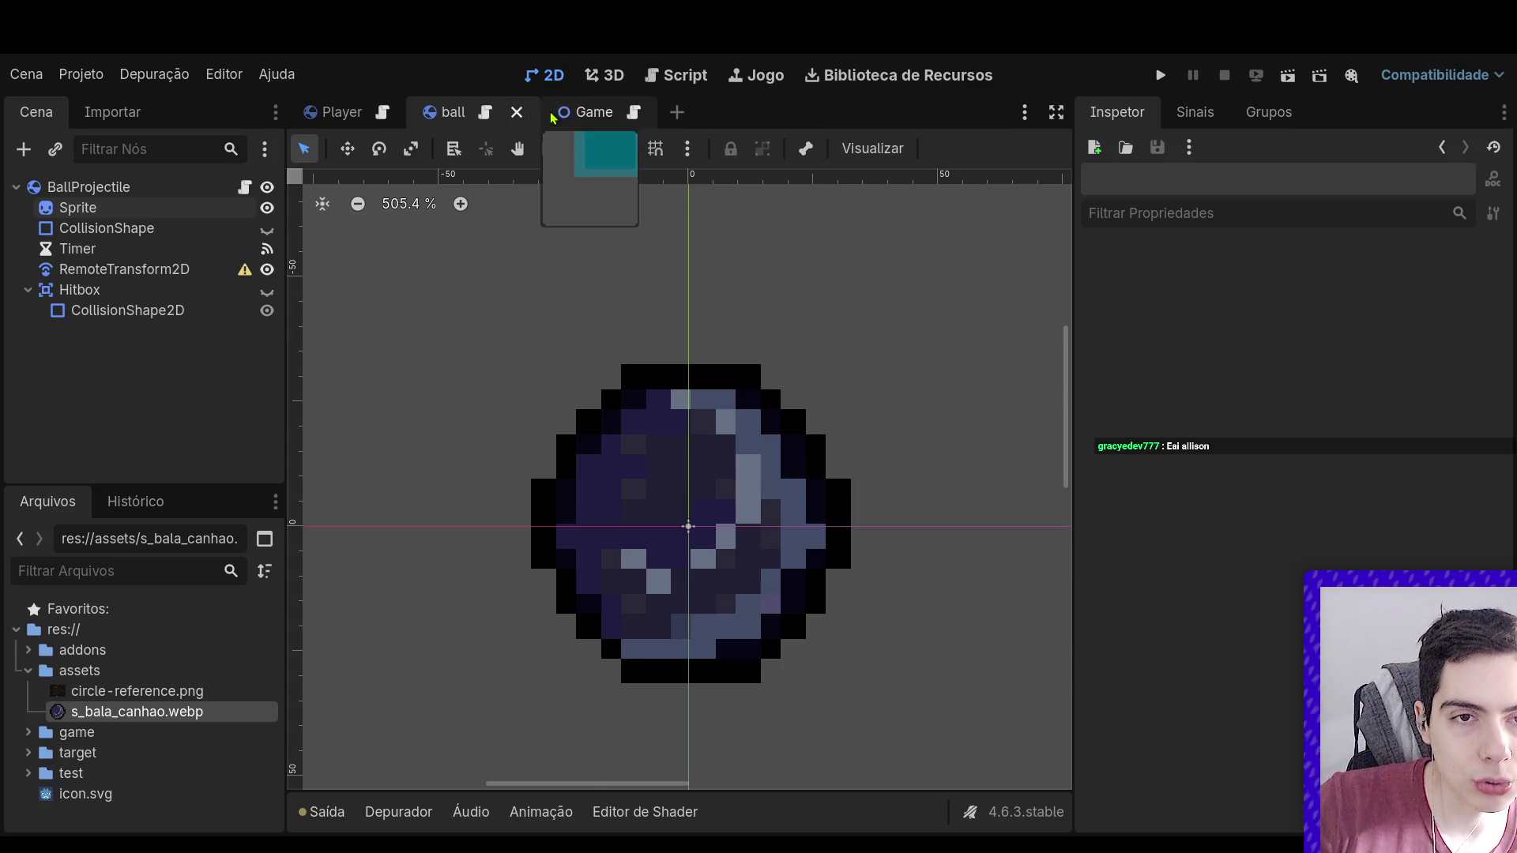
# Switch to the Game scene and toggle the _ container node.
pyautogui.click(585, 113)
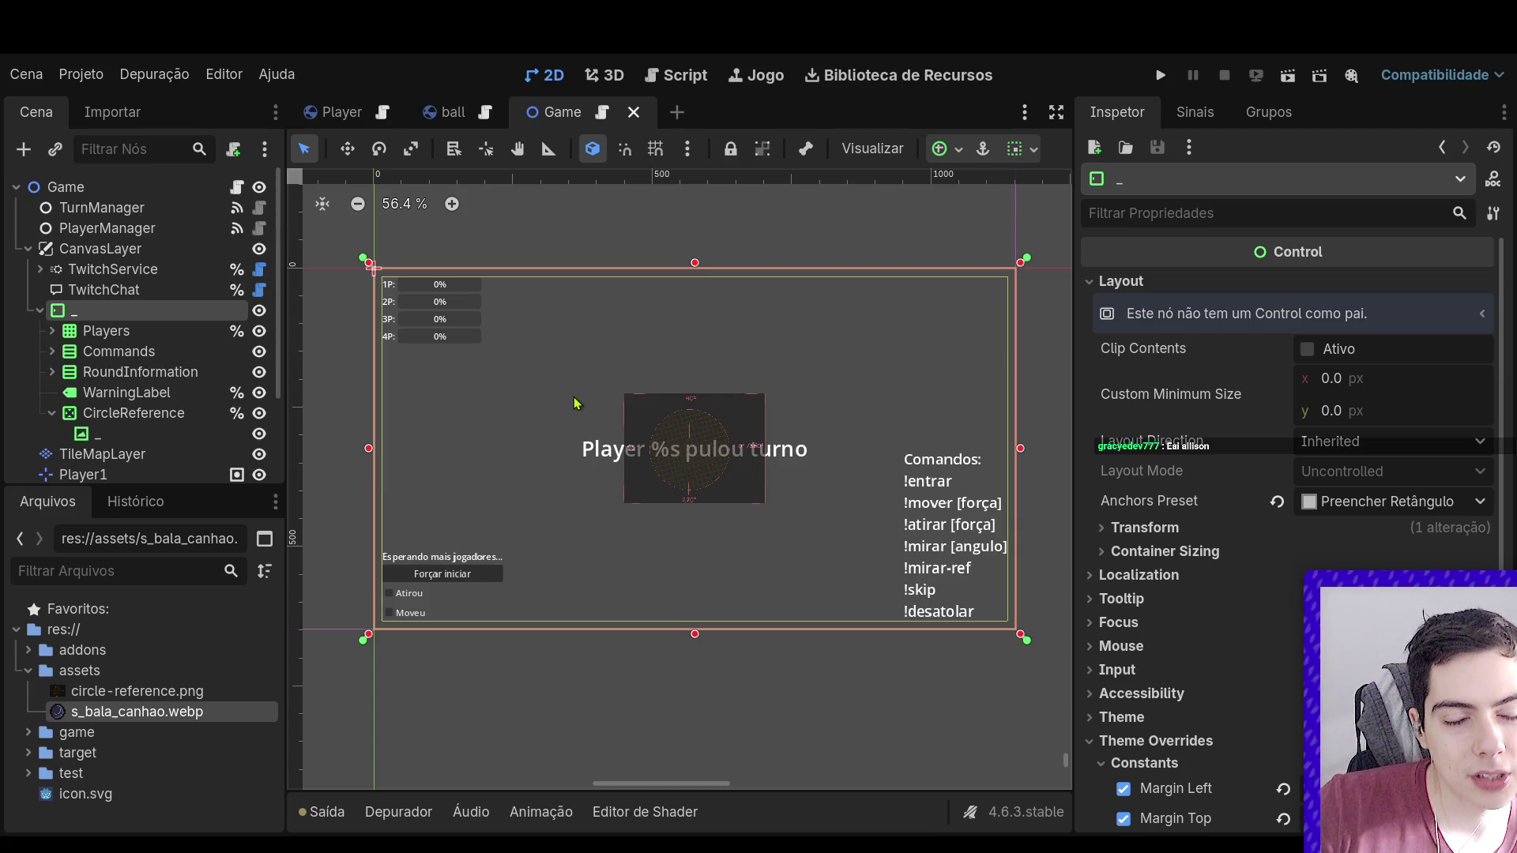
pyautogui.scroll(-3, 47, 474)
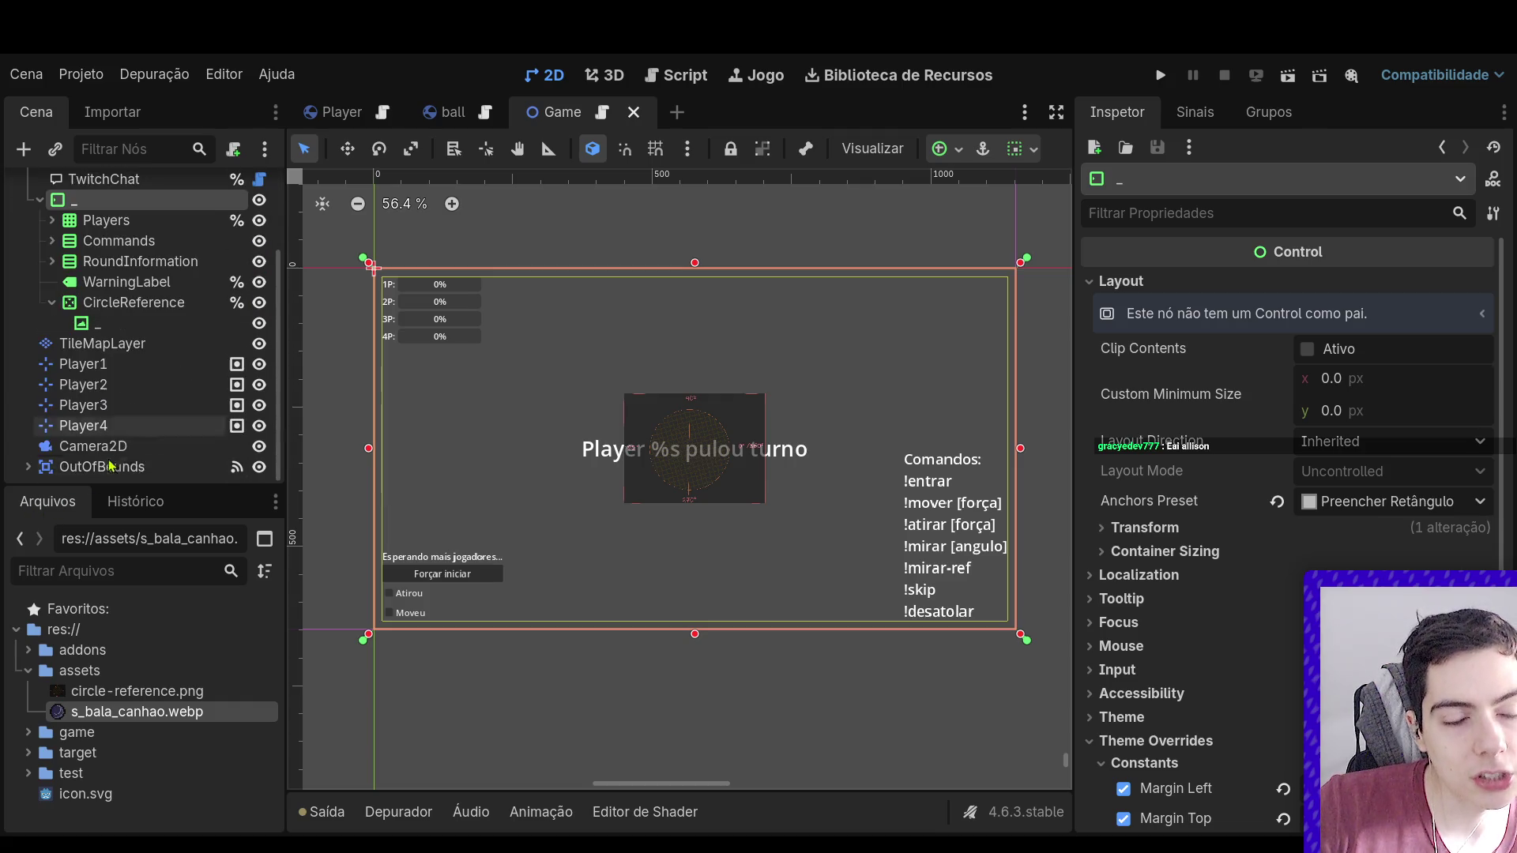
pyautogui.scroll(3, 24, 379)
pyautogui.click(39, 314)
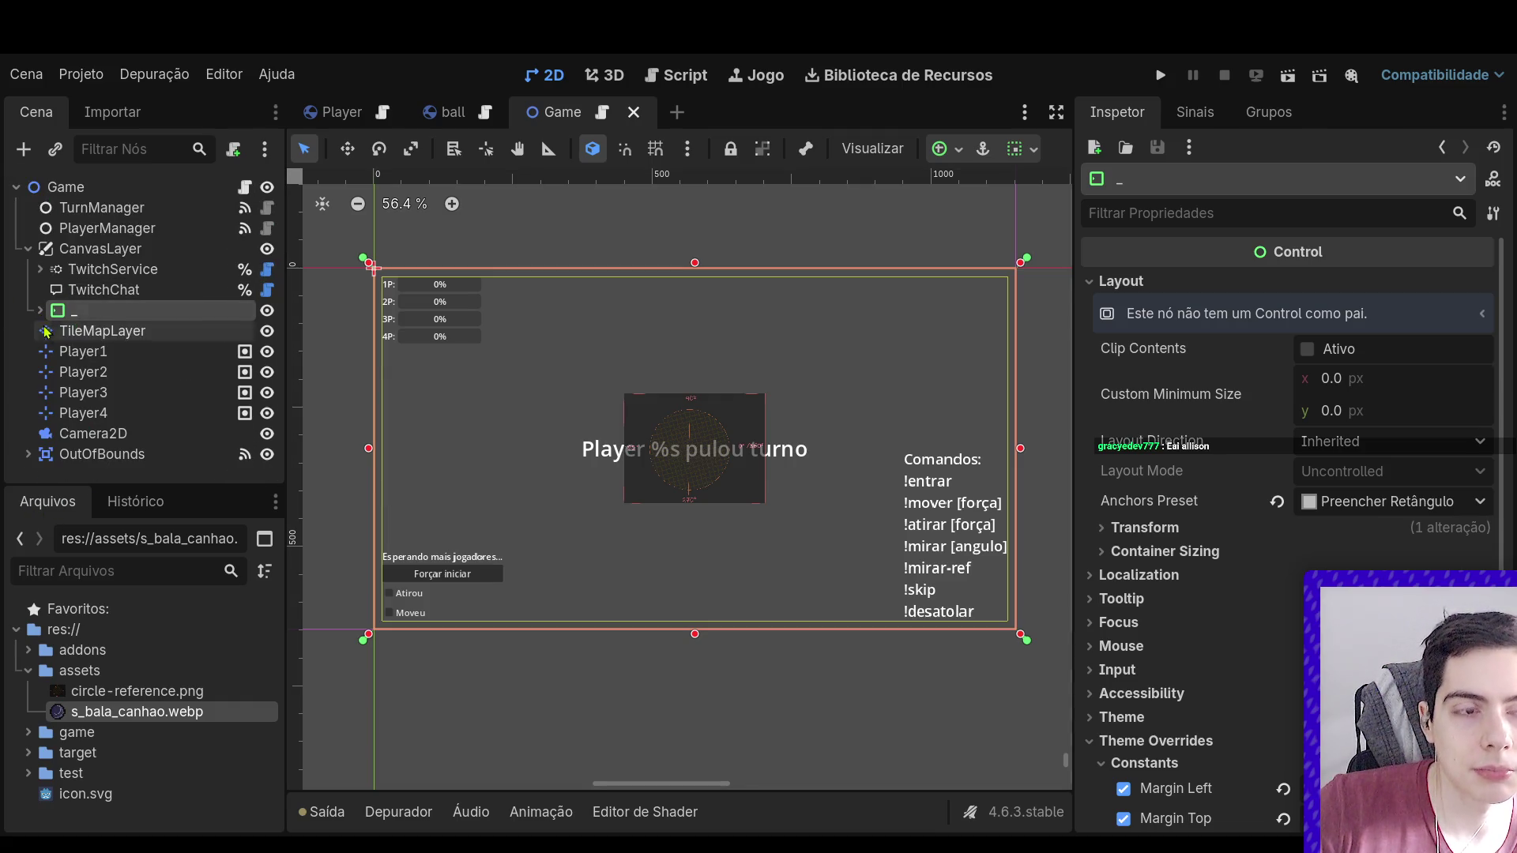
pyautogui.click(79, 358)
# Browse Players and Commands, then expand RoundInformation and select WaitLabel.
pyautogui.click(52, 413)
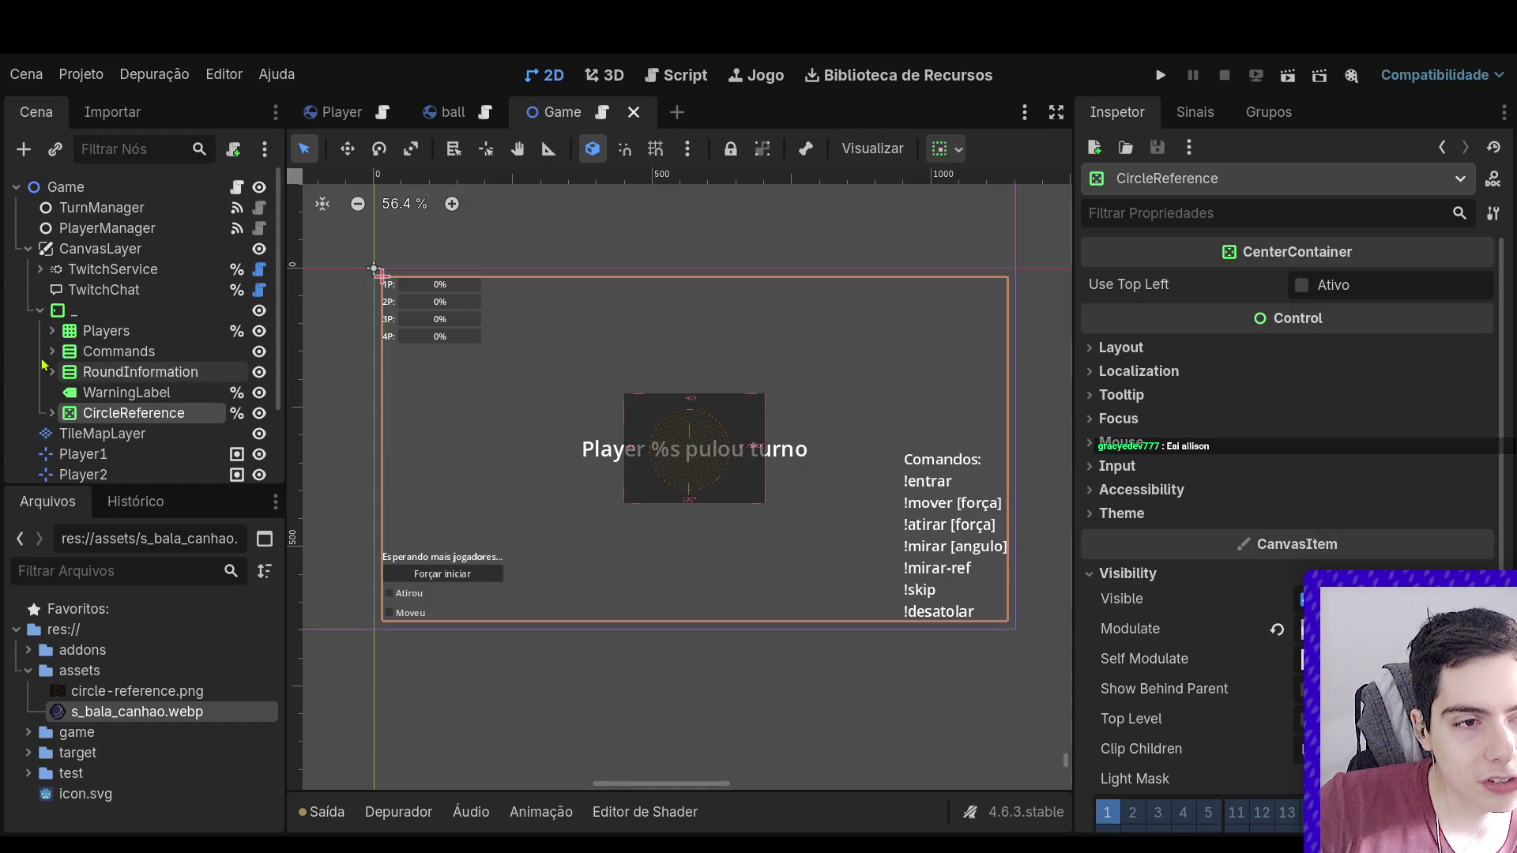
pyautogui.click(52, 331)
pyautogui.click(53, 331)
pyautogui.click(52, 351)
pyautogui.click(52, 351)
pyautogui.click(52, 372)
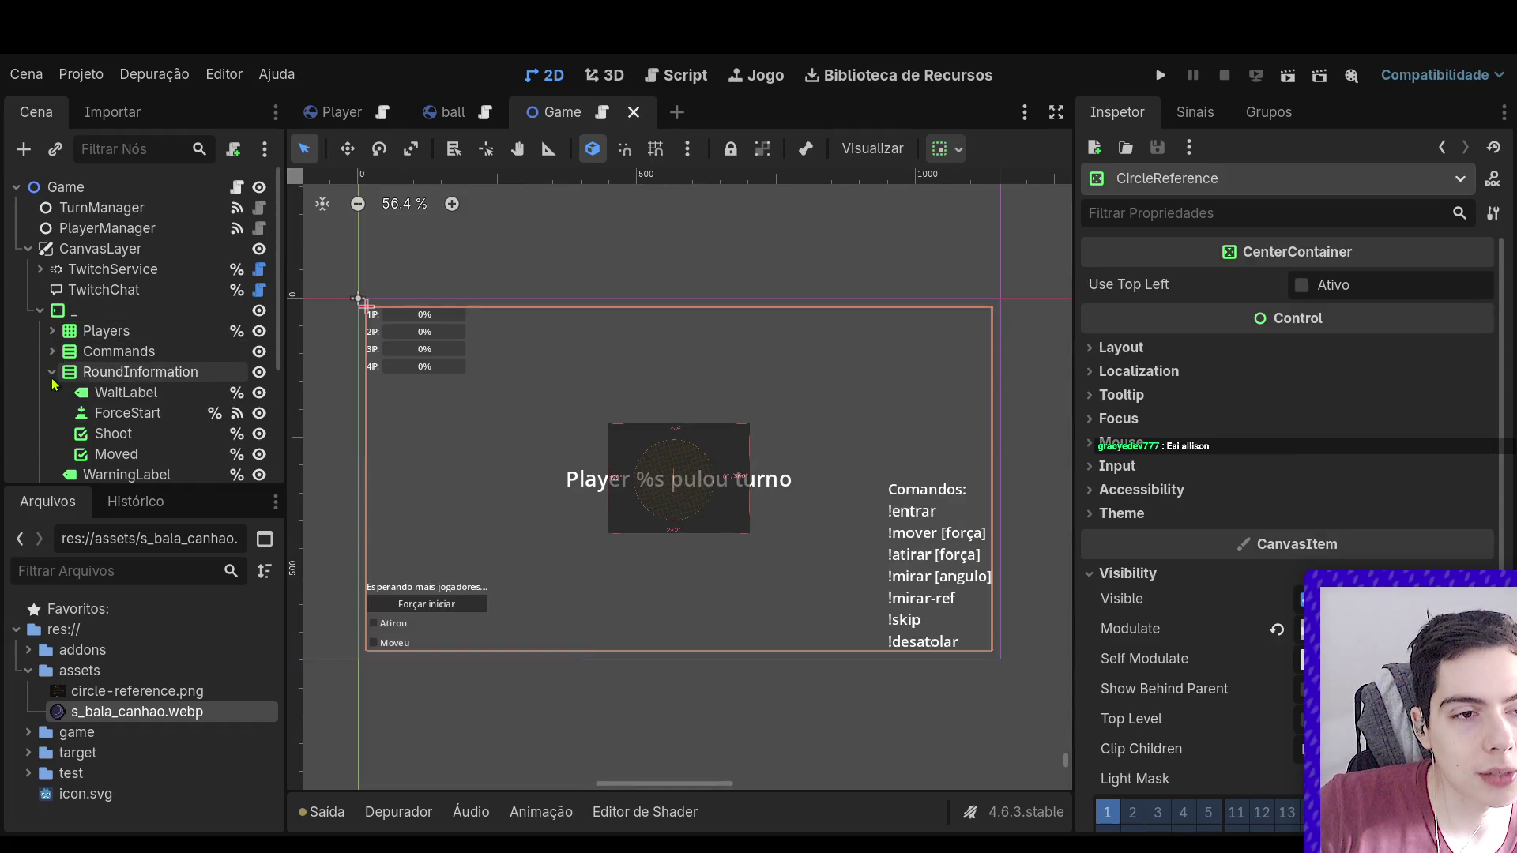
pyautogui.scroll(-3, 135, 387)
pyautogui.click(139, 328)
# Add a ProgressBar child to RoundInformation, positioned after Moved.
pyautogui.click(134, 298)
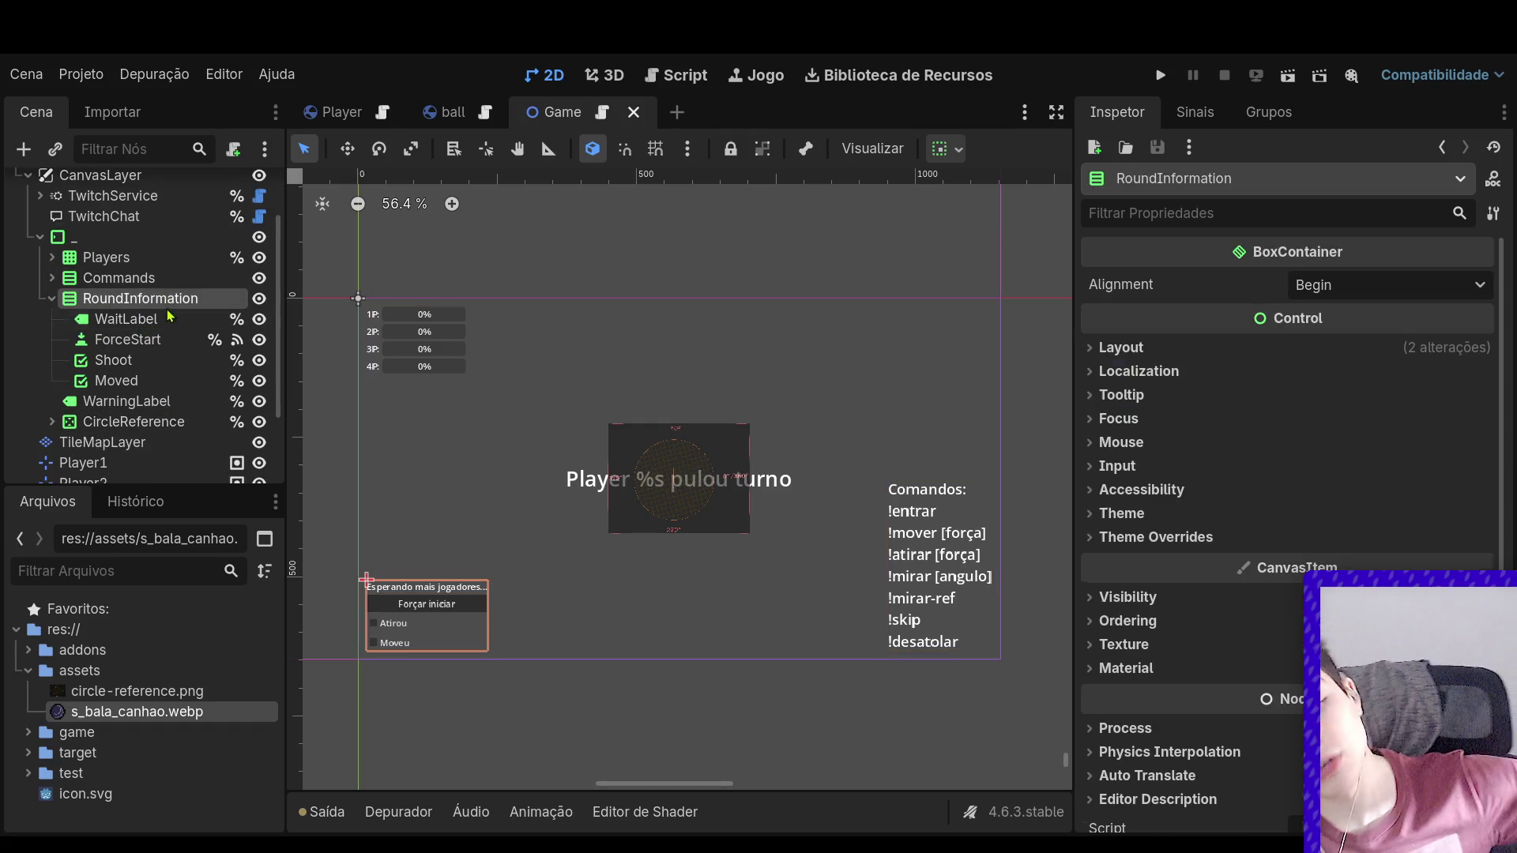
pyautogui.click(119, 380)
pyautogui.click(130, 359)
pyautogui.click(142, 340)
pyautogui.click(154, 301)
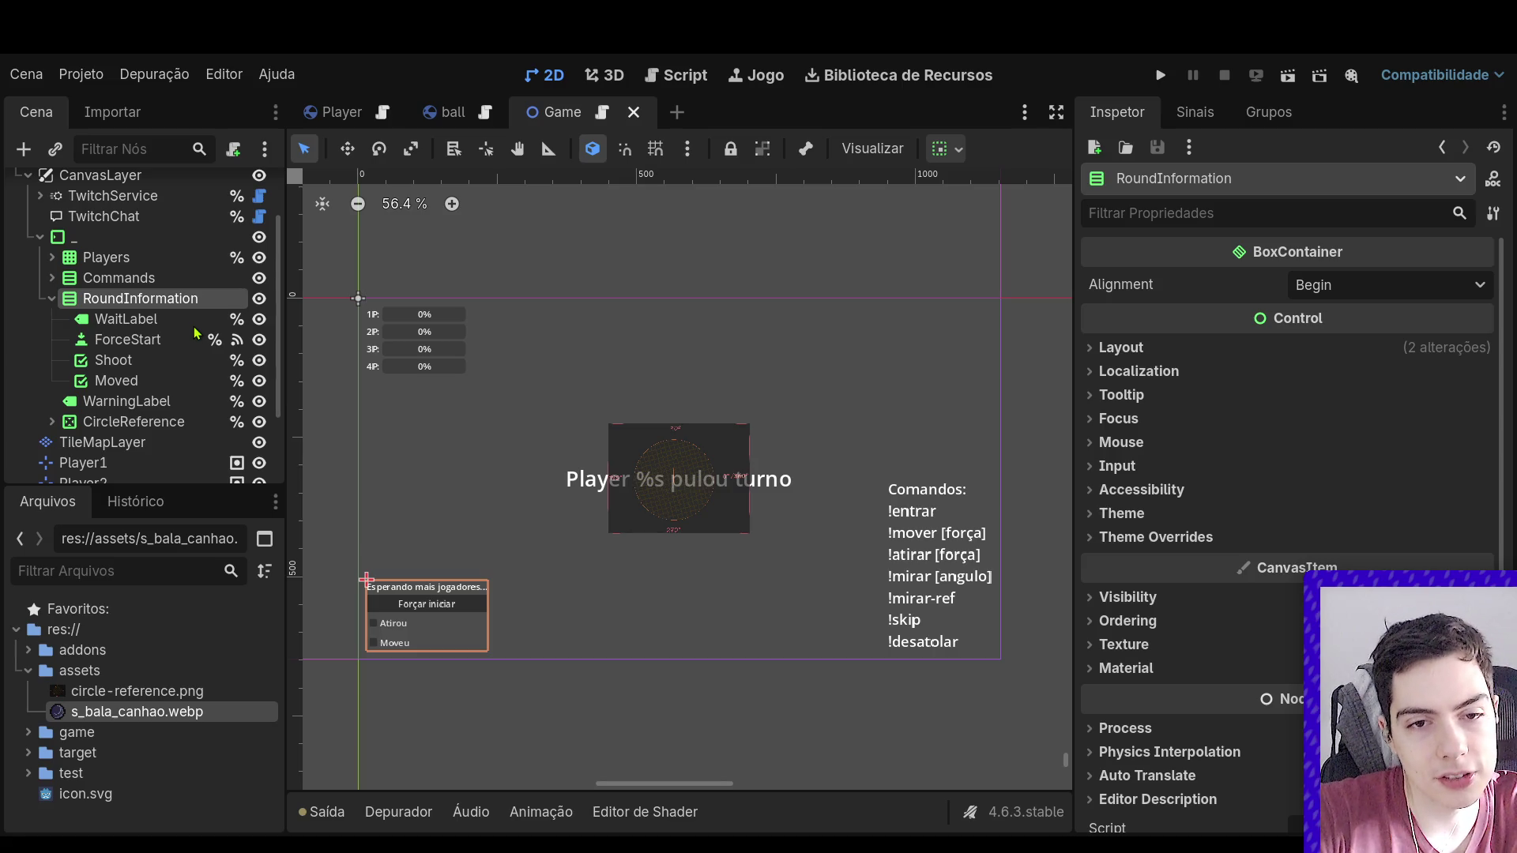
pyautogui.hotkey('ctrl', 'v')
pyautogui.moveTo(150, 401); pyautogui.dragTo(158, 324)
pyautogui.click(158, 401)
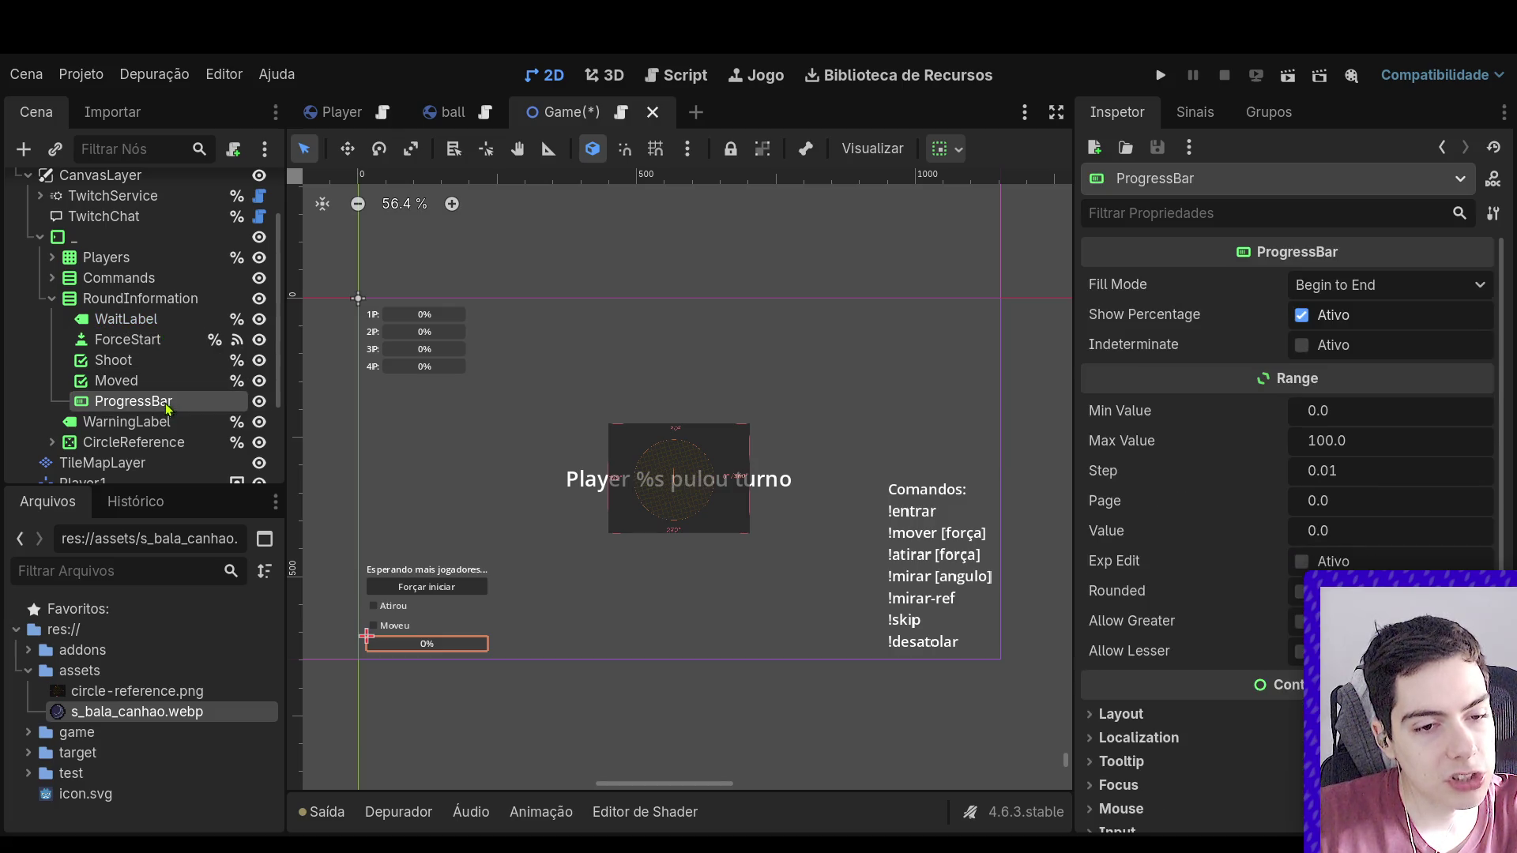
# Hide the ProgressBar's percentage text, increase its custom minimum height, and save Game.
pyautogui.click(1300, 323)
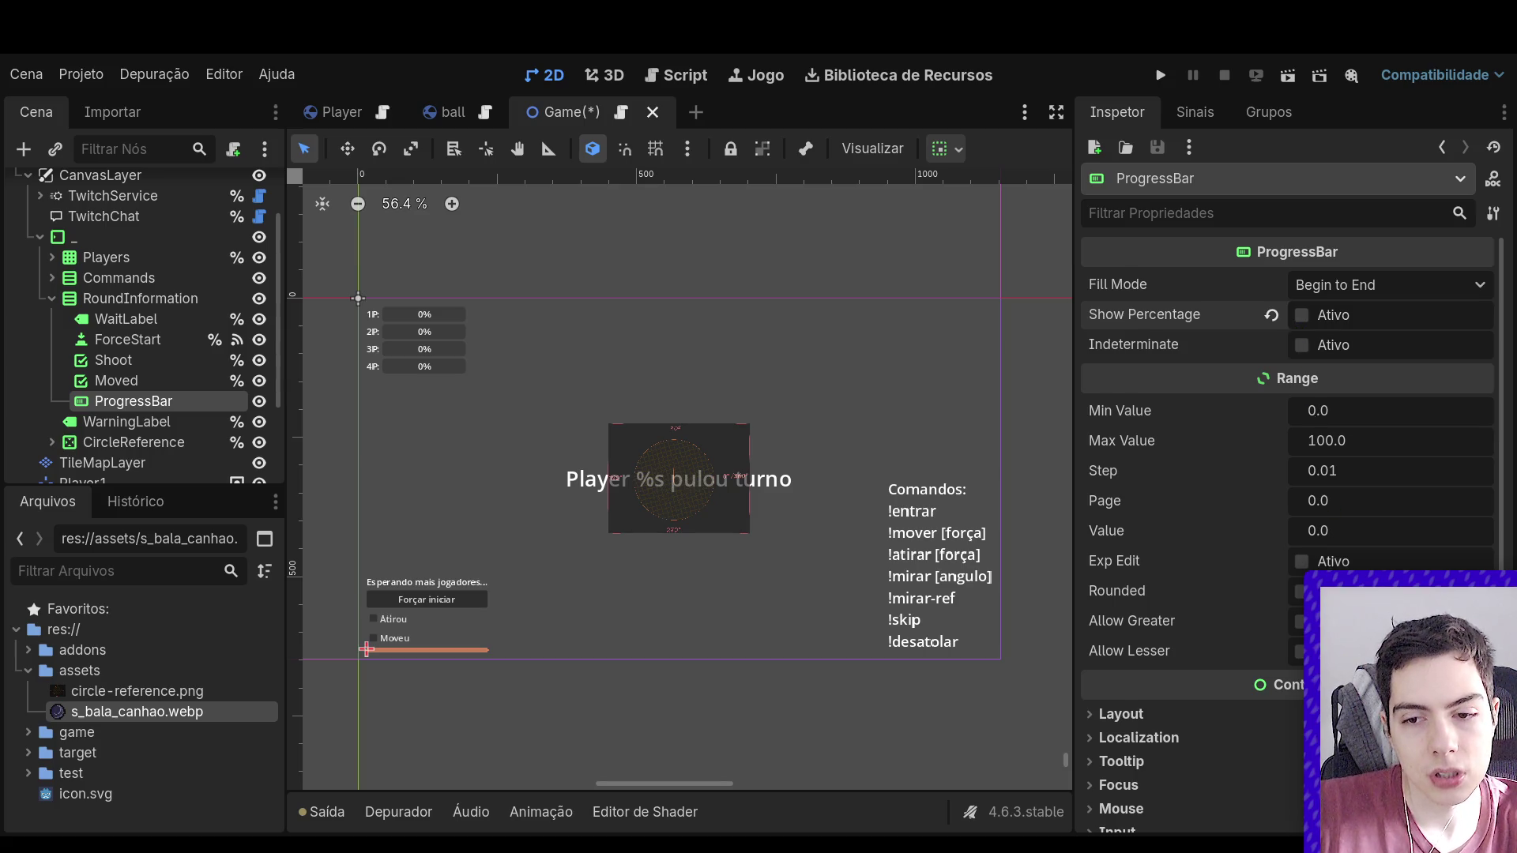
pyautogui.scroll(-3, 1295, 339)
pyautogui.click(1290, 566)
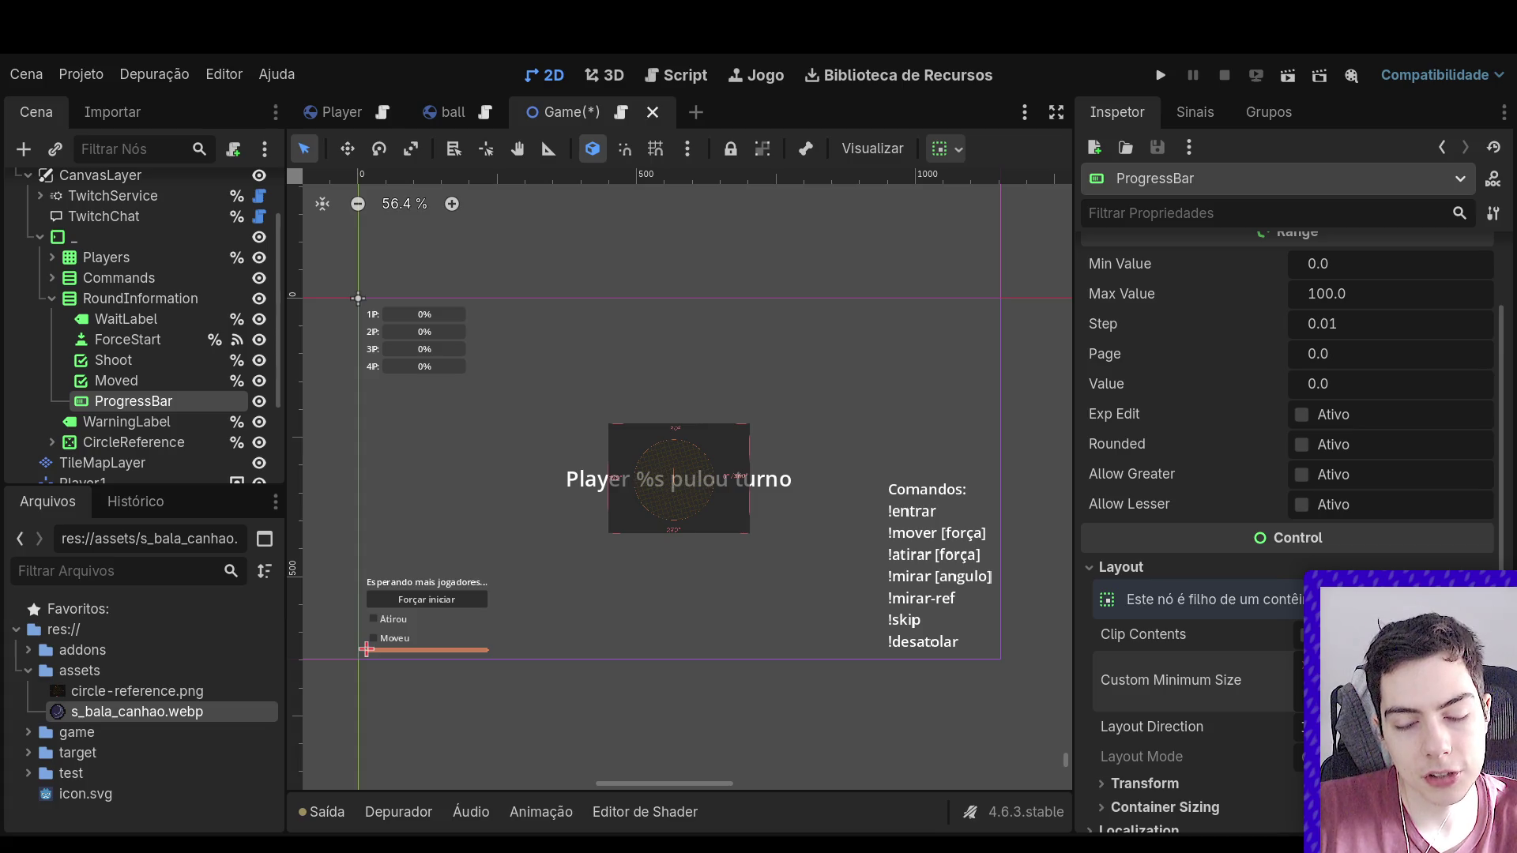
pyautogui.click(740, 429)
pyautogui.hotkey('ctrl', 's')
pyautogui.scroll(4, 418, 647)
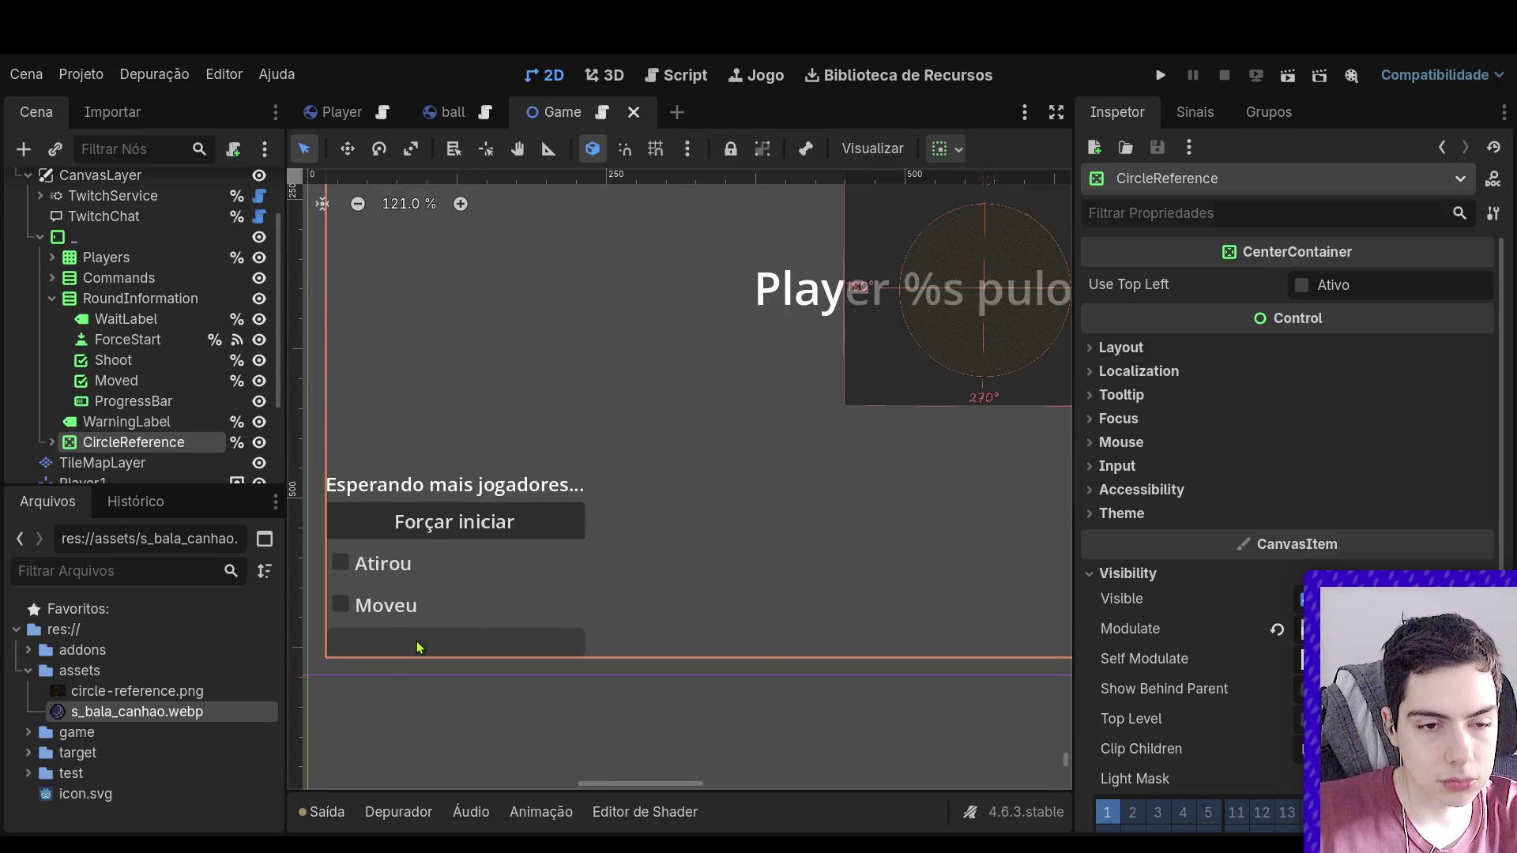
pyautogui.click(132, 401)
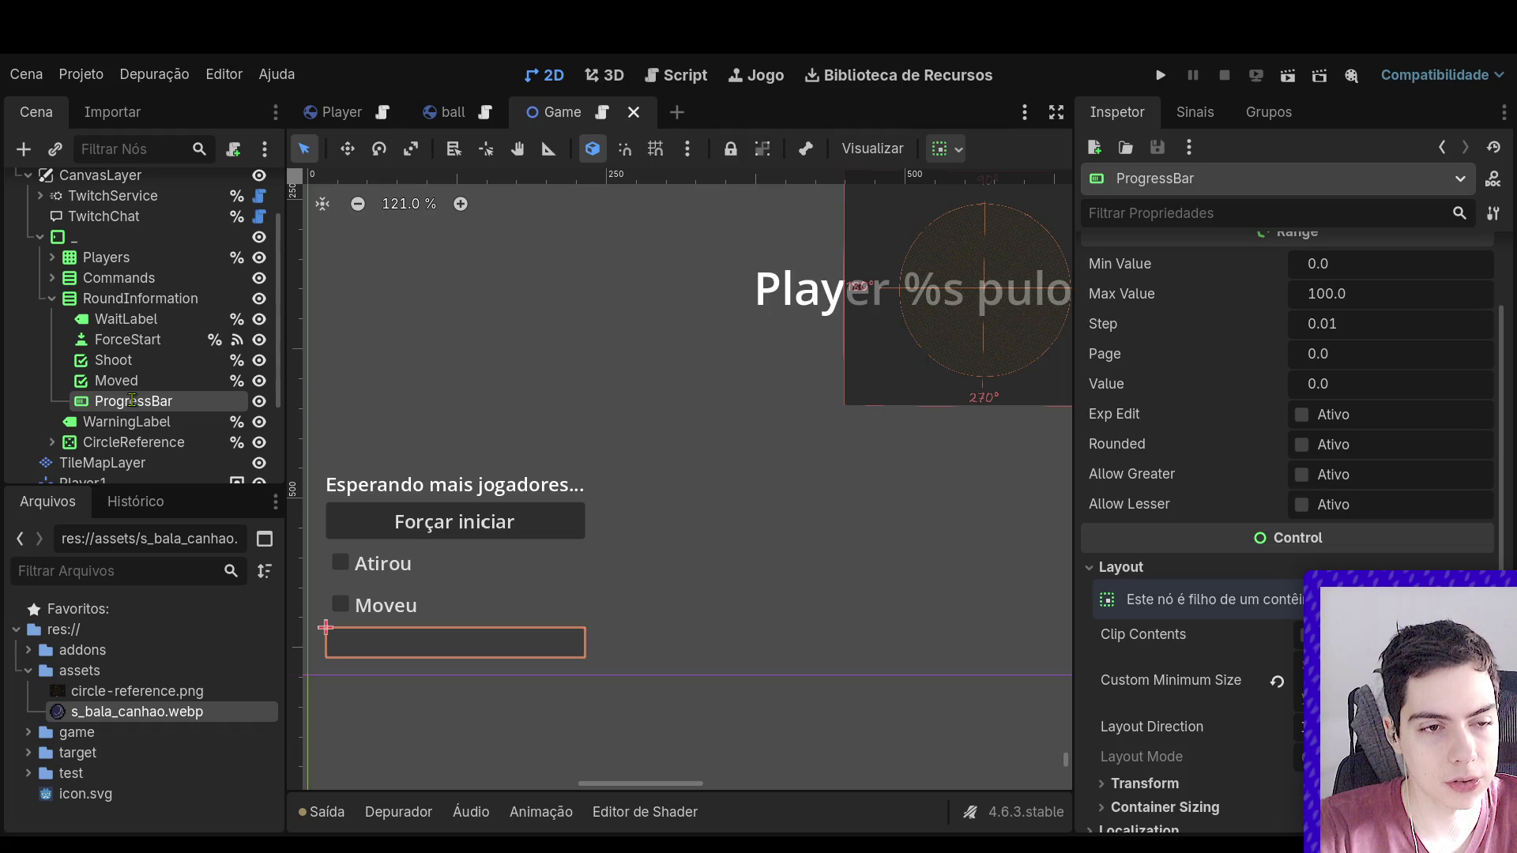
# Rename the ProgressBar to TurnProgressBar and give it a Label child.
pyautogui.write('Turn')
pyautogui.press('Return')
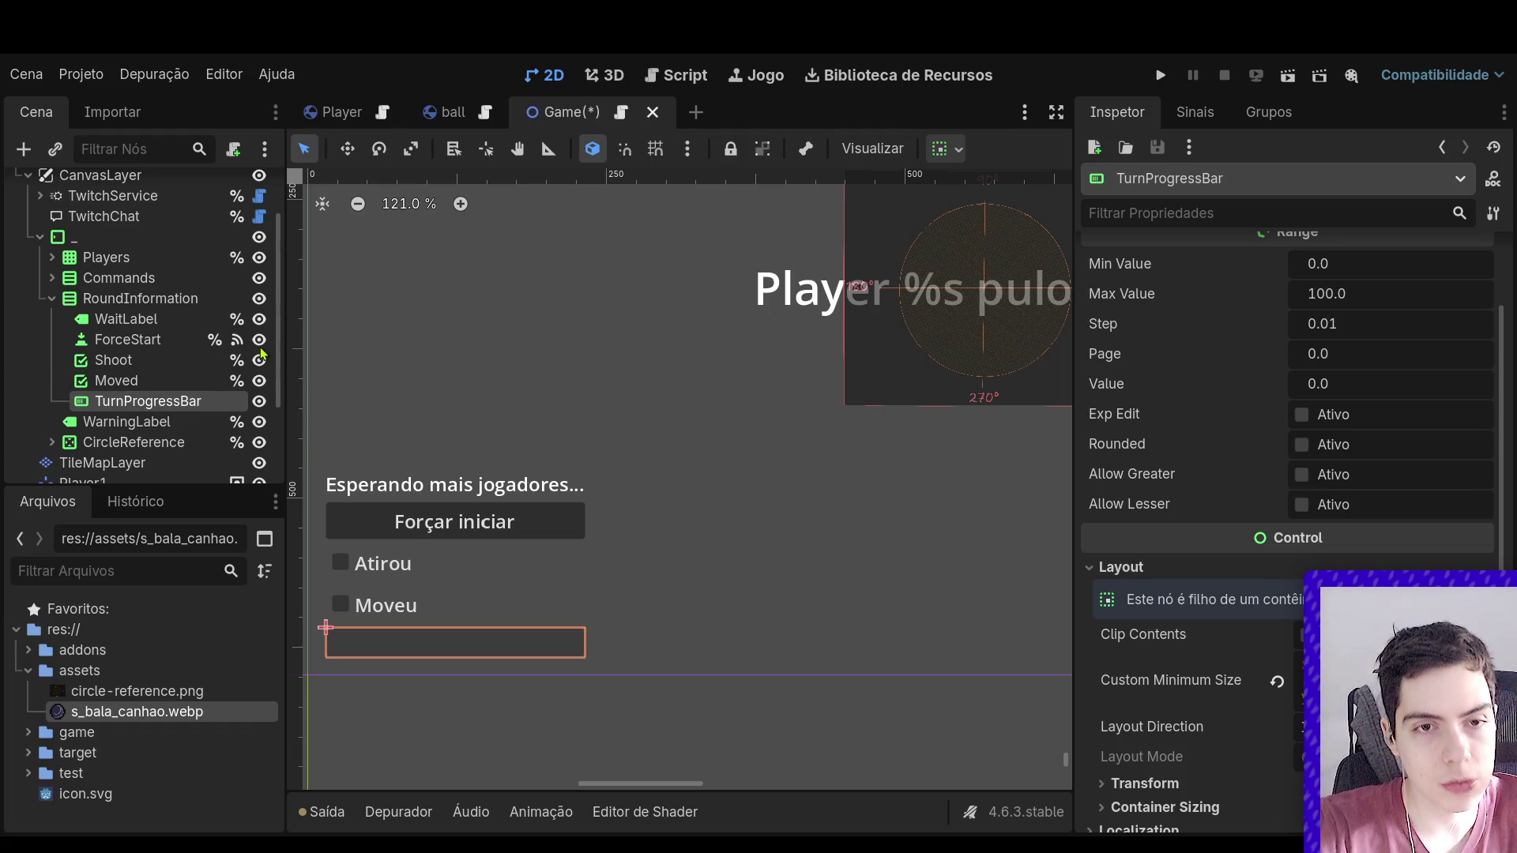
pyautogui.hotkey('ctrl', 'v')
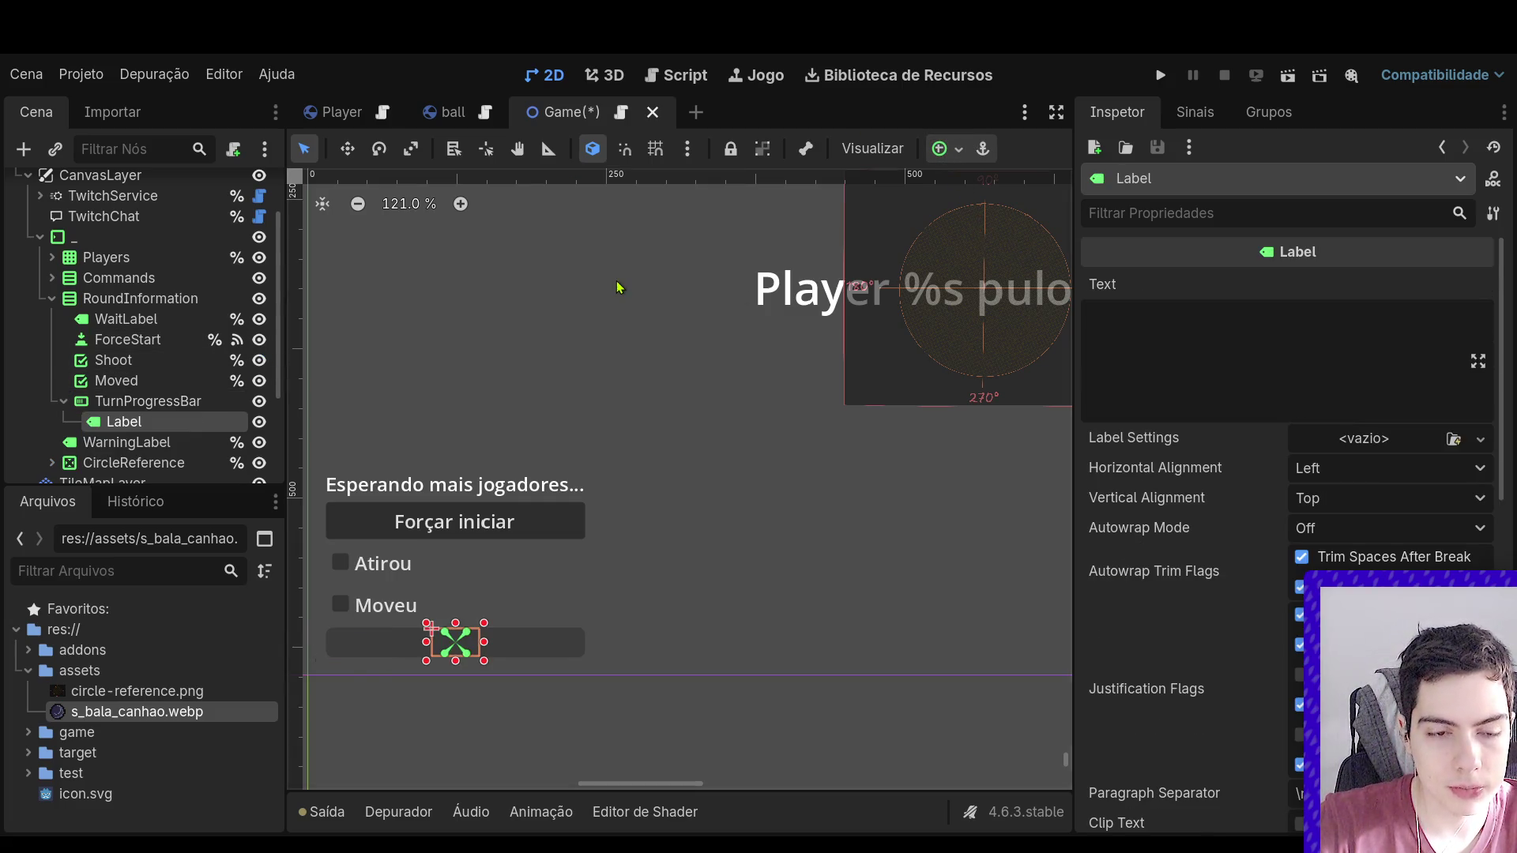
pyautogui.click(162, 403)
pyautogui.click(165, 425)
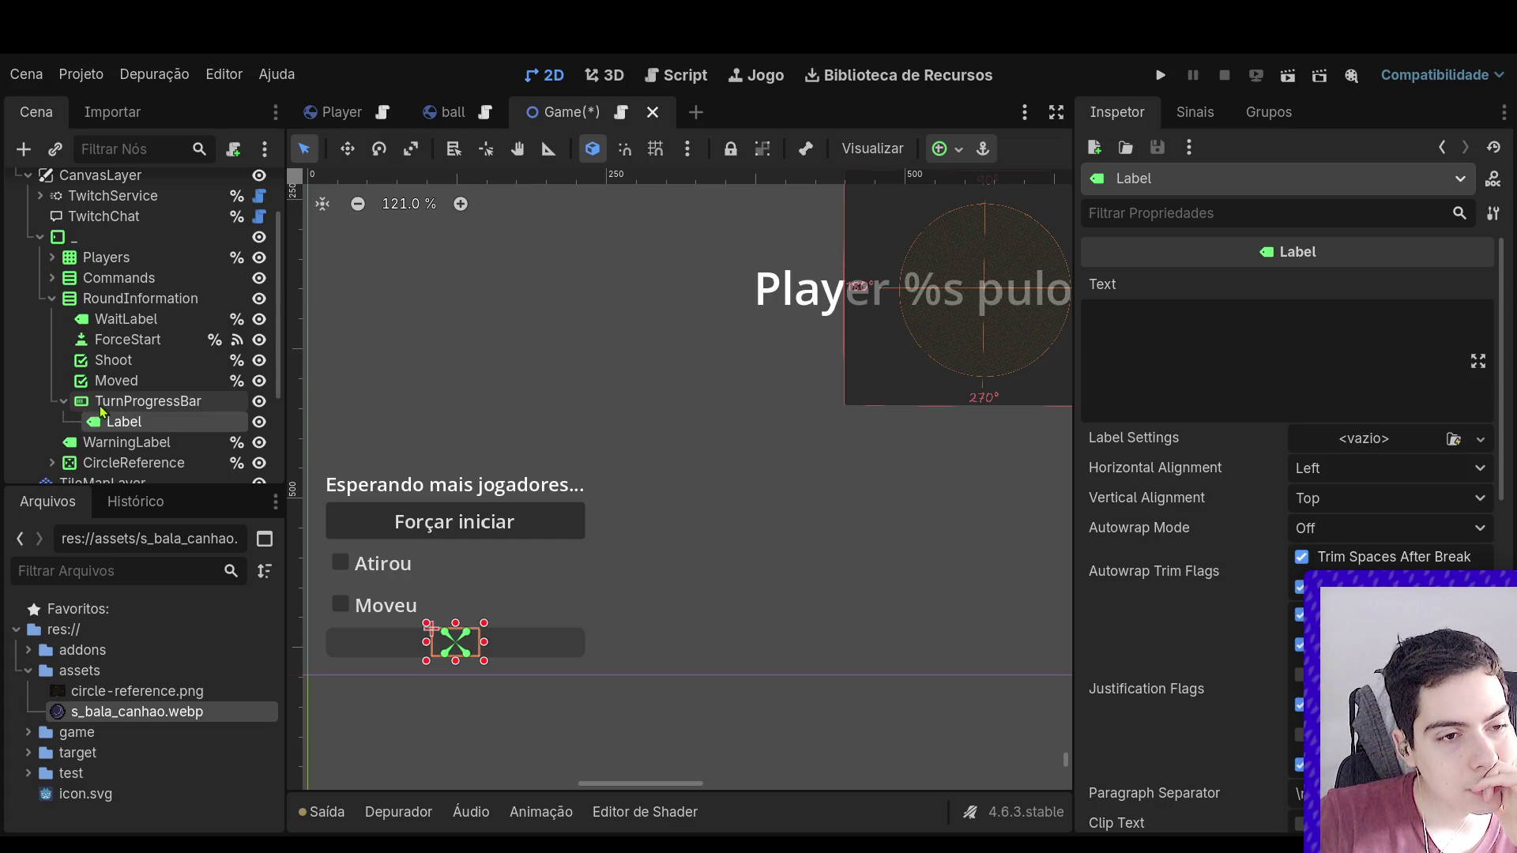
# Add a Timer child to TurnProgressBar.
pyautogui.click(99, 405)
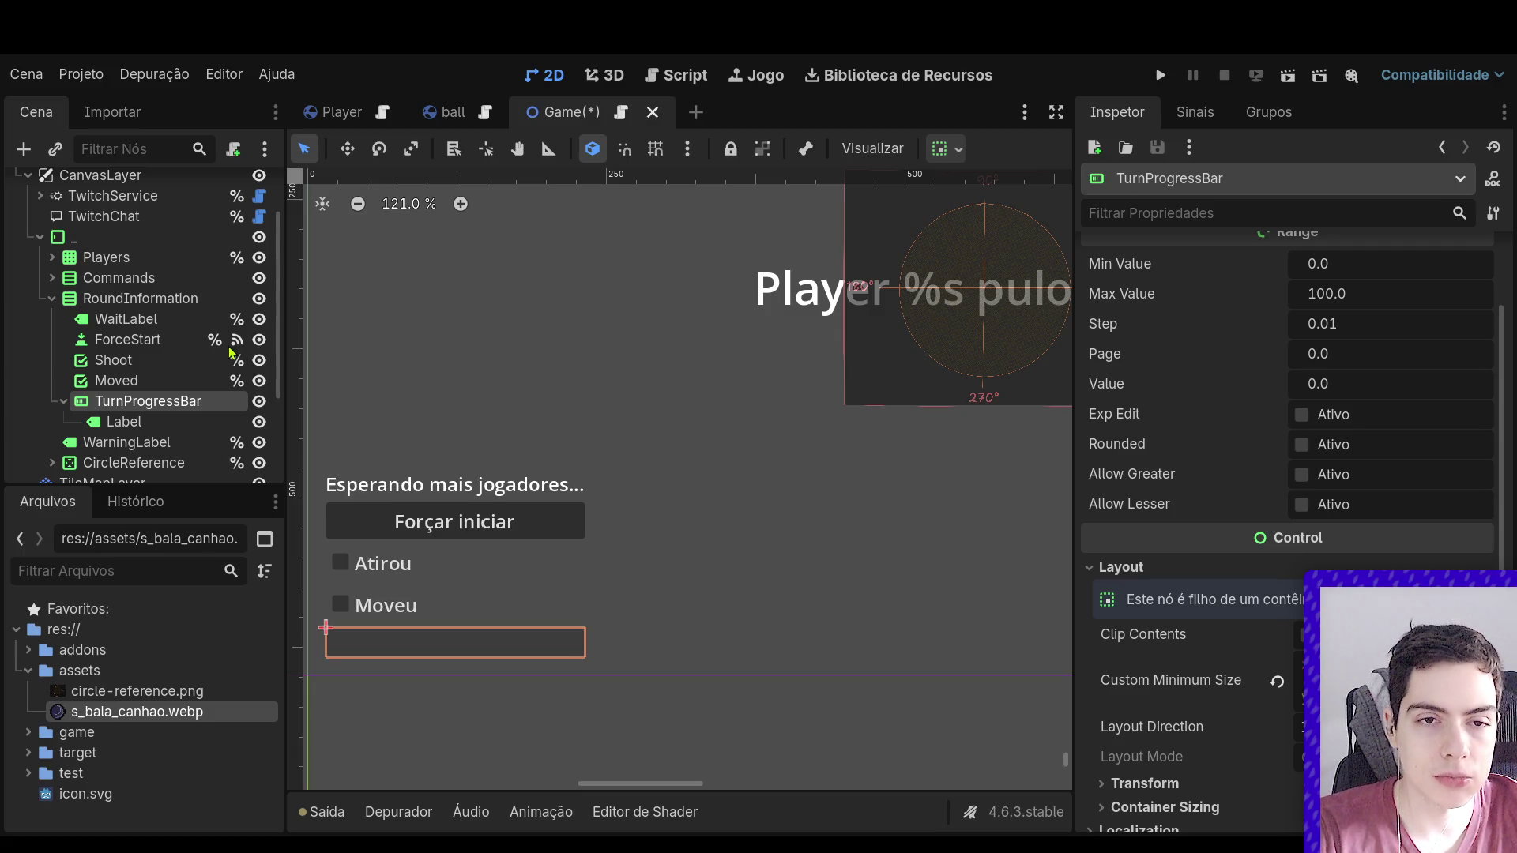
pyautogui.hotkey('ctrl', 'v')
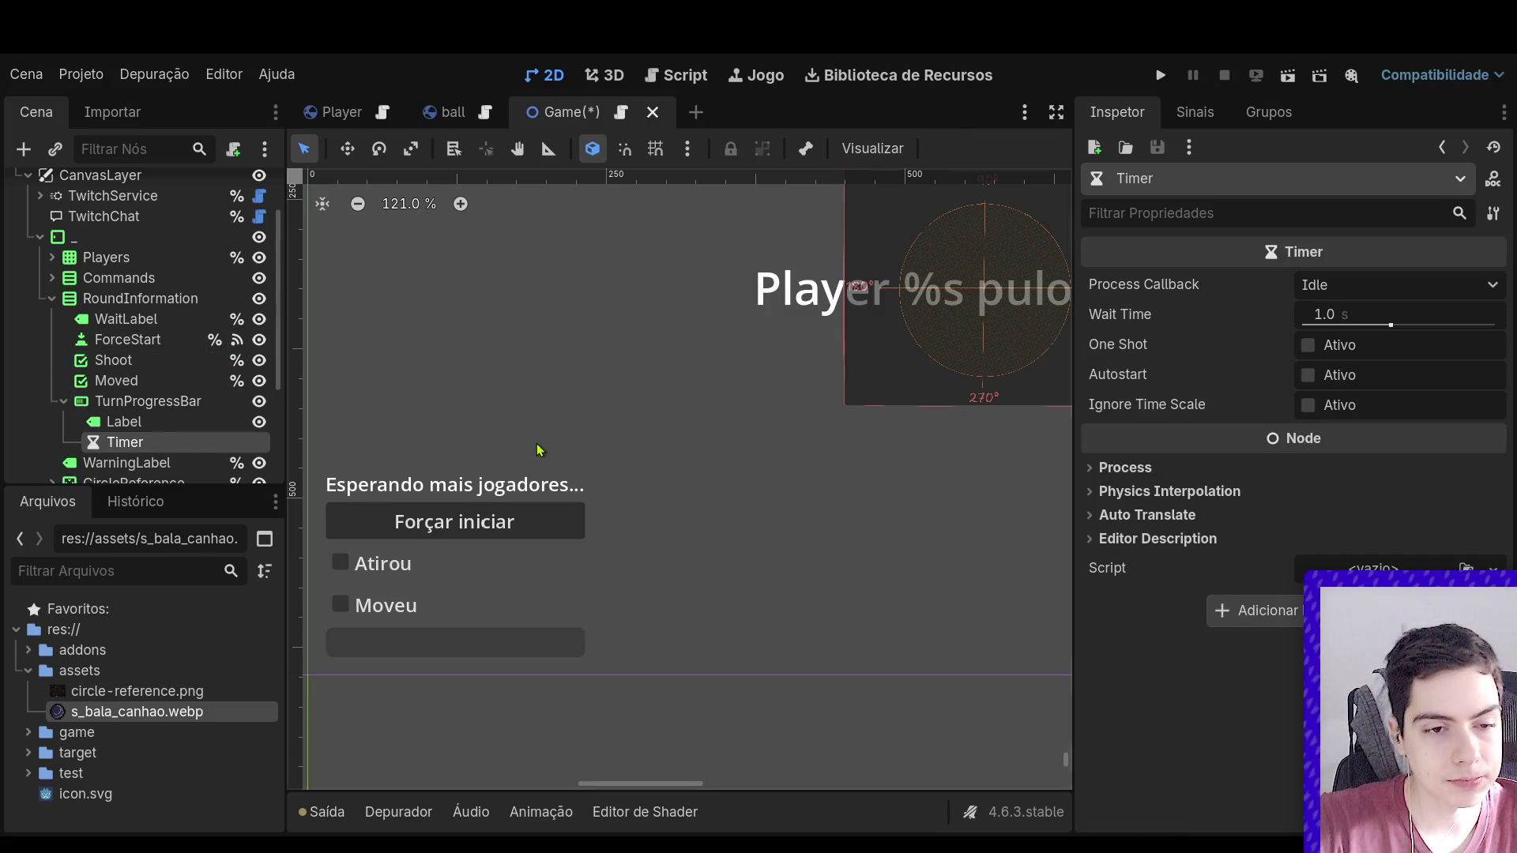
pyautogui.click(135, 480)
pyautogui.click(157, 389)
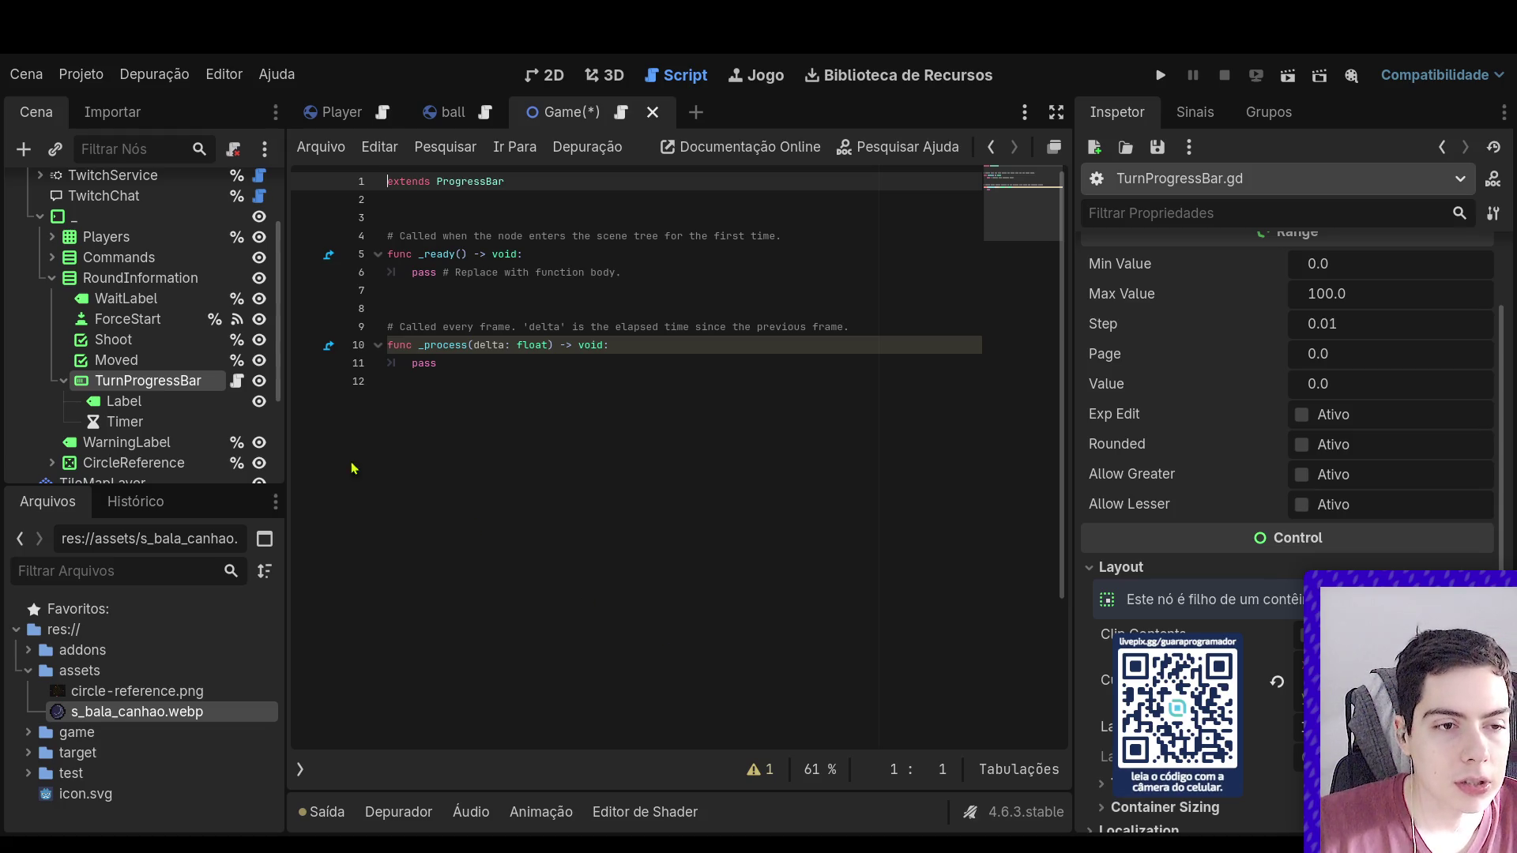
# Delete the template _ready and _process functions from TurnProgressBar.gd.
pyautogui.moveTo(541, 410); pyautogui.dragTo(324, 235)
pyautogui.press('BackSpace')
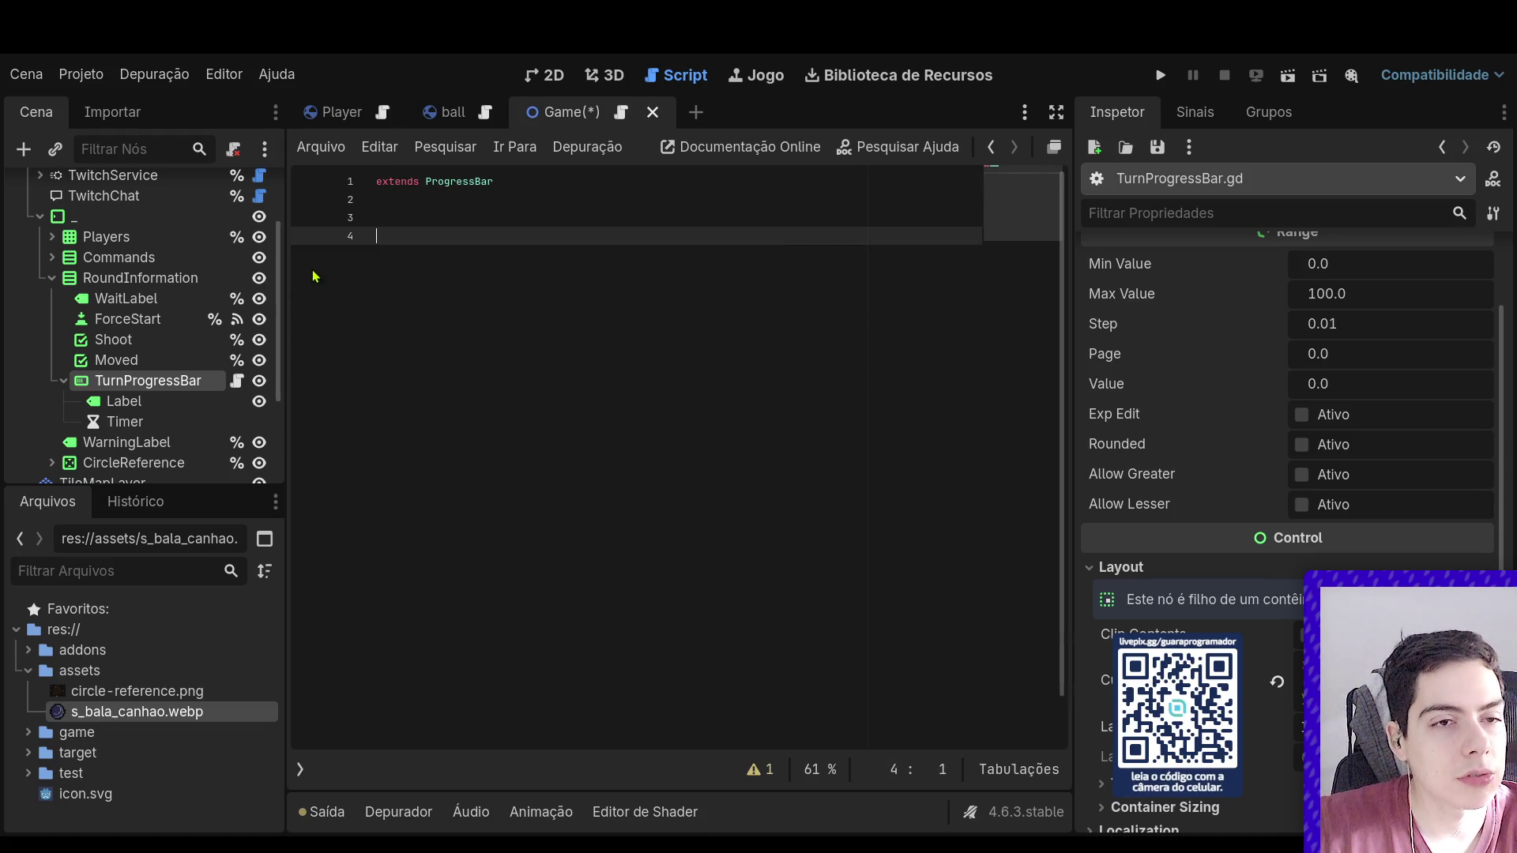
pyautogui.press('BackSpace')
pyautogui.click(124, 400)
pyautogui.keyDown('shift'); pyautogui.click(124, 421); pyautogui.keyUp('shift')
pyautogui.moveTo(125, 421); pyautogui.dragTo(443, 272)
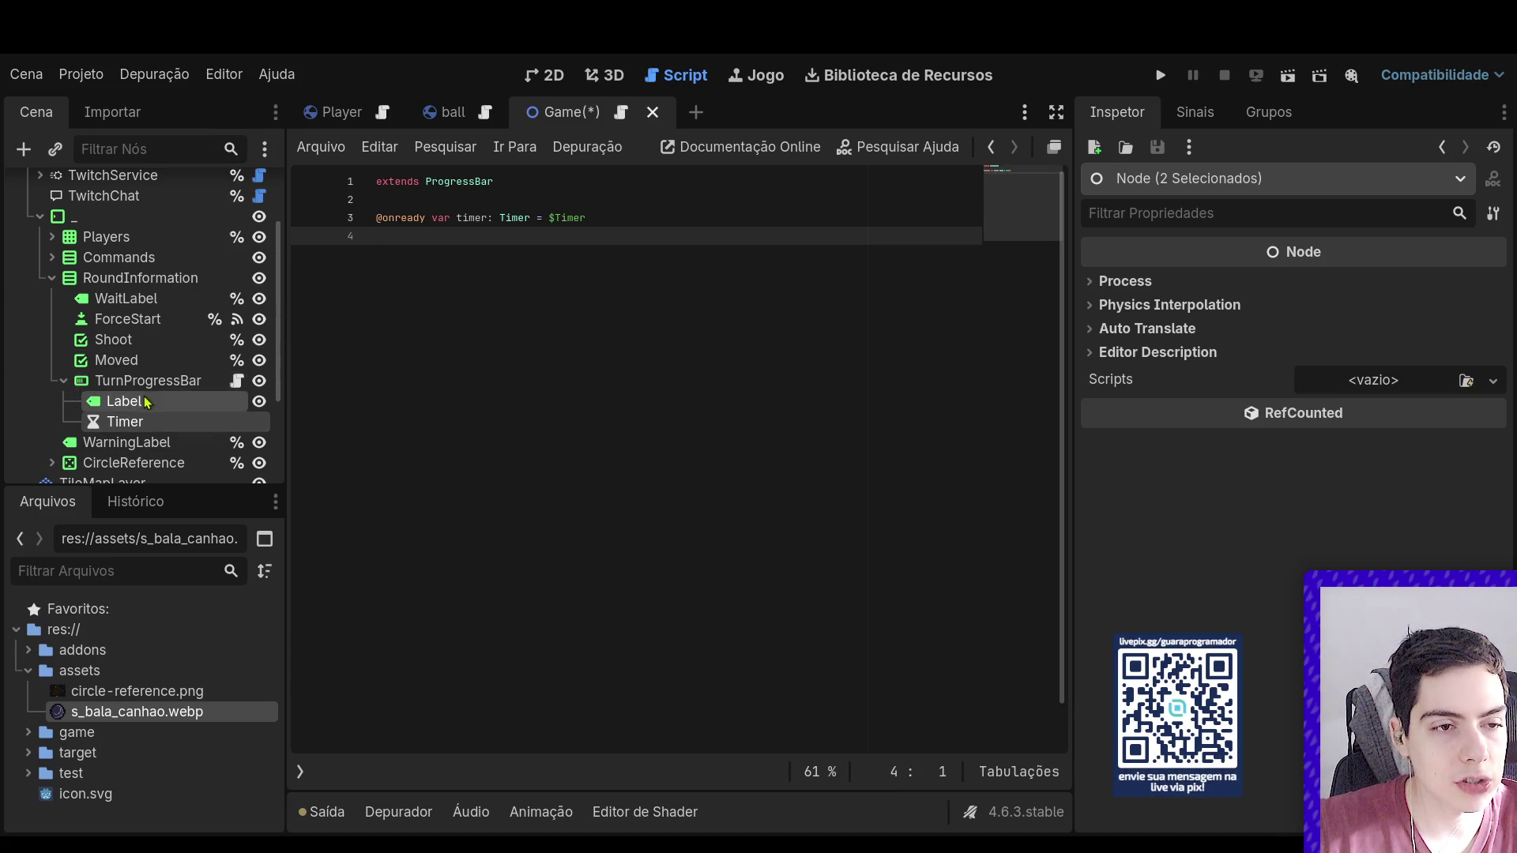
pyautogui.click(136, 425)
pyautogui.moveTo(124, 401)
pyautogui.mouseDown()
pyautogui.moveTo(508, 305)
pyautogui.moveTo(540, 270)
pyautogui.mouseUp()
pyautogui.press('Return')
pyautogui.press('Return')
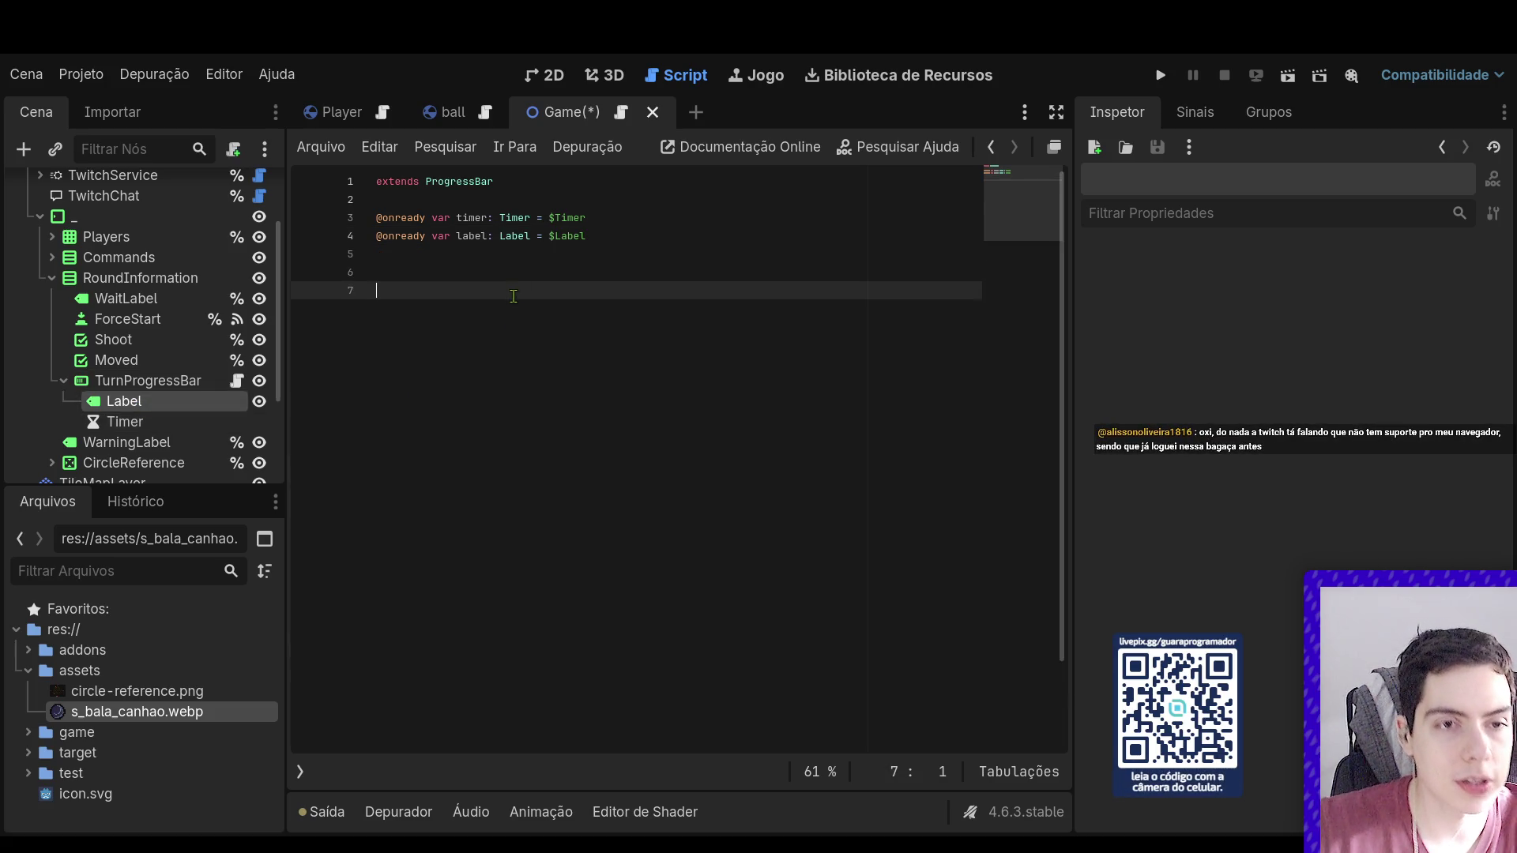
pyautogui.press('BackSpace')
pyautogui.press('BackSpace')
pyautogui.press('BackSpace')
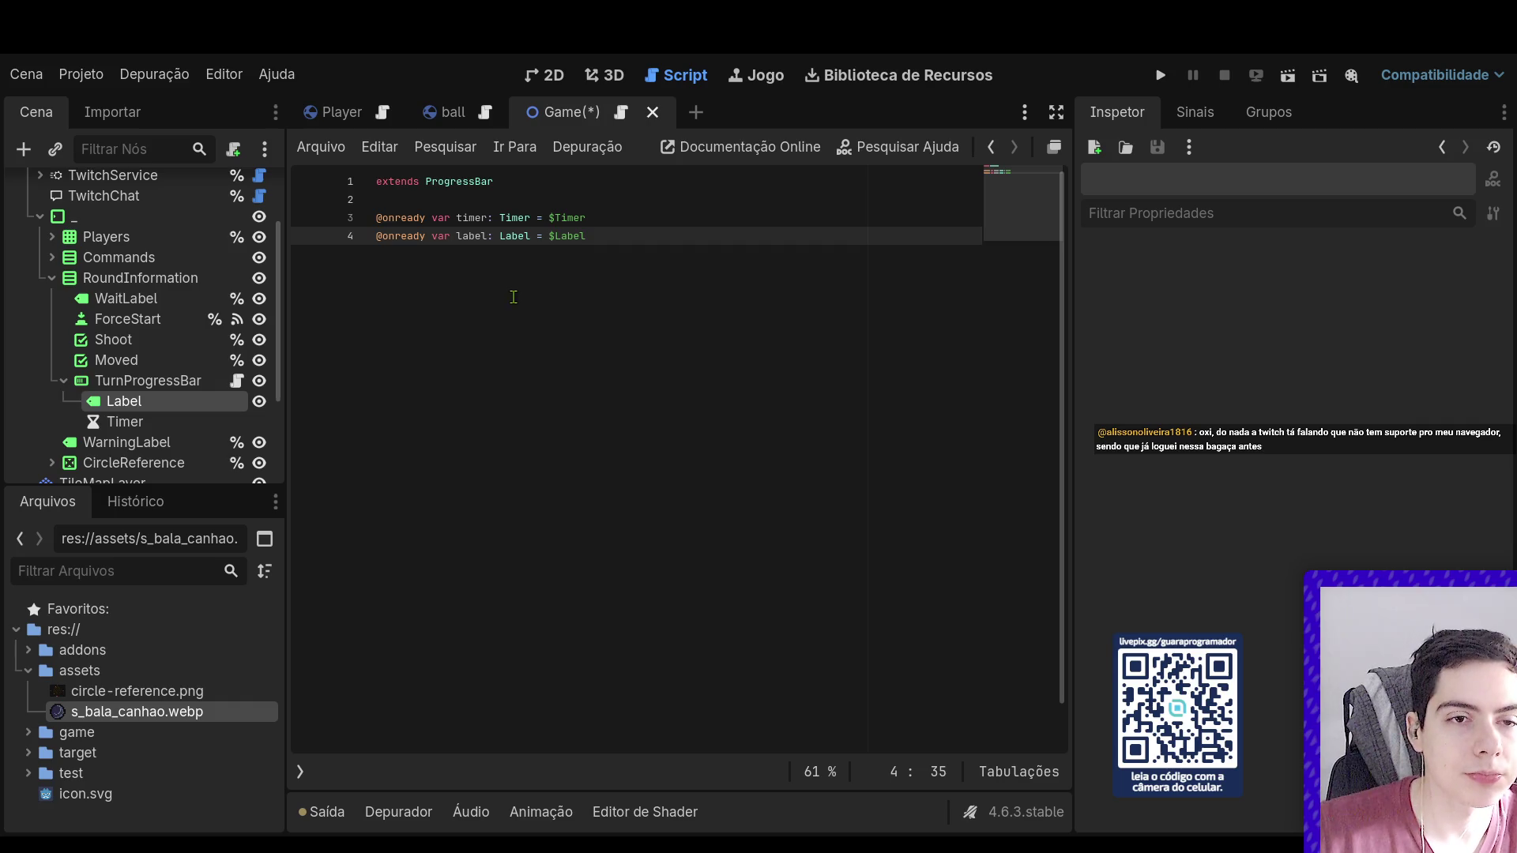
pyautogui.click(173, 383)
pyautogui.scroll(2, 1321, 362)
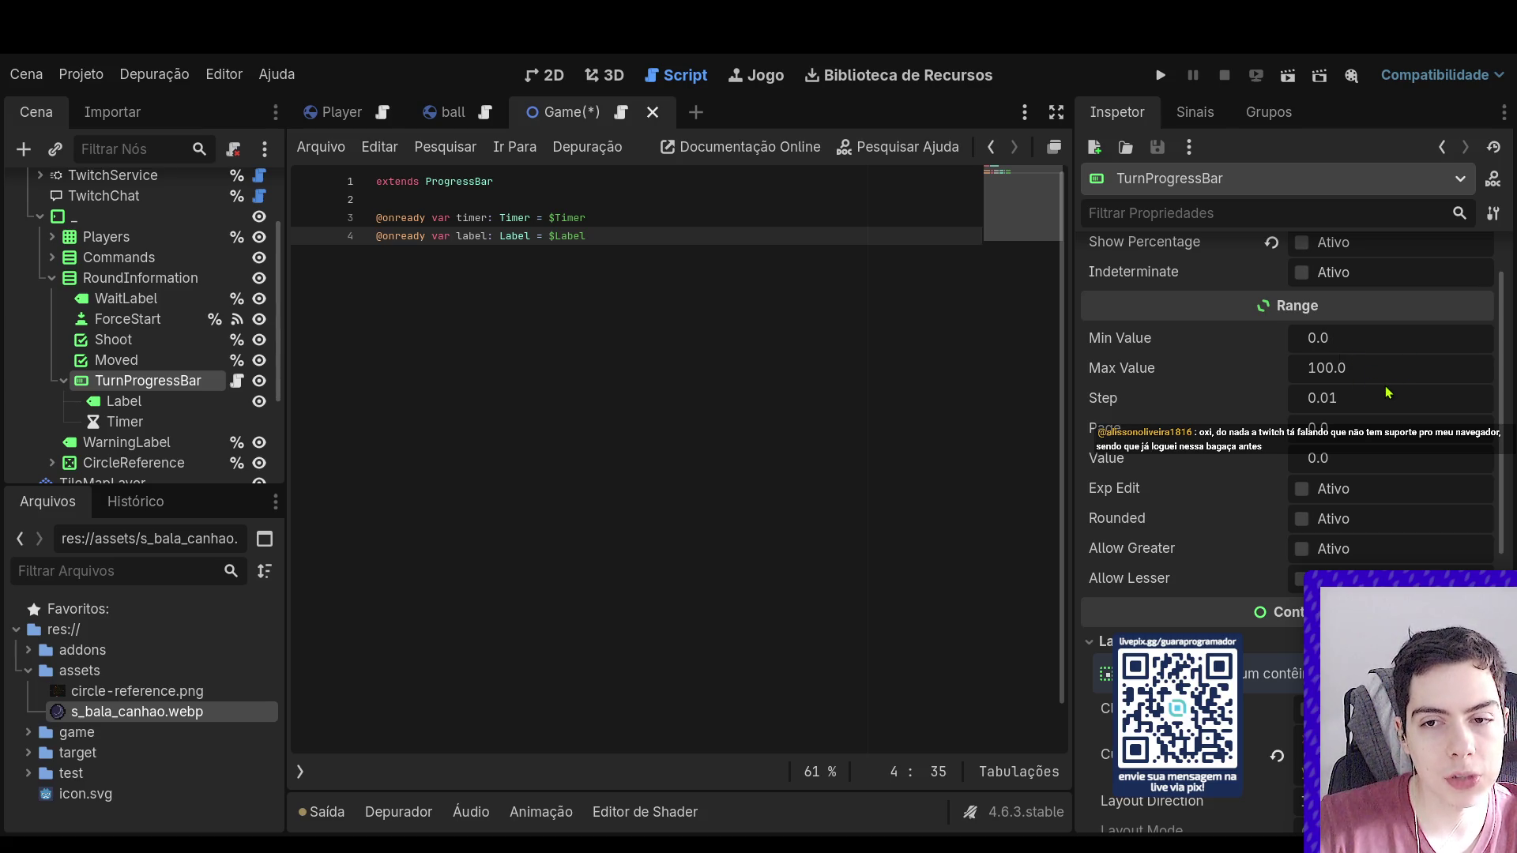
pyautogui.scroll(2, 1388, 392)
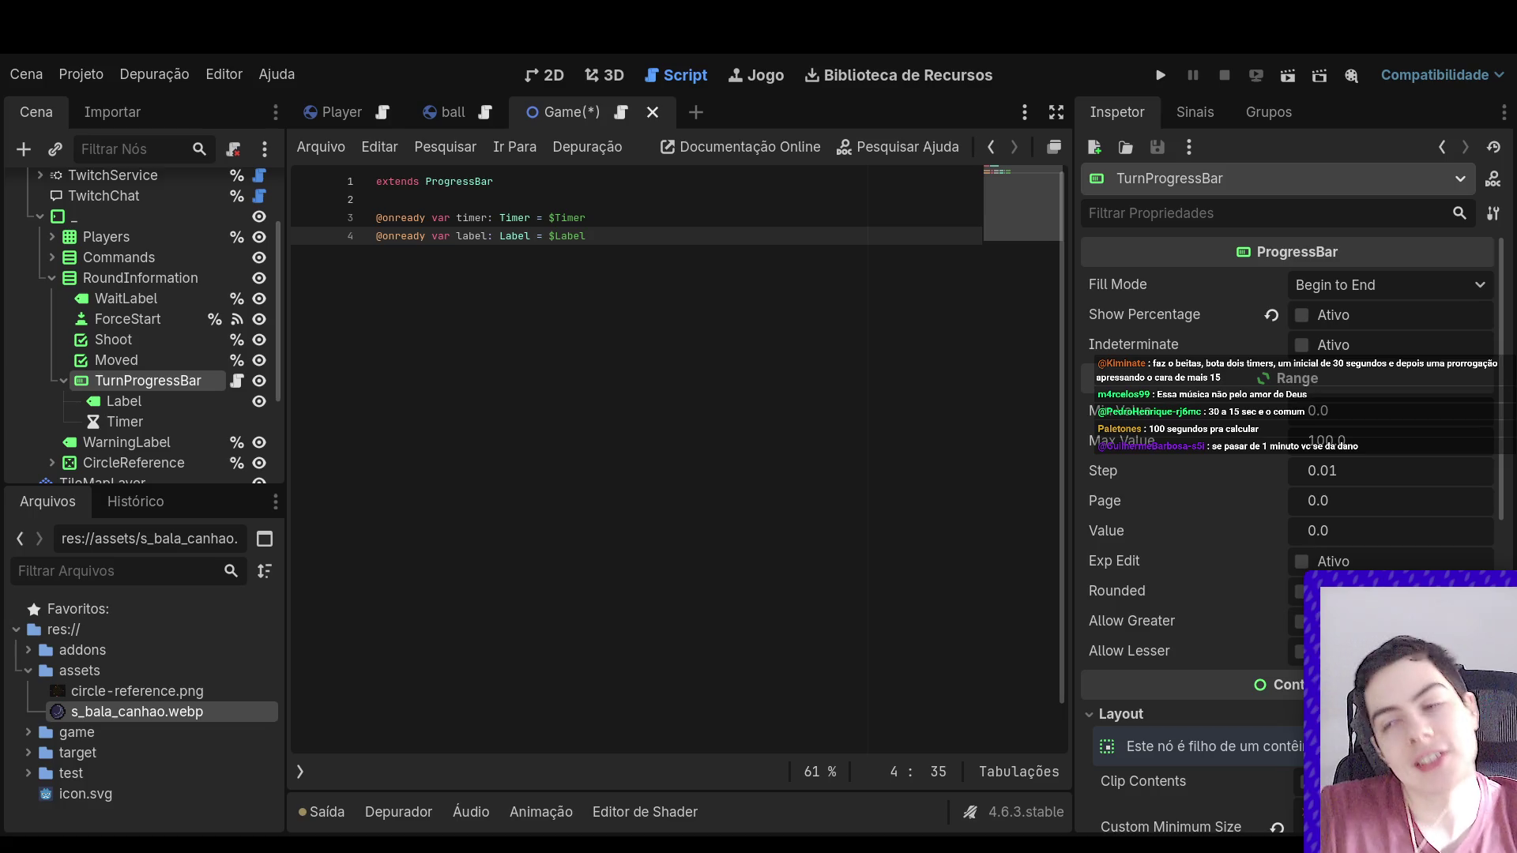
# Save the Game scene and TurnProgressBar.gd with Ctrl+S.
pyautogui.hotkey('ctrl', 's')
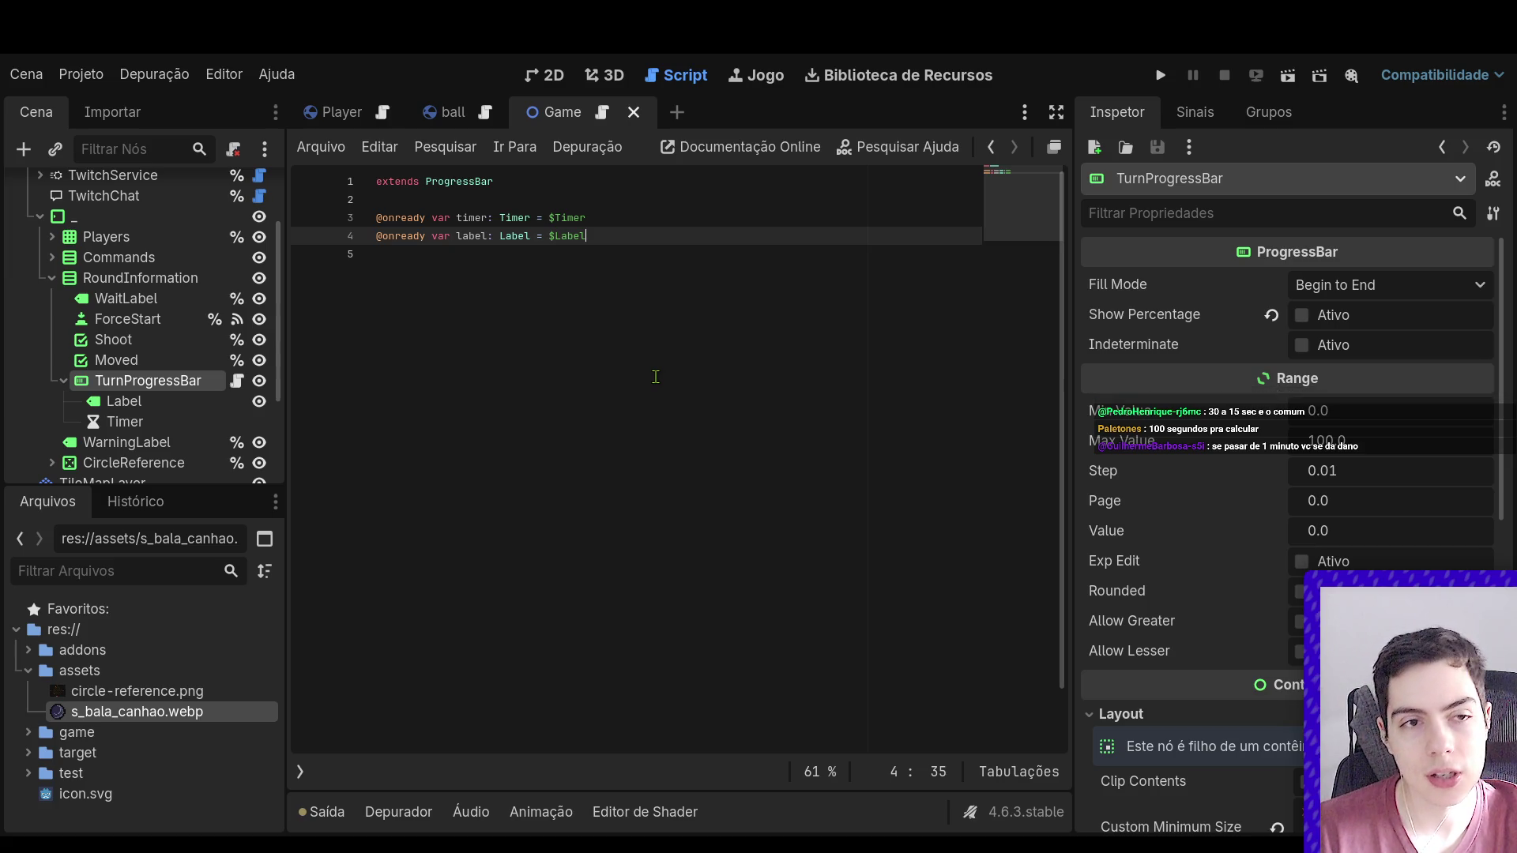
# Change the player's starting health from 3 to 100 and save player.gd.
pyautogui.click(341, 112)
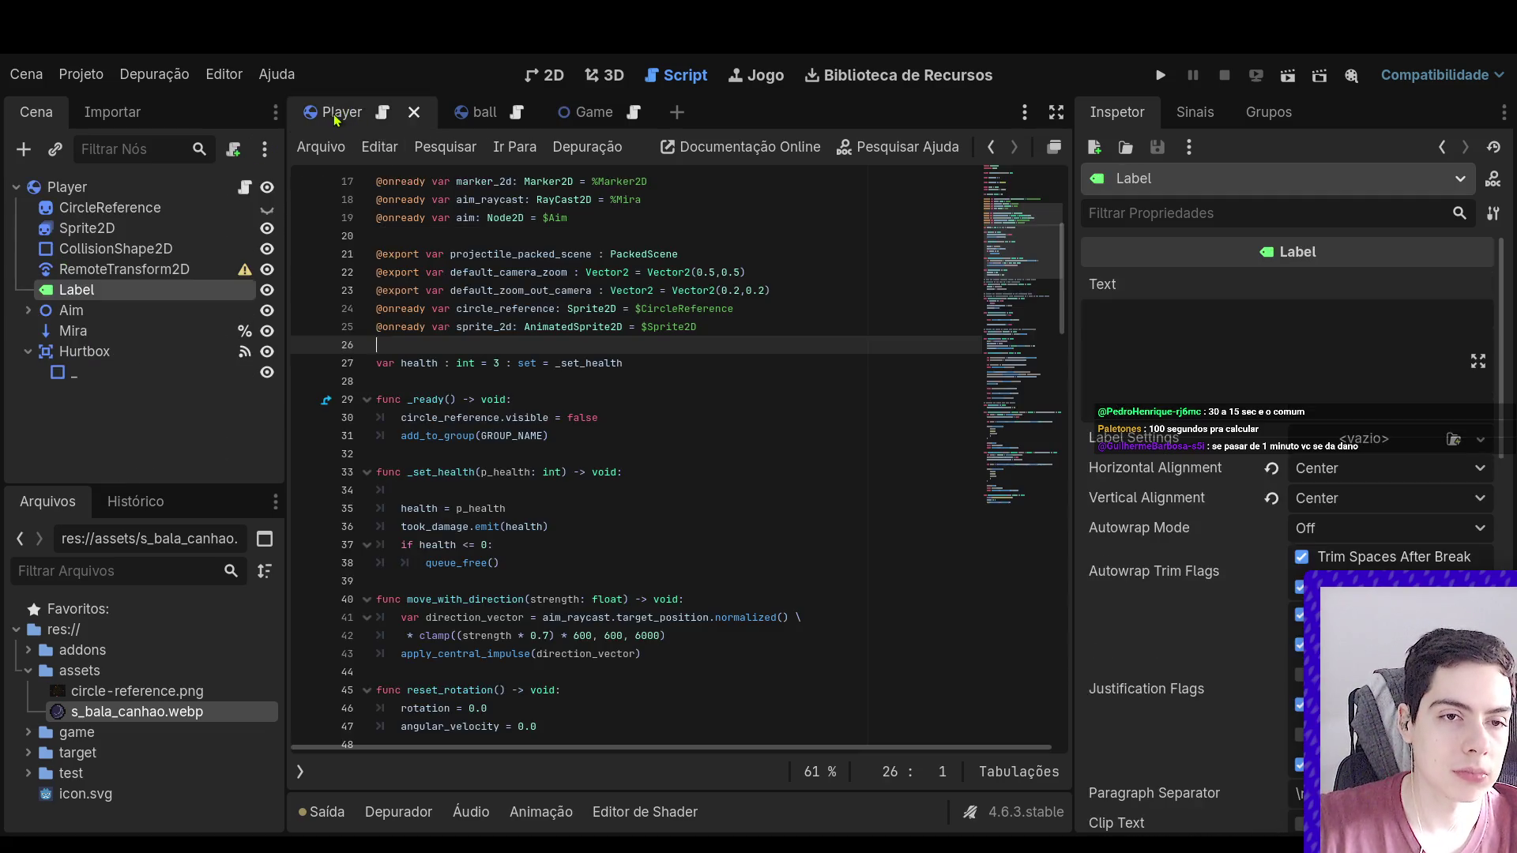
pyautogui.click(498, 366)
pyautogui.doubleClick(498, 366)
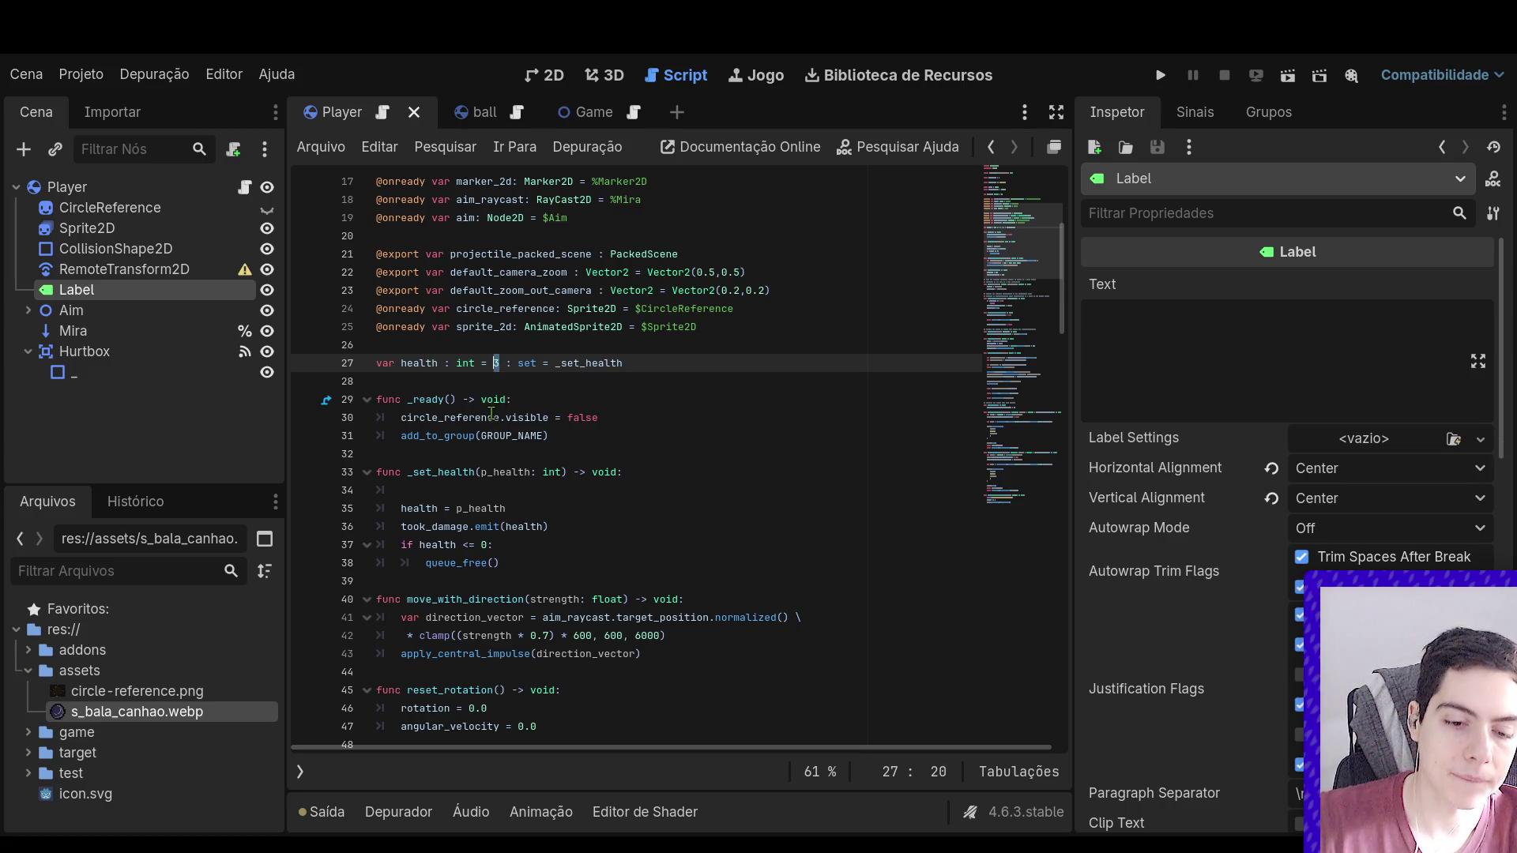
pyautogui.write('10')
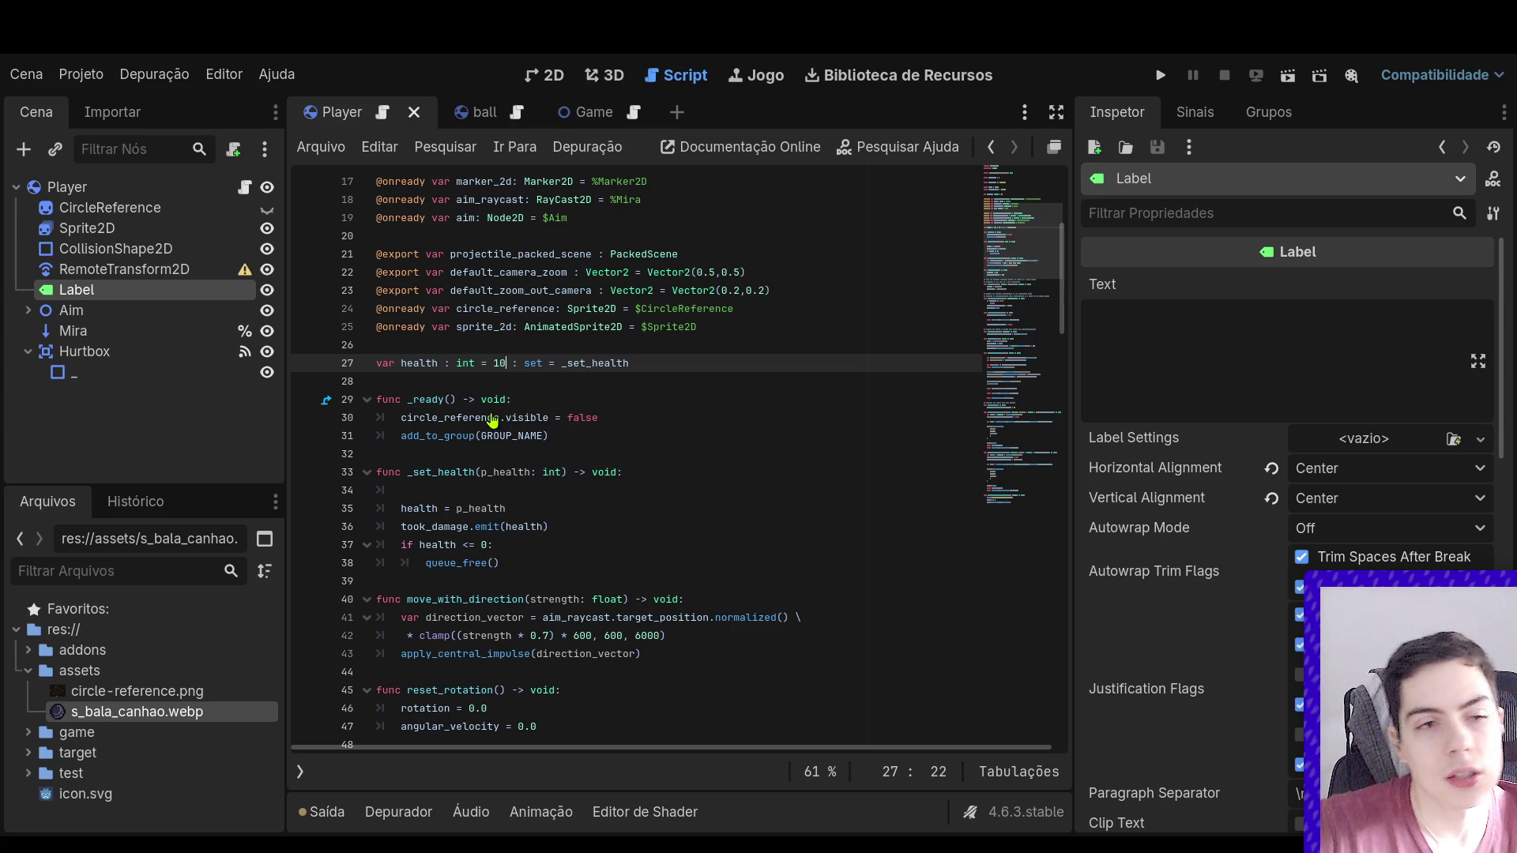
pyautogui.write('0')
pyautogui.hotkey('ctrl', 's')
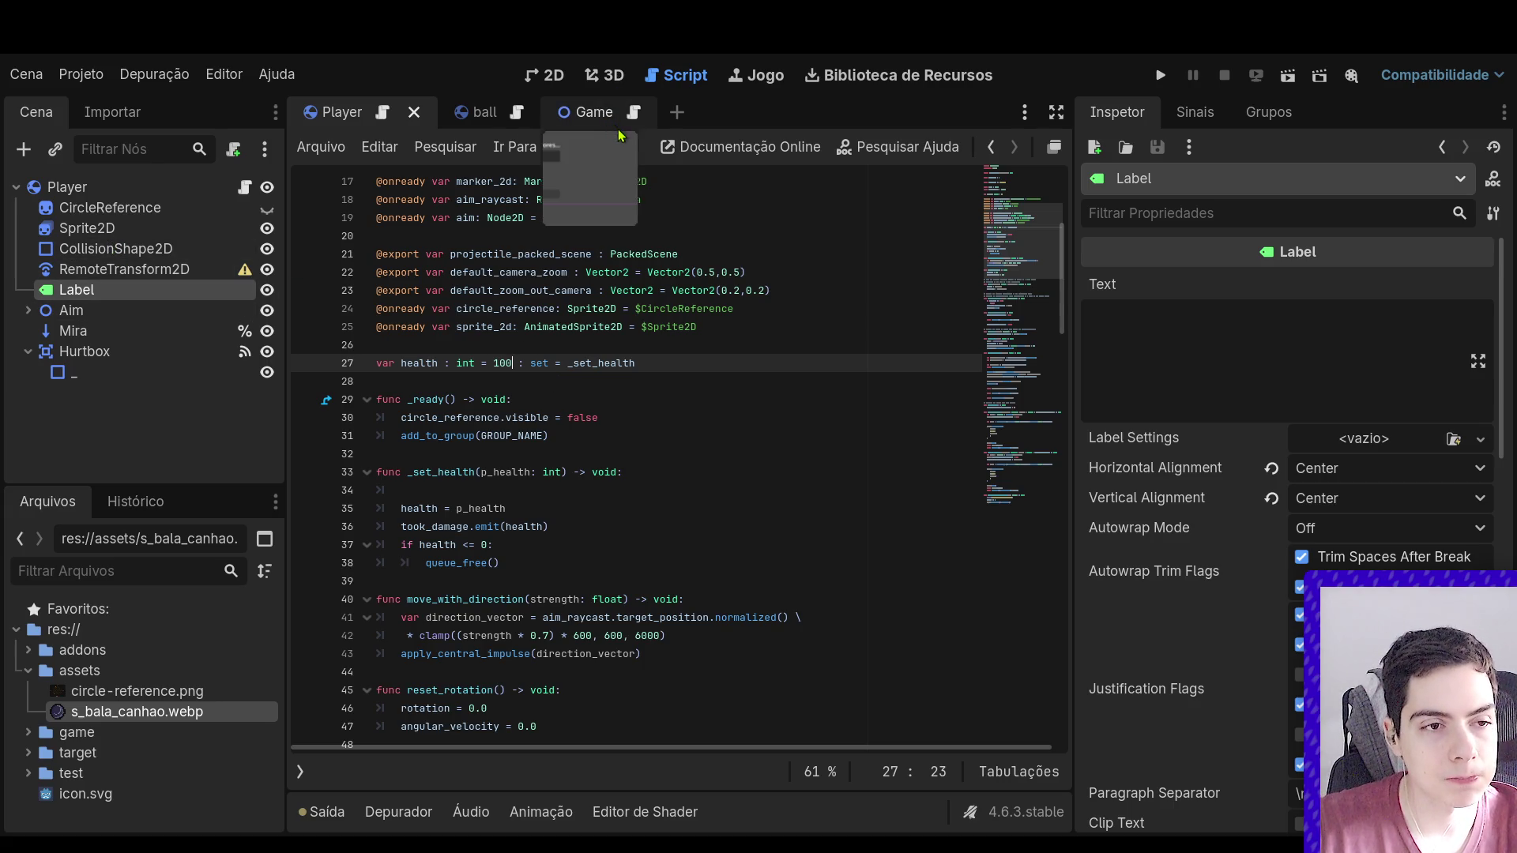
# Delete the debug print line from the player's _on_hurtbox_area_entered handler.
pyautogui.click(475, 114)
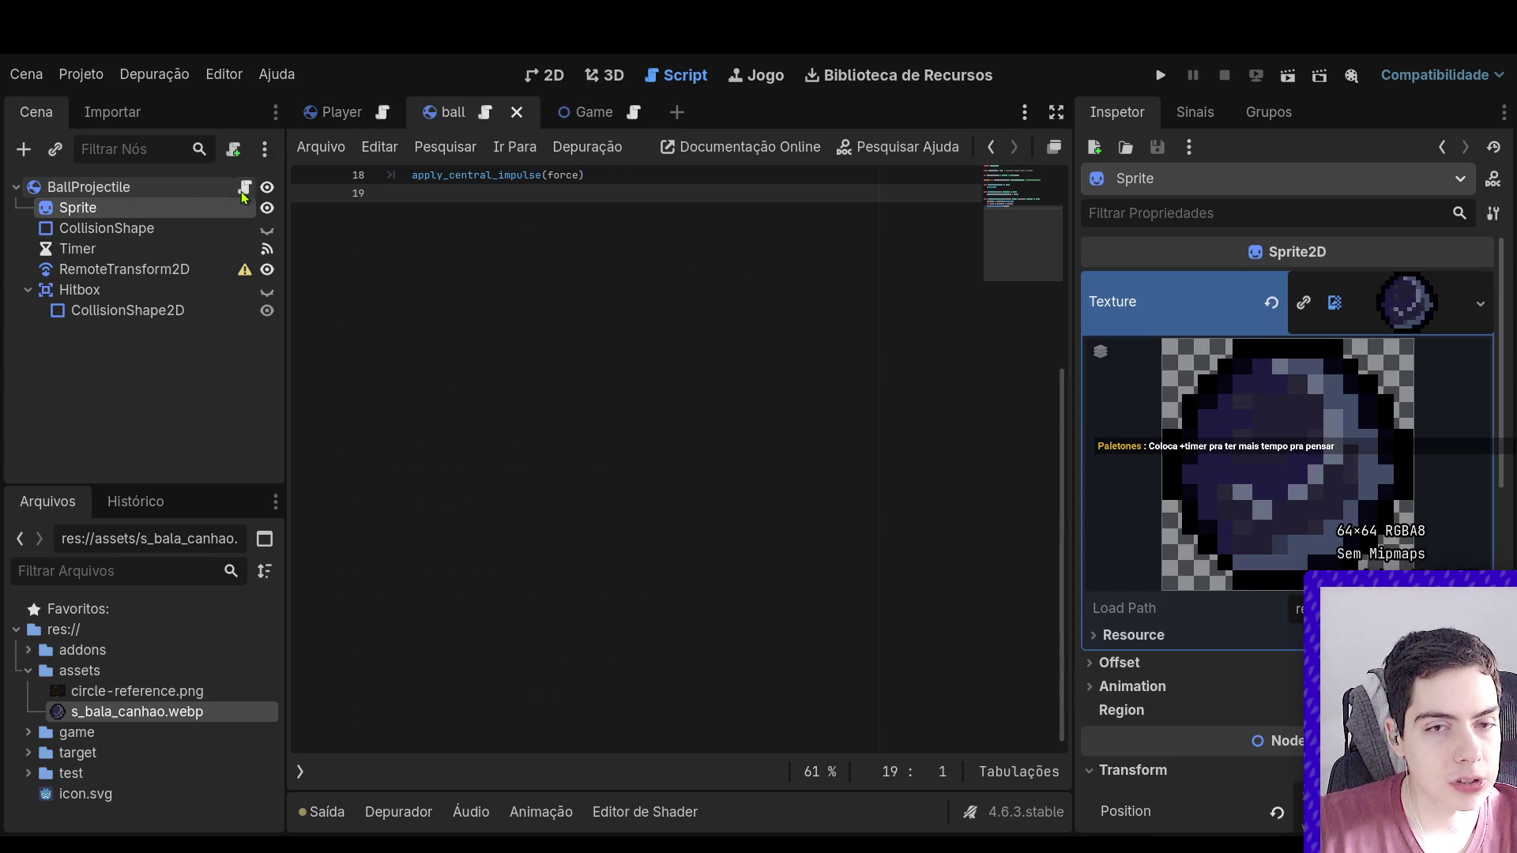
pyautogui.scroll(5, 466, 345)
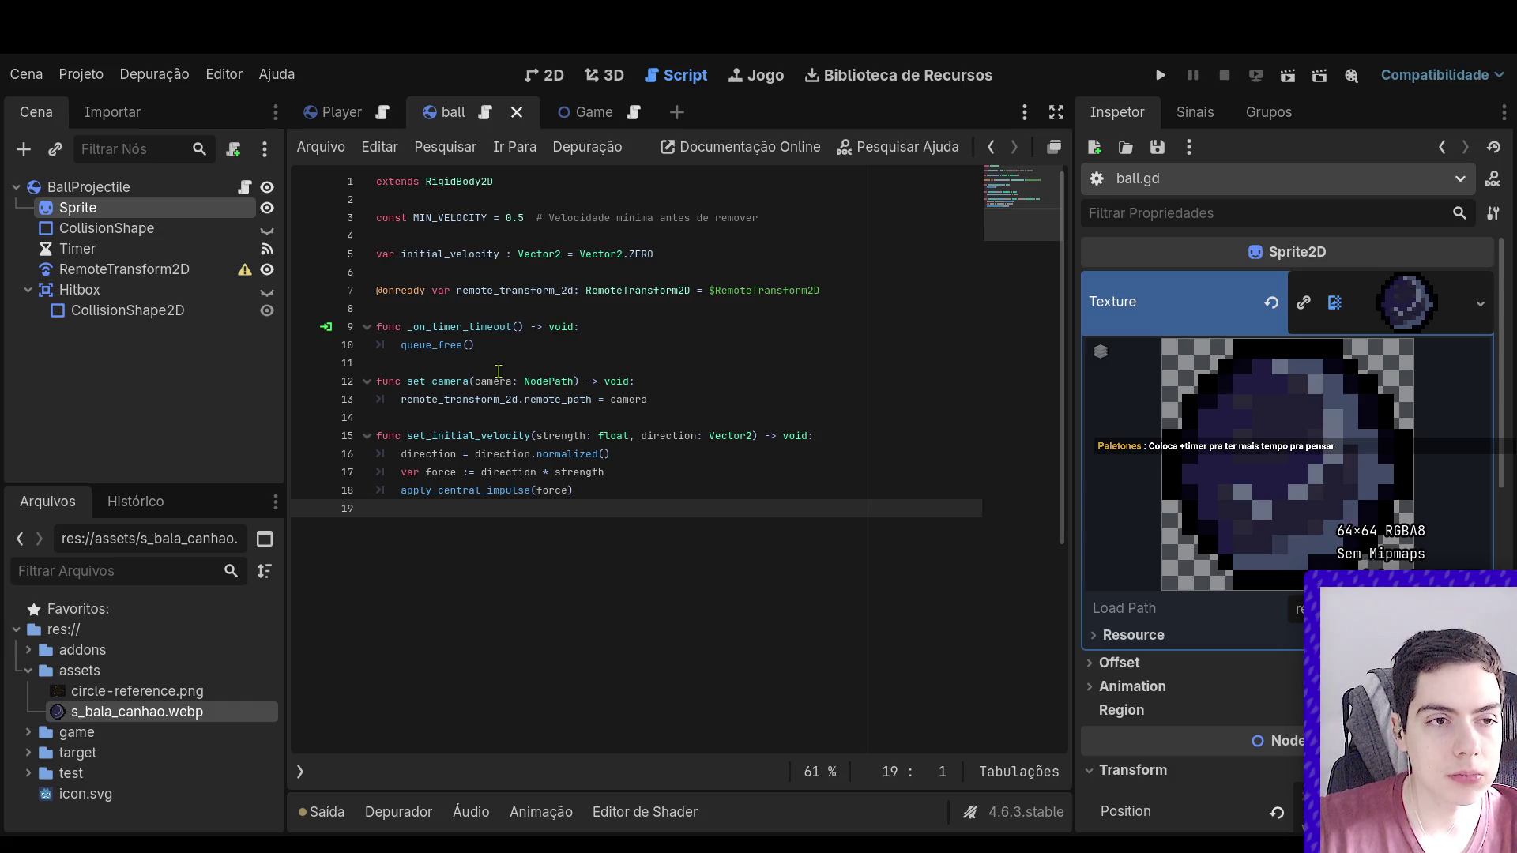
pyautogui.click(322, 116)
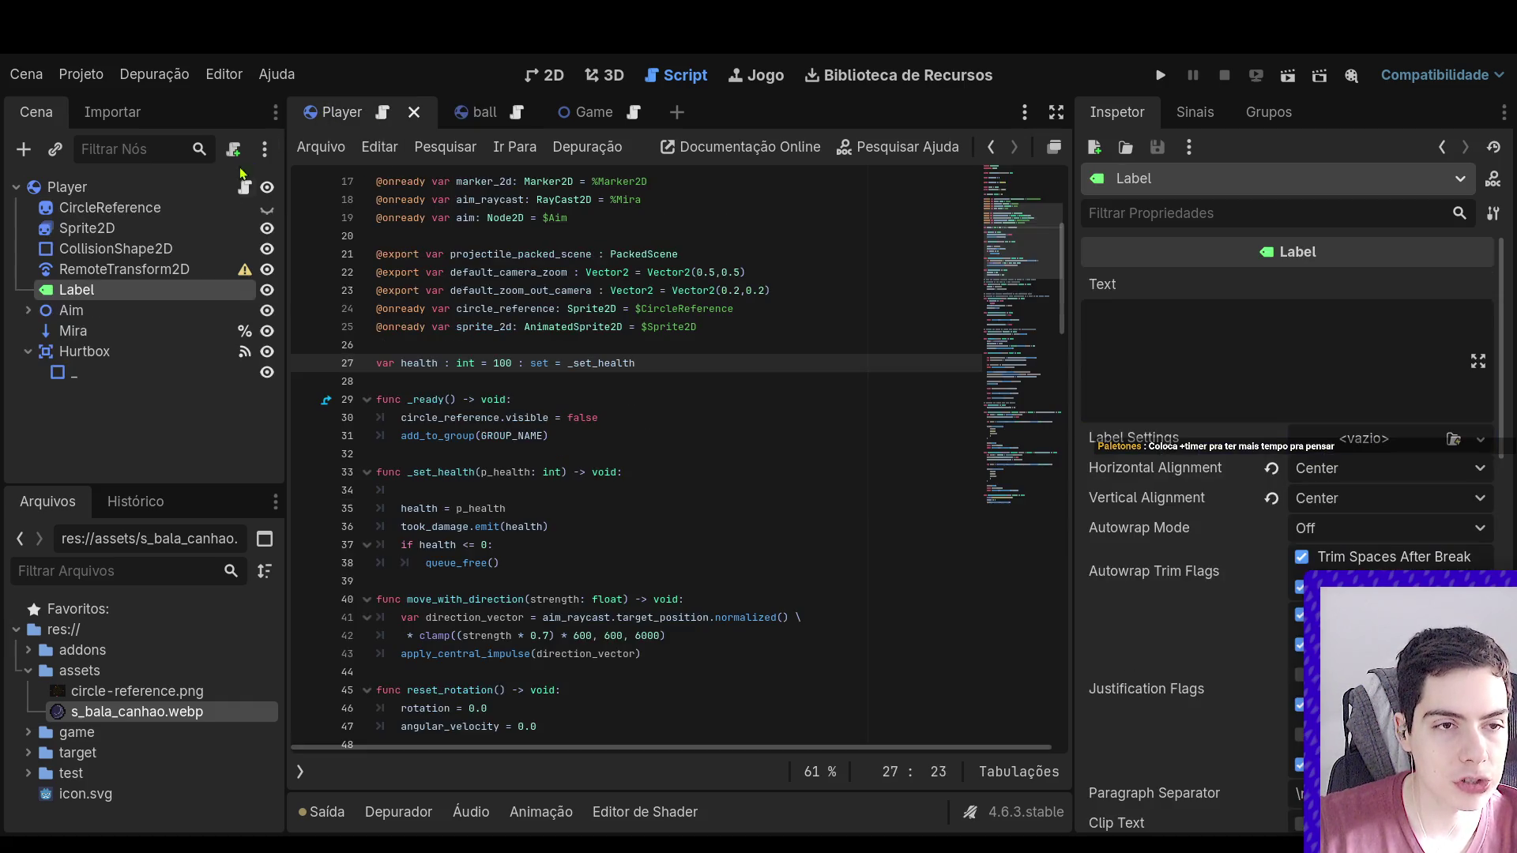
pyautogui.scroll(-8, 434, 456)
pyautogui.scroll(-20, 434, 456)
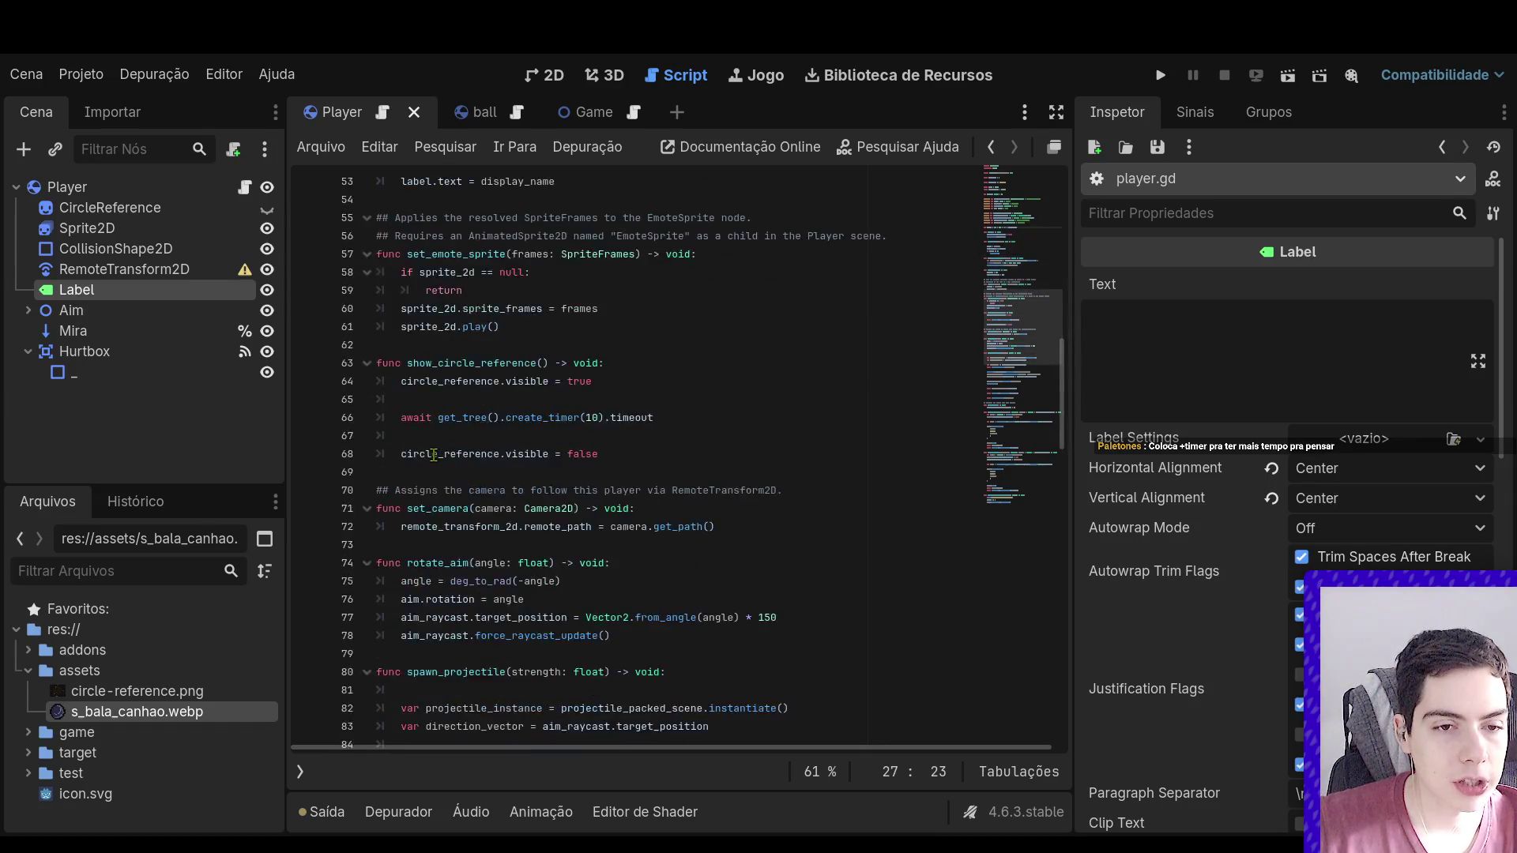
pyautogui.scroll(-6, 436, 458)
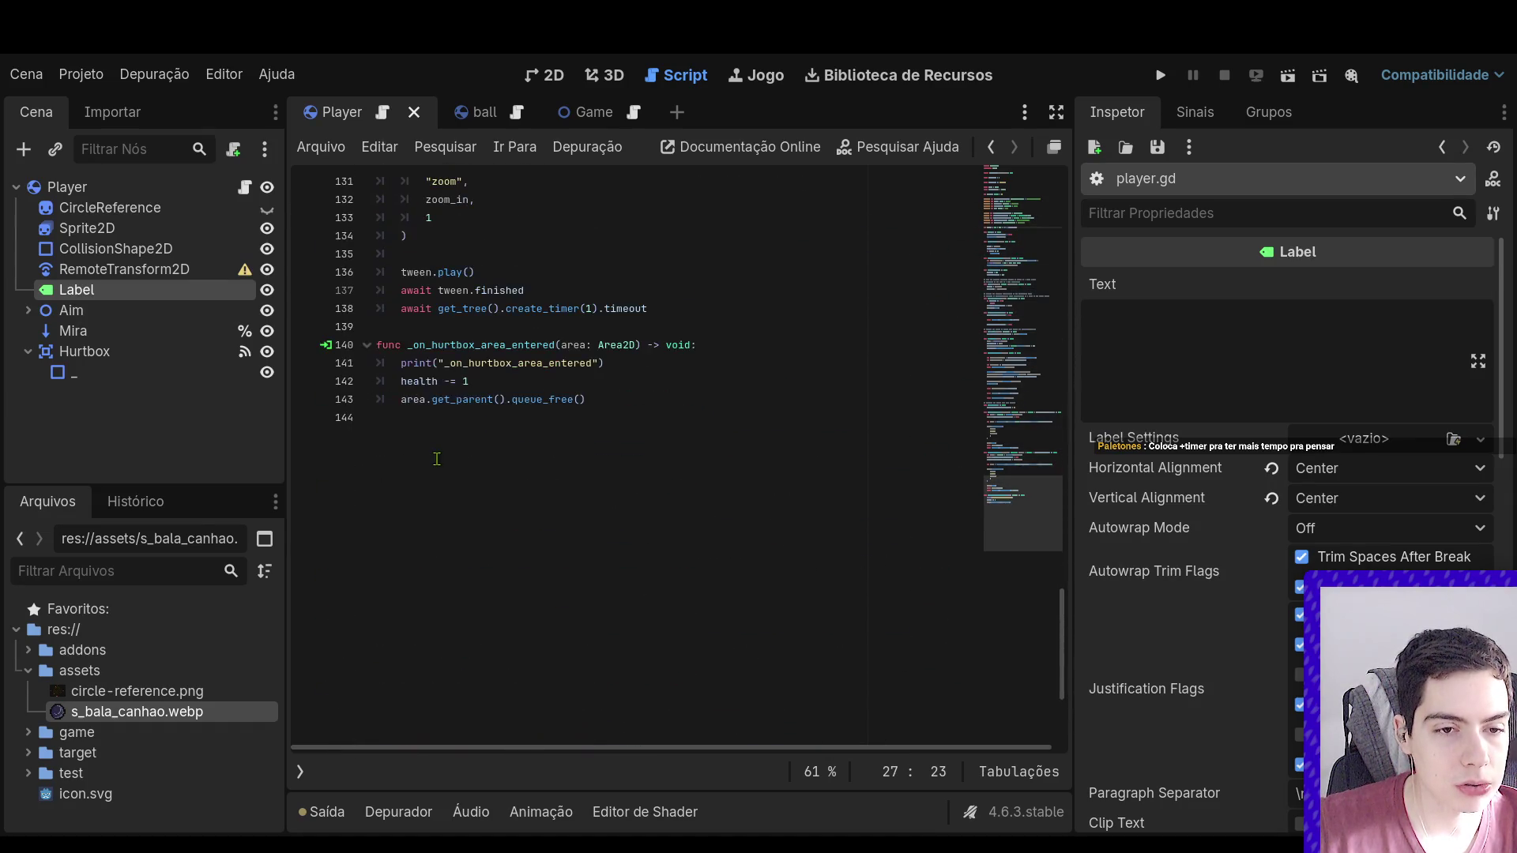
pyautogui.click(518, 382)
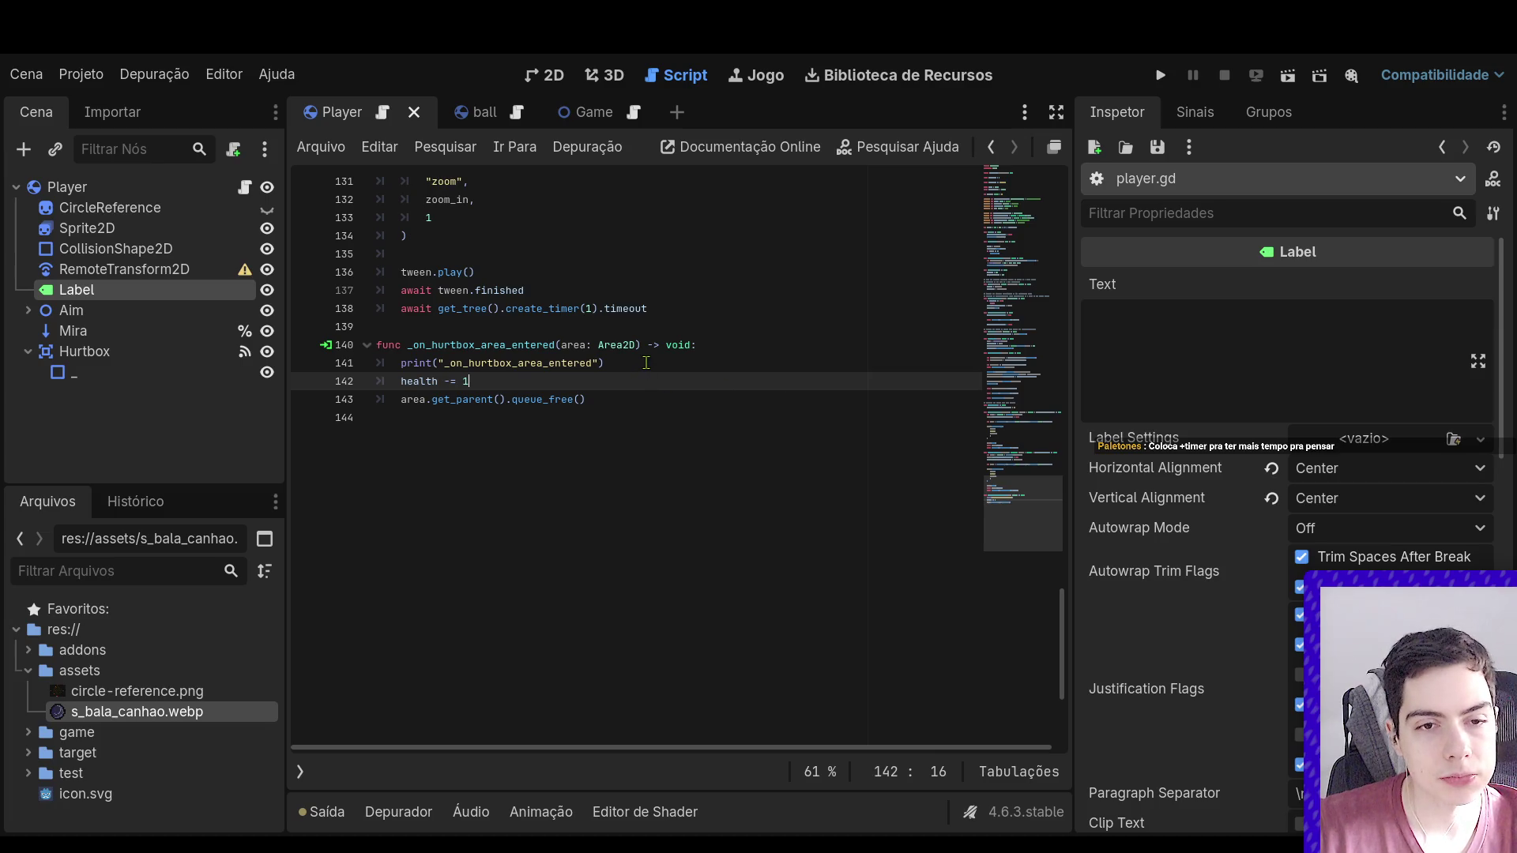
pyautogui.moveTo(646, 362)
pyautogui.mouseDown()
pyautogui.moveTo(387, 348)
pyautogui.moveTo(294, 373)
pyautogui.mouseUp()
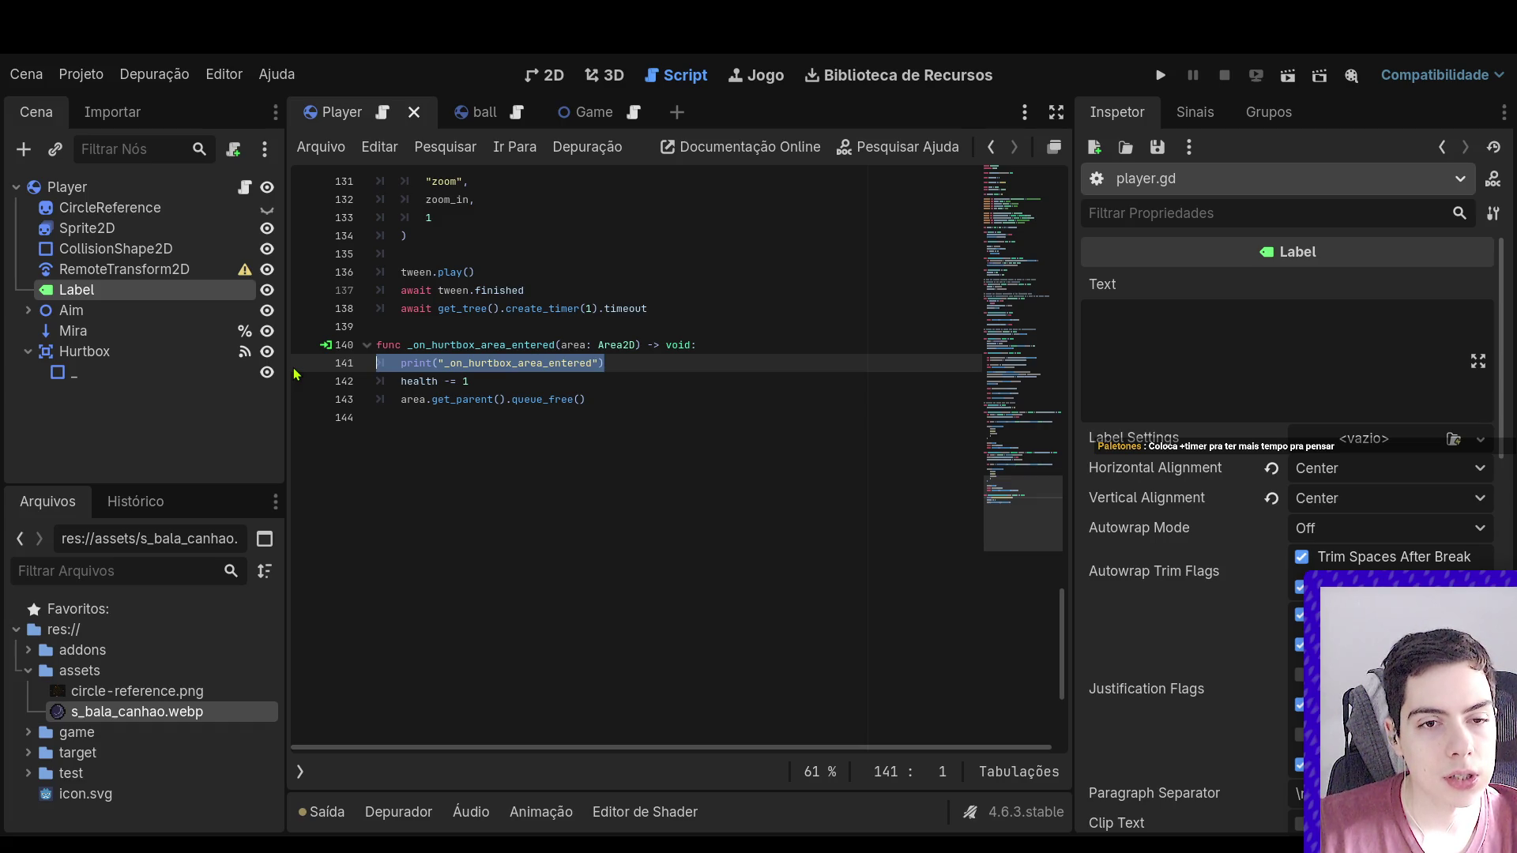
pyautogui.click(506, 401)
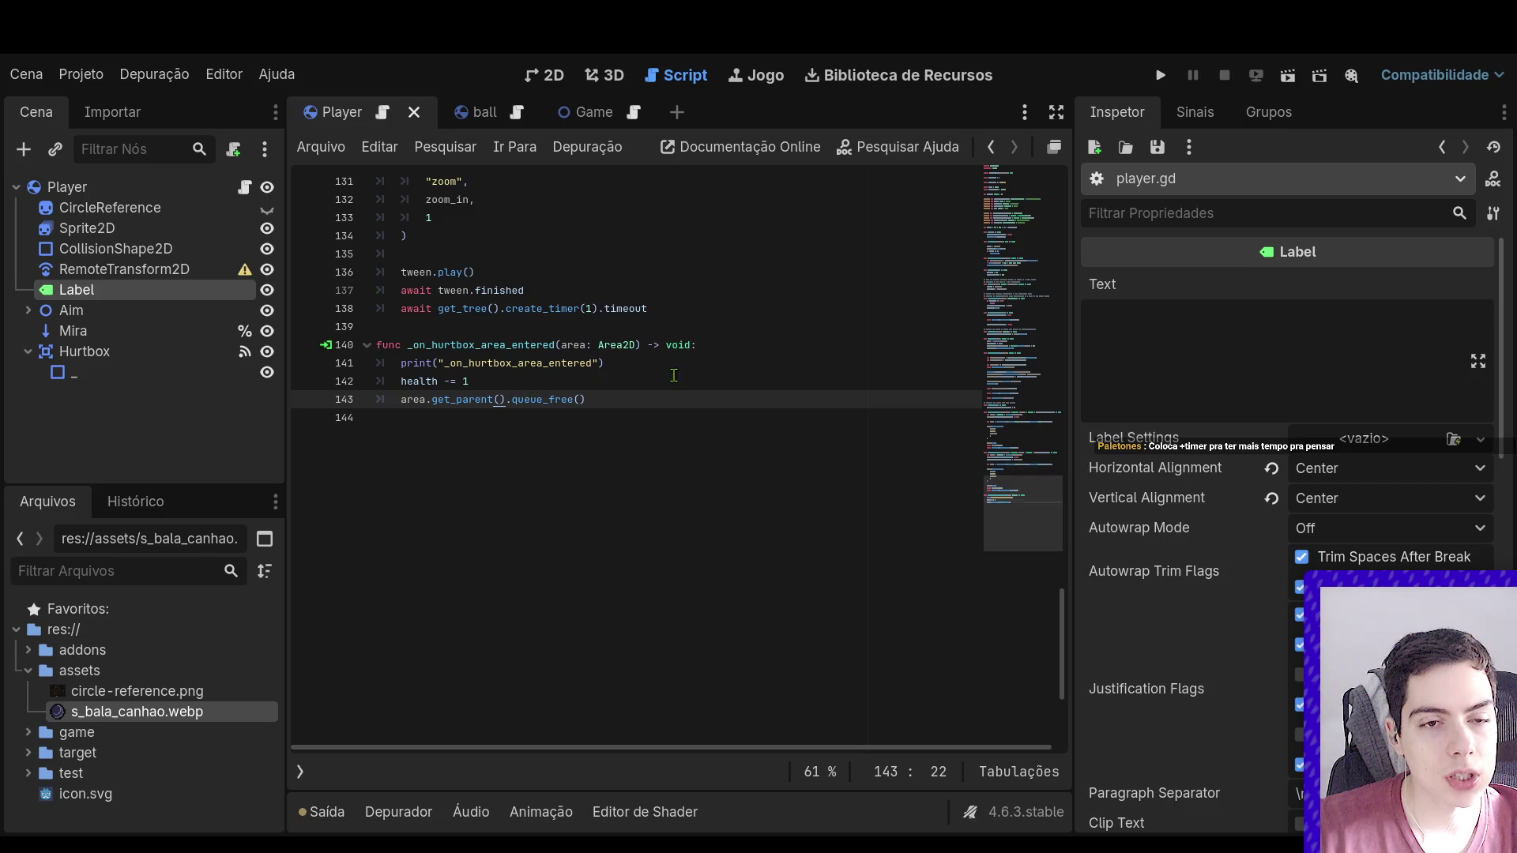
pyautogui.moveTo(674, 368); pyautogui.dragTo(353, 360)
pyautogui.click(644, 384)
pyautogui.moveTo(604, 362); pyautogui.dragTo(371, 364)
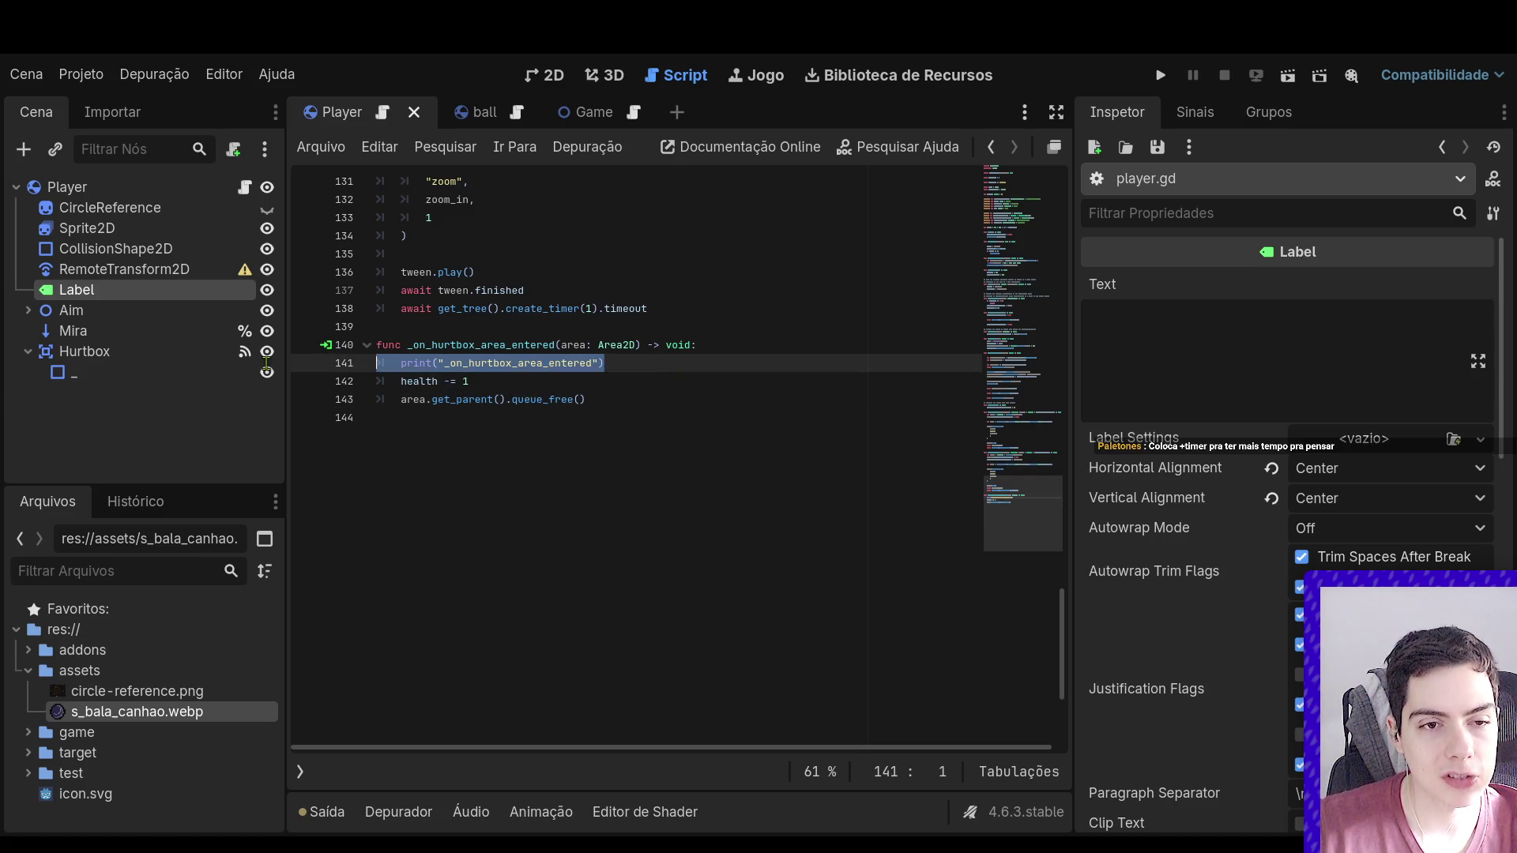
pyautogui.click(743, 434)
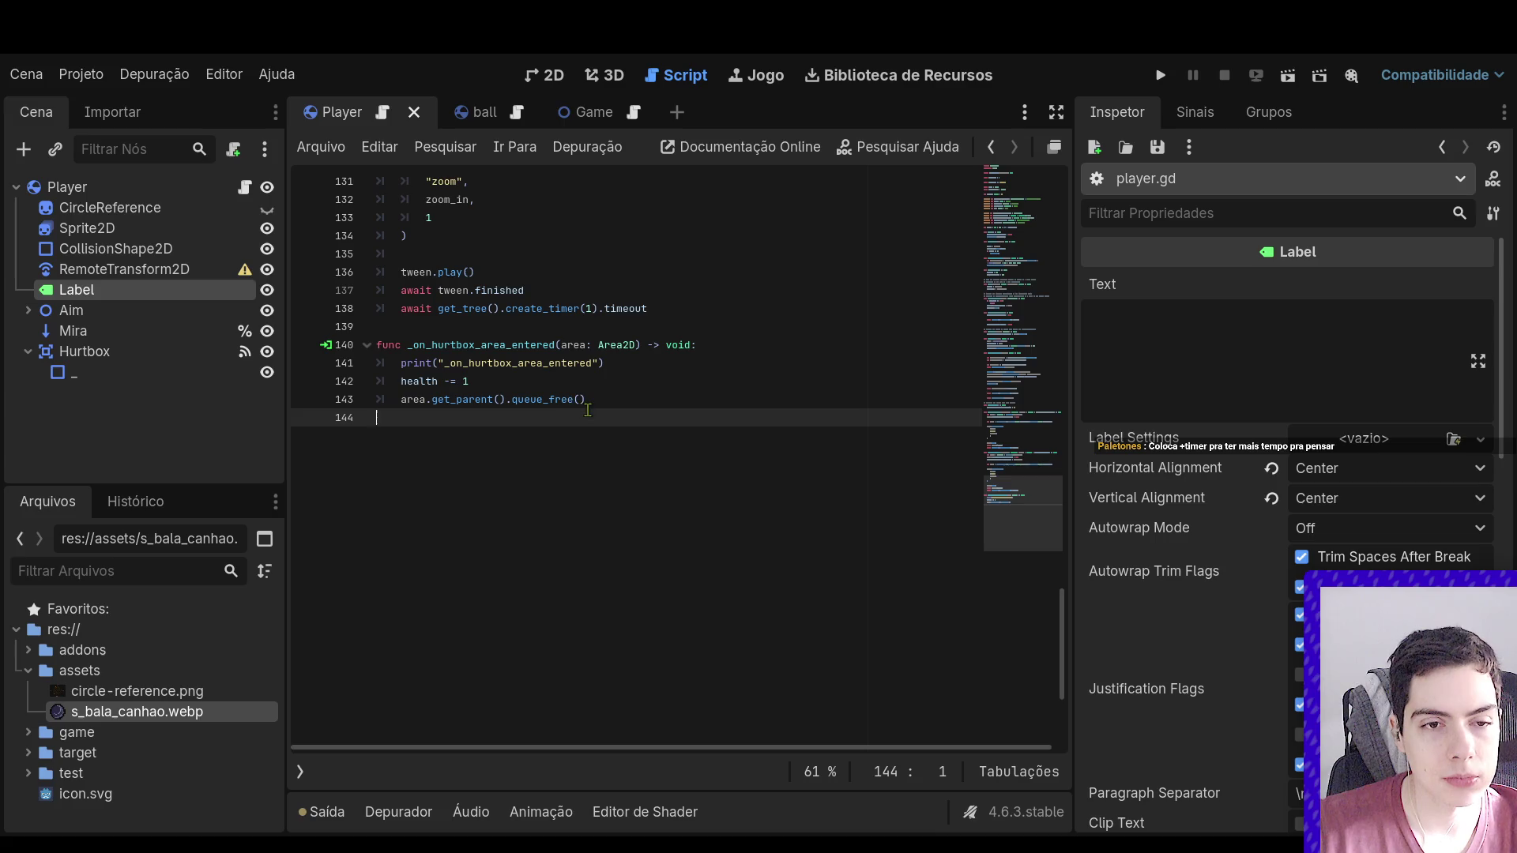
pyautogui.click(504, 387)
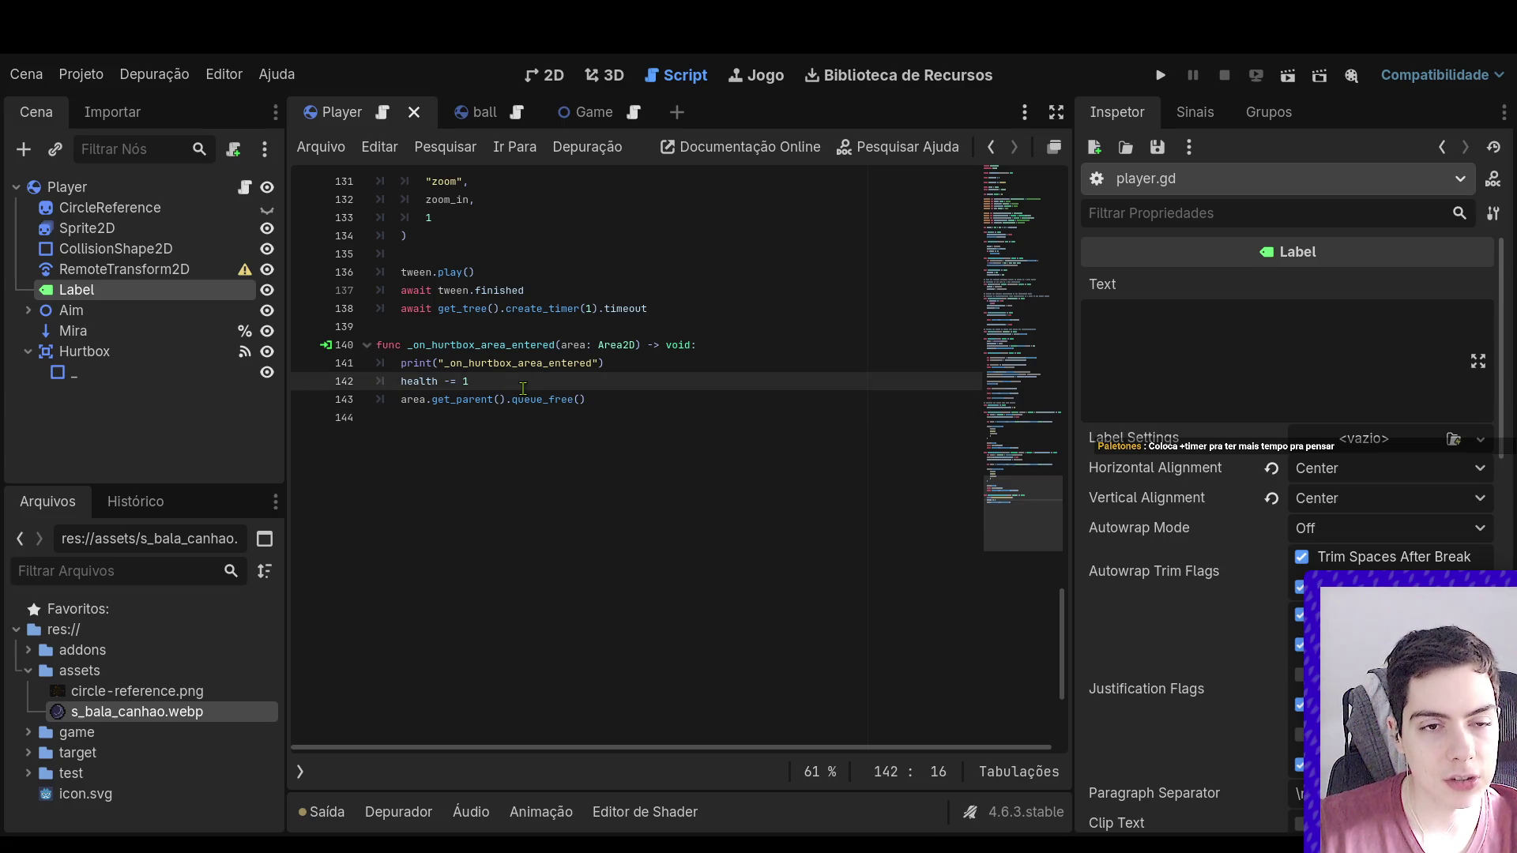
pyautogui.moveTo(650, 363); pyautogui.dragTo(378, 362)
pyautogui.hotkey('ctrl', 'shift', 'k')
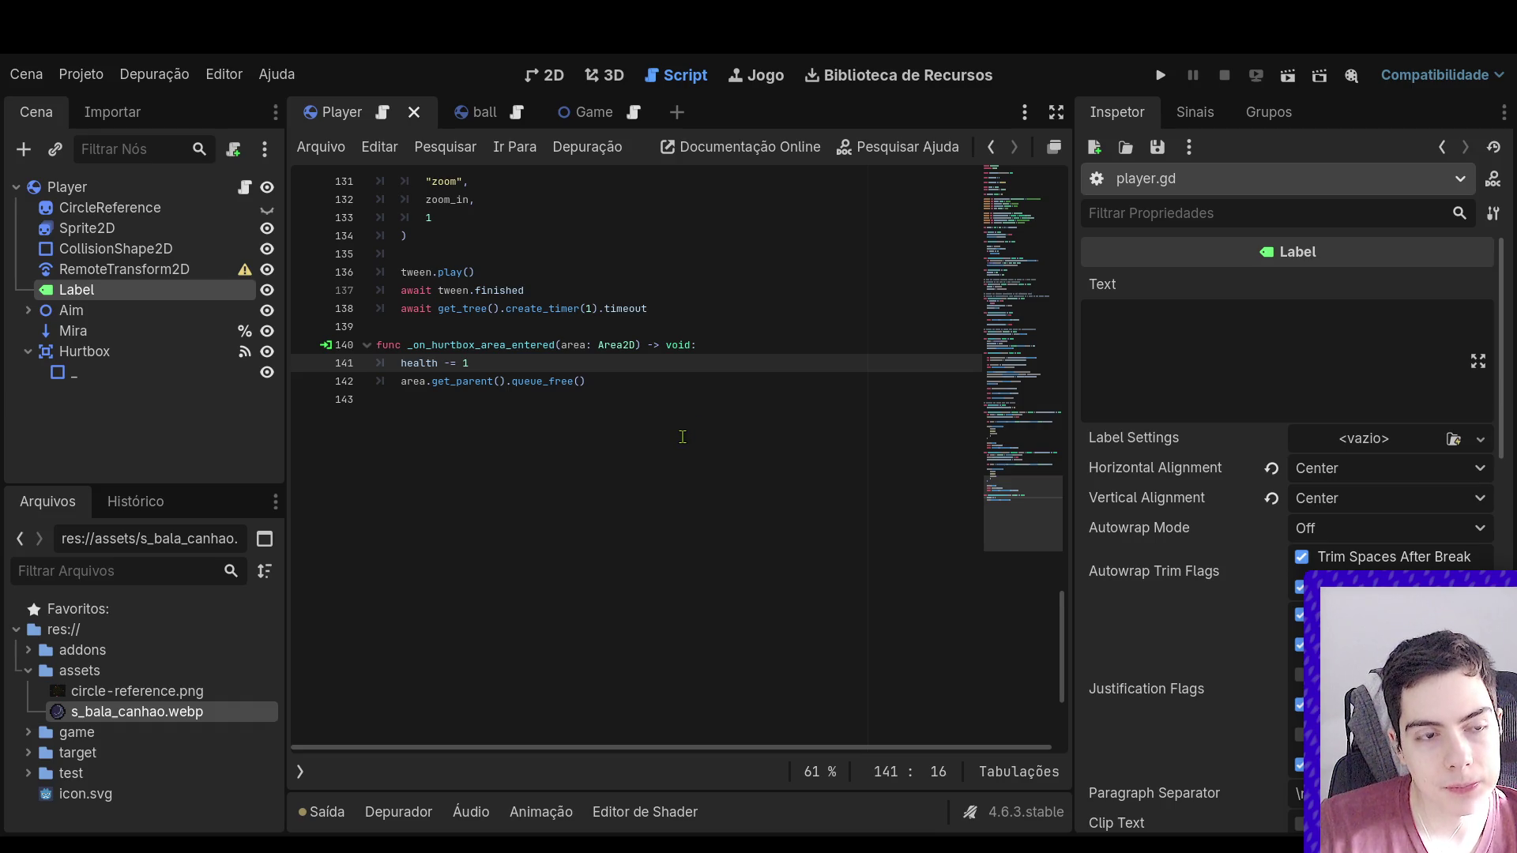
pyautogui.click(471, 113)
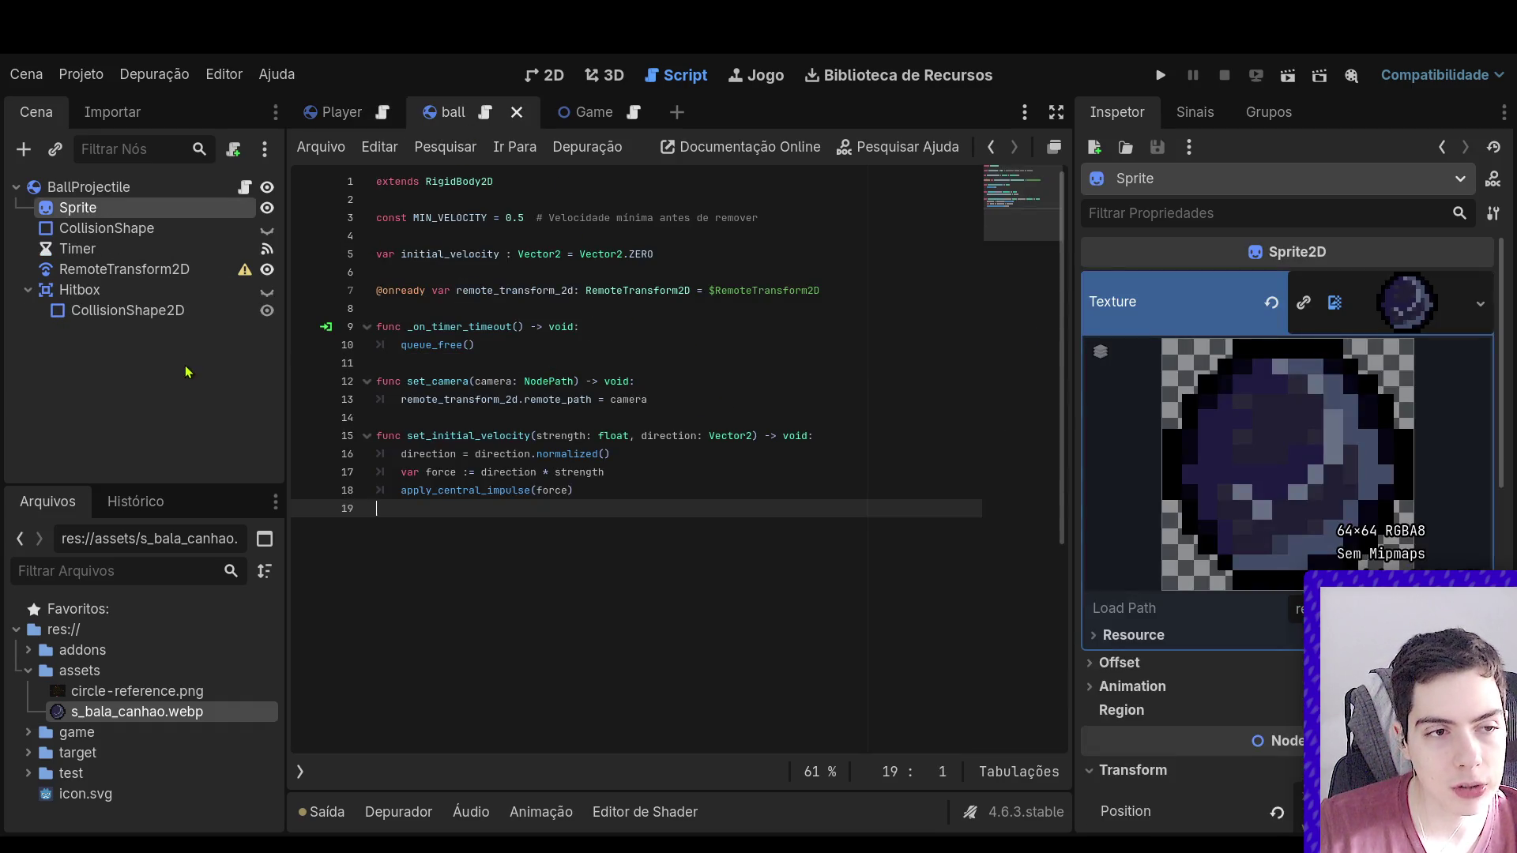
# Inspect the ball's Hitbox node and script, then revert a trial change to the Area2D parameter type.
pyautogui.click(194, 293)
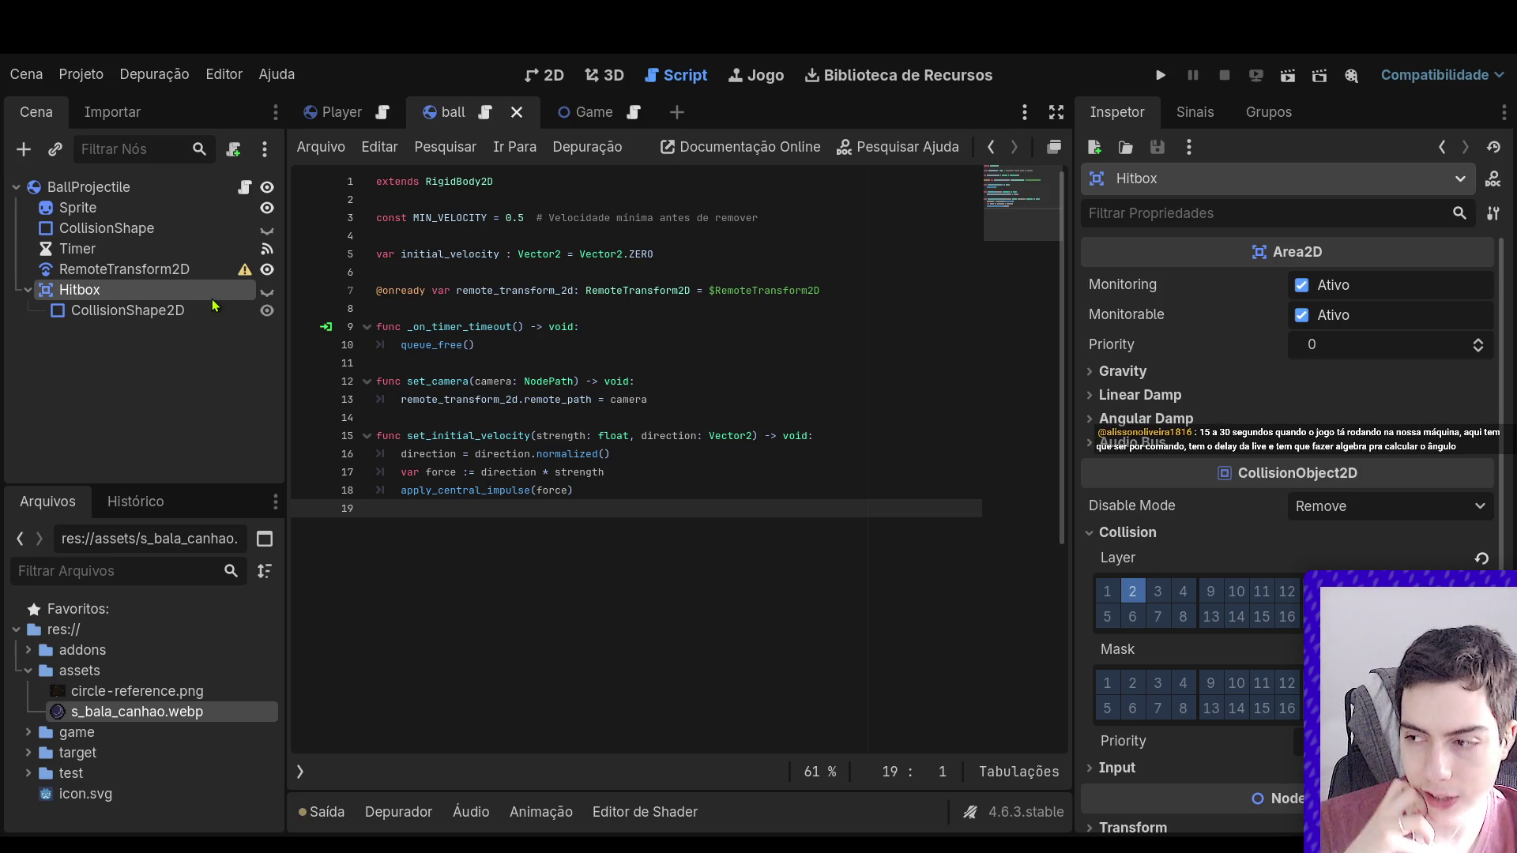
pyautogui.click(245, 188)
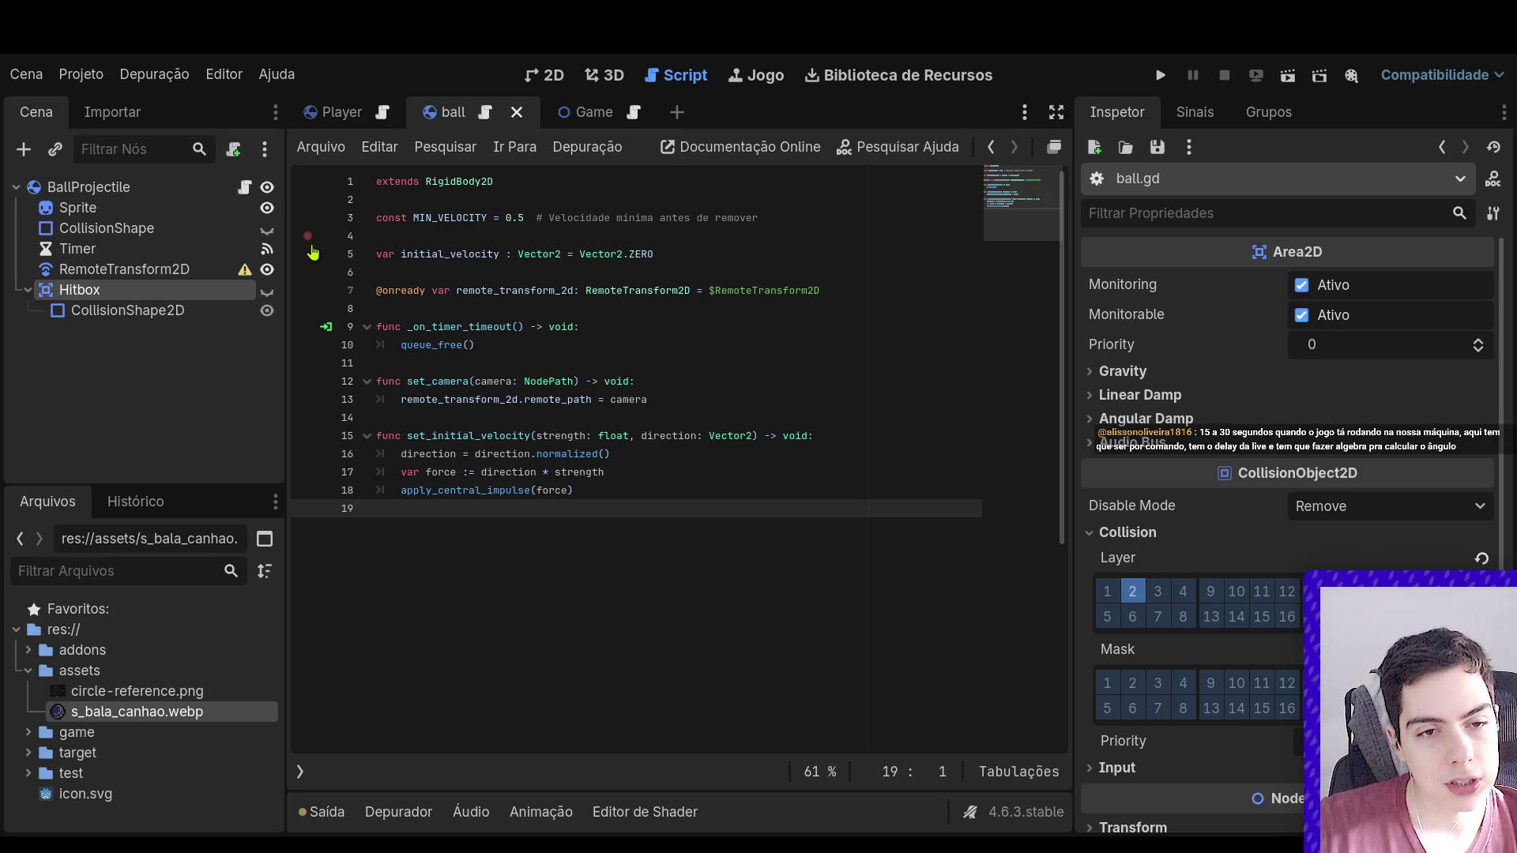
pyautogui.click(337, 116)
pyautogui.doubleClick(613, 344)
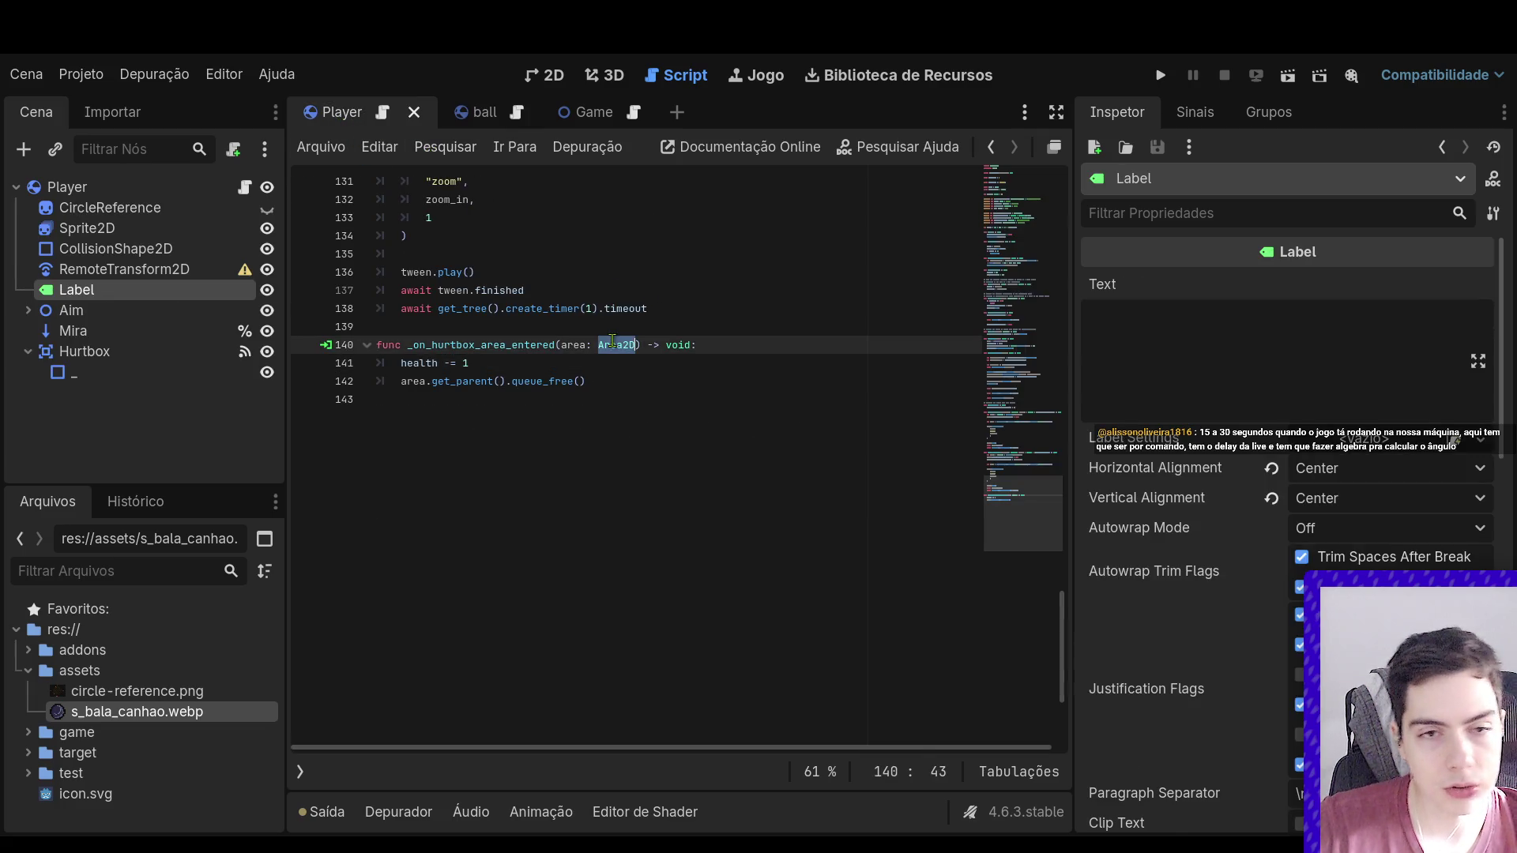
pyautogui.write('Hitbo')
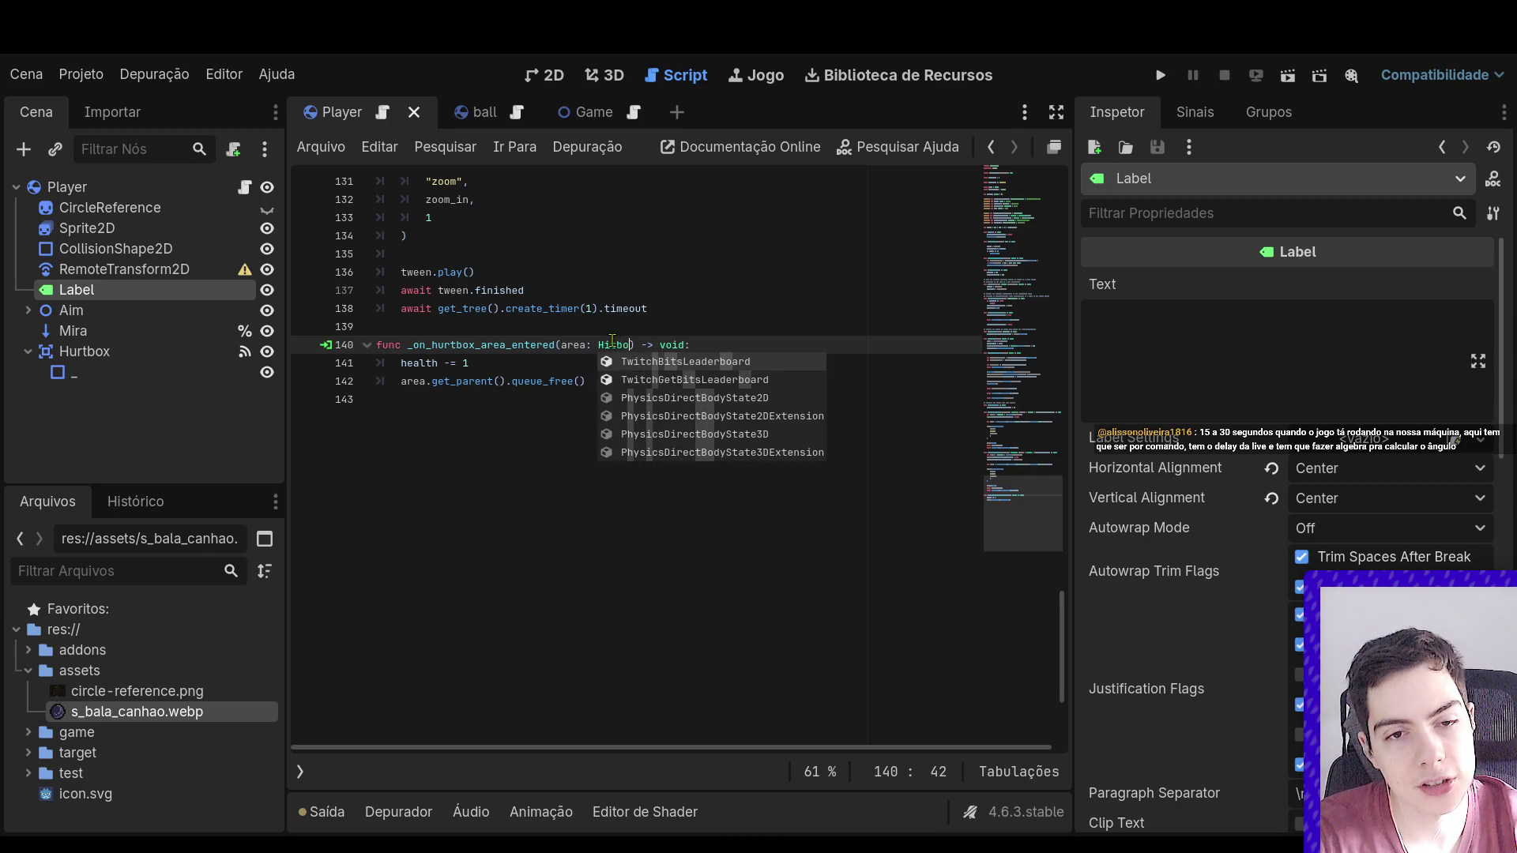
pyautogui.hotkey('ctrl', 'z')
pyautogui.hotkey('ctrl', 'z')
pyautogui.hotkey('ctrl', 'z')
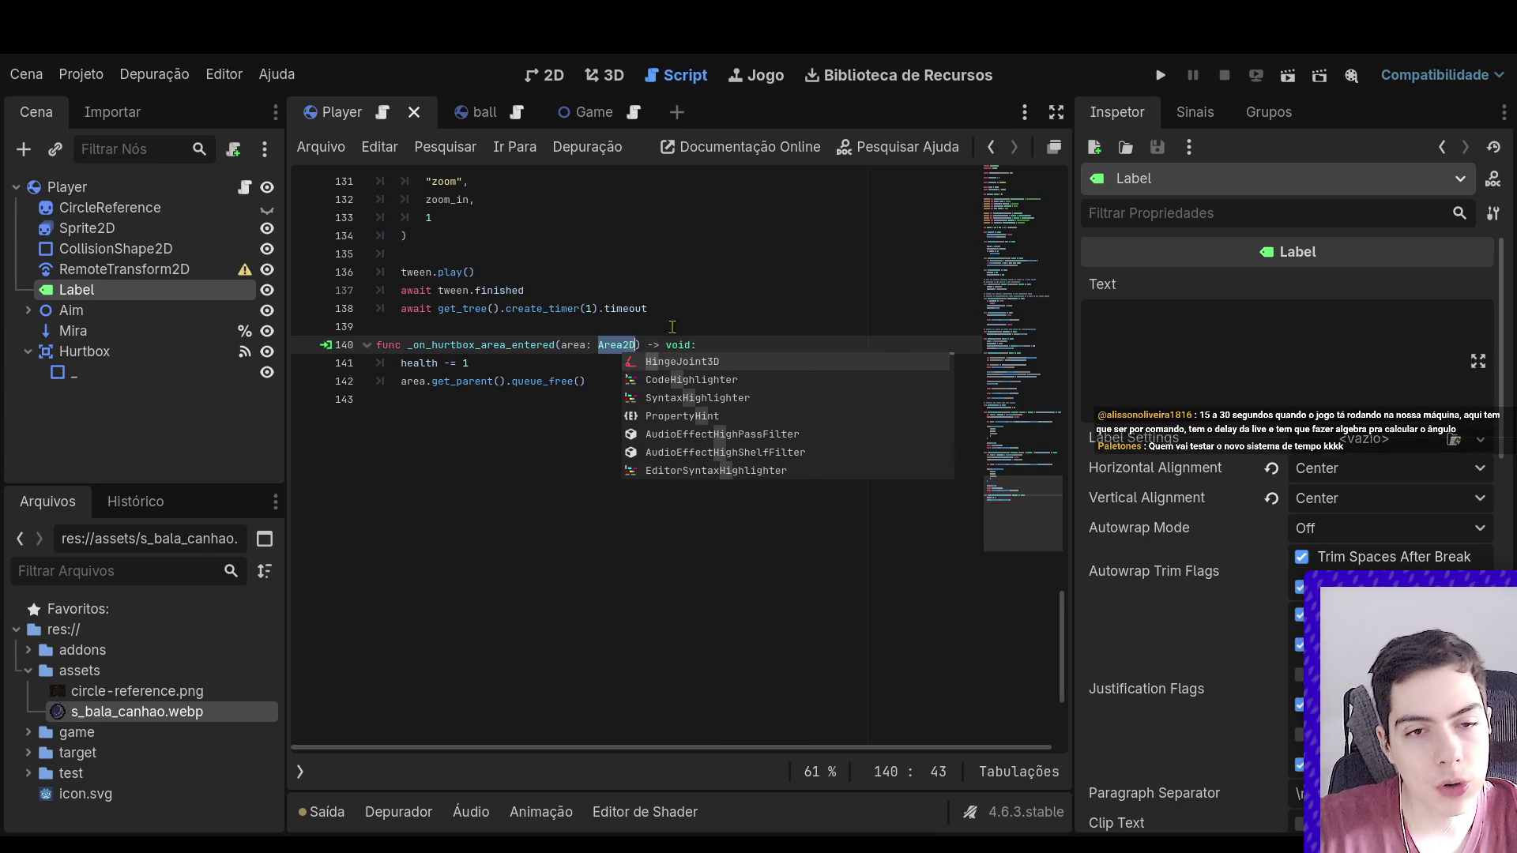
pyautogui.click(673, 326)
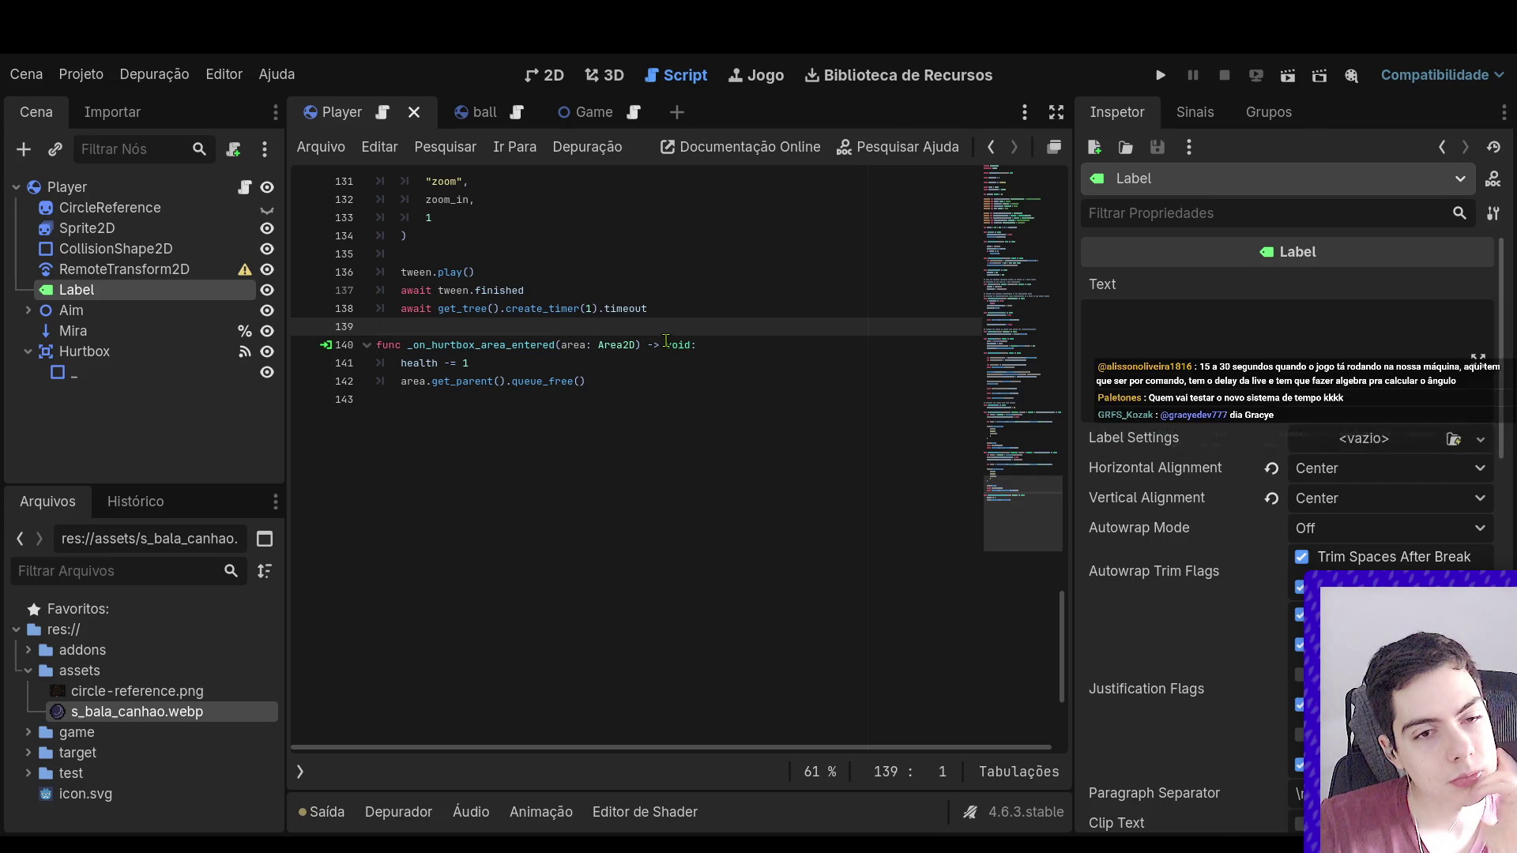
# Change the hurtbox damage to health -= 25 and save player.gd.
pyautogui.click(489, 367)
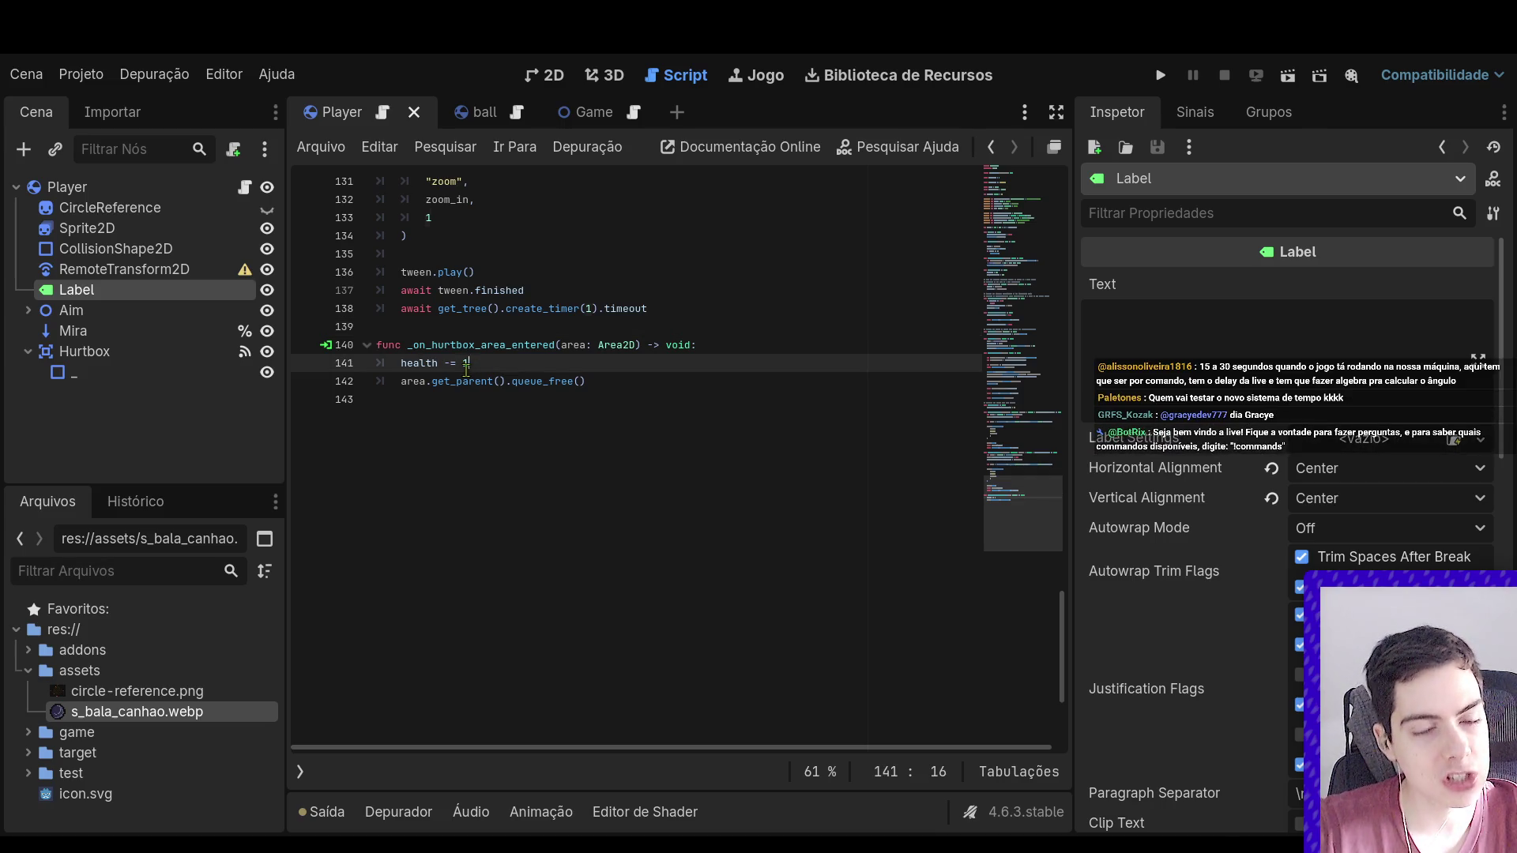
pyautogui.press('BackSpace')
pyautogui.write('25')
pyautogui.click(621, 378)
pyautogui.hotkey('ctrl', 's')
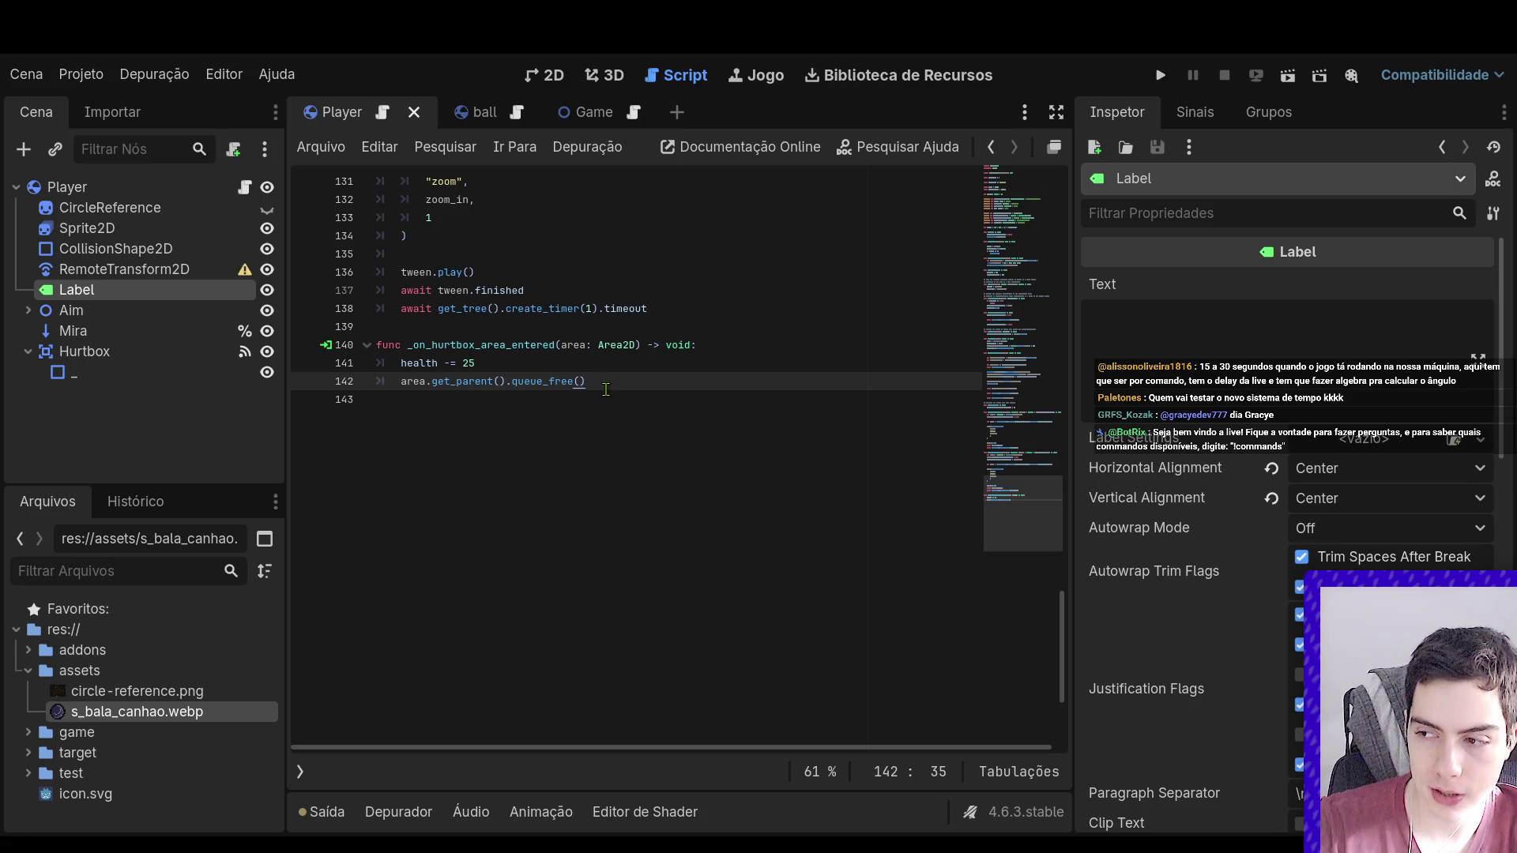
pyautogui.scroll(4, 602, 398)
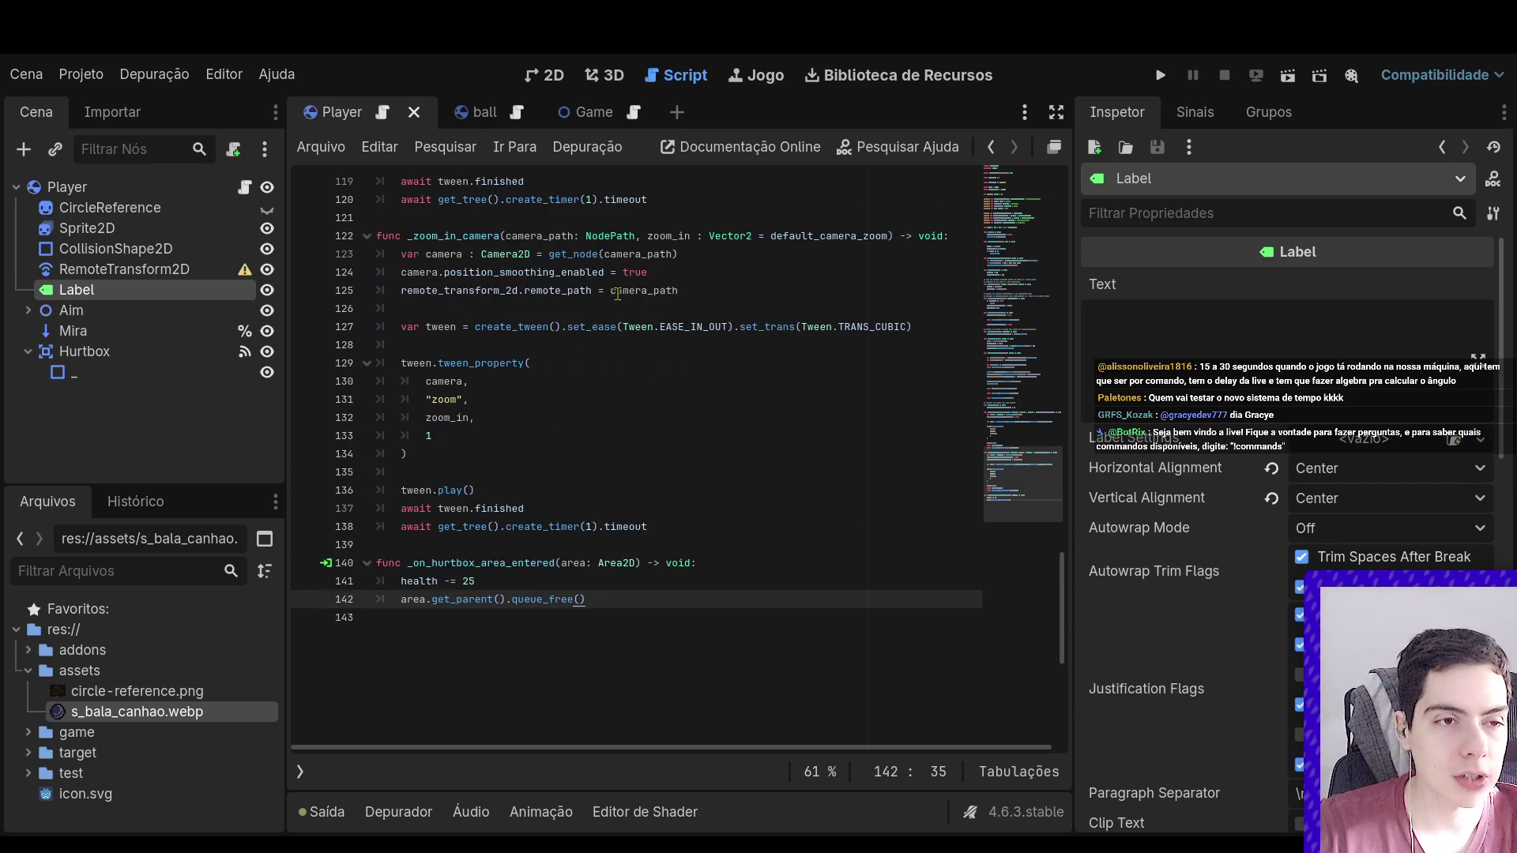
pyautogui.click(553, 111)
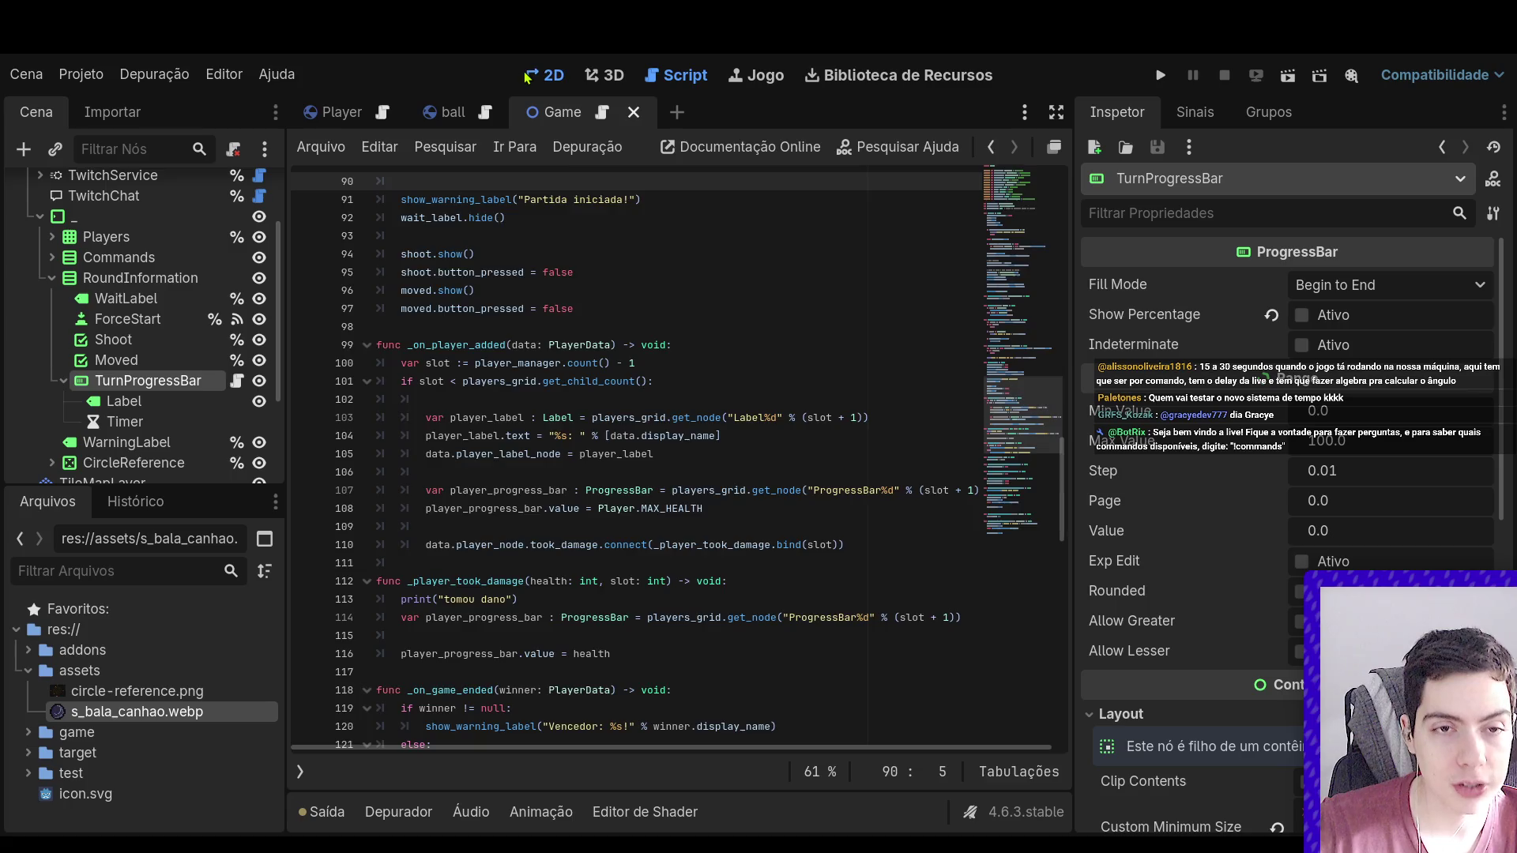
pyautogui.click(545, 75)
pyautogui.click(124, 421)
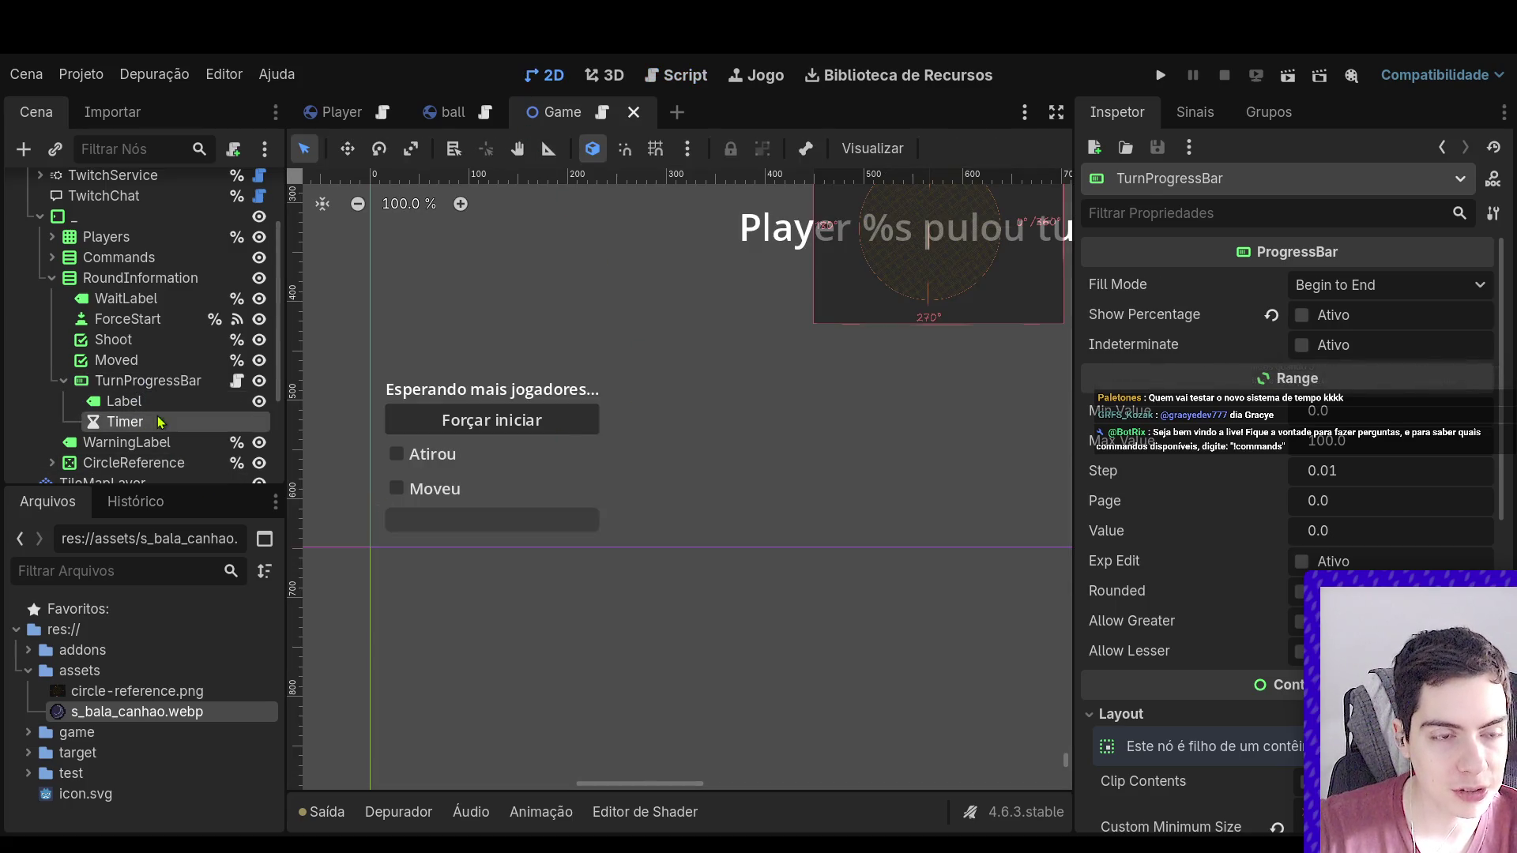
pyautogui.click(147, 380)
pyautogui.click(236, 380)
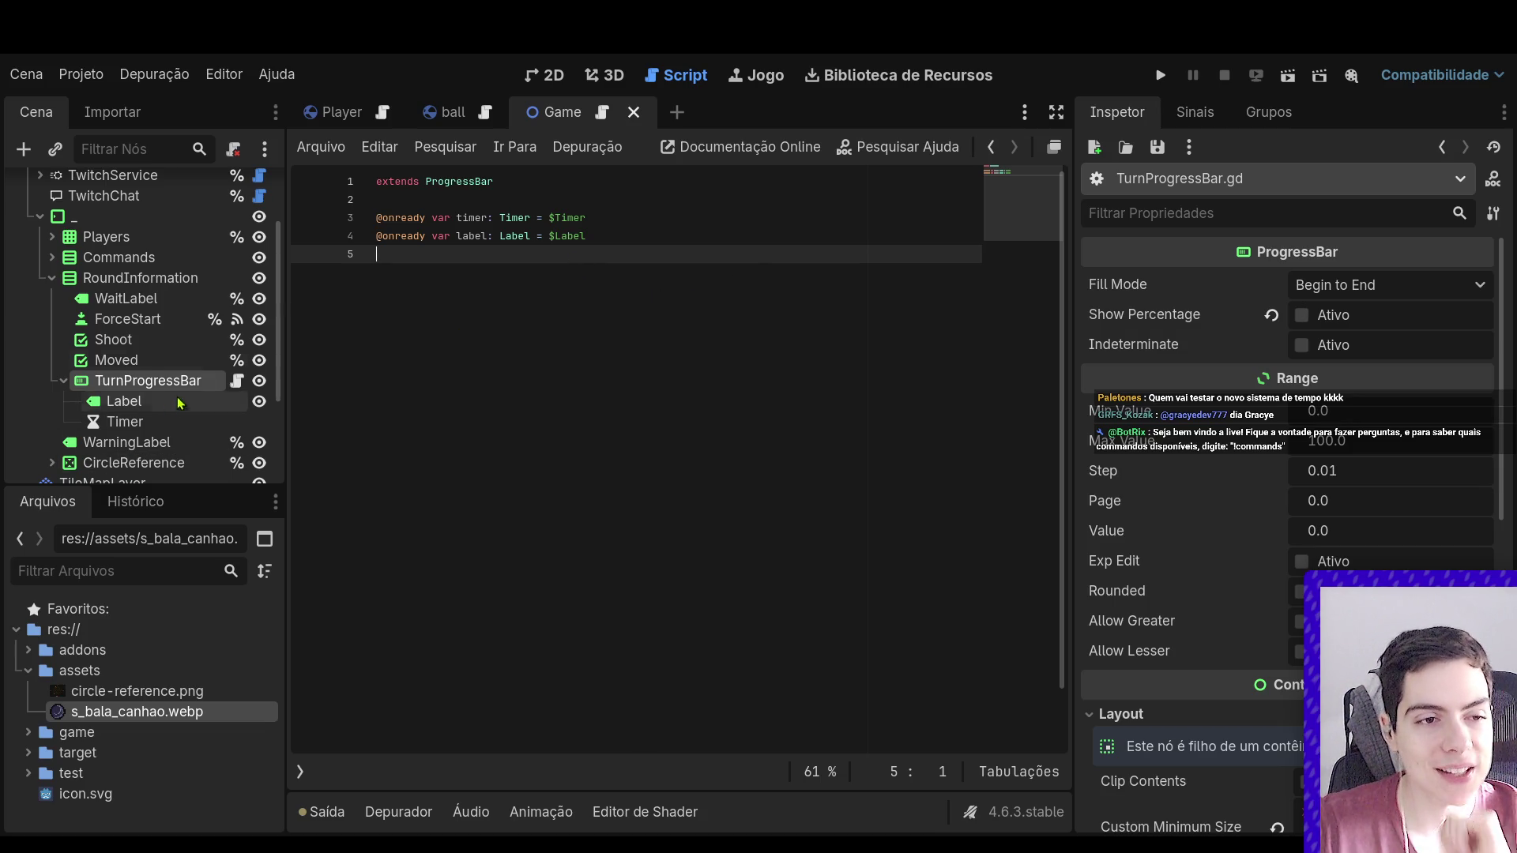
pyautogui.click(475, 205)
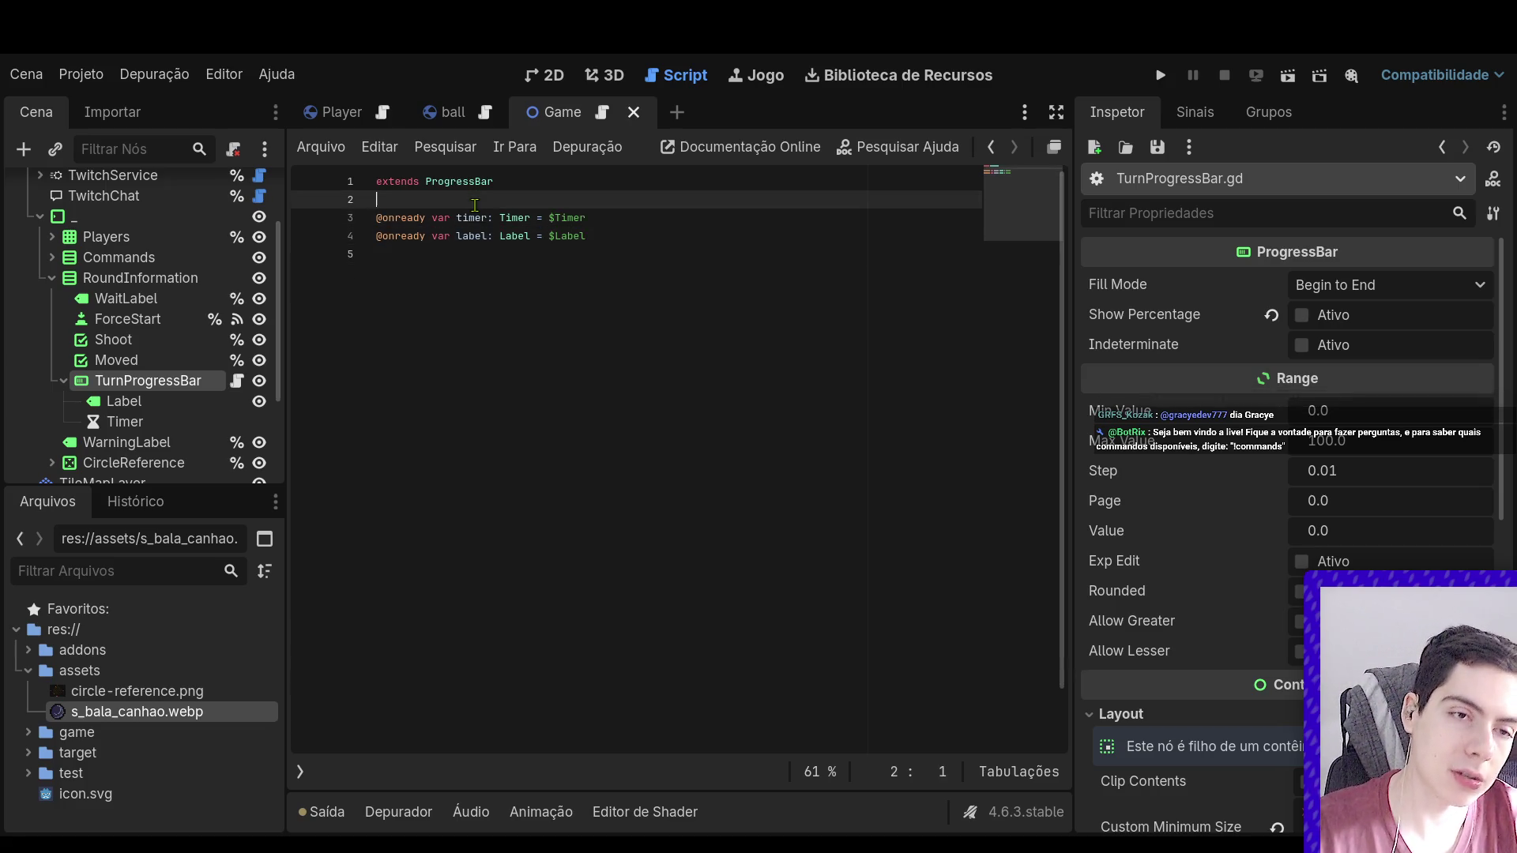
pyautogui.press('Return')
pyautogui.press('Return')
pyautogui.press('Up')
pyautogui.write('@export')
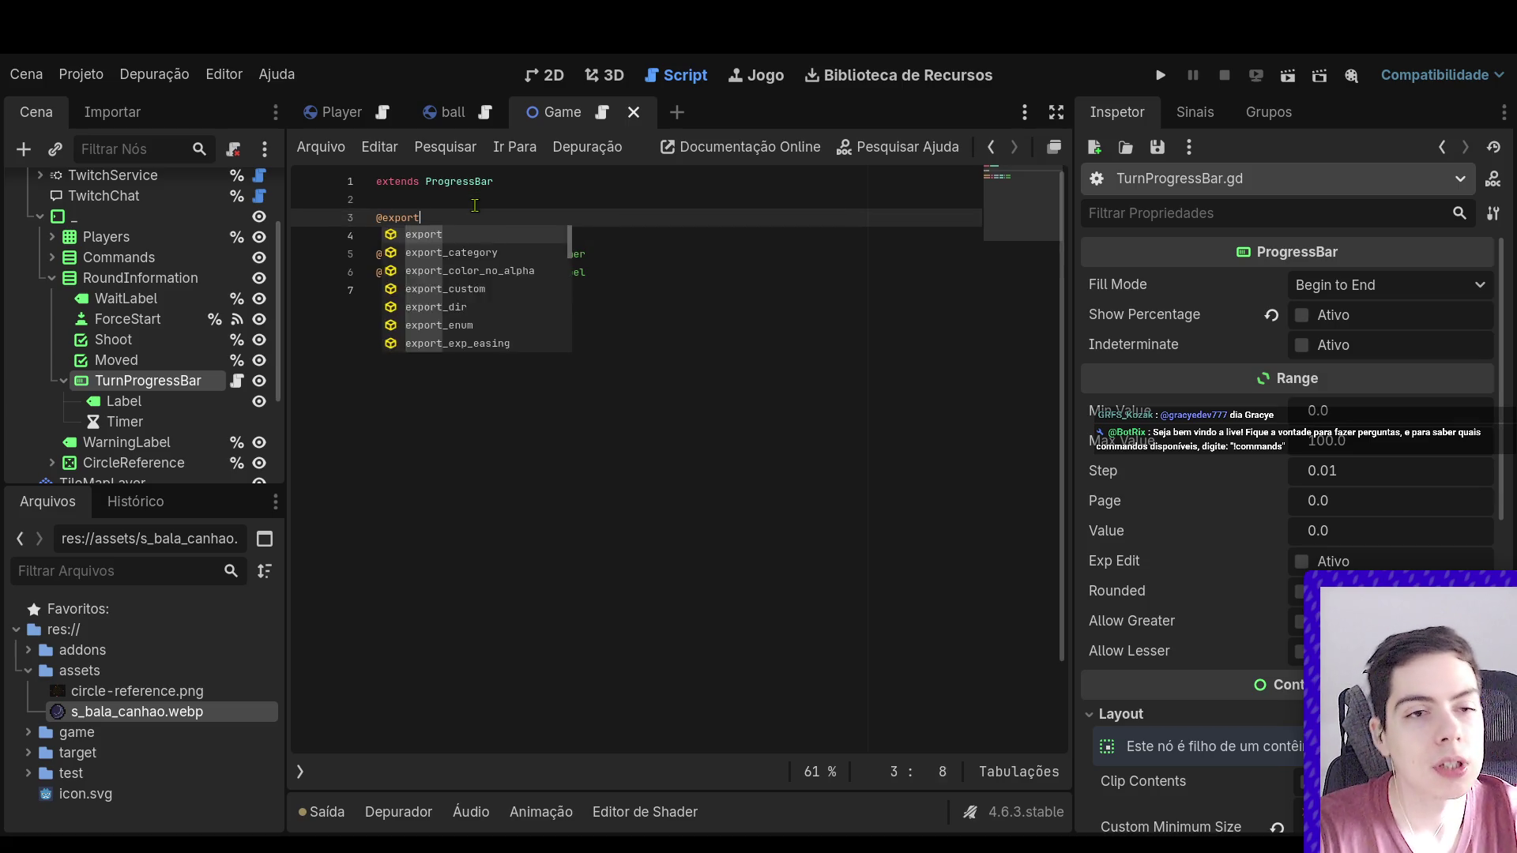
pyautogui.write(' var ')
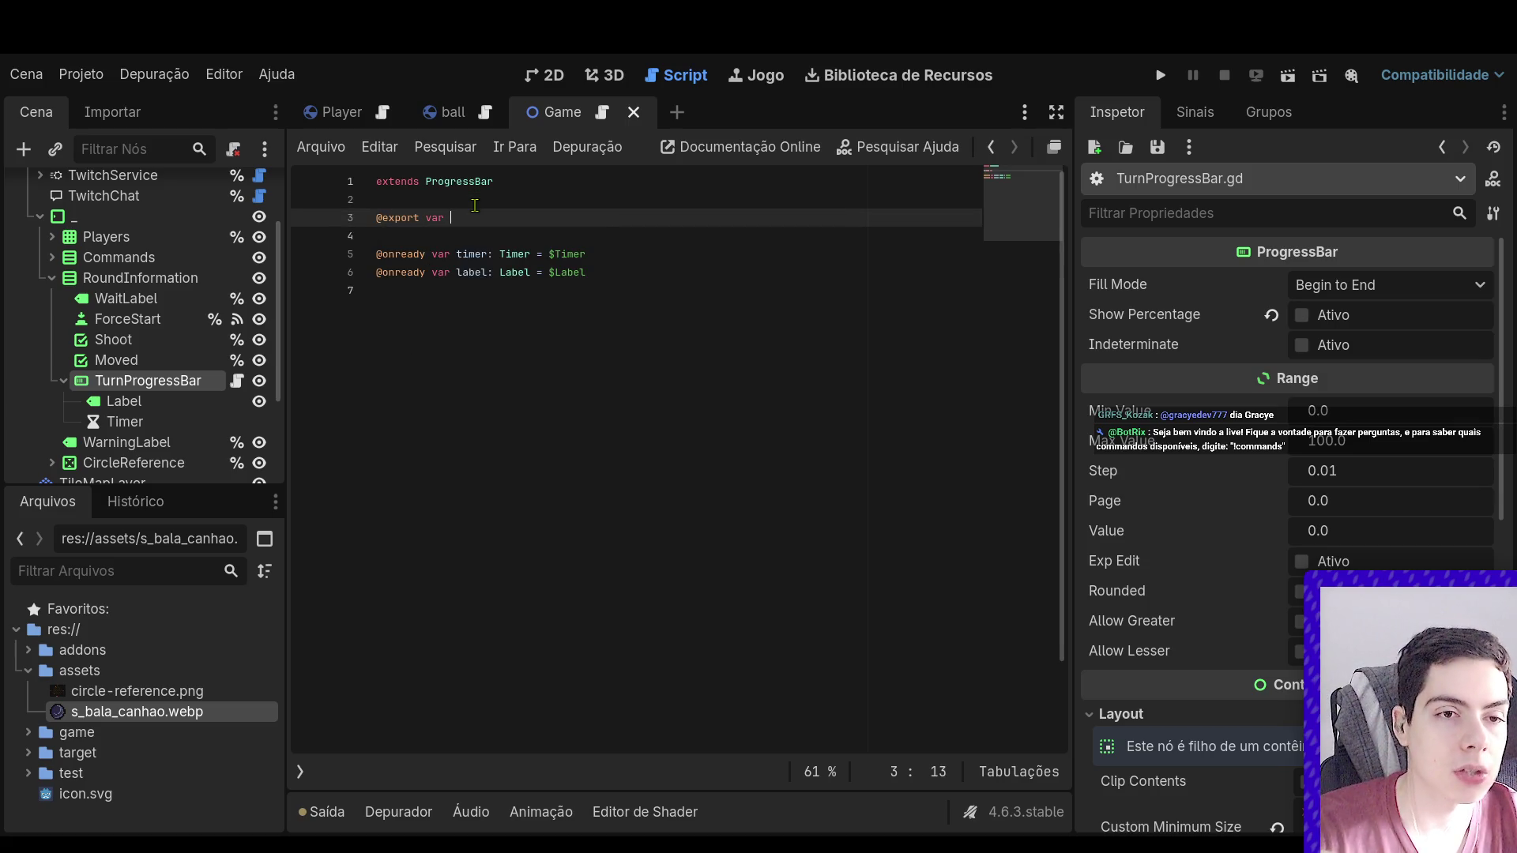
pyautogui.write('total')
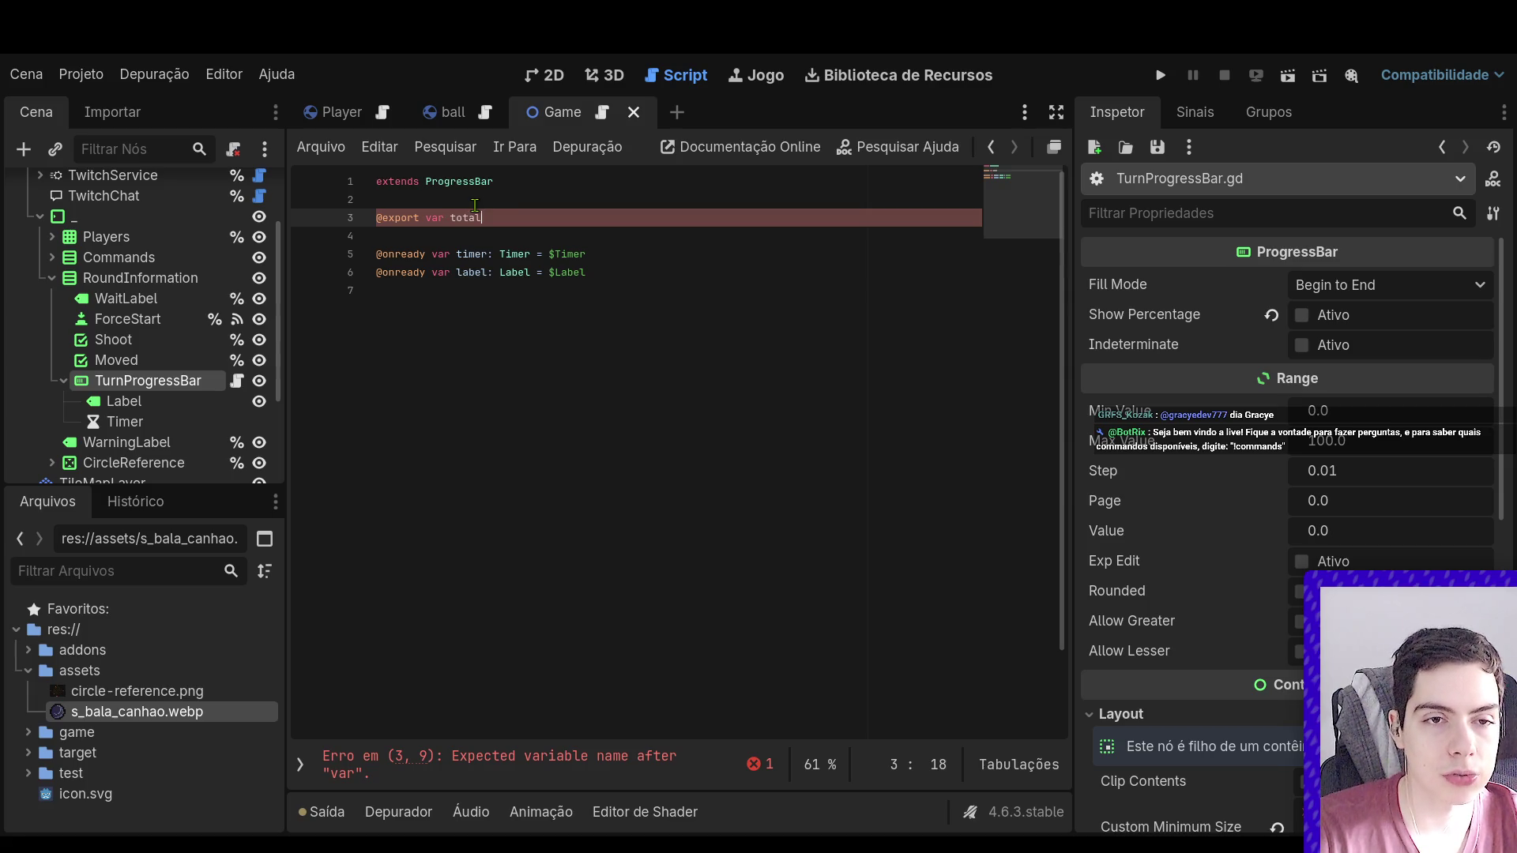
pyautogui.write('_time : int ')
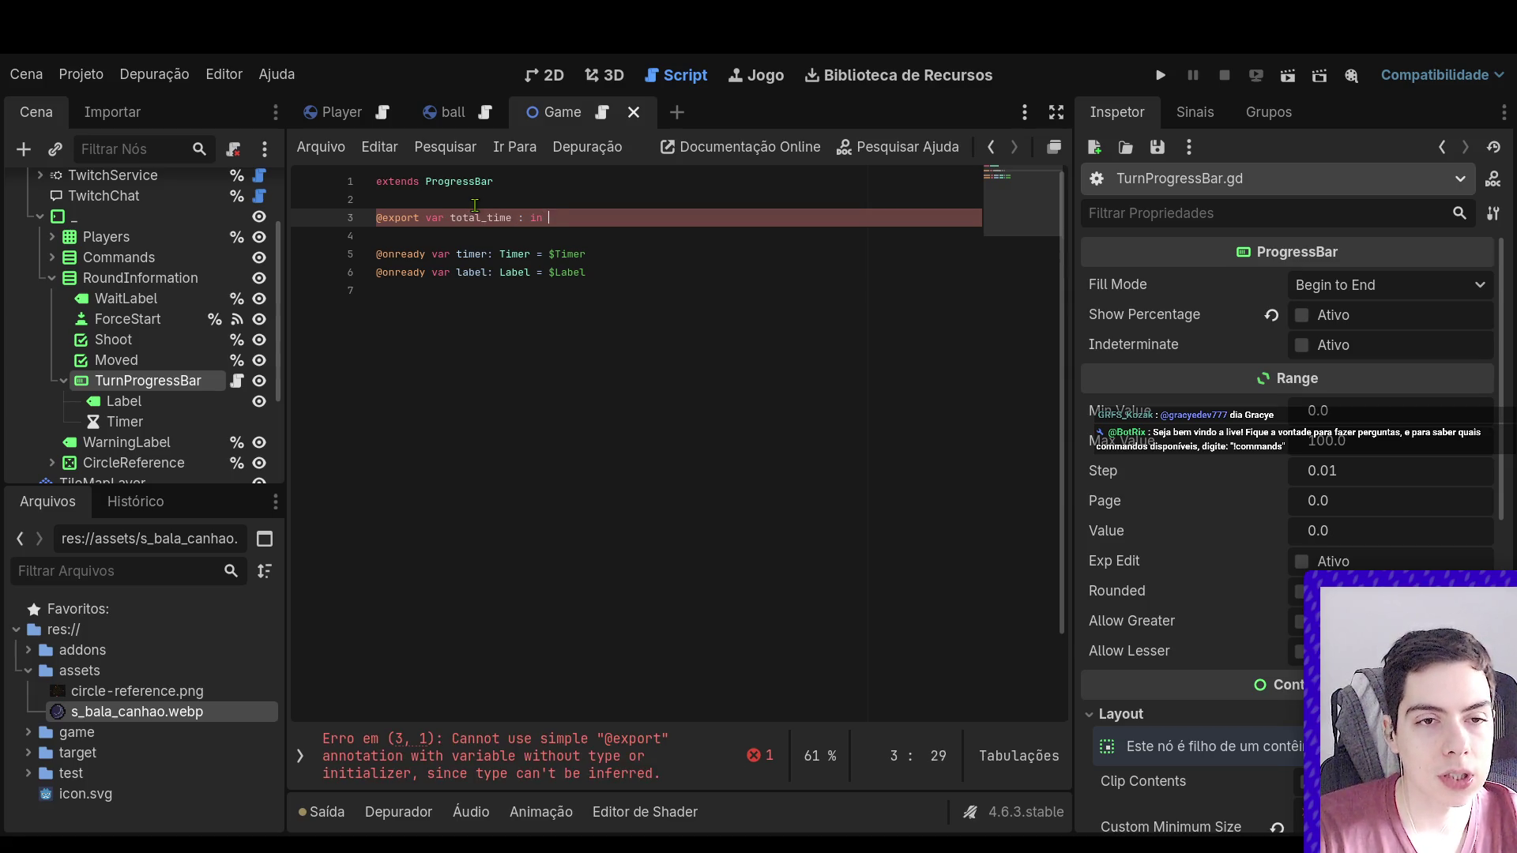
pyautogui.write('= ')
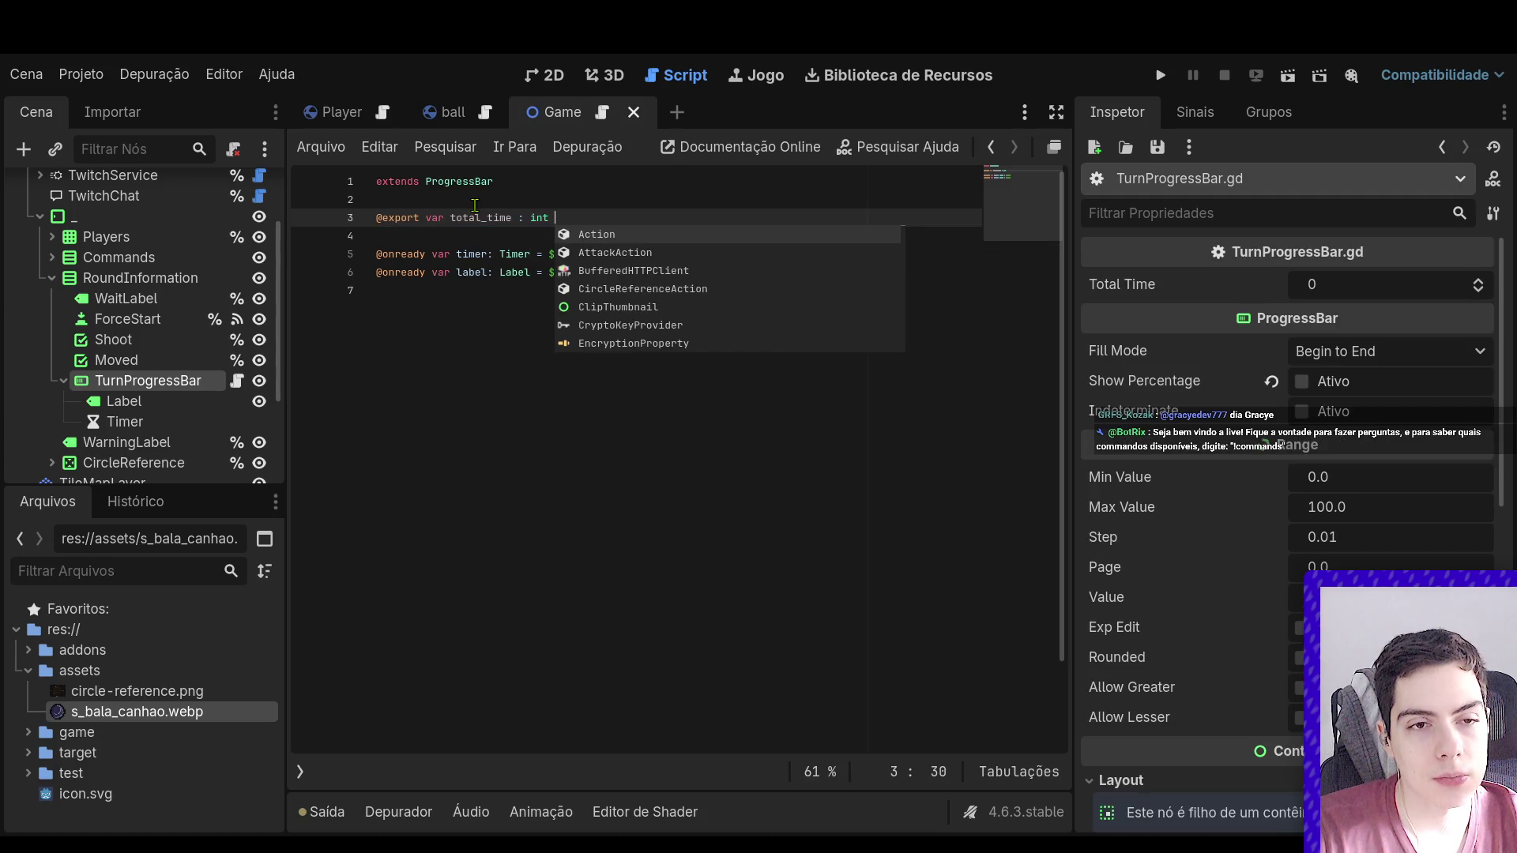
pyautogui.write('100')
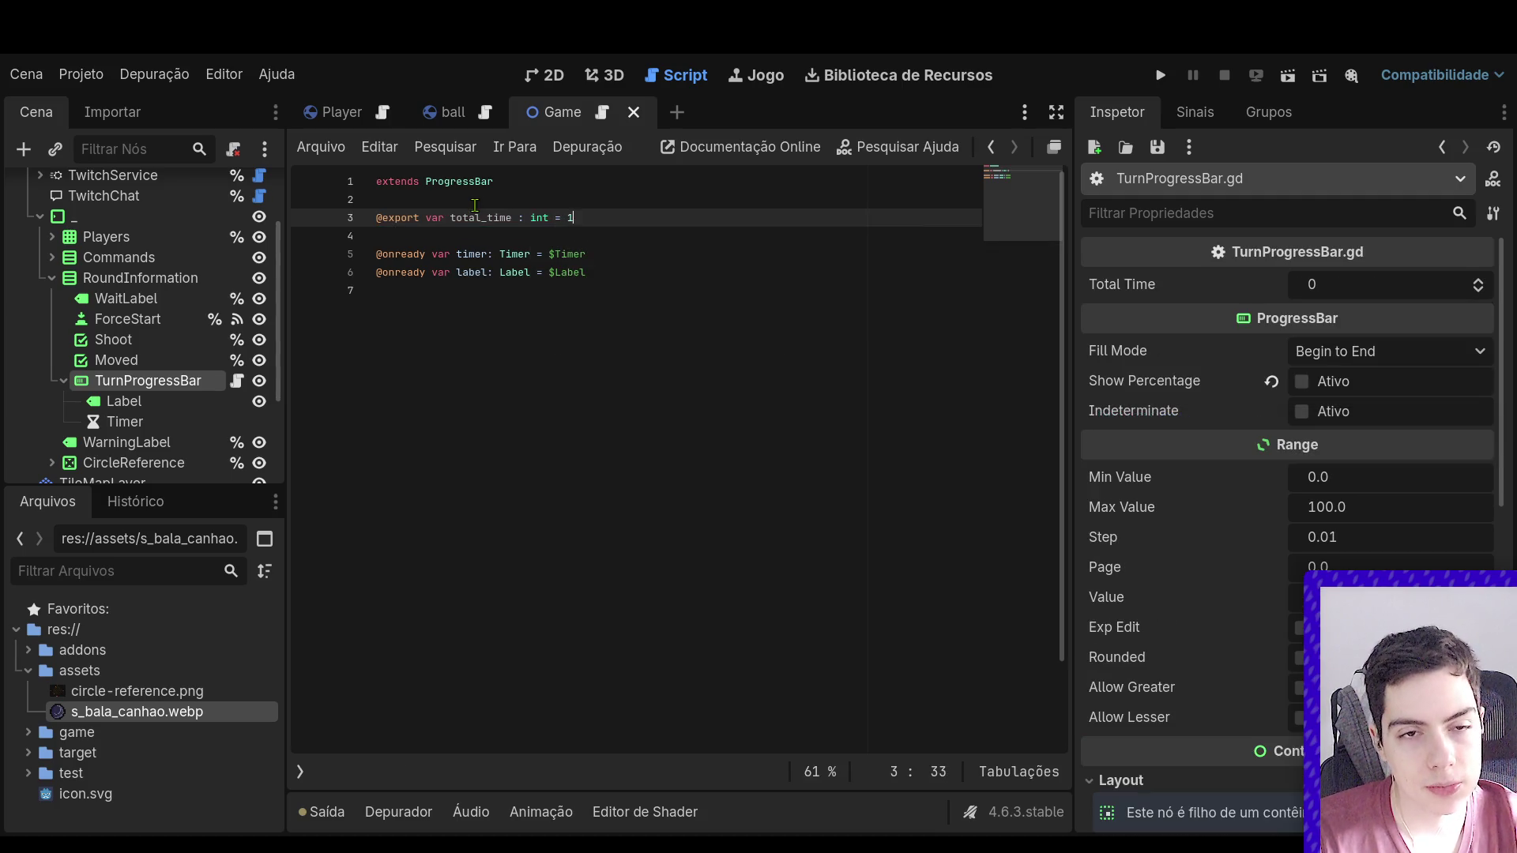
pyautogui.click(427, 221)
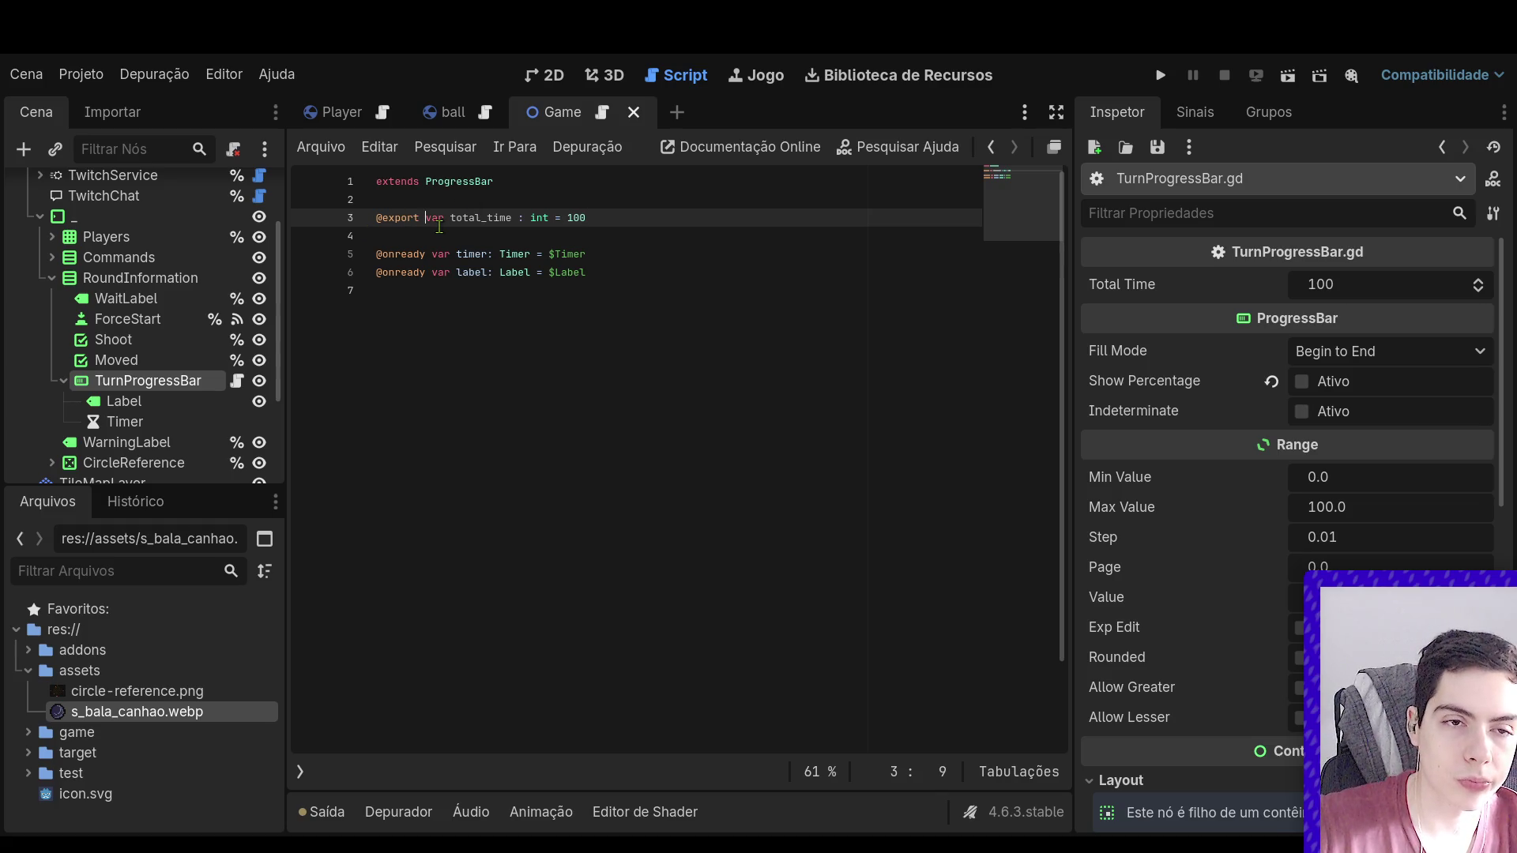
pyautogui.write('_r')
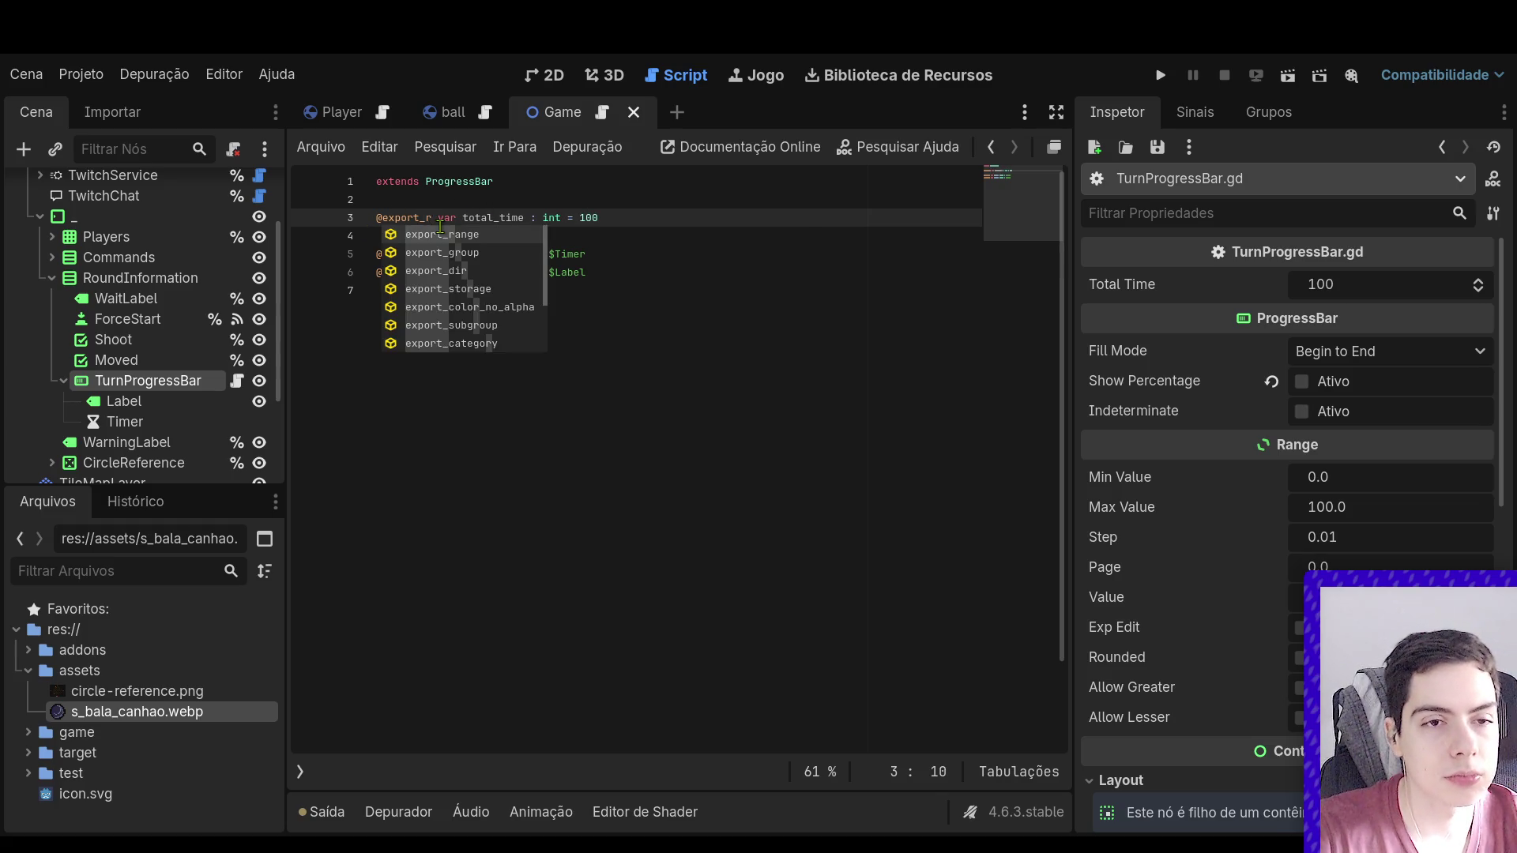
pyautogui.press('Return')
pyautogui.write('30,')
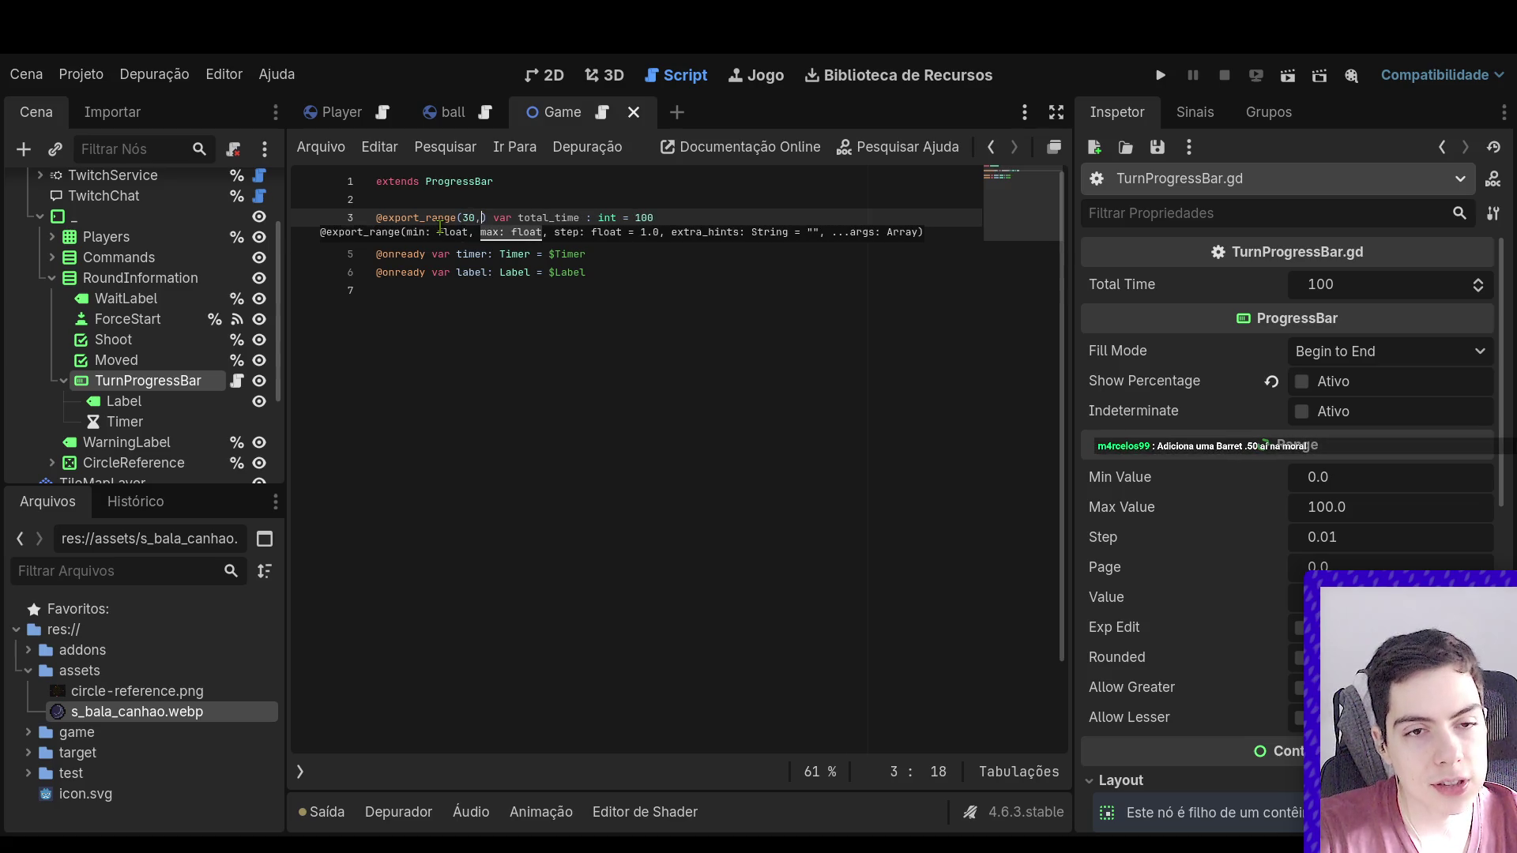
pyautogui.write('10')
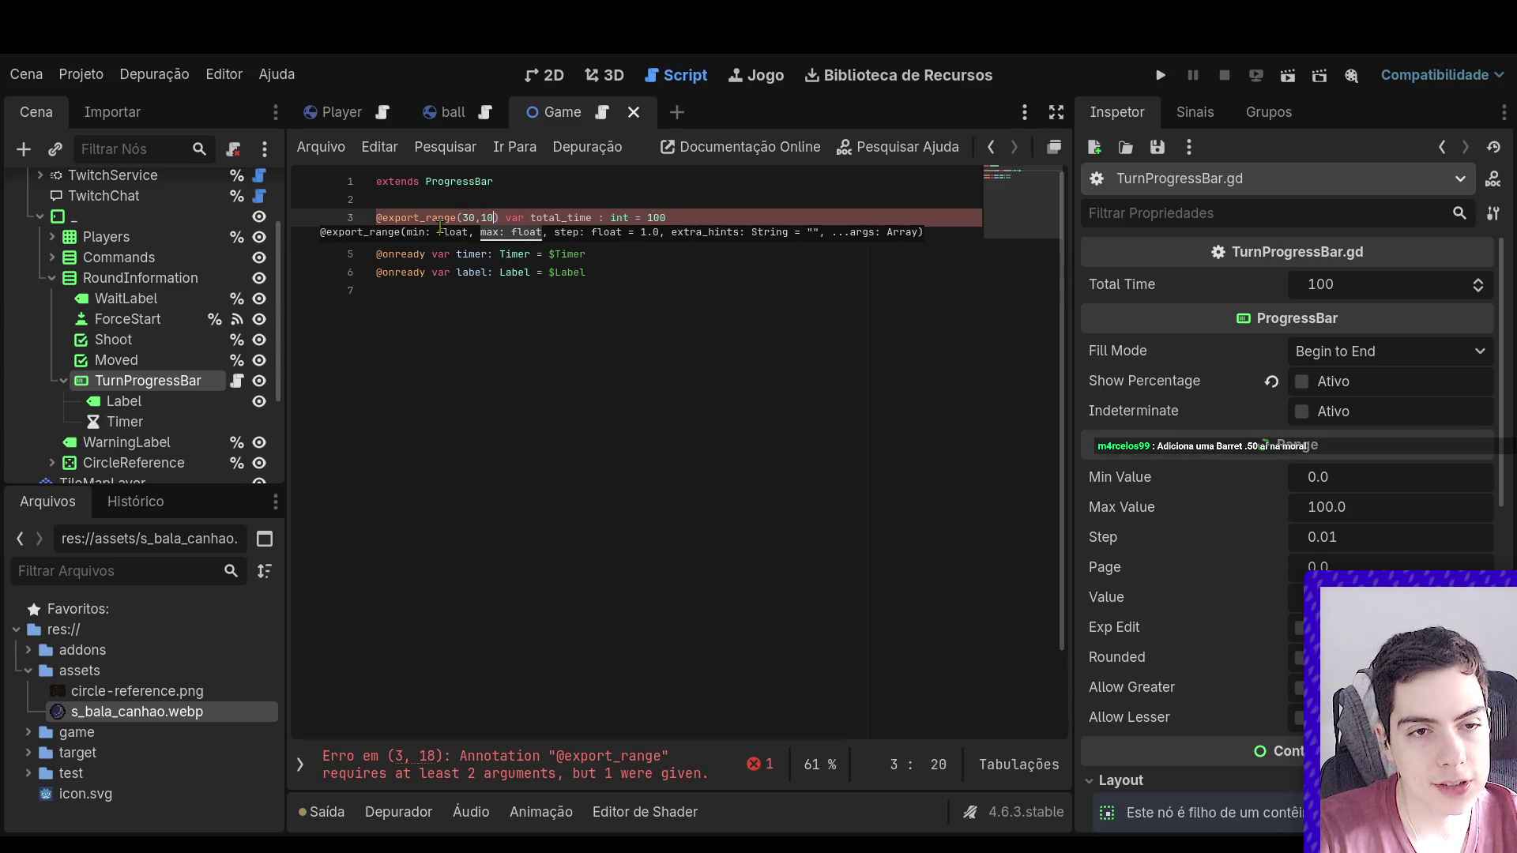
pyautogui.press('BackSpace')
pyautogui.write('20,')
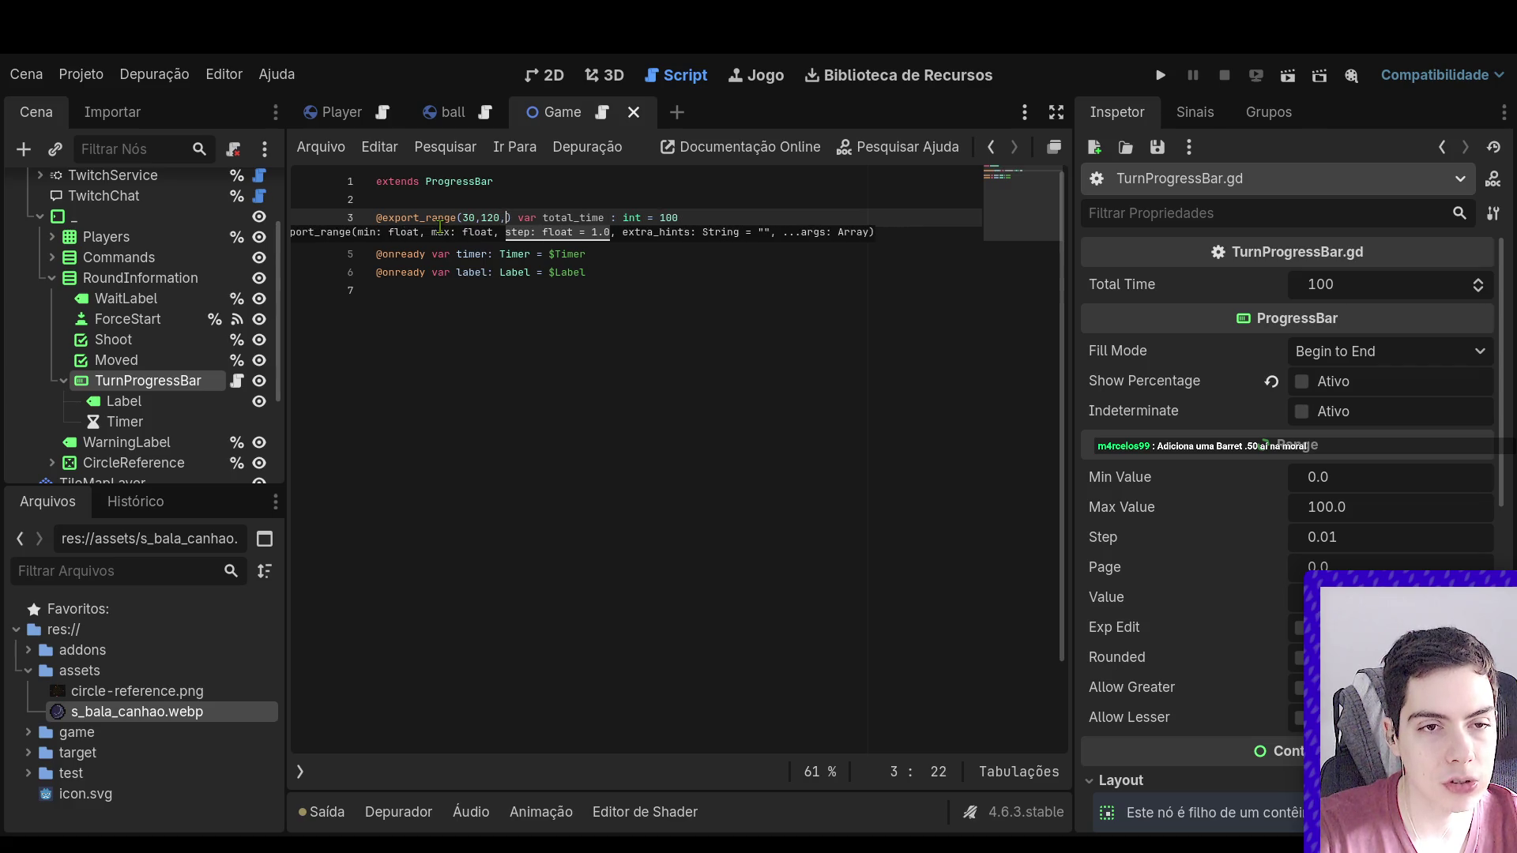
pyautogui.write('1')
pyautogui.write(',"se')
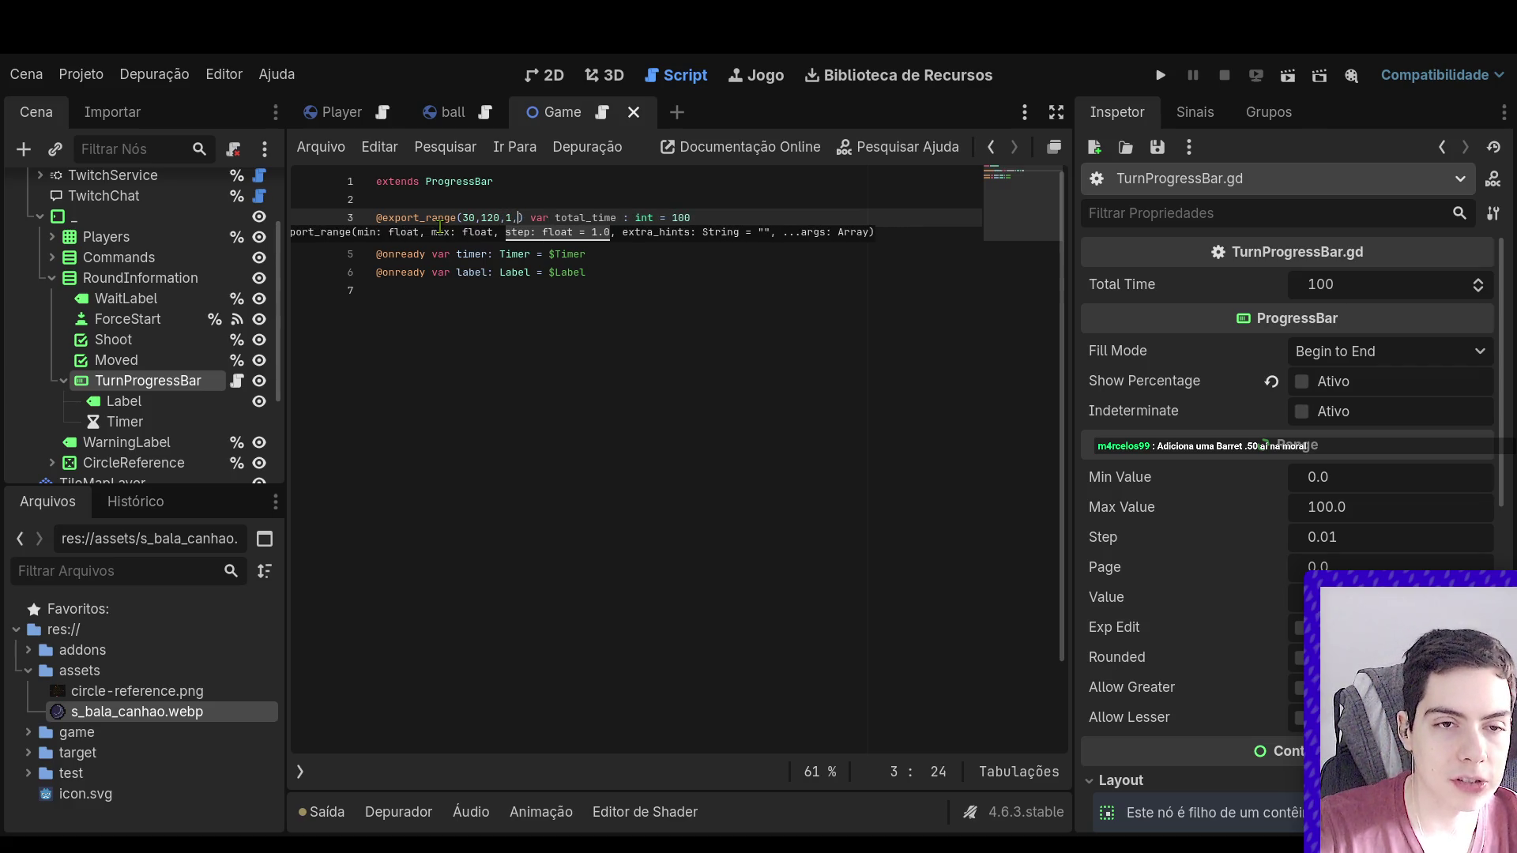
pyautogui.press('BackSpace')
pyautogui.press('BackSpace')
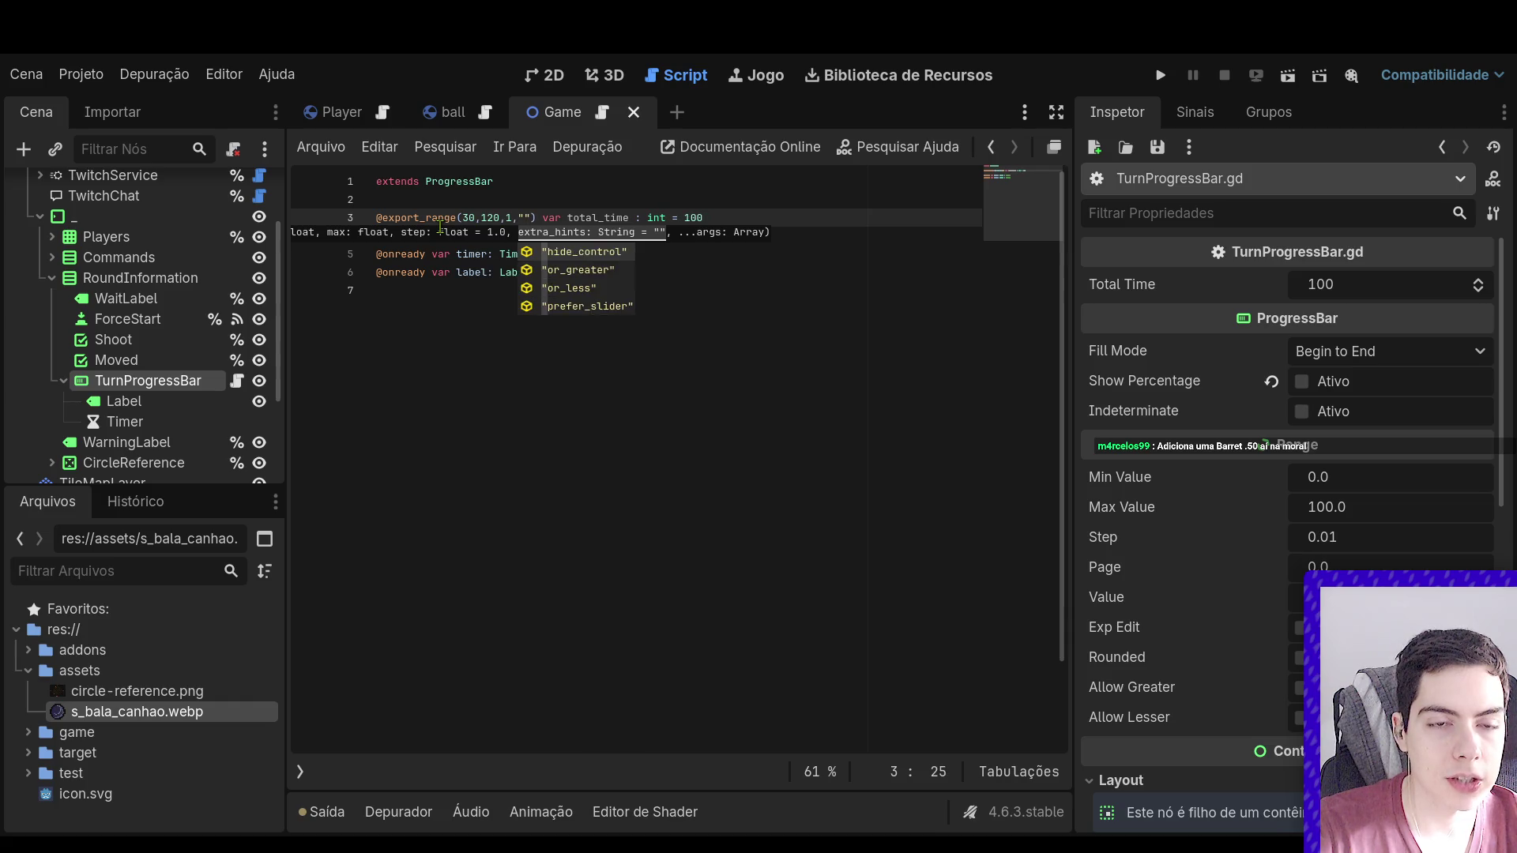
pyautogui.write('suffx')
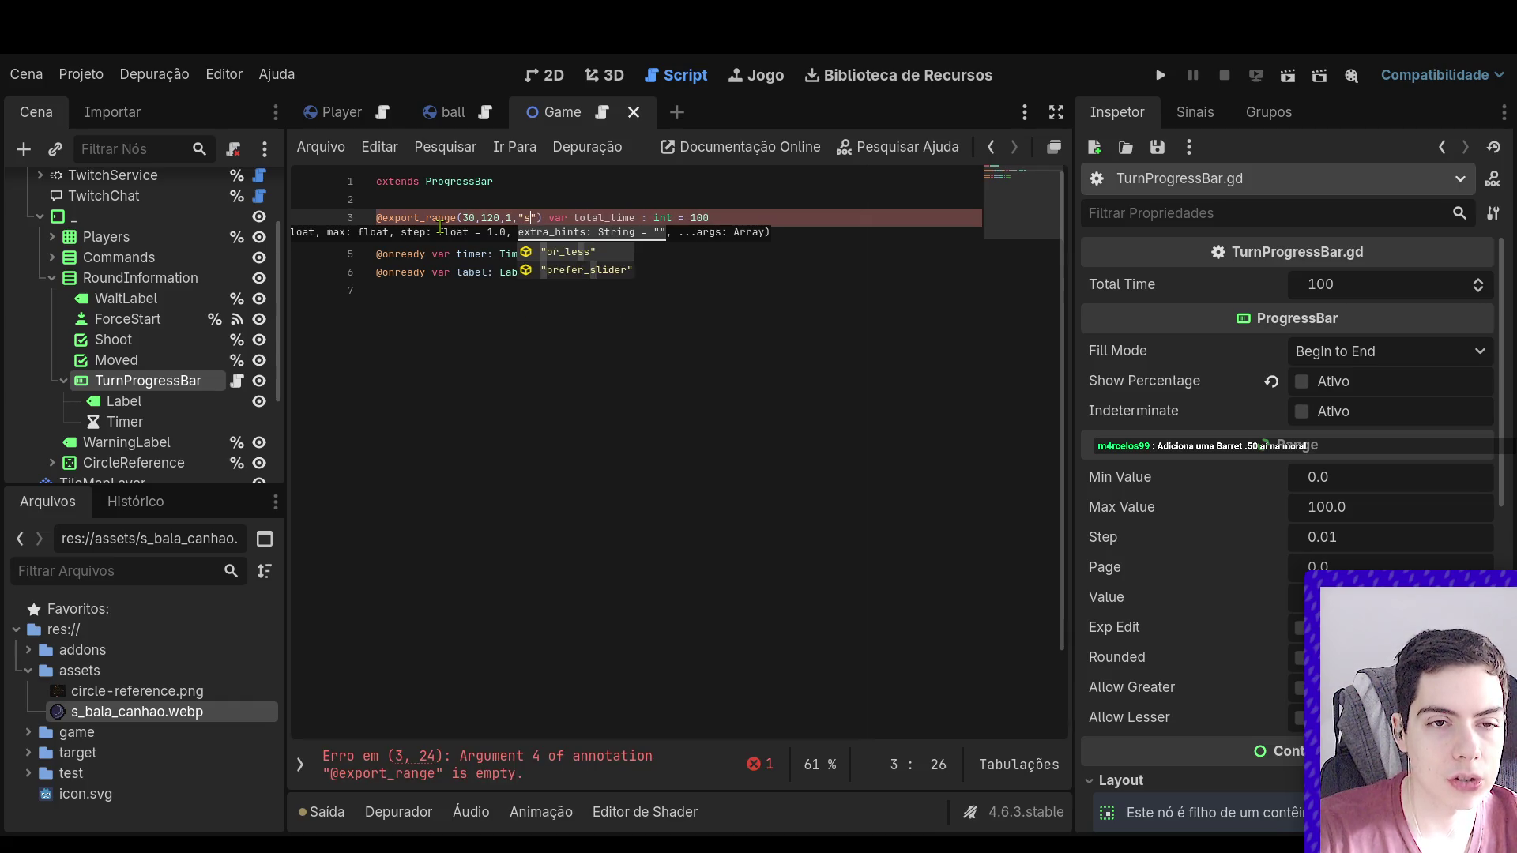
pyautogui.press('BackSpace')
pyautogui.write('ix:secs')
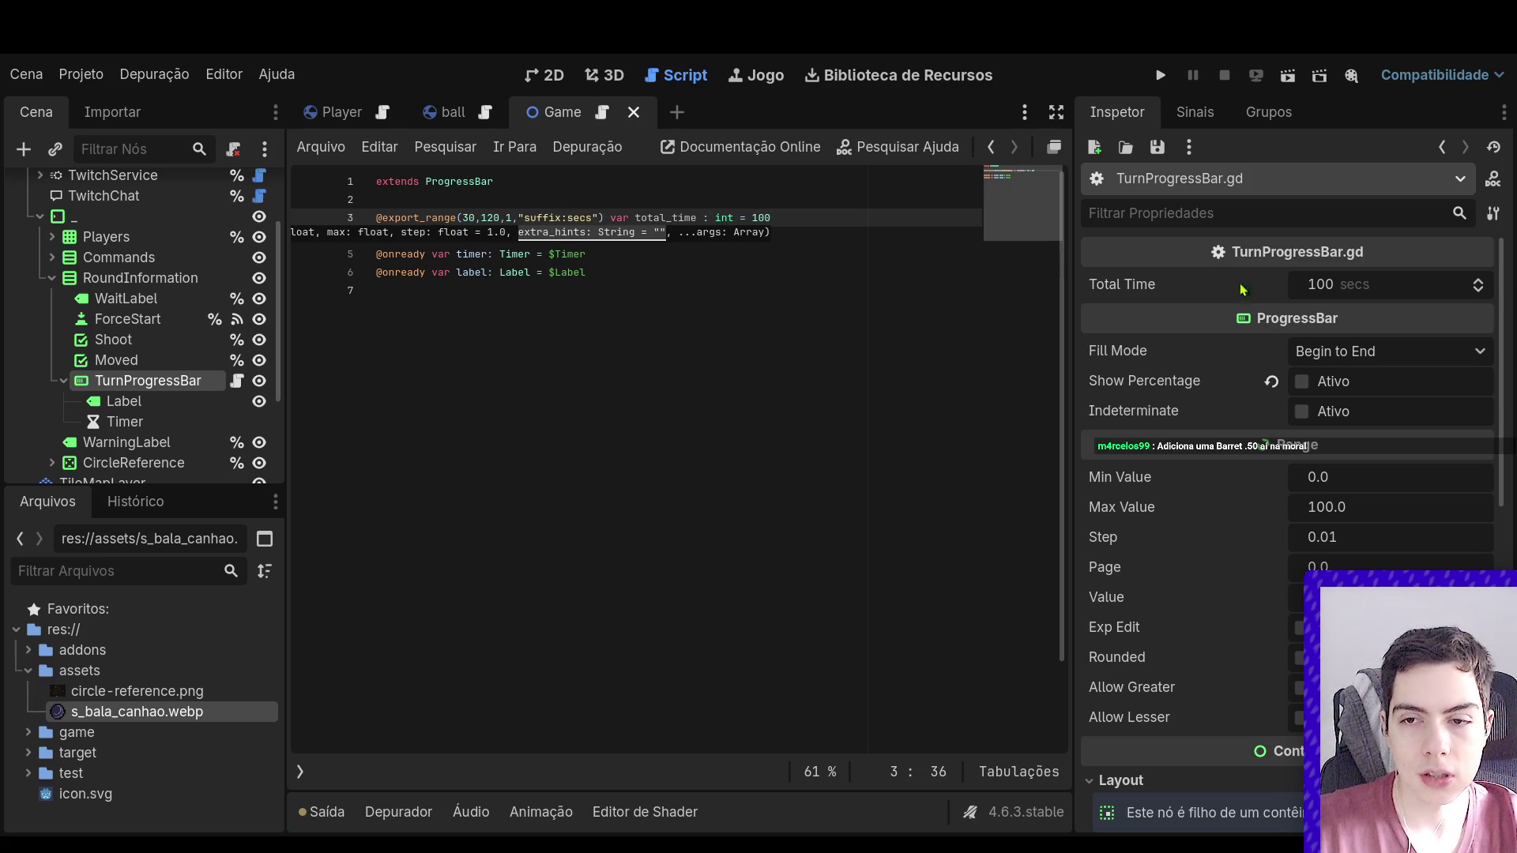
pyautogui.click(935, 406)
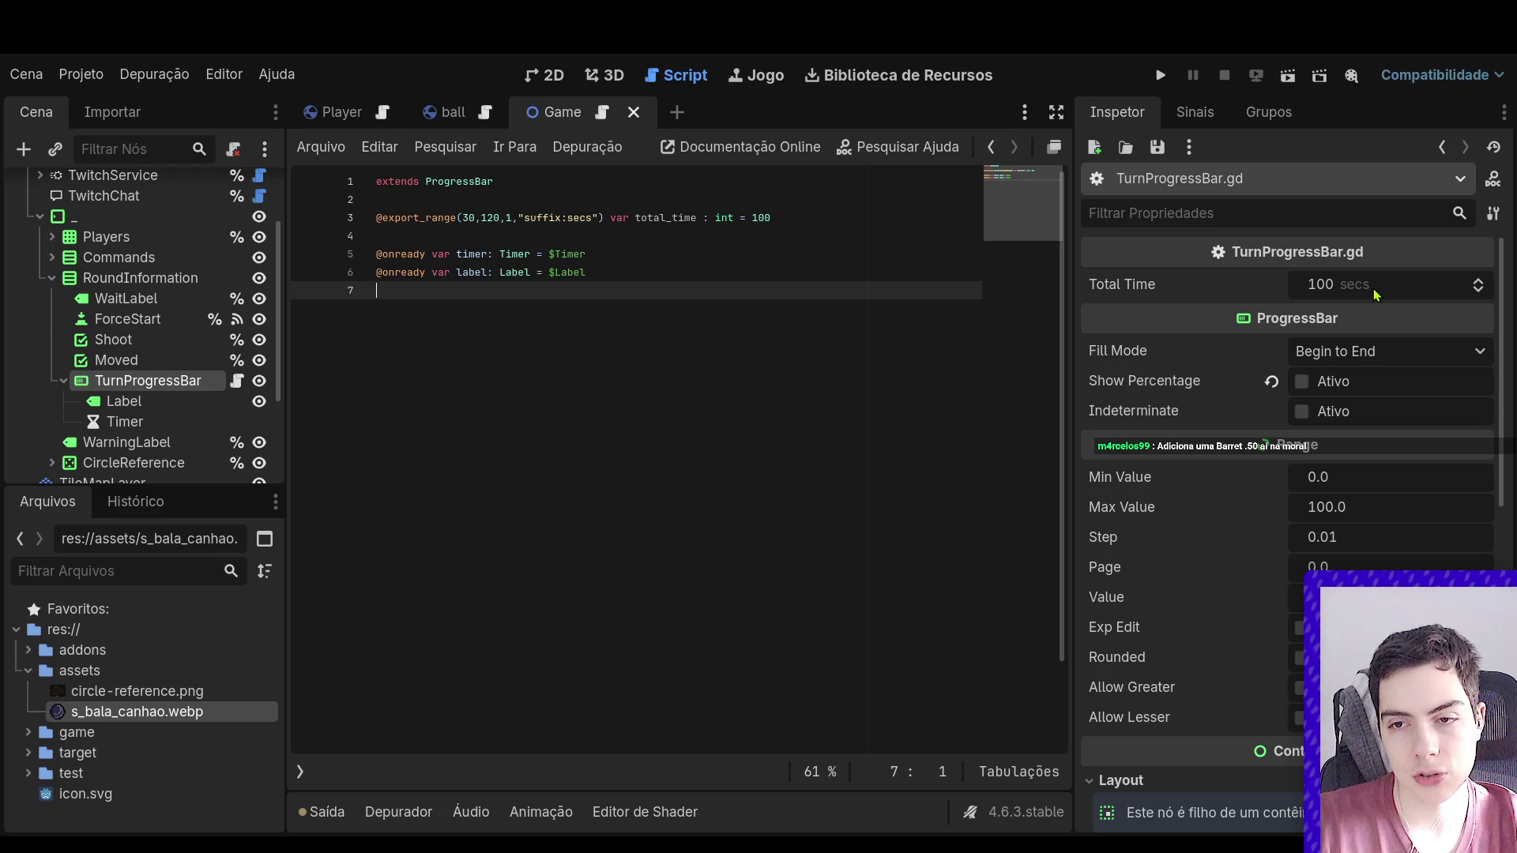
pyautogui.click(822, 219)
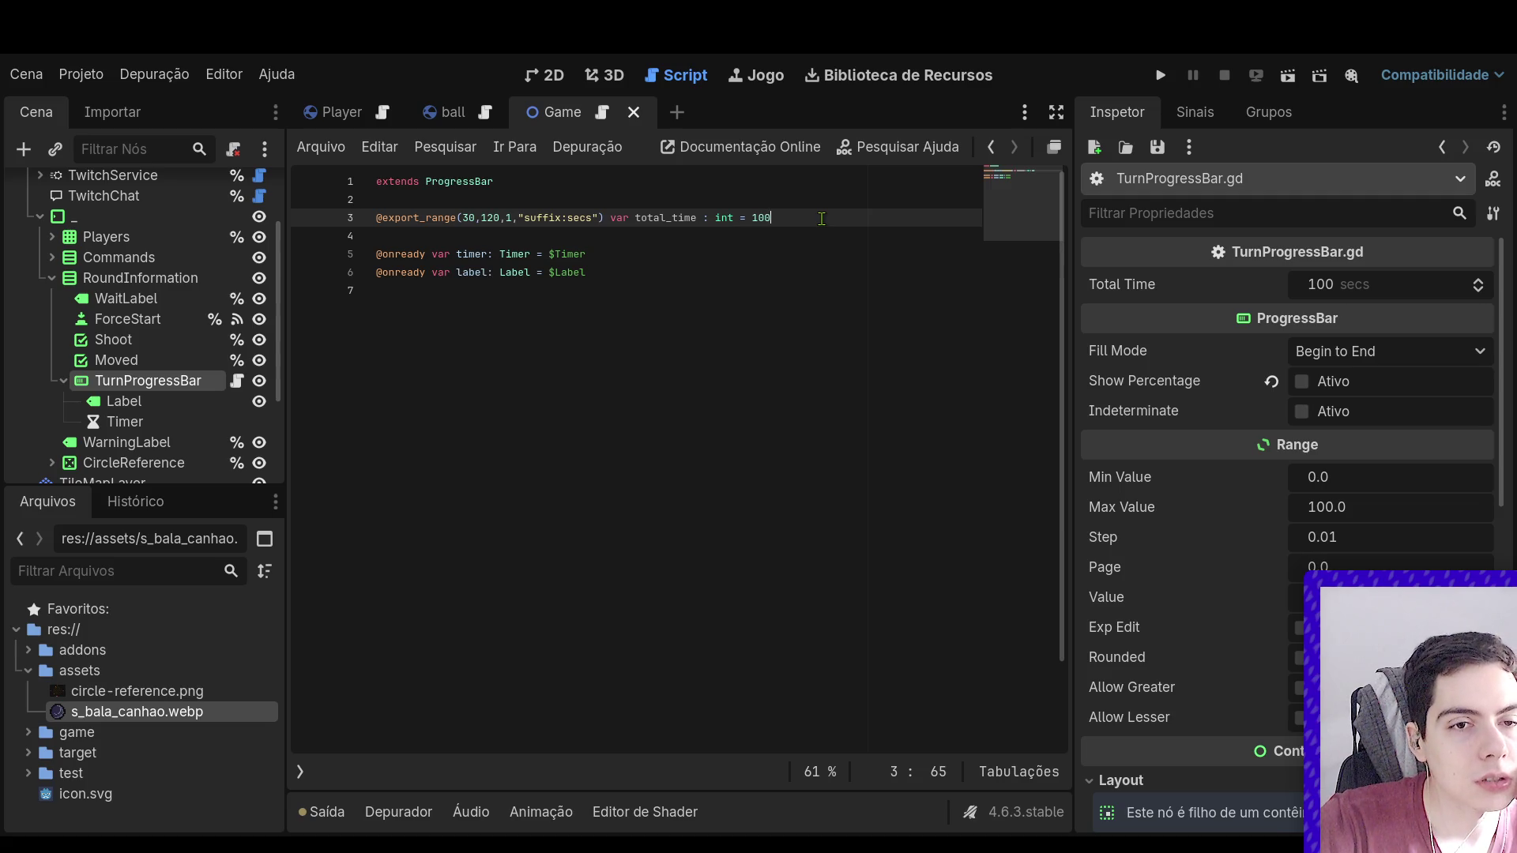
pyautogui.click(595, 369)
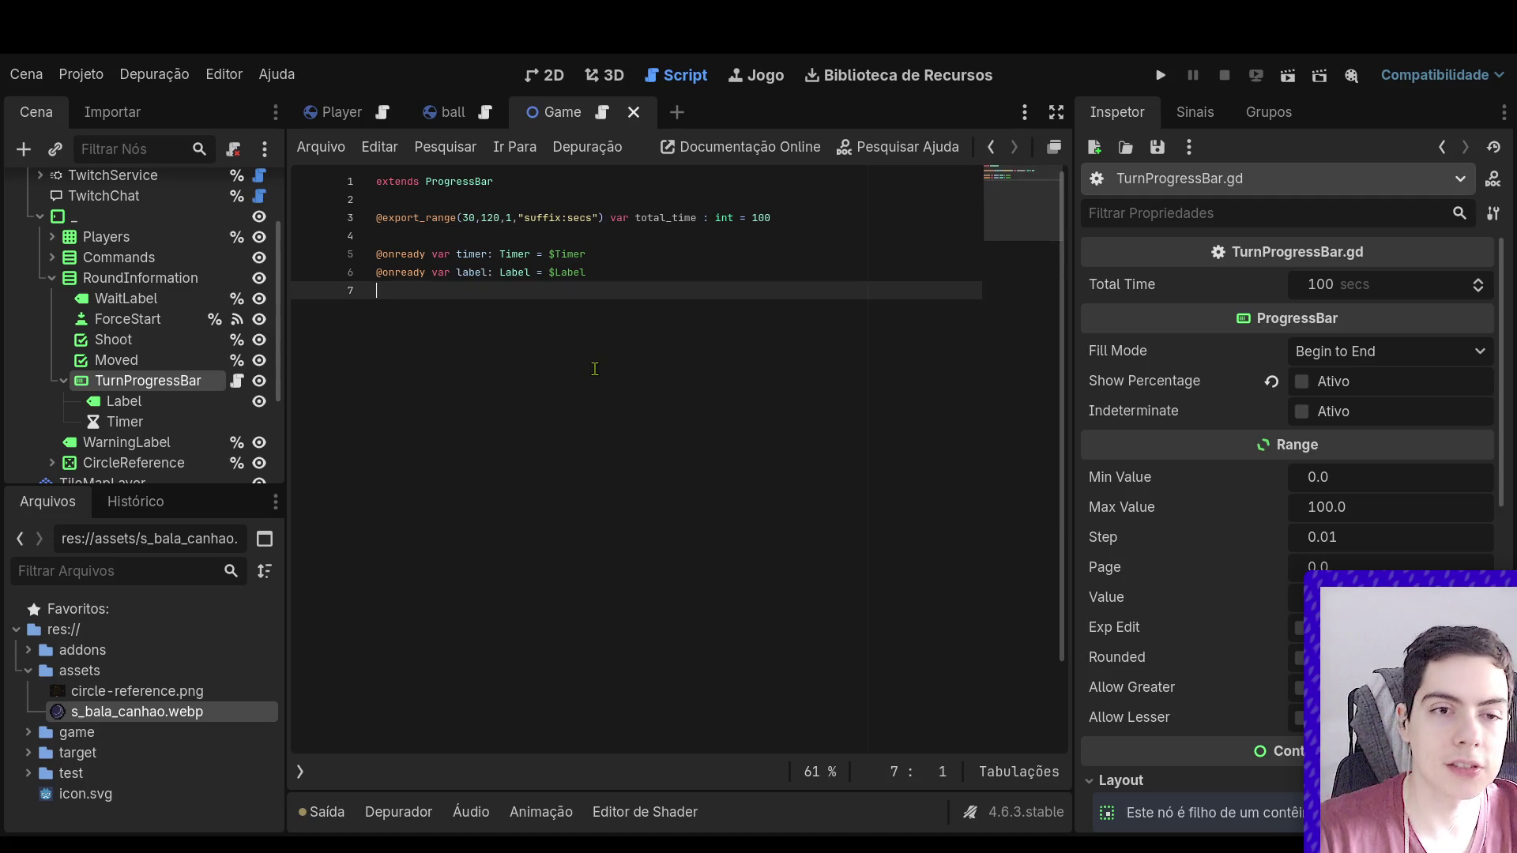
# Declare func start(p_total_time: int = total_time) -> void on line 8.
pyautogui.press('Return')
pyautogui.write('func ')
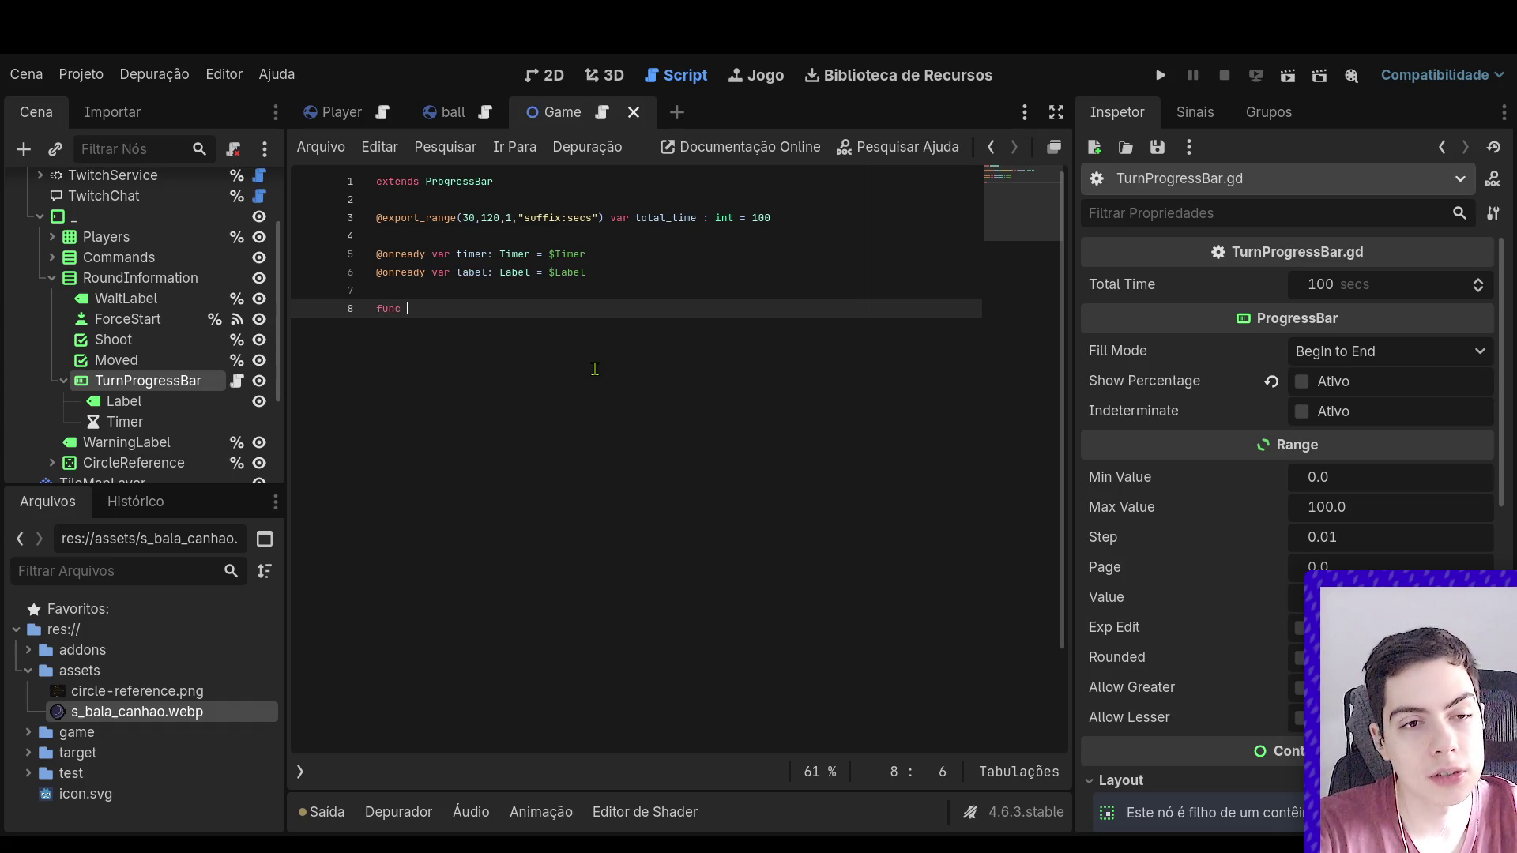
pyautogui.write('_re')
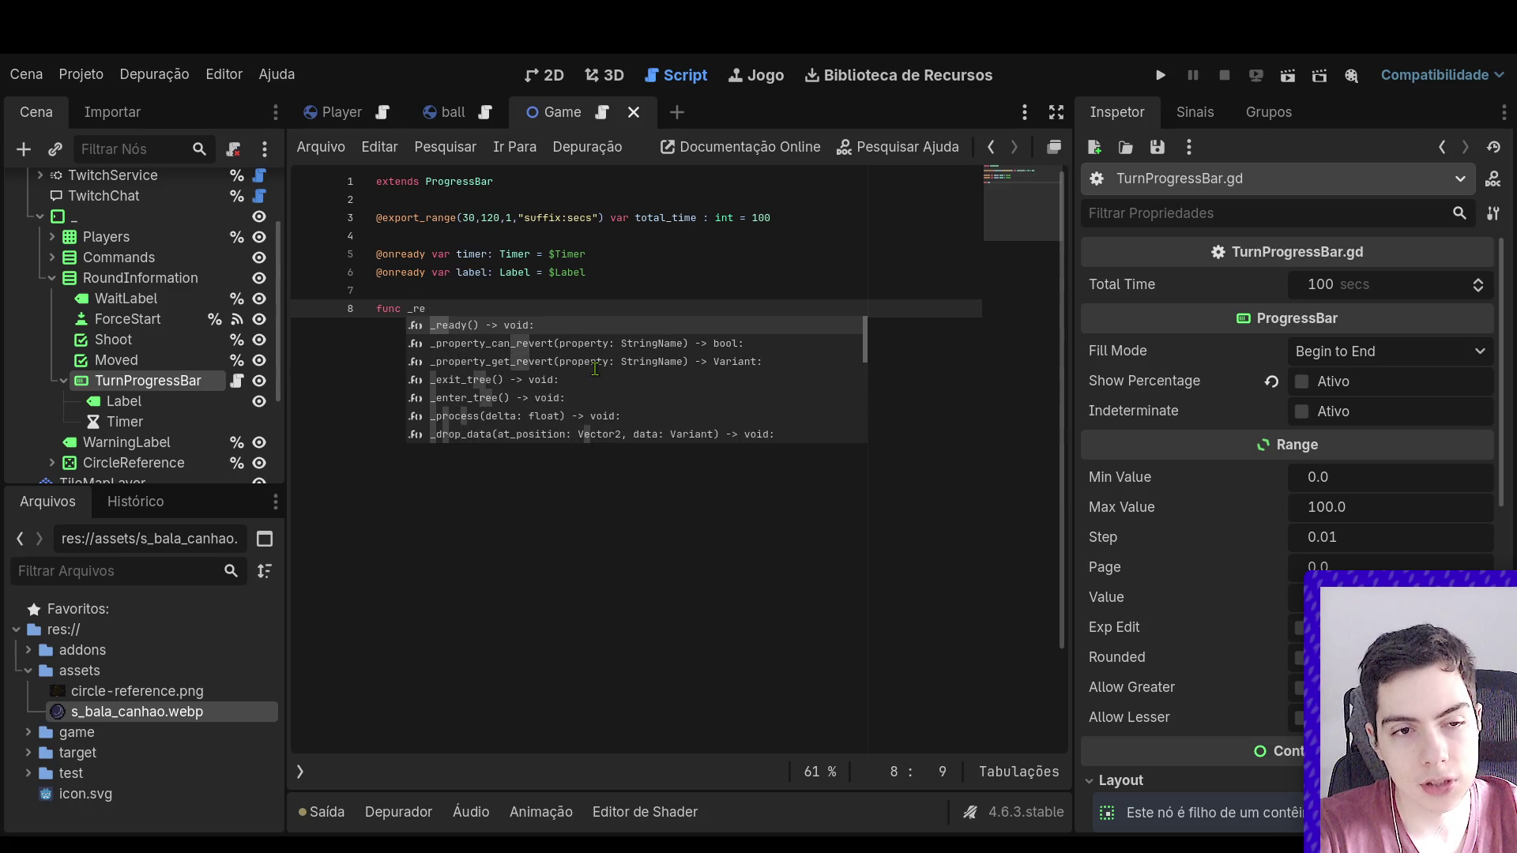
pyautogui.press('BackSpace')
pyautogui.press('Escape')
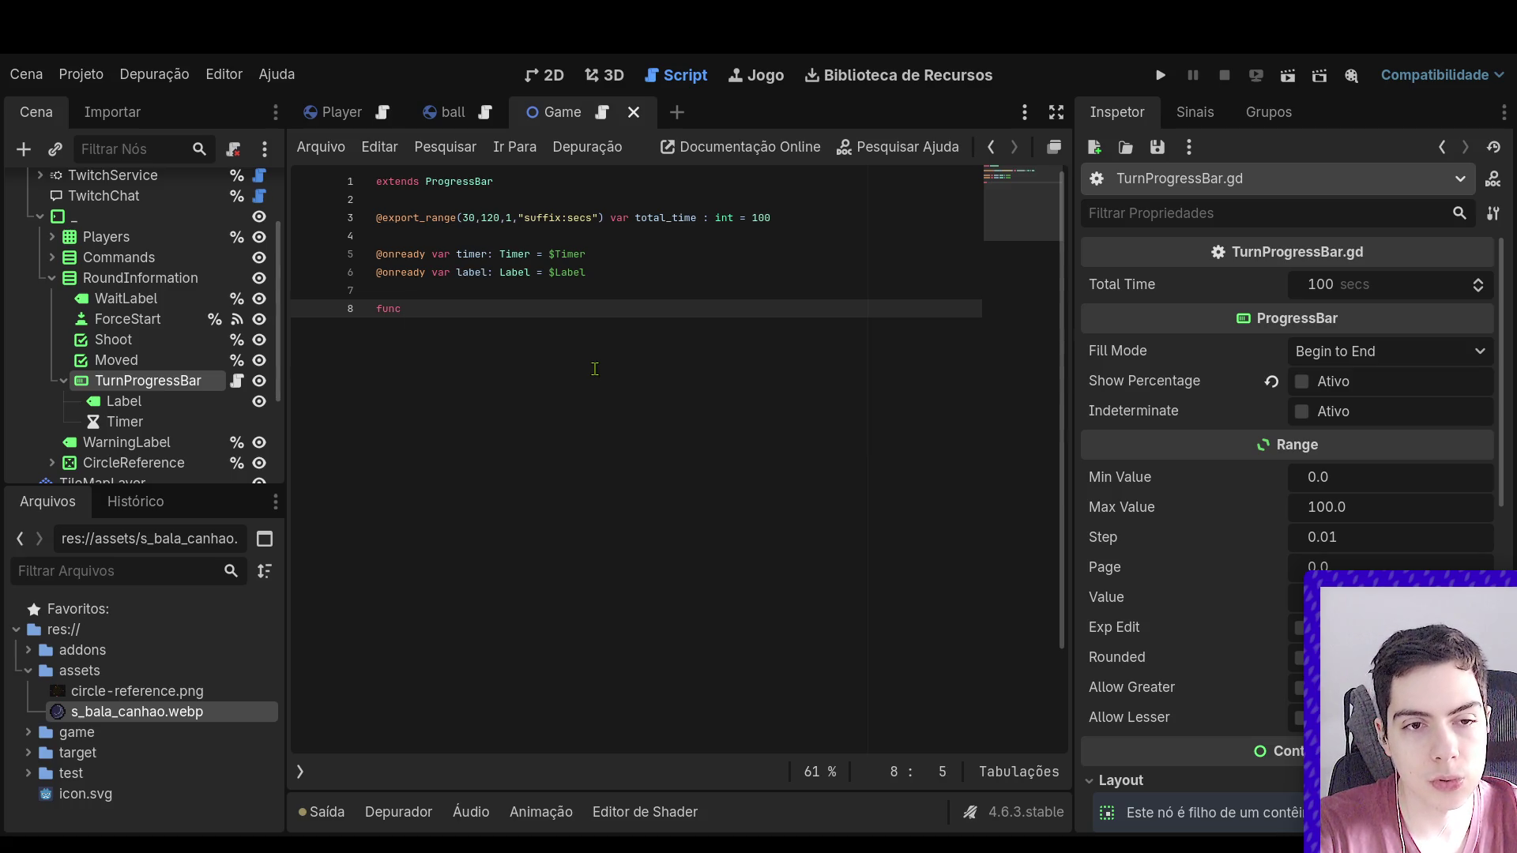
pyautogui.press('BackSpace')
pyautogui.press('BackSpace')
pyautogui.press('BackSpace')
pyautogui.press('Return')
pyautogui.write('func sta')
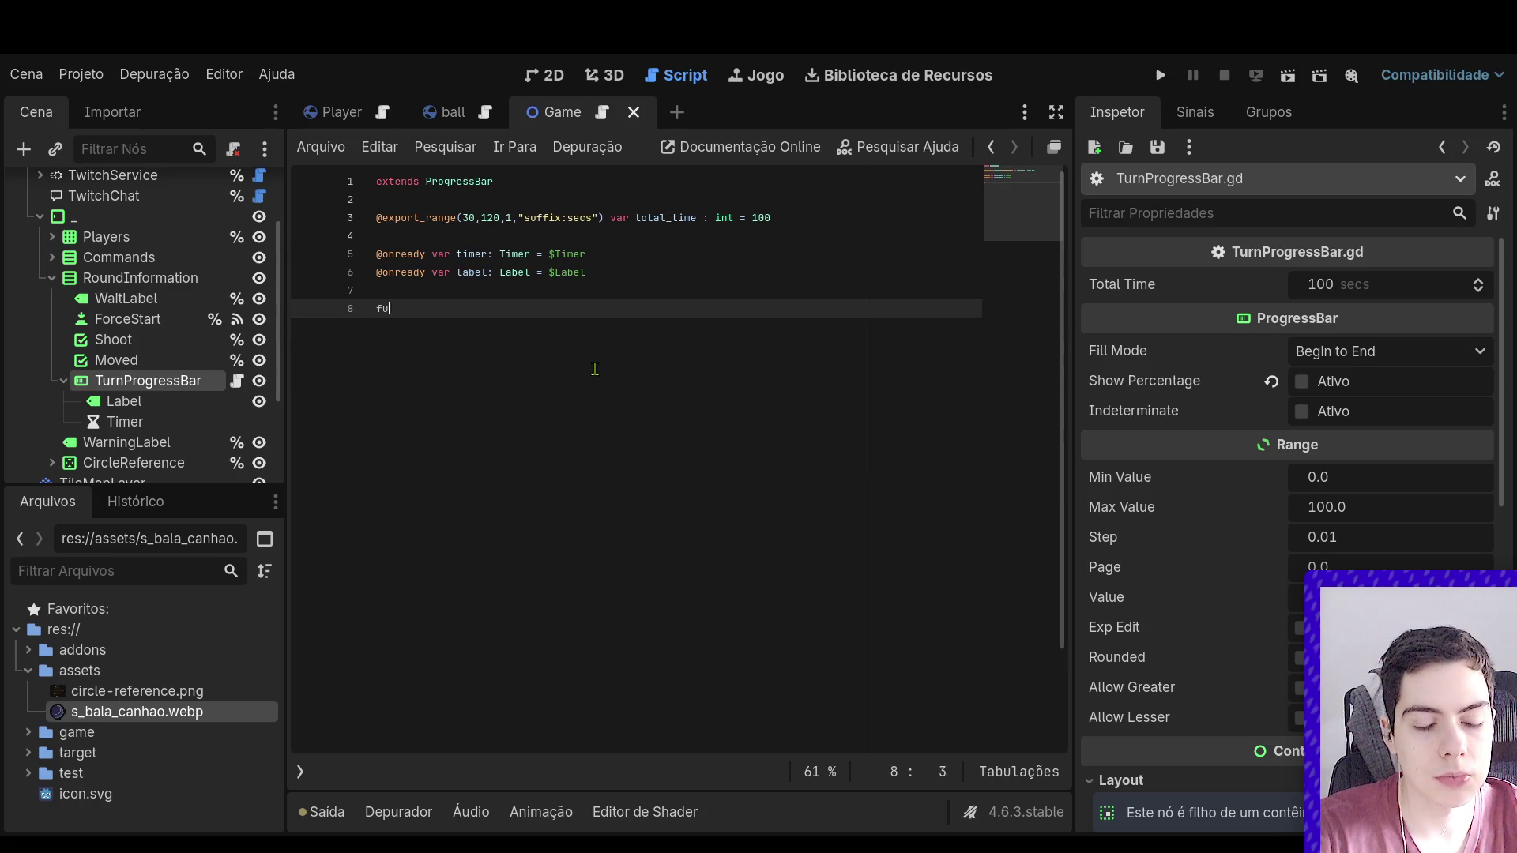
pyautogui.write('rt() -> vo')
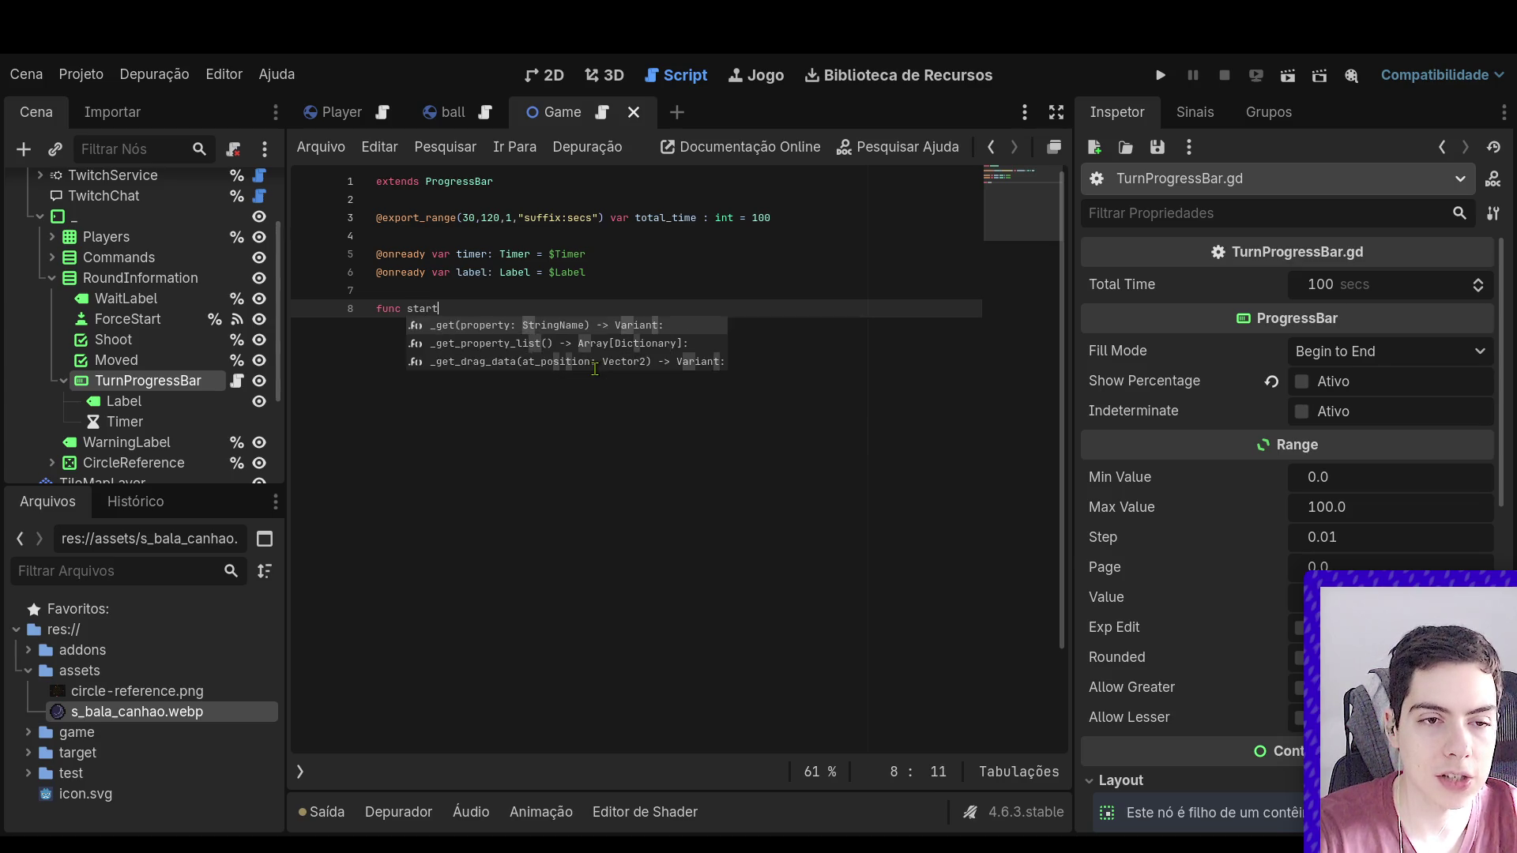
pyautogui.write('id')
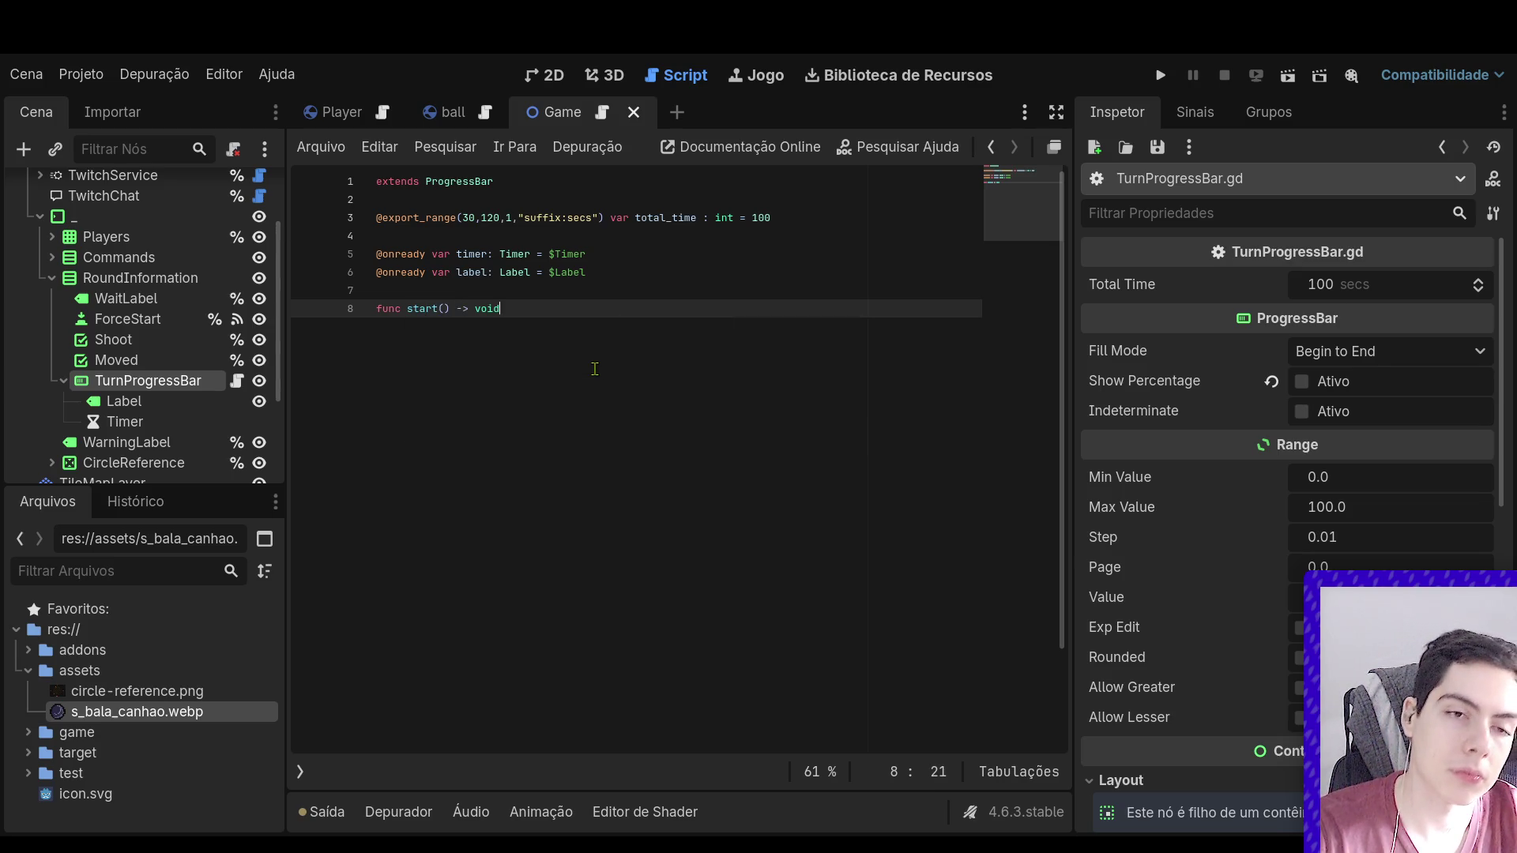
pyautogui.press('Left')
pyautogui.press('Left')
pyautogui.press('Left')
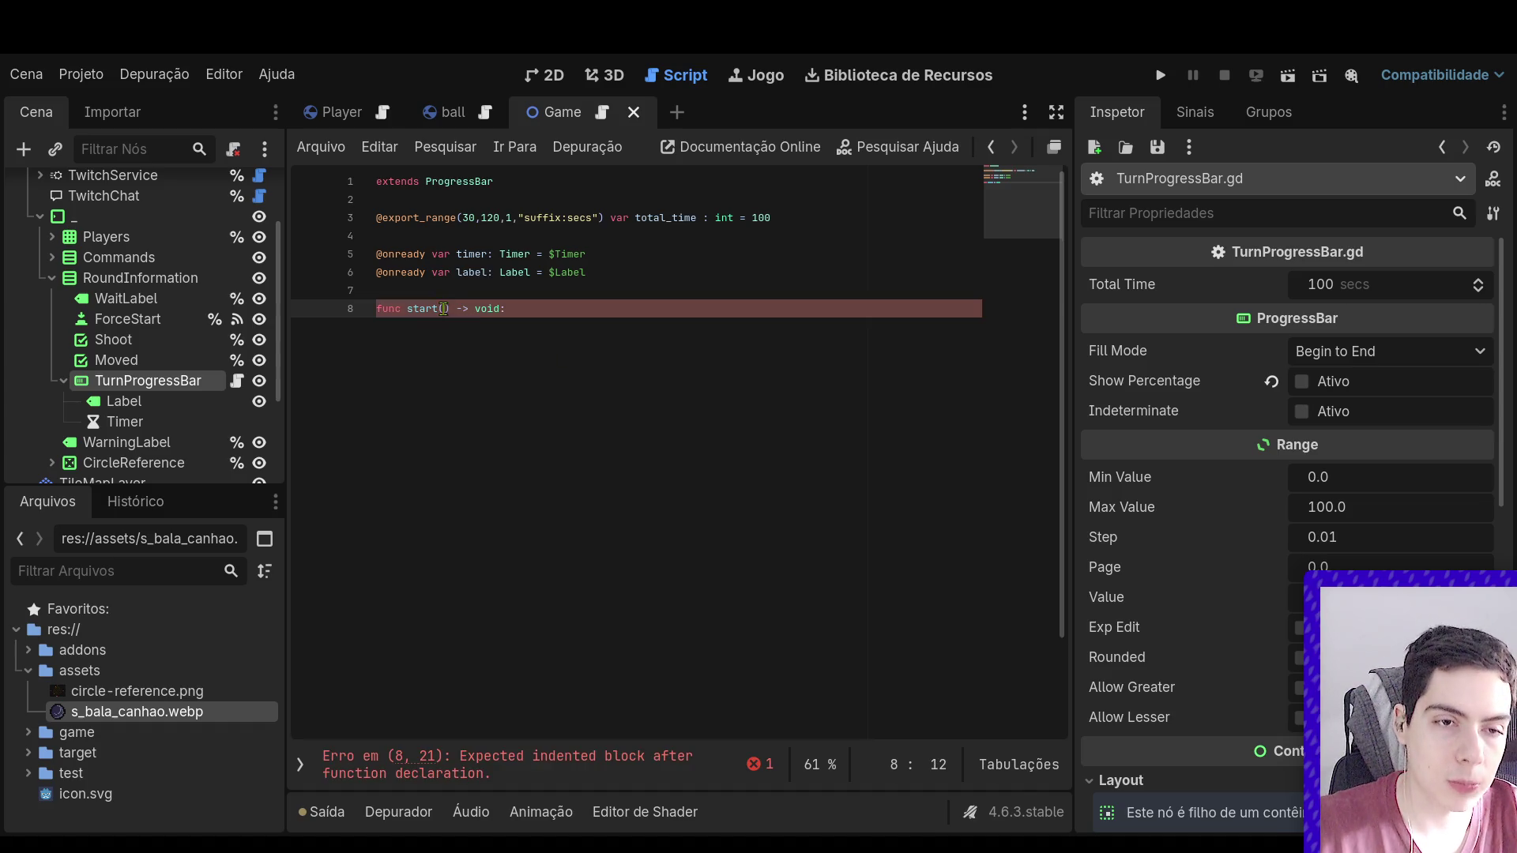
pyautogui.write('p_total_time:')
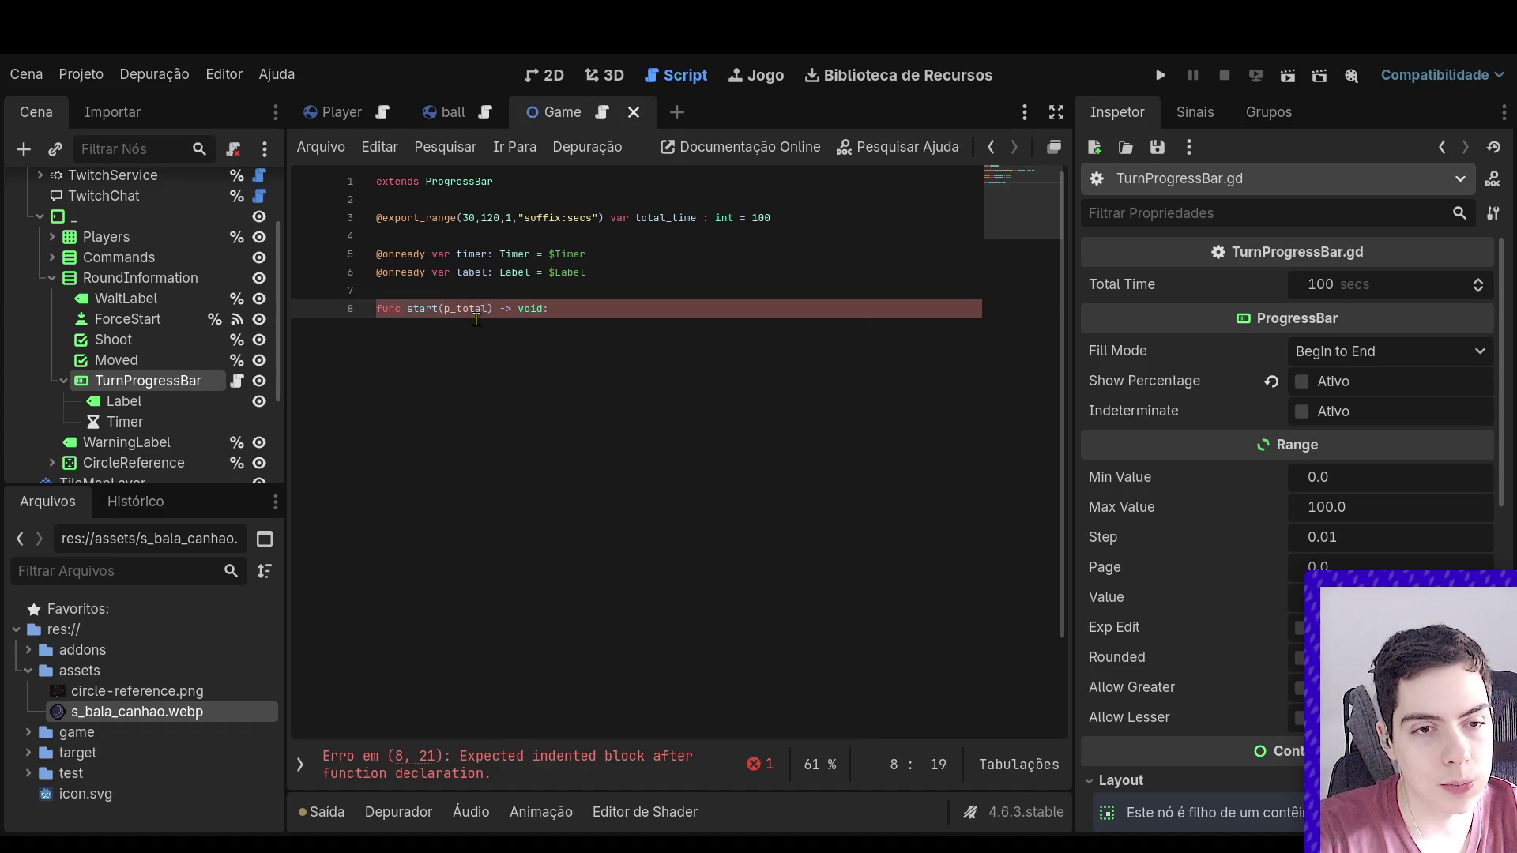
pyautogui.write(' int = tot')
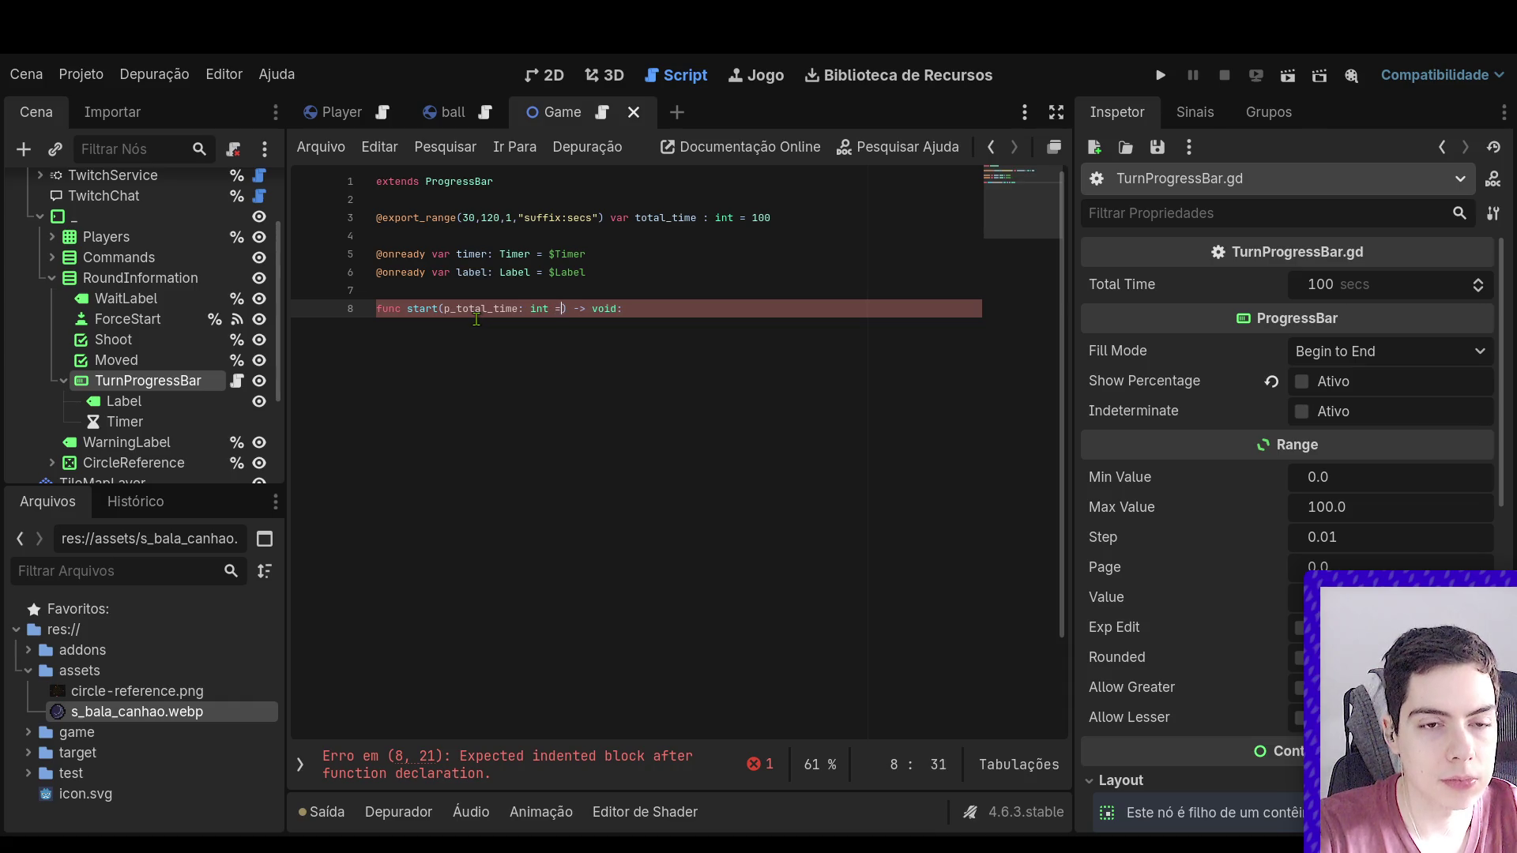
pyautogui.press('Return')
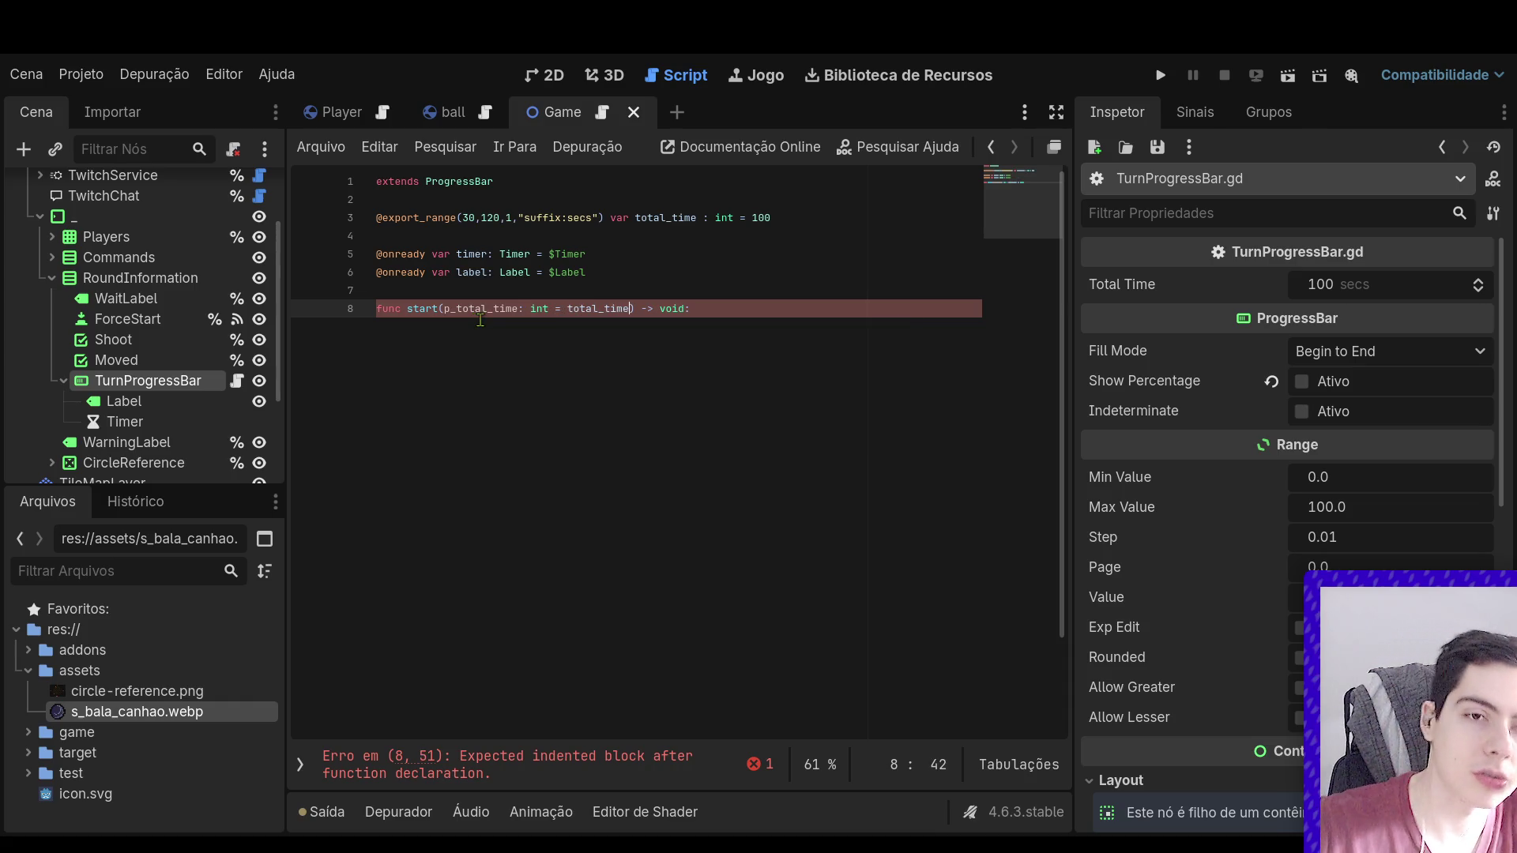
# Begin start's body with a timer.start call using autocomplete.
pyautogui.press('Return')
pyautogui.write('t')
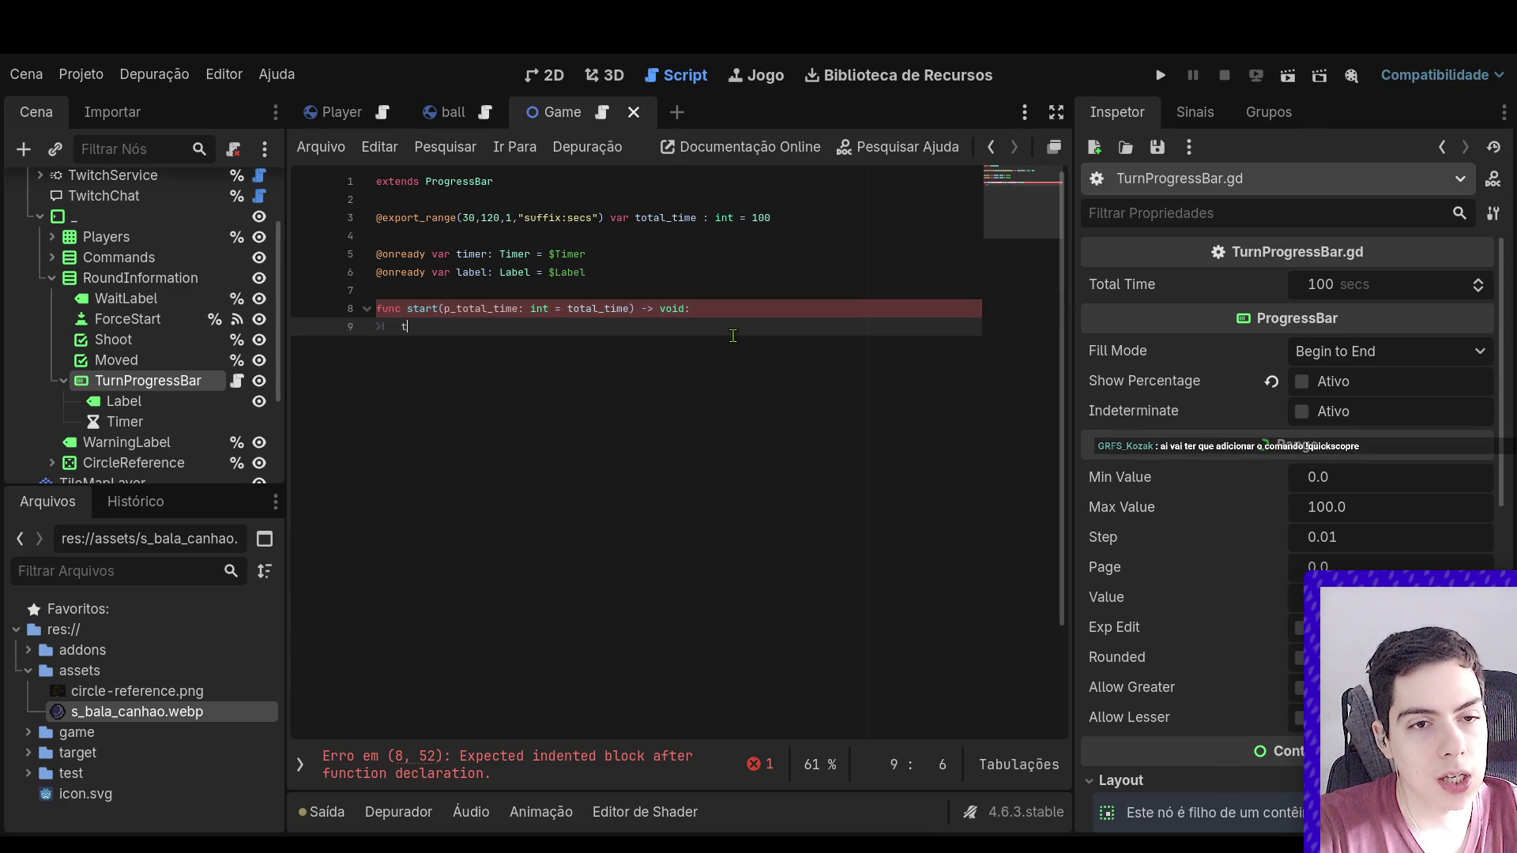
pyautogui.write('imer.')
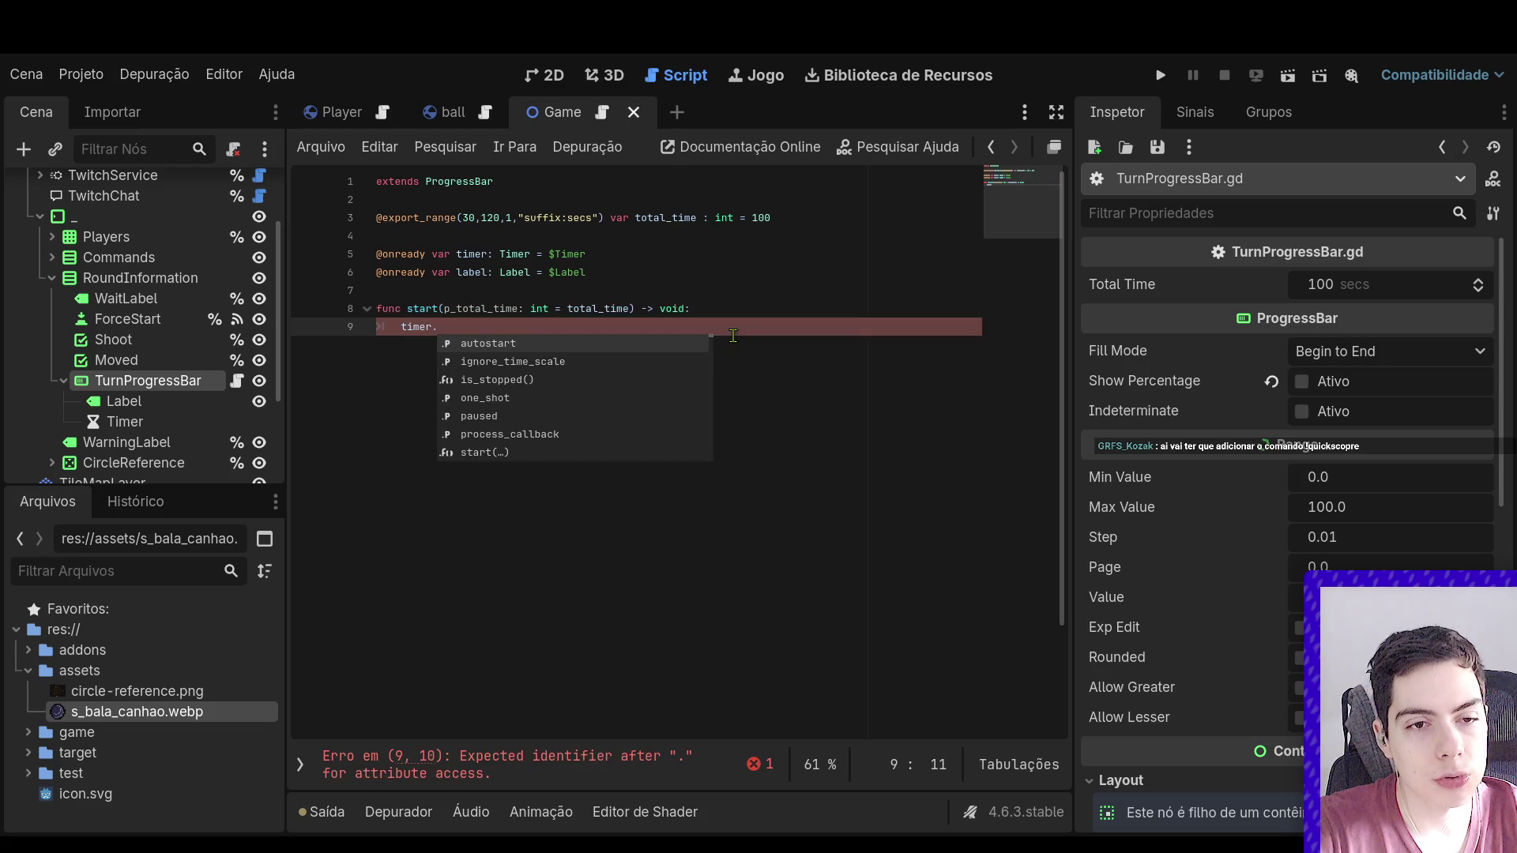
pyautogui.write('start(')
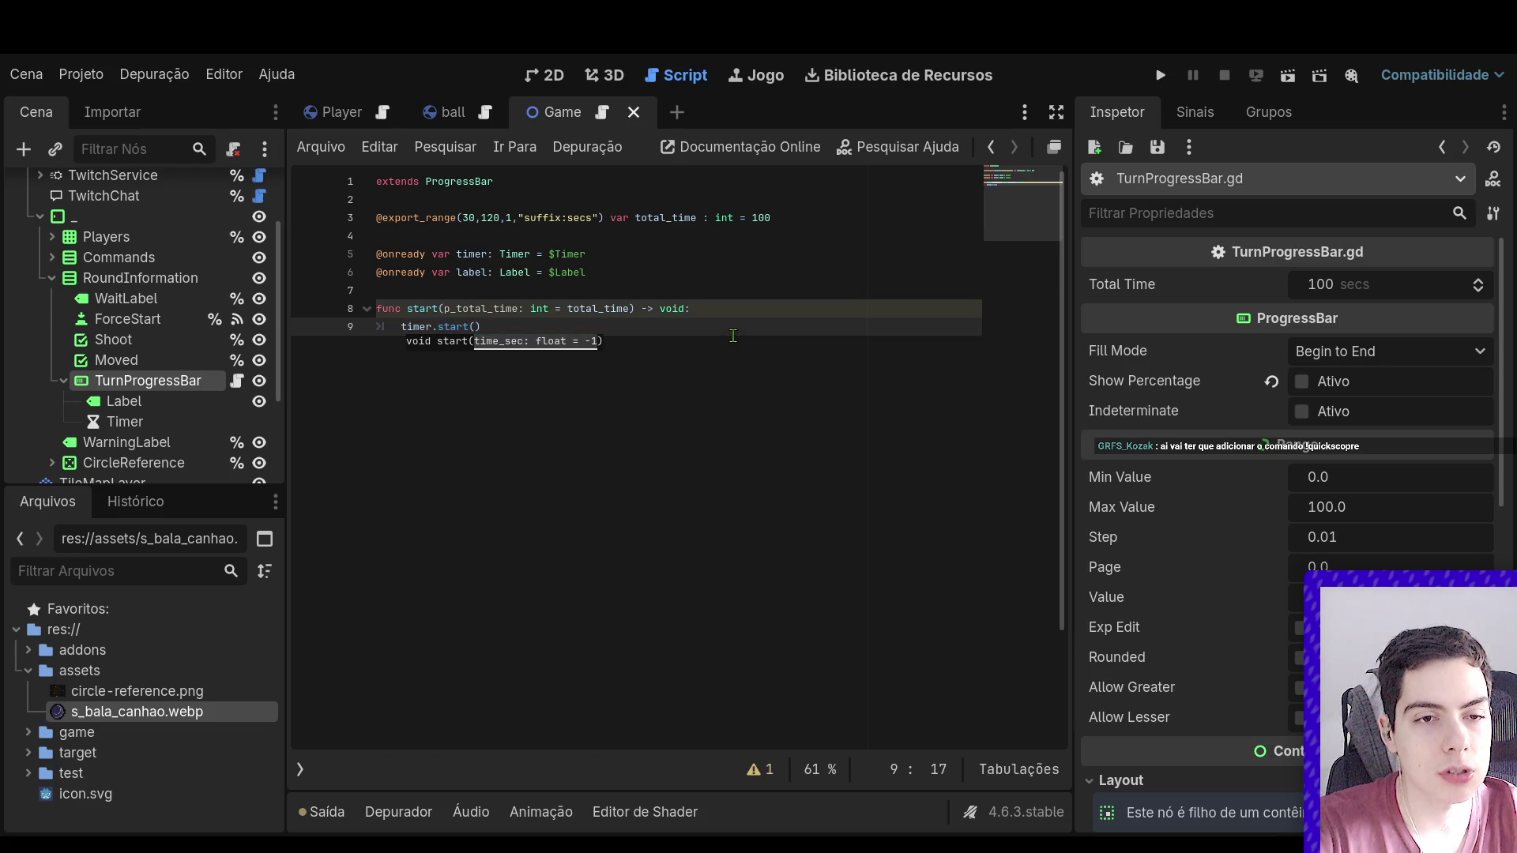
pyautogui.write('t')
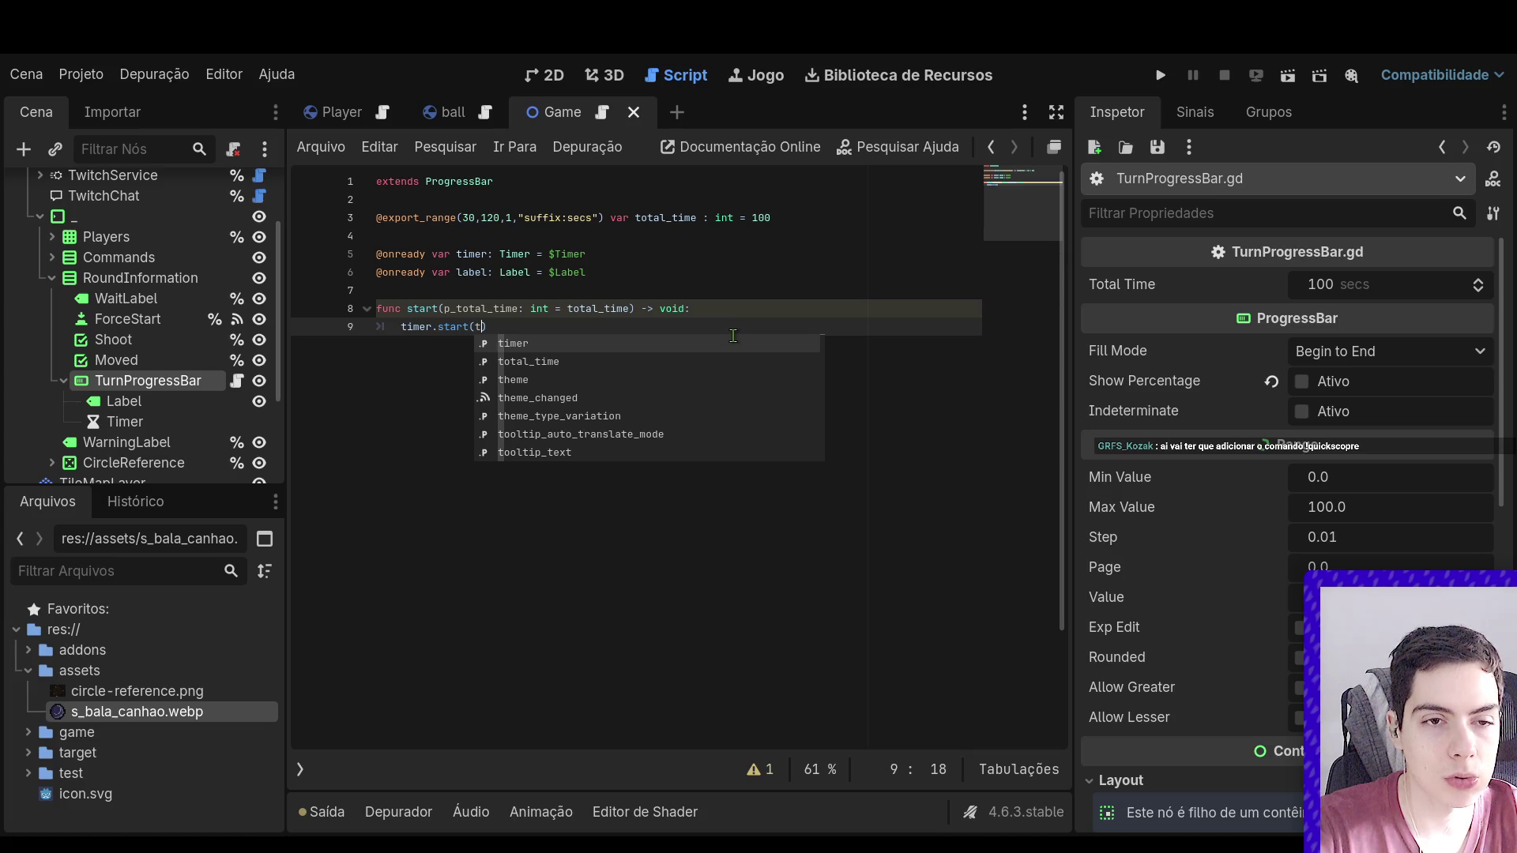
pyautogui.press('BackSpace')
# Complete the call as timer.start(p_total_time) and save the script.
pyautogui.write('p_total')
pyautogui.press('Return')
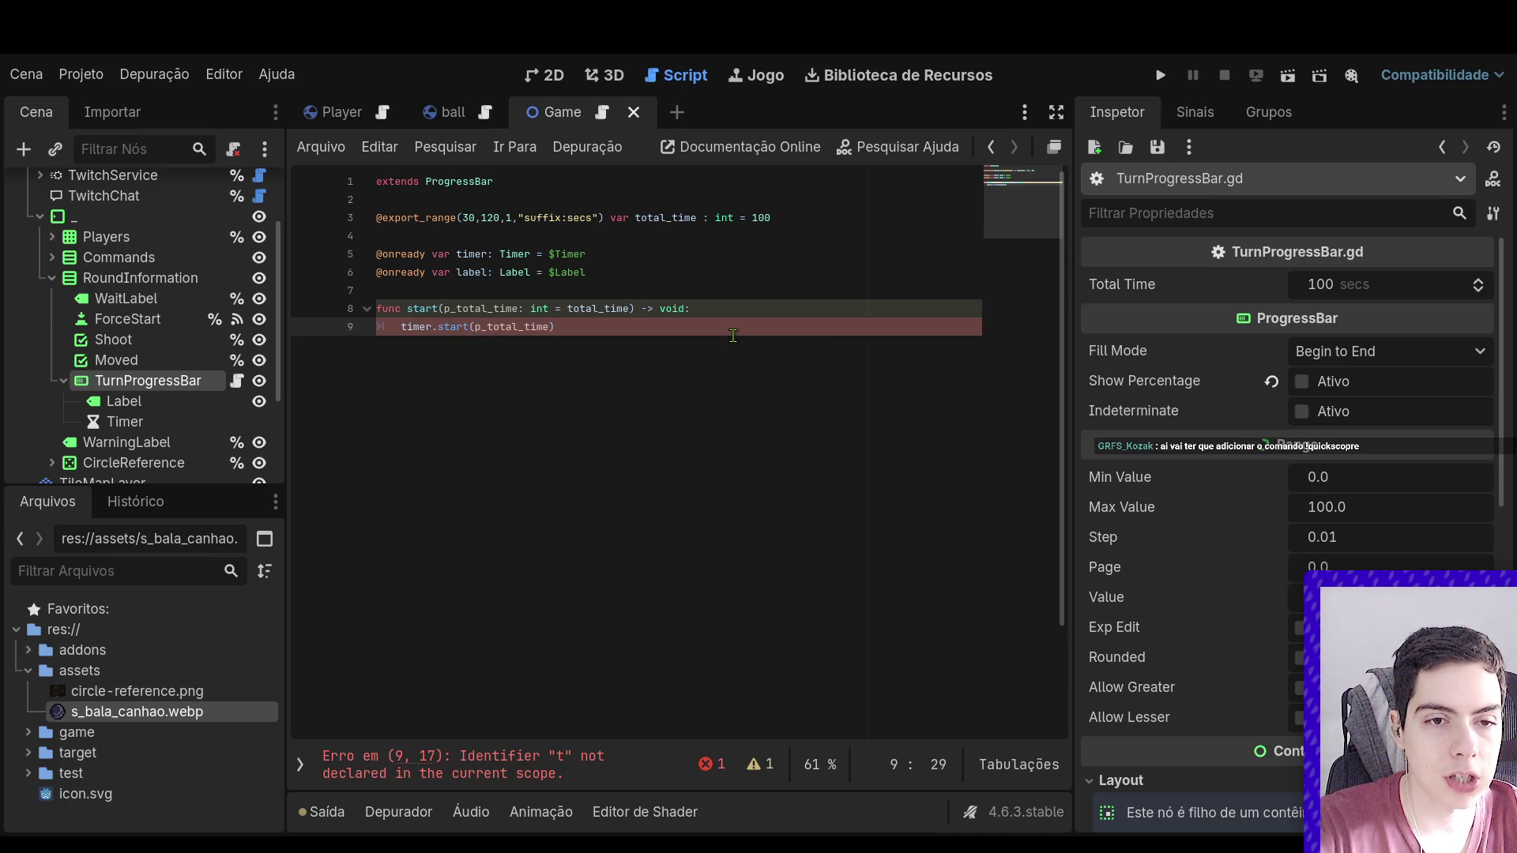
pyautogui.hotkey('ctrl', 's')
# Enable One Shot on the TurnProgressBar's Timer node and save.
pyautogui.click(166, 425)
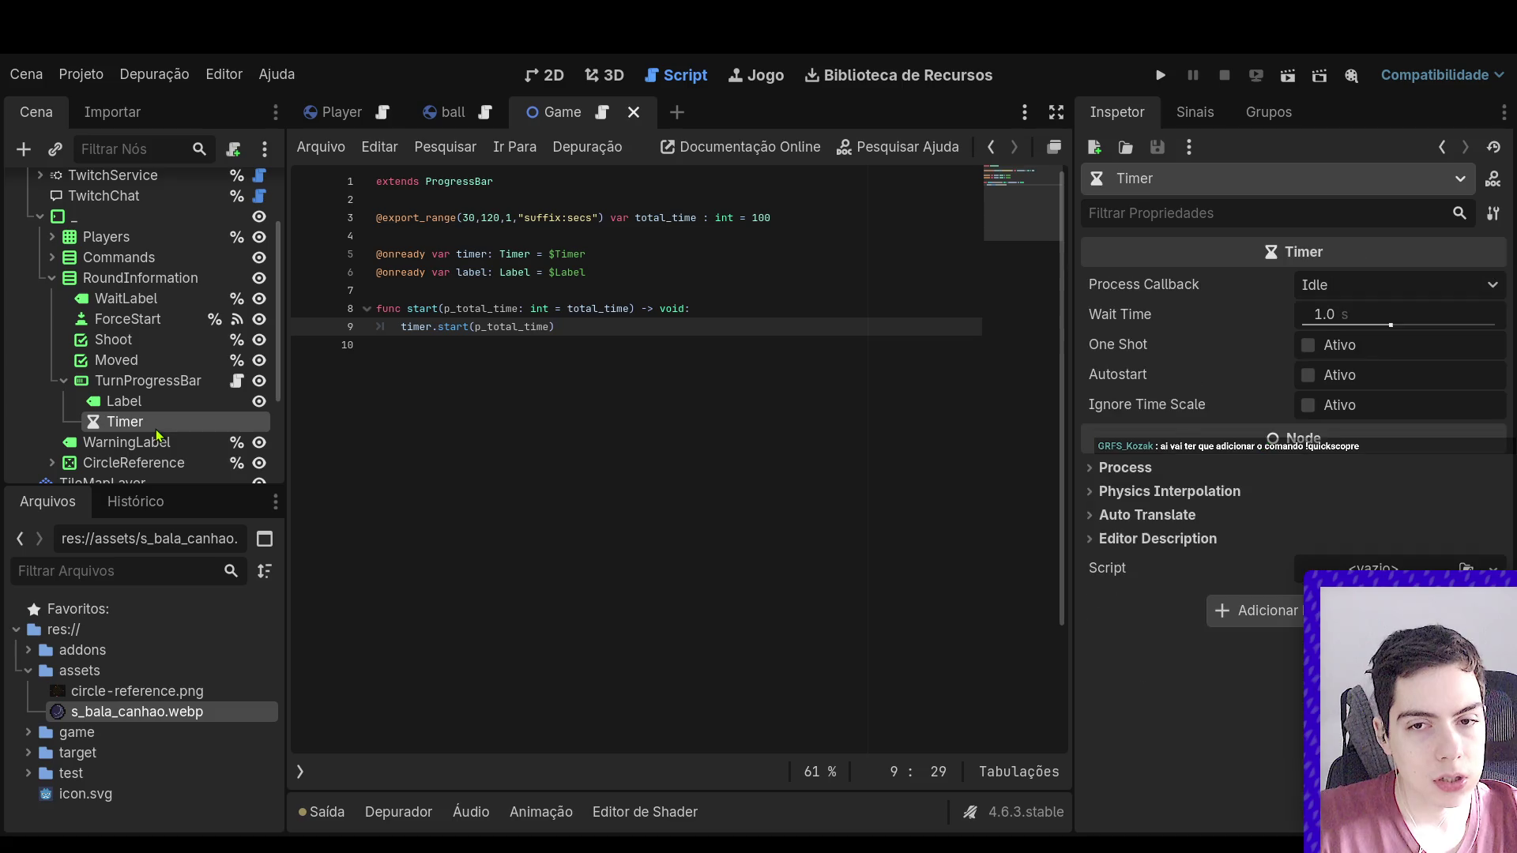
pyautogui.click(1309, 348)
pyautogui.click(918, 328)
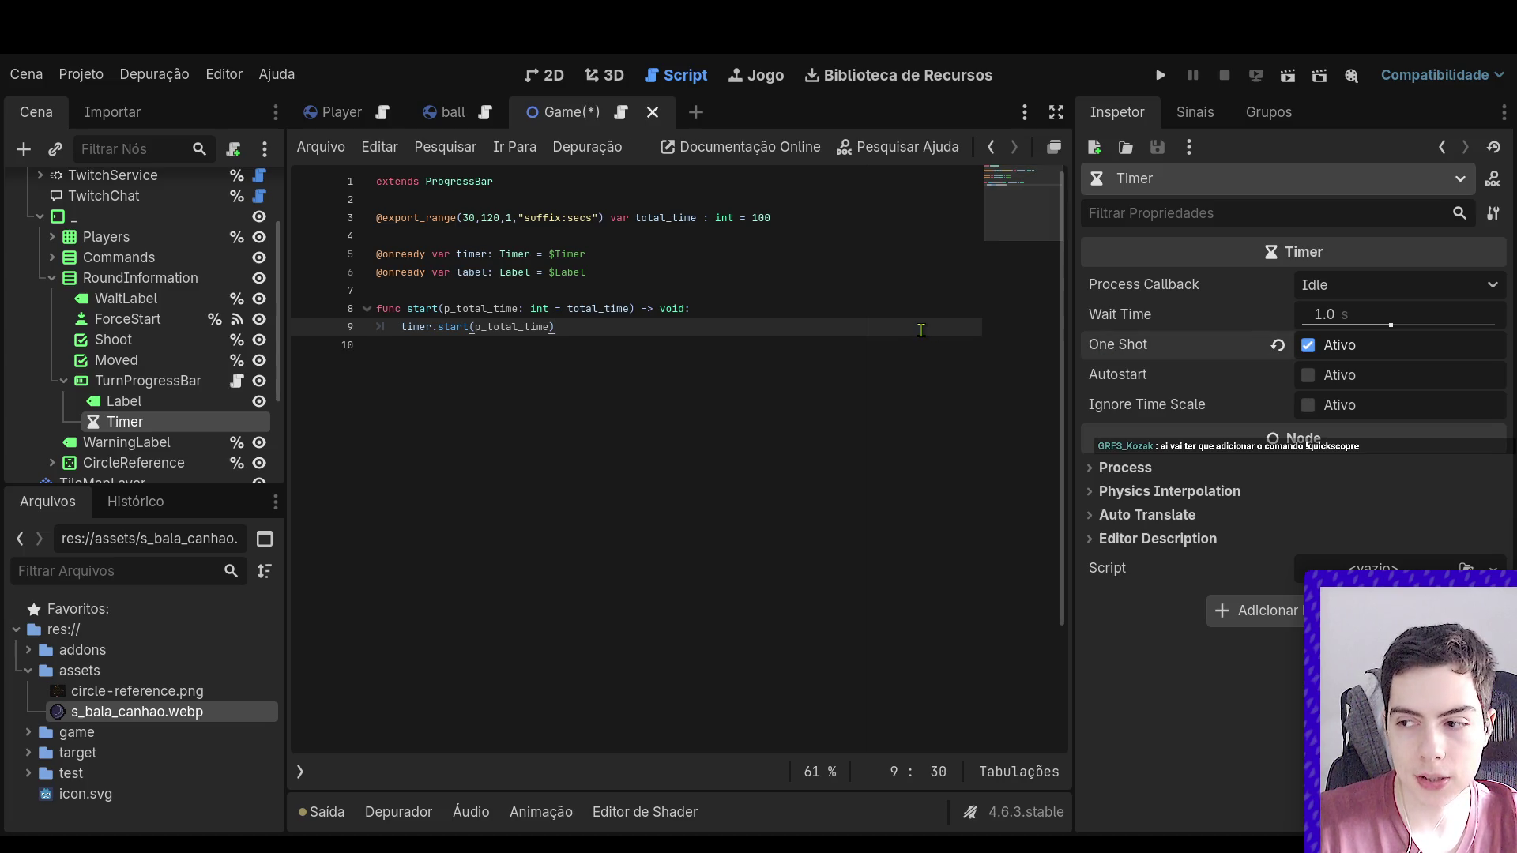
pyautogui.hotkey('ctrl', 's')
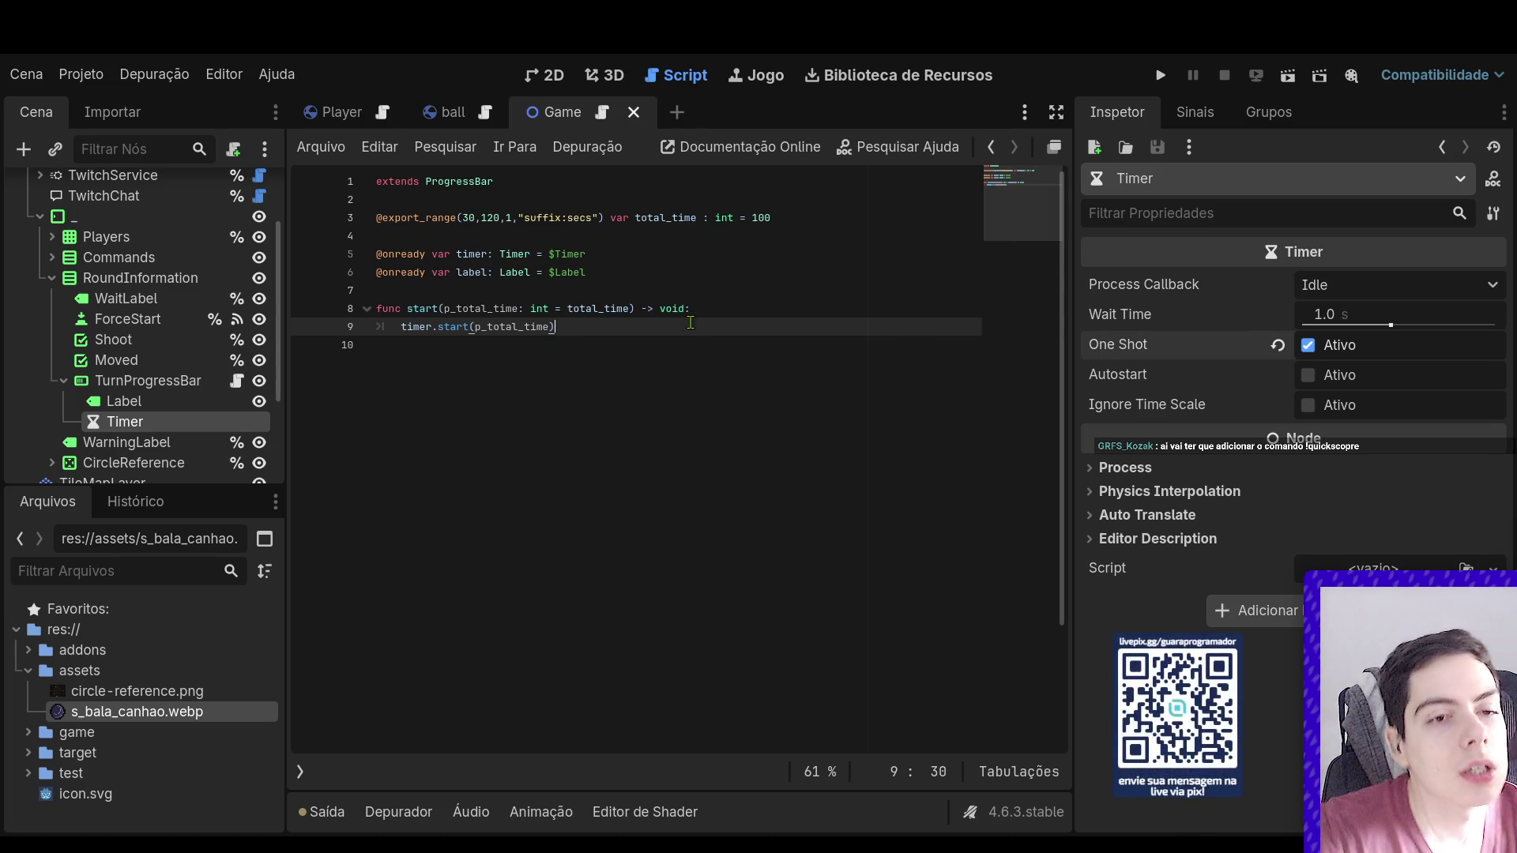
pyautogui.press('Return')
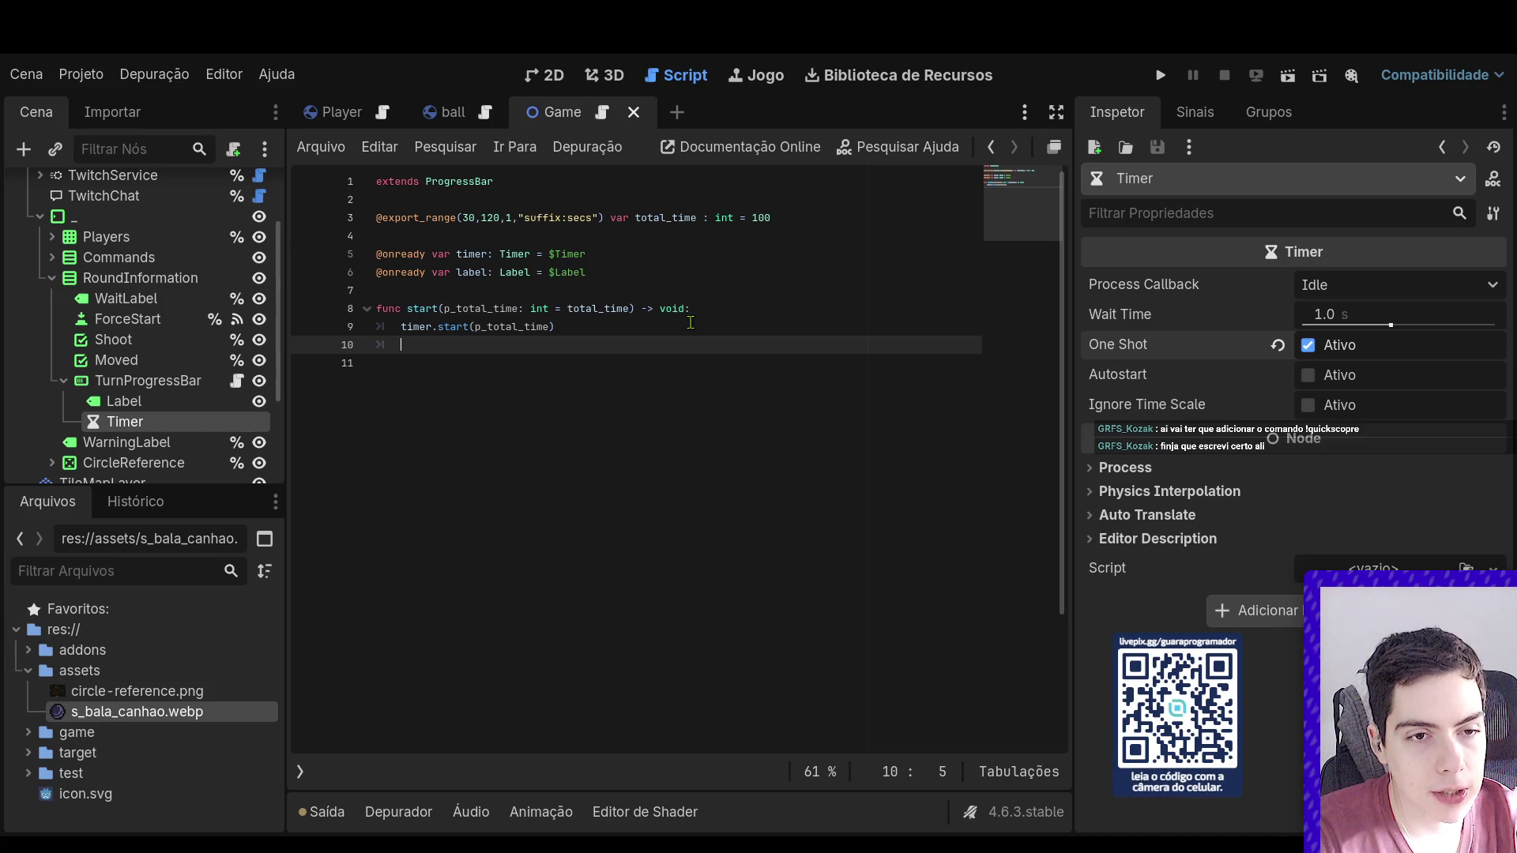
# Add a set_physics_process(true) call after timer.start in start().
pyautogui.press('Return')
pyautogui.press('BackSpace')
pyautogui.press('BackSpace')
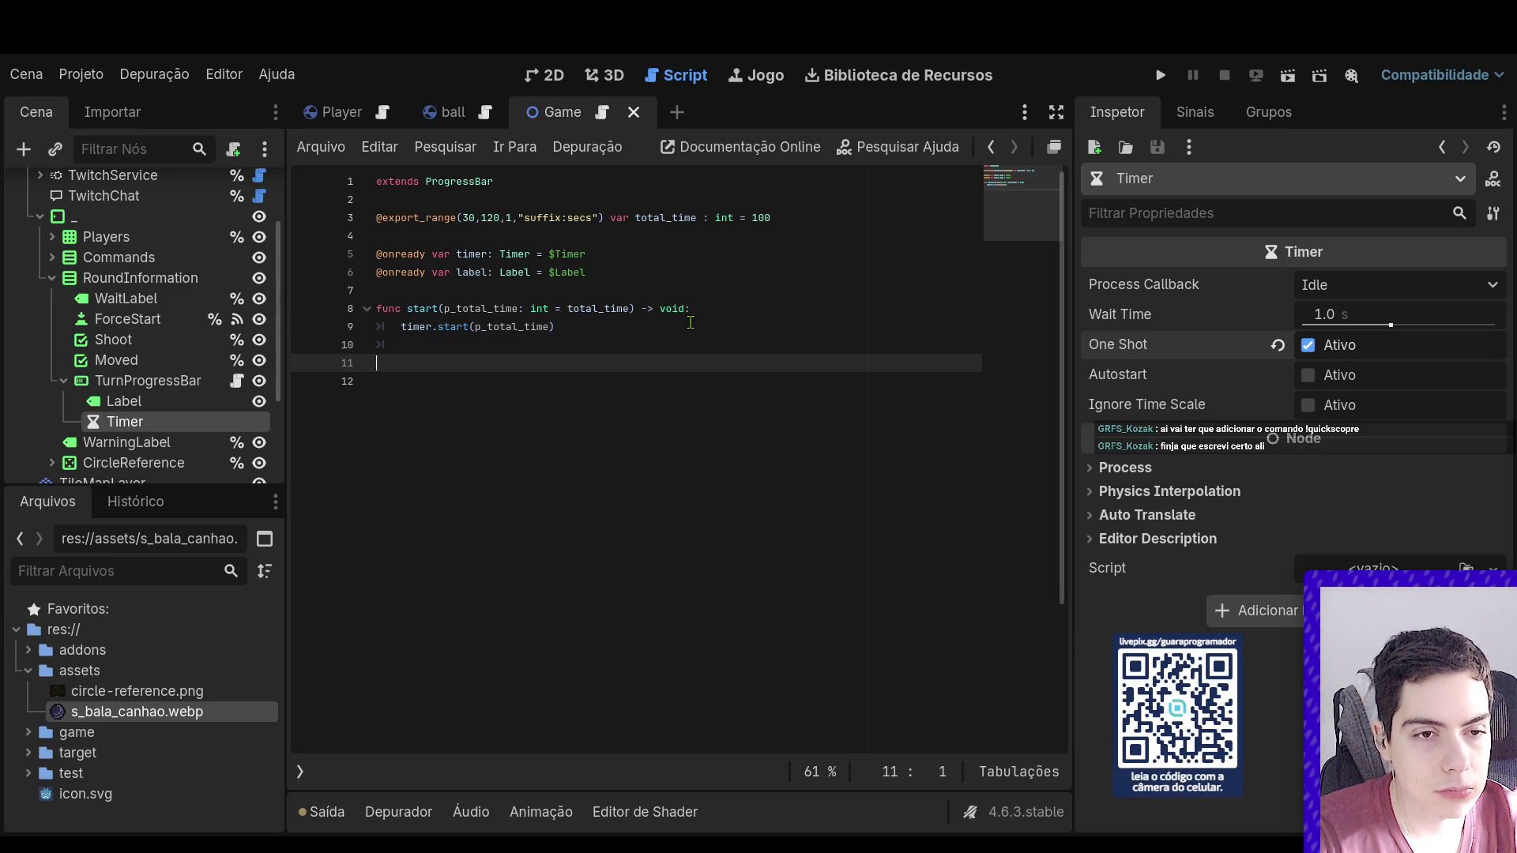
pyautogui.write('set_phy')
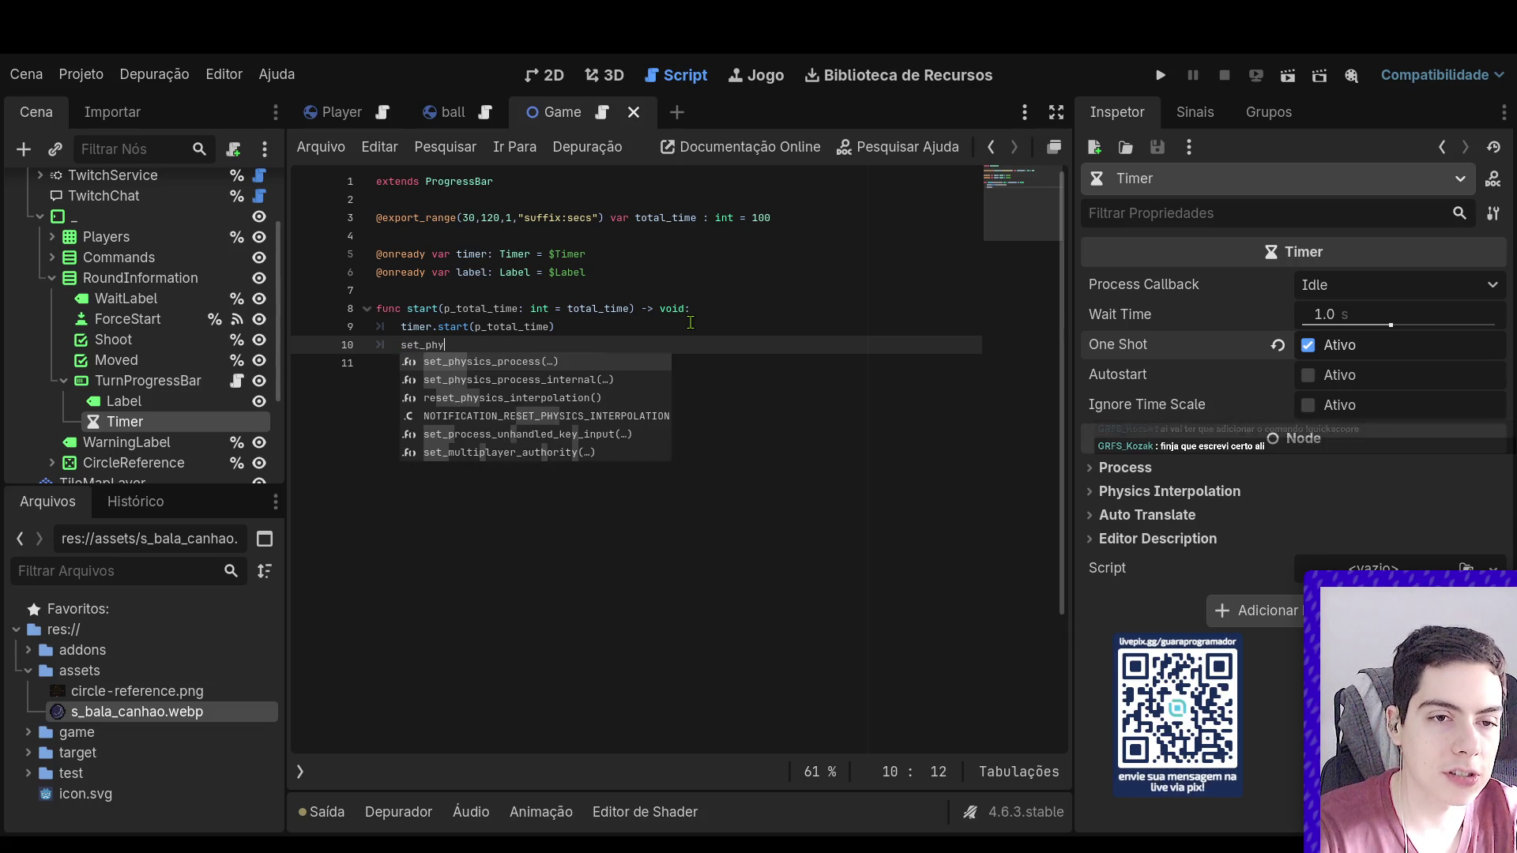
pyautogui.press('Return')
pyautogui.write('true')
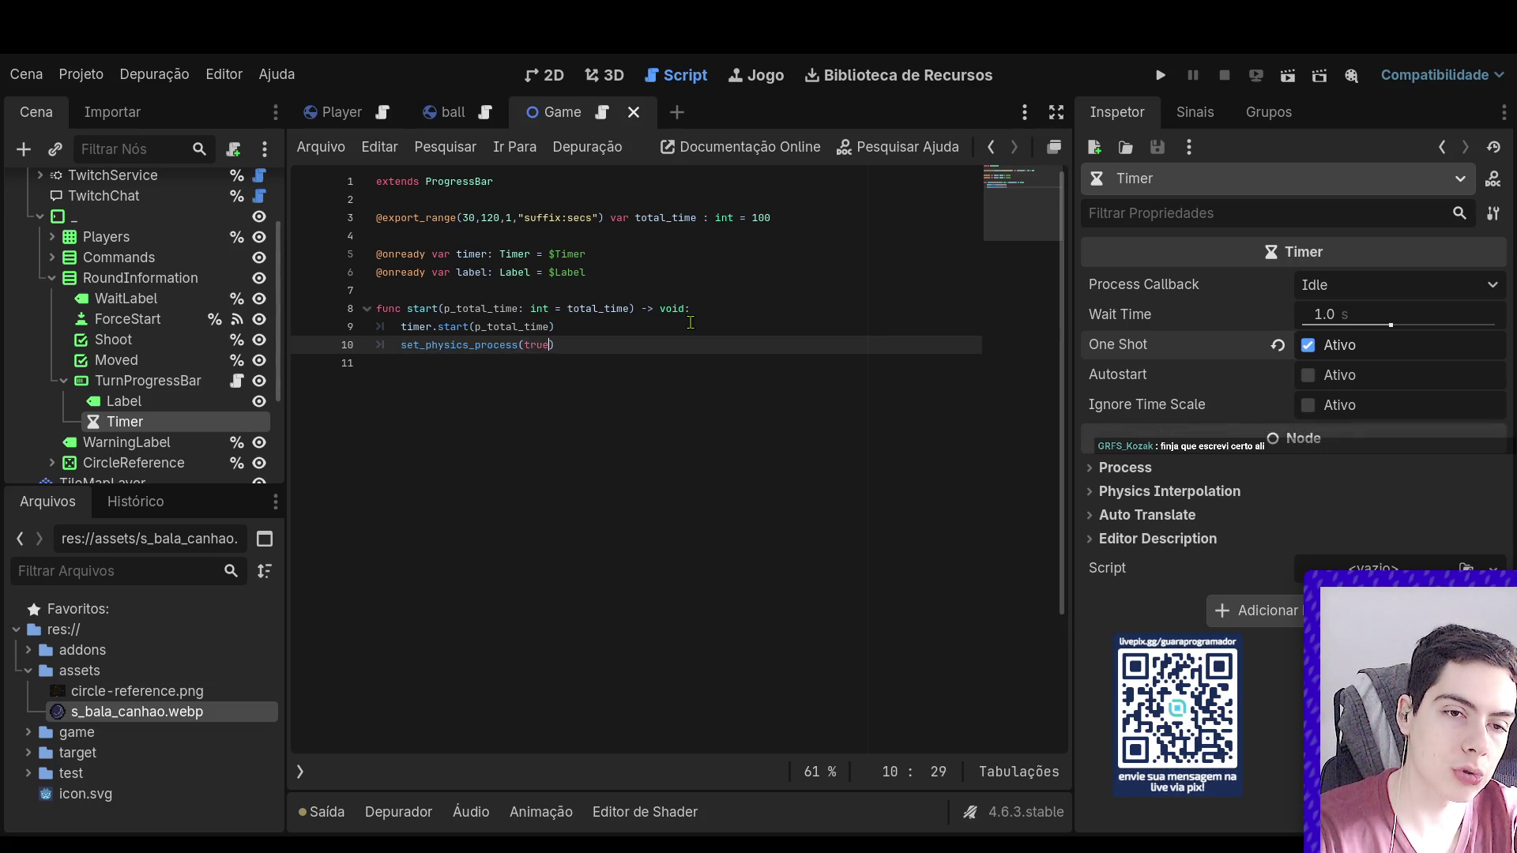
pyautogui.press('Up')
pyautogui.press('Up')
pyautogui.press('Up')
# Add a _ready() function above start() that calls set_physics_process(false).
pyautogui.press('Return')
pyautogui.press('Return')
pyautogui.press('Up')
pyautogui.write('func NOTI')
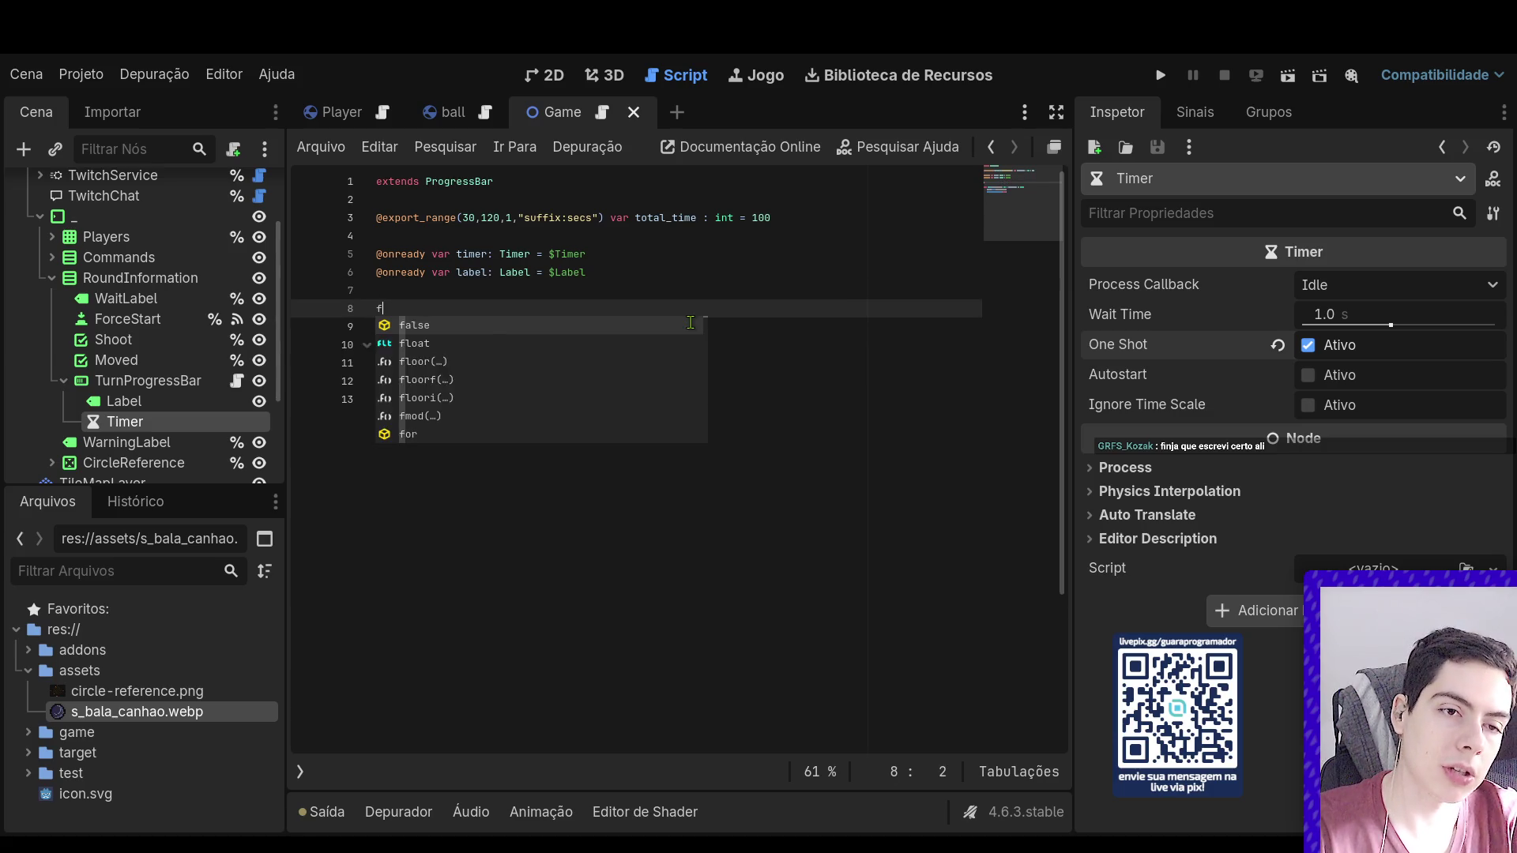
pyautogui.press('Return')
pyautogui.hotkey('ctrl', 'BackSpace')
pyautogui.write('_read')
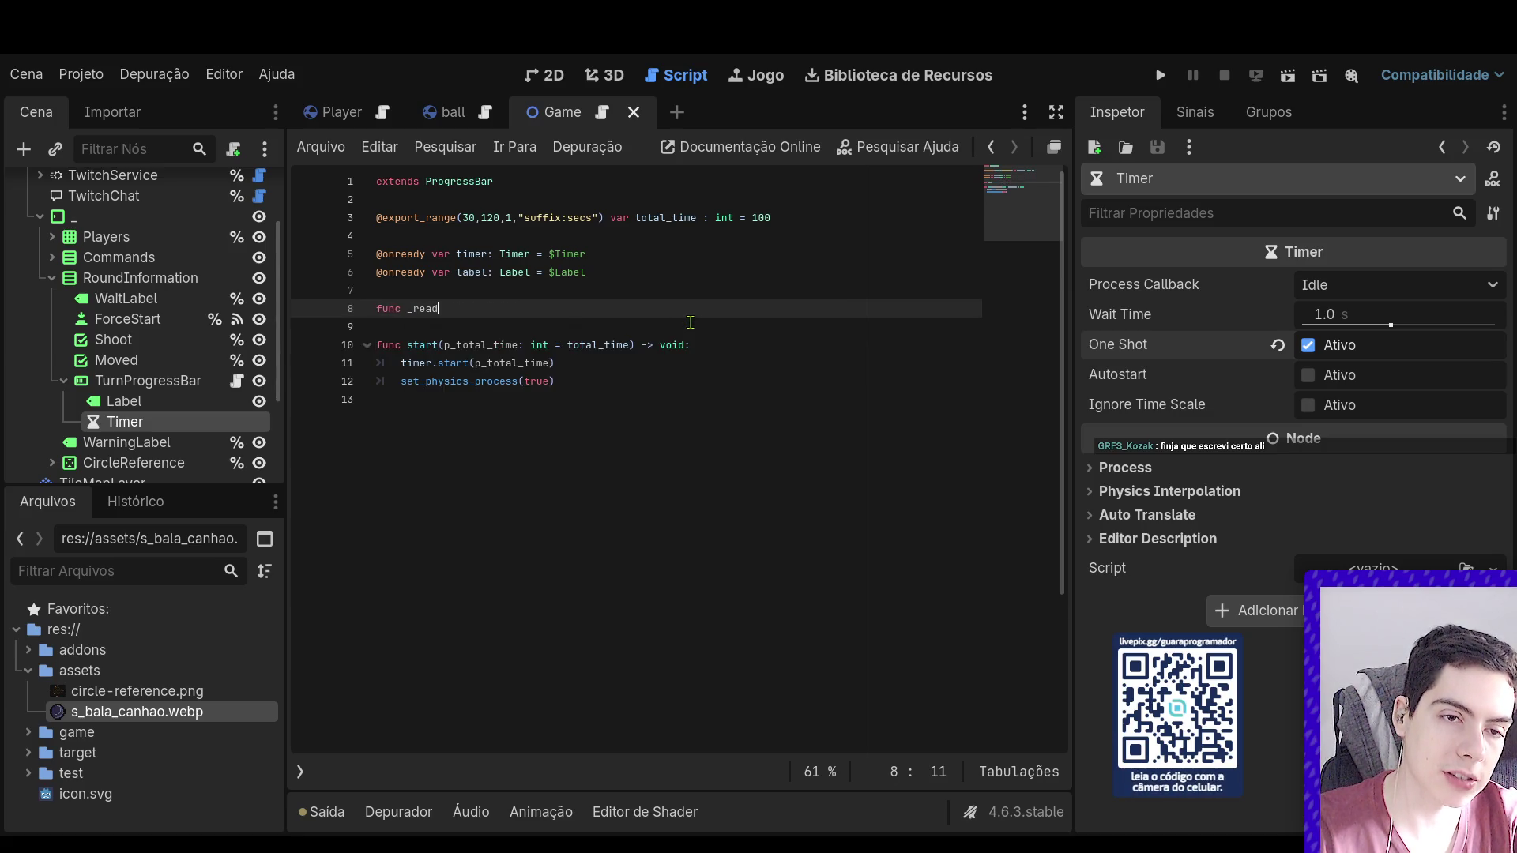
pyautogui.press('Return')
pyautogui.press('Return')
pyautogui.write('set_p')
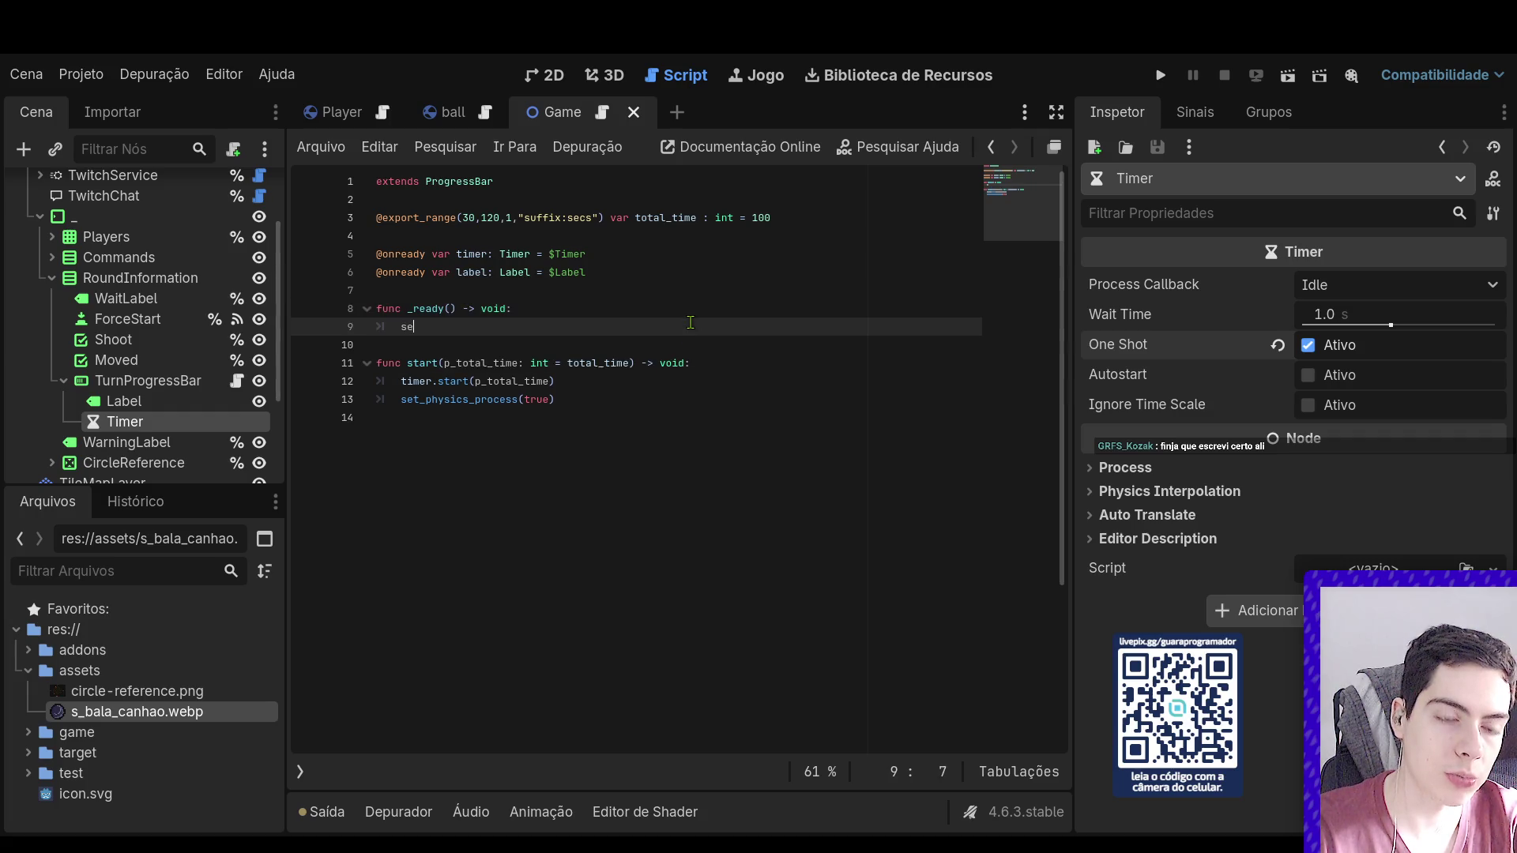
pyautogui.write('hy')
pyautogui.press('Return')
pyautogui.write('false')
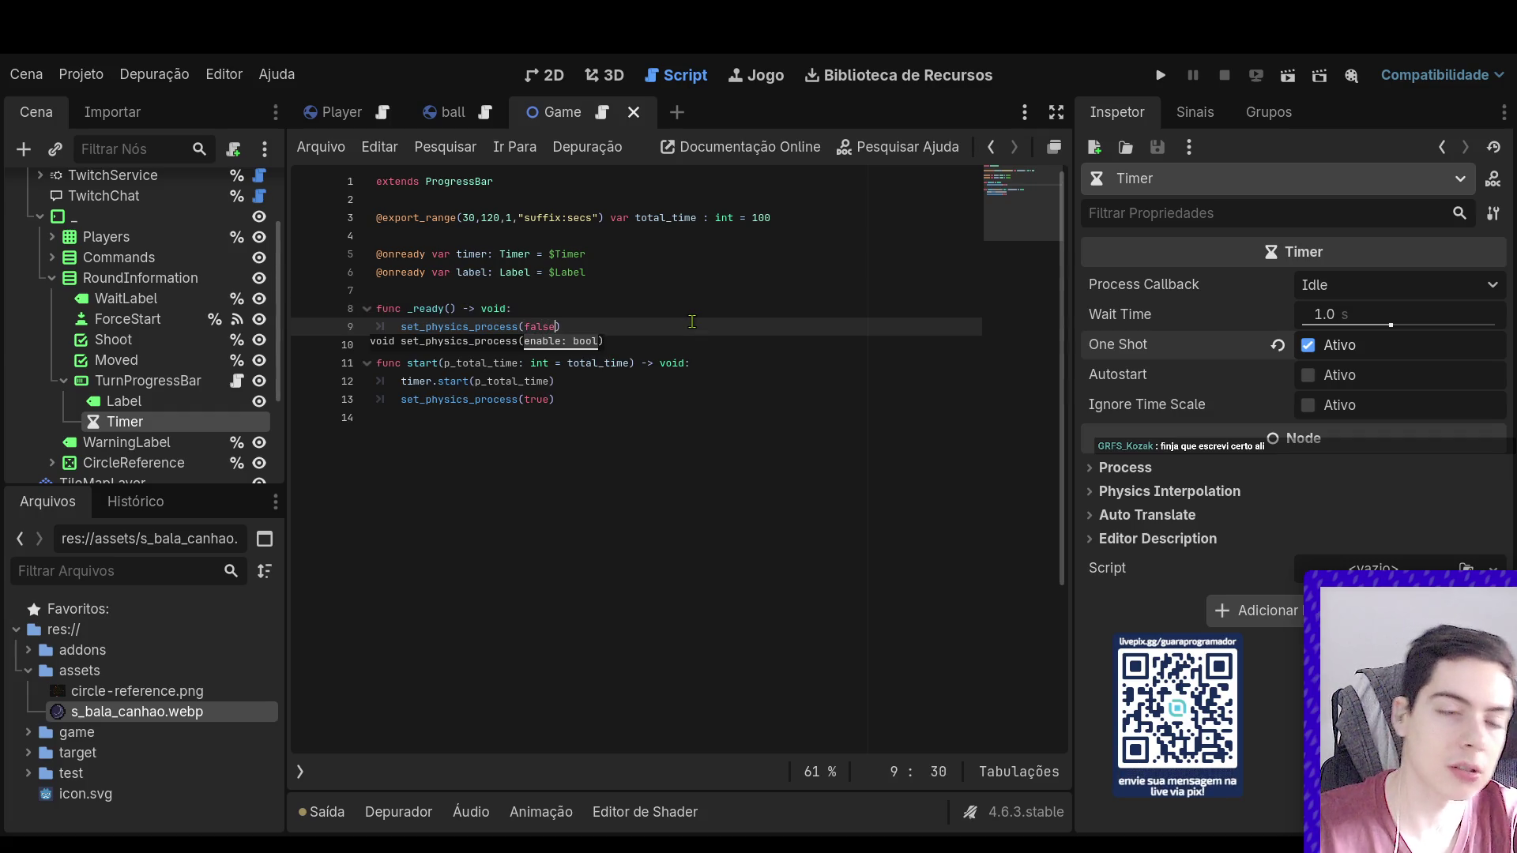
pyautogui.click(618, 417)
# Change both calls from set_physics_process to set_process.
pyautogui.click(622, 381)
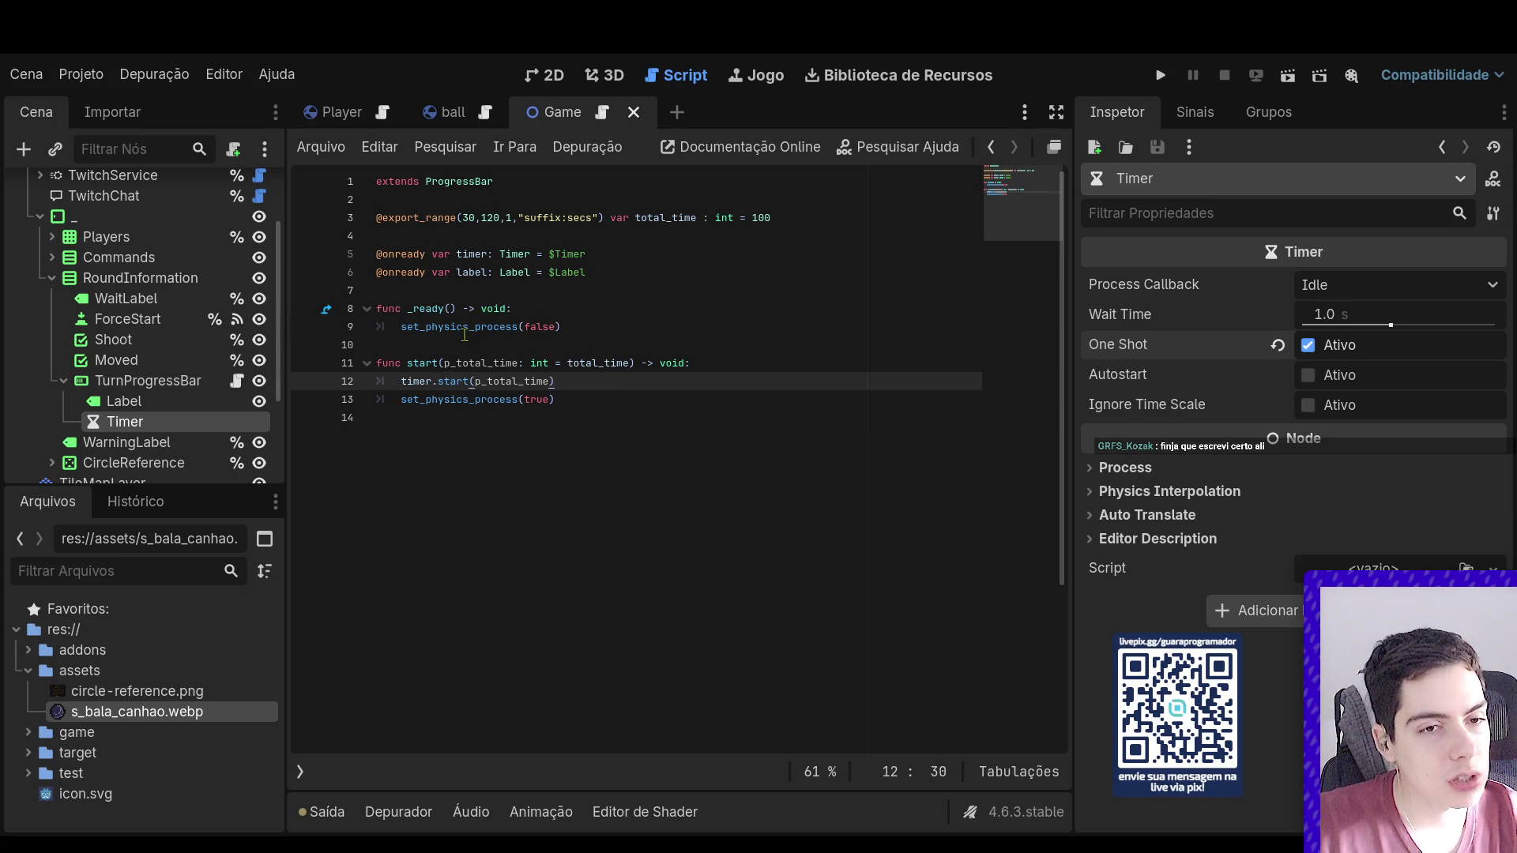
pyautogui.moveTo(473, 326); pyautogui.dragTo(425, 327)
pyautogui.press('BackSpace')
pyautogui.moveTo(471, 399); pyautogui.dragTo(429, 403)
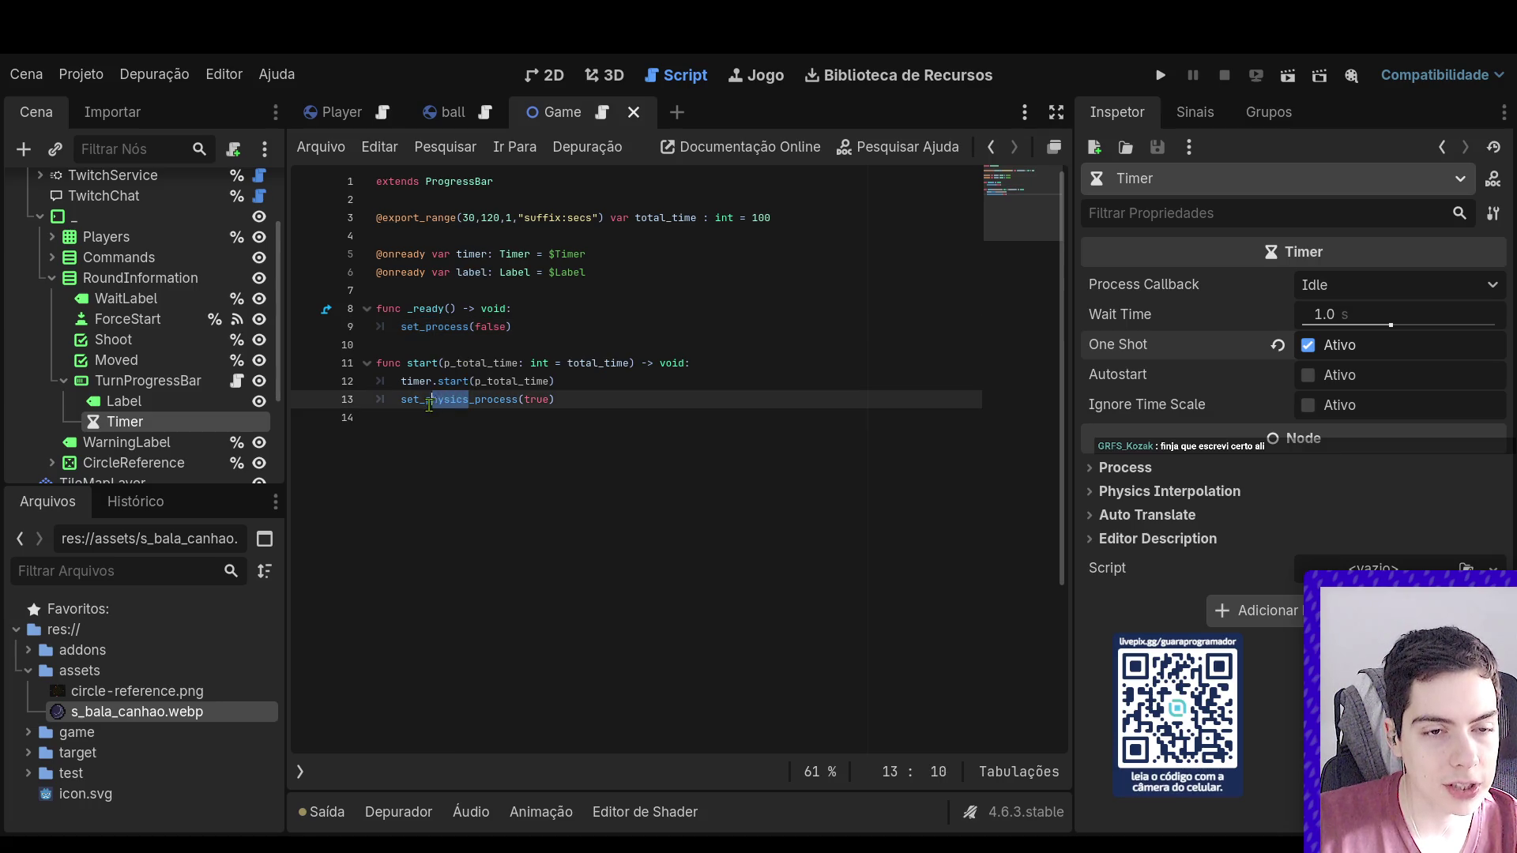
pyautogui.press('BackSpace')
pyautogui.press('BackSpace')
pyautogui.press('Delete')
pyautogui.doubleClick(490, 326)
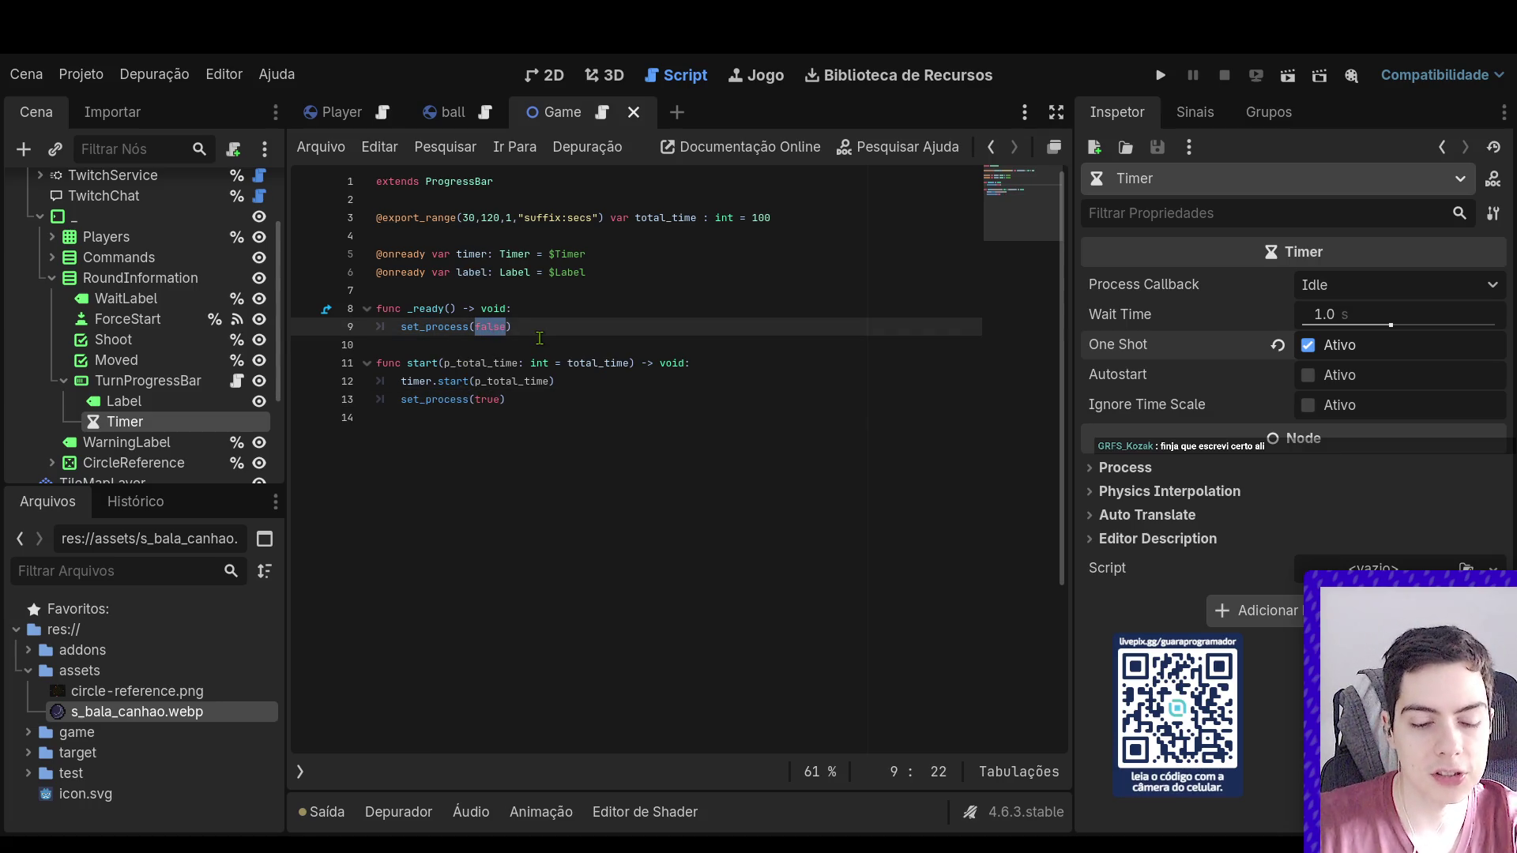
pyautogui.click(580, 418)
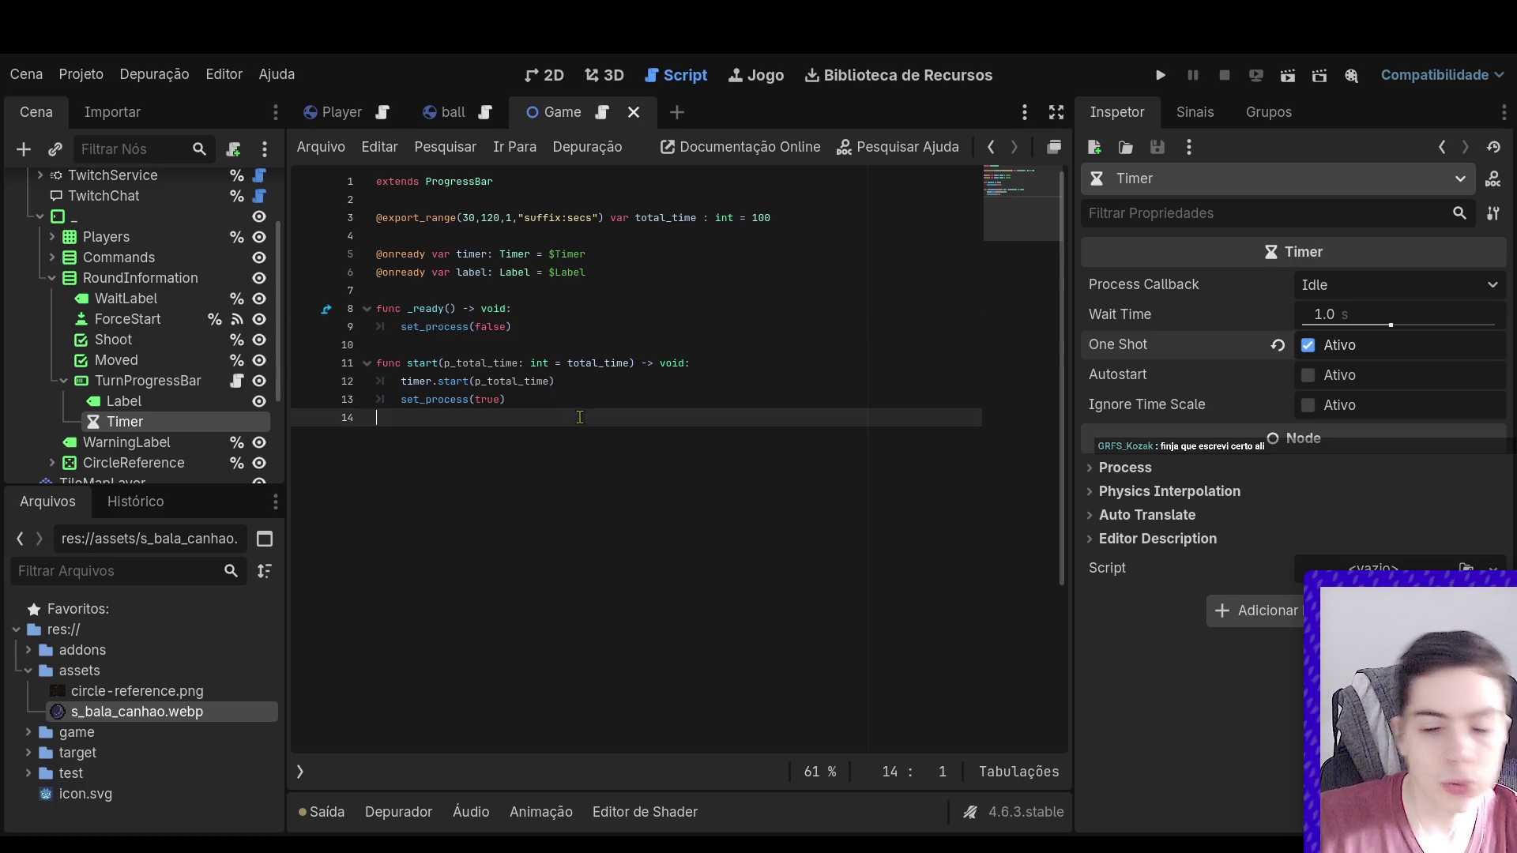
# Declare func _process(_delta: float) -> void below start().
pyautogui.press('Return')
pyautogui.write('fun')
pyautogui.write('c _ph')
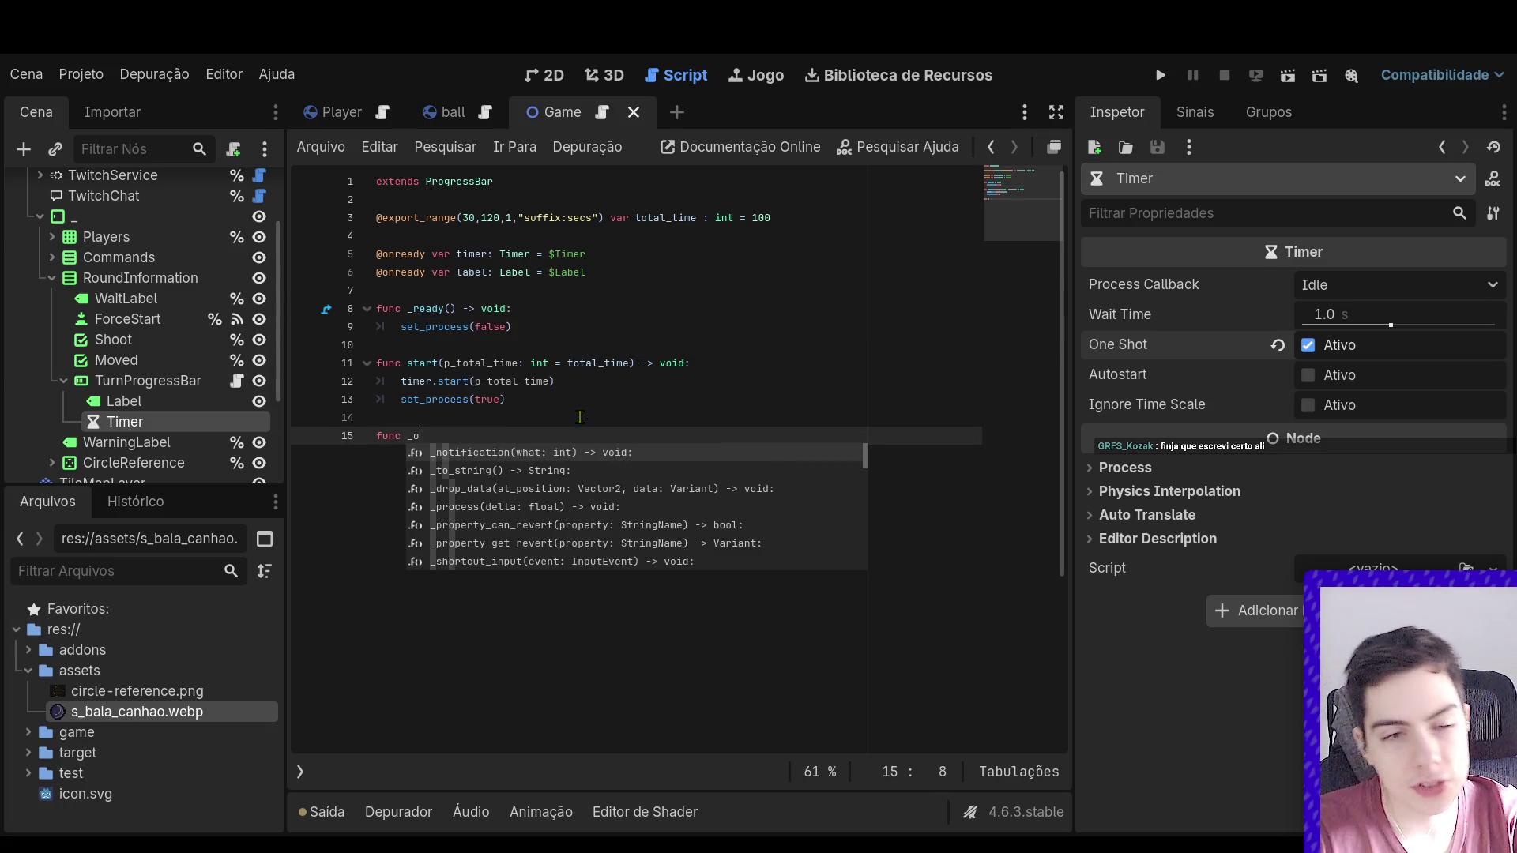
pyautogui.press('BackSpace')
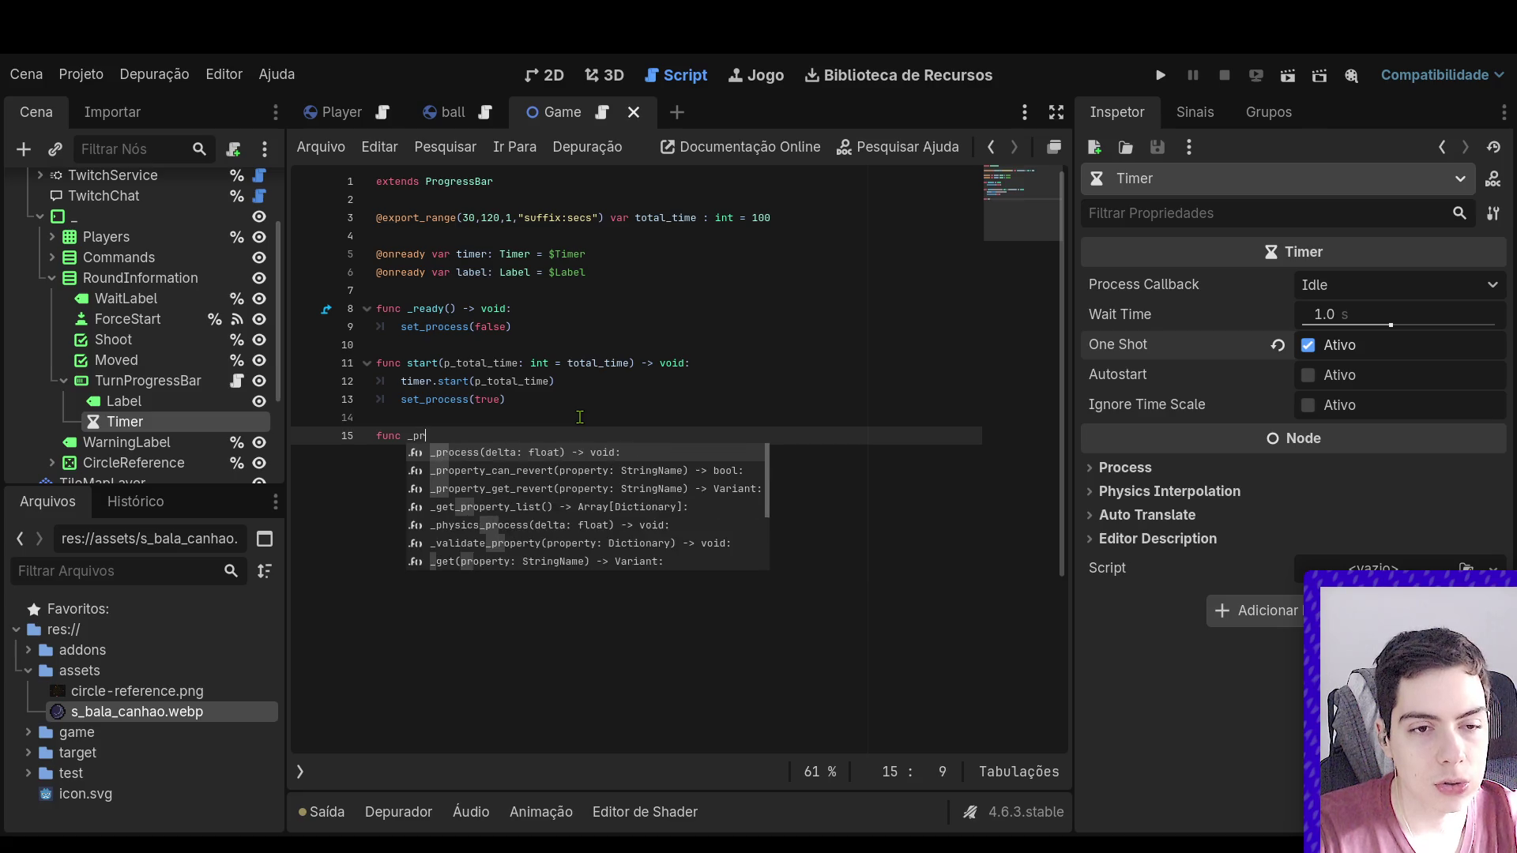
pyautogui.press('Return')
pyautogui.press('Return')
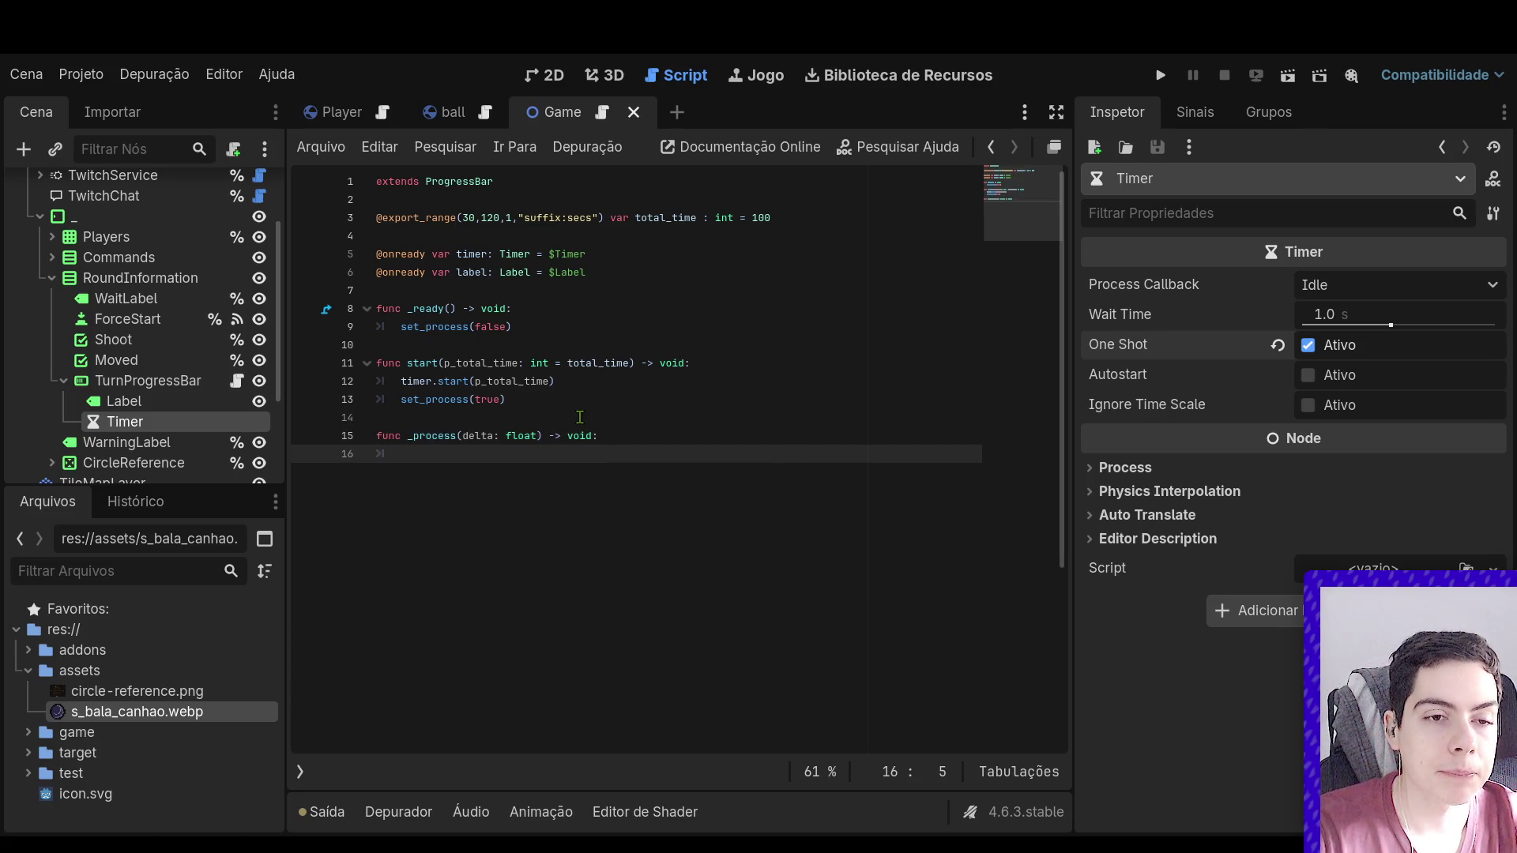
pyautogui.click(460, 435)
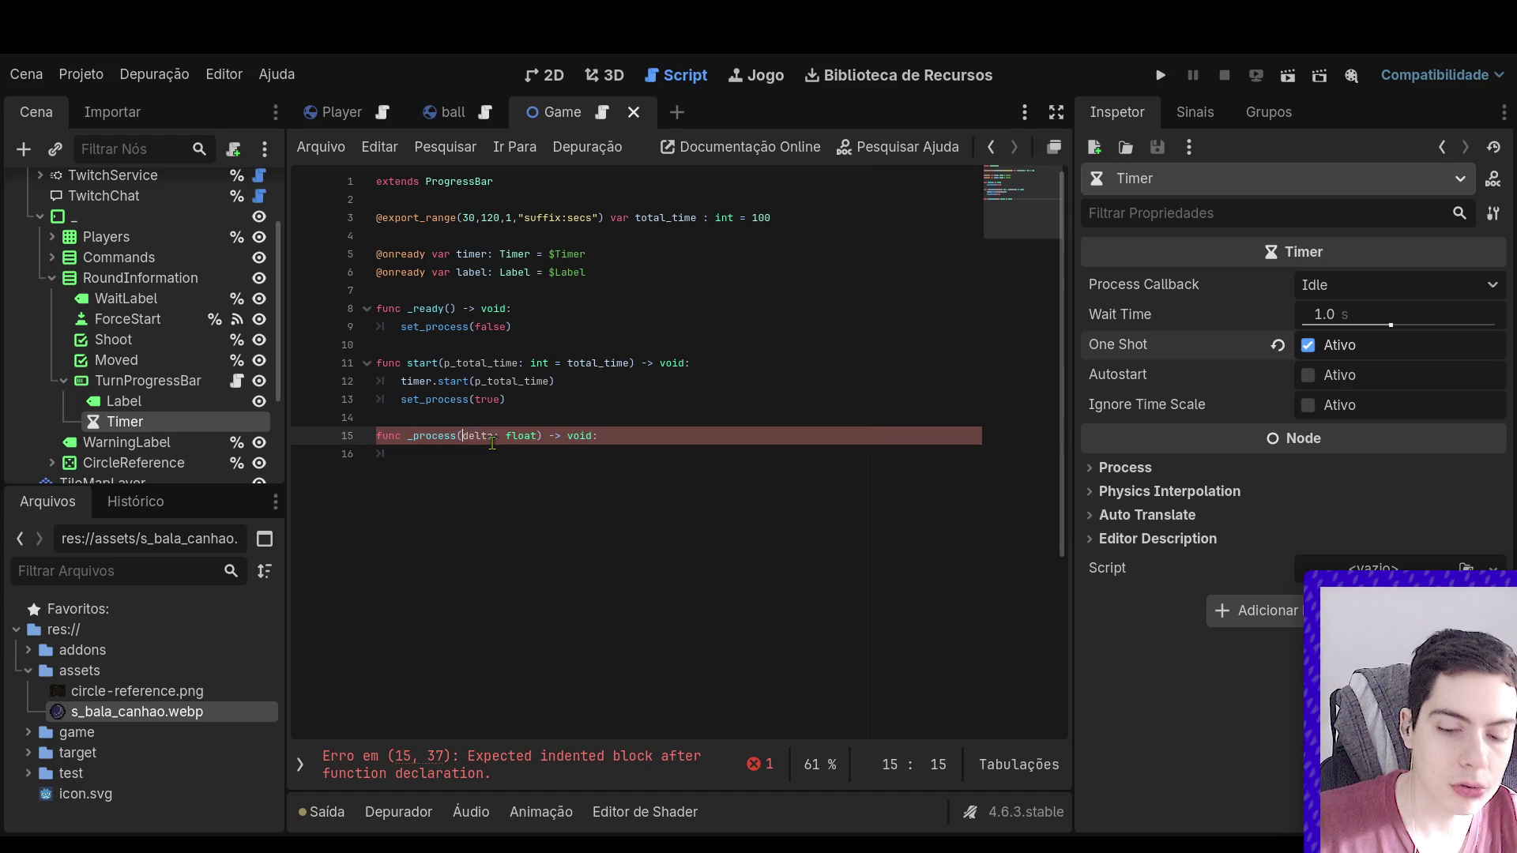
pyautogui.write('_')
# Set label.text to "%d" % [timer.time_left] inside _process and save.
pyautogui.click(499, 451)
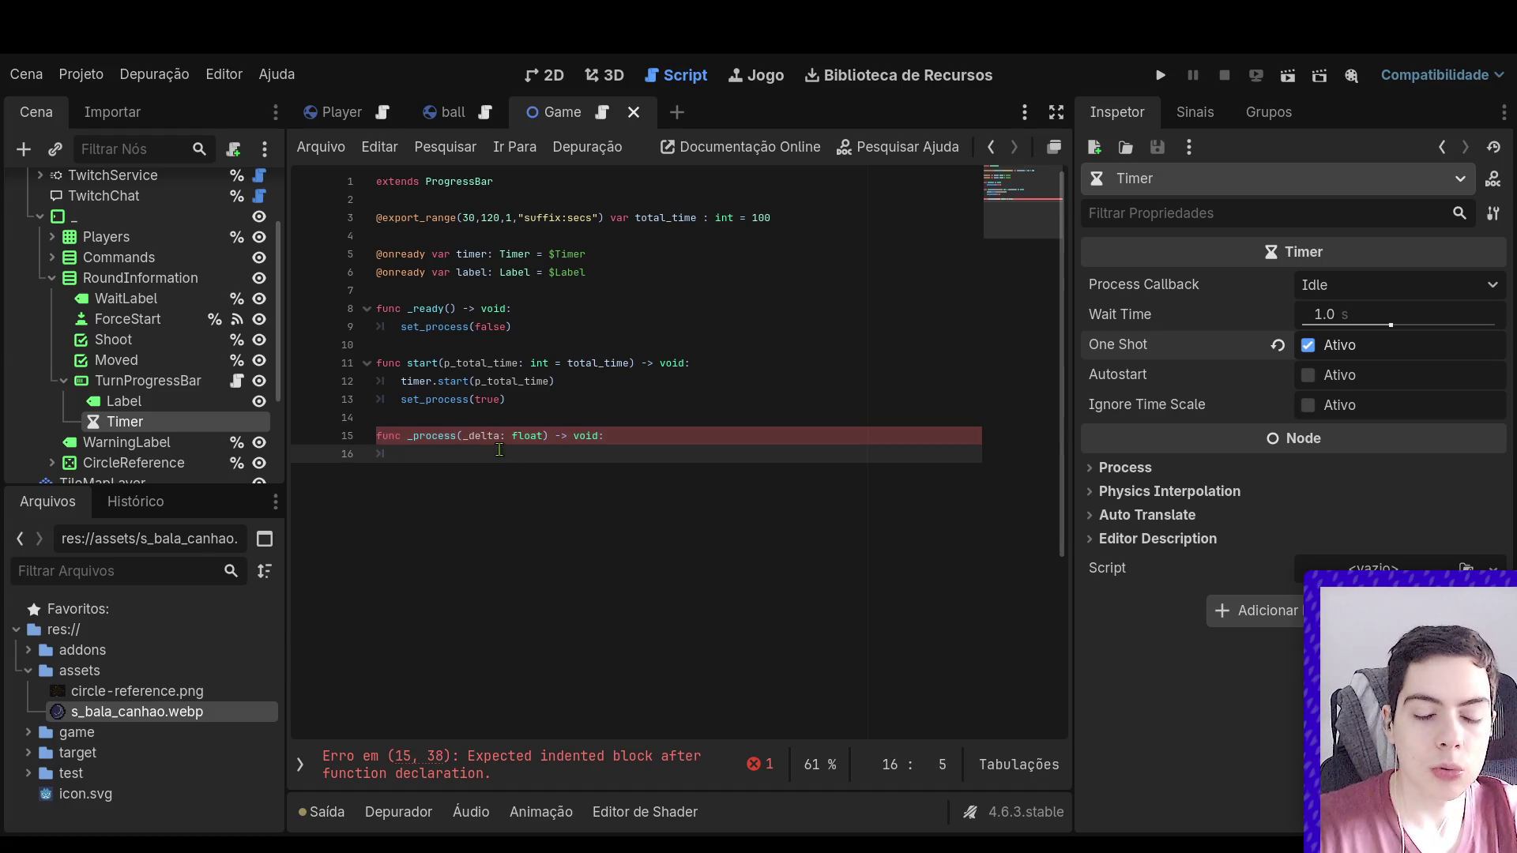
pyautogui.write('label.tex')
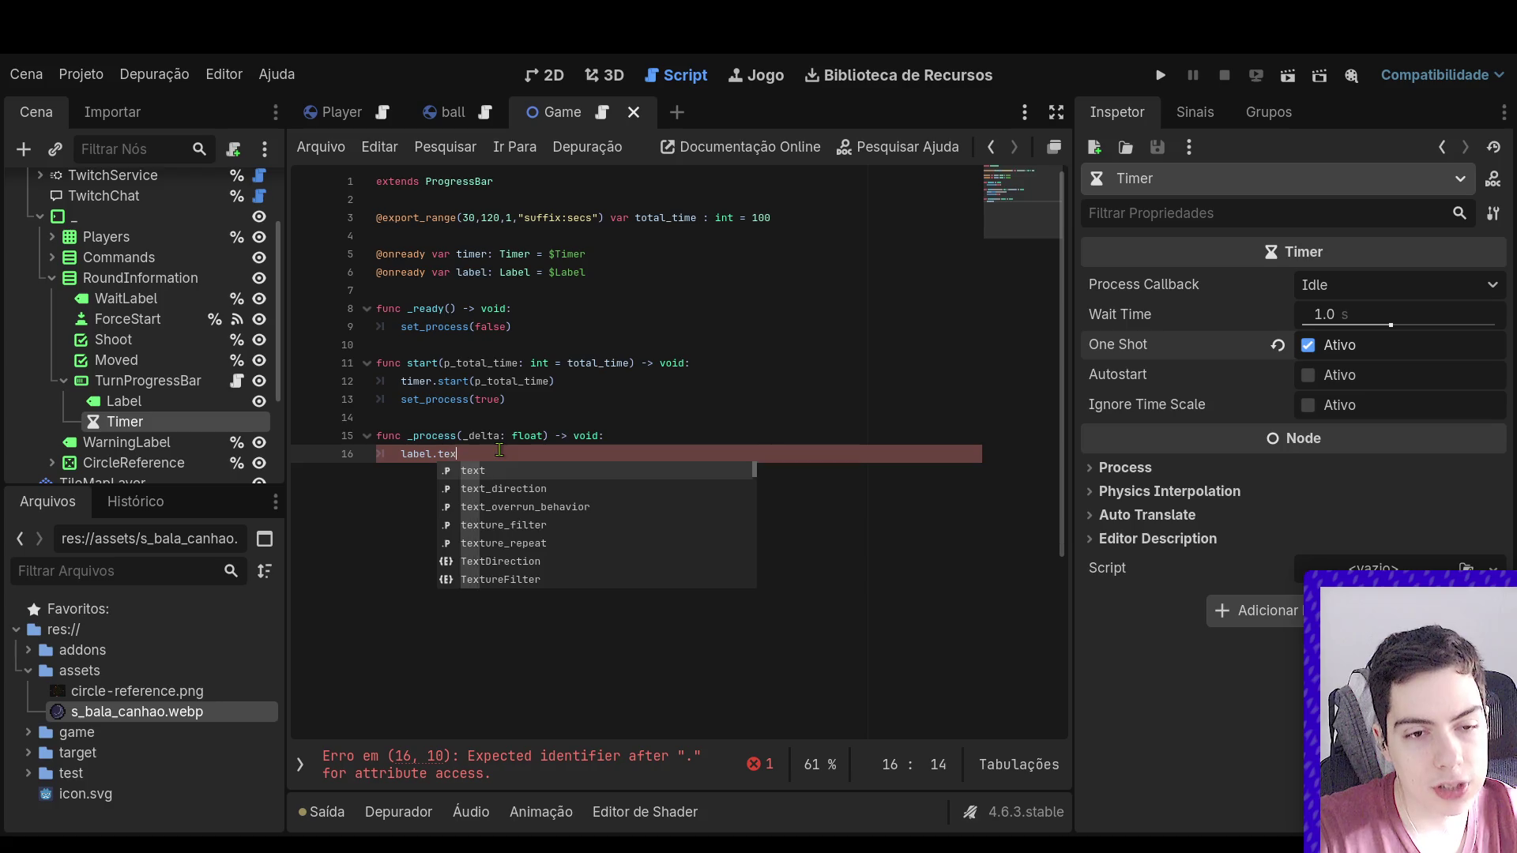
pyautogui.write('t = "')
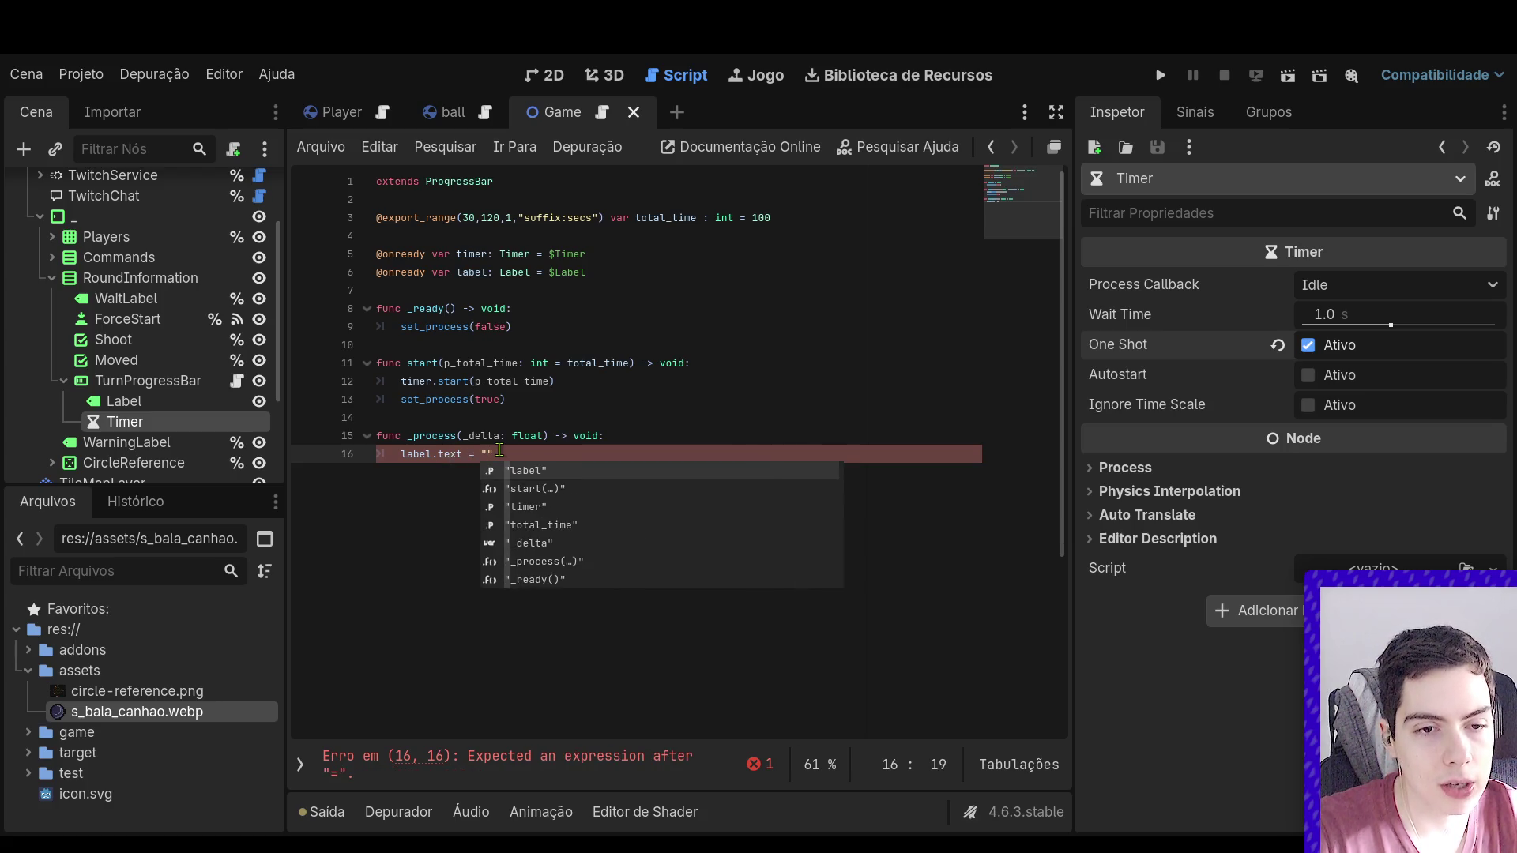
pyautogui.write('%')
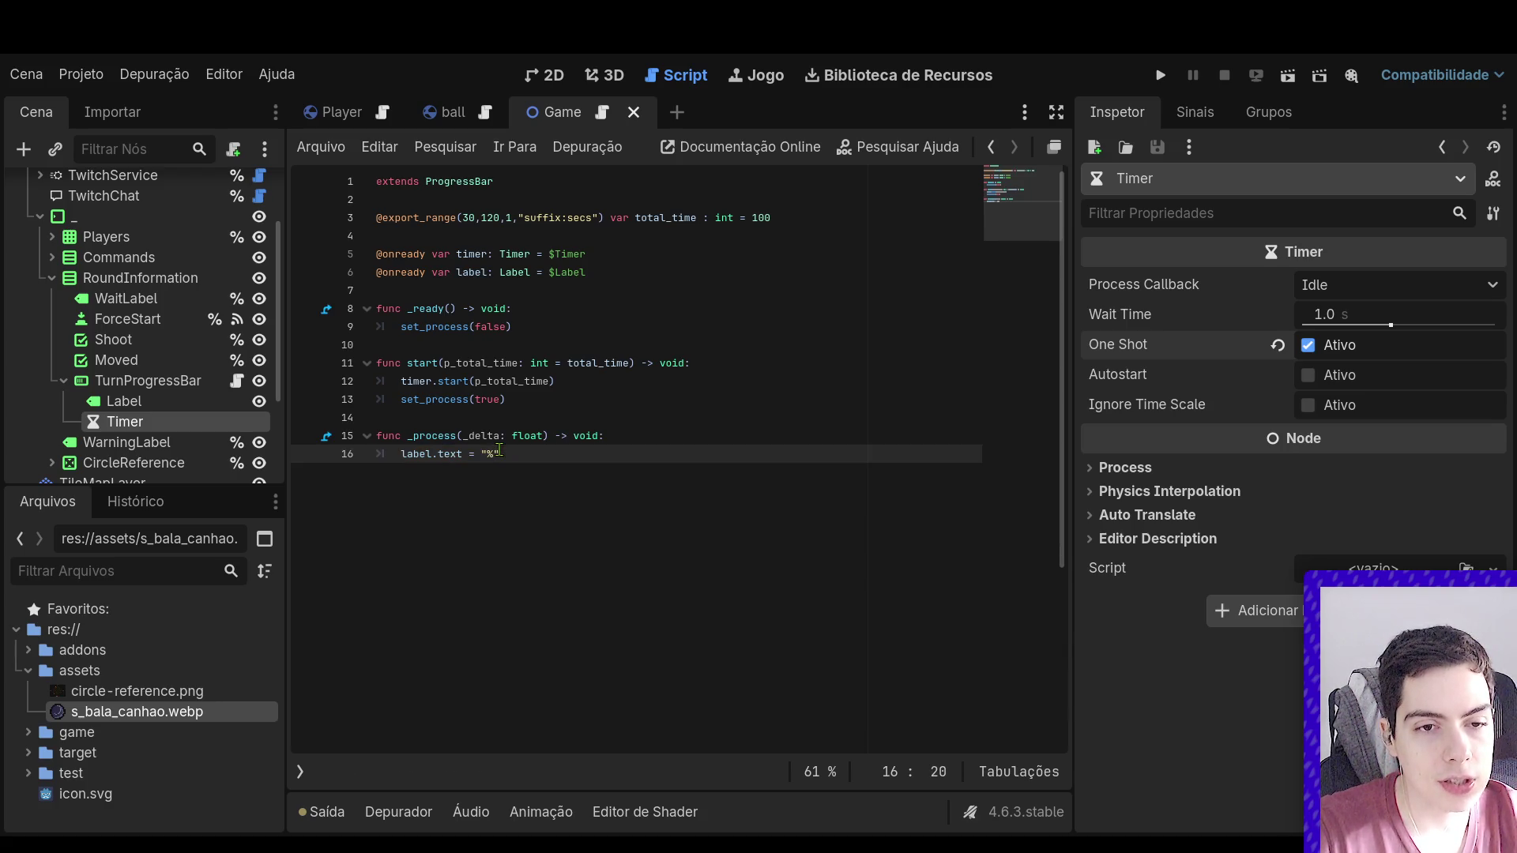
pyautogui.write('d" ')
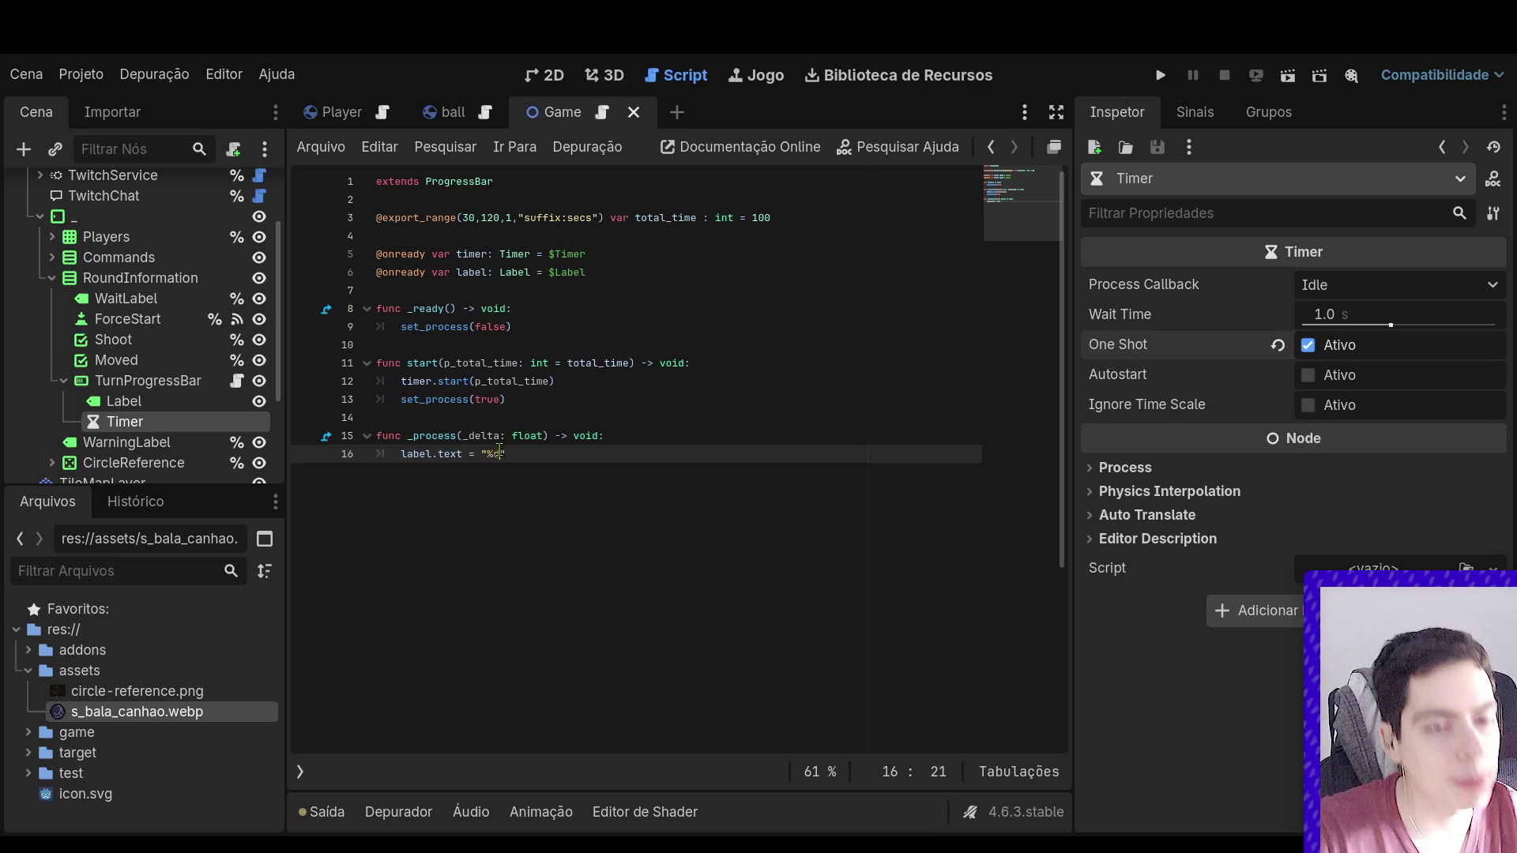
pyautogui.write('% [')
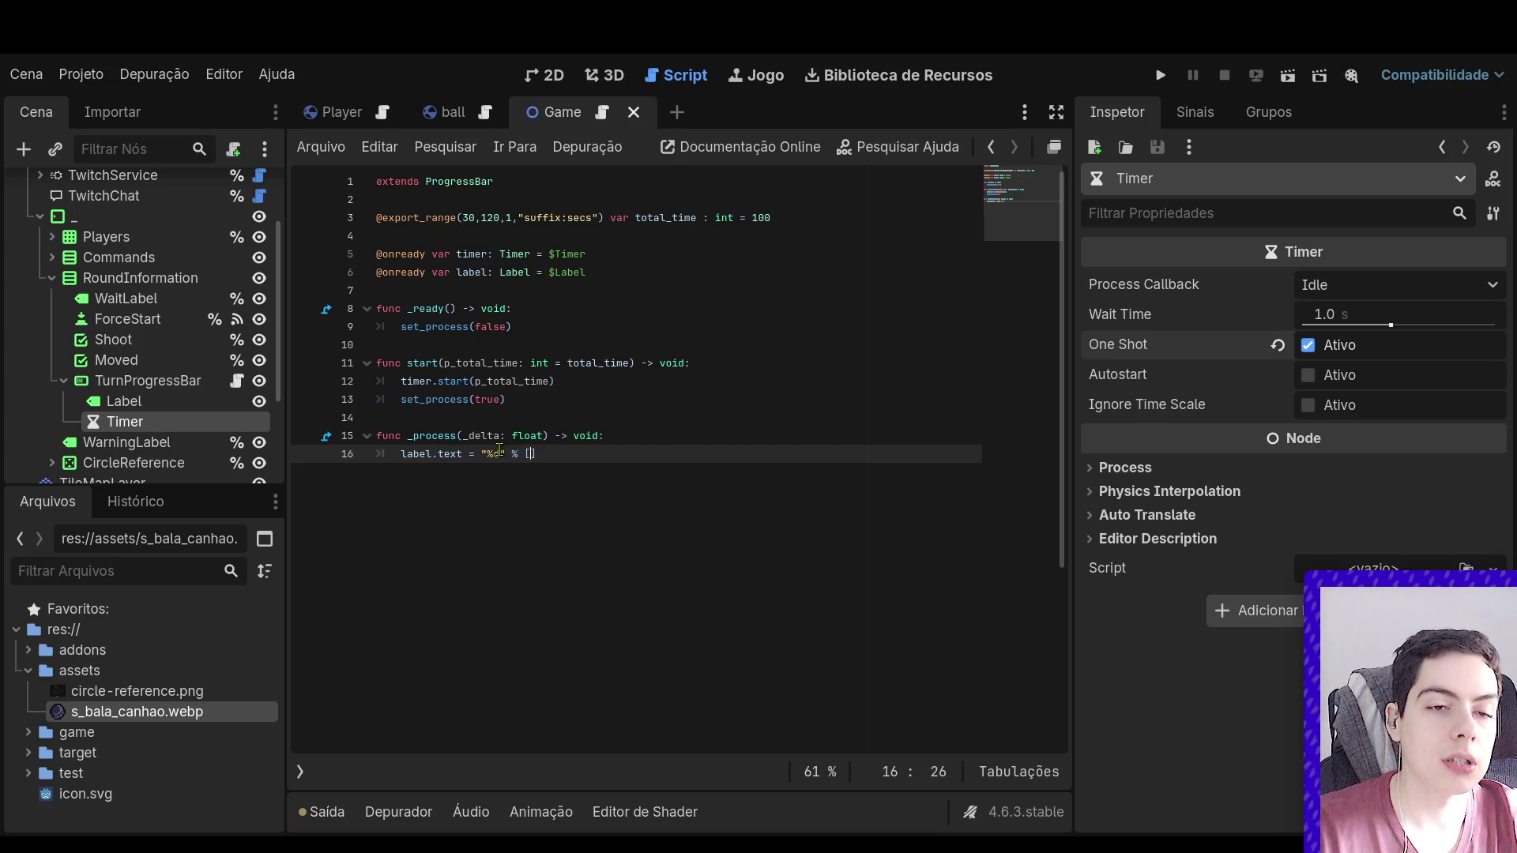
pyautogui.write('timer.')
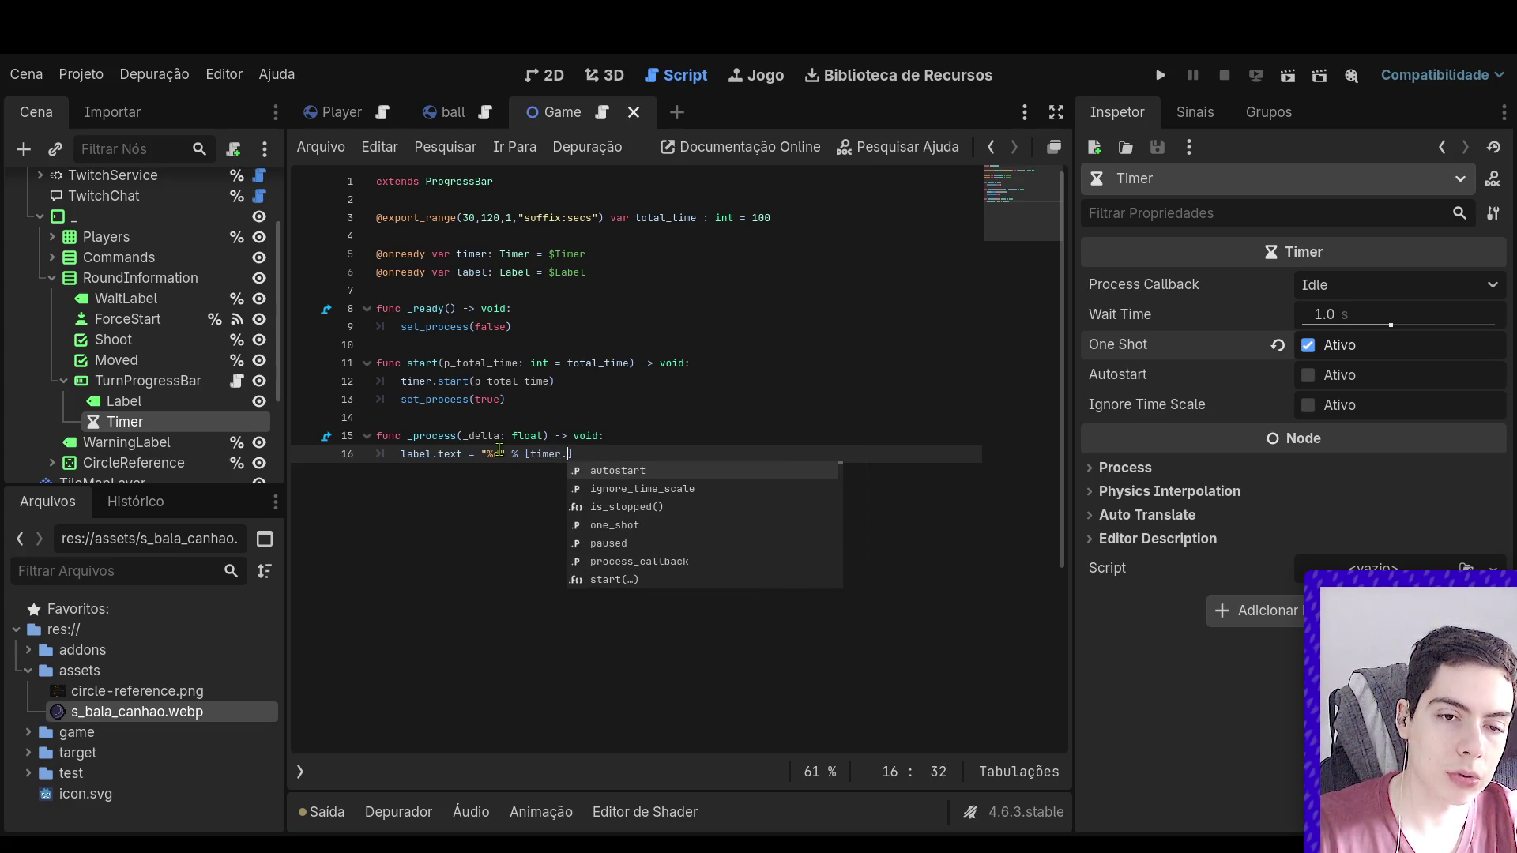
pyautogui.write('time_left')
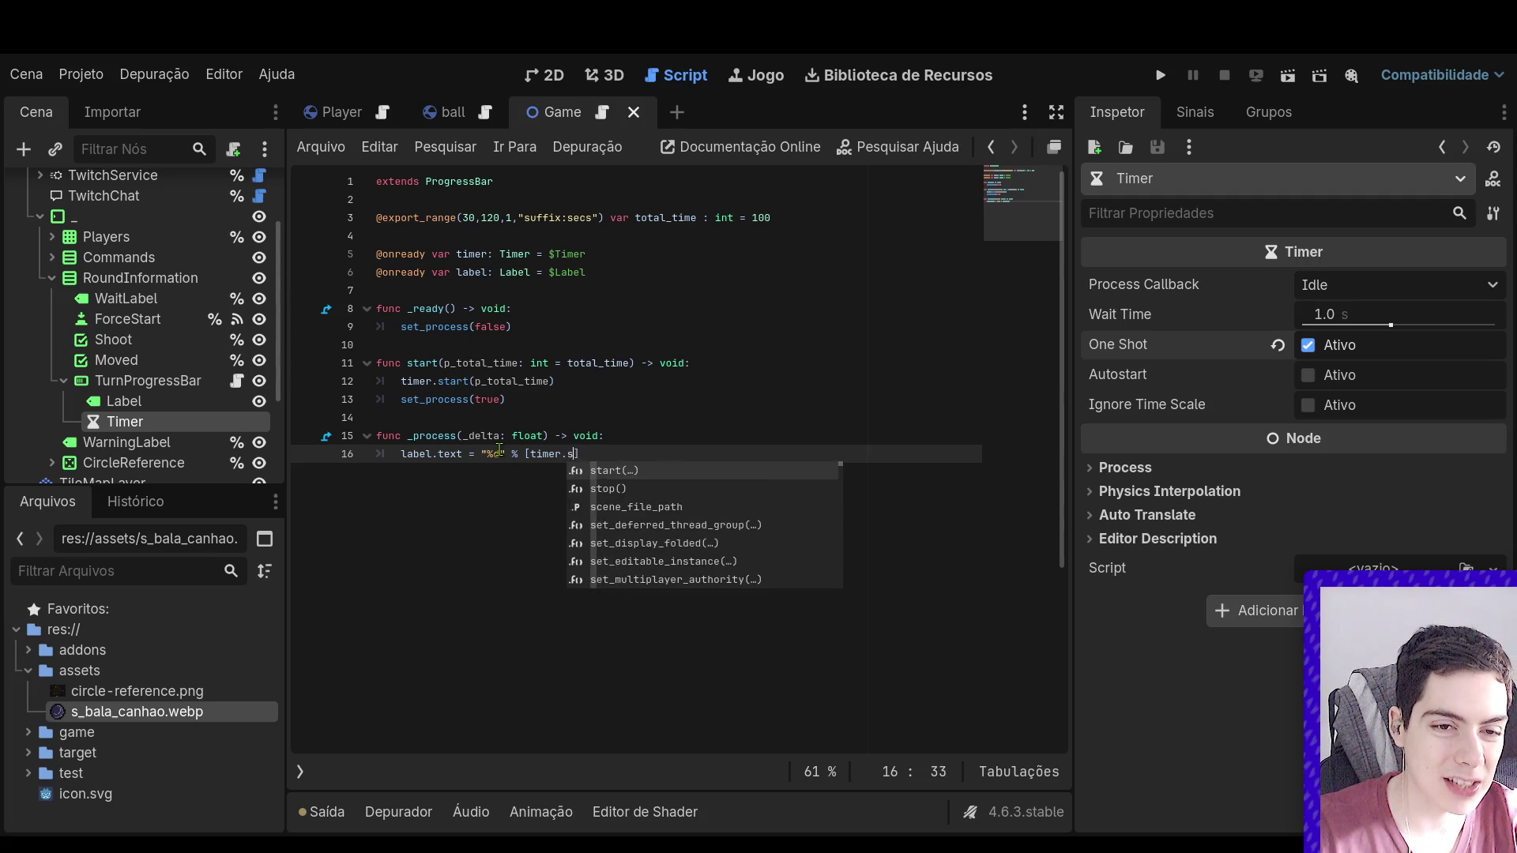
pyautogui.hotkey('ctrl', 's')
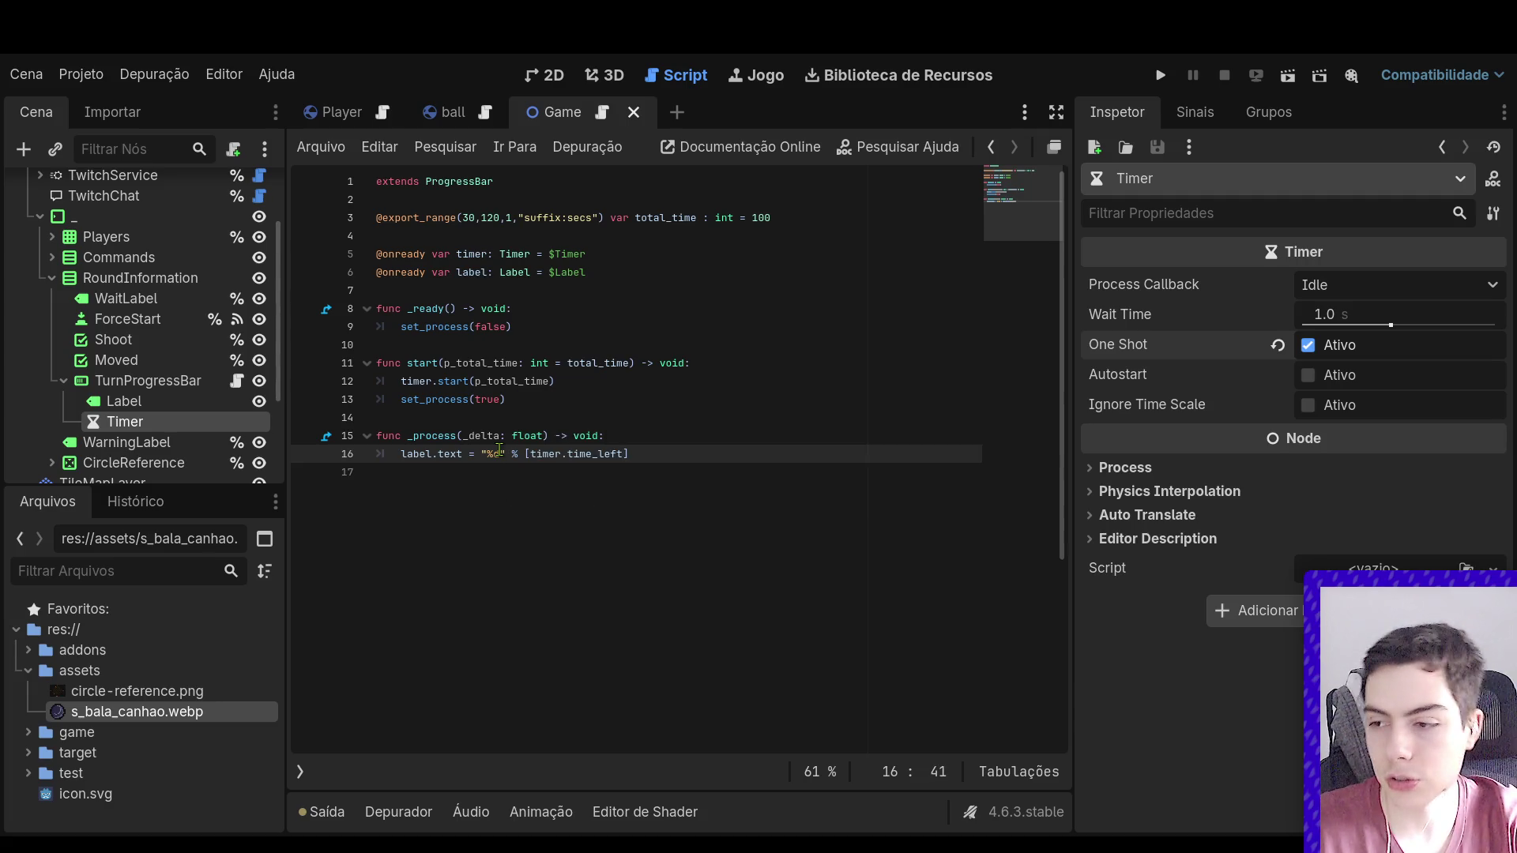
pyautogui.click(623, 435)
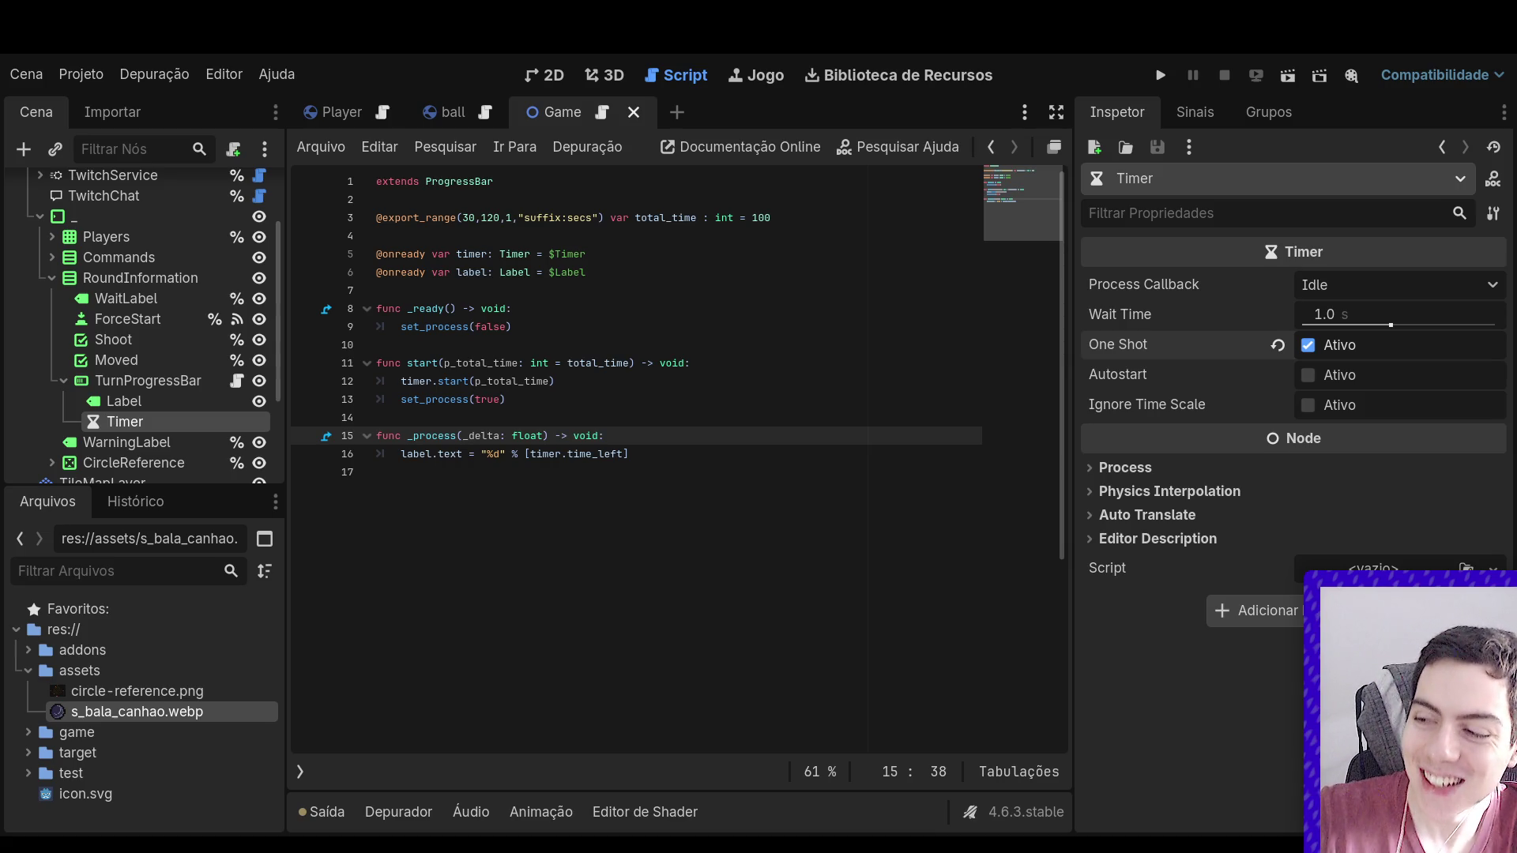
pyautogui.click(839, 472)
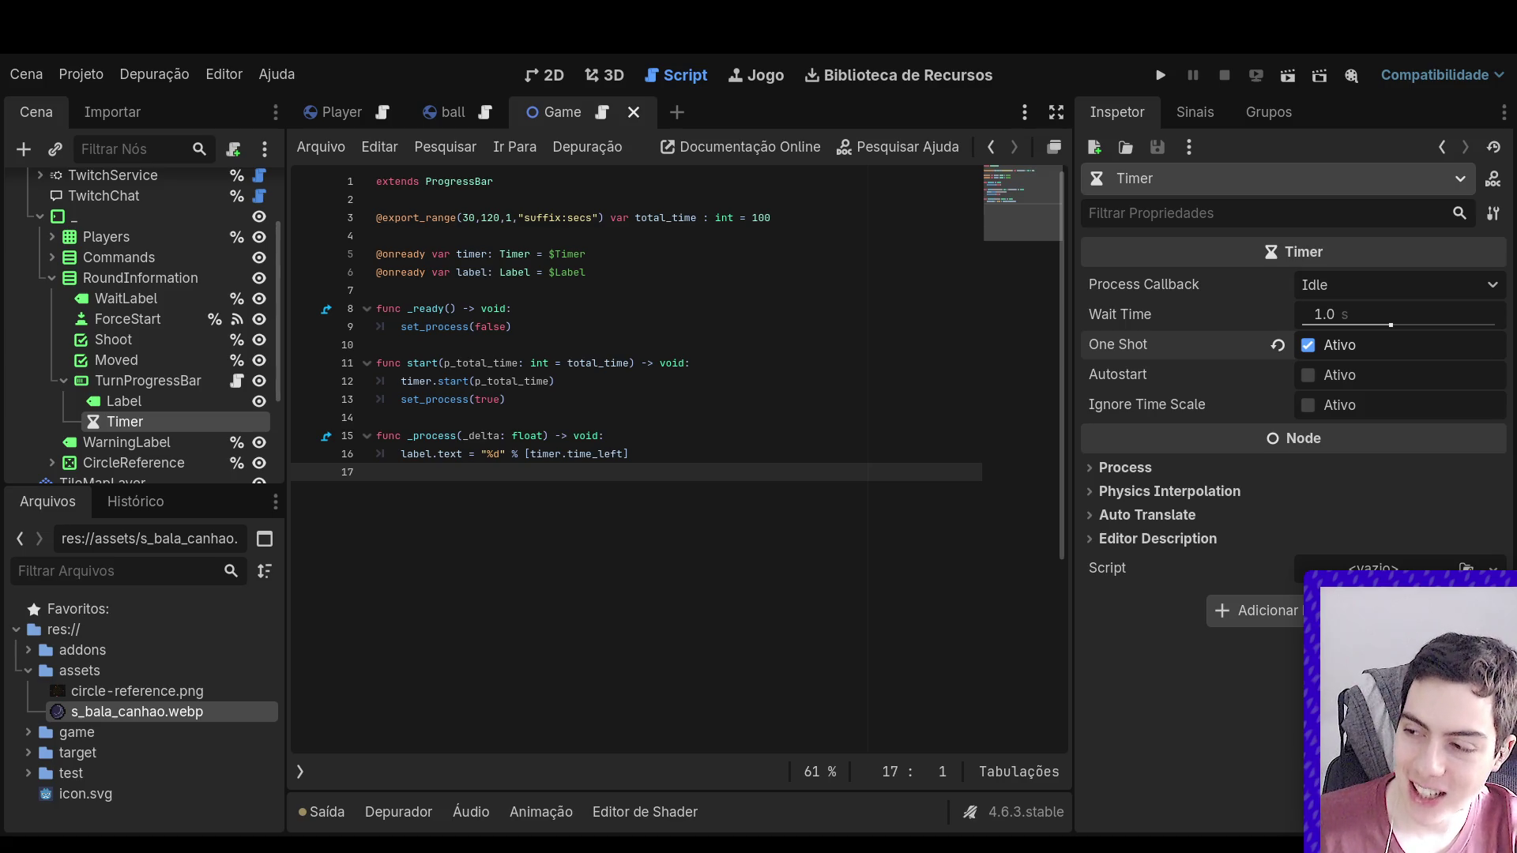
pyautogui.click(602, 426)
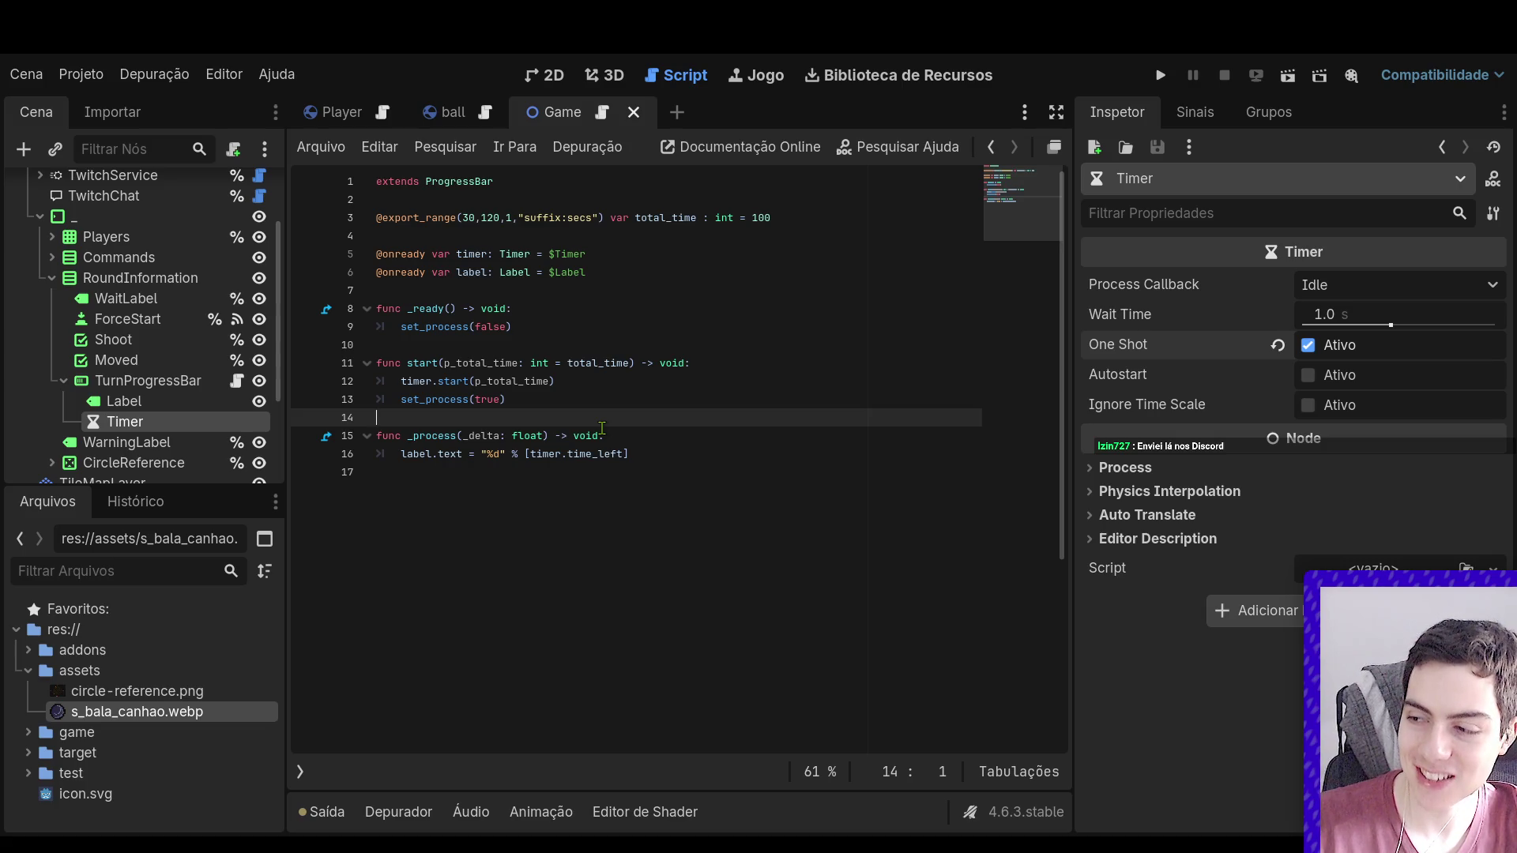
pyautogui.click(729, 553)
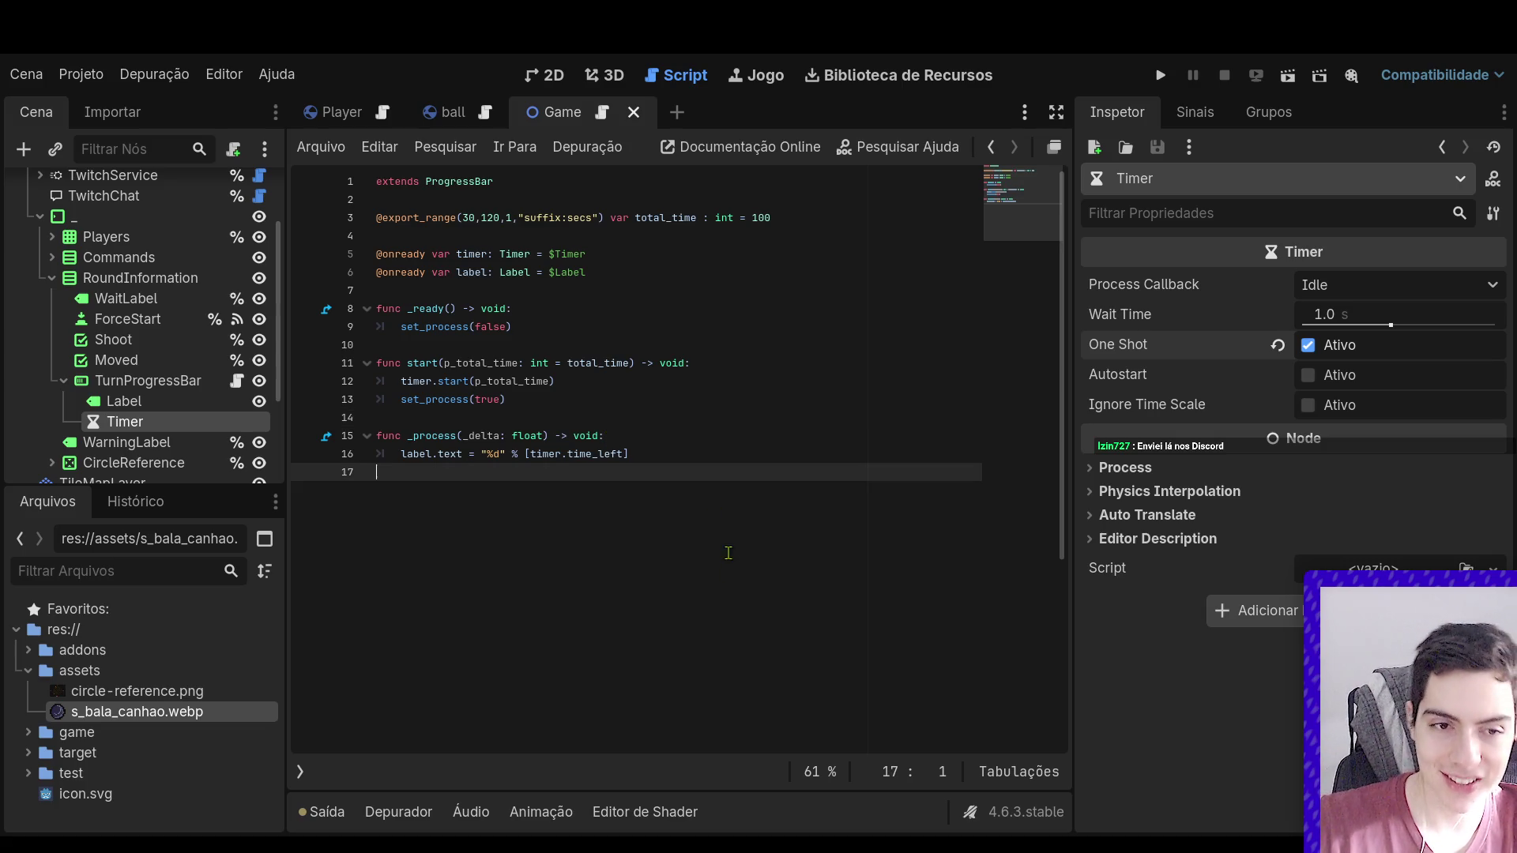
pyautogui.click(557, 418)
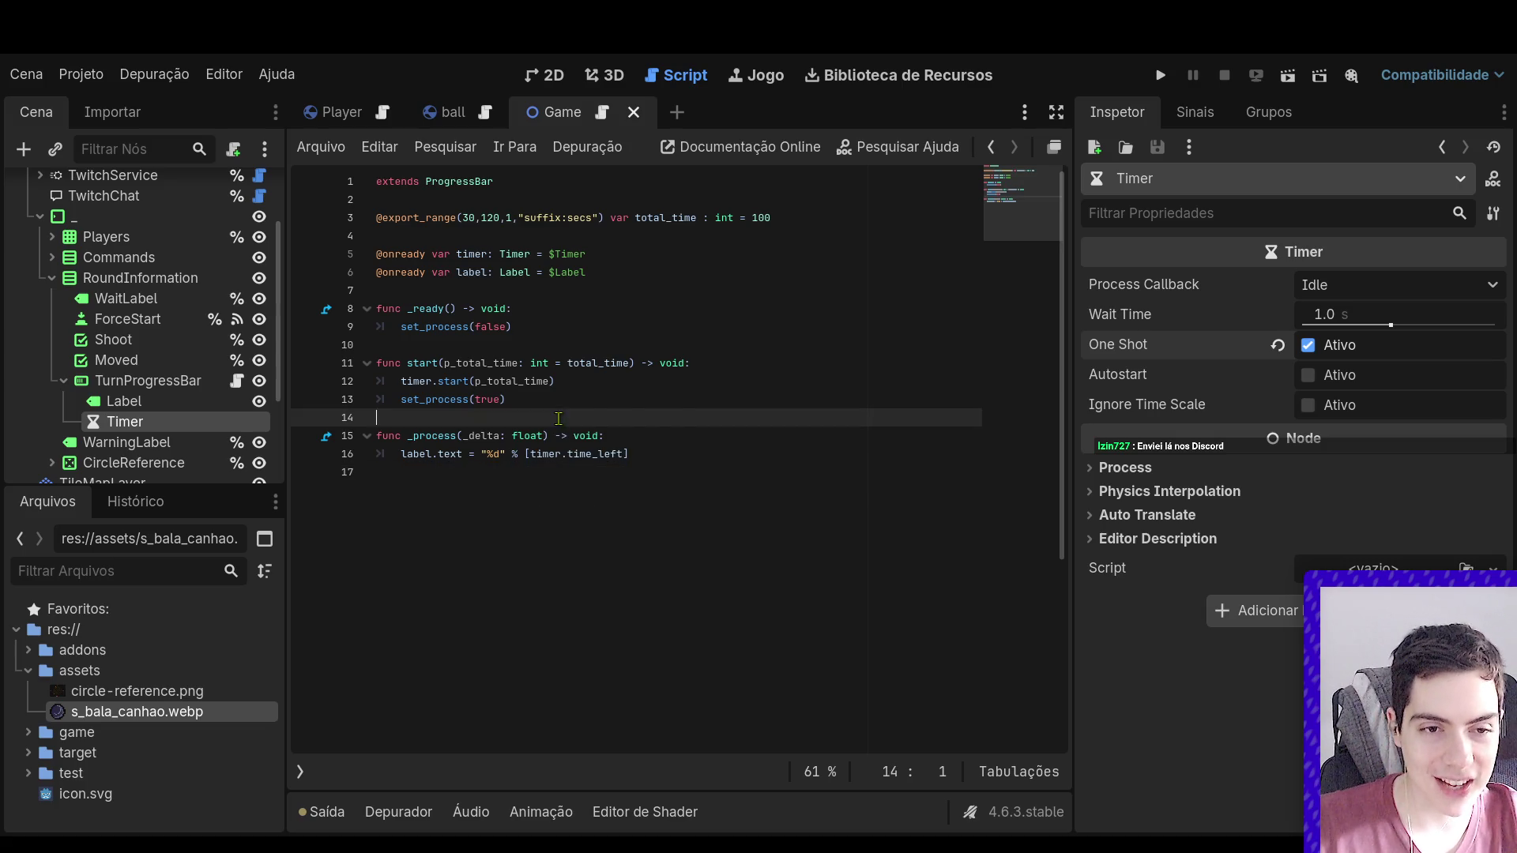
pyautogui.click(688, 455)
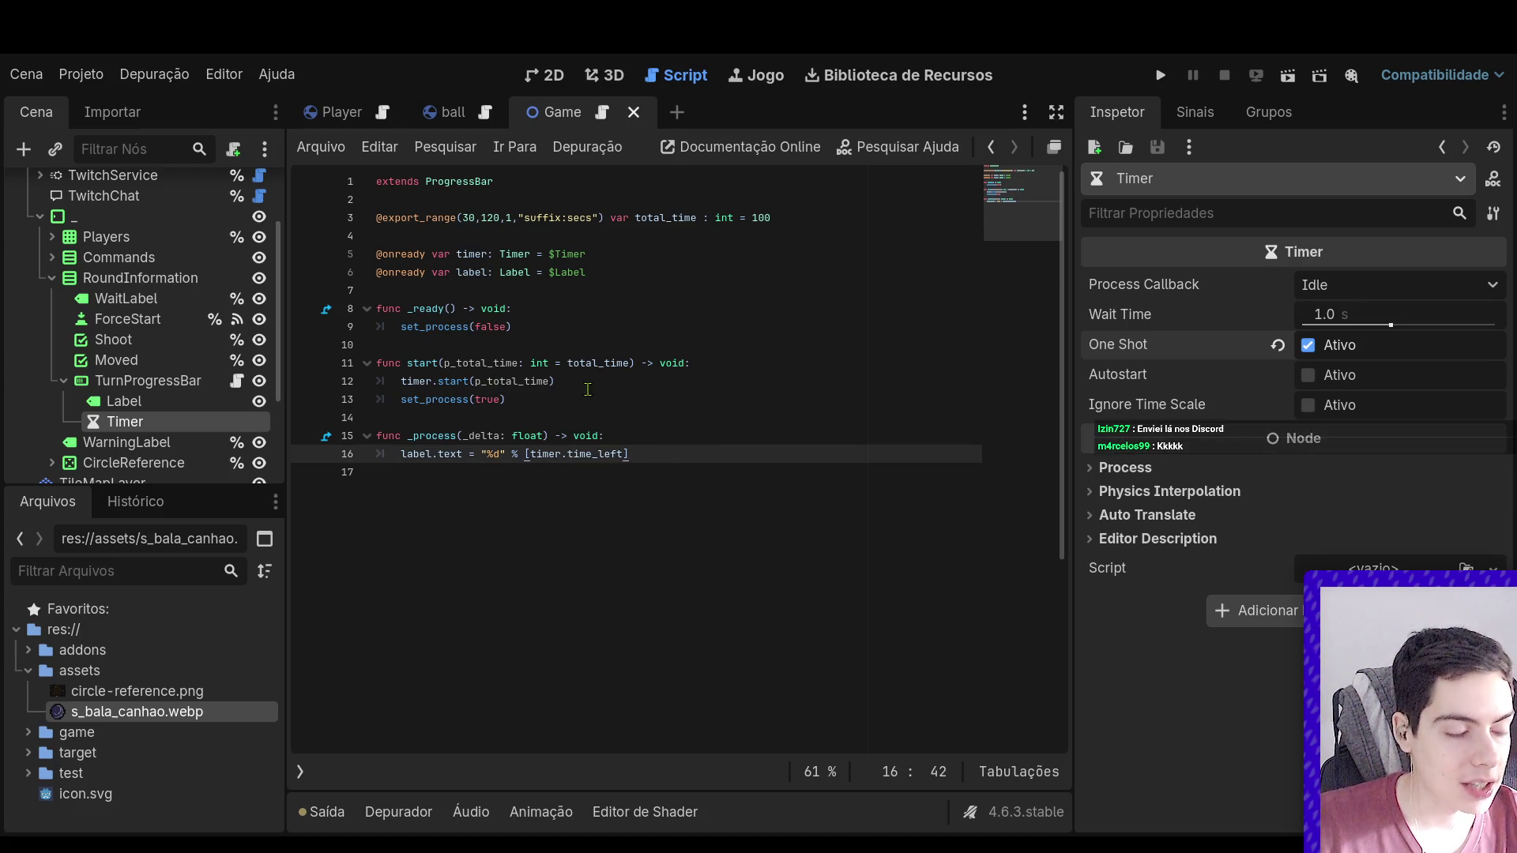
pyautogui.click(504, 398)
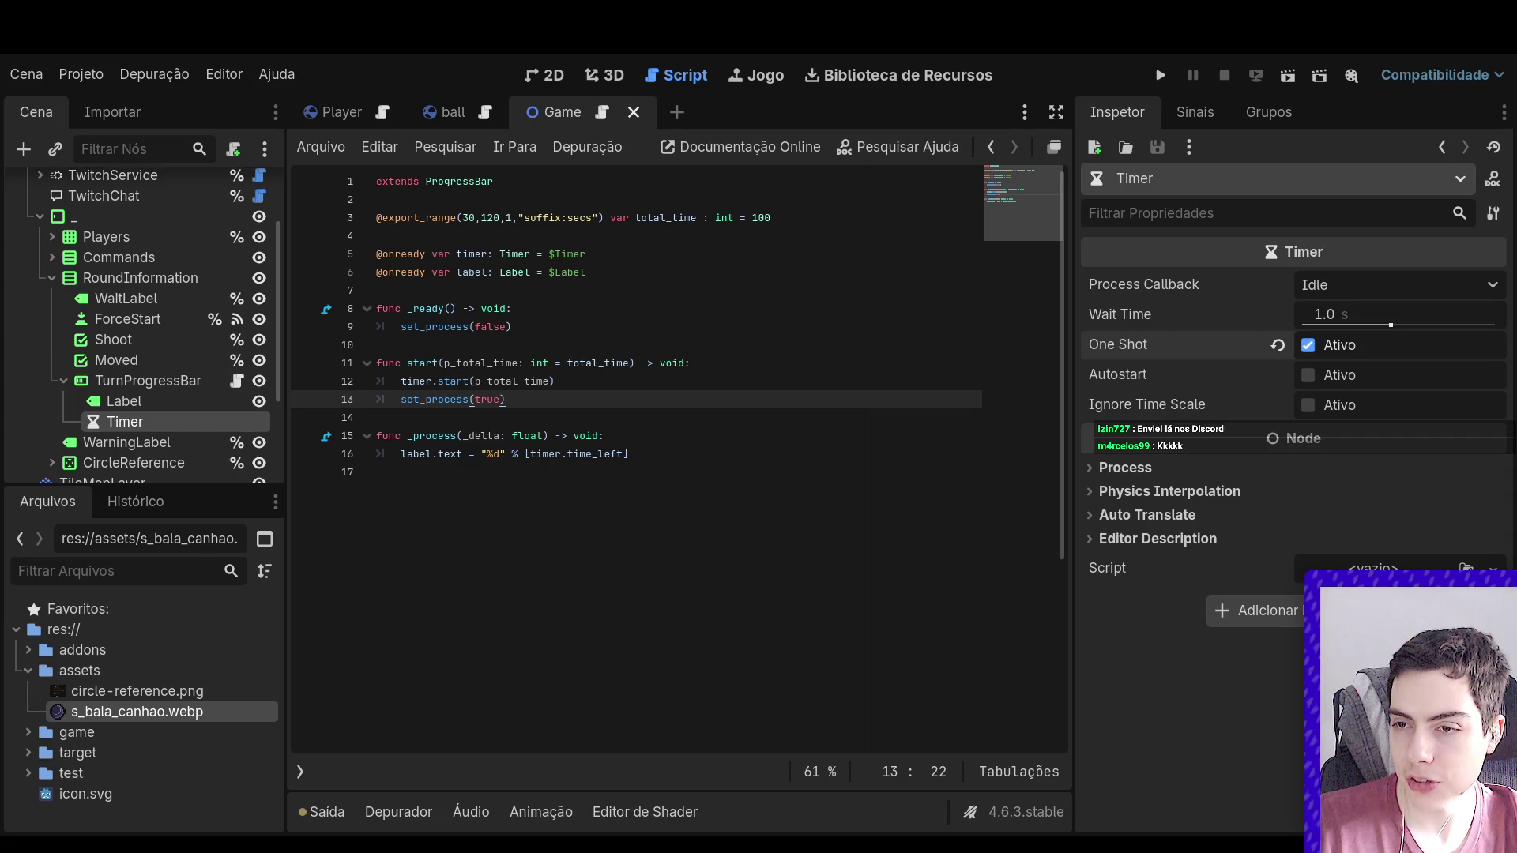
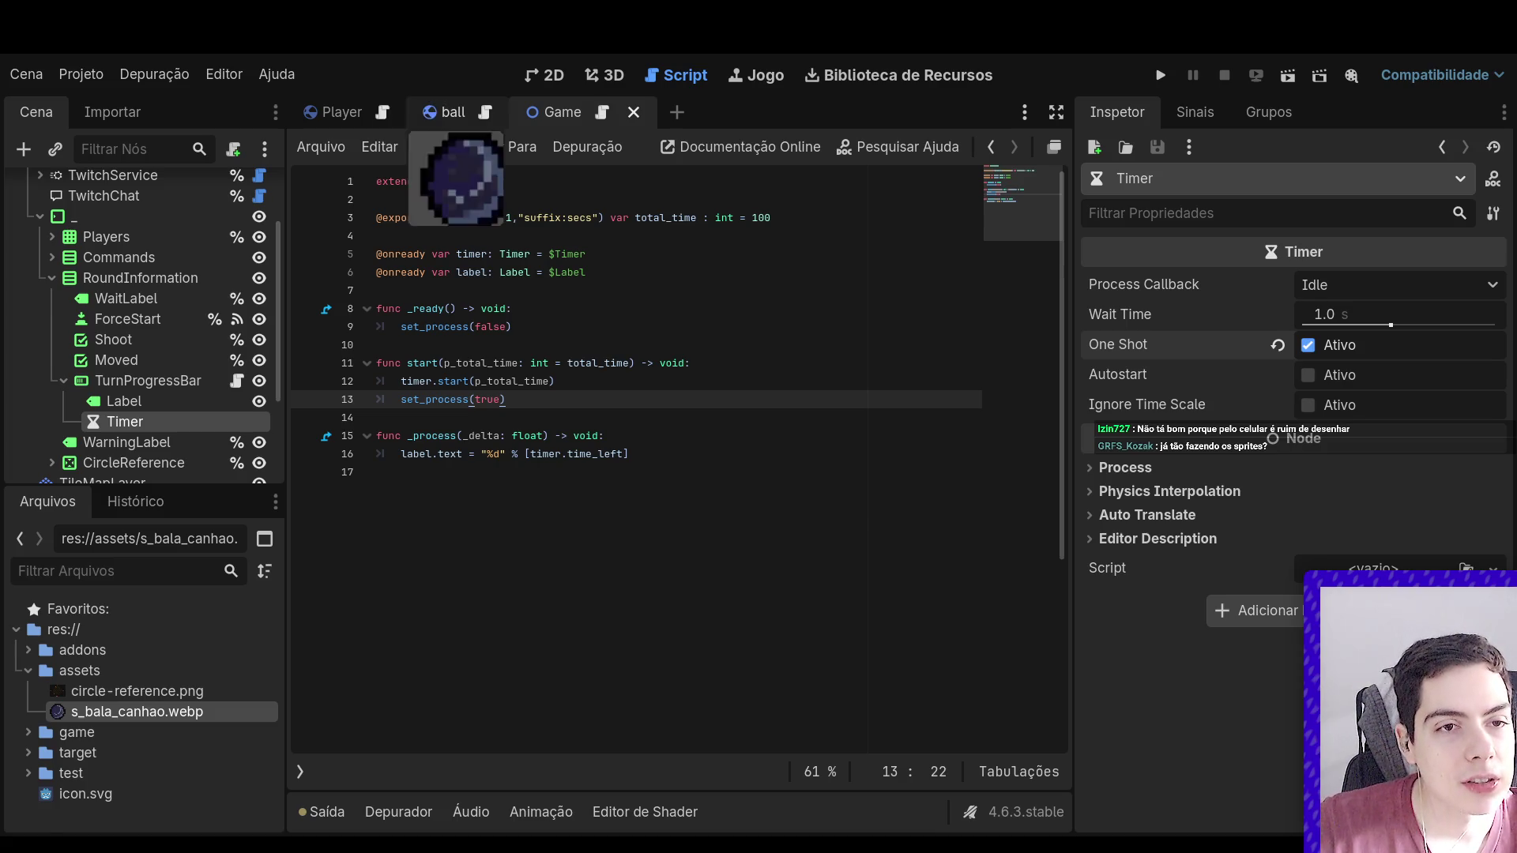
# Open the Player scene and select its animated Sprite2D.
pyautogui.click(450, 112)
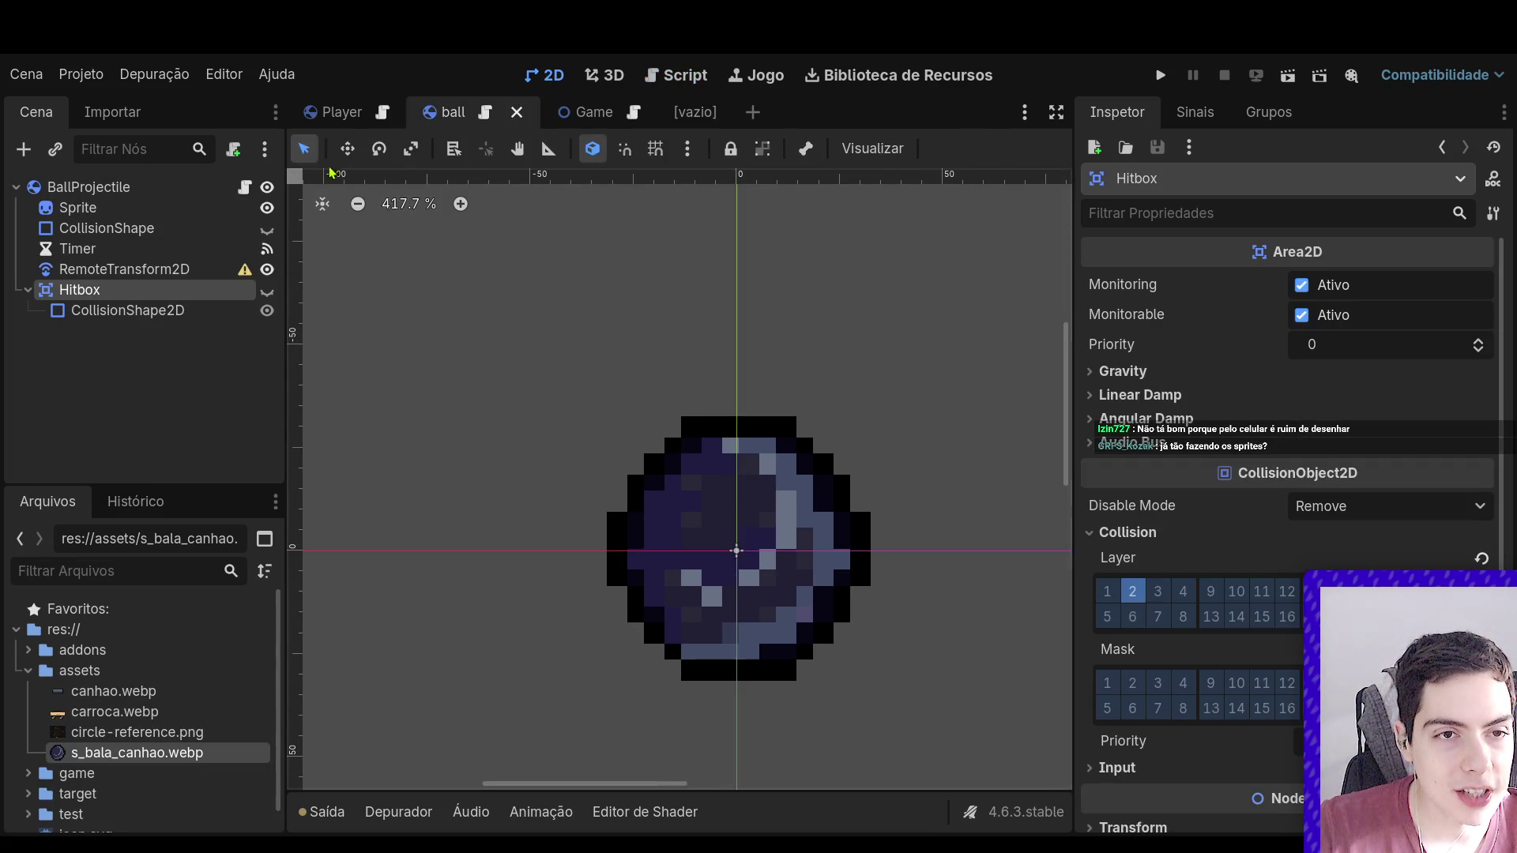
pyautogui.click(342, 111)
pyautogui.scroll(-1, 461, 470)
pyautogui.click(460, 470)
pyautogui.scroll(3, 461, 470)
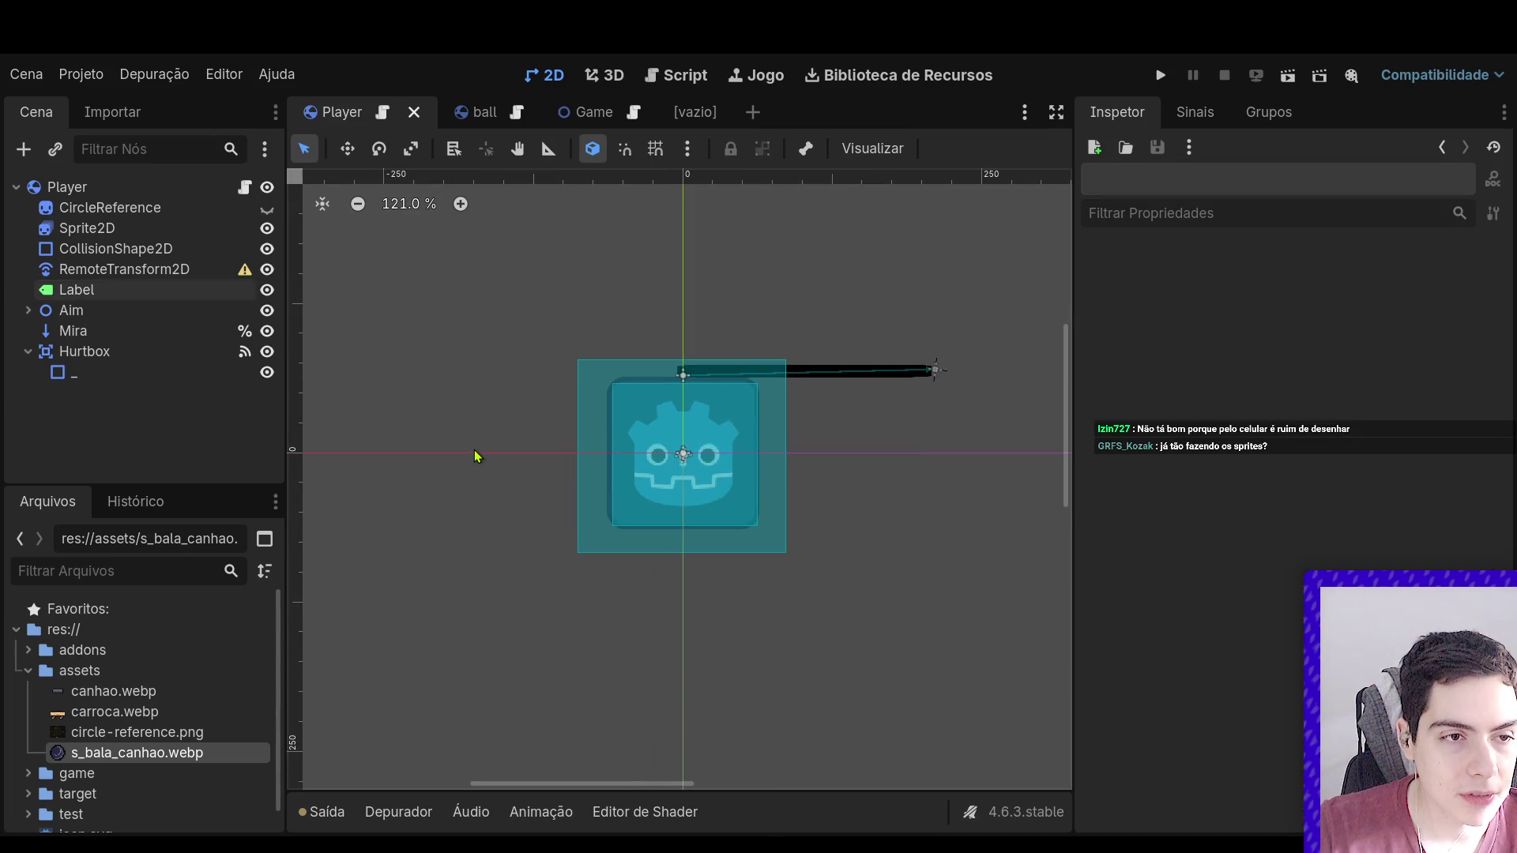
pyautogui.click(118, 229)
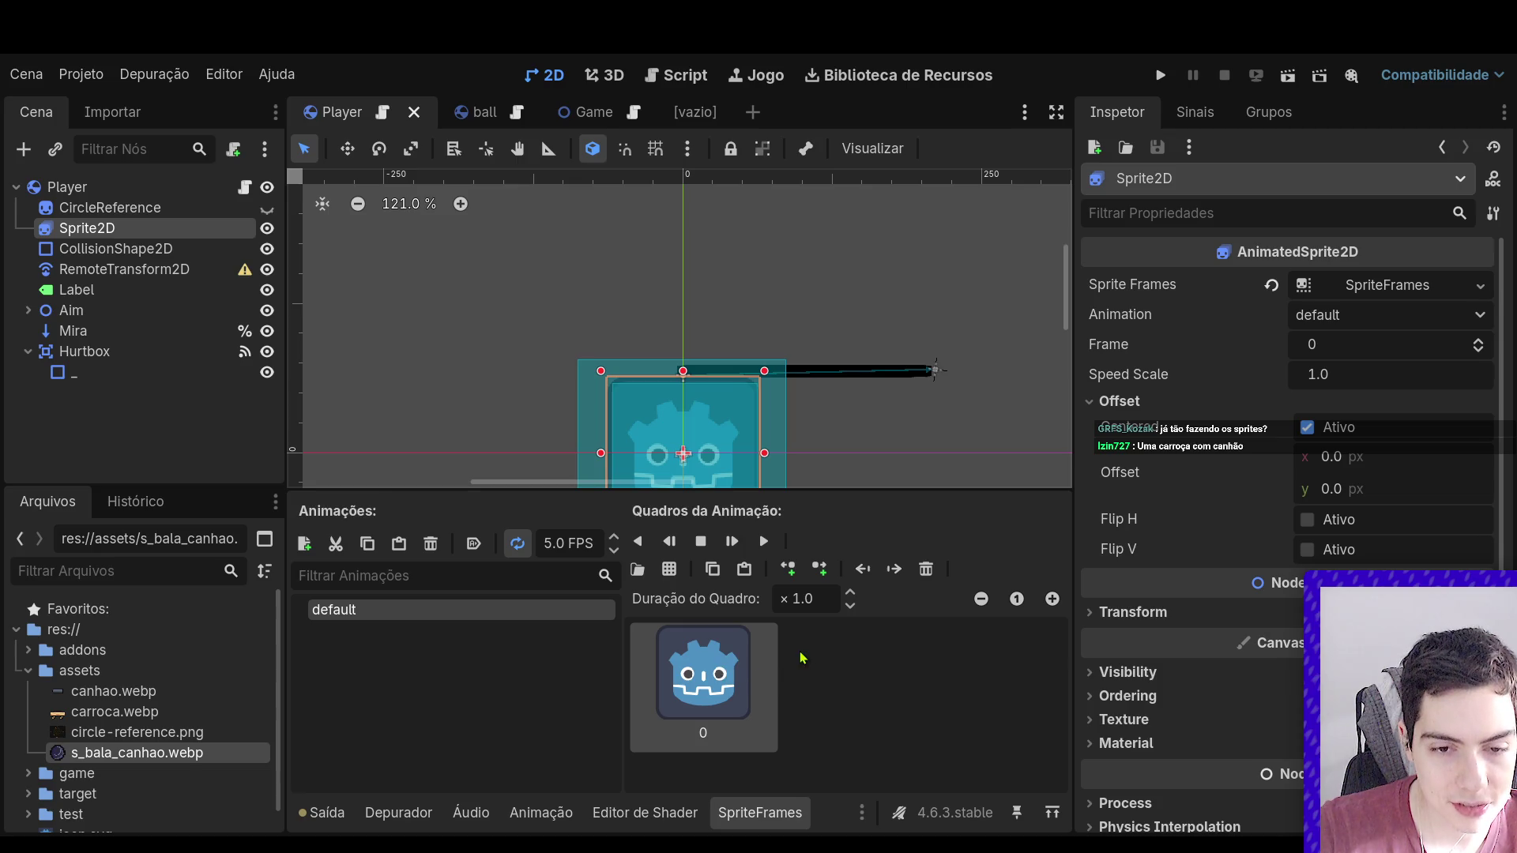
# Add a new animation to the sprite's SpriteFrames and rename it 'lzin727'.
pyautogui.click(305, 545)
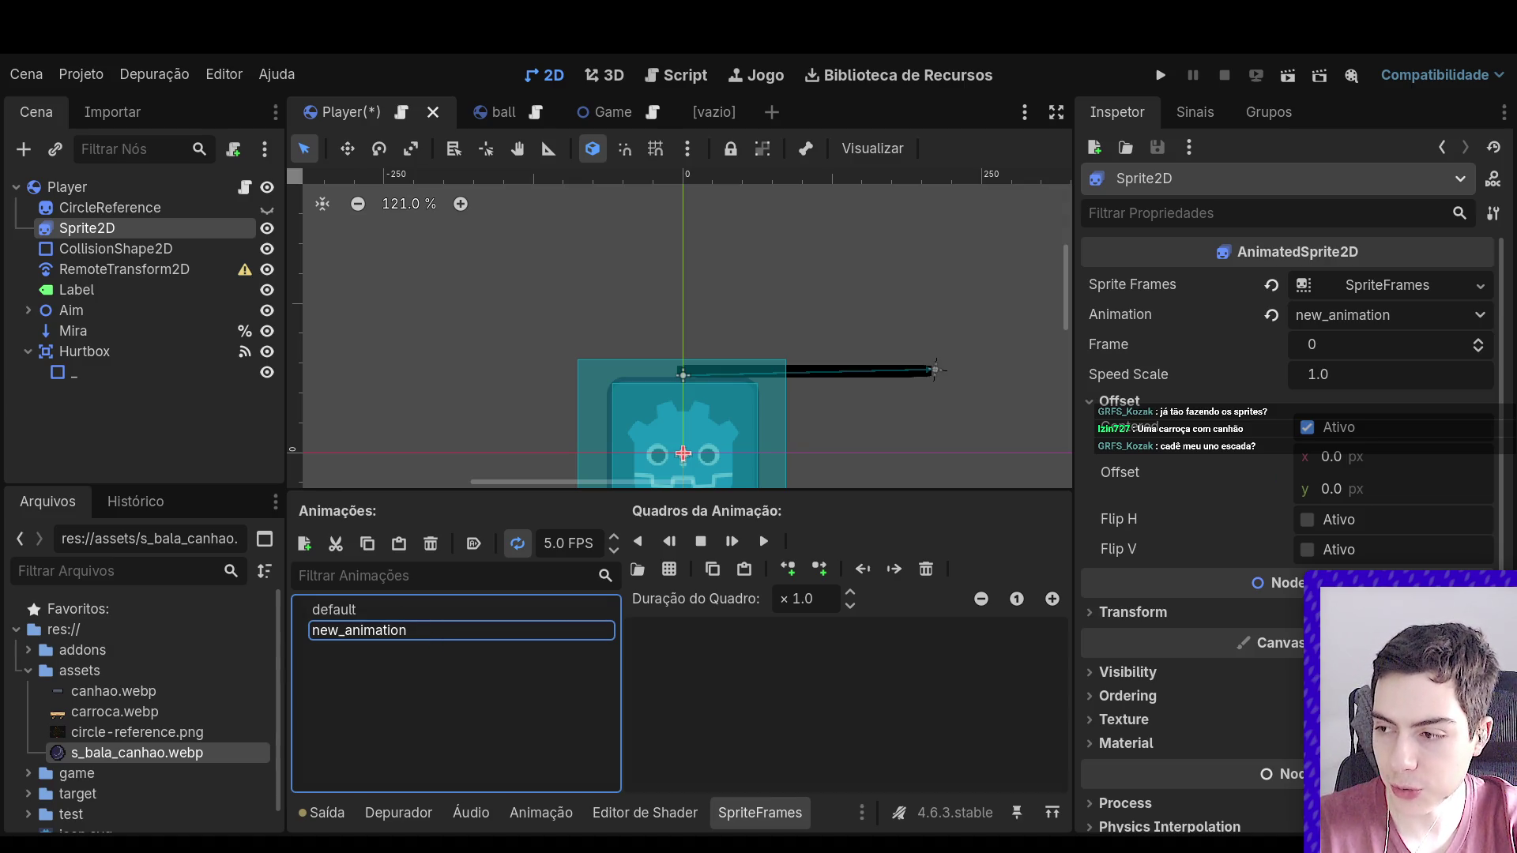
pyautogui.press('Return')
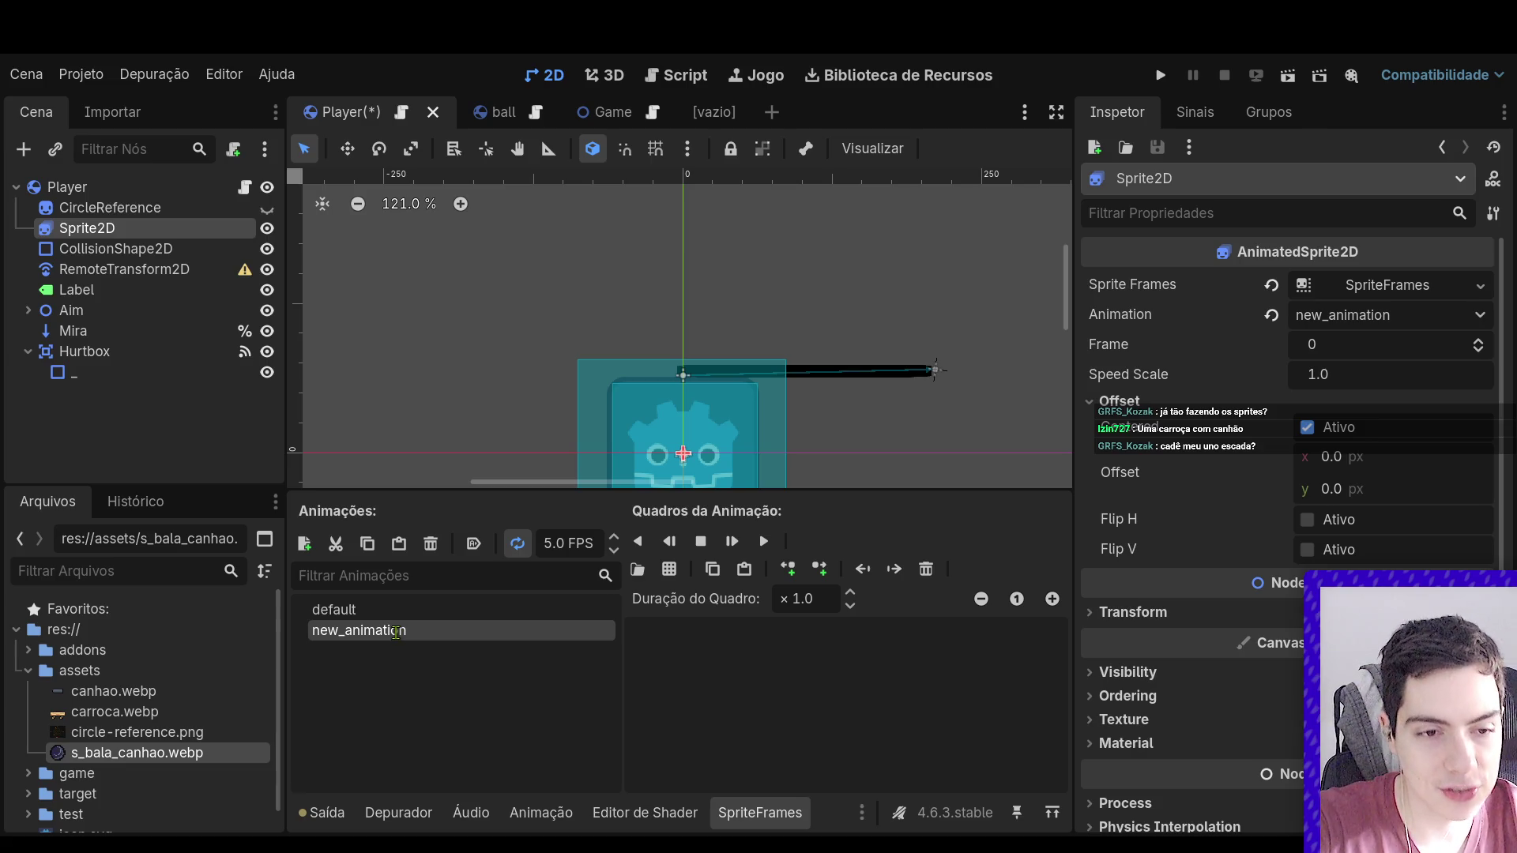
pyautogui.doubleClick(395, 631)
pyautogui.write('lzin727')
pyautogui.press('Return')
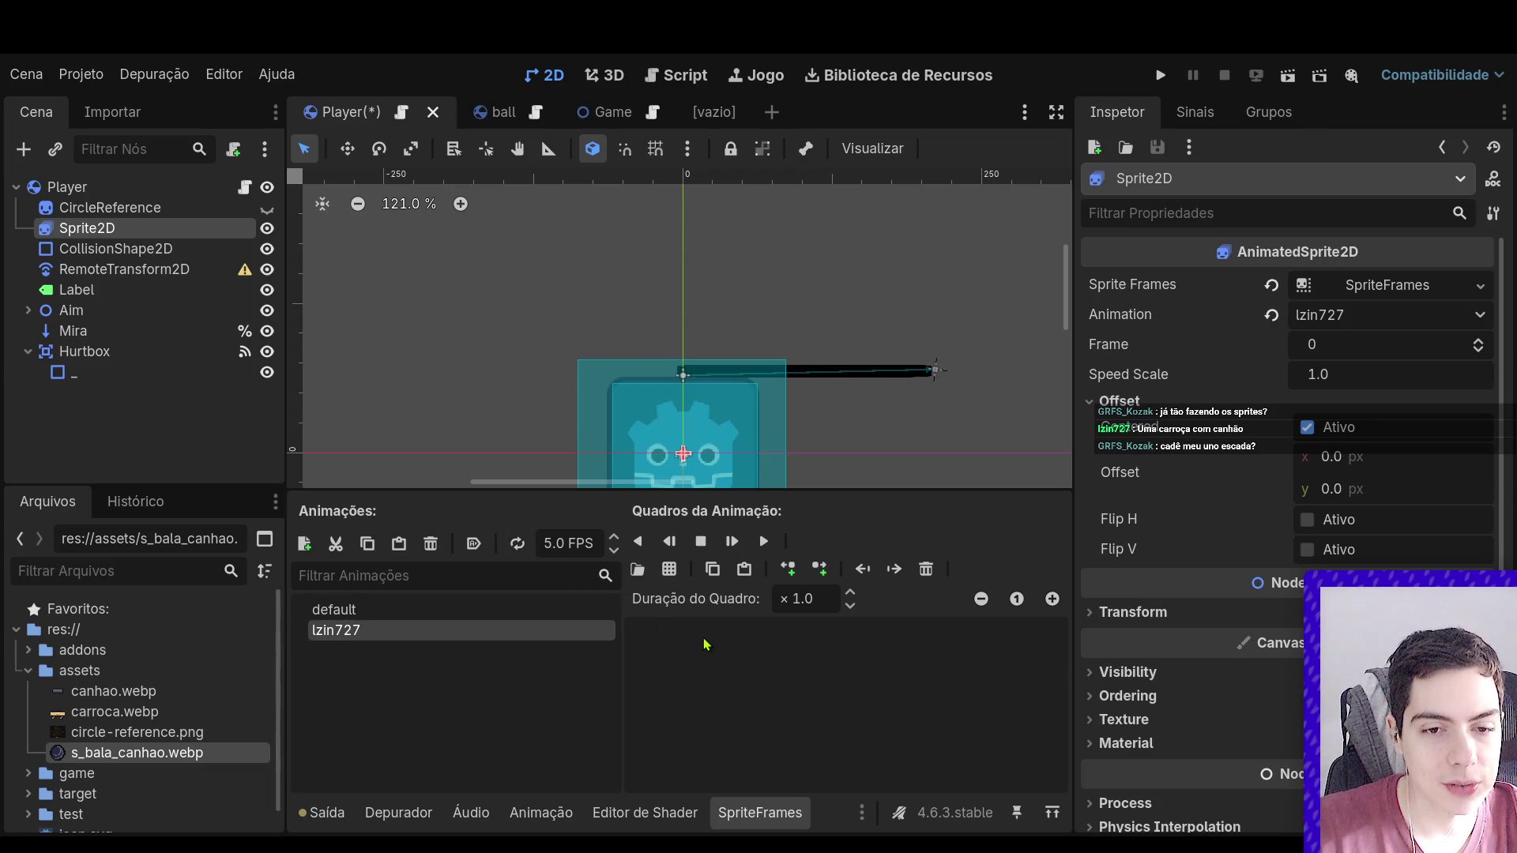
# Add carroca.webp as the only frame of the lzin727 animation.
pyautogui.scroll(-5, 656, 427)
pyautogui.scroll(5, 598, 417)
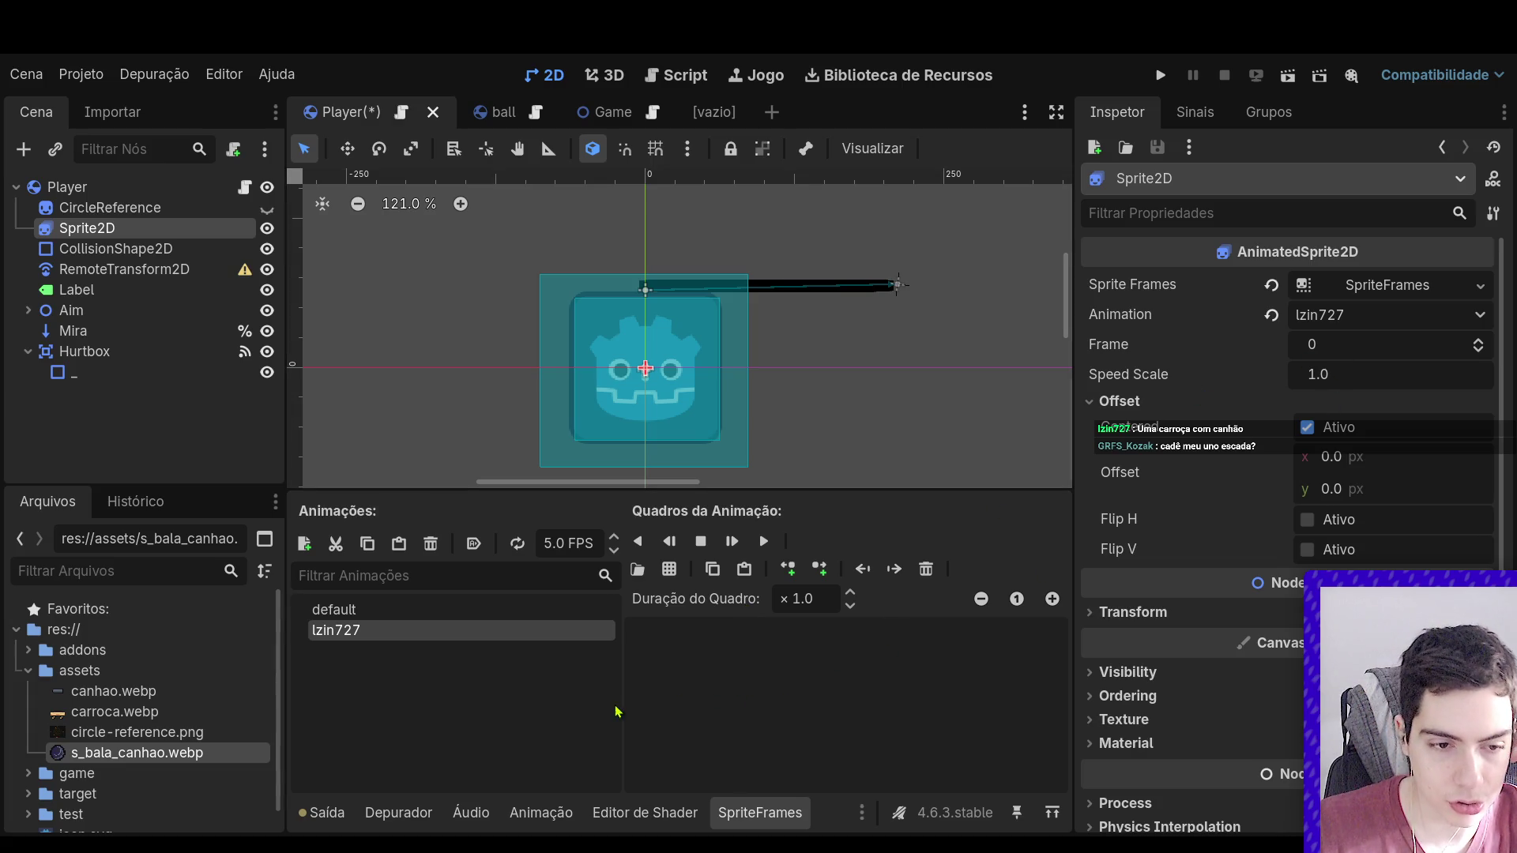
pyautogui.moveTo(118, 712); pyautogui.dragTo(803, 719)
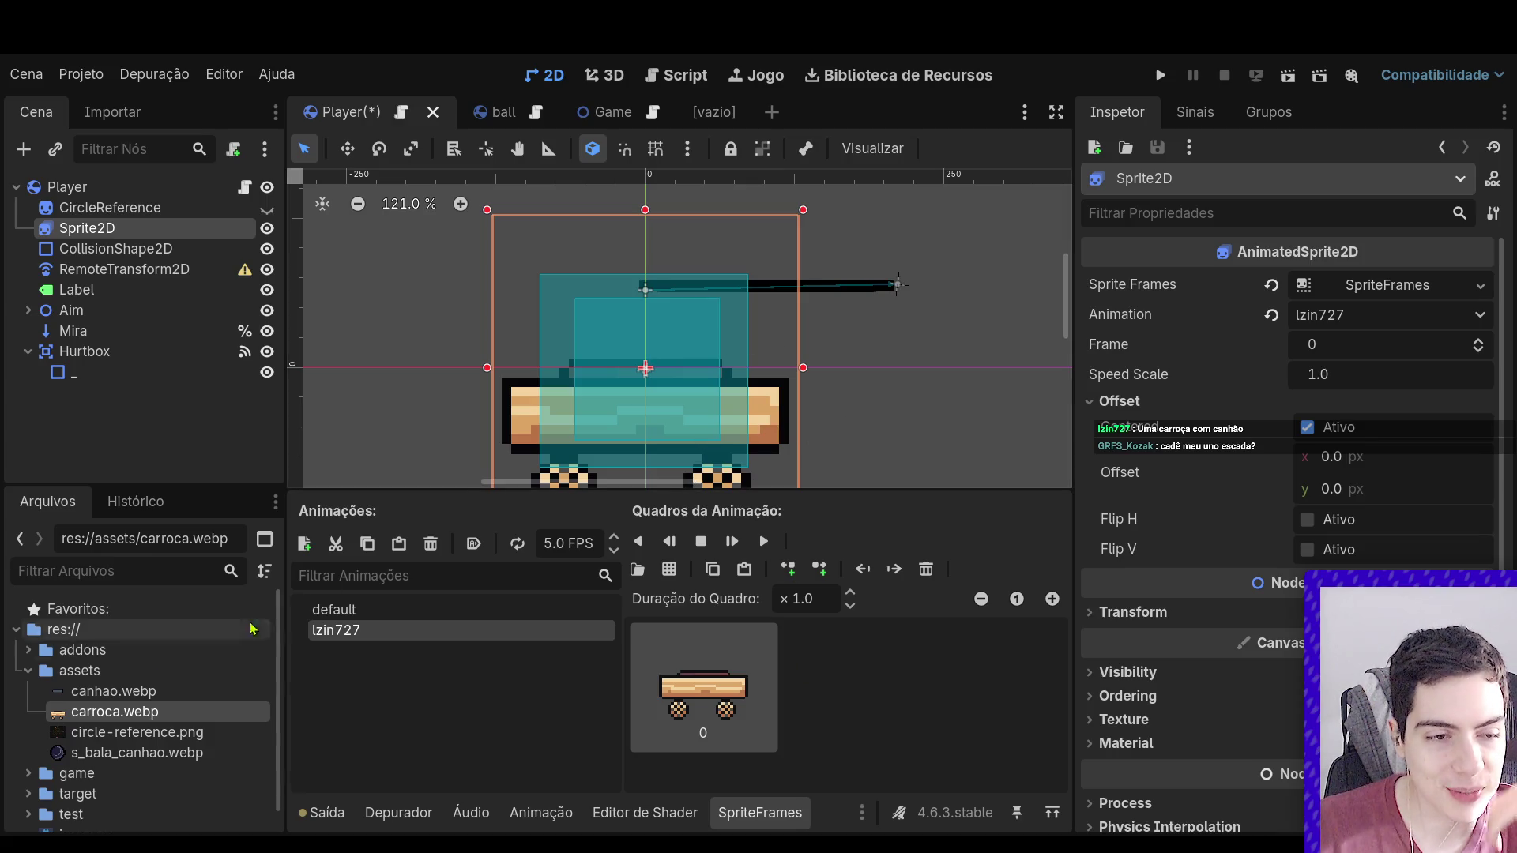
pyautogui.click(113, 691)
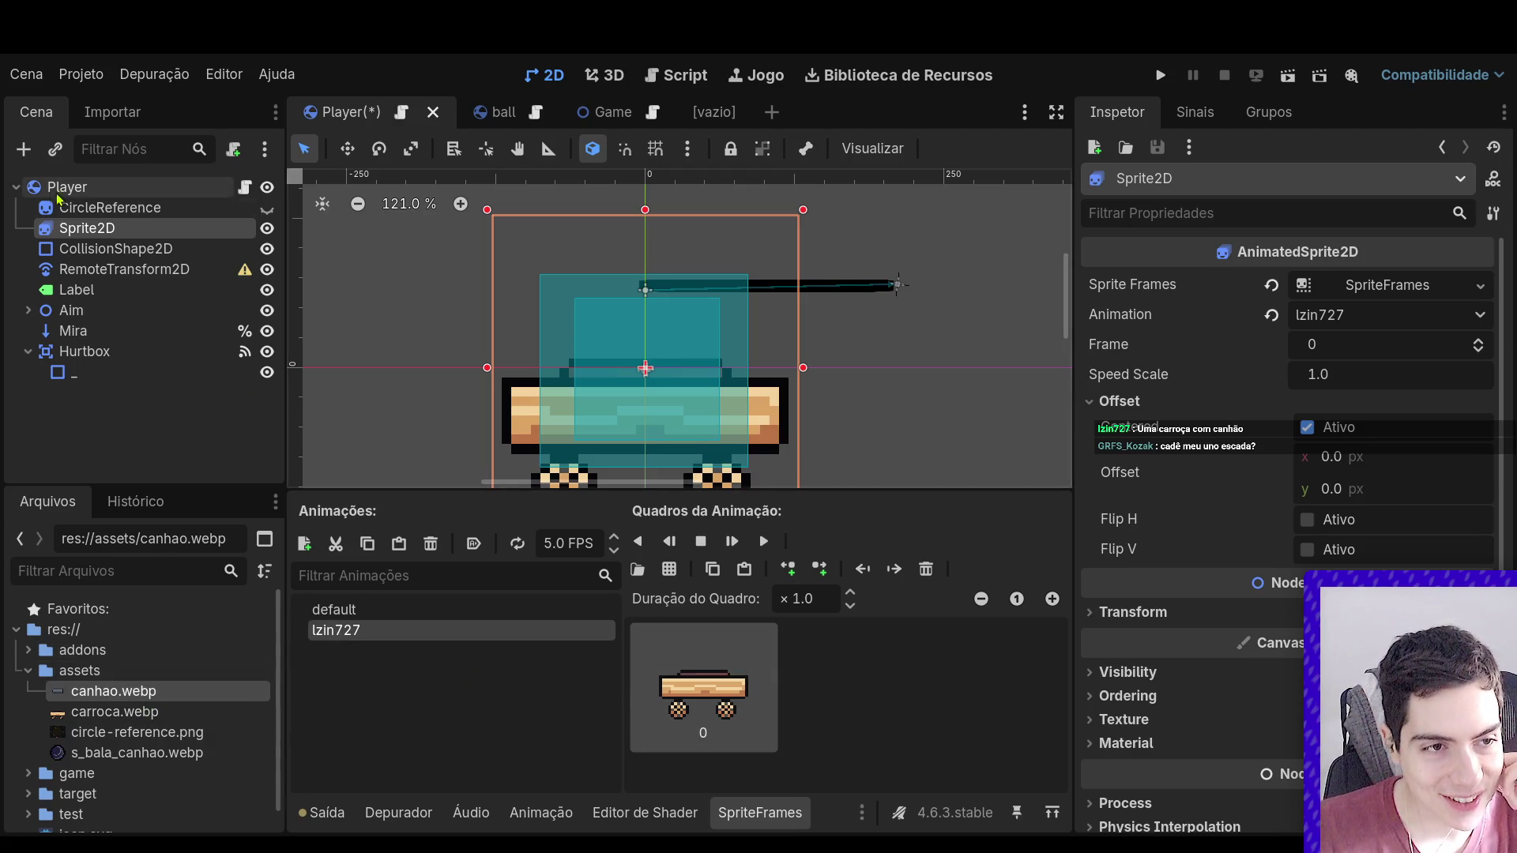
# Give the Textura sprite under Aim the canhao.webp cannon texture.
pyautogui.click(60, 351)
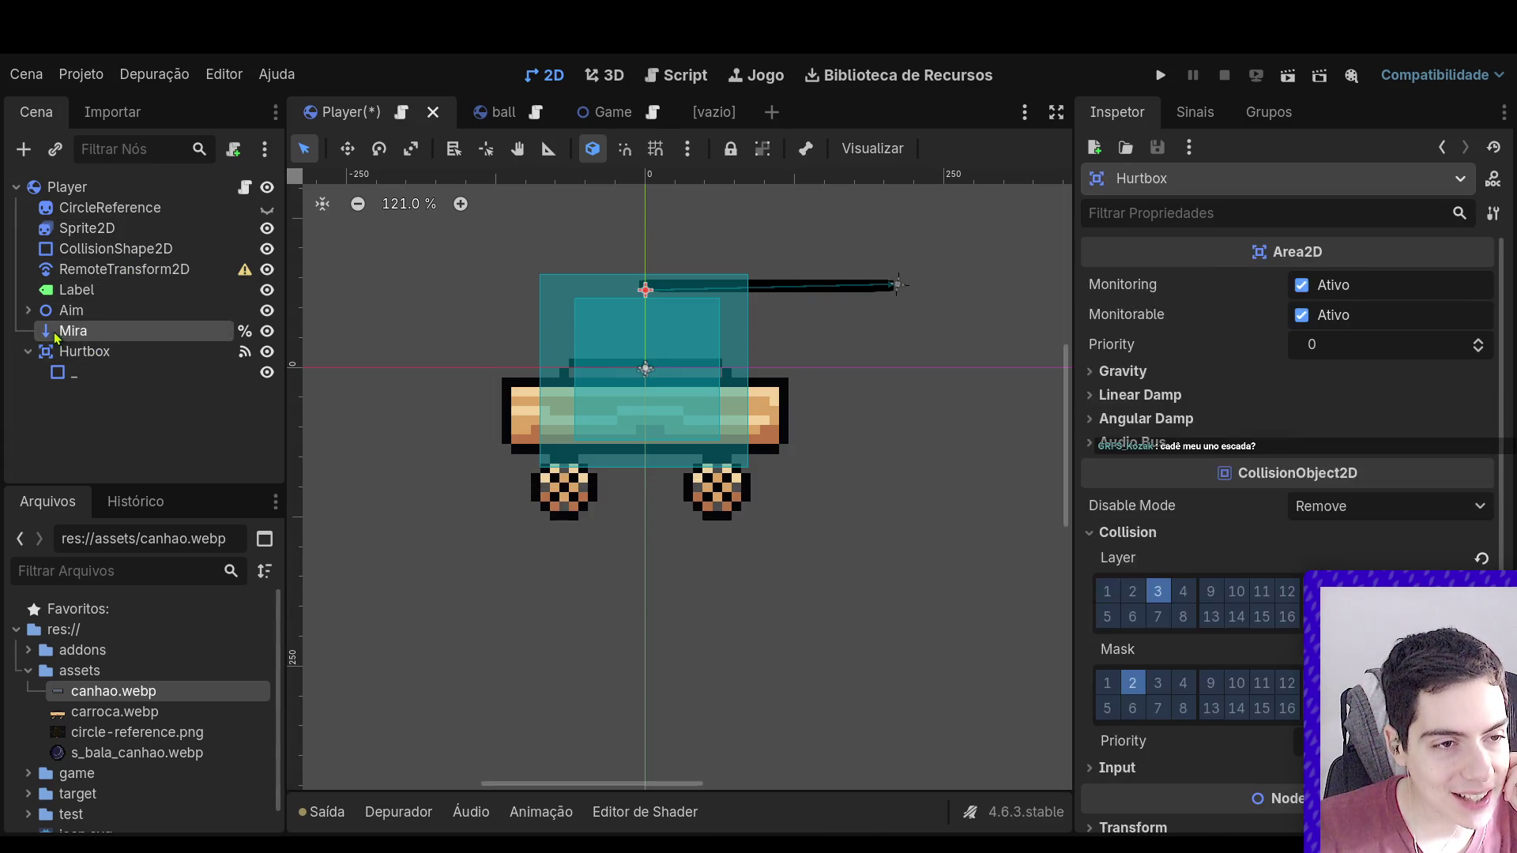
pyautogui.click(55, 336)
pyautogui.click(29, 310)
pyautogui.click(88, 331)
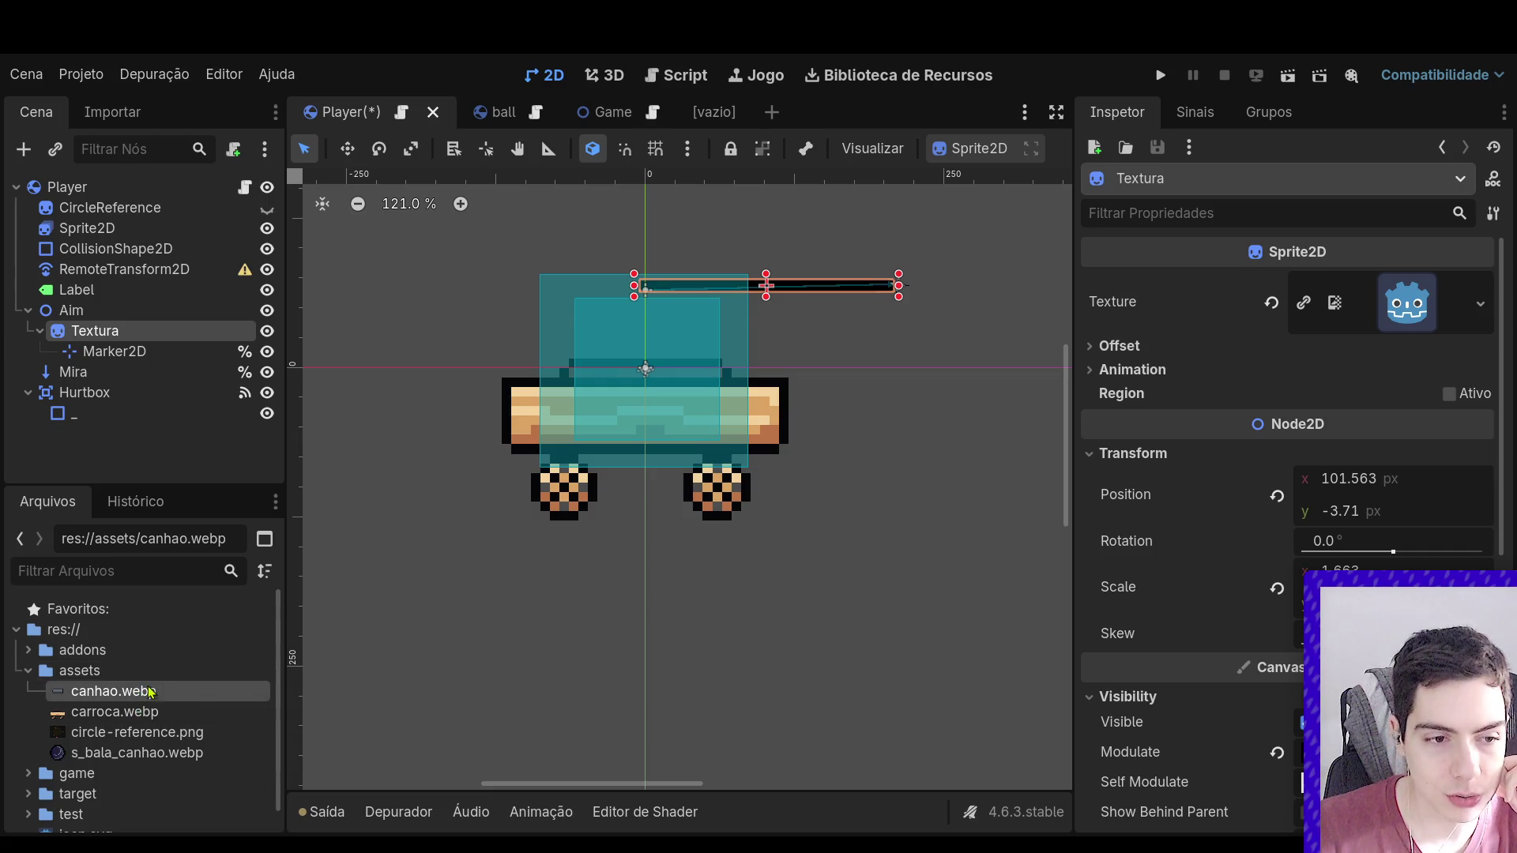
pyautogui.moveTo(150, 692); pyautogui.dragTo(1410, 304)
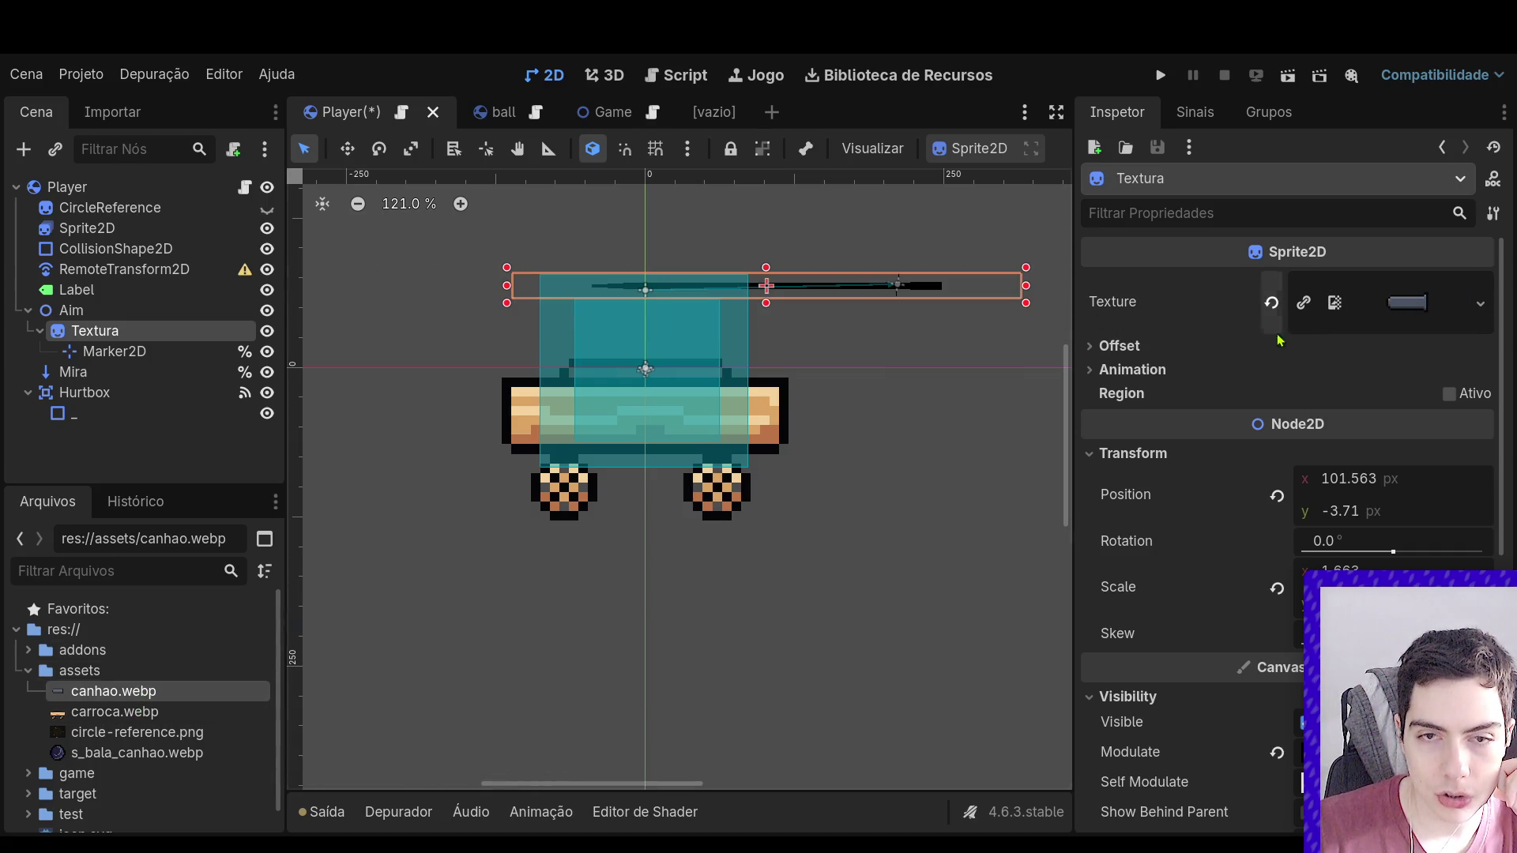
# Reset Textura's tint to white, make the barrel taller and raise it onto the cart.
pyautogui.scroll(-6, 1279, 340)
pyautogui.scroll(3, 1275, 469)
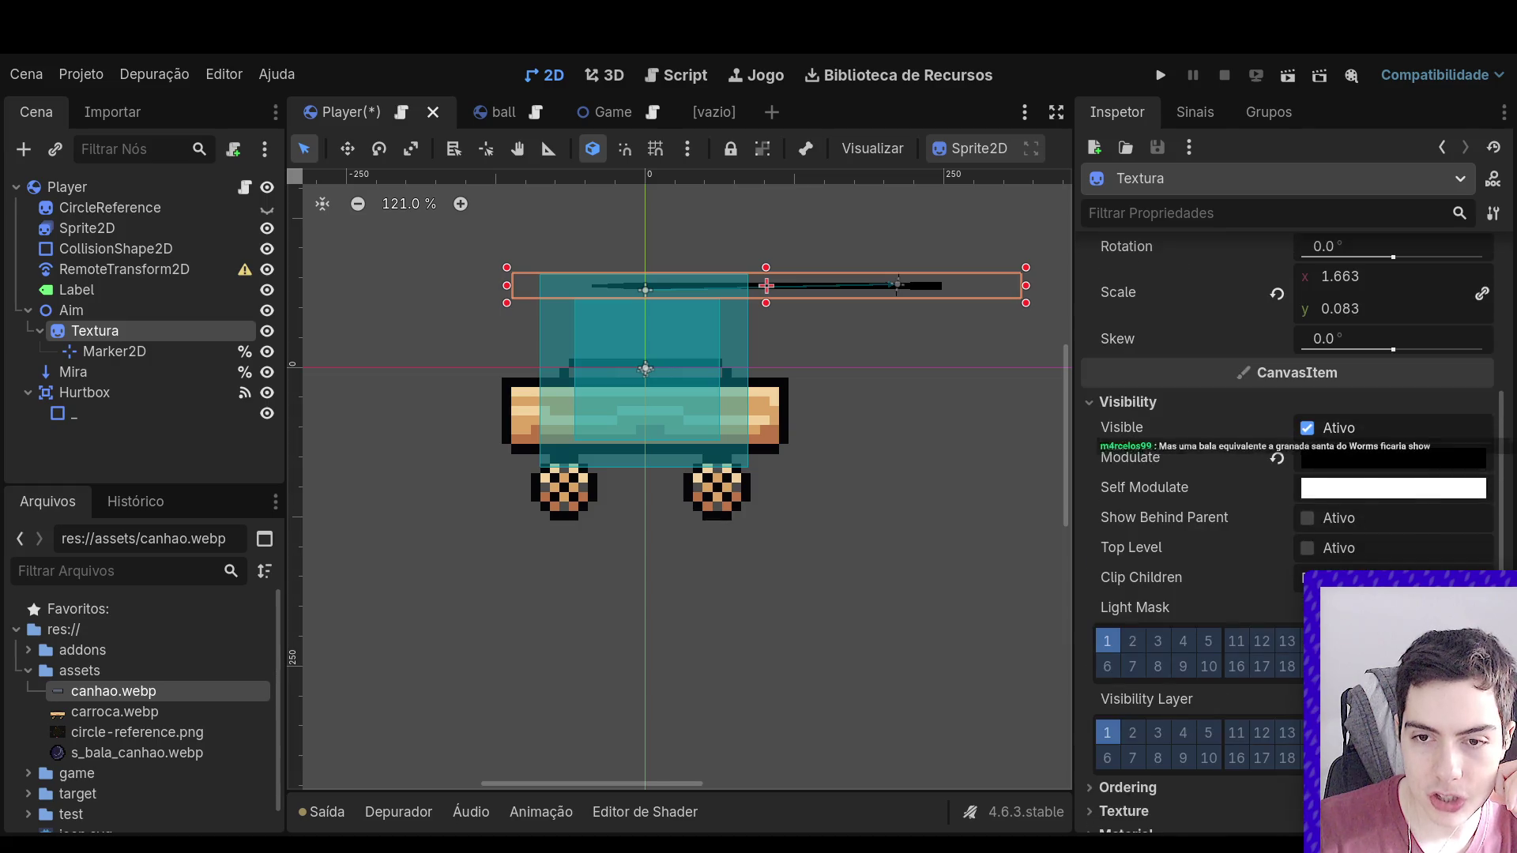
pyautogui.click(1276, 460)
pyautogui.moveTo(765, 302); pyautogui.dragTo(766, 383)
pyautogui.click(877, 443)
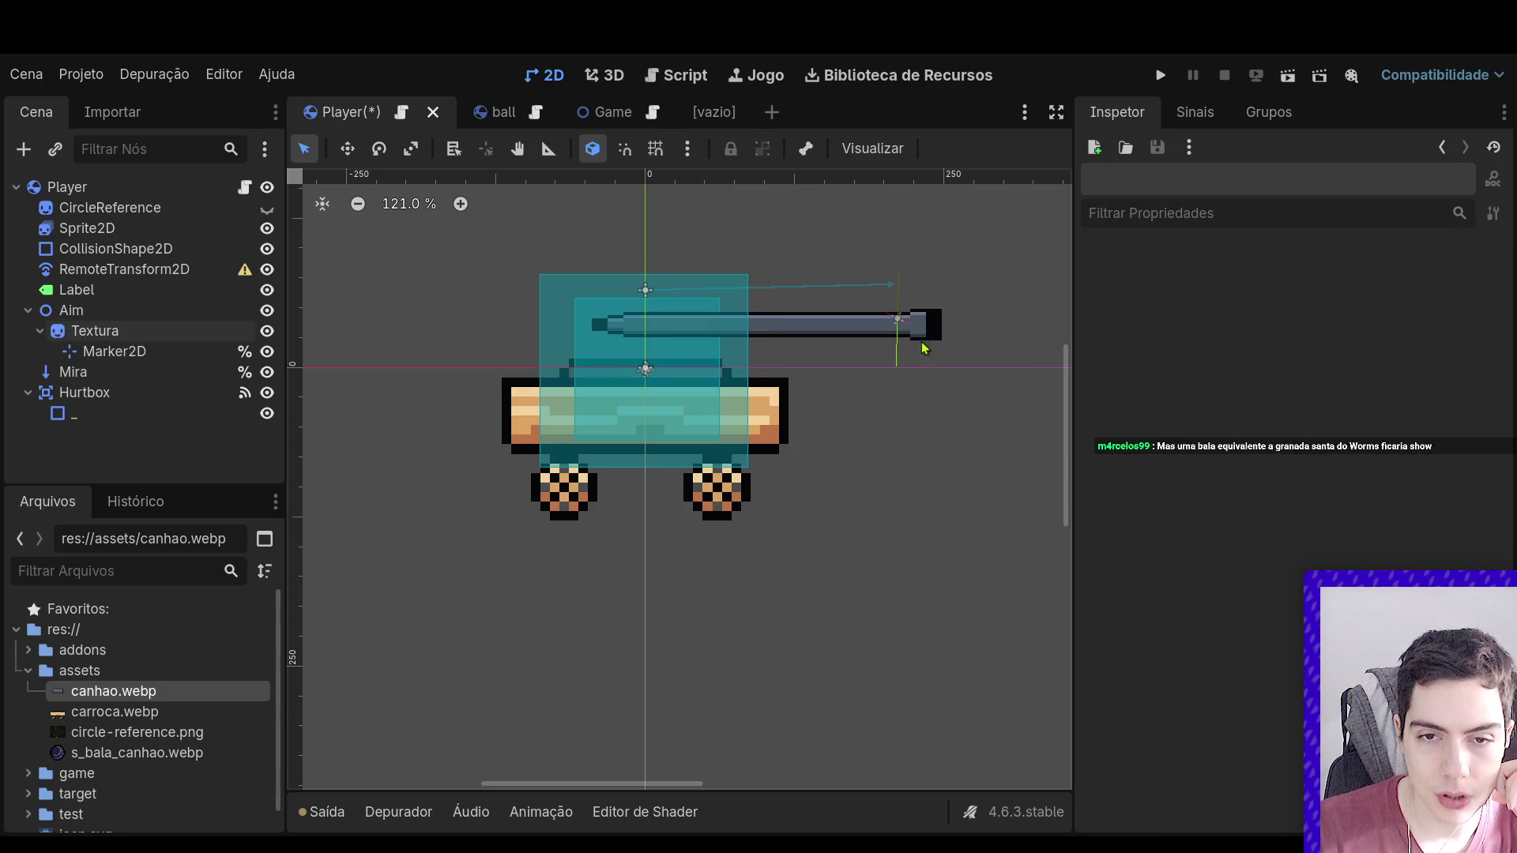
pyautogui.click(921, 344)
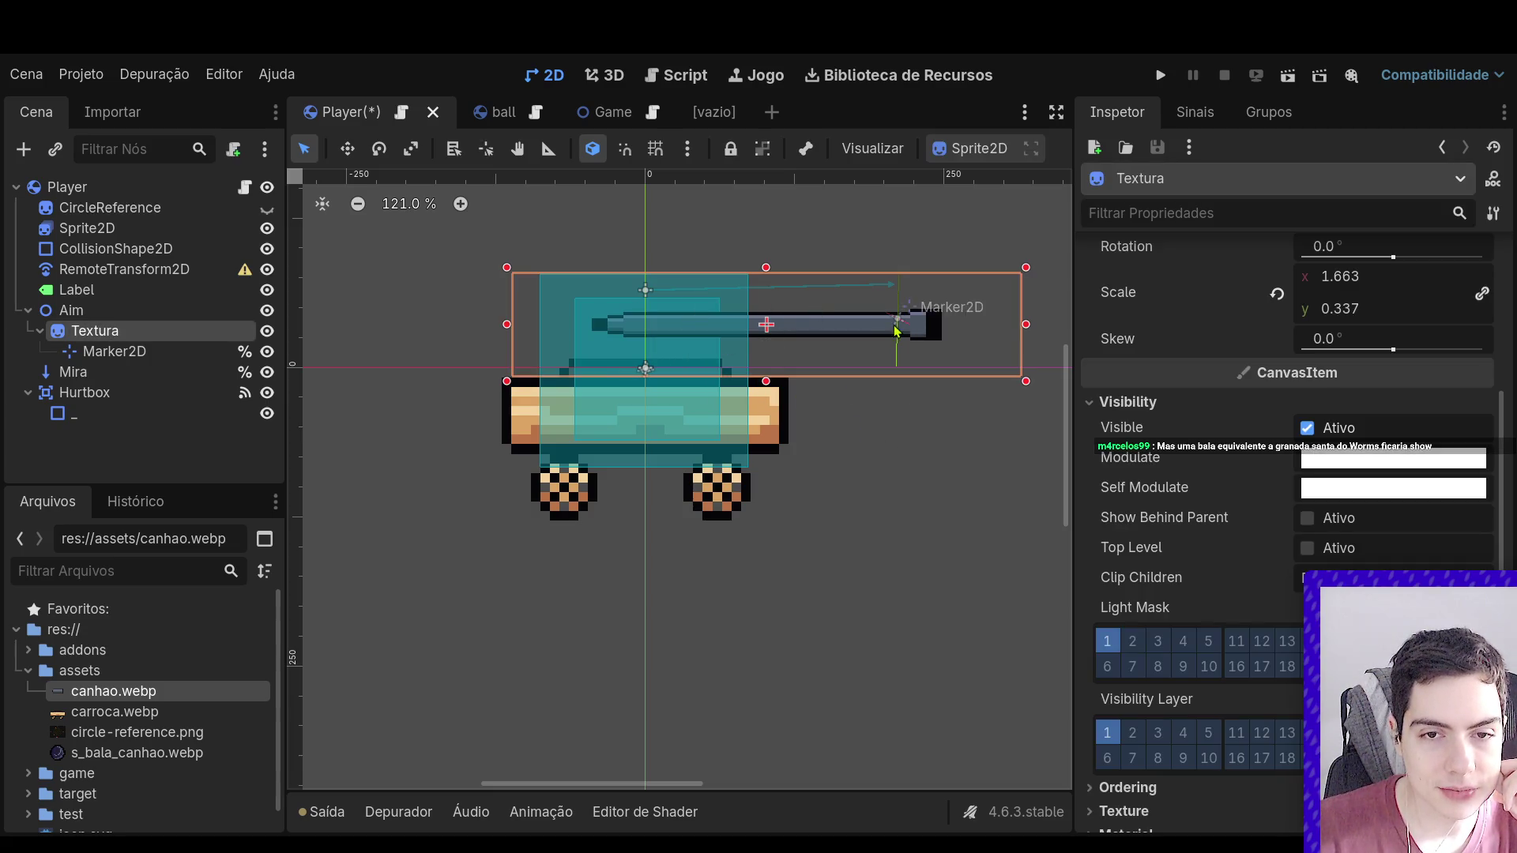
pyautogui.moveTo(895, 326); pyautogui.dragTo(932, 290)
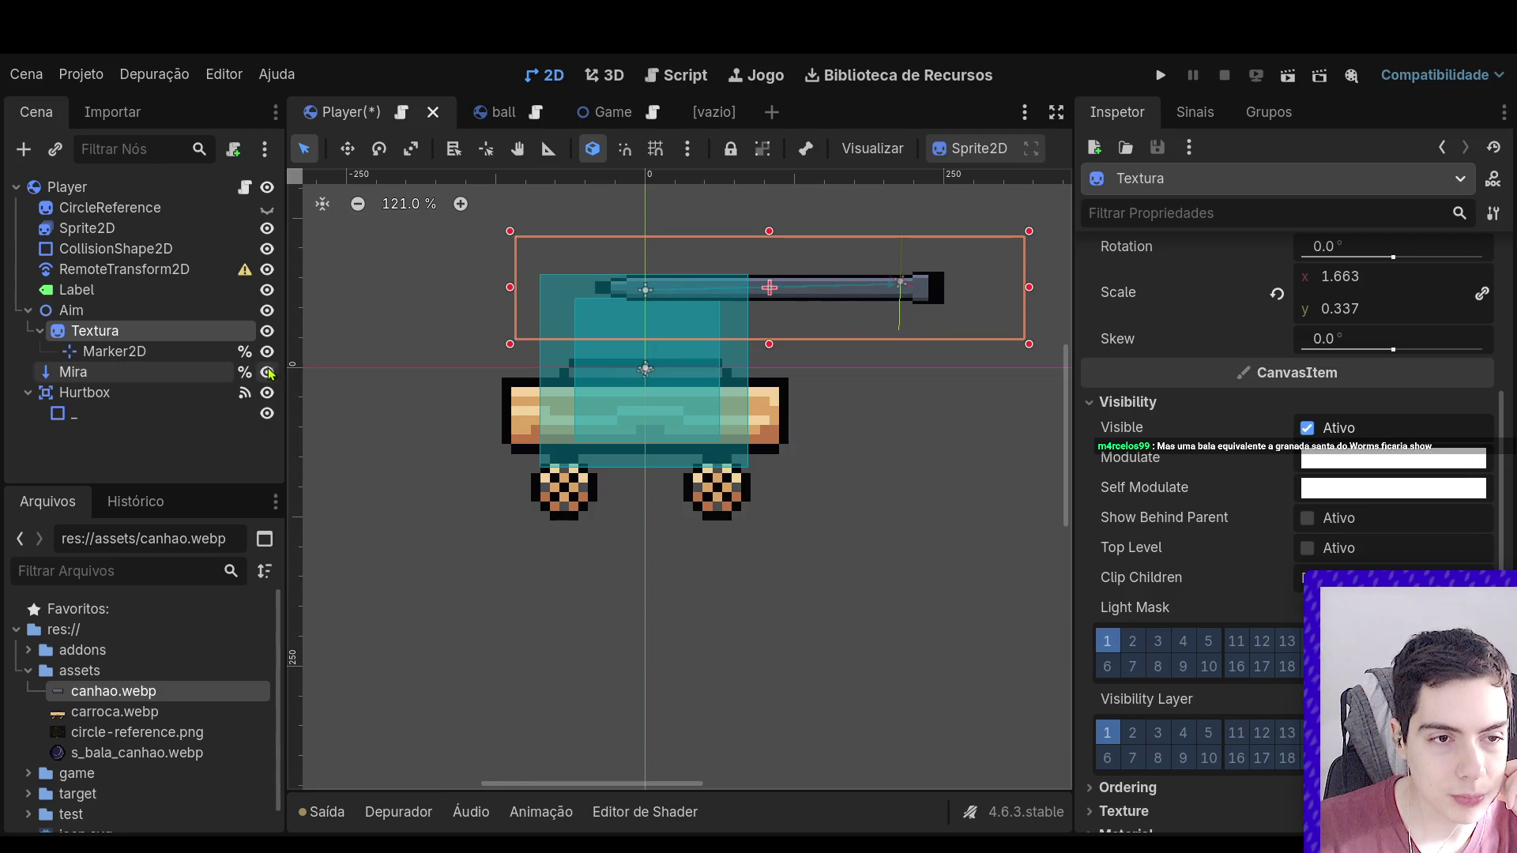
# Tilt the cannon barrel to -1.5° and save the Player scene.
pyautogui.click(379, 150)
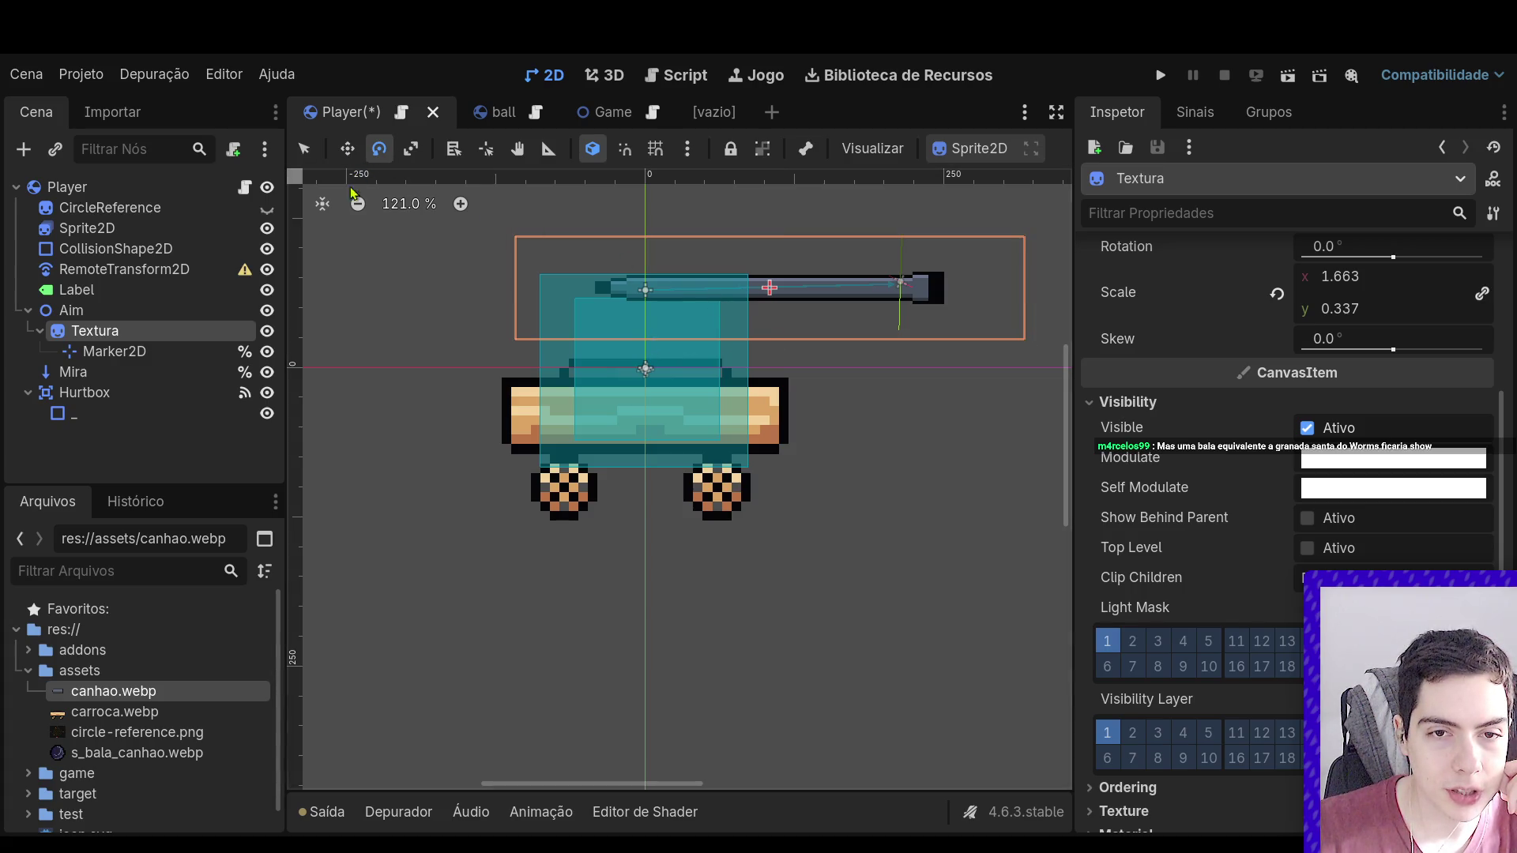
pyautogui.moveTo(462, 300)
pyautogui.mouseDown()
pyautogui.moveTo(464, 314)
pyautogui.moveTo(464, 295)
pyautogui.mouseUp()
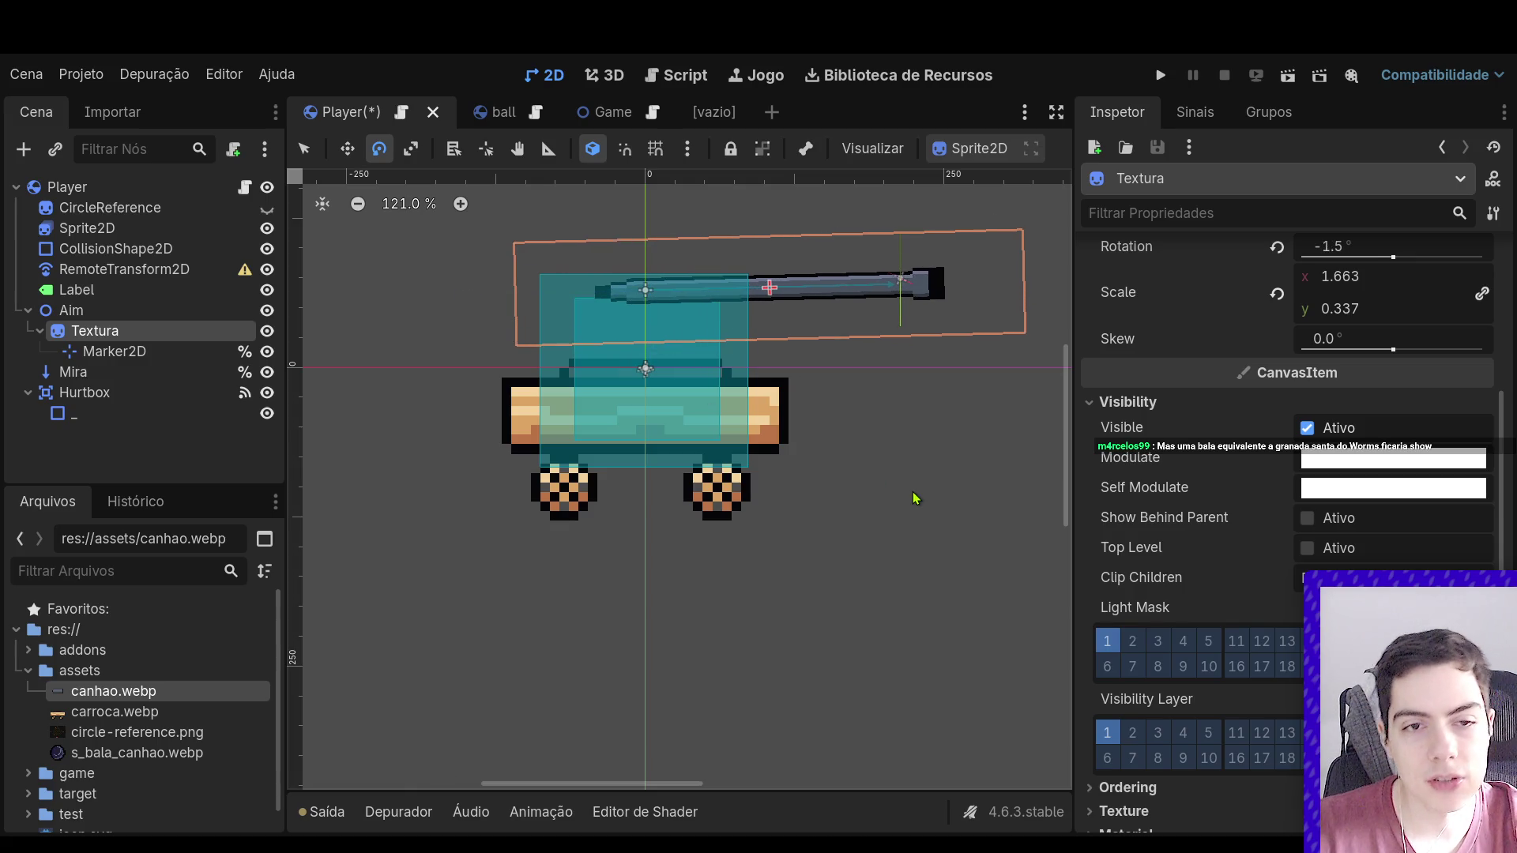
pyautogui.hotkey('ctrl', 's')
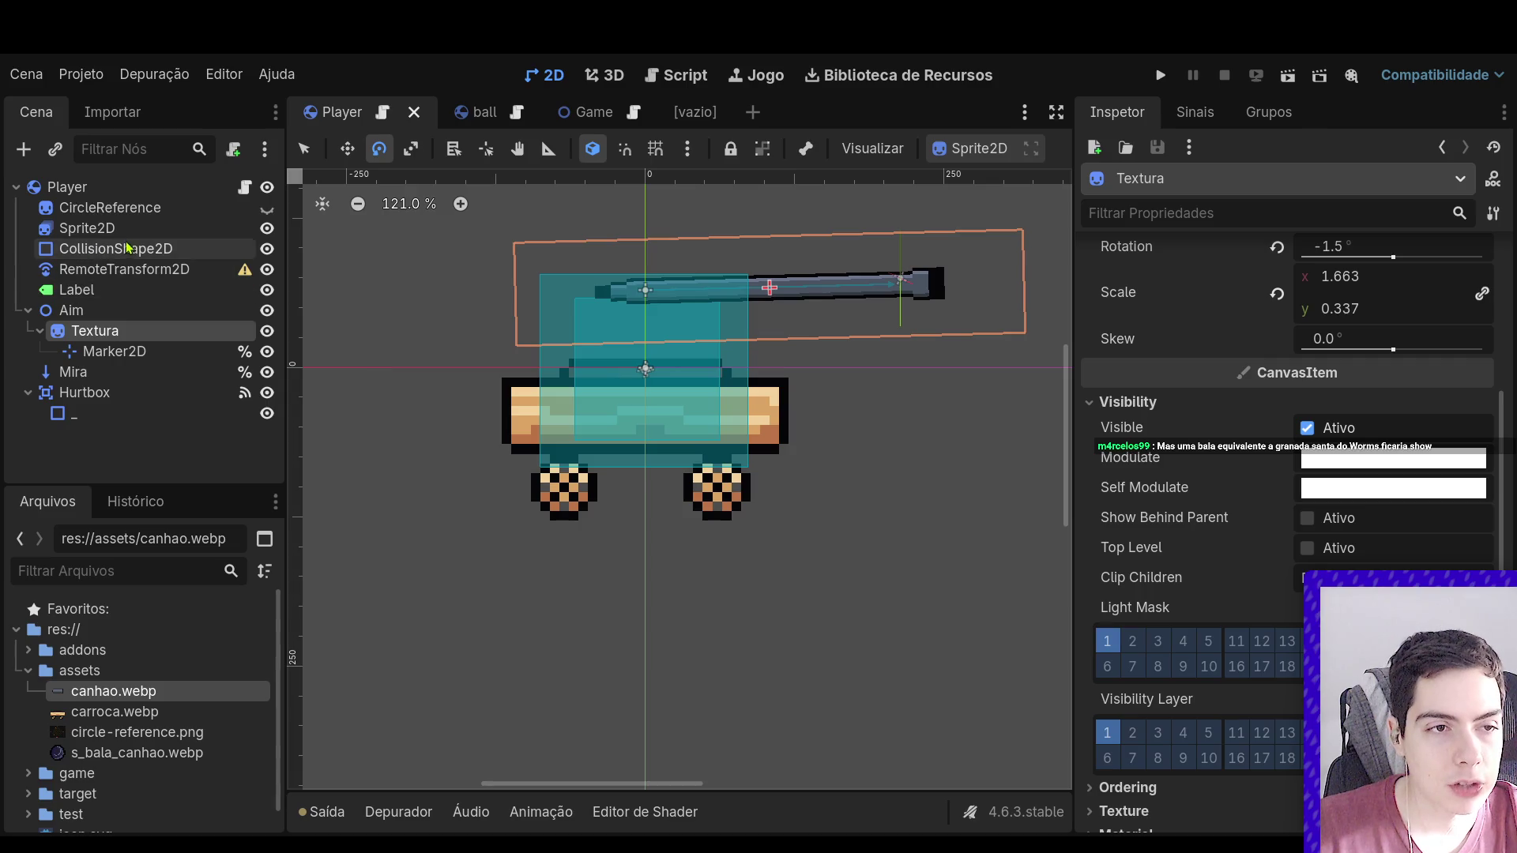
pyautogui.click(118, 228)
# Move the cart sprite up about 38 px, undoing a trial resize and rotation.
pyautogui.scroll(-3, 521, 331)
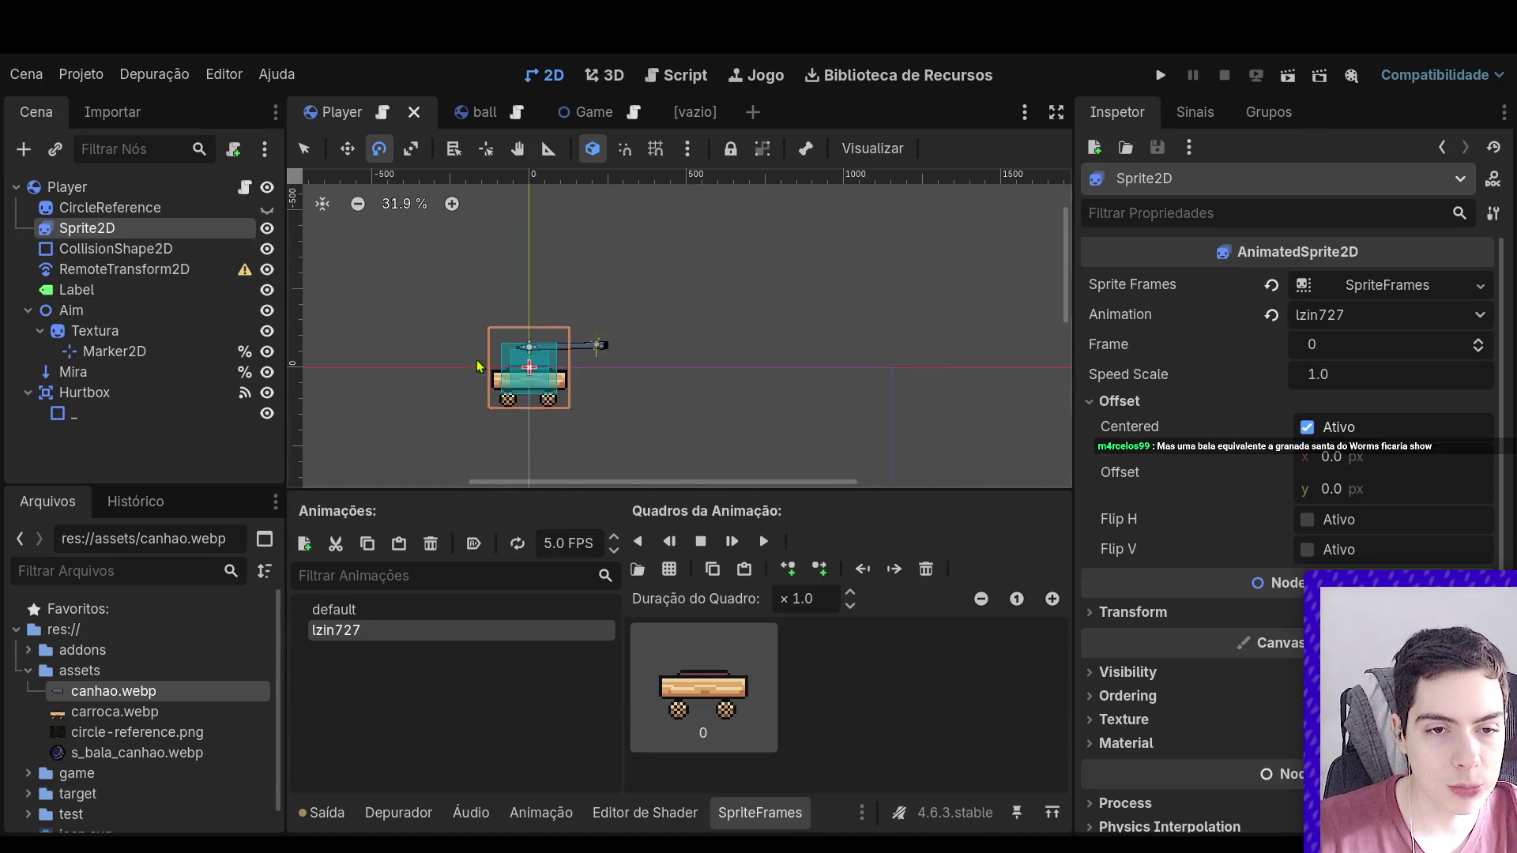
pyautogui.click(1163, 610)
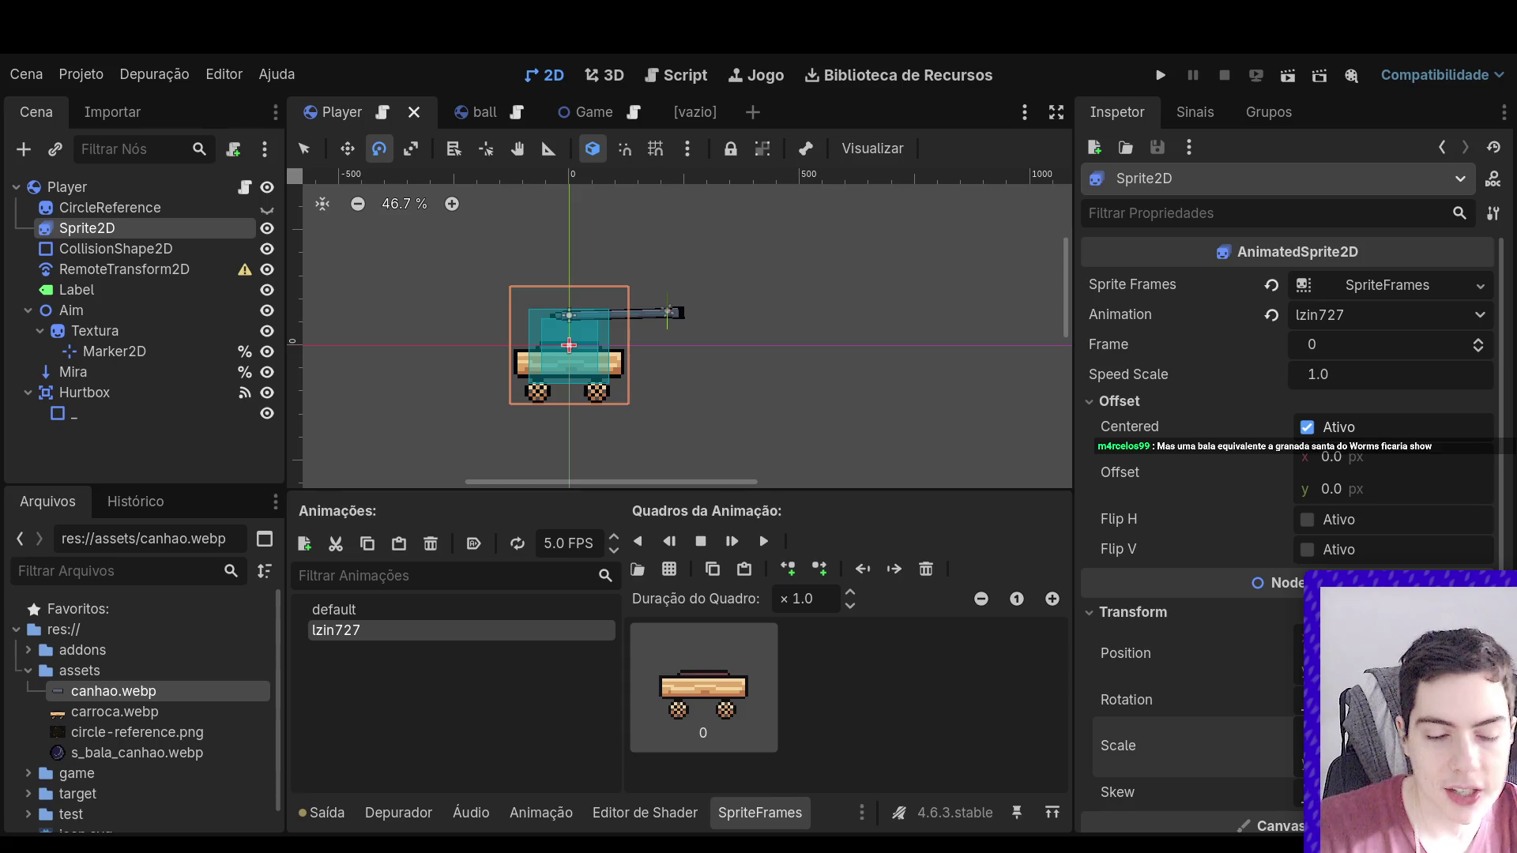
pyautogui.press('Return')
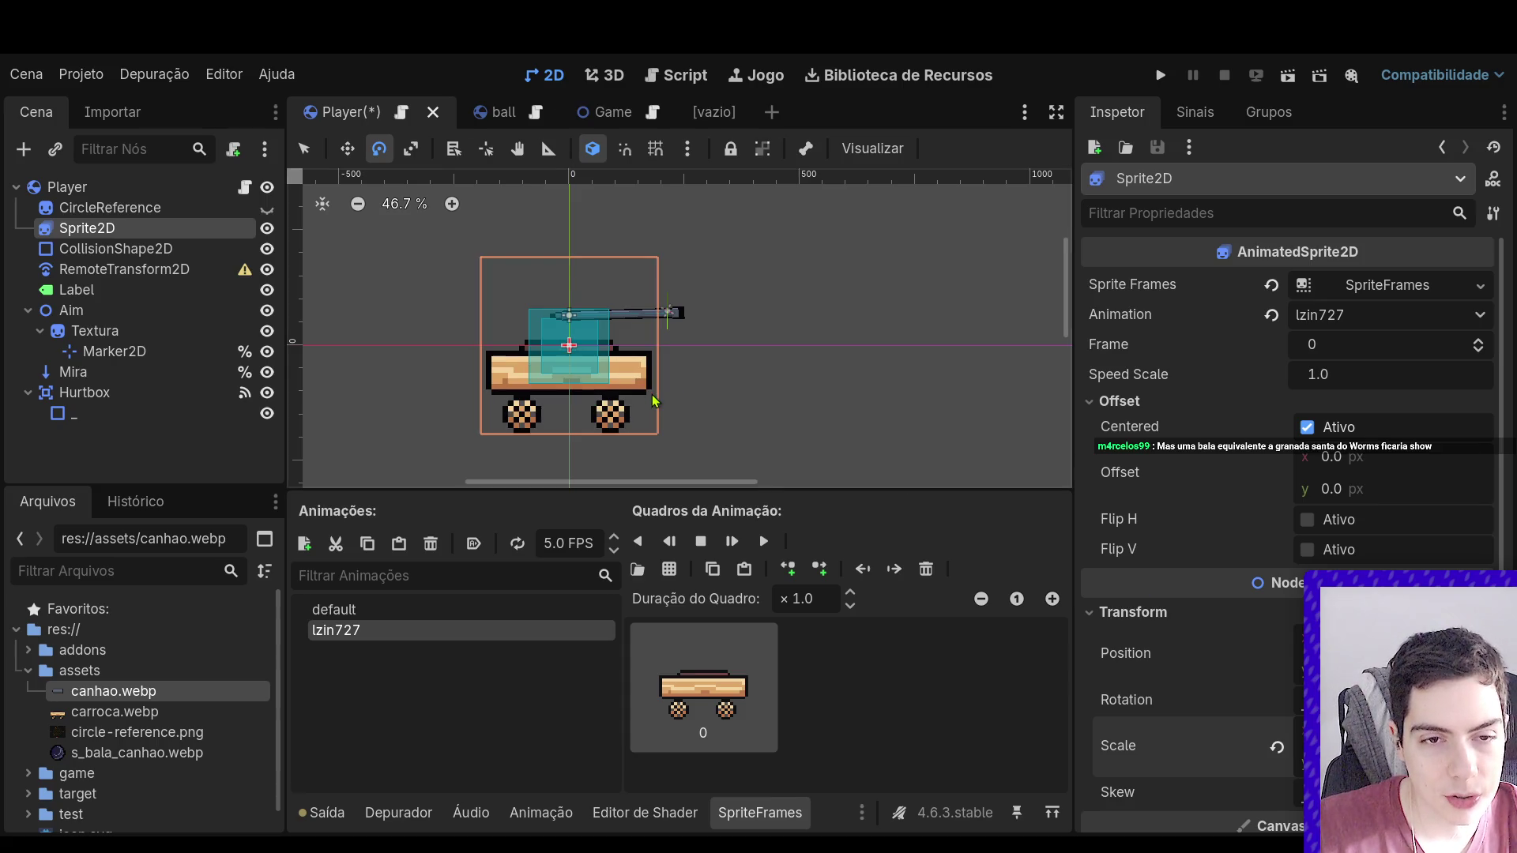
pyautogui.moveTo(656, 399)
pyautogui.mouseDown()
pyautogui.moveTo(640, 417)
pyautogui.moveTo(646, 383)
pyautogui.mouseUp()
pyautogui.hotkey('ctrl', 'z')
pyautogui.hotkey('ctrl', 'z')
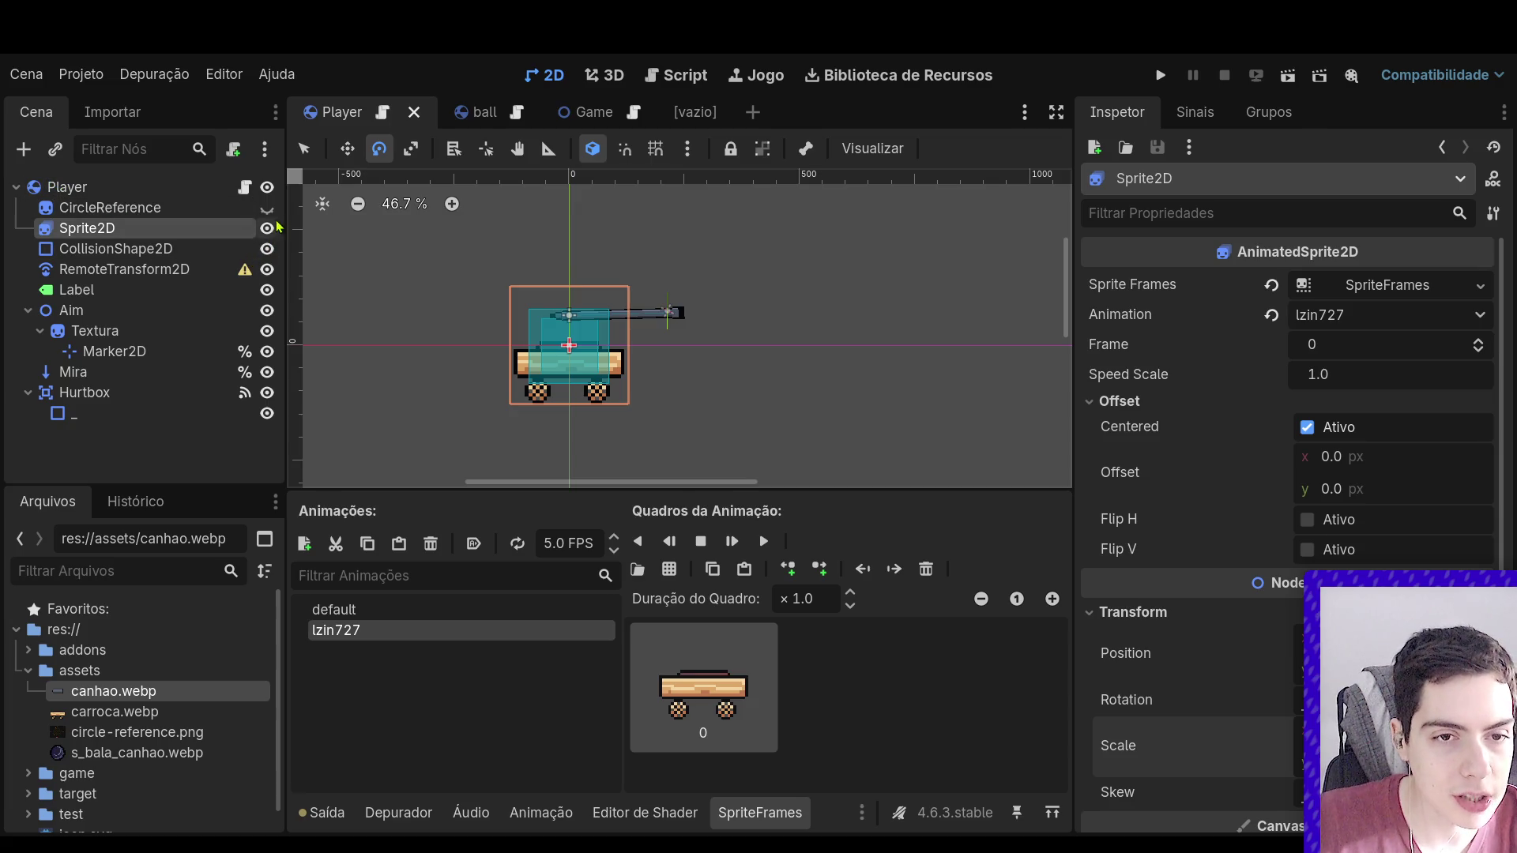
pyautogui.click(304, 148)
pyautogui.moveTo(621, 368); pyautogui.dragTo(620, 353)
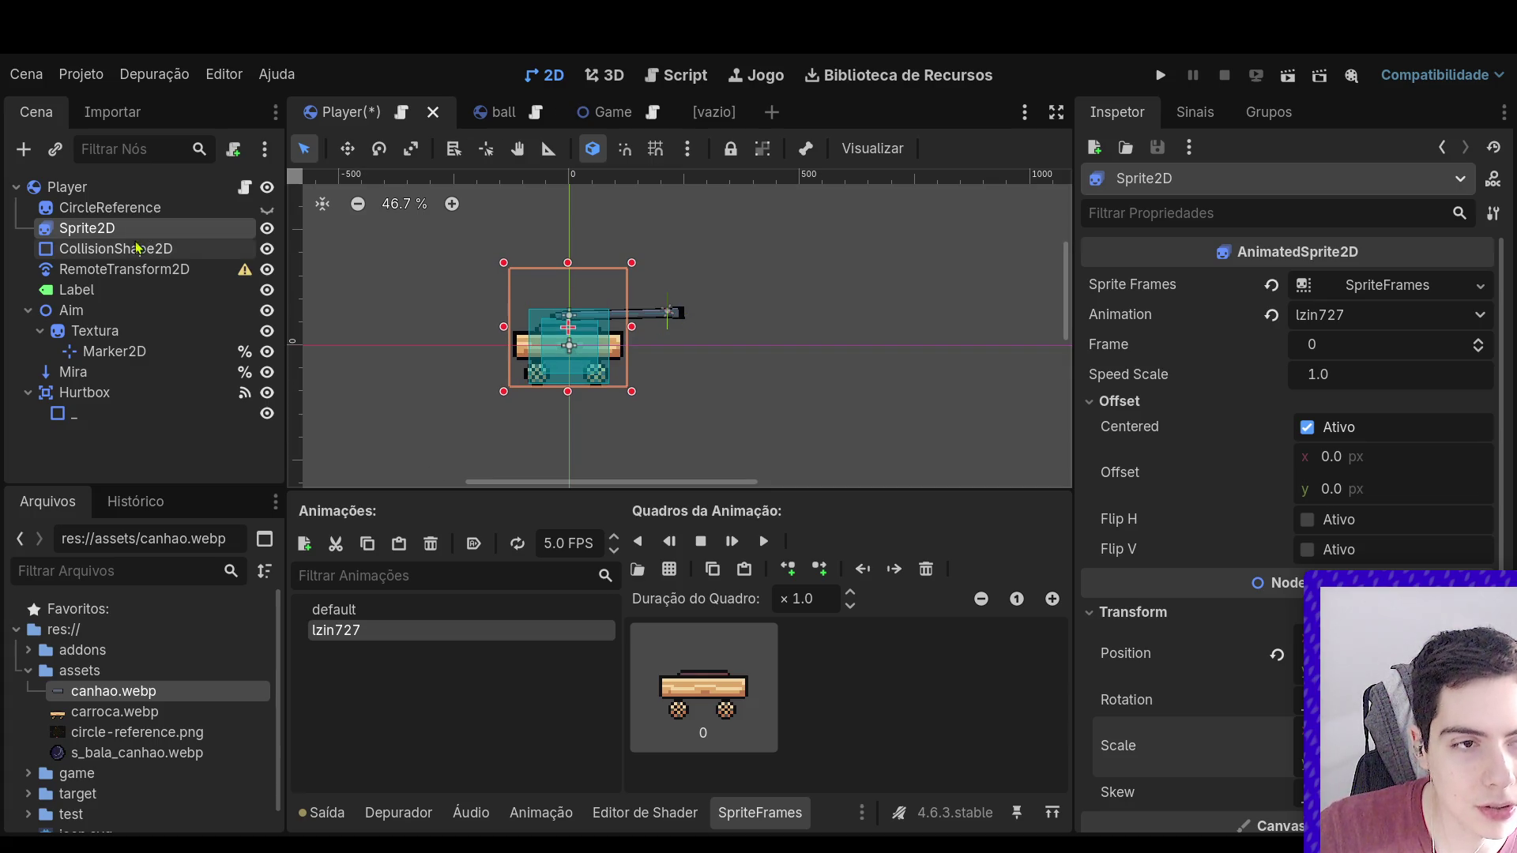
# Nudge the cannon barrel sprite right, undoing the larger second move.
pyautogui.click(119, 330)
pyautogui.scroll(5, 652, 316)
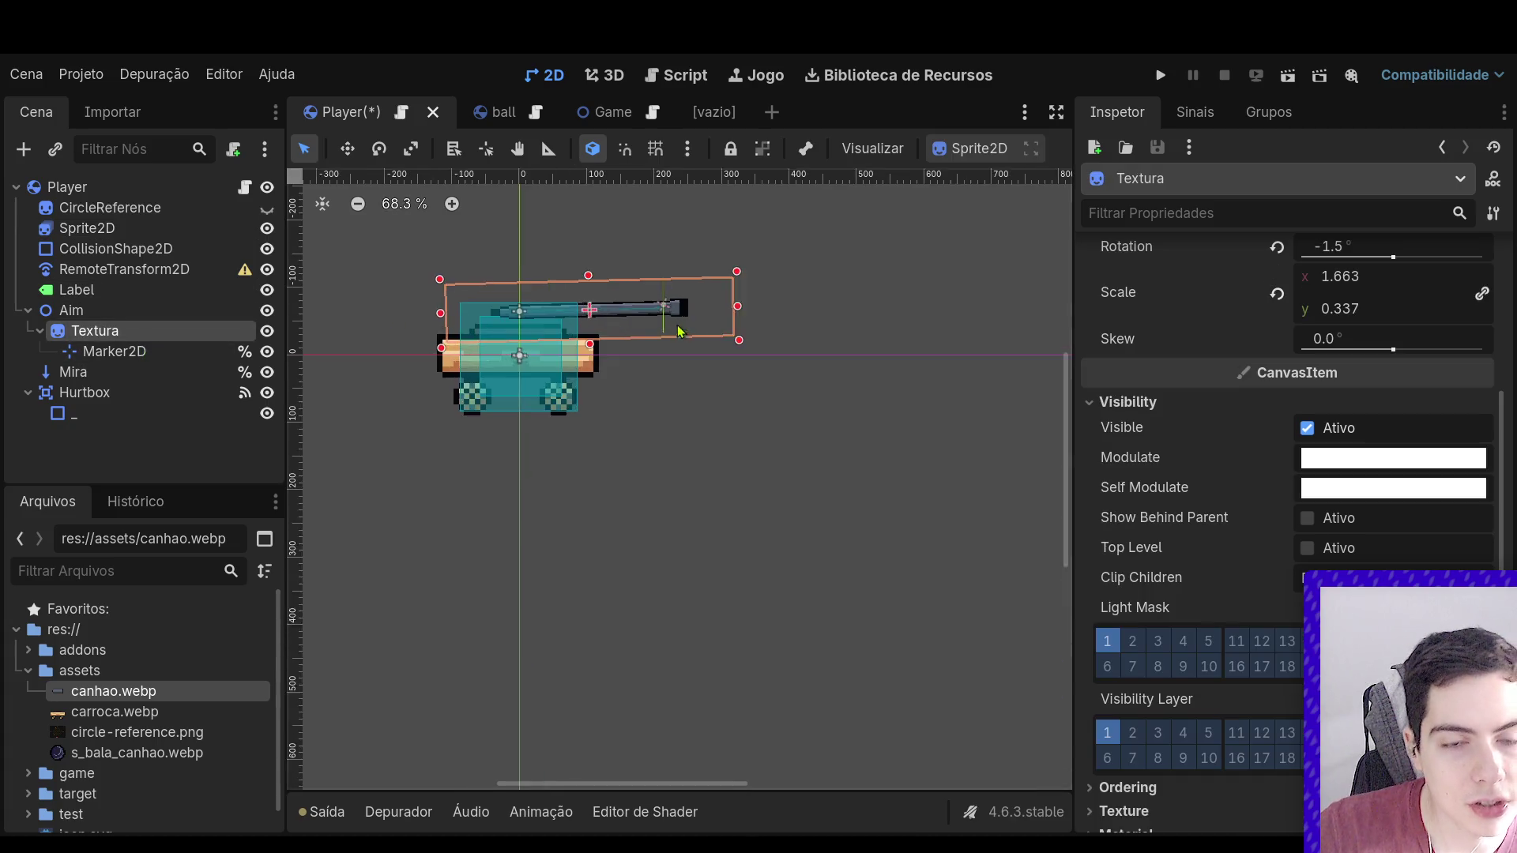
pyautogui.moveTo(651, 310); pyautogui.dragTo(663, 320)
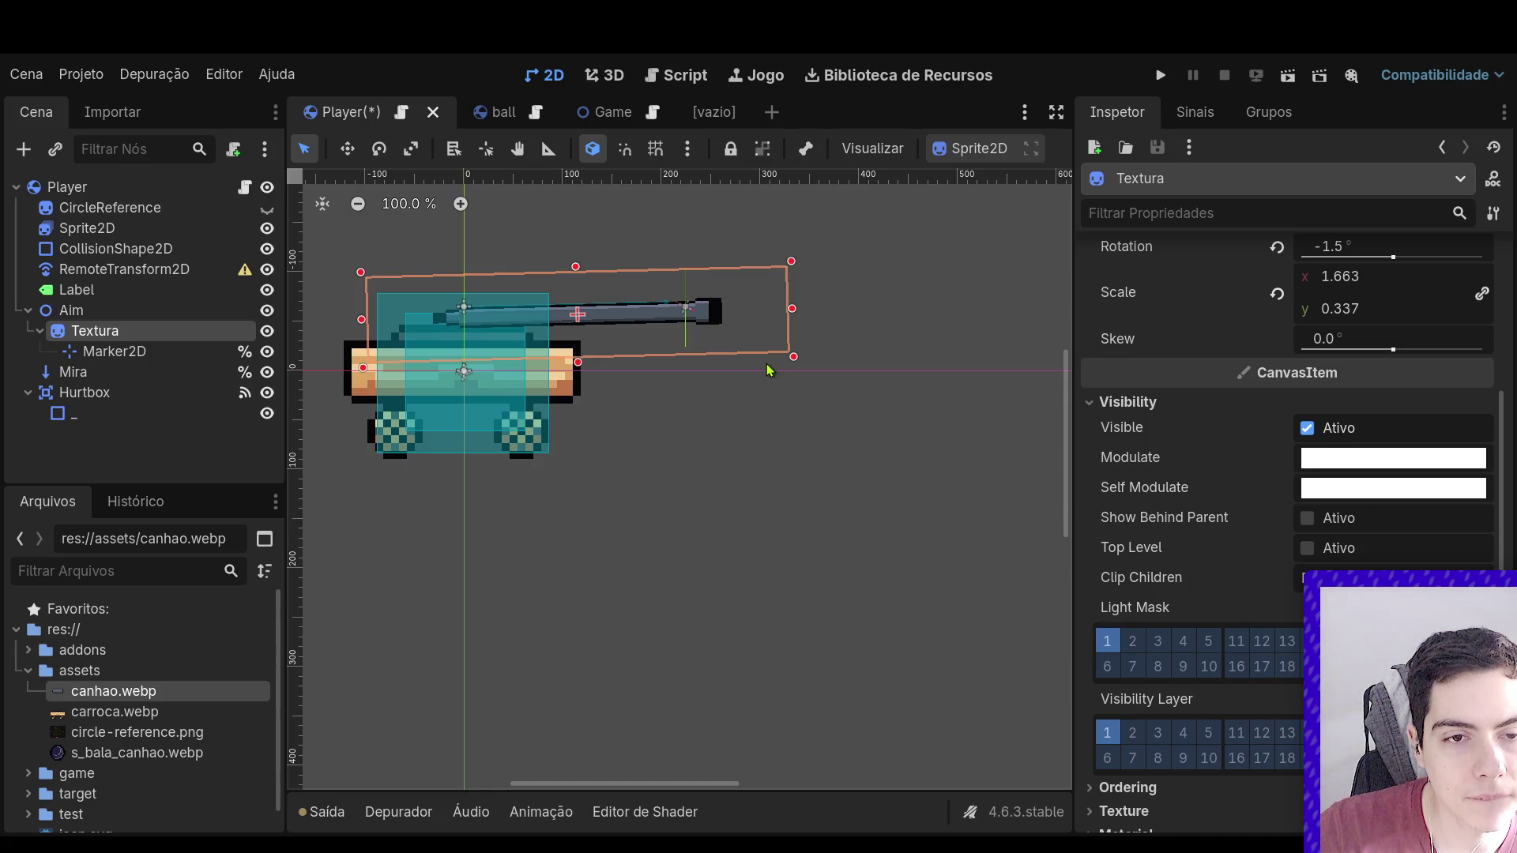
pyautogui.moveTo(686, 310); pyautogui.dragTo(773, 324)
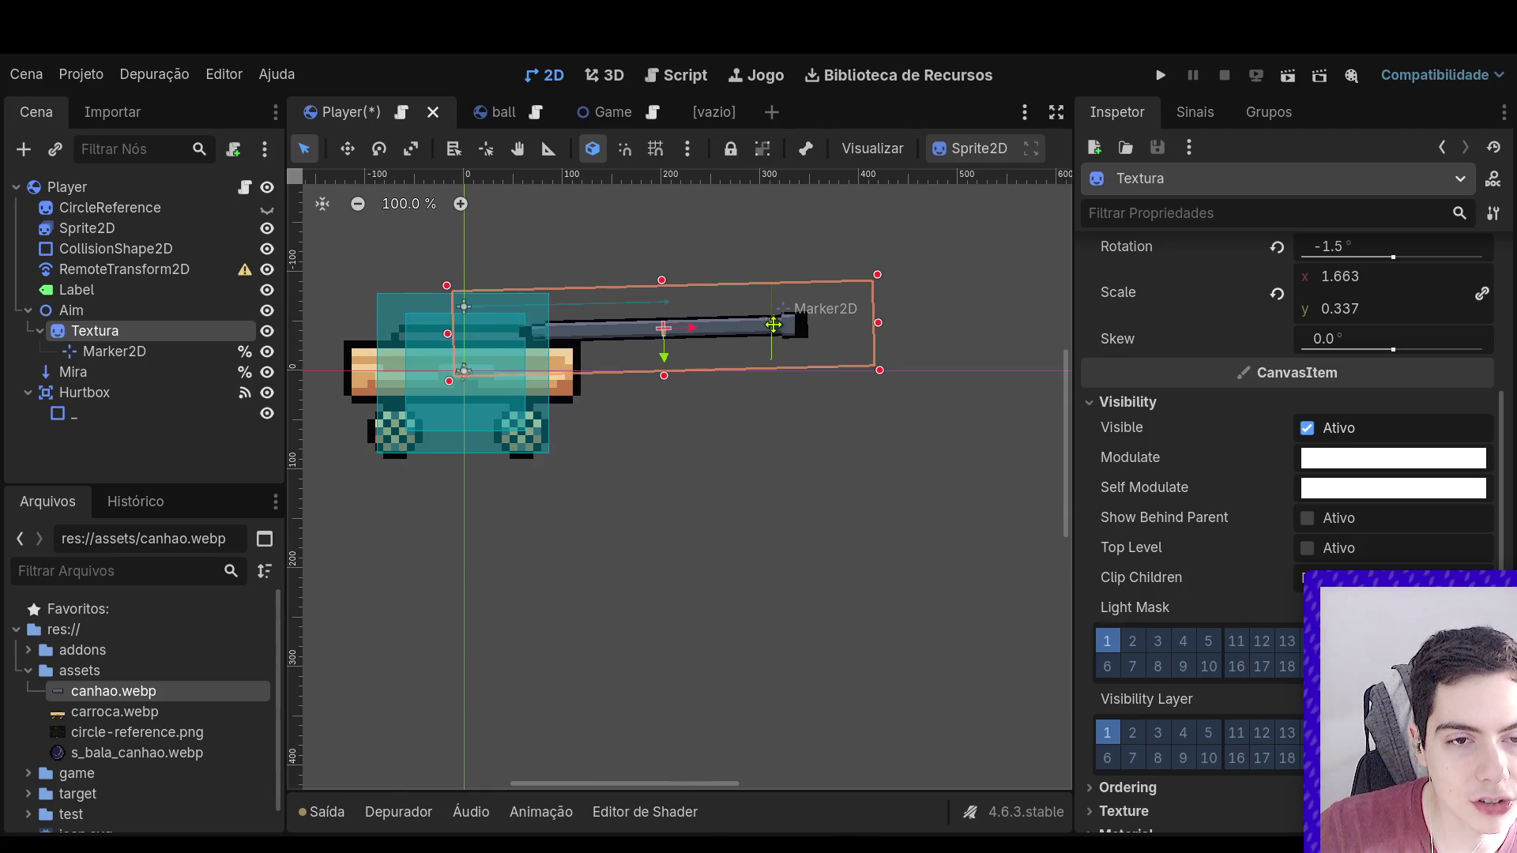
pyautogui.hotkey('ctrl', 'z')
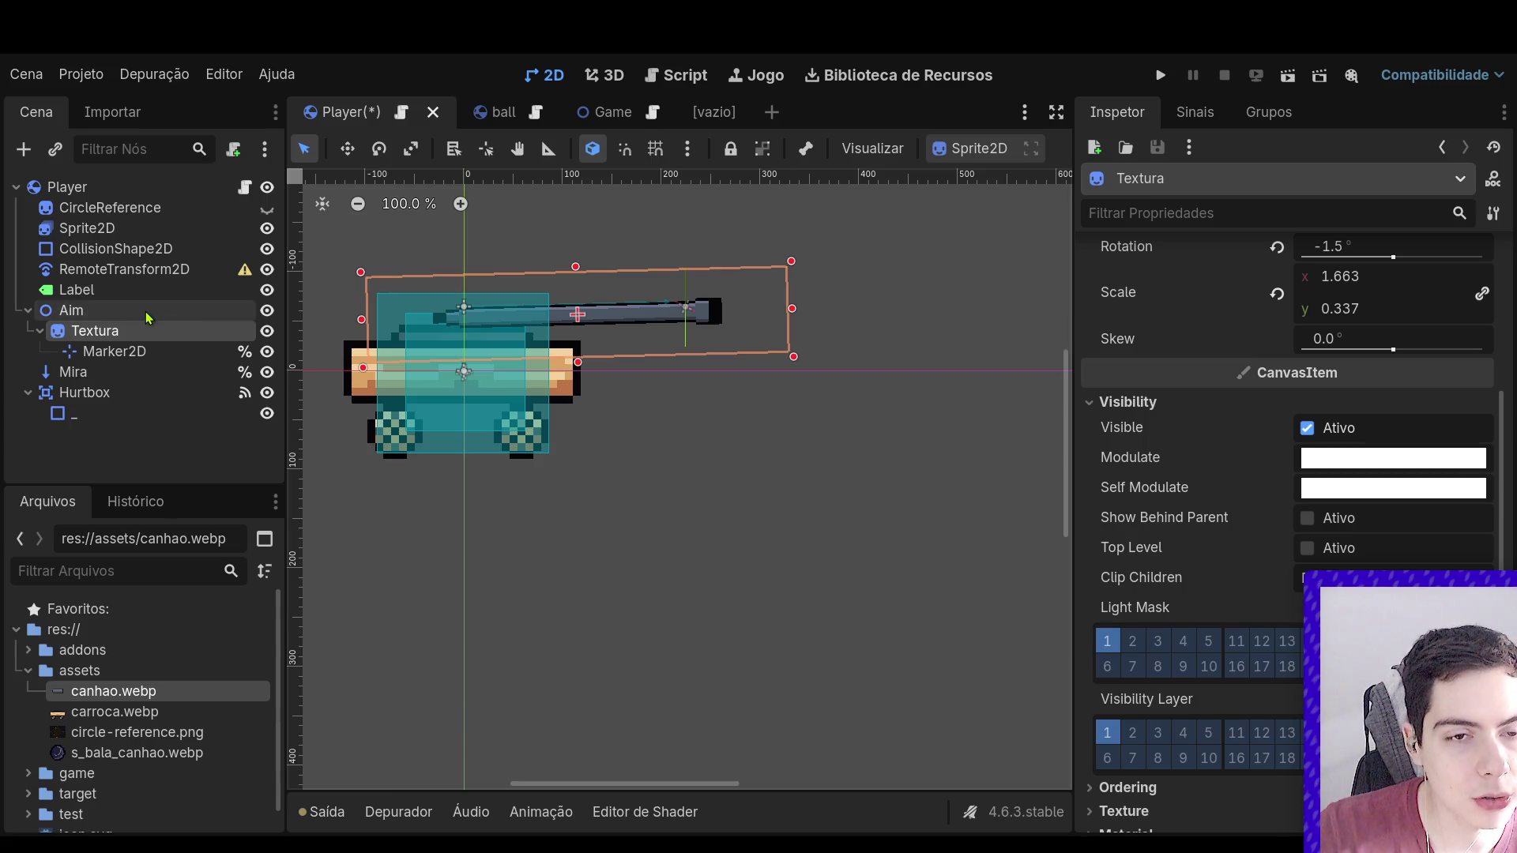
# Compare Mira and Textura settings, then position Aim at (-2, -73) above the body.
pyautogui.click(148, 315)
pyautogui.click(142, 371)
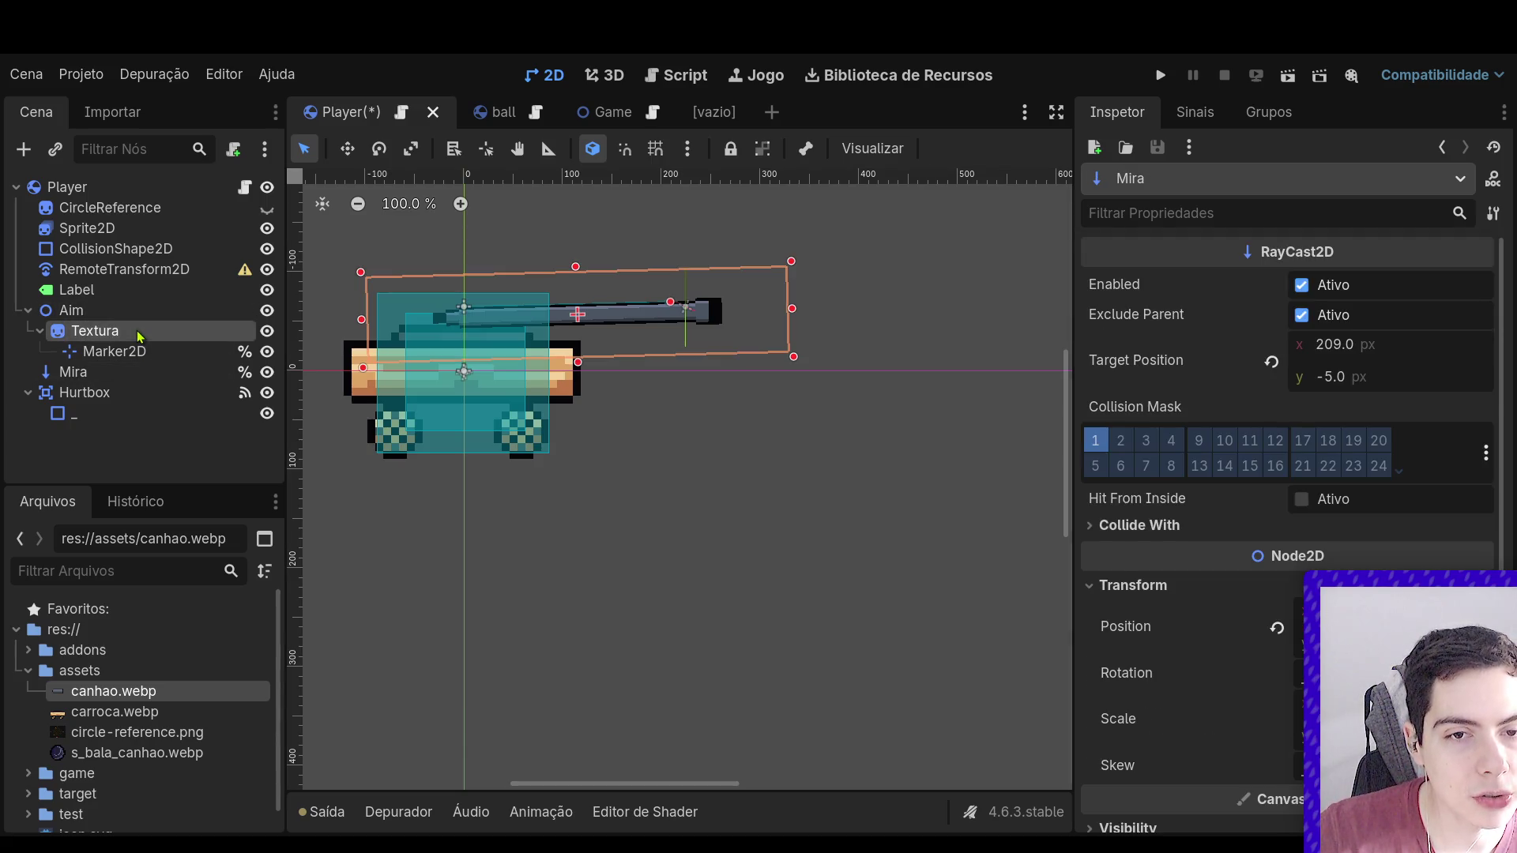
pyautogui.click(138, 332)
pyautogui.click(136, 372)
pyautogui.click(160, 330)
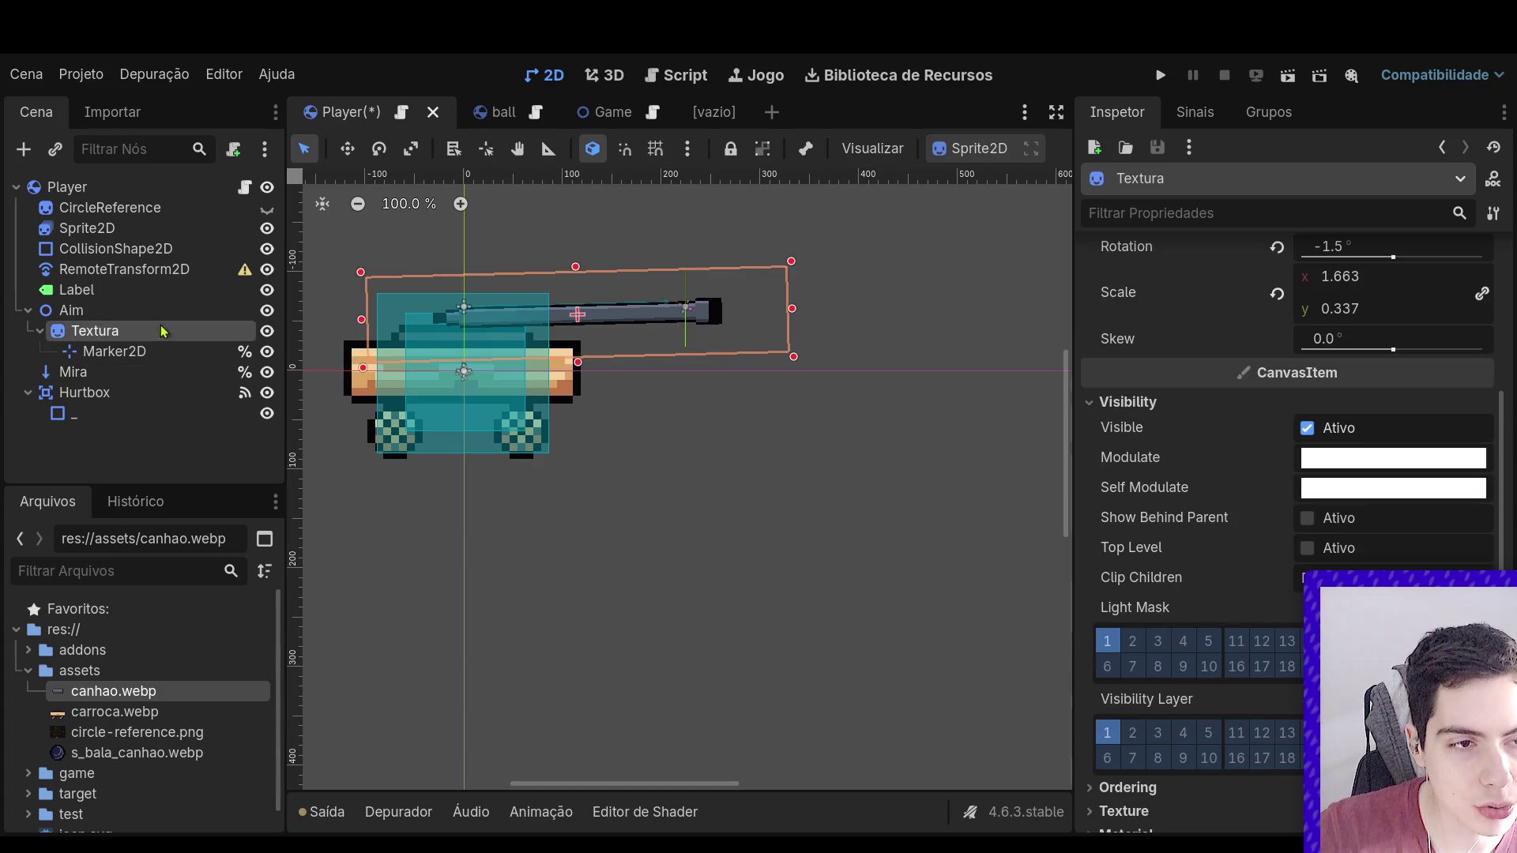
pyautogui.click(154, 310)
pyautogui.moveTo(718, 313); pyautogui.dragTo(717, 307)
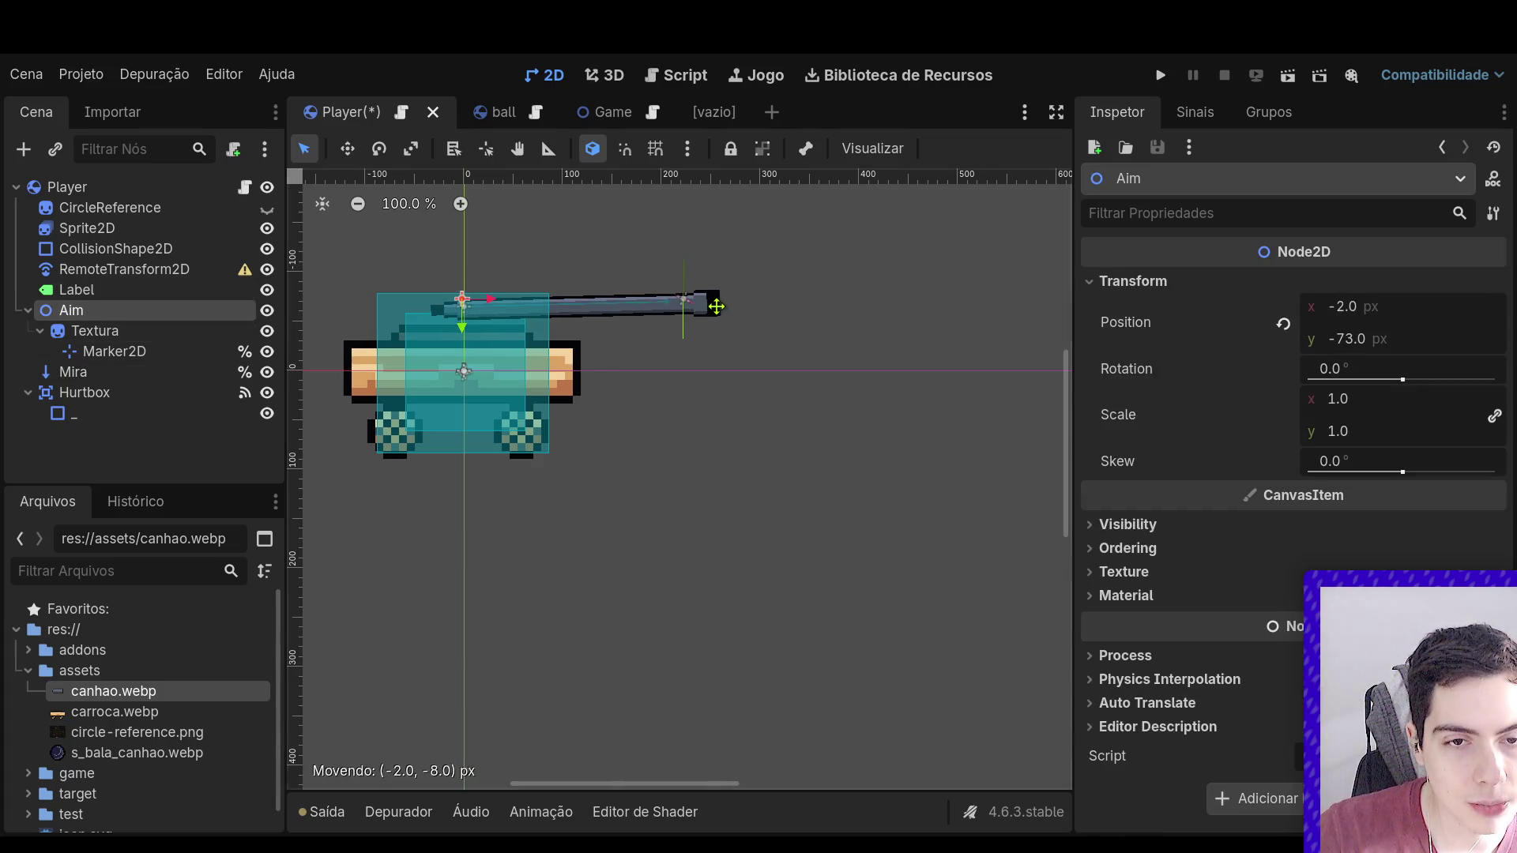
pyautogui.click(145, 431)
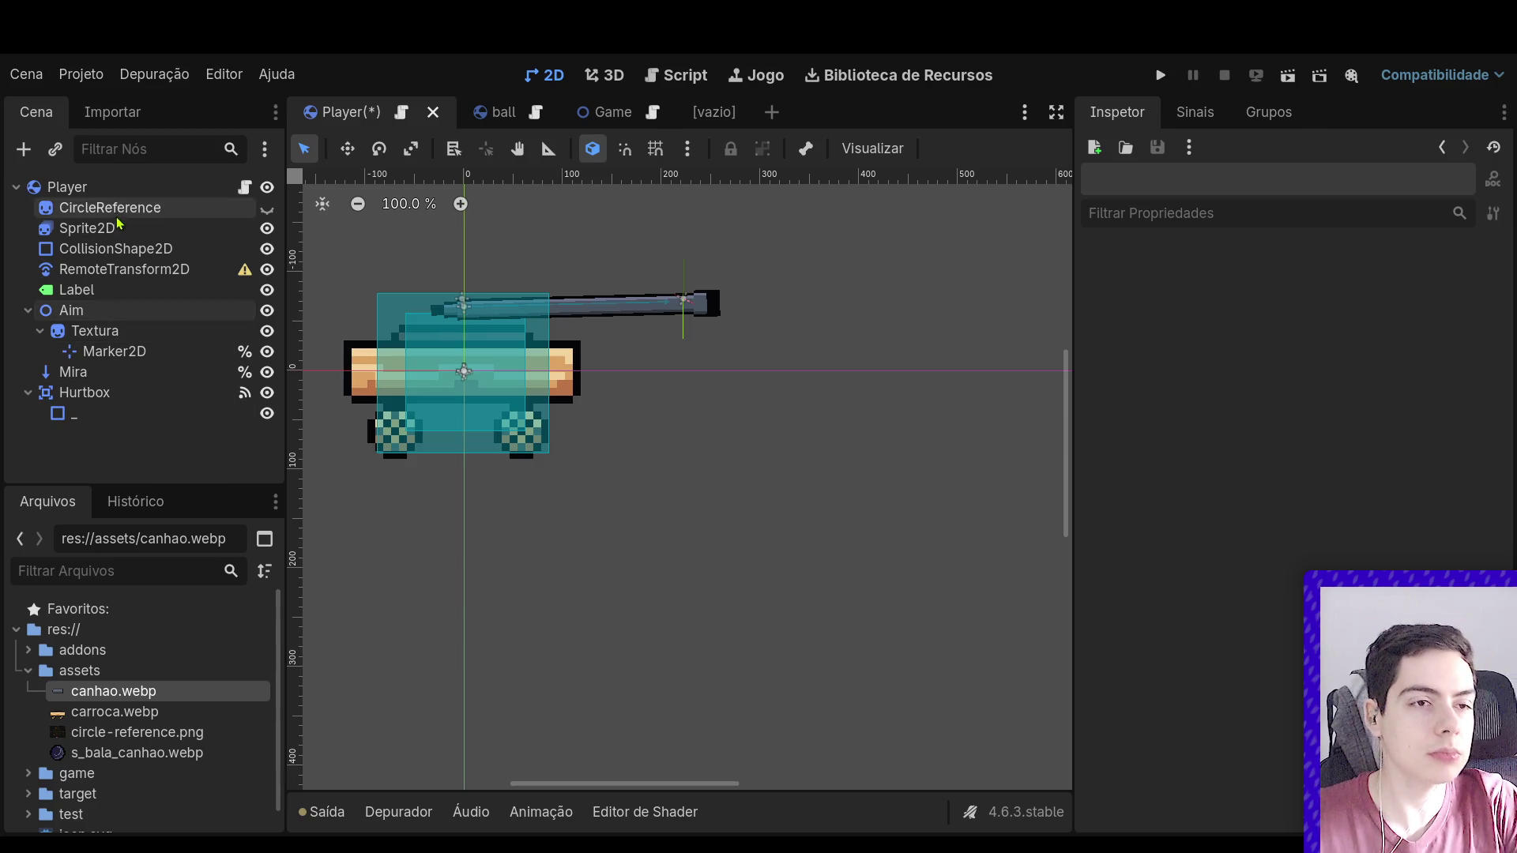
# Add a Node2D under Player above Aim and move Mira into it.
pyautogui.press('Home')
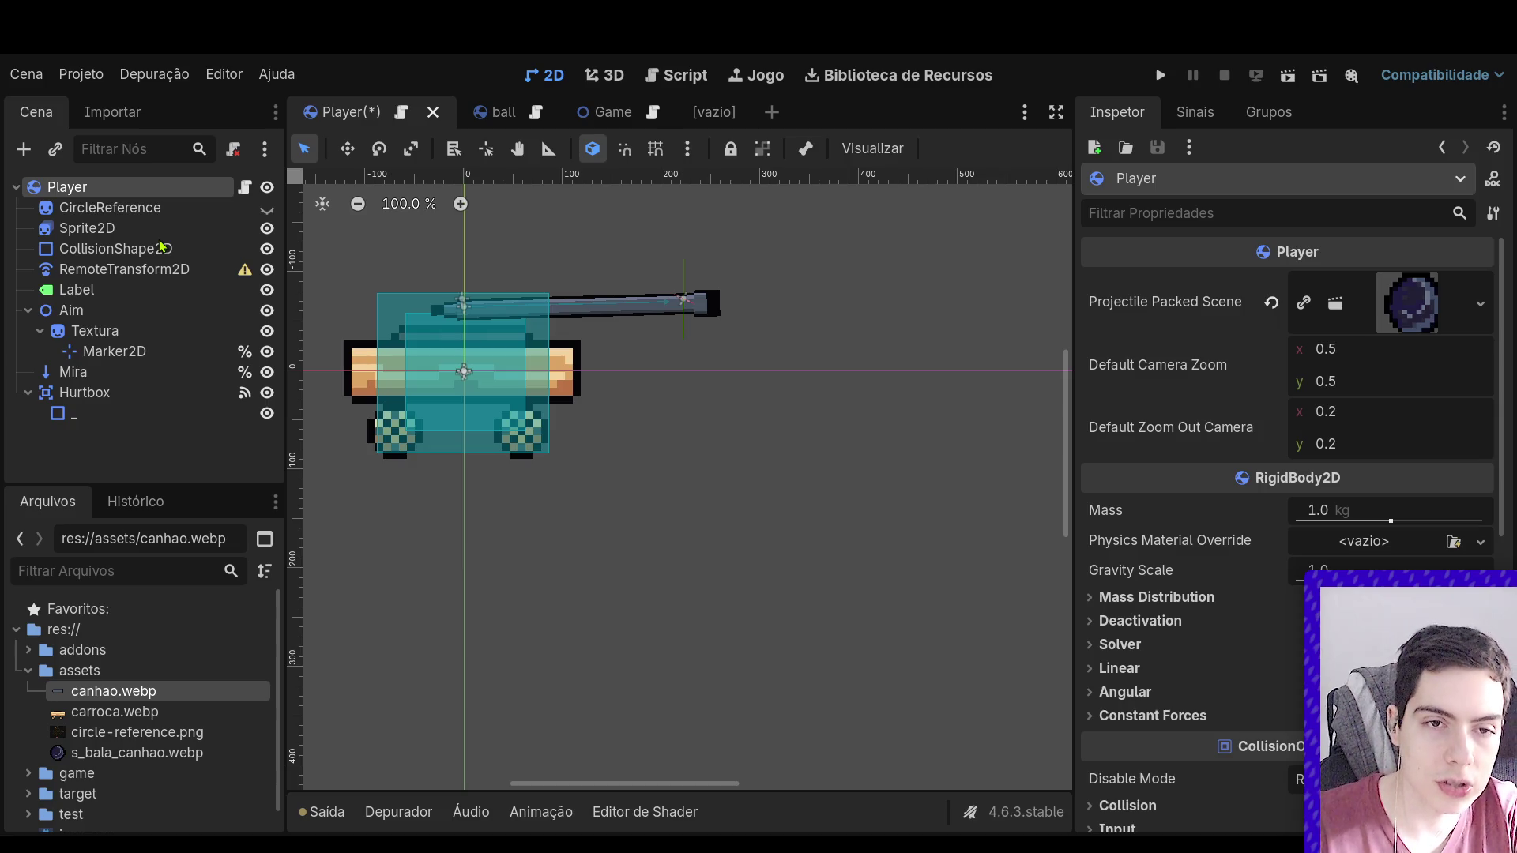
pyautogui.hotkey('ctrl', 'a')
pyautogui.press('Return')
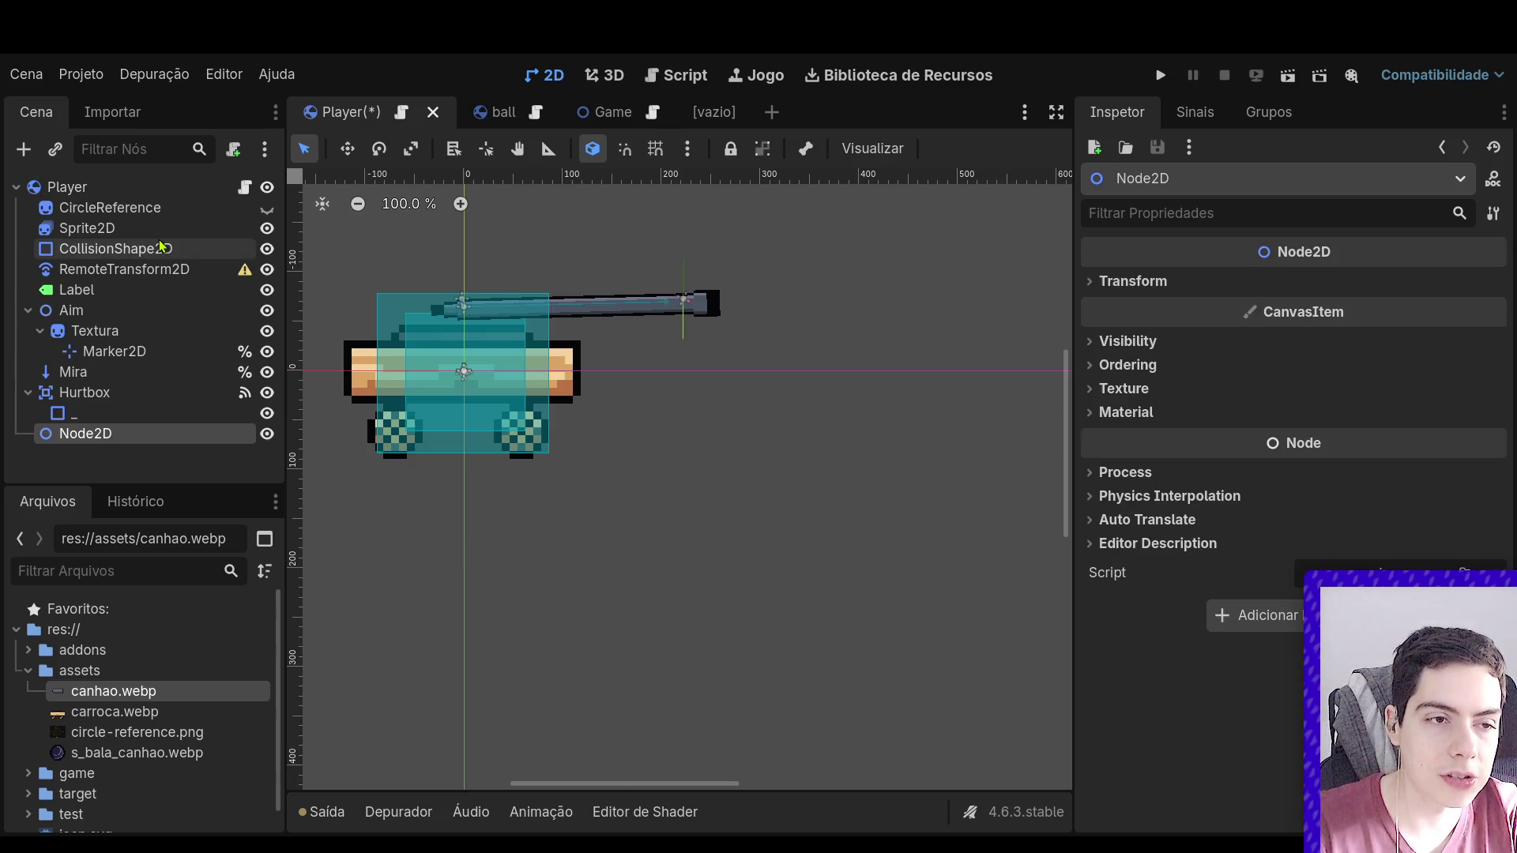
pyautogui.moveTo(102, 434)
pyautogui.mouseDown()
pyautogui.moveTo(119, 301)
pyautogui.moveTo(79, 328)
pyautogui.moveTo(119, 312)
pyautogui.mouseUp()
pyautogui.moveTo(90, 399); pyautogui.dragTo(118, 311)
# Reset Aim's position to (0, 0), after cancelling a trial move of the Node2D.
pyautogui.click(40, 332)
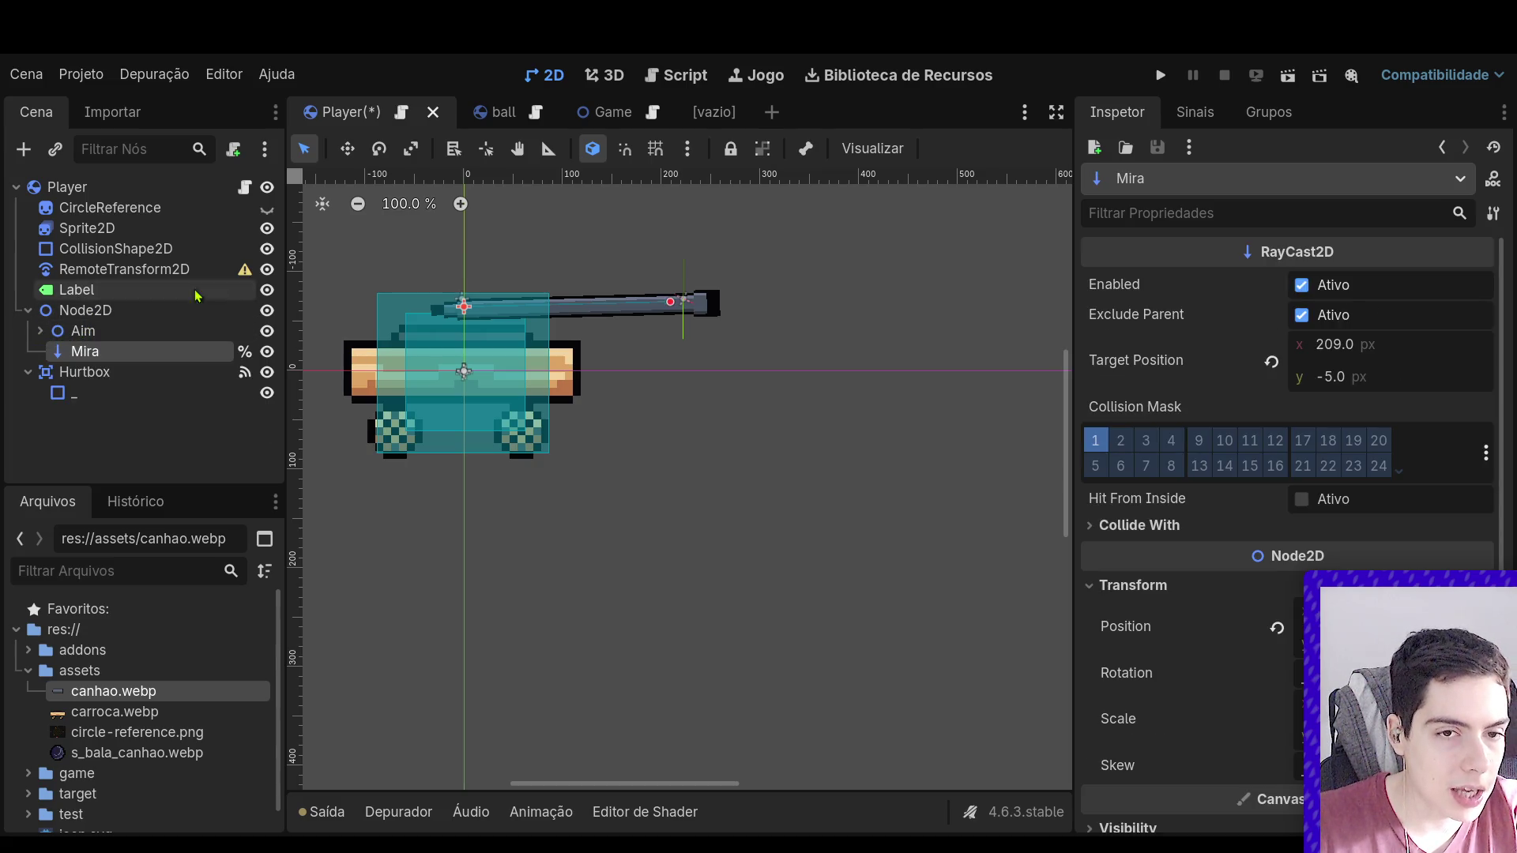
pyautogui.click(85, 310)
pyautogui.moveTo(626, 310)
pyautogui.mouseDown()
pyautogui.moveTo(736, 319)
pyautogui.moveTo(666, 321)
pyautogui.moveTo(701, 344)
pyautogui.mouseUp()
pyautogui.press('Escape')
pyautogui.click(122, 339)
pyautogui.press('Up')
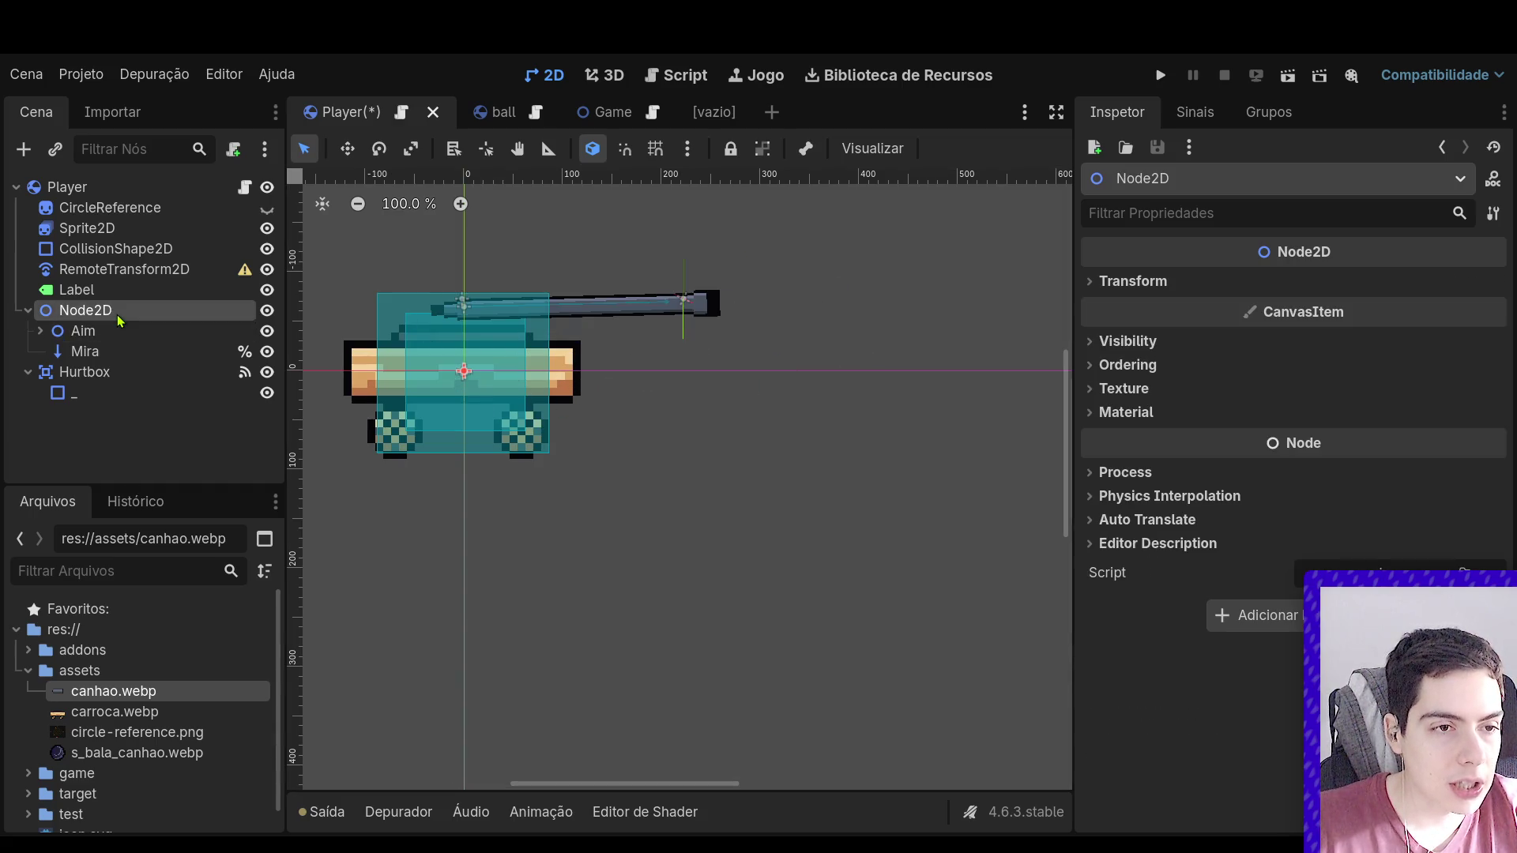
pyautogui.press('Down')
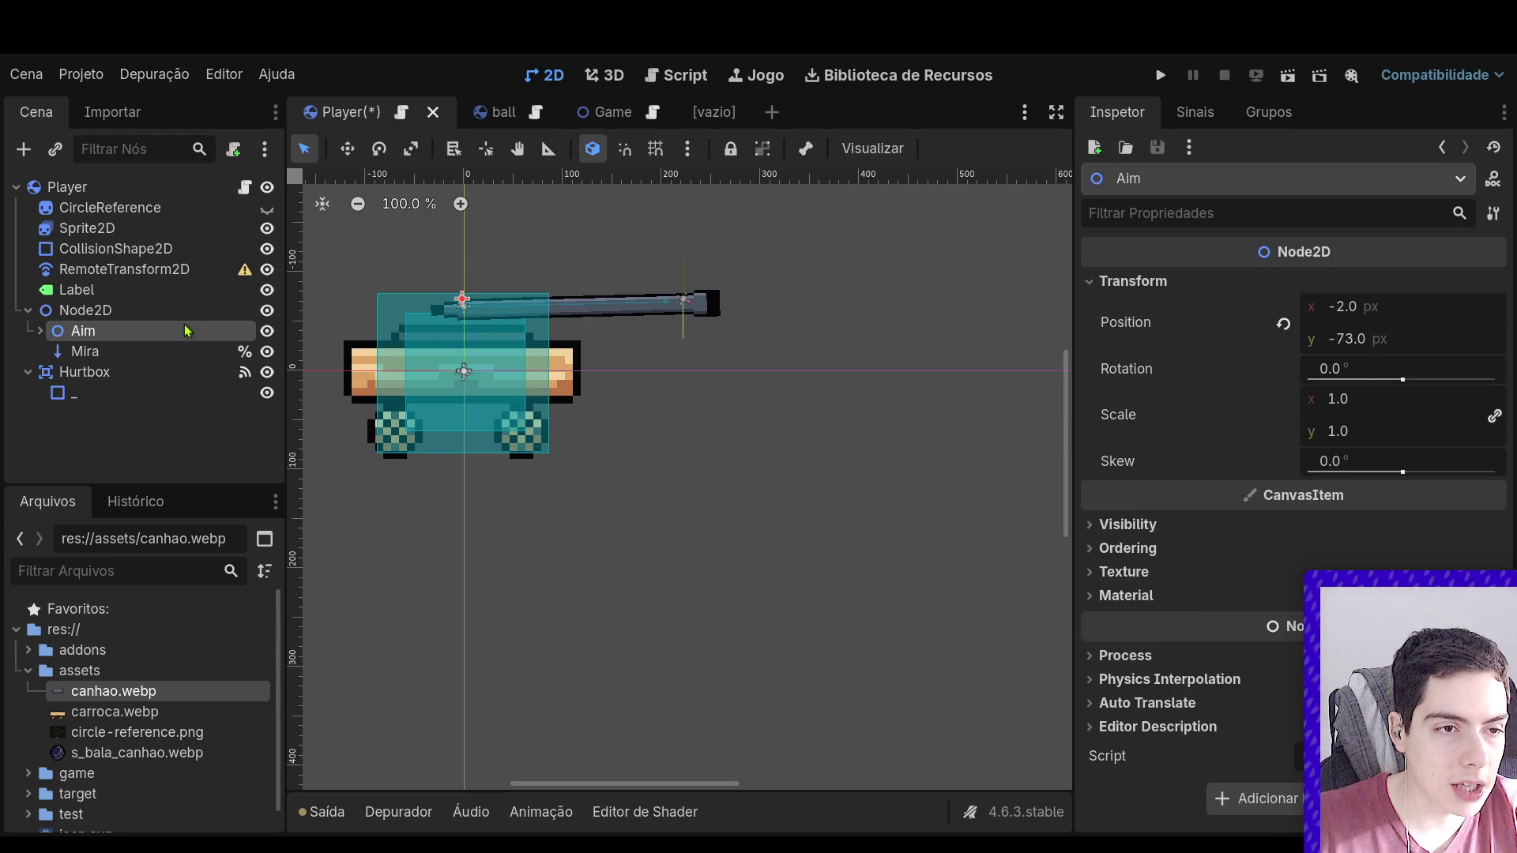
pyautogui.press('Up')
pyautogui.press('Down')
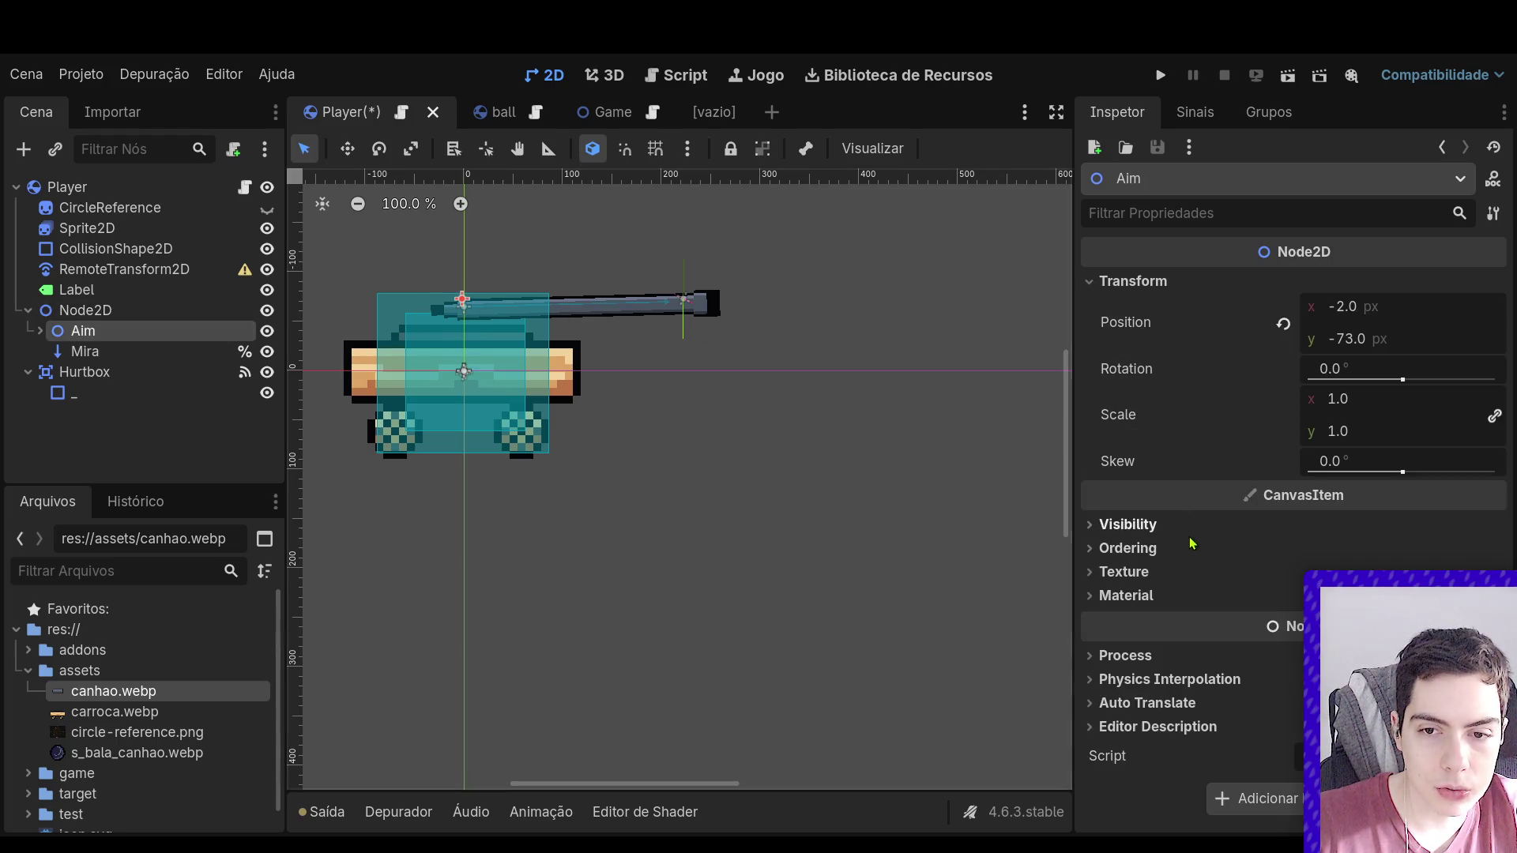
pyautogui.click(1282, 324)
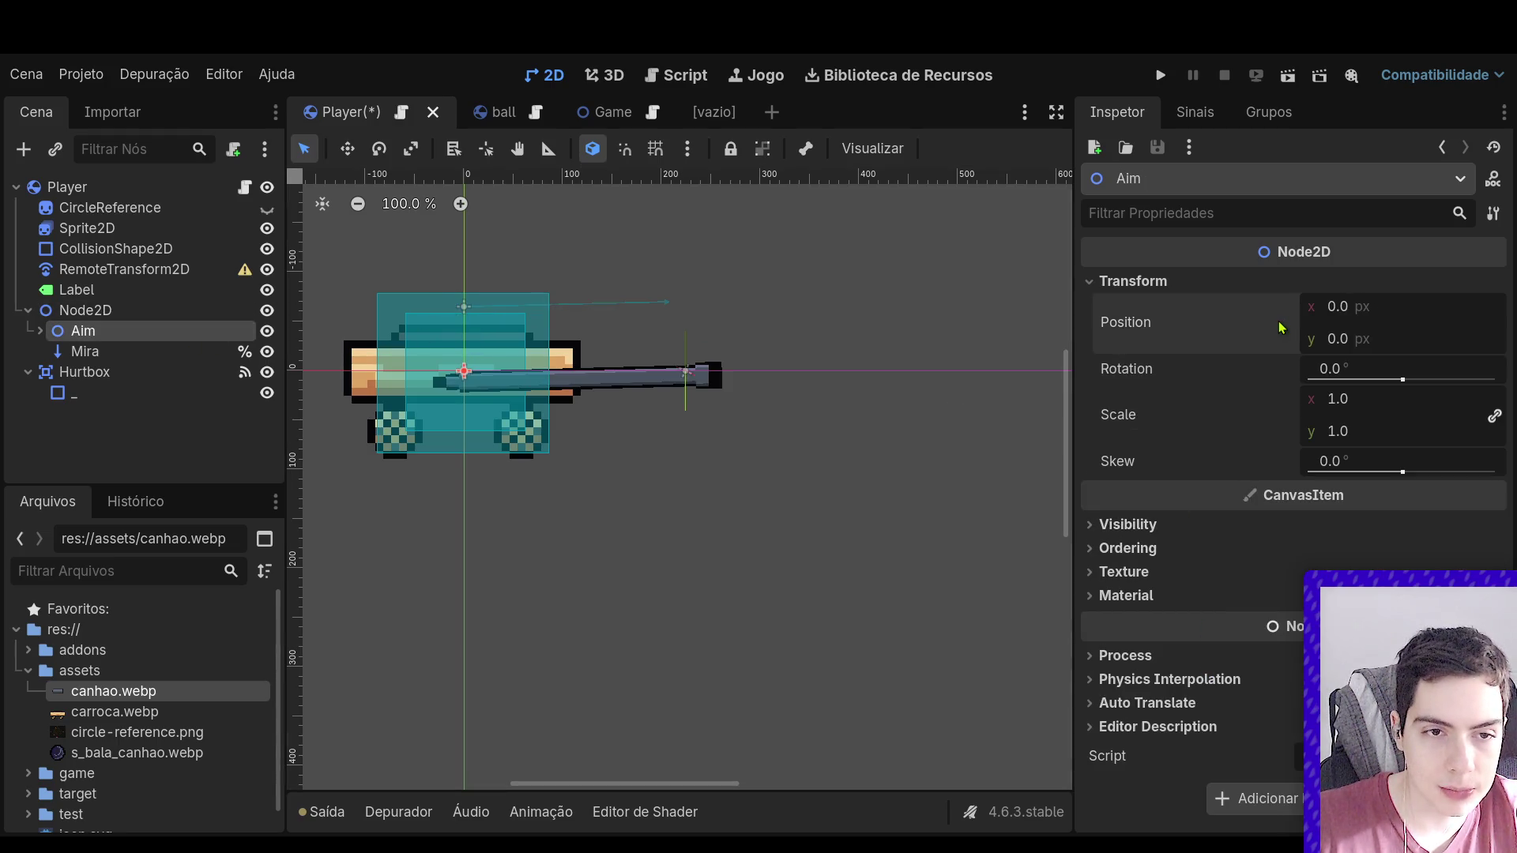
# Move the cannon onto the centre of the tank body.
pyautogui.press('Down')
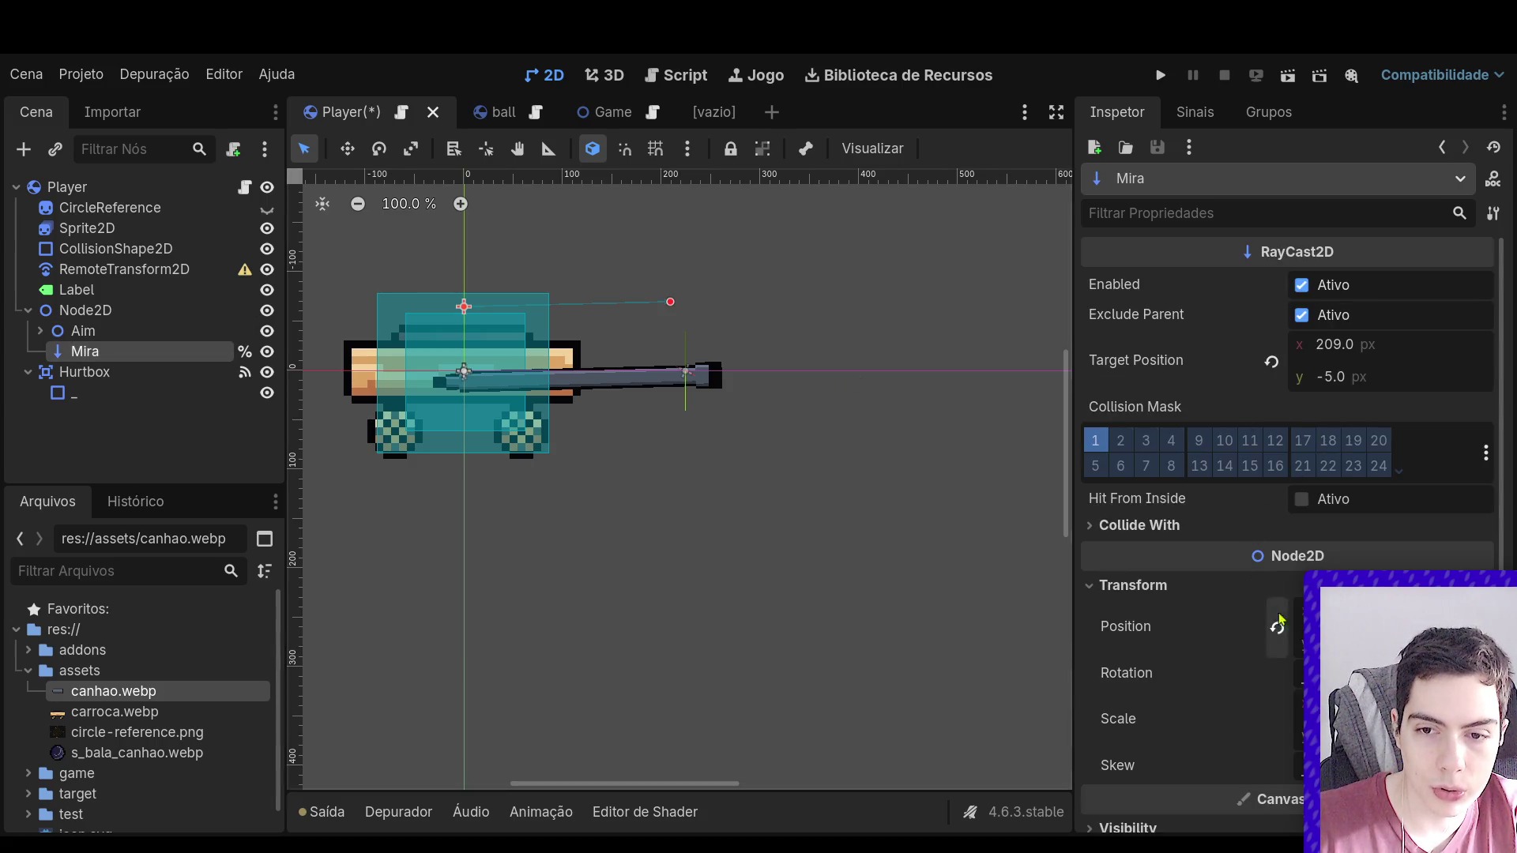
pyautogui.click(209, 332)
pyautogui.press('Down')
pyautogui.press('Up')
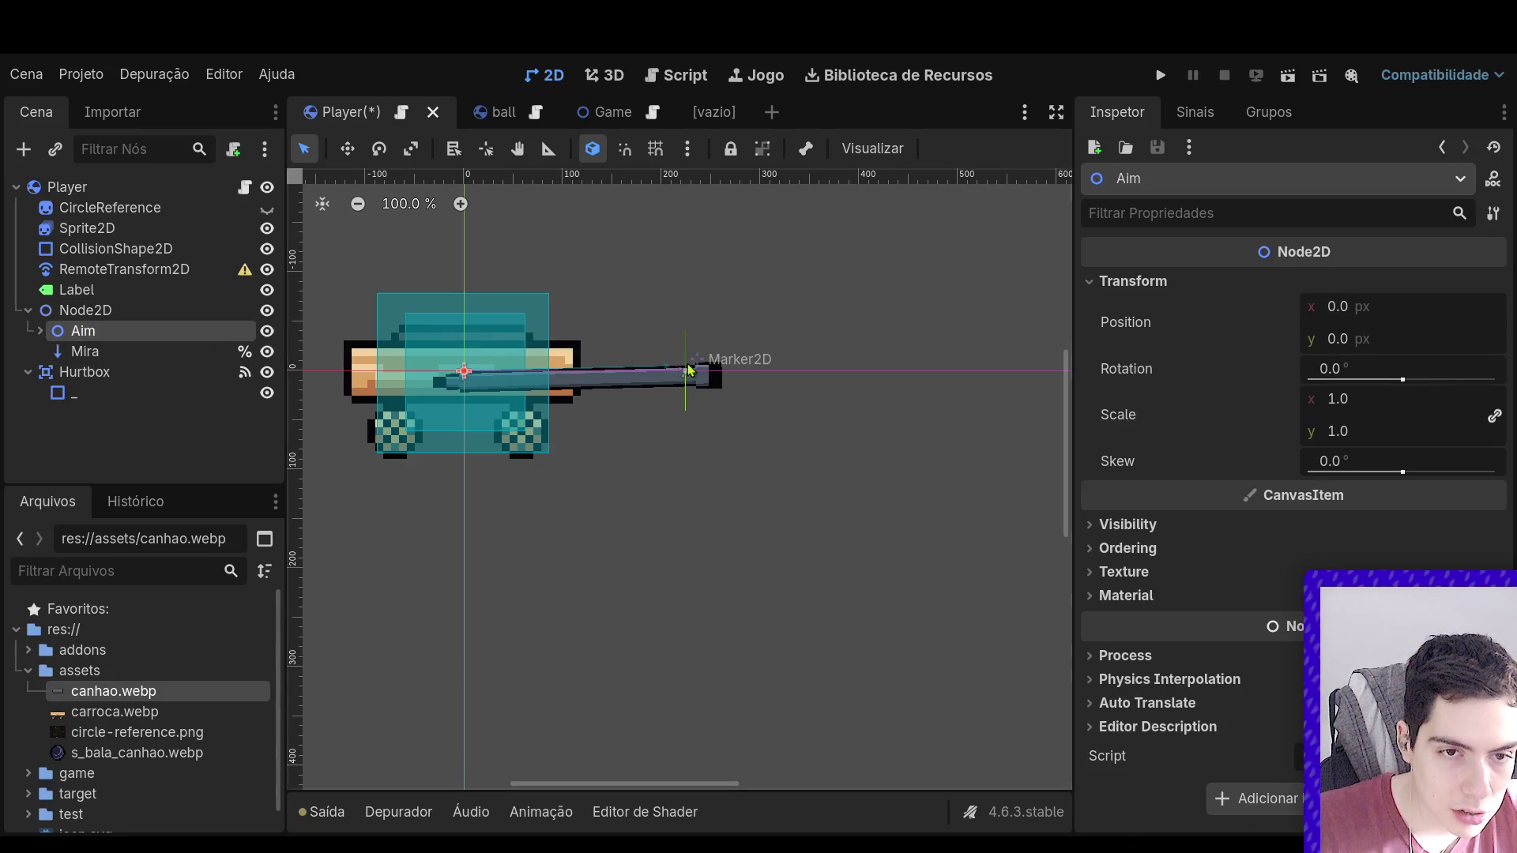
pyautogui.moveTo(691, 372); pyautogui.dragTo(695, 365)
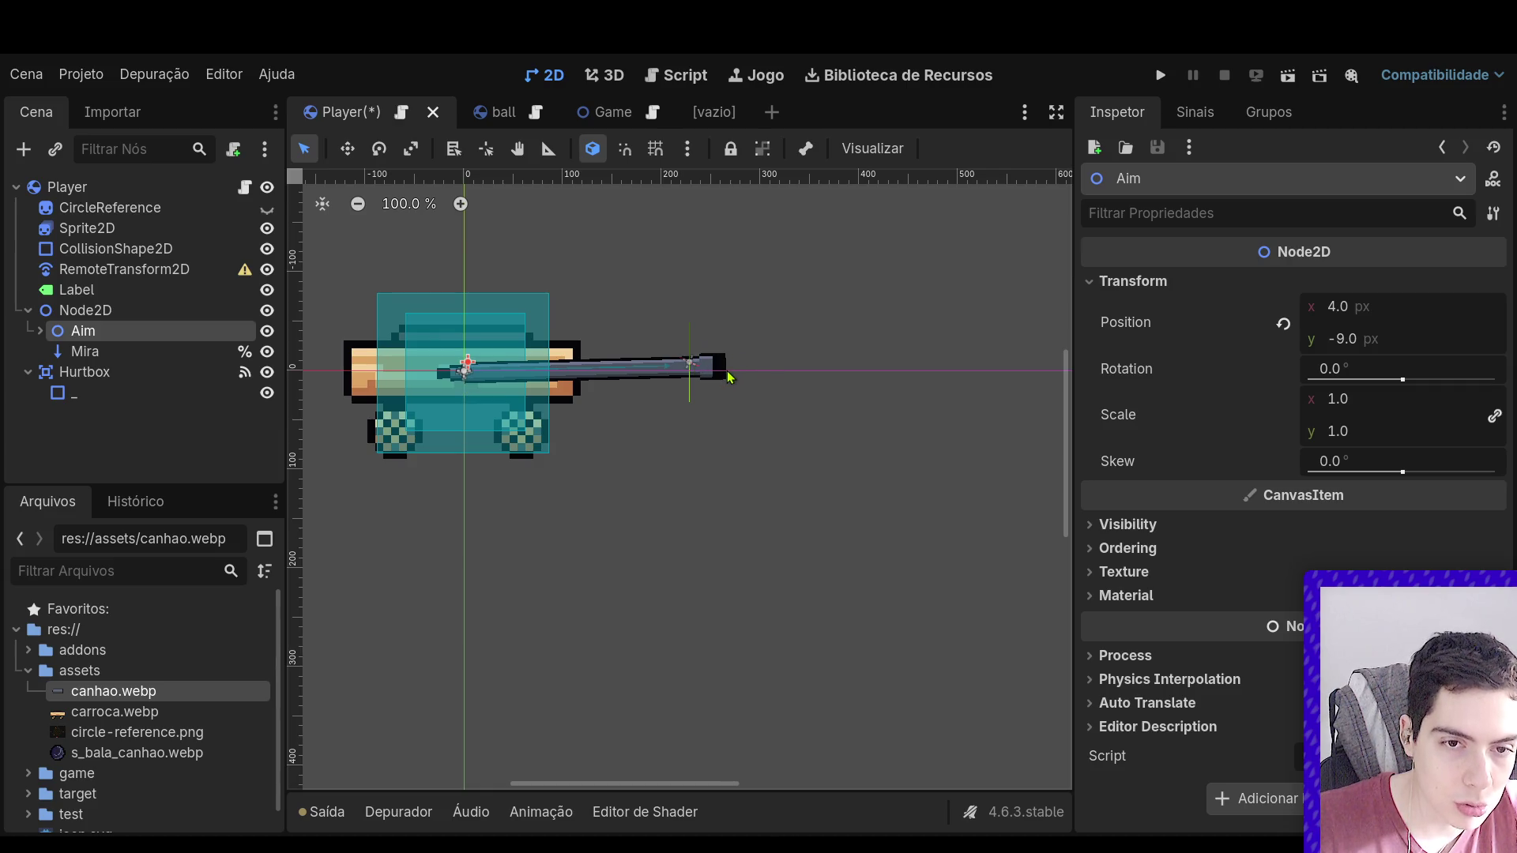
# Raise the Node2D cannon group above the tank body and save the scene.
pyautogui.click(85, 310)
pyautogui.moveTo(501, 370); pyautogui.dragTo(503, 315)
pyautogui.press('Escape')
pyautogui.hotkey('ctrl', 's')
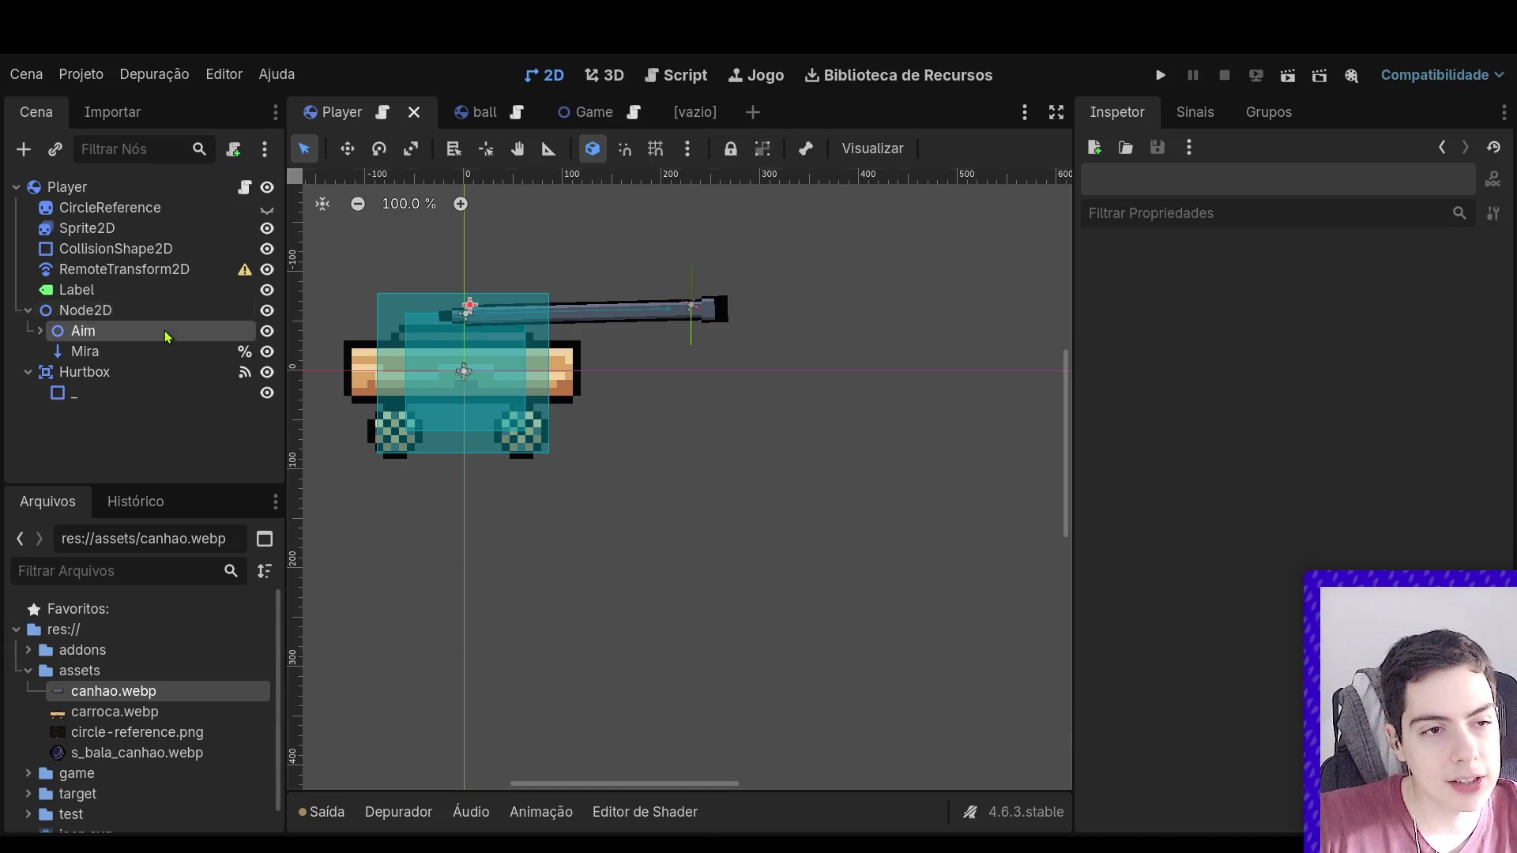
# Review the Aim, Node2D, Hurtbox and Mira transforms, then save the Player scene again.
pyautogui.click(166, 337)
pyautogui.click(167, 316)
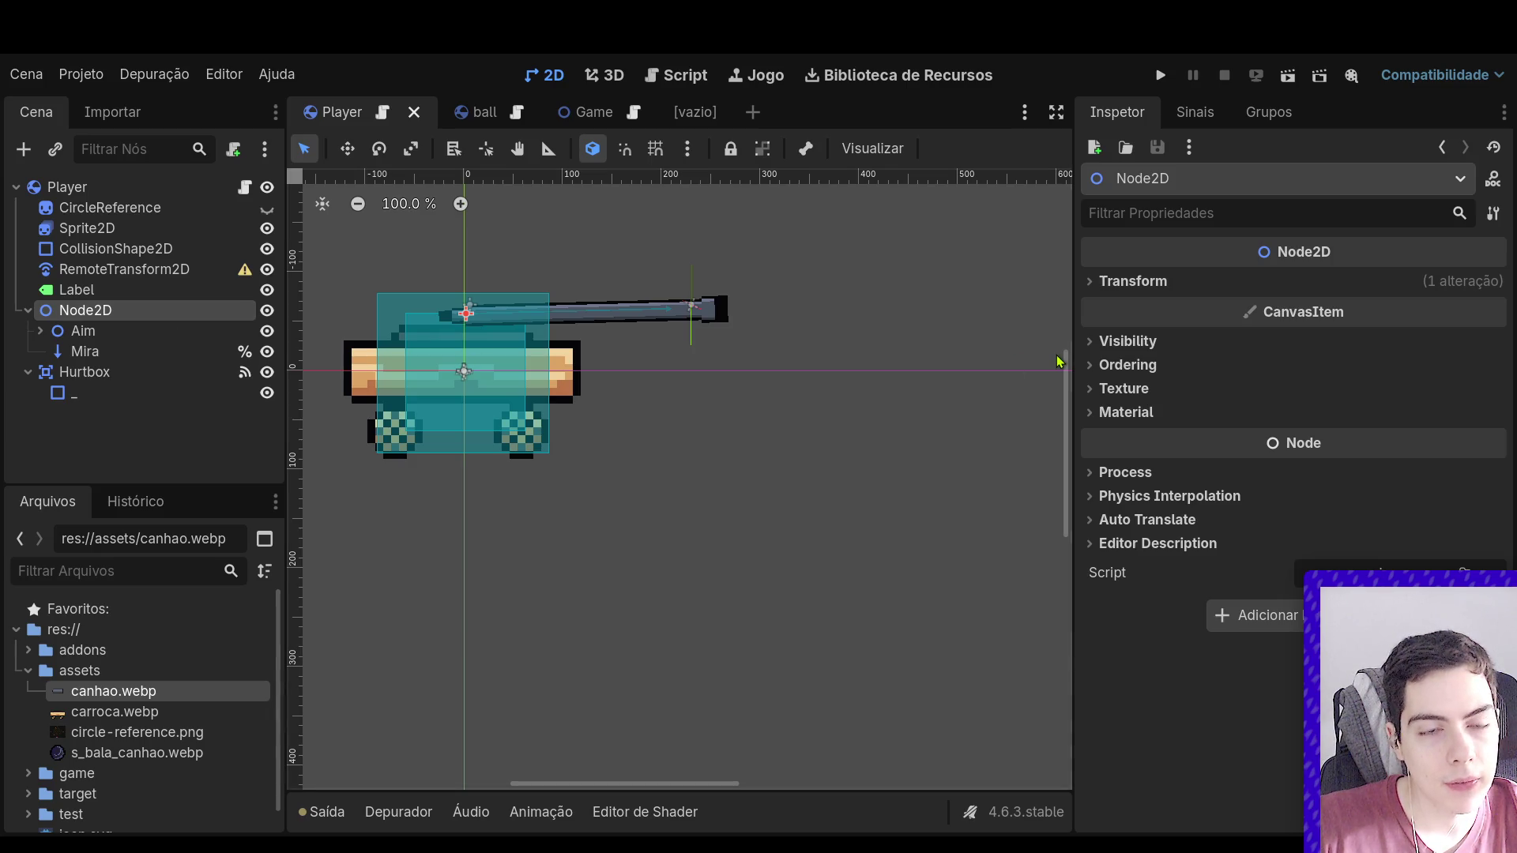
pyautogui.click(177, 335)
pyautogui.click(177, 371)
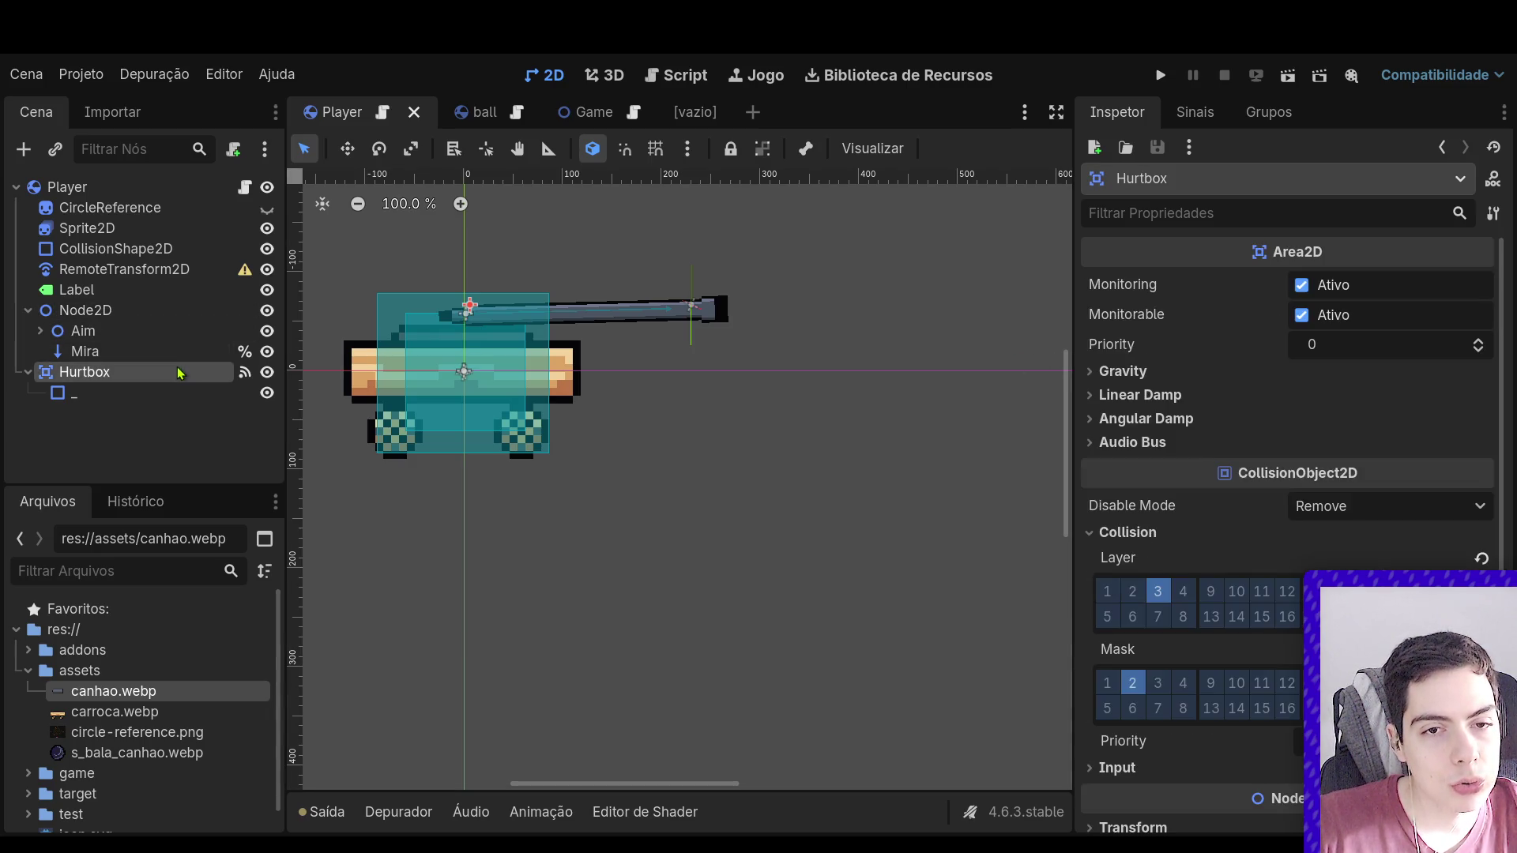
pyautogui.click(177, 351)
pyautogui.click(183, 332)
pyautogui.click(195, 314)
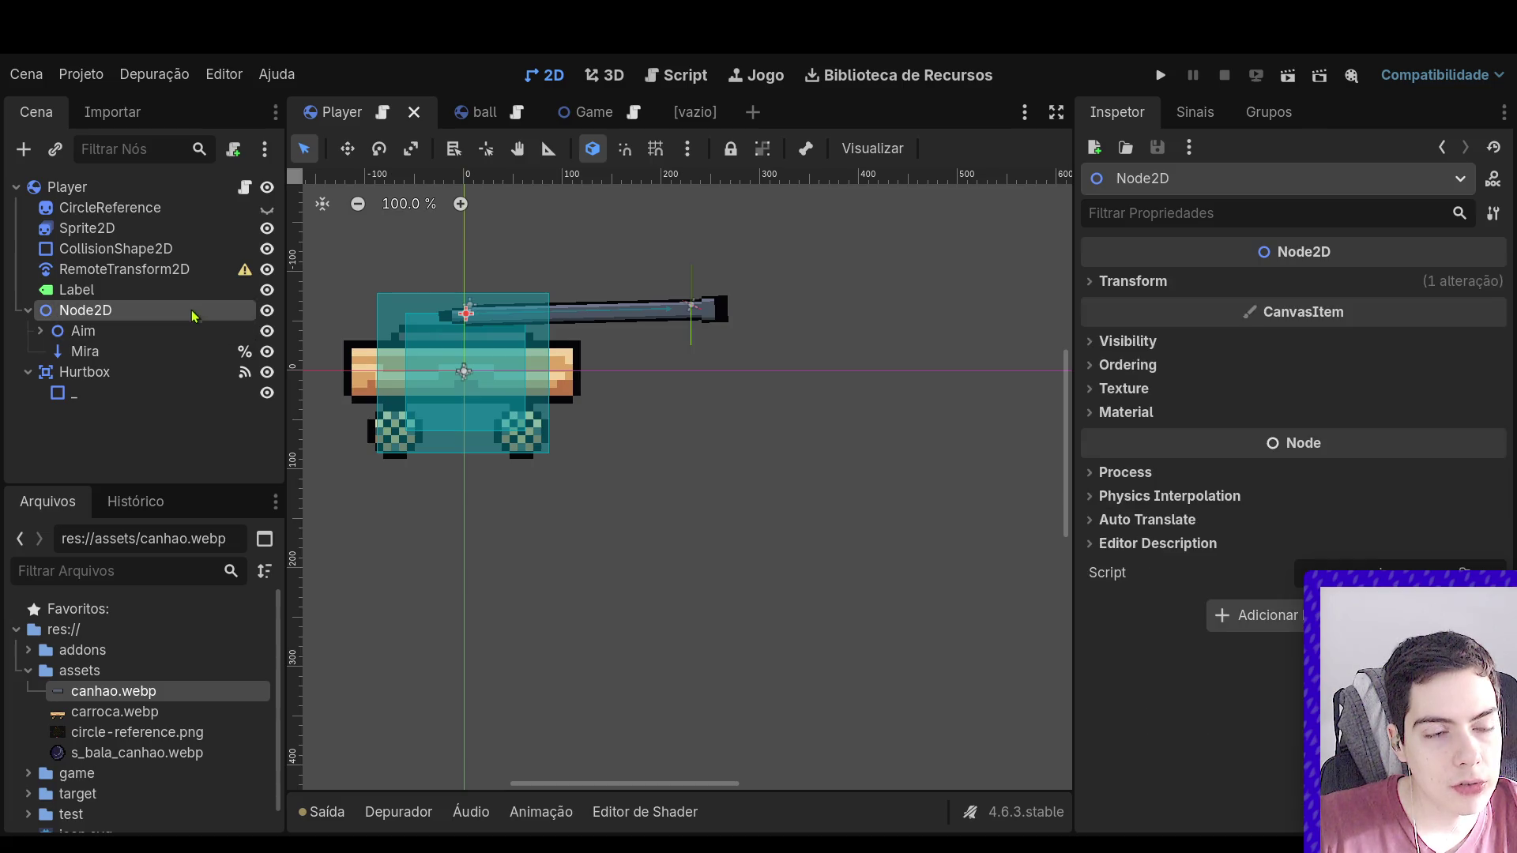
pyautogui.click(188, 333)
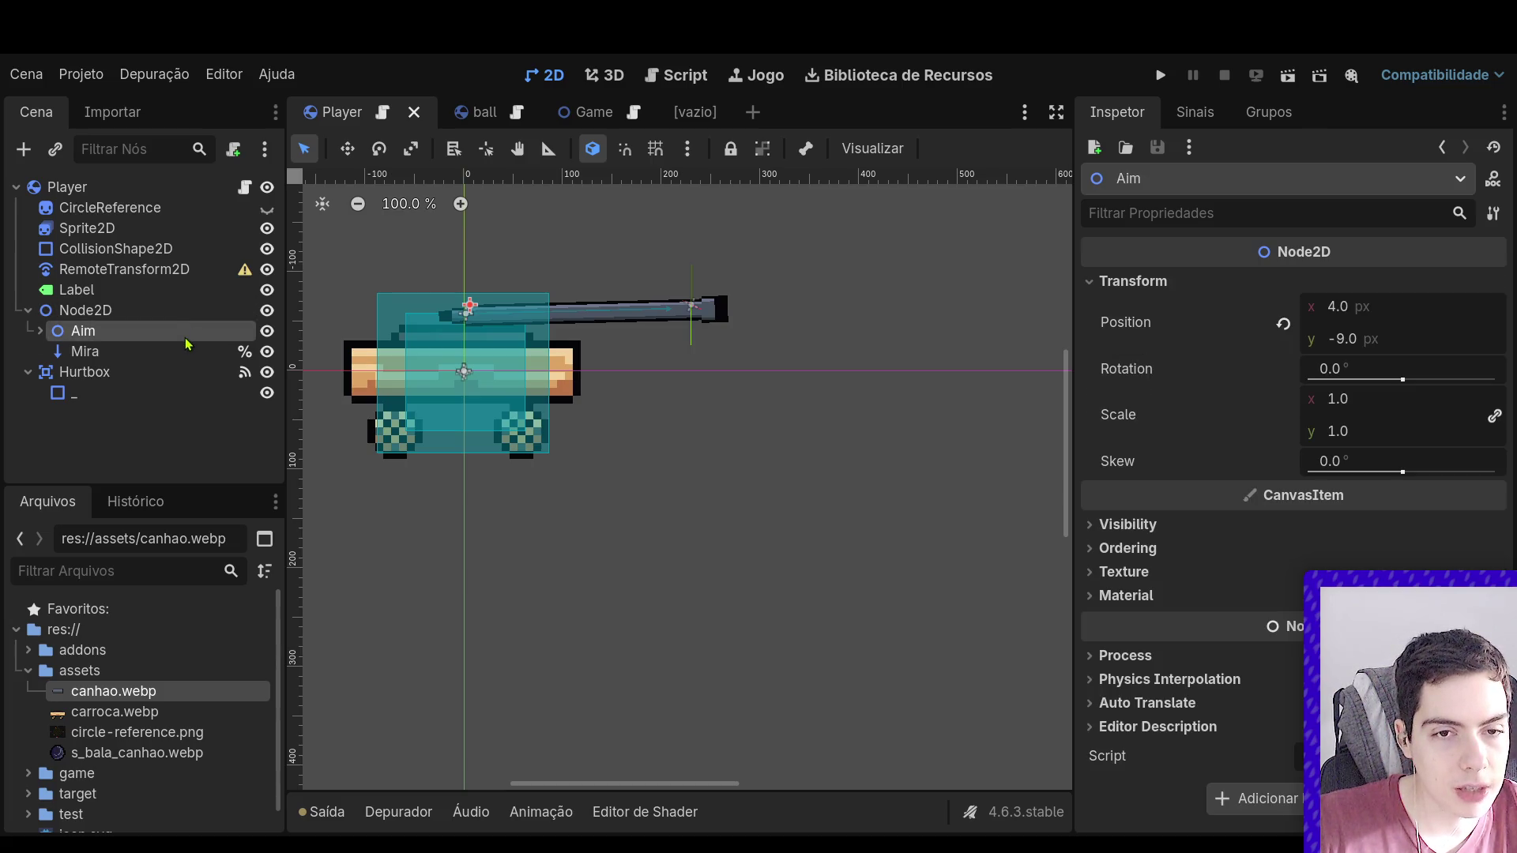
pyautogui.click(904, 451)
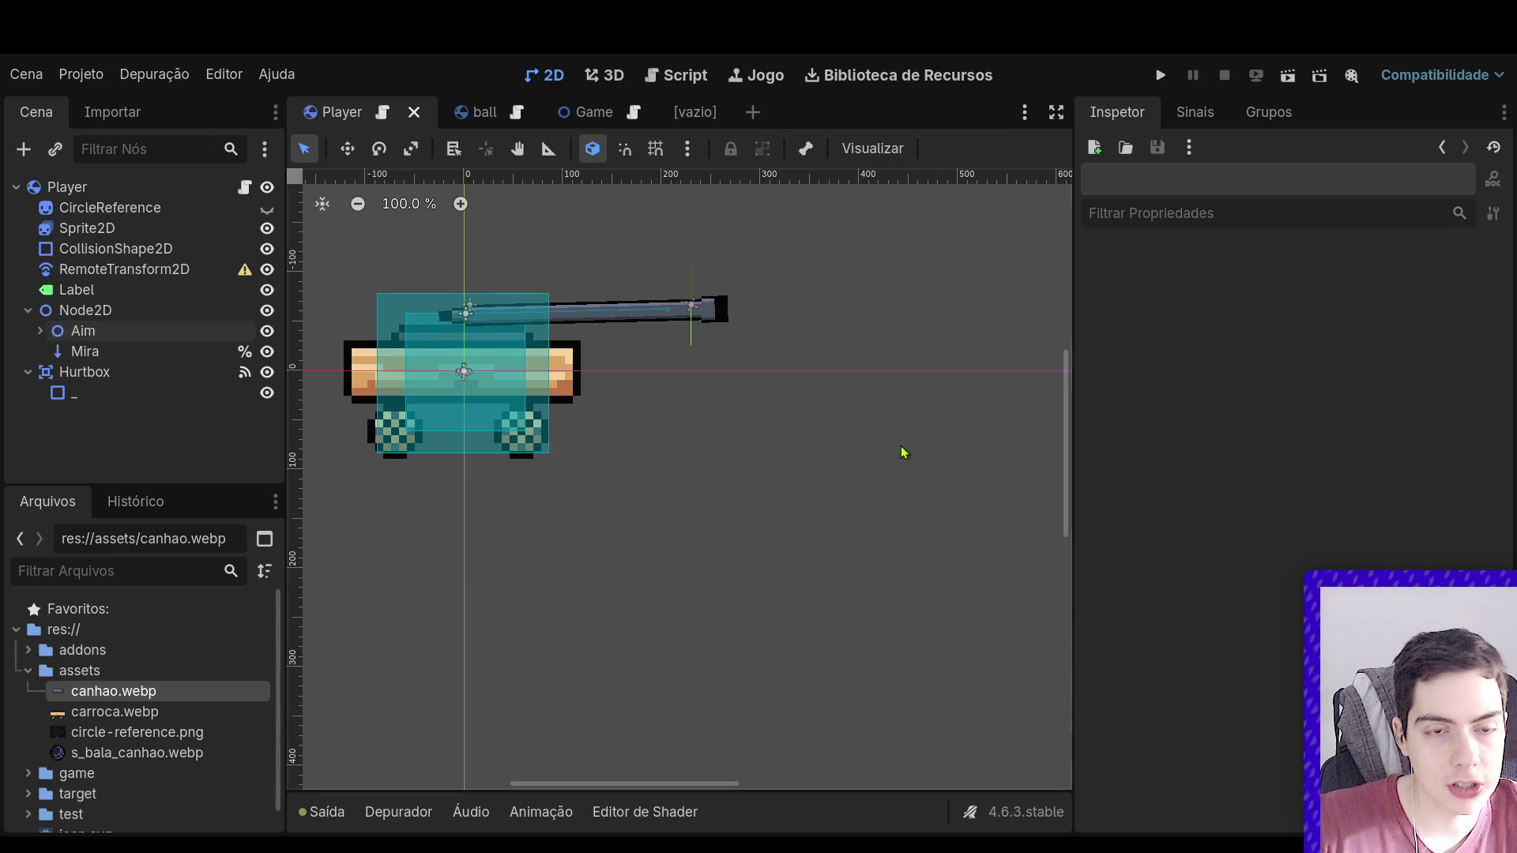
pyautogui.hotkey('ctrl', 's')
pyautogui.scroll(-5, 772, 376)
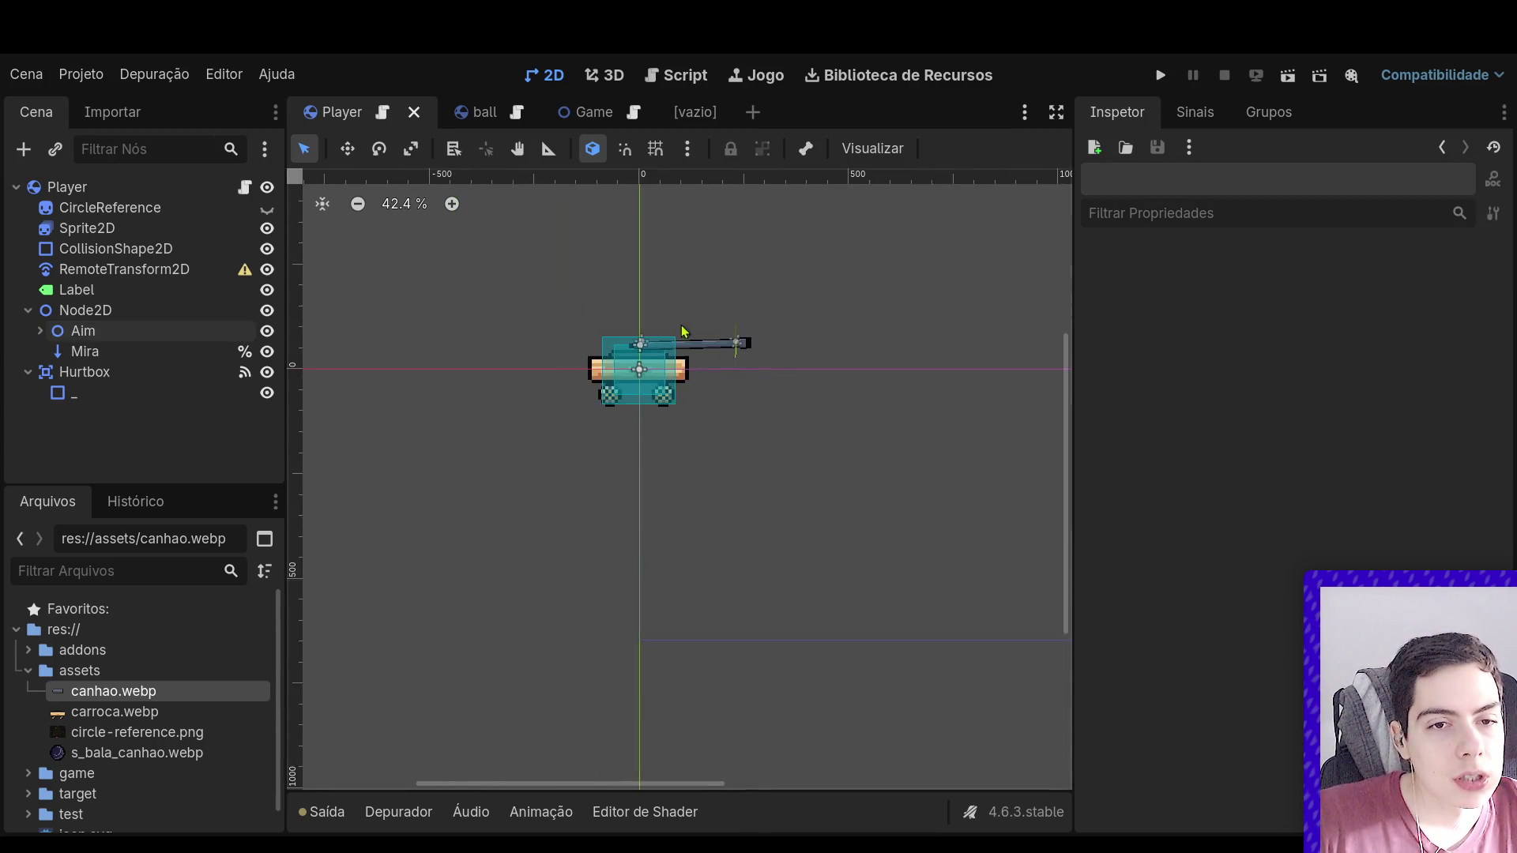
pyautogui.scroll(3, 681, 332)
# Close the empty scene tab to return to the Game scene and browse its nodes.
pyautogui.click(695, 111)
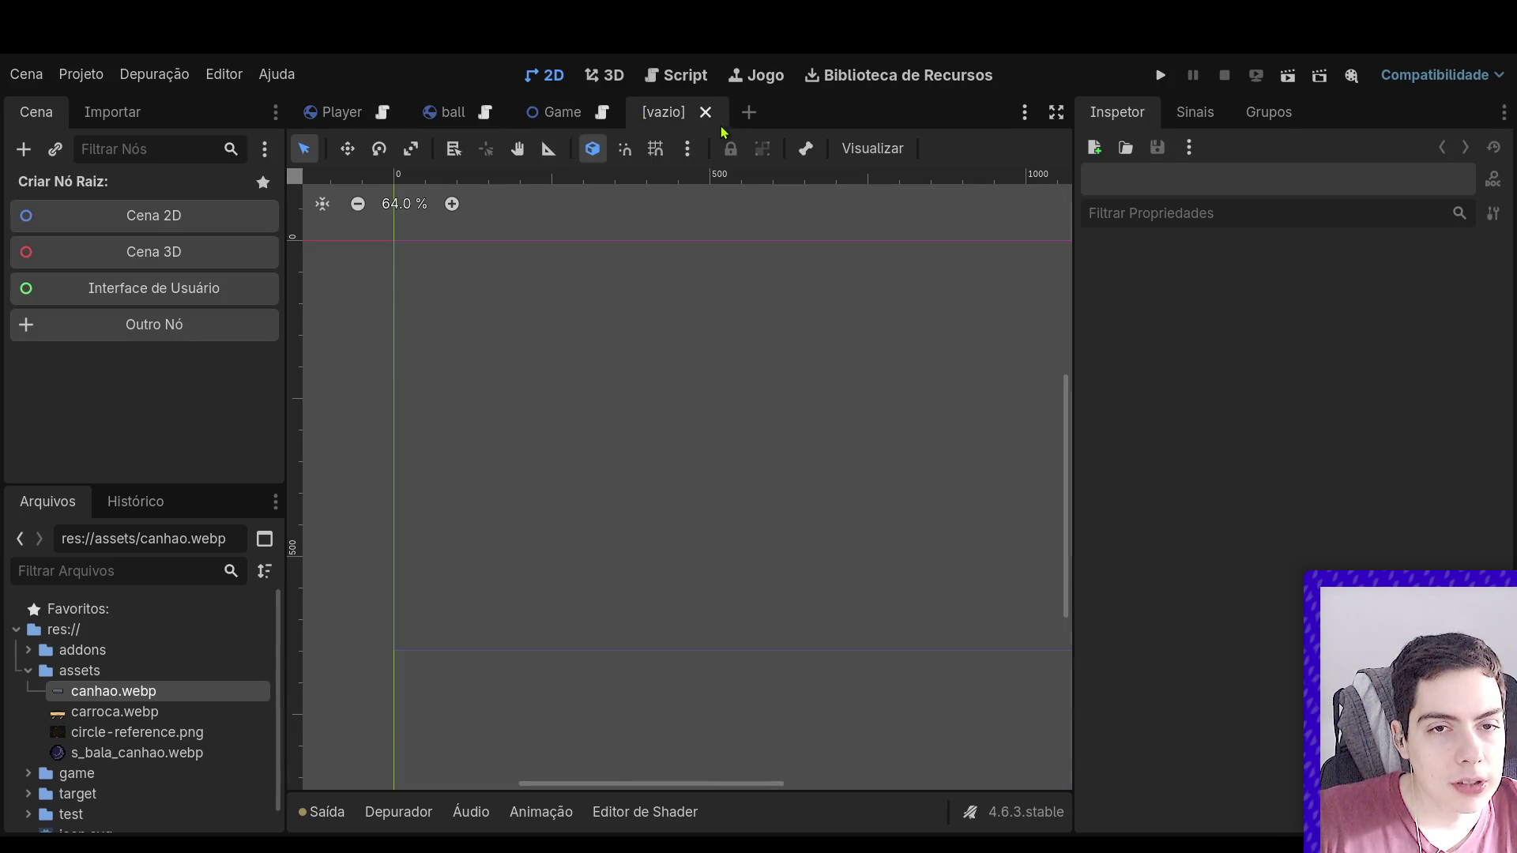
pyautogui.click(727, 113)
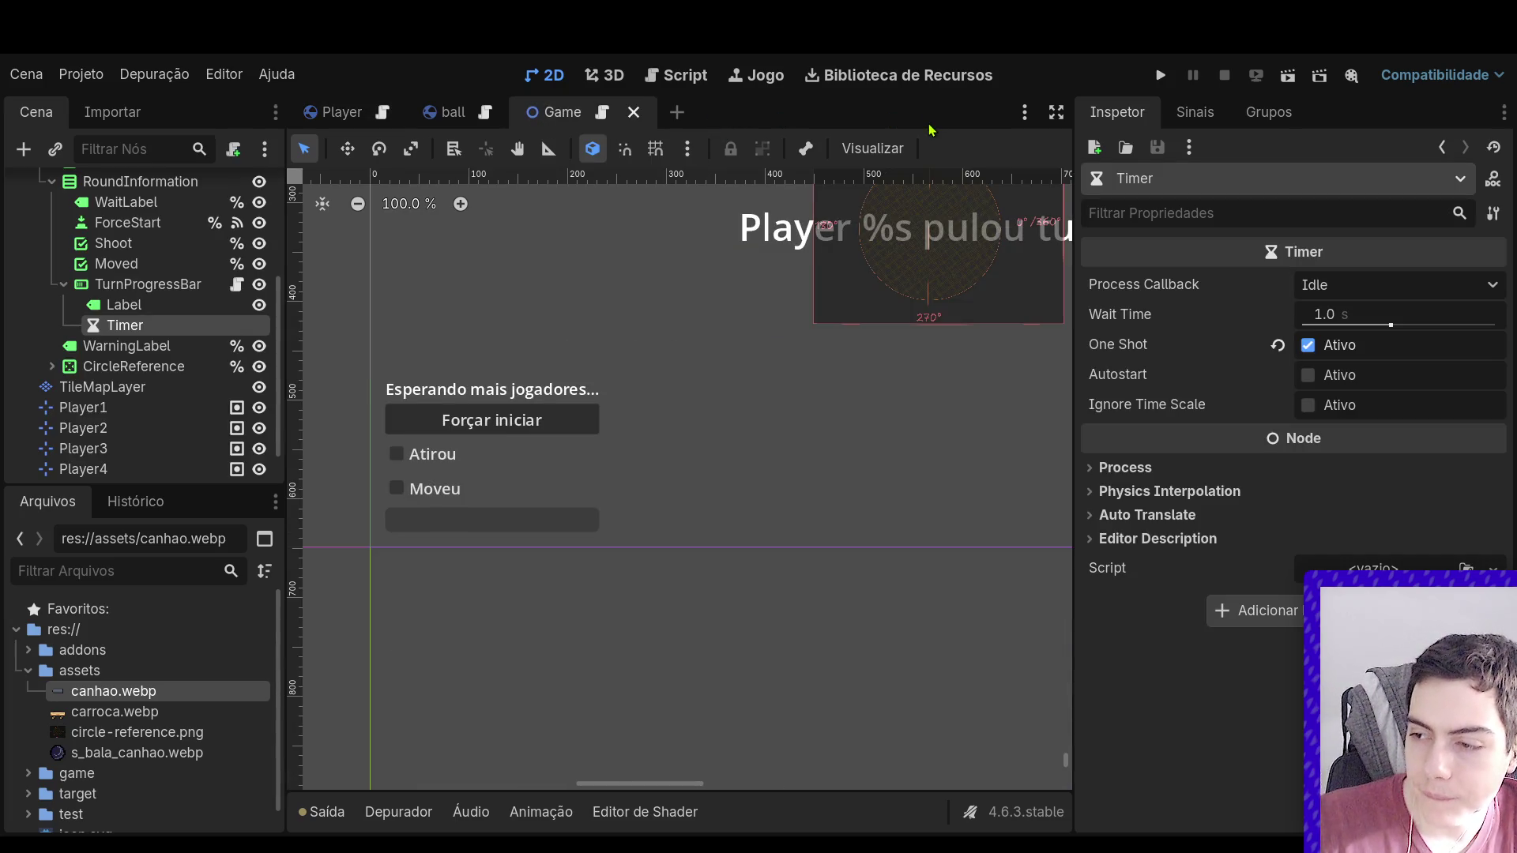
pyautogui.scroll(-6, 762, 490)
pyautogui.scroll(3, 538, 492)
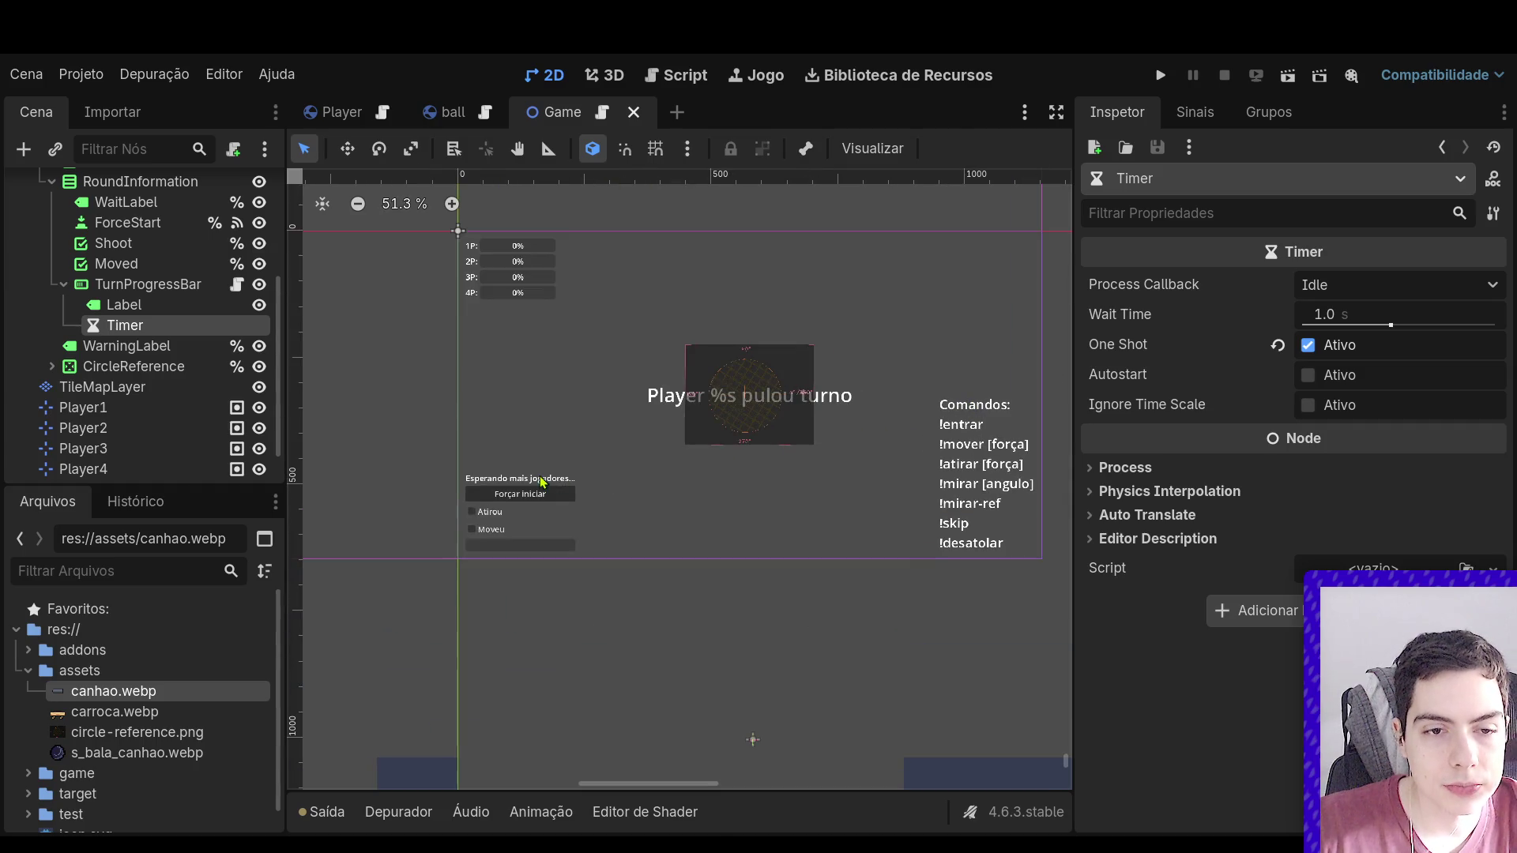
pyautogui.click(545, 494)
pyautogui.click(150, 347)
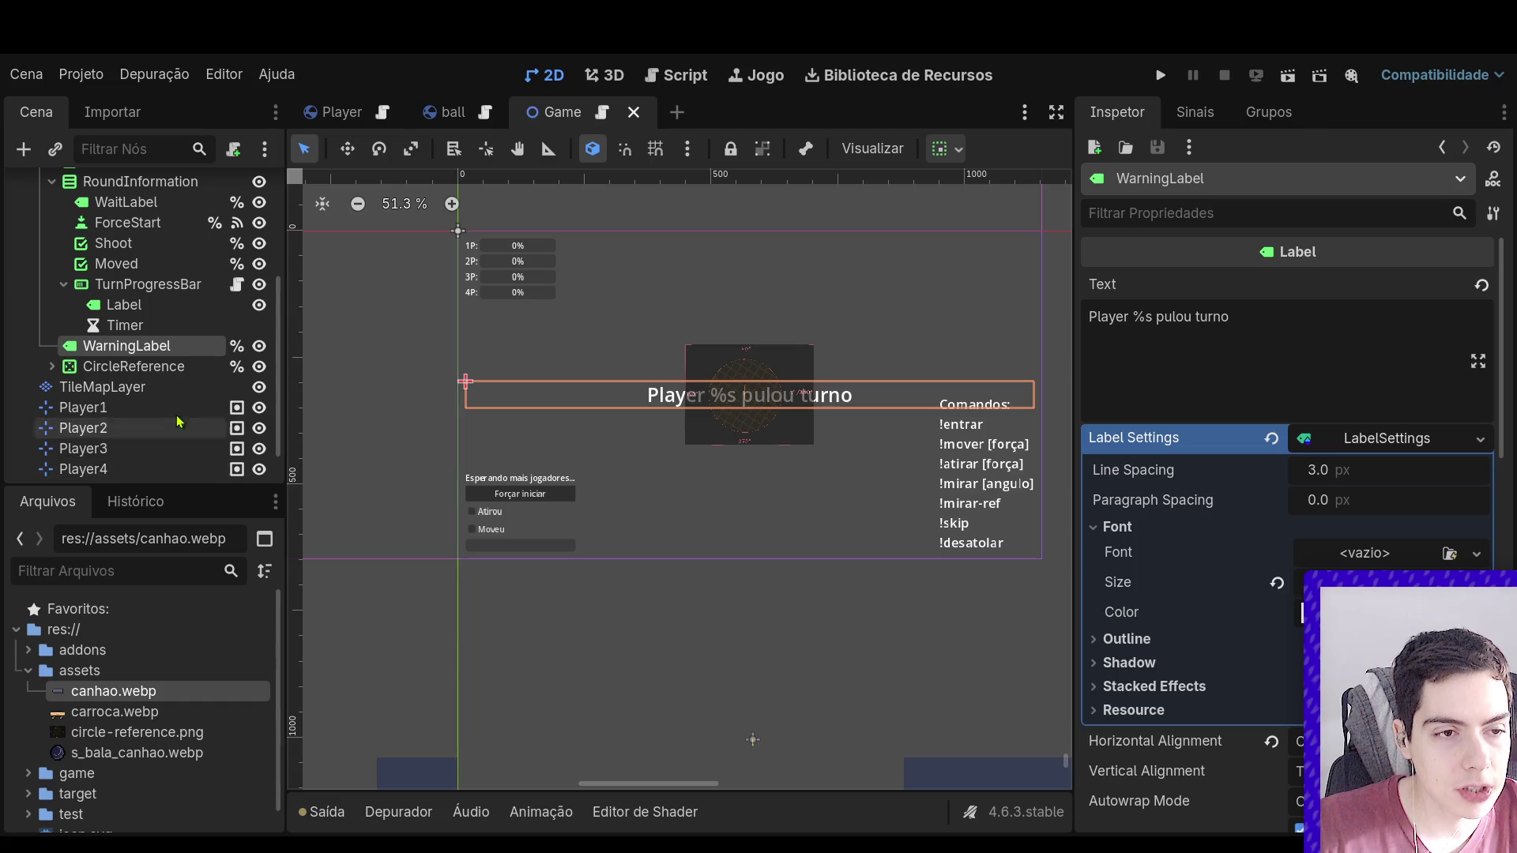
# Look at the TurnProgressBar script, then switch to TurnManager.gd in the Script editor.
pyautogui.scroll(3, 63, 366)
pyautogui.click(64, 358)
pyautogui.click(236, 359)
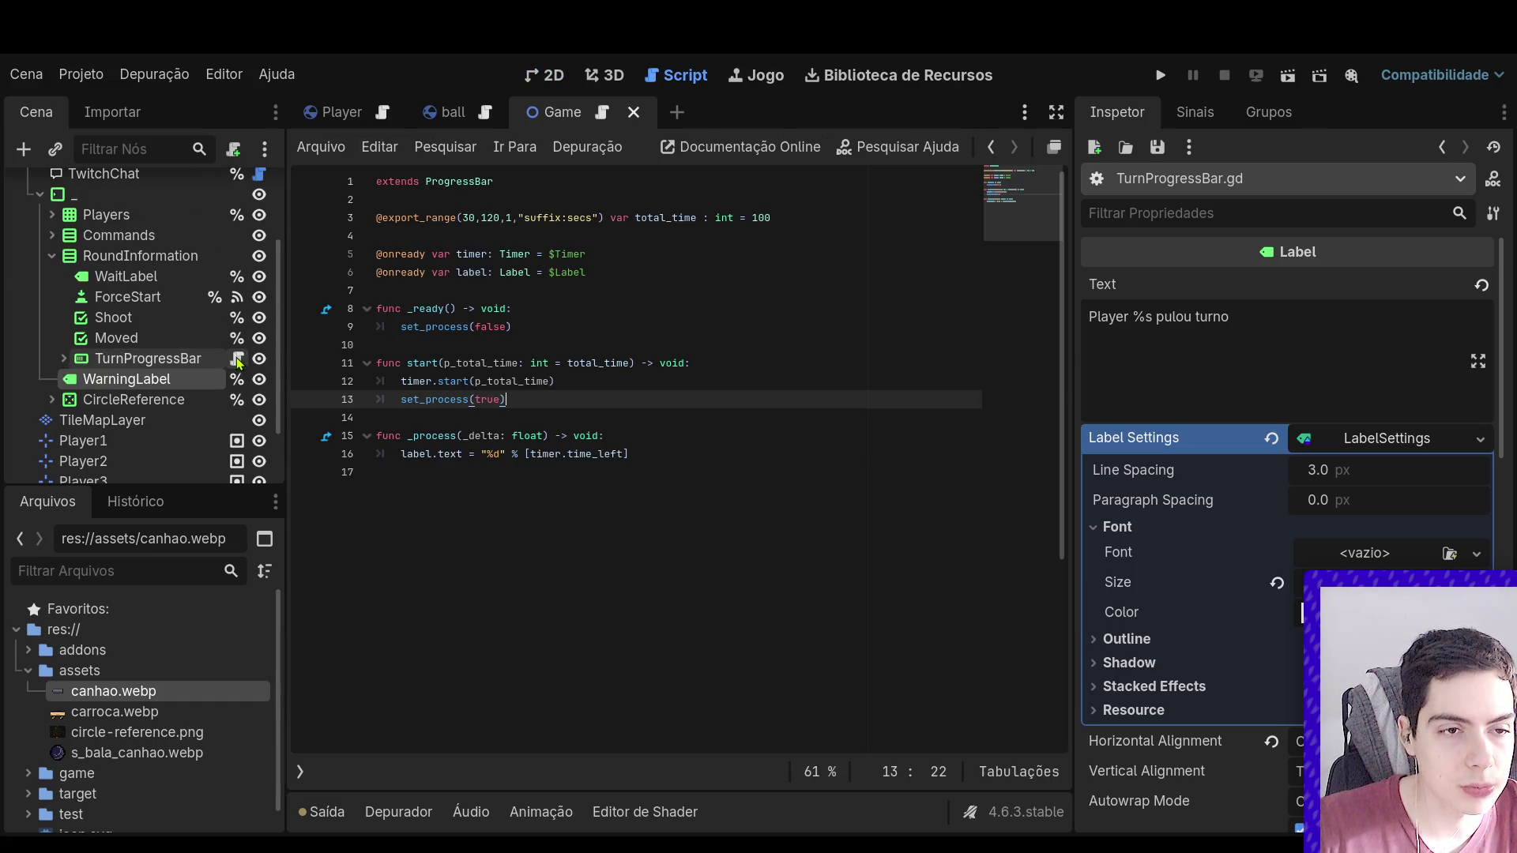
pyautogui.click(662, 509)
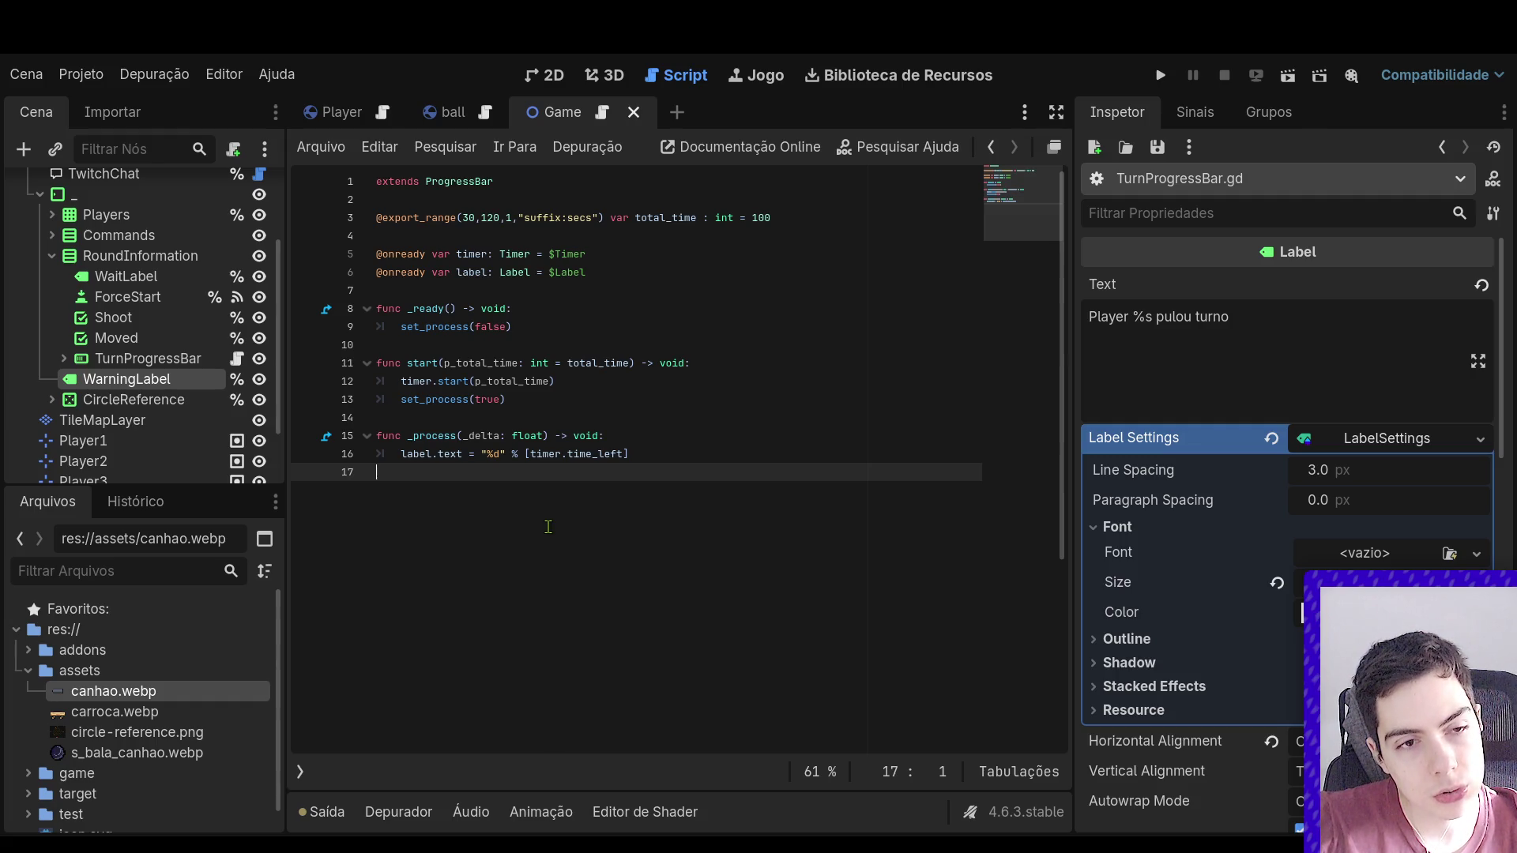
pyautogui.click(148, 360)
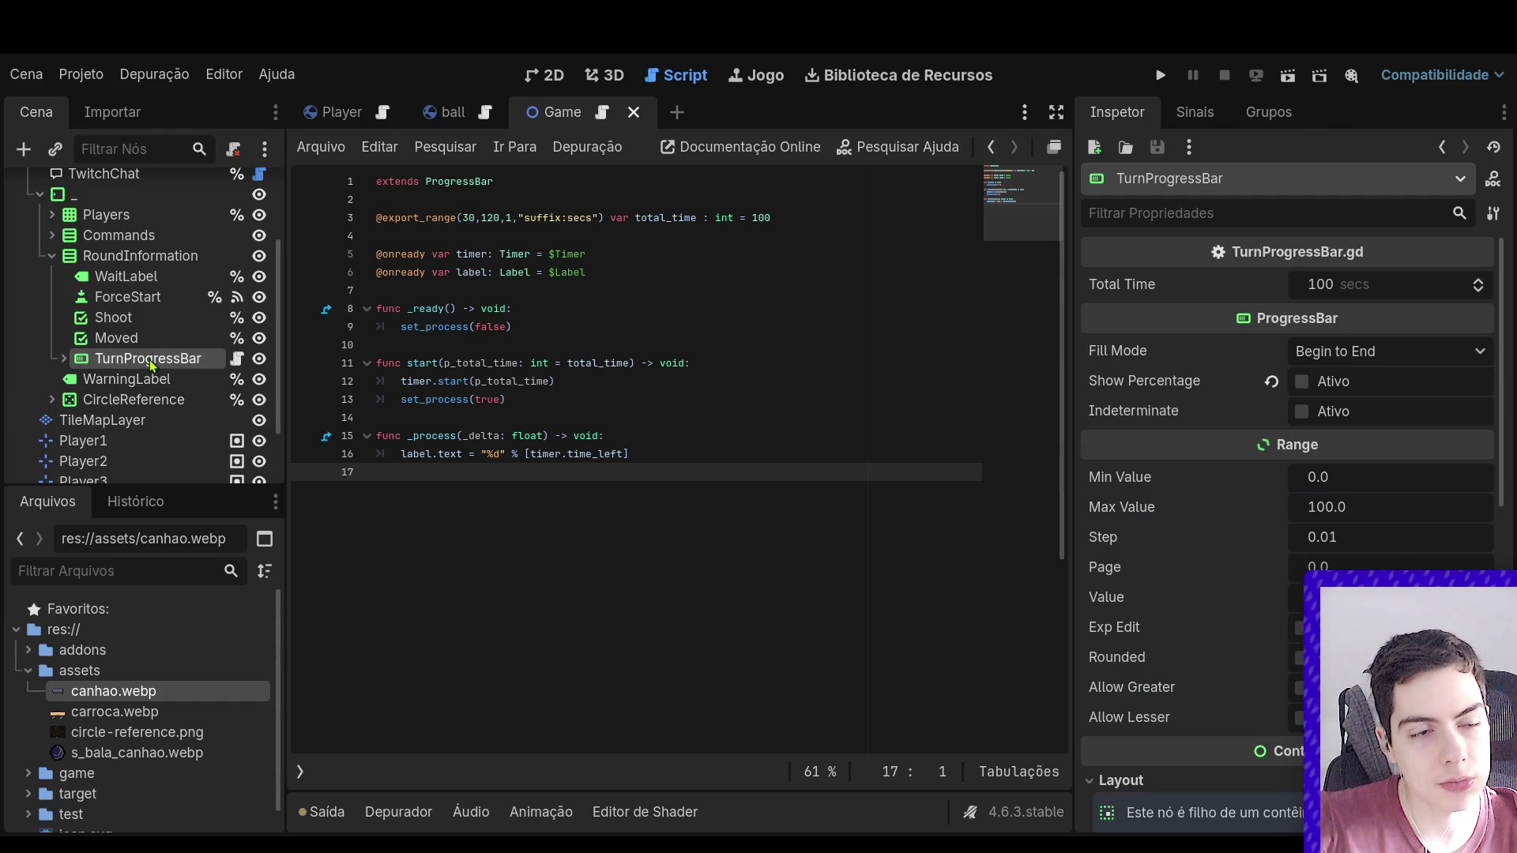
pyautogui.scroll(5, 235, 233)
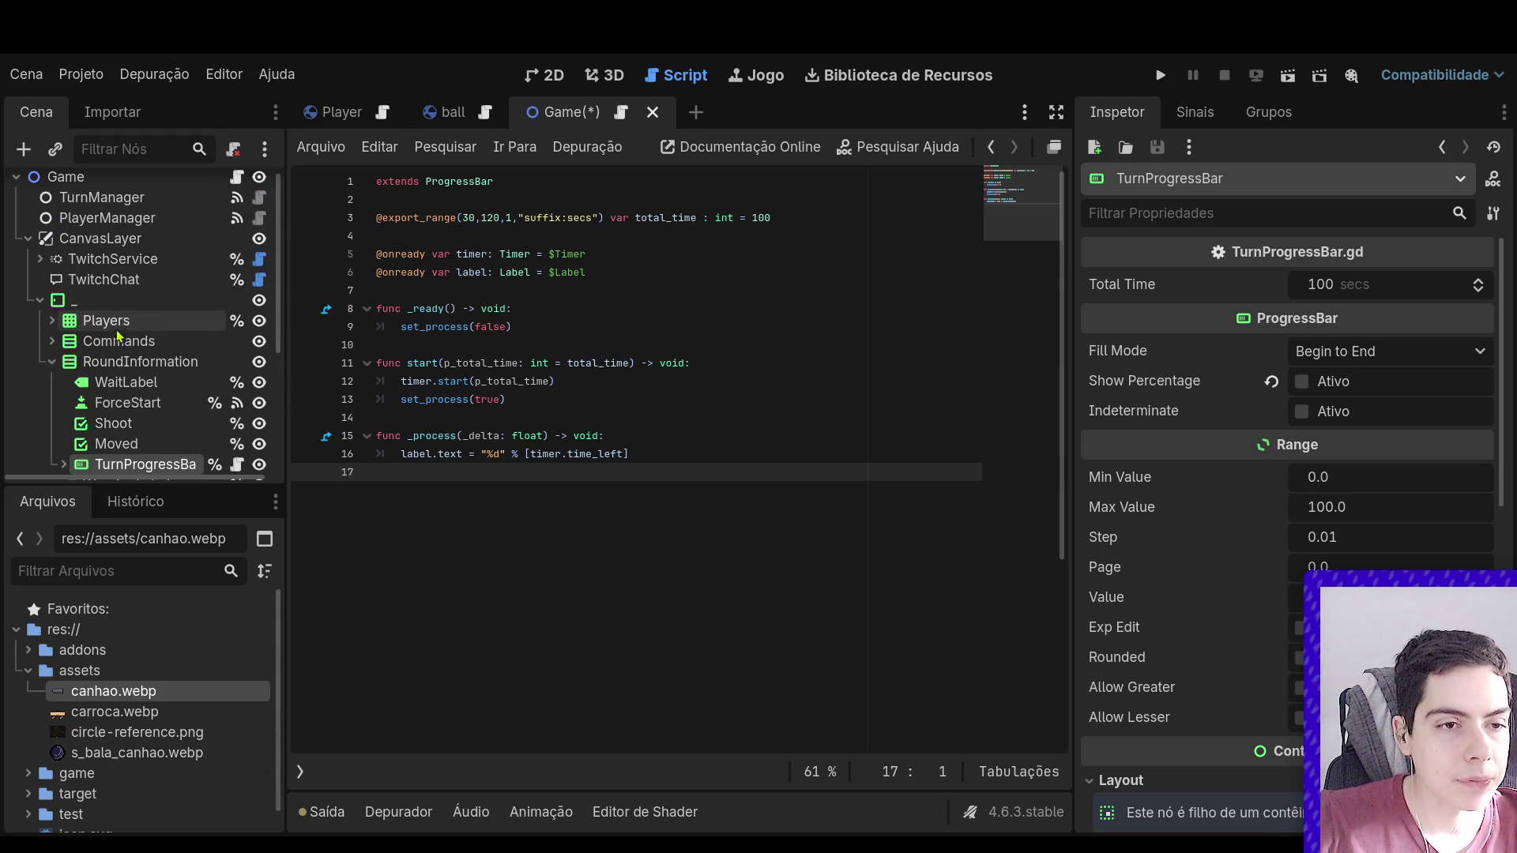
pyautogui.click(28, 248)
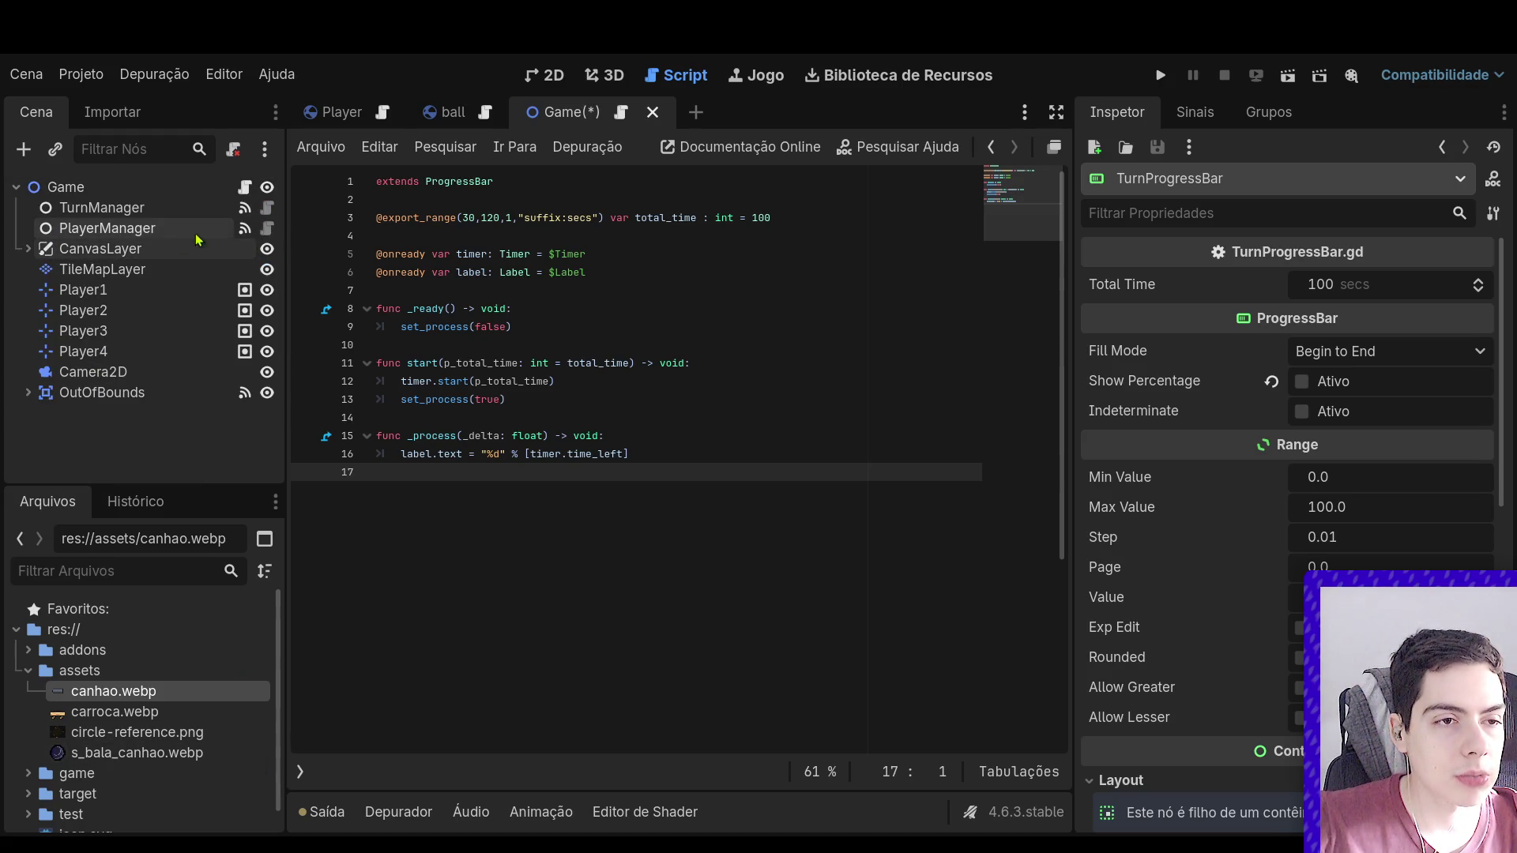
pyautogui.click(268, 209)
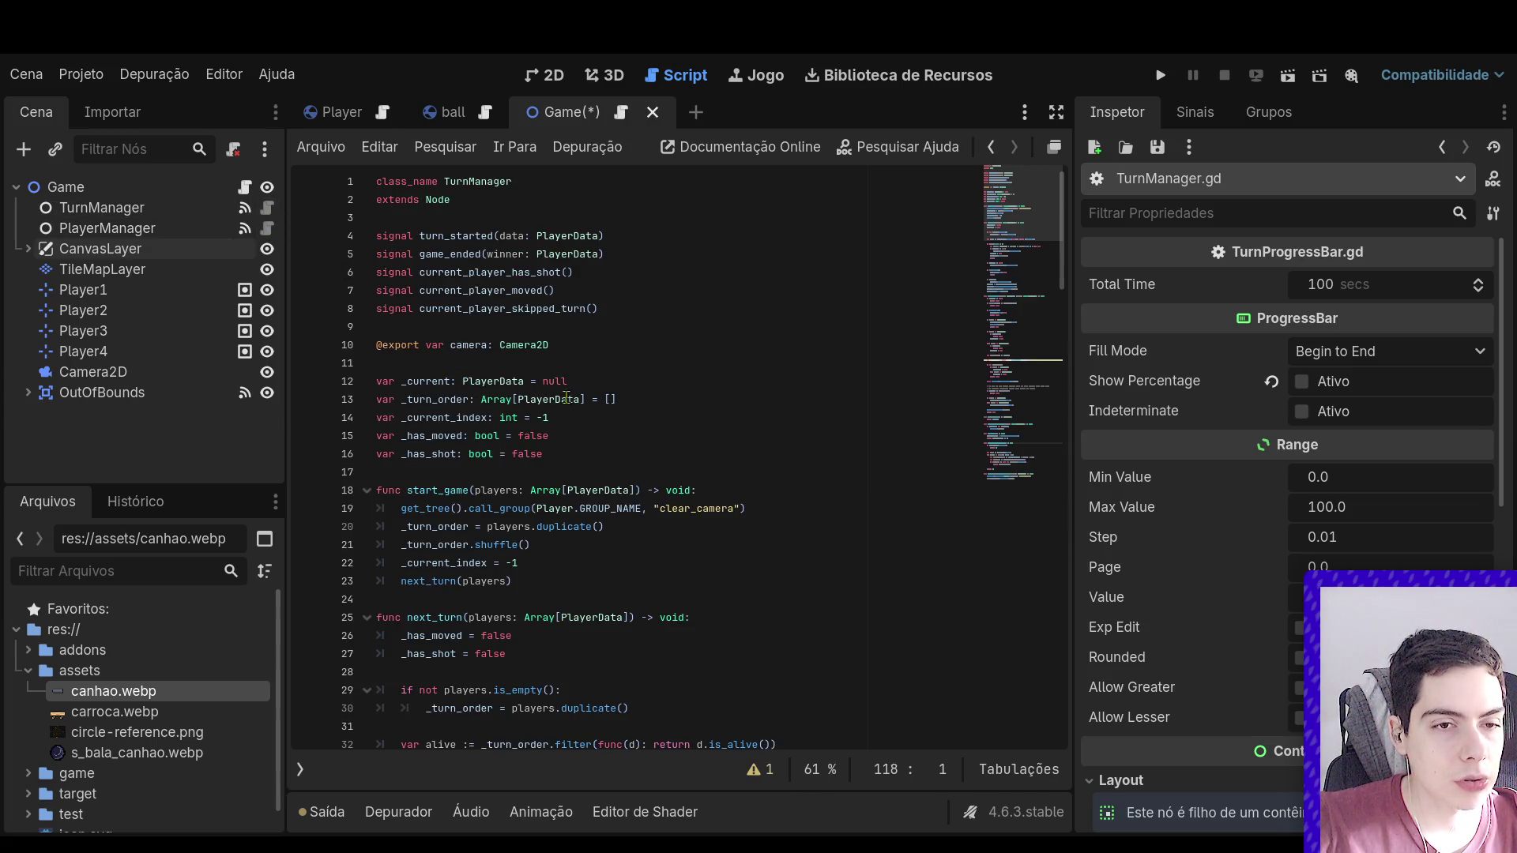
pyautogui.click(567, 345)
pyautogui.press('Return')
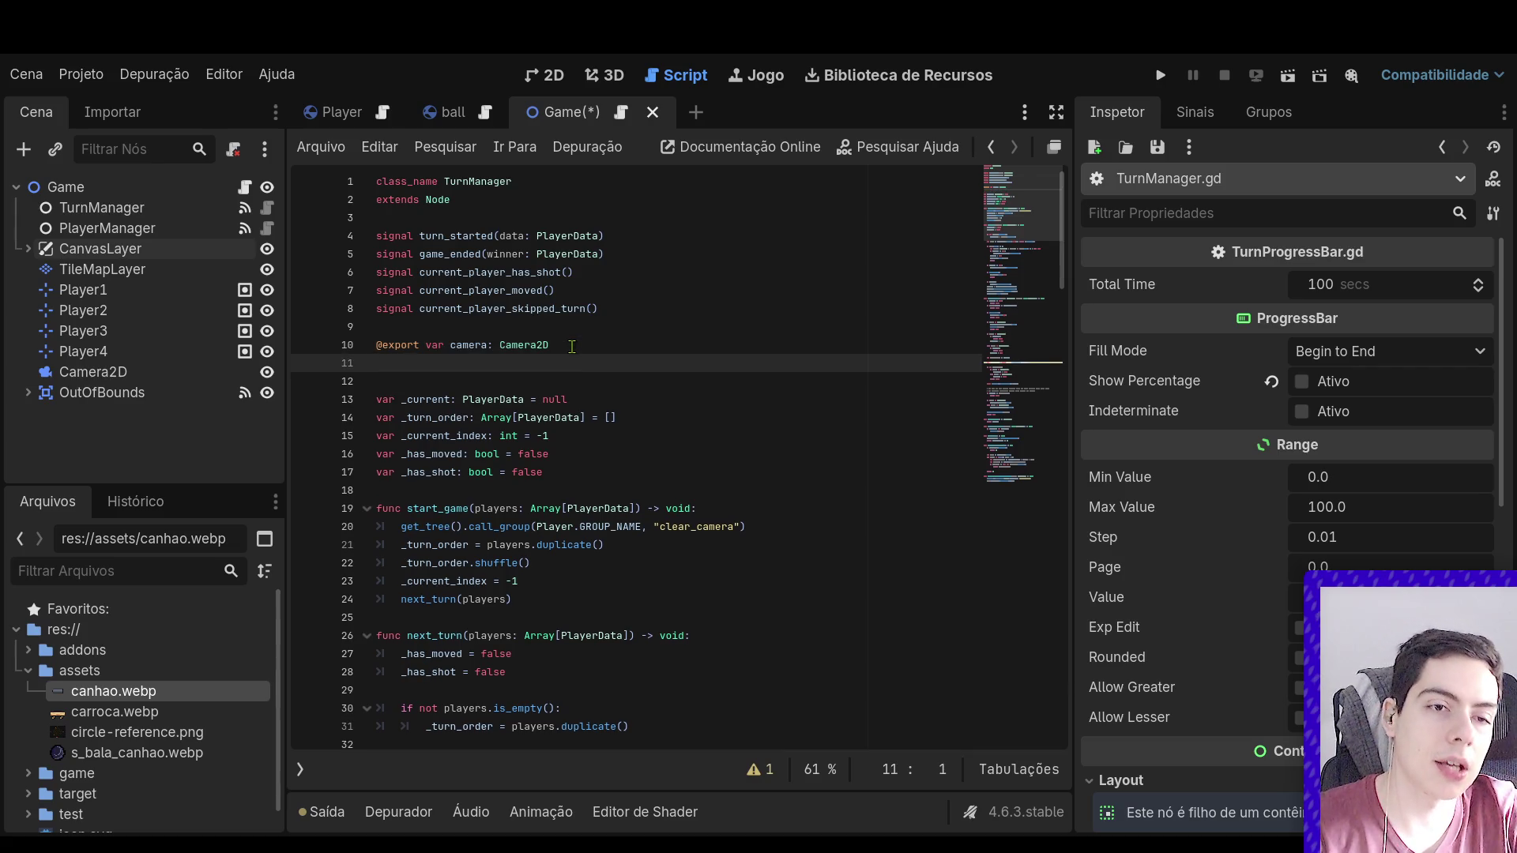
pyautogui.write('@export var turn_m')
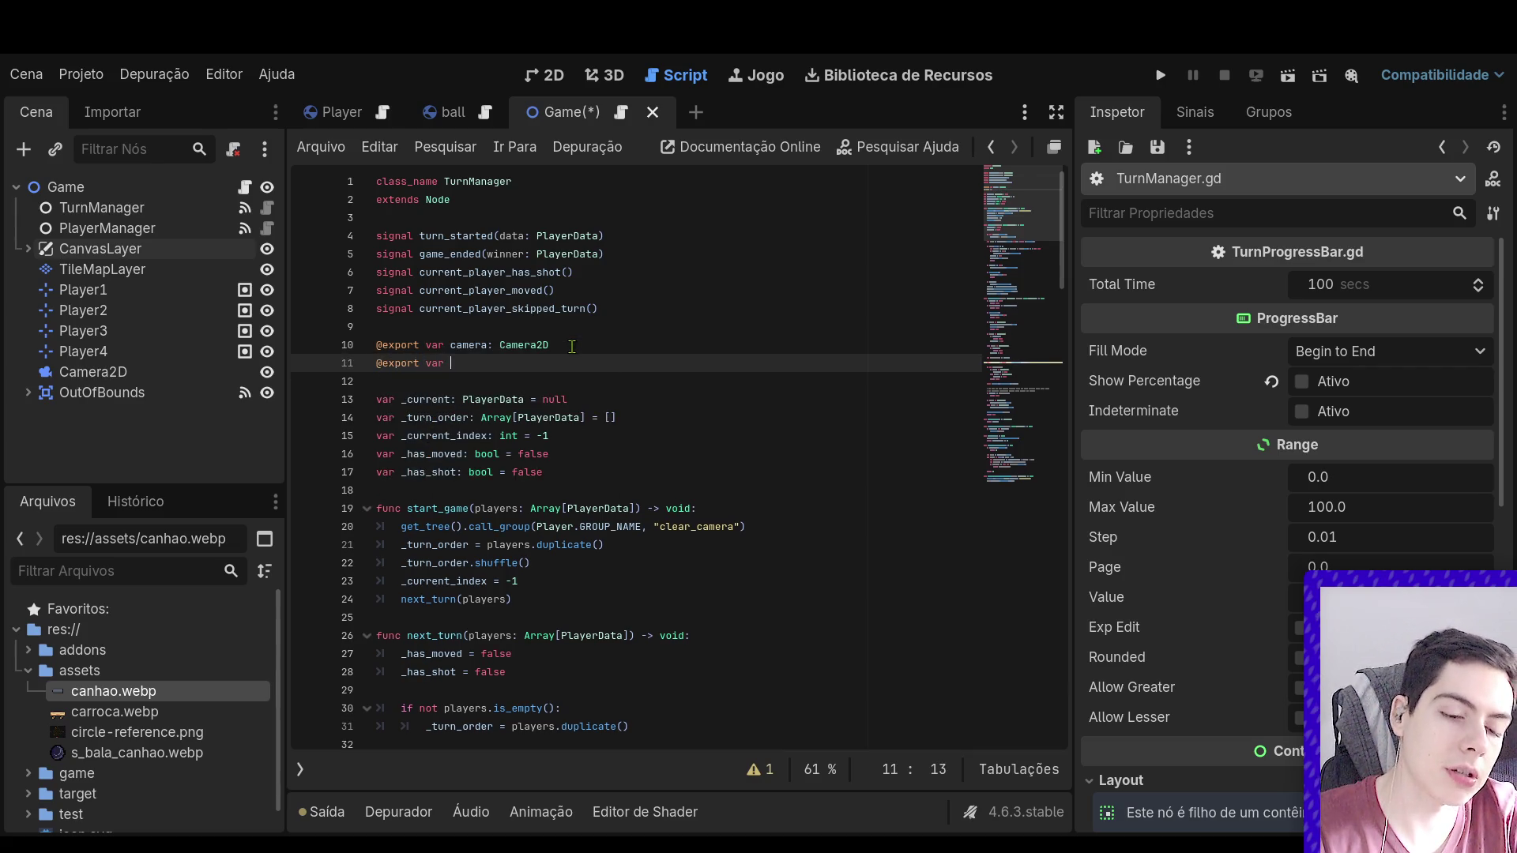
pyautogui.write('anage')
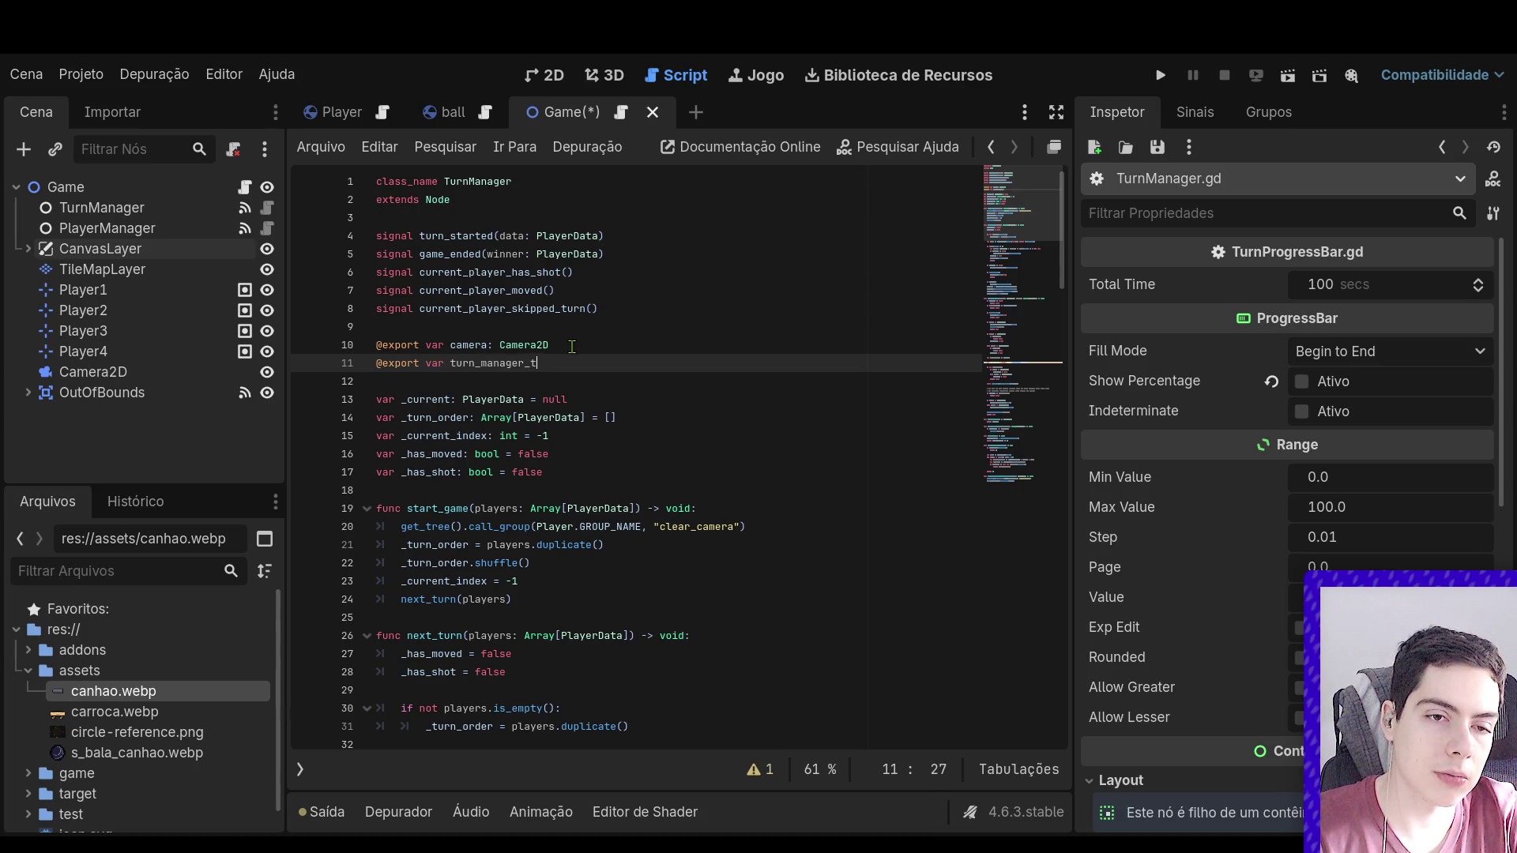
pyautogui.write('r_progress_bar')
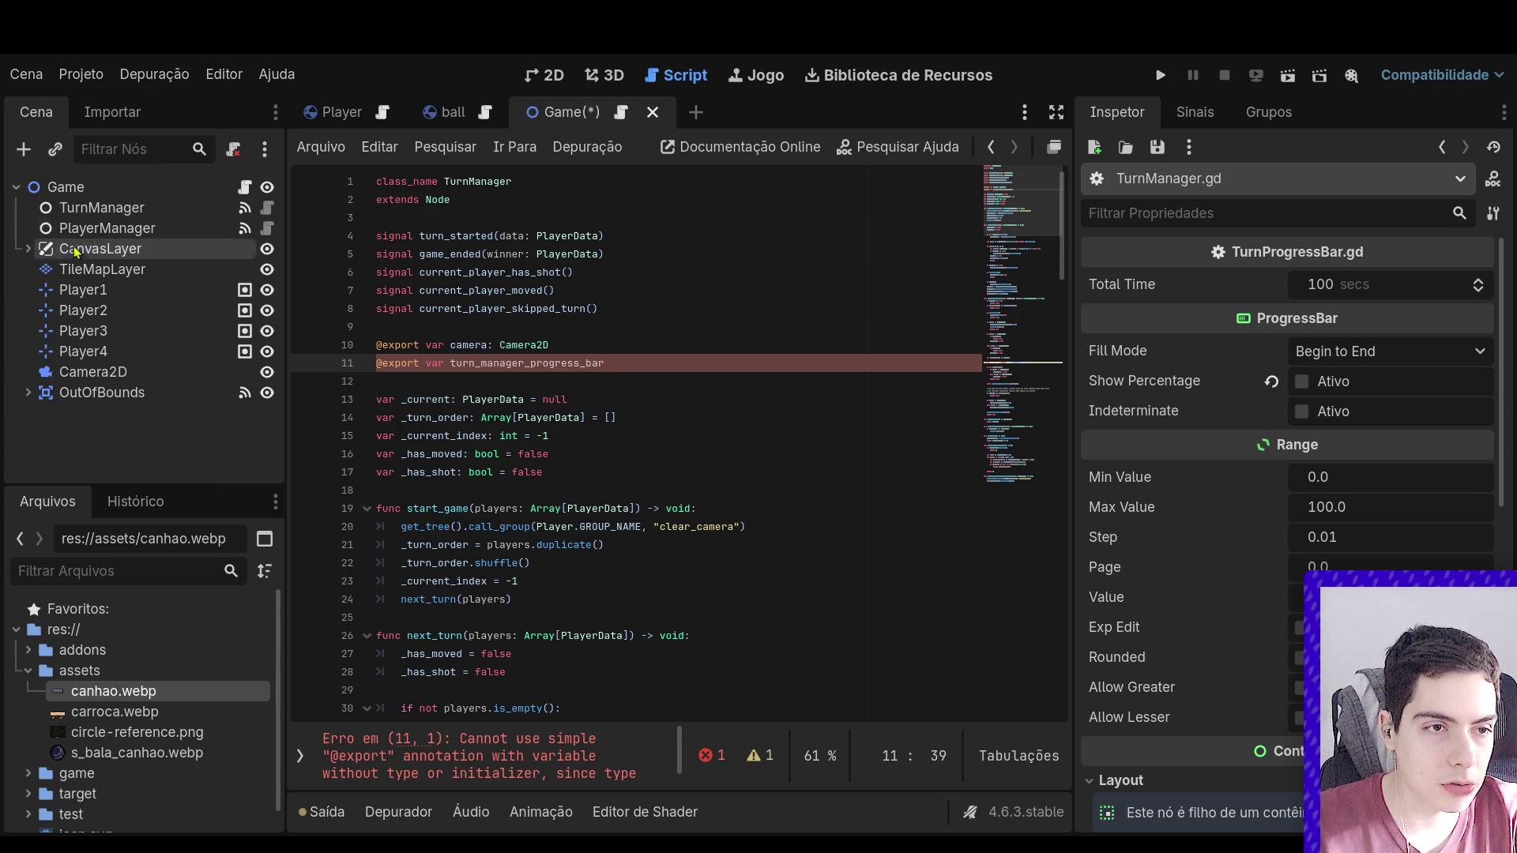
pyautogui.click(28, 249)
pyautogui.scroll(-3, 158, 331)
# Declare 'class_name TurnProgressBar' on line 2 of TurnProgressBar.gd, save, and return to 2D.
pyautogui.click(235, 368)
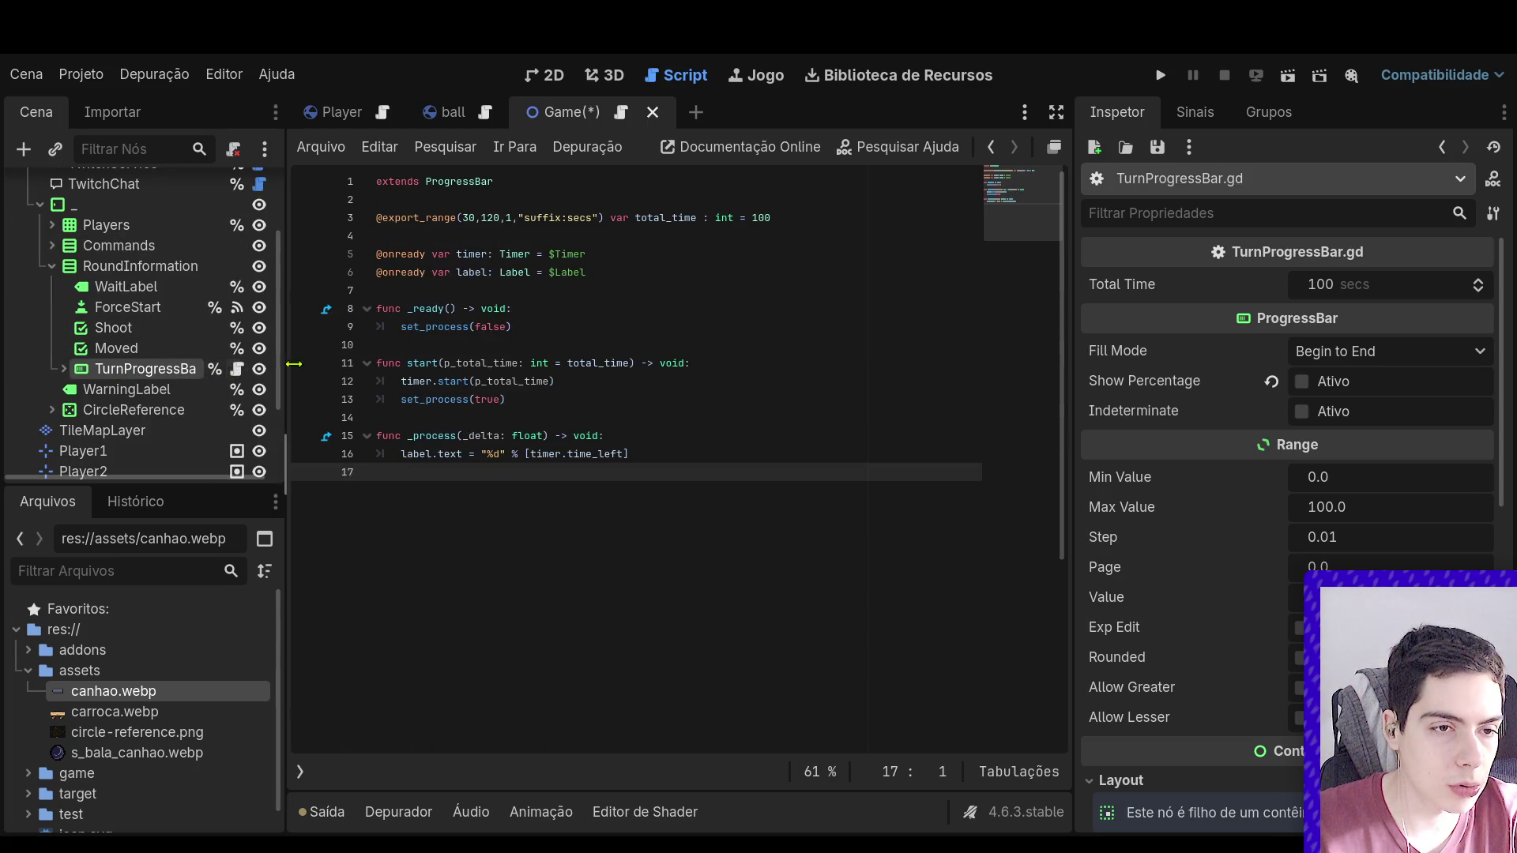
pyautogui.click(474, 197)
pyautogui.press('Return')
pyautogui.press('Up')
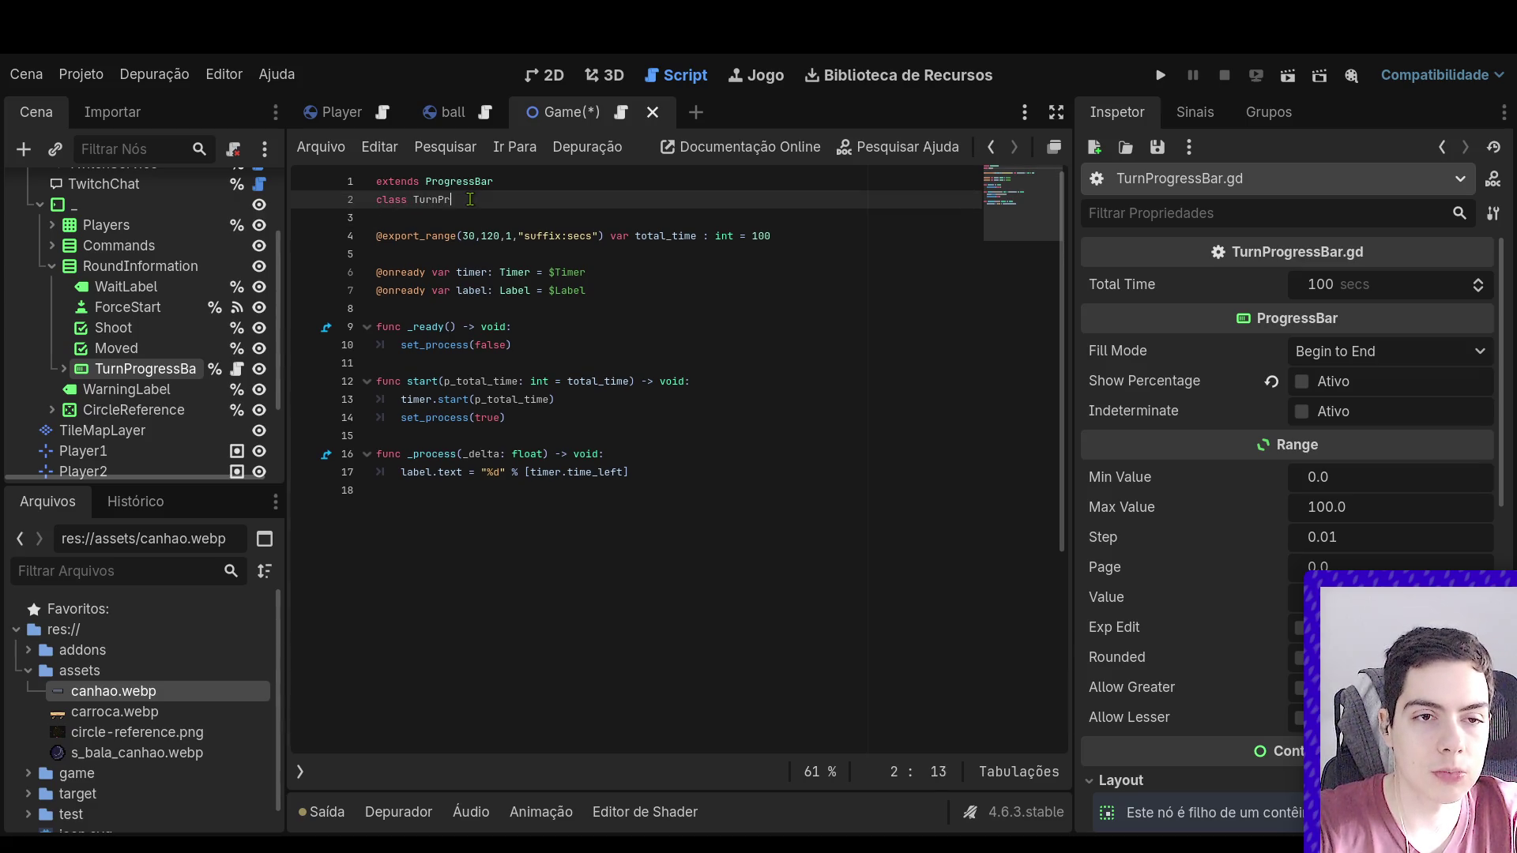
pyautogui.write('Bar')
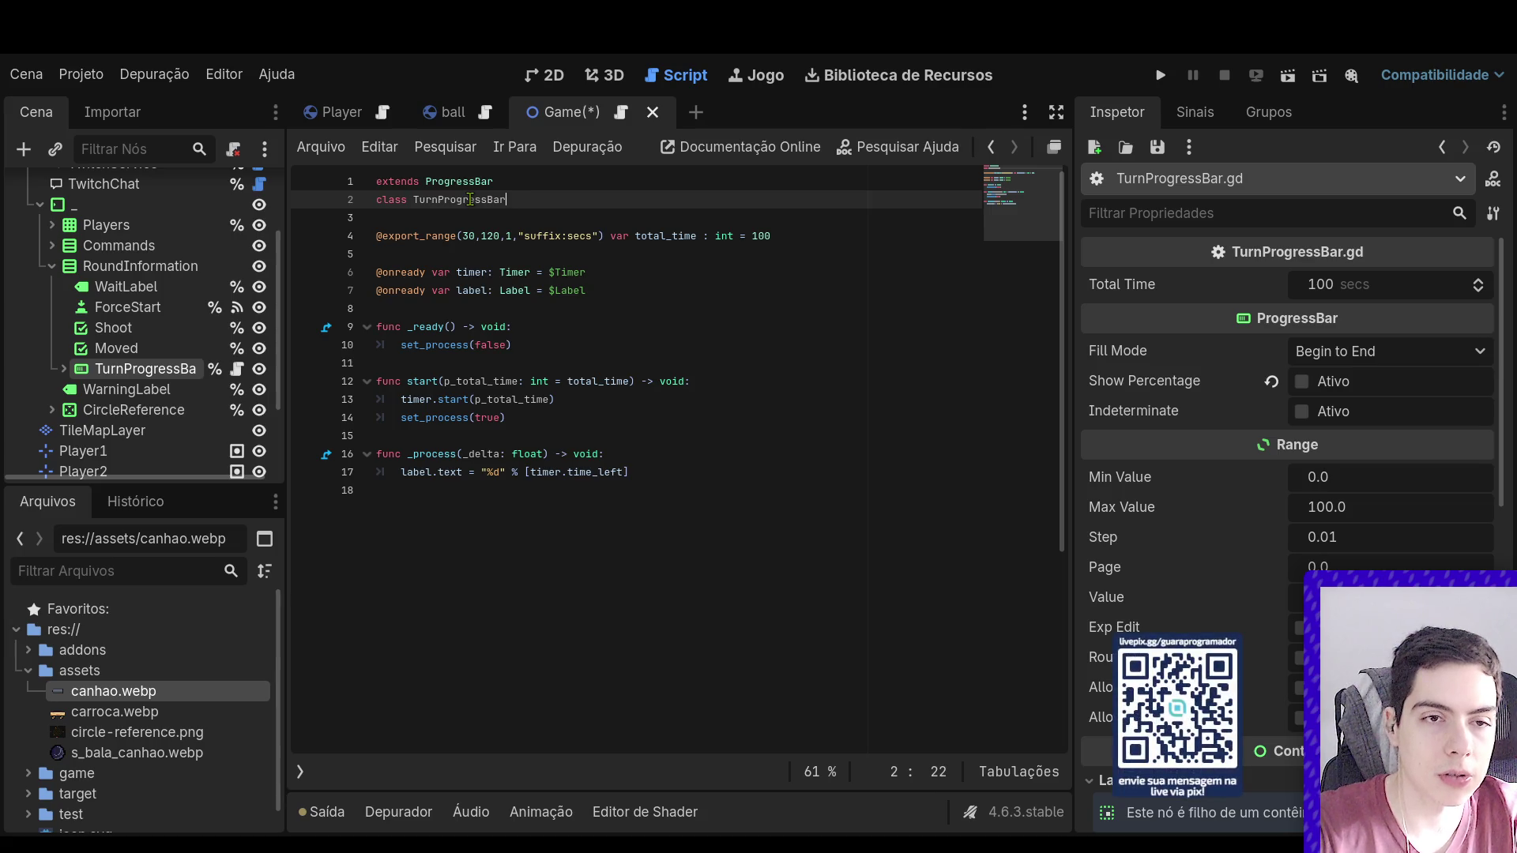
pyautogui.click(468, 205)
pyautogui.hotkey('ctrl', 's')
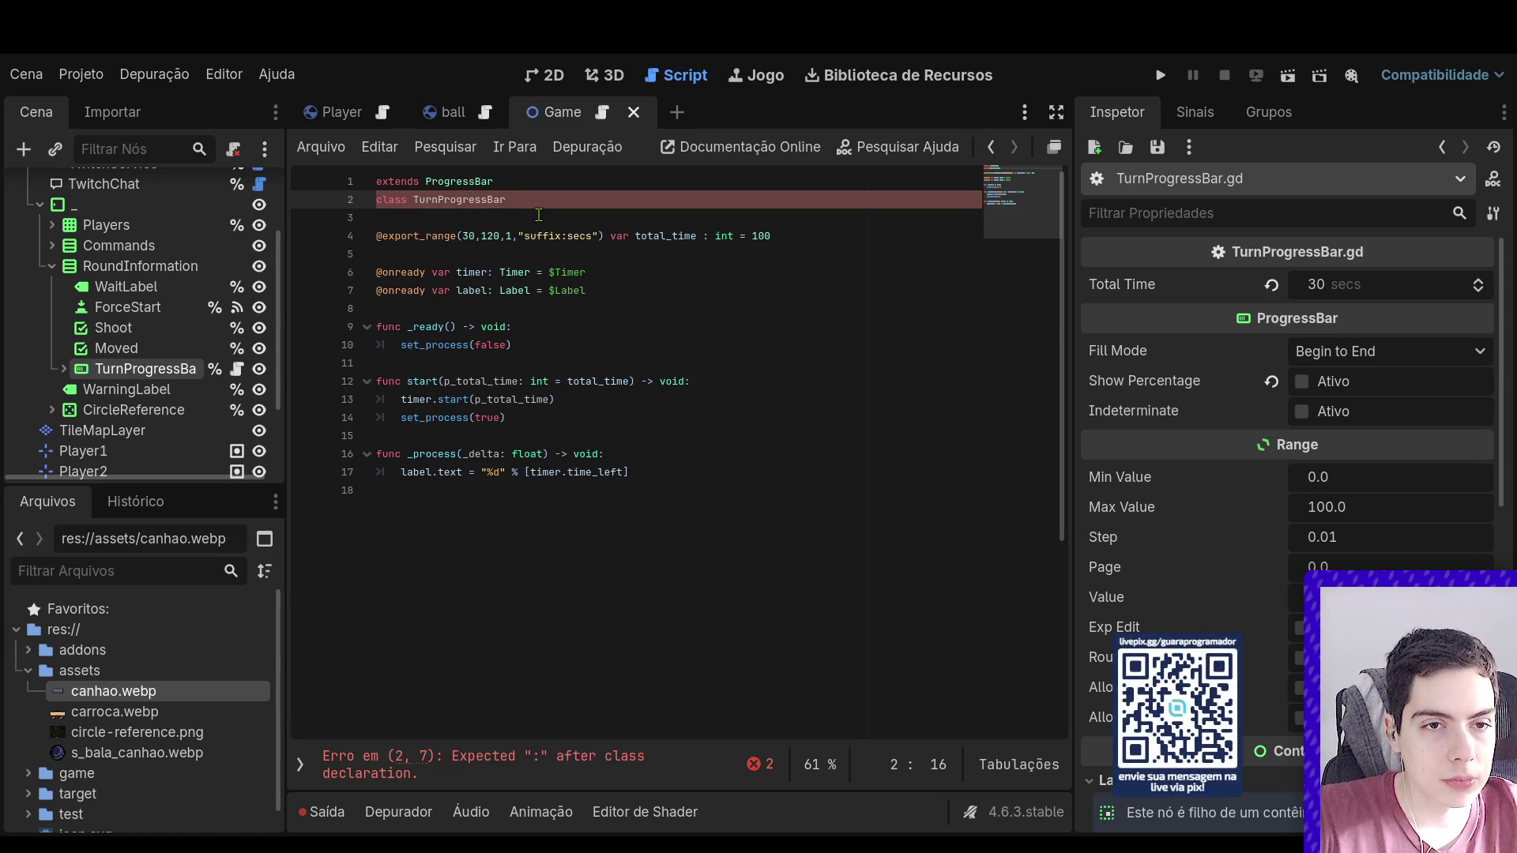
pyautogui.write('_name')
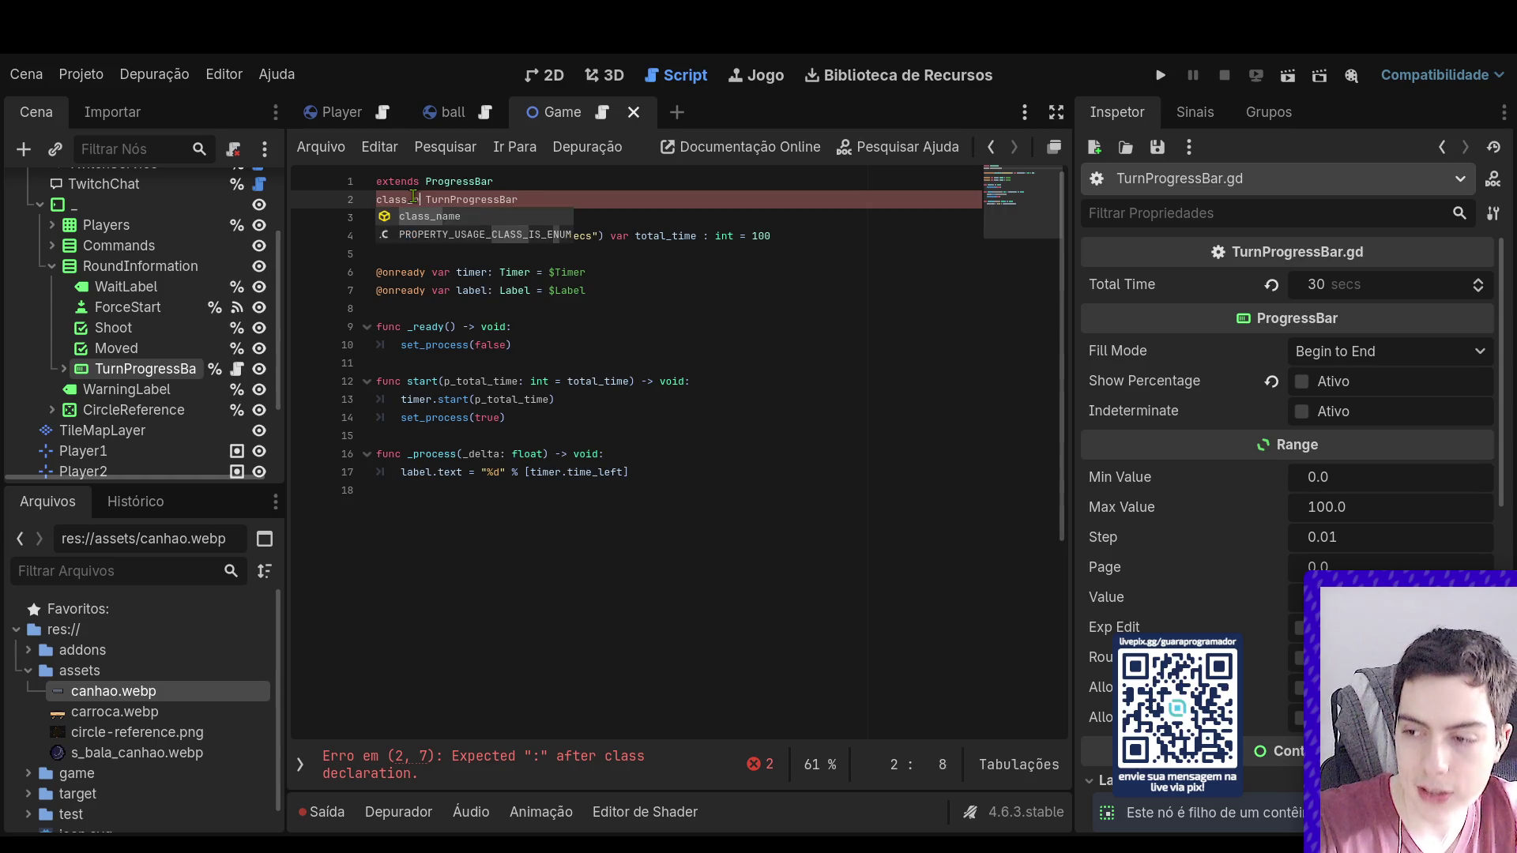
pyautogui.hotkey('ctrl', 's')
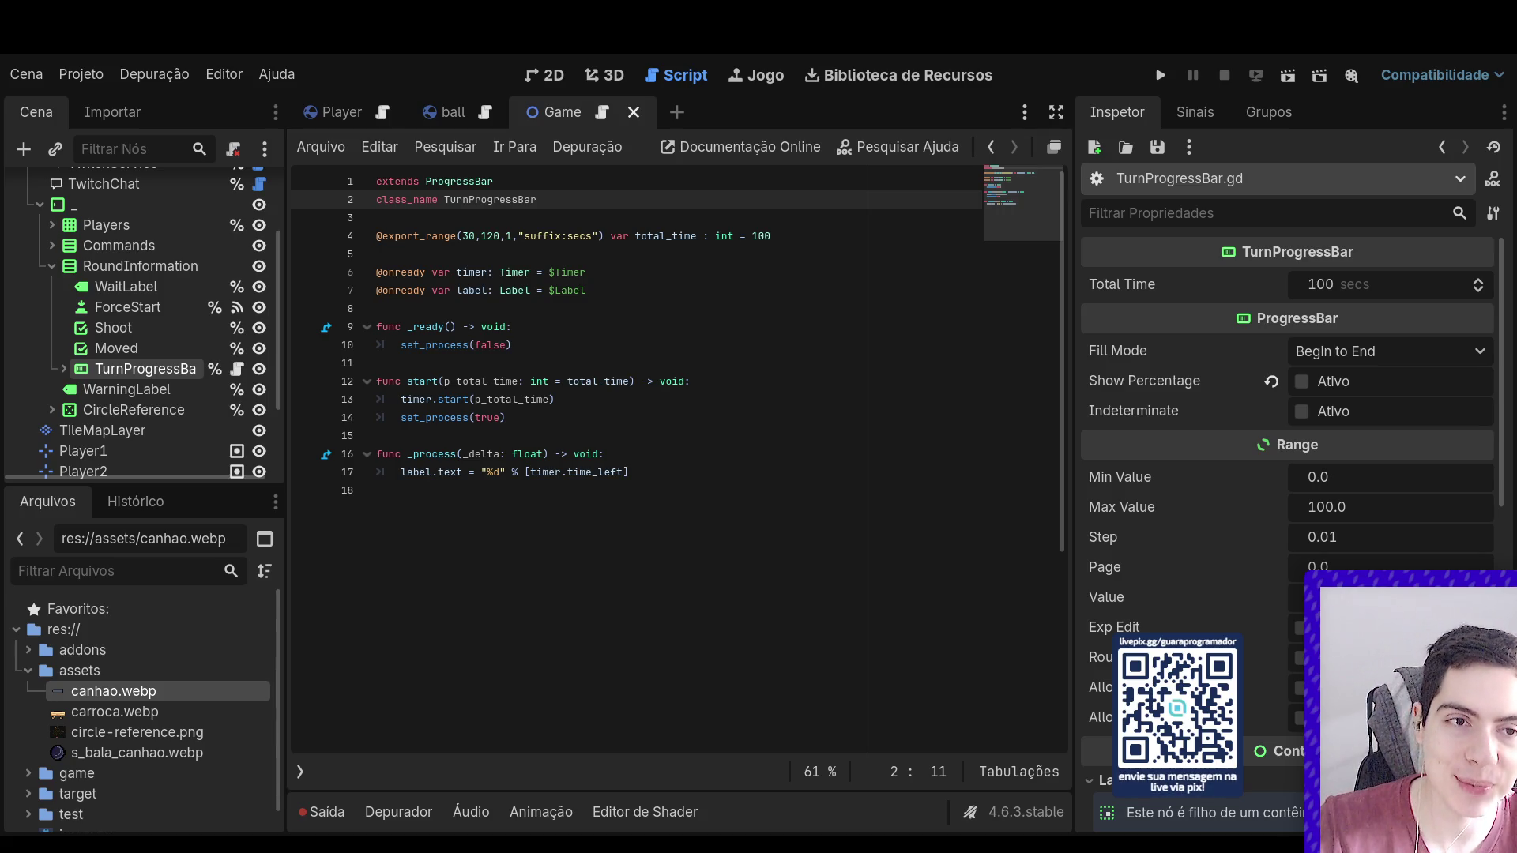
pyautogui.hotkey('ctrl', 'F1')
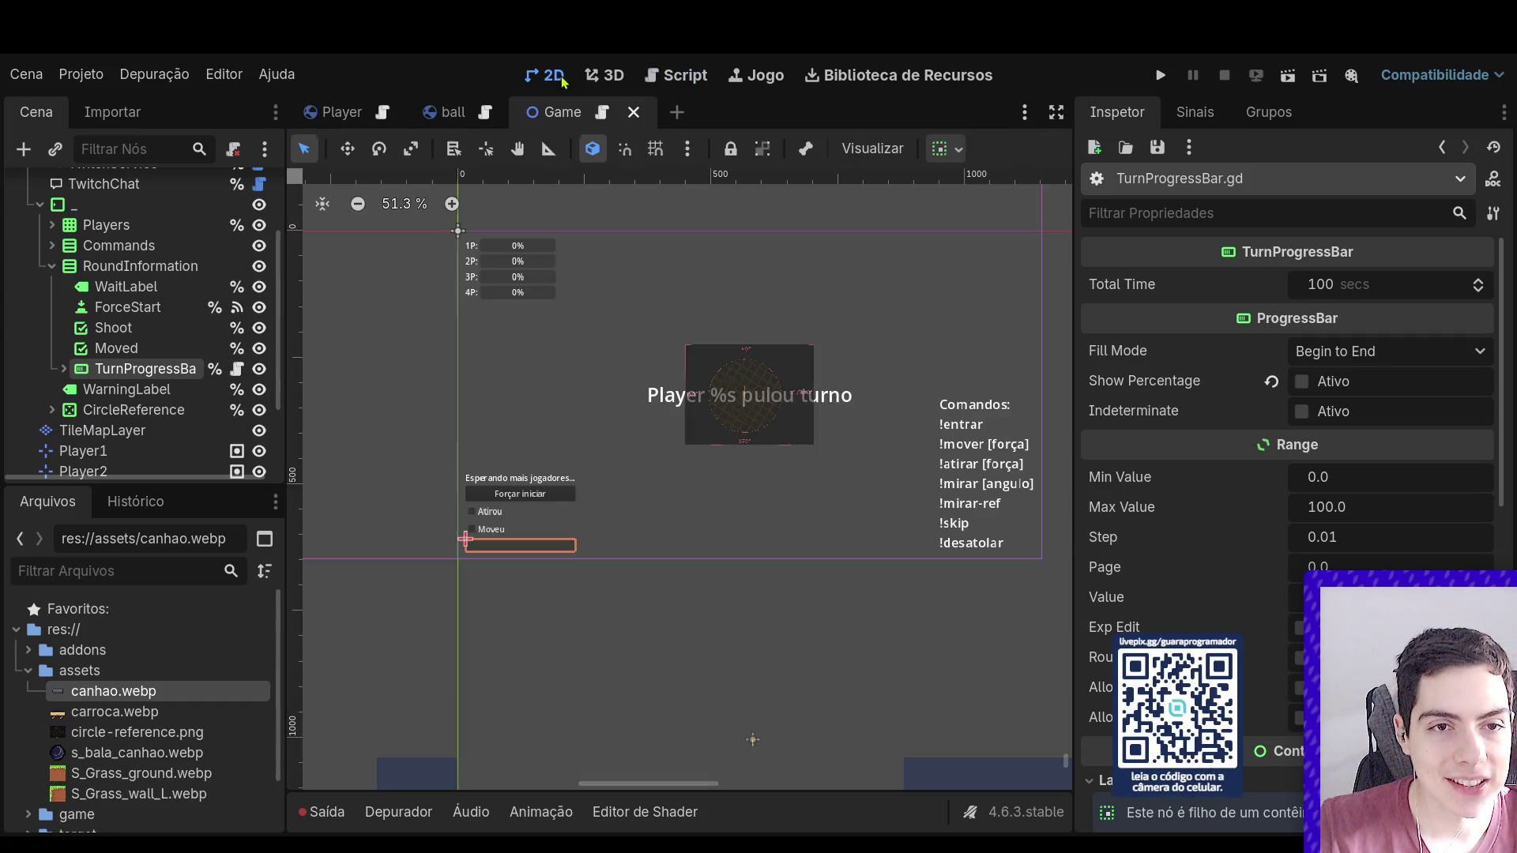
# Show TileMapLayer's TileSet editor, enlarged to reveal the icon.svg atlas with 16×16 px tiles.
pyautogui.scroll(-3, 660, 389)
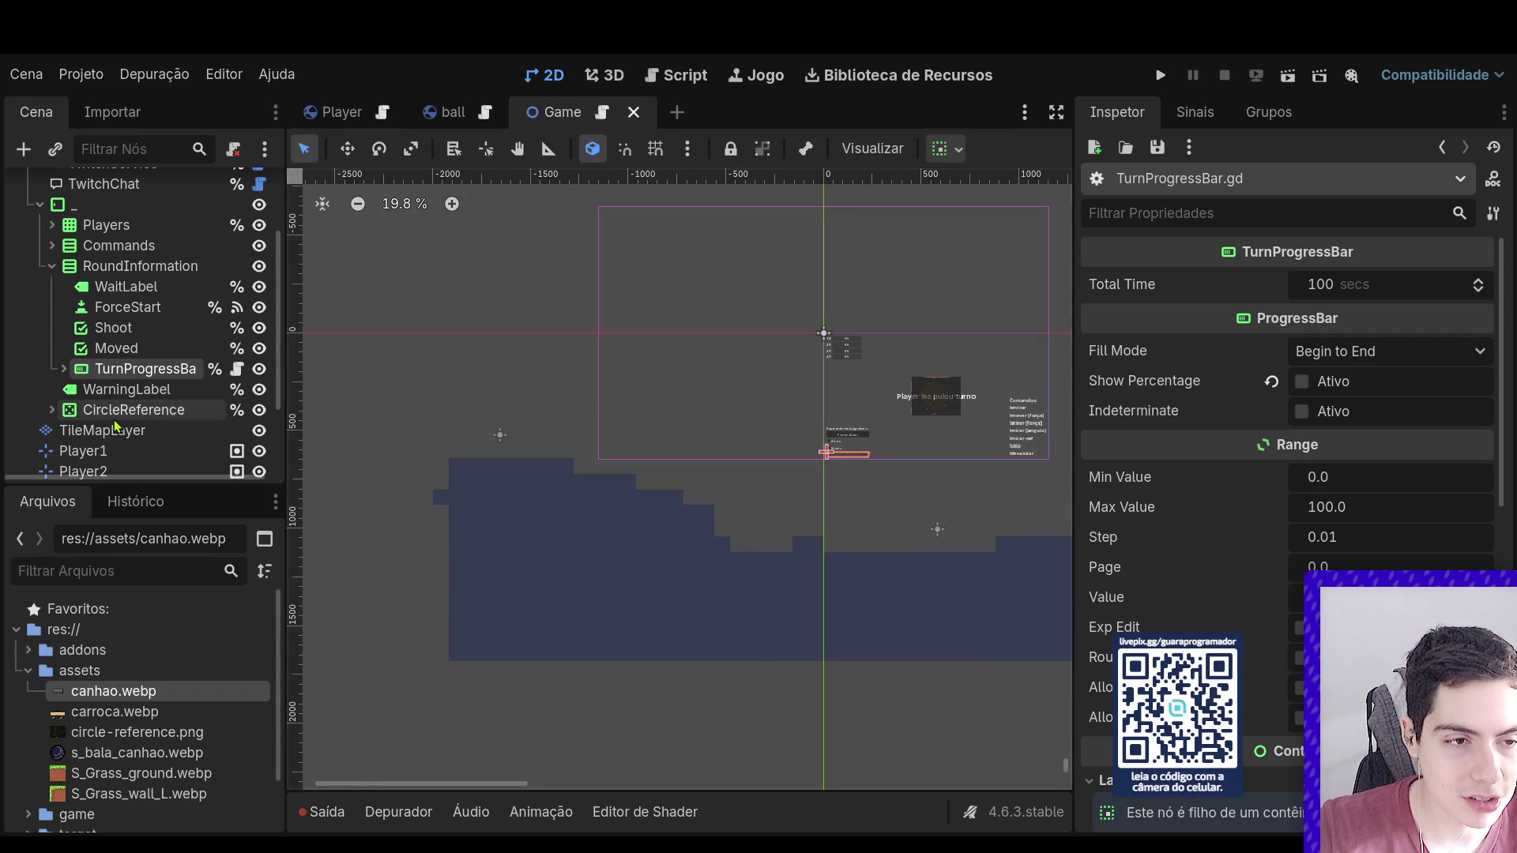
pyautogui.click(124, 431)
pyautogui.scroll(-1, 643, 661)
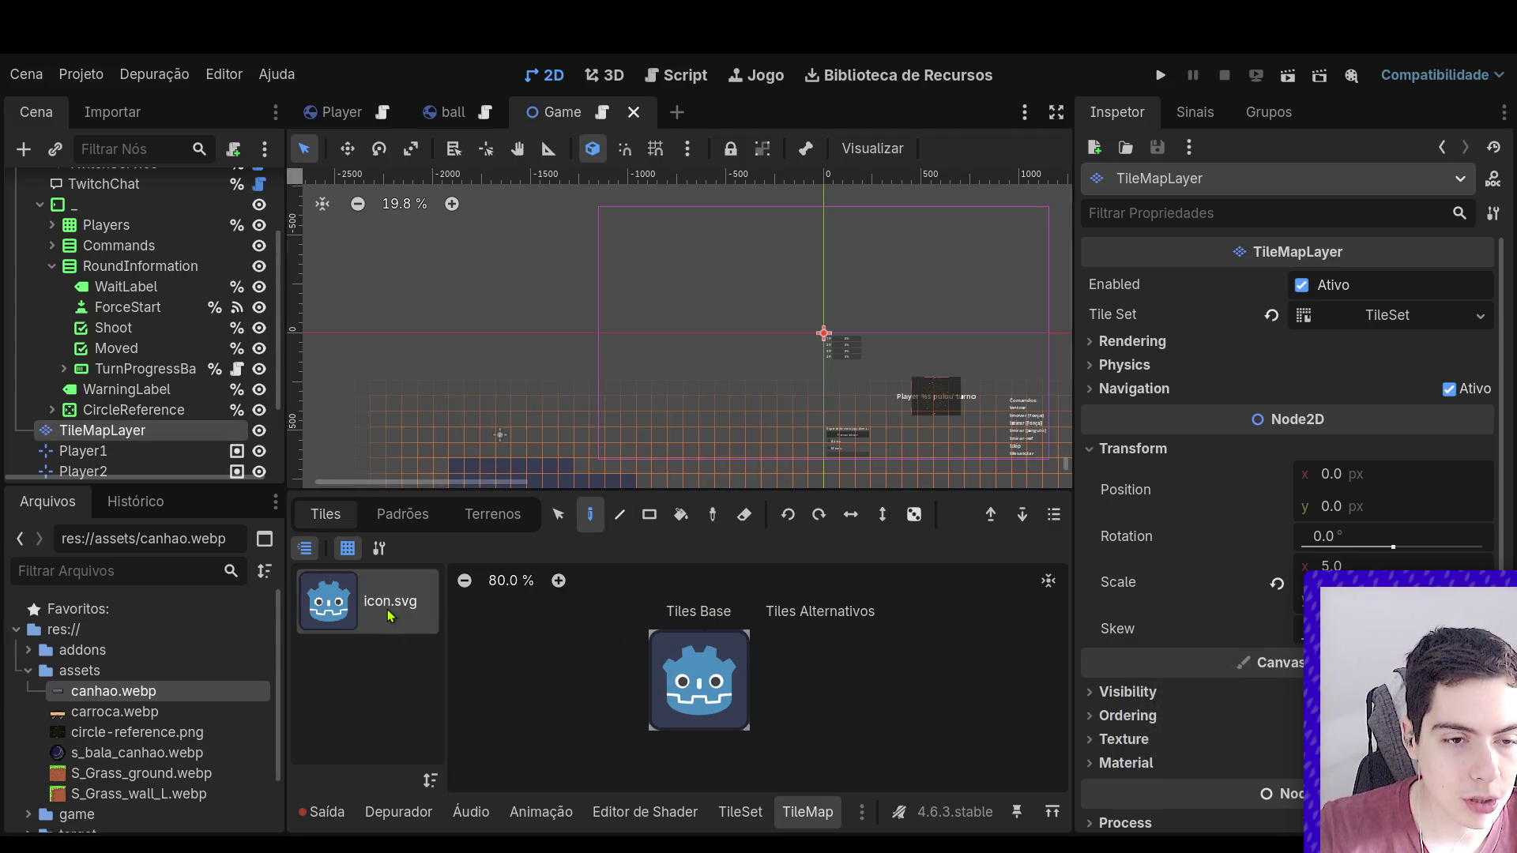
pyautogui.scroll(-5, 574, 349)
pyautogui.scroll(8, 574, 349)
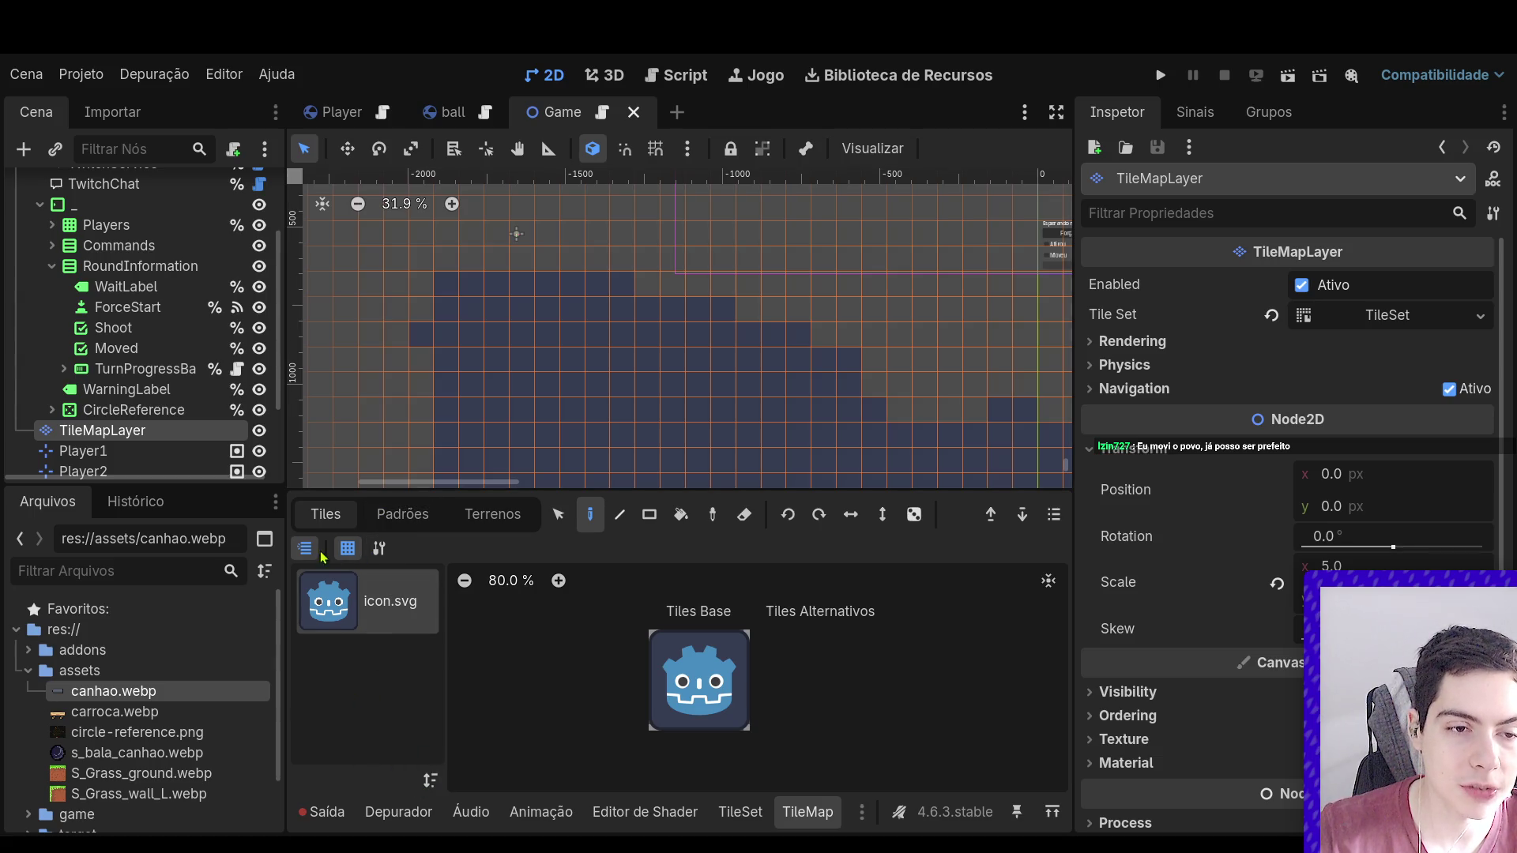
pyautogui.click(741, 811)
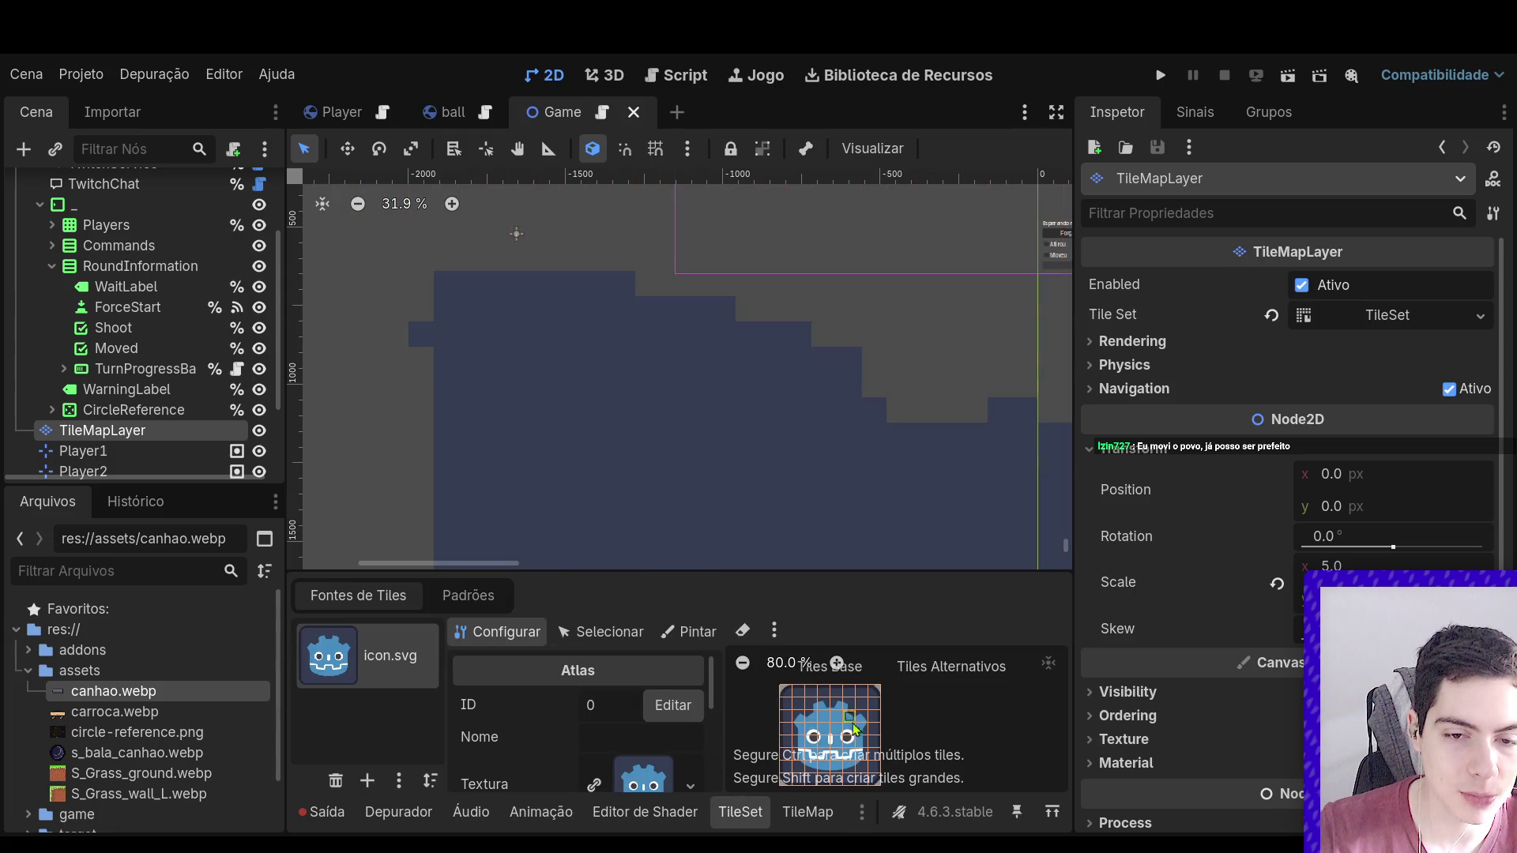
pyautogui.moveTo(659, 575); pyautogui.dragTo(658, 411)
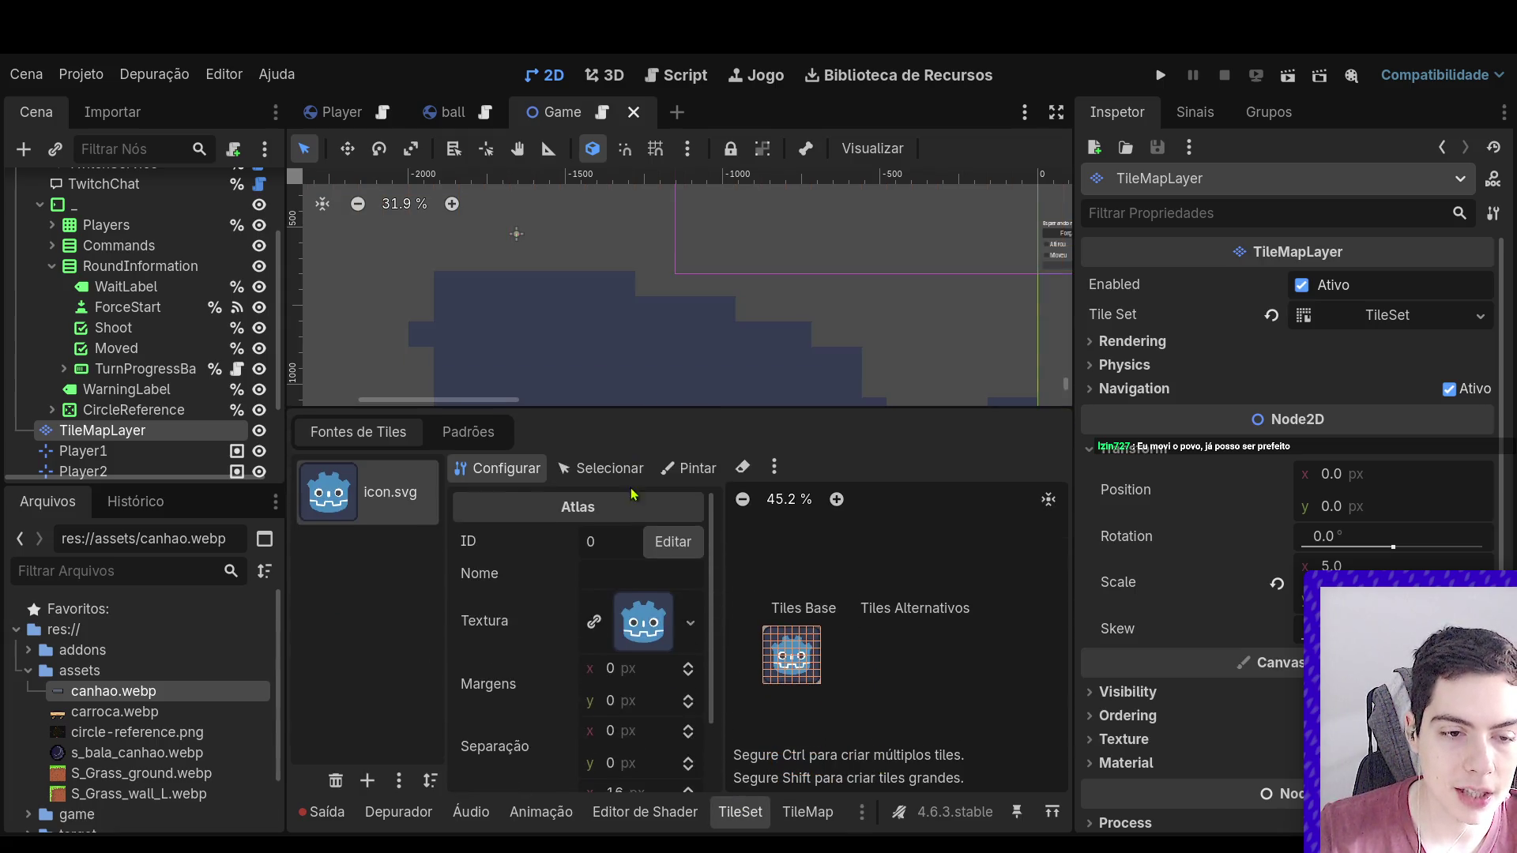
pyautogui.scroll(-7, 624, 368)
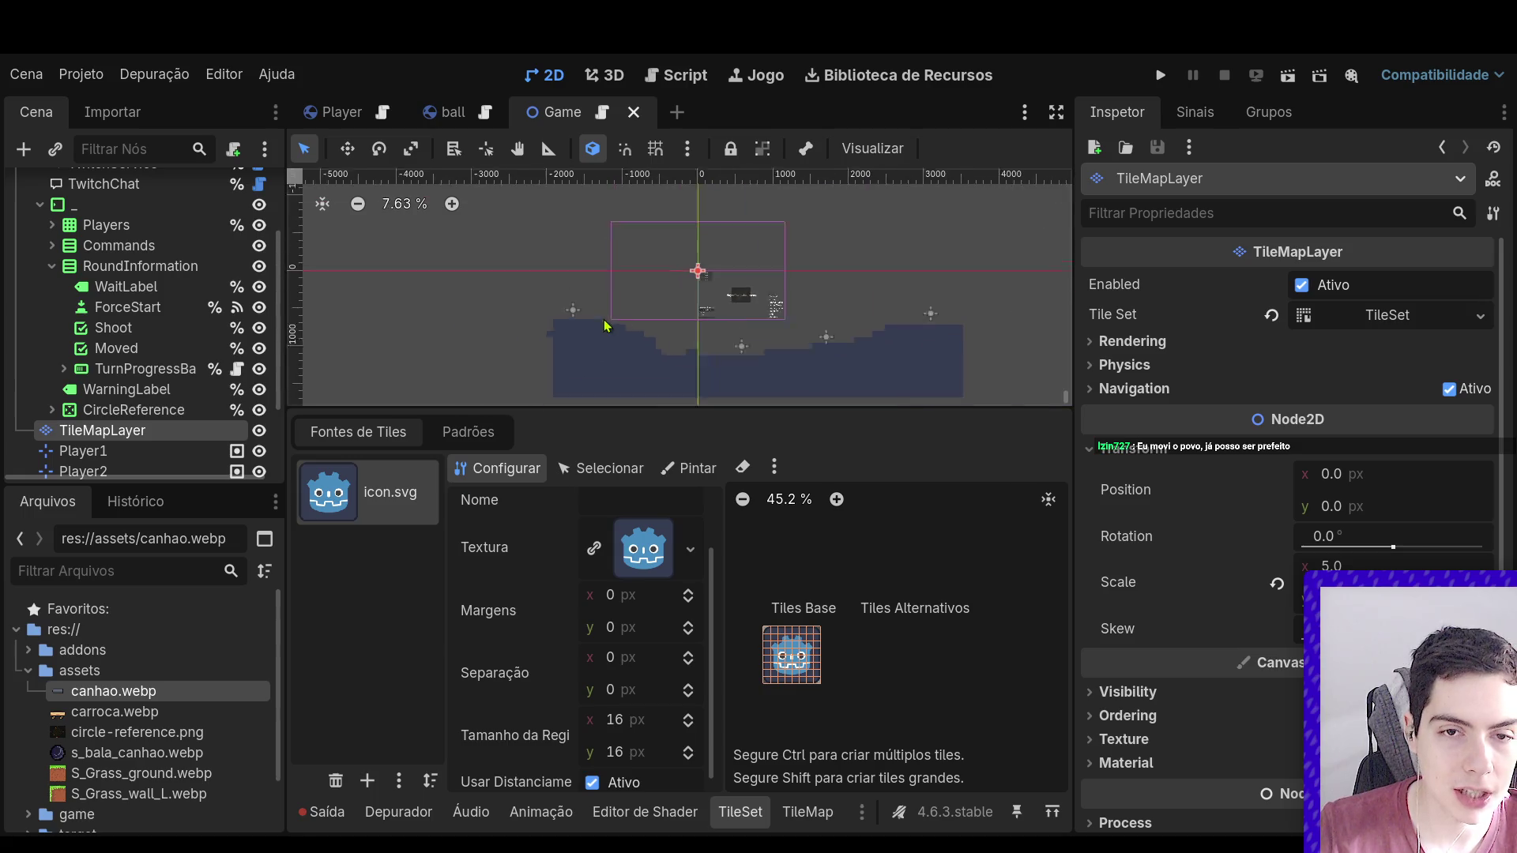
pyautogui.scroll(1, 624, 369)
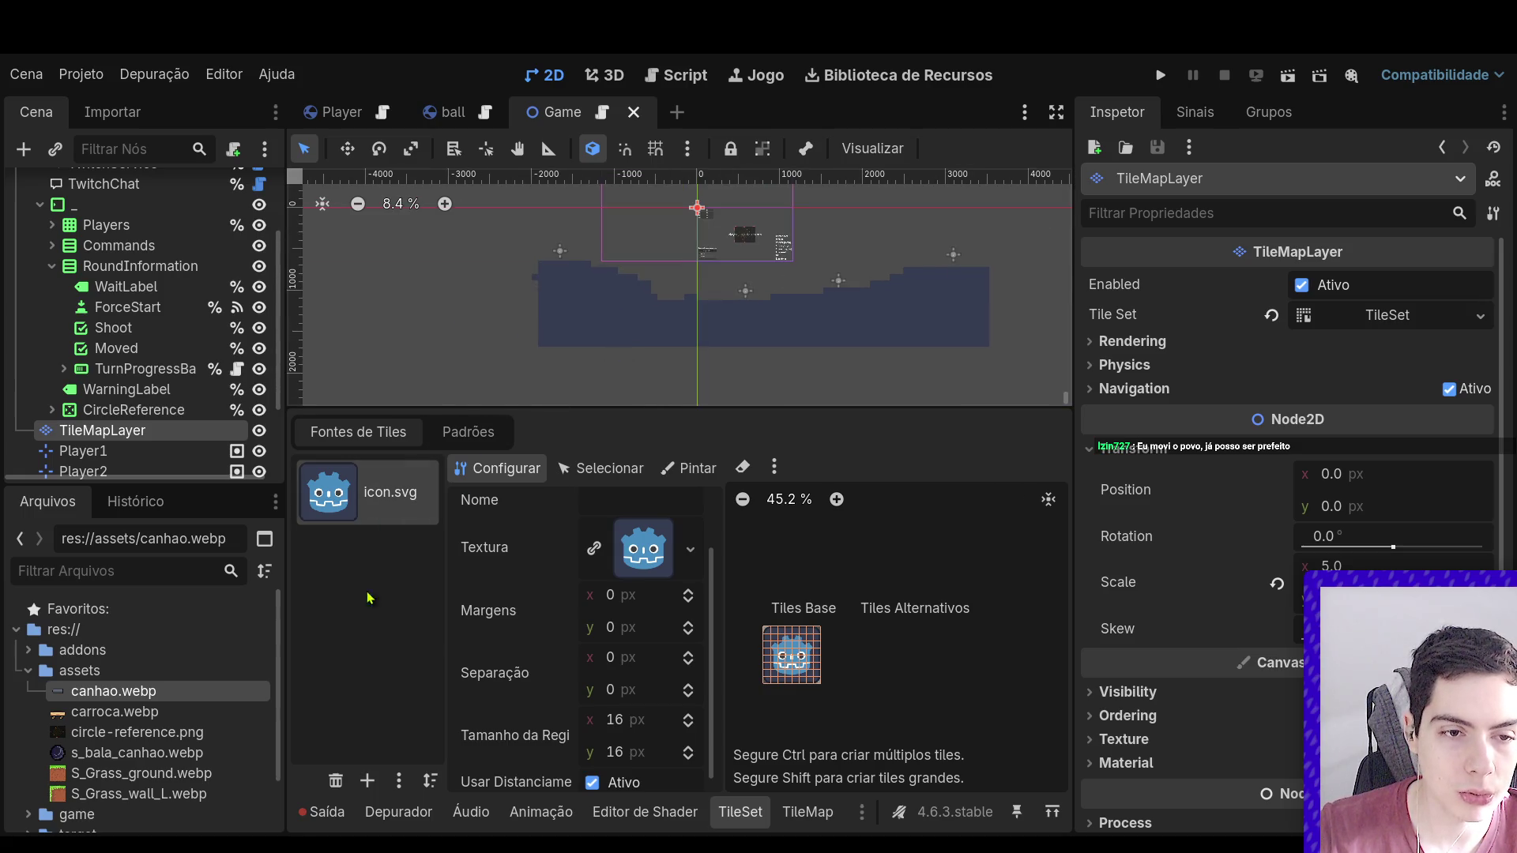
# Add a scene-collection tile source, then delete it as unwanted.
pyautogui.click(410, 826)
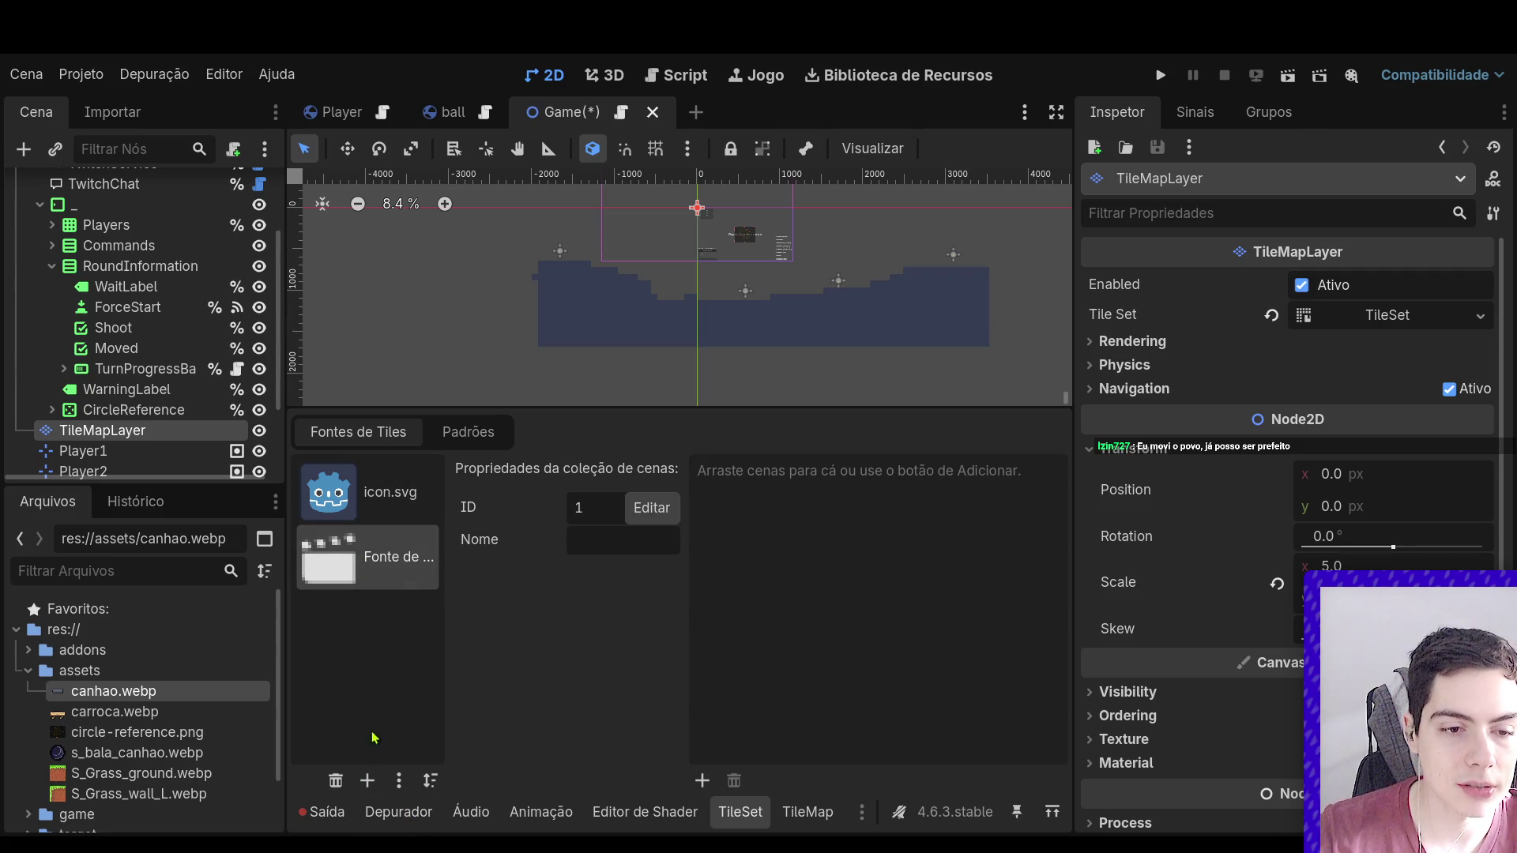
pyautogui.click(339, 787)
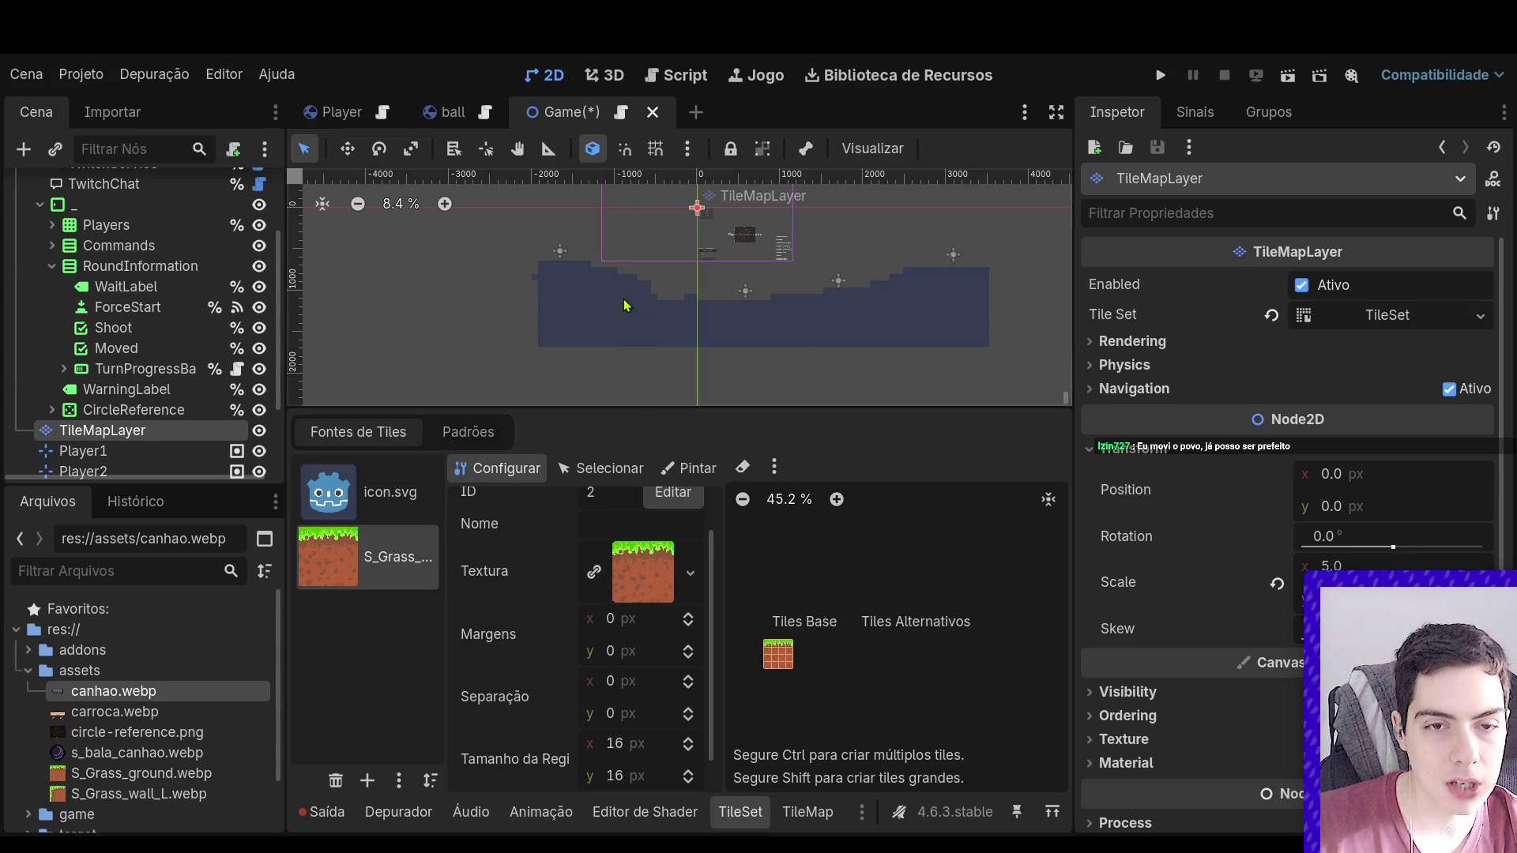
pyautogui.scroll(7, 623, 302)
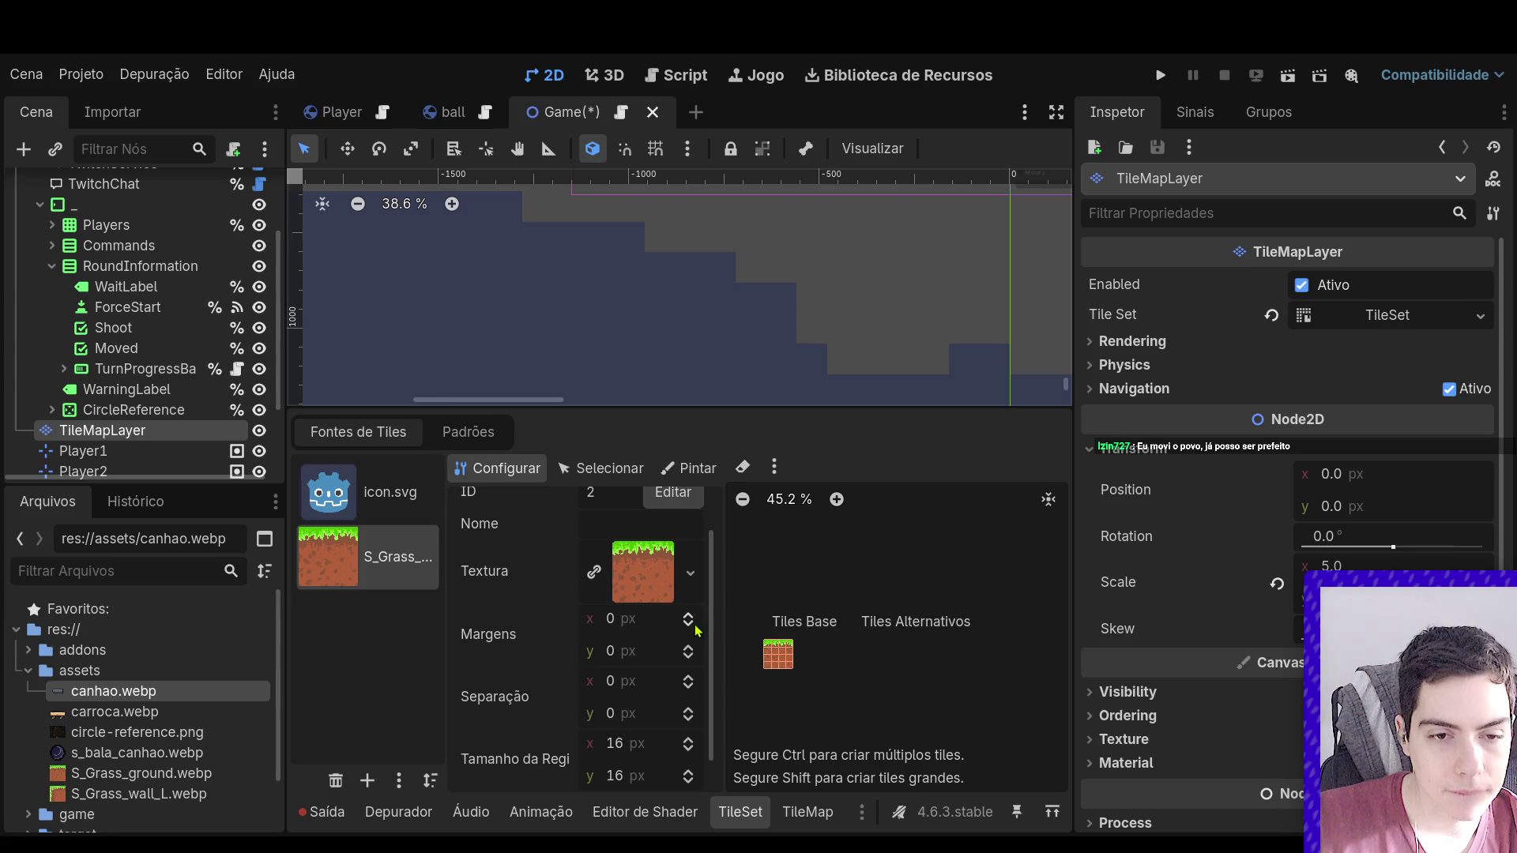
pyautogui.scroll(-1, 703, 679)
# Try a 64 × 64 px atlas region size, then undo it back to 16 px.
pyautogui.click(642, 713)
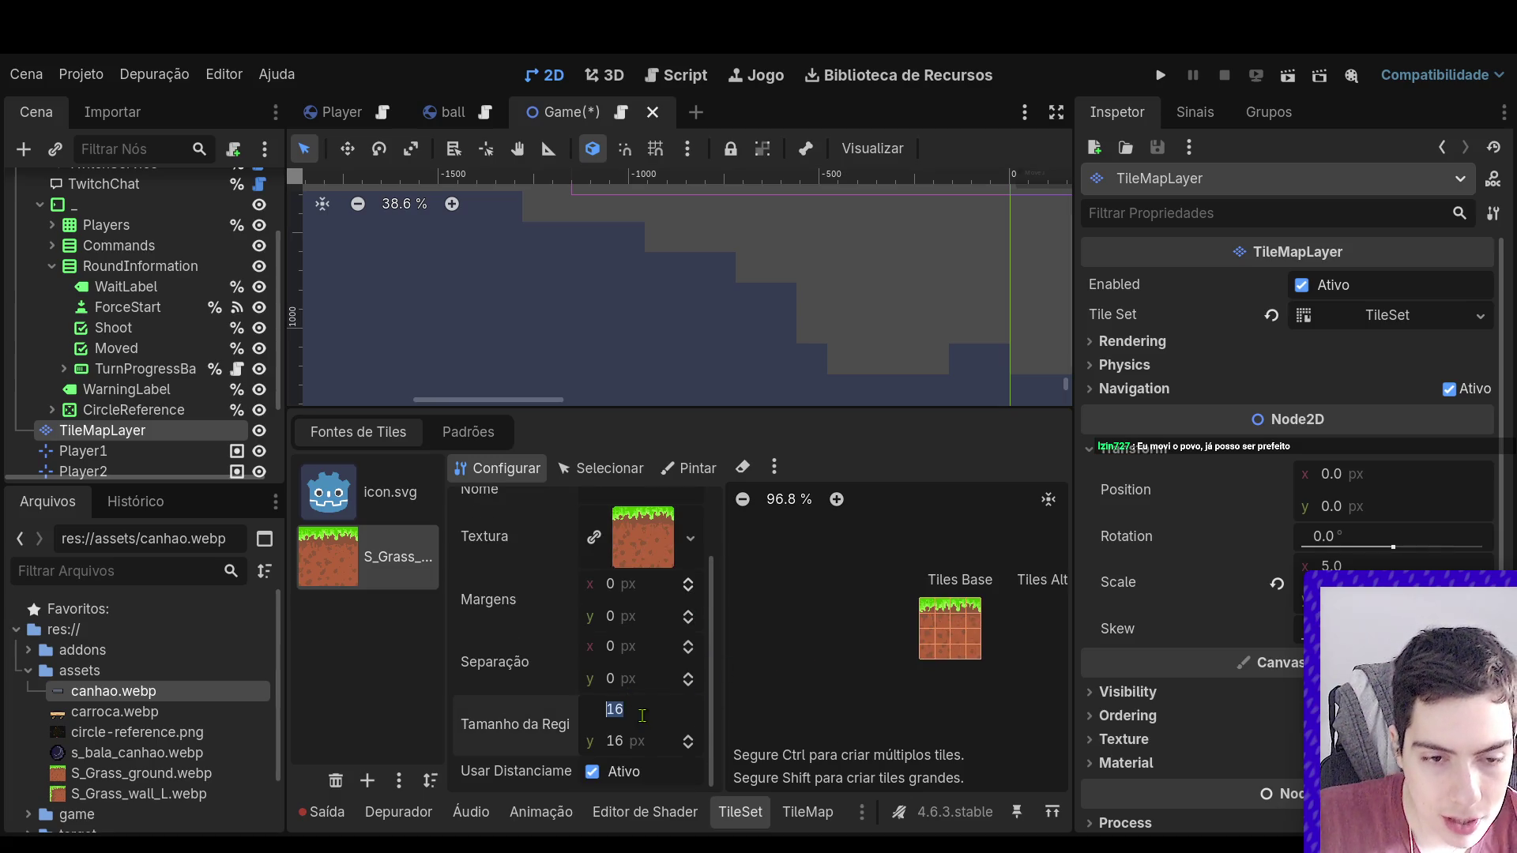
pyautogui.write('64')
pyautogui.press('Return')
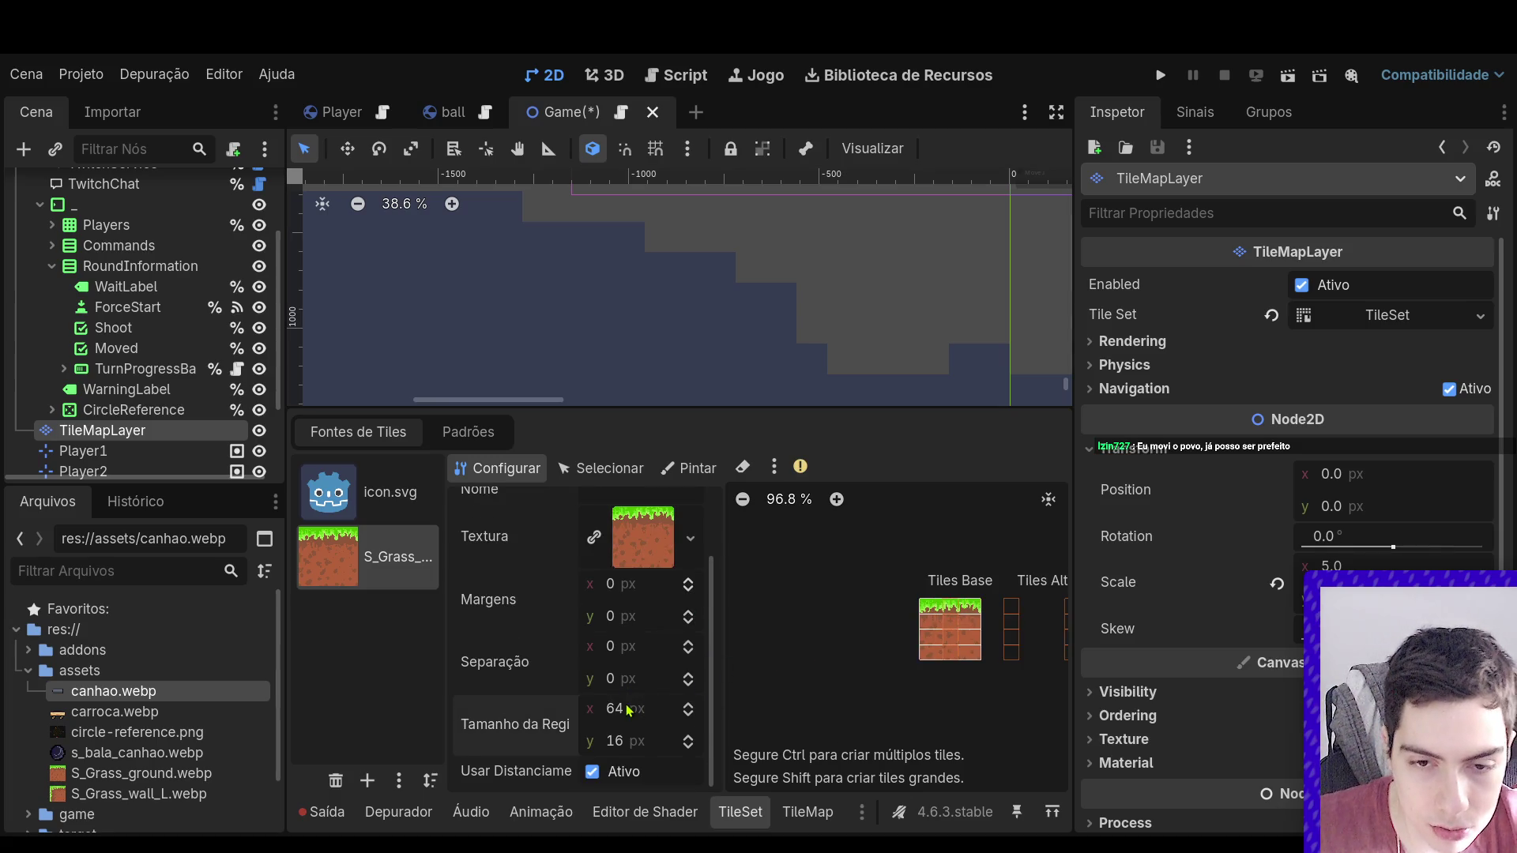
pyautogui.click(647, 735)
pyautogui.write('64')
pyautogui.press('Return')
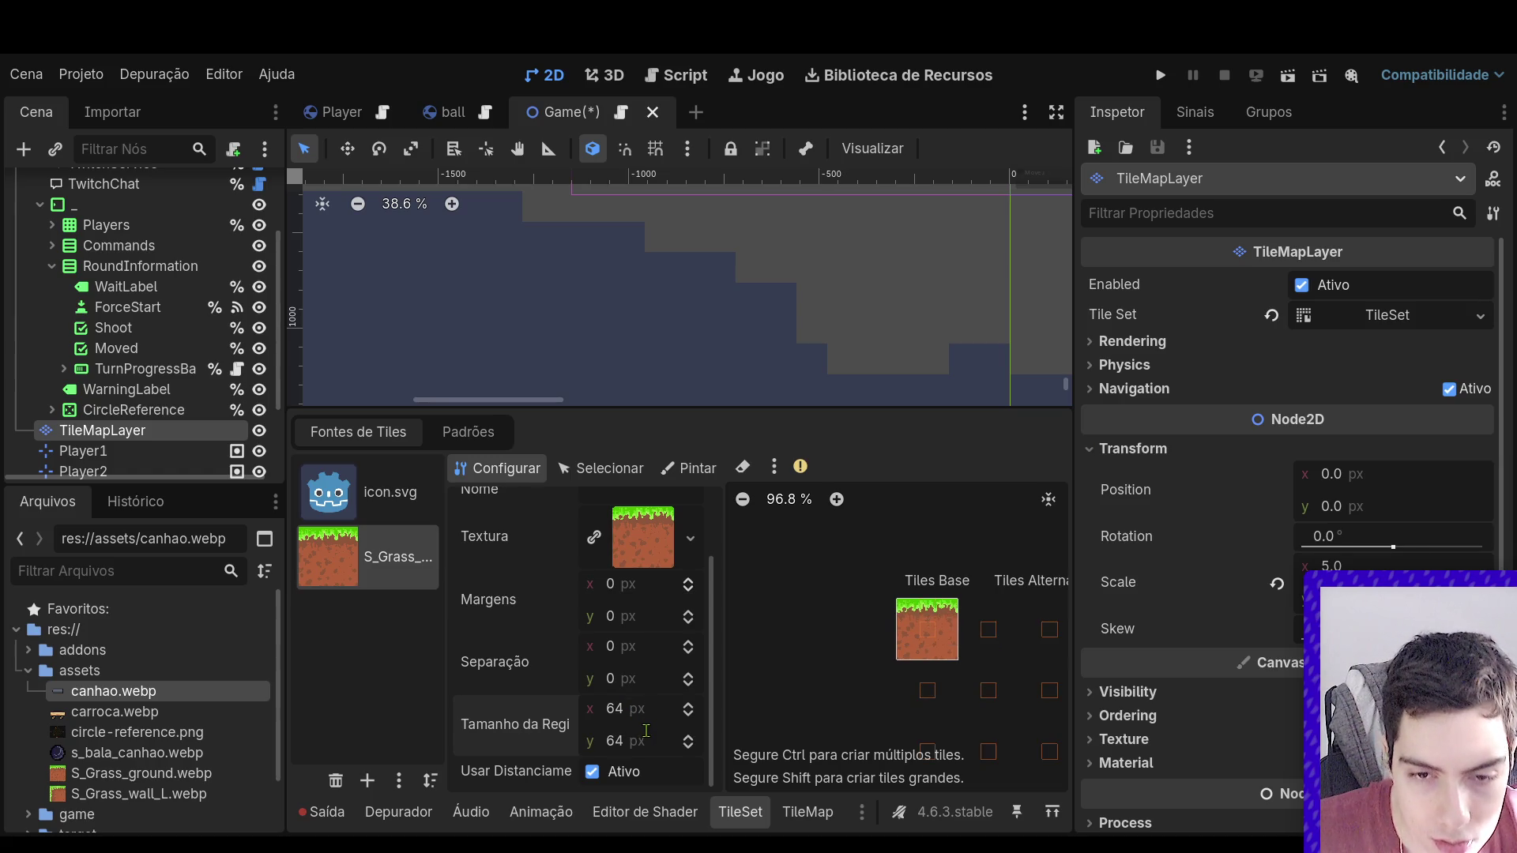
pyautogui.hotkey('ctrl', 'z')
pyautogui.hotkey('ctrl', 'z')
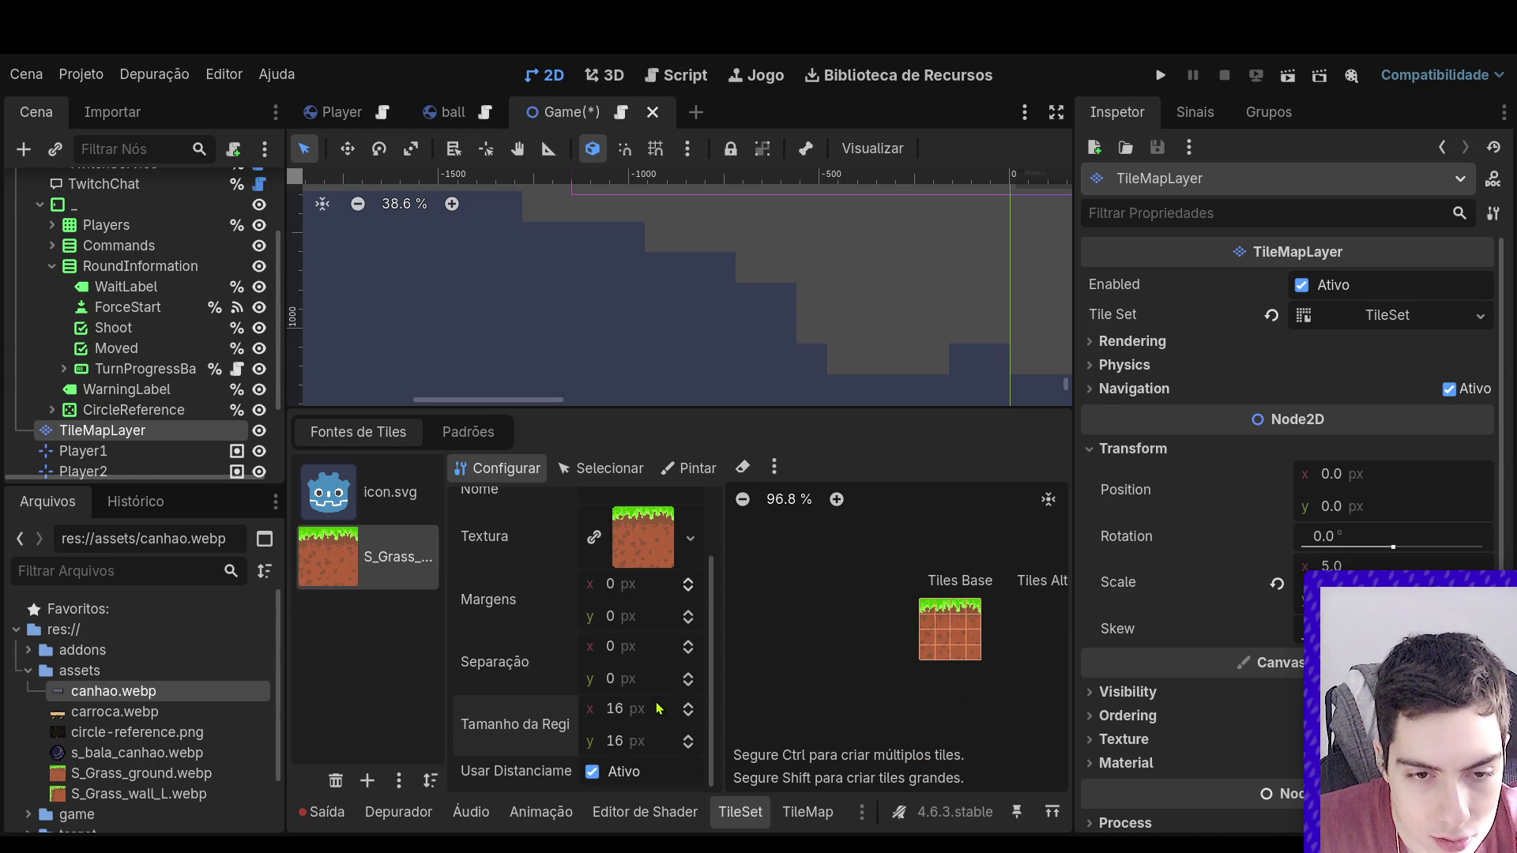
# Try a 64 px TileSet tile width, undo it, and check the physics layers.
pyautogui.click(1403, 326)
pyautogui.click(1377, 436)
pyautogui.write('64')
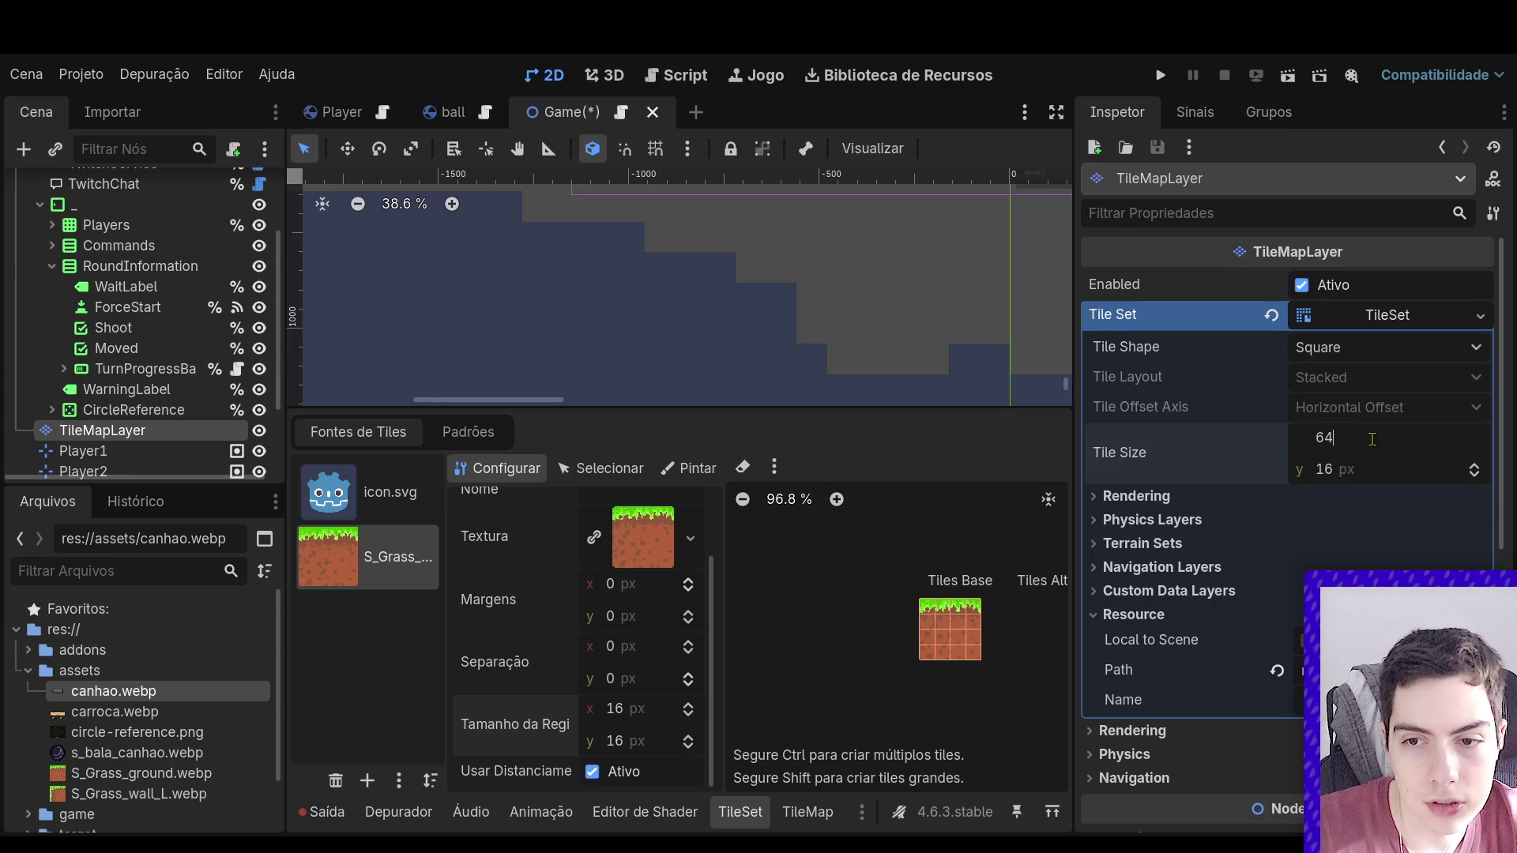
pyautogui.press('Return')
pyautogui.hotkey('ctrl', 'z')
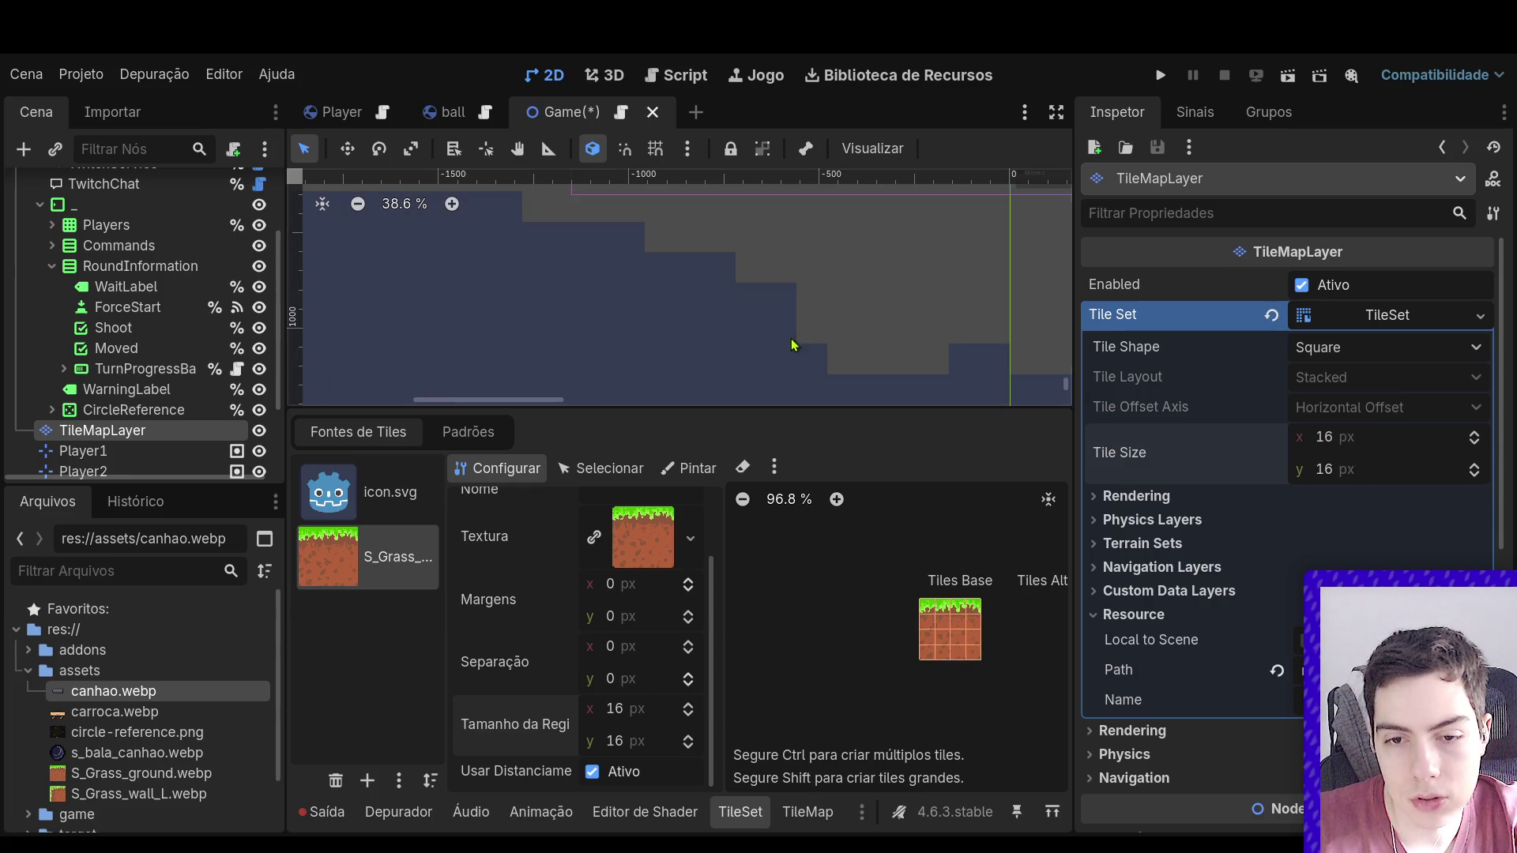
pyautogui.scroll(-5, 741, 270)
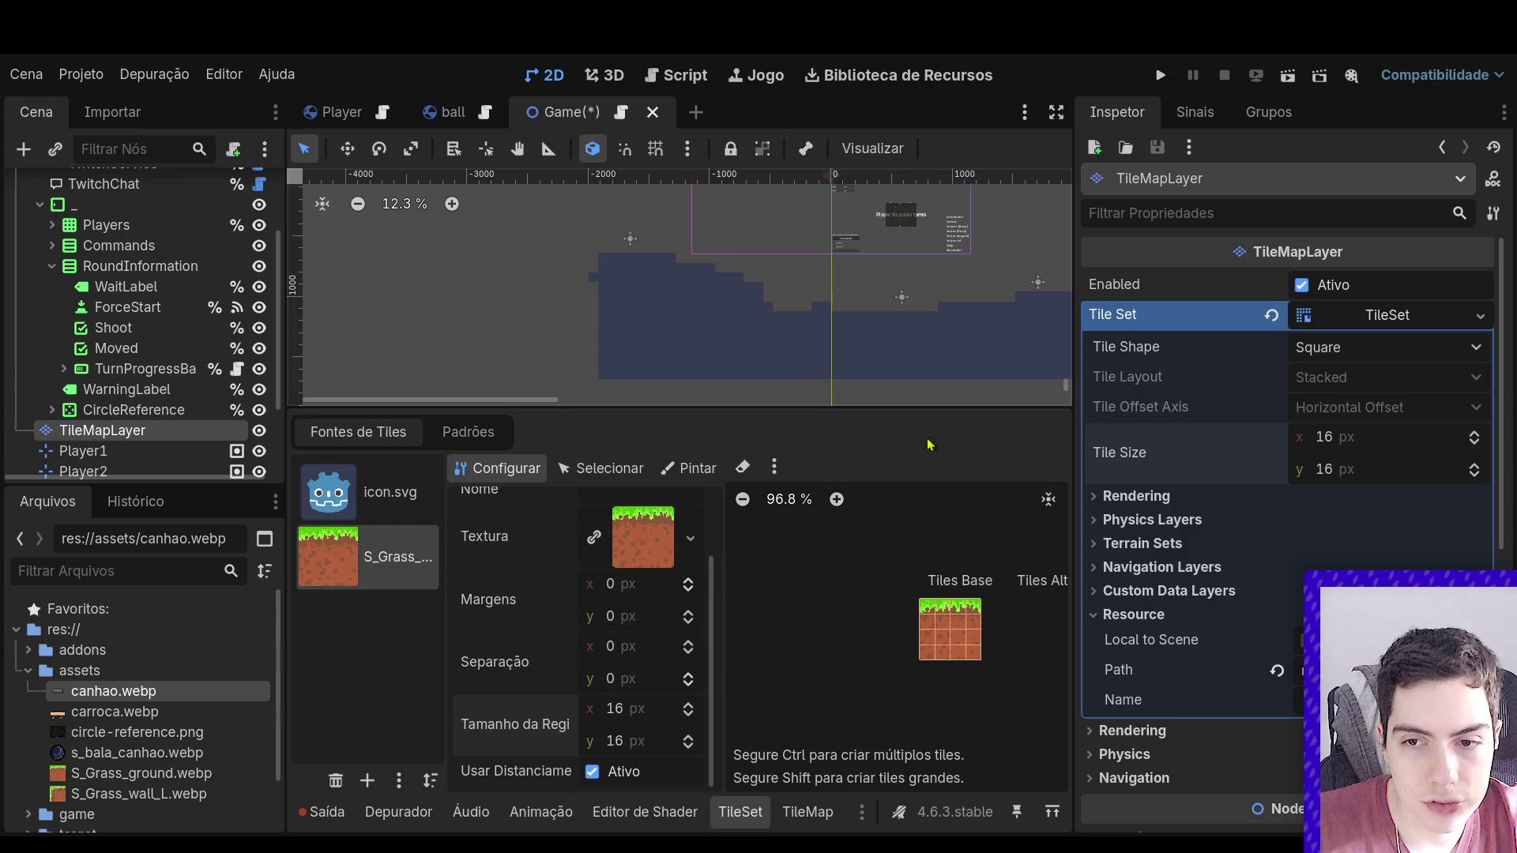
pyautogui.click(1248, 519)
pyautogui.click(1247, 522)
pyautogui.scroll(3, 578, 632)
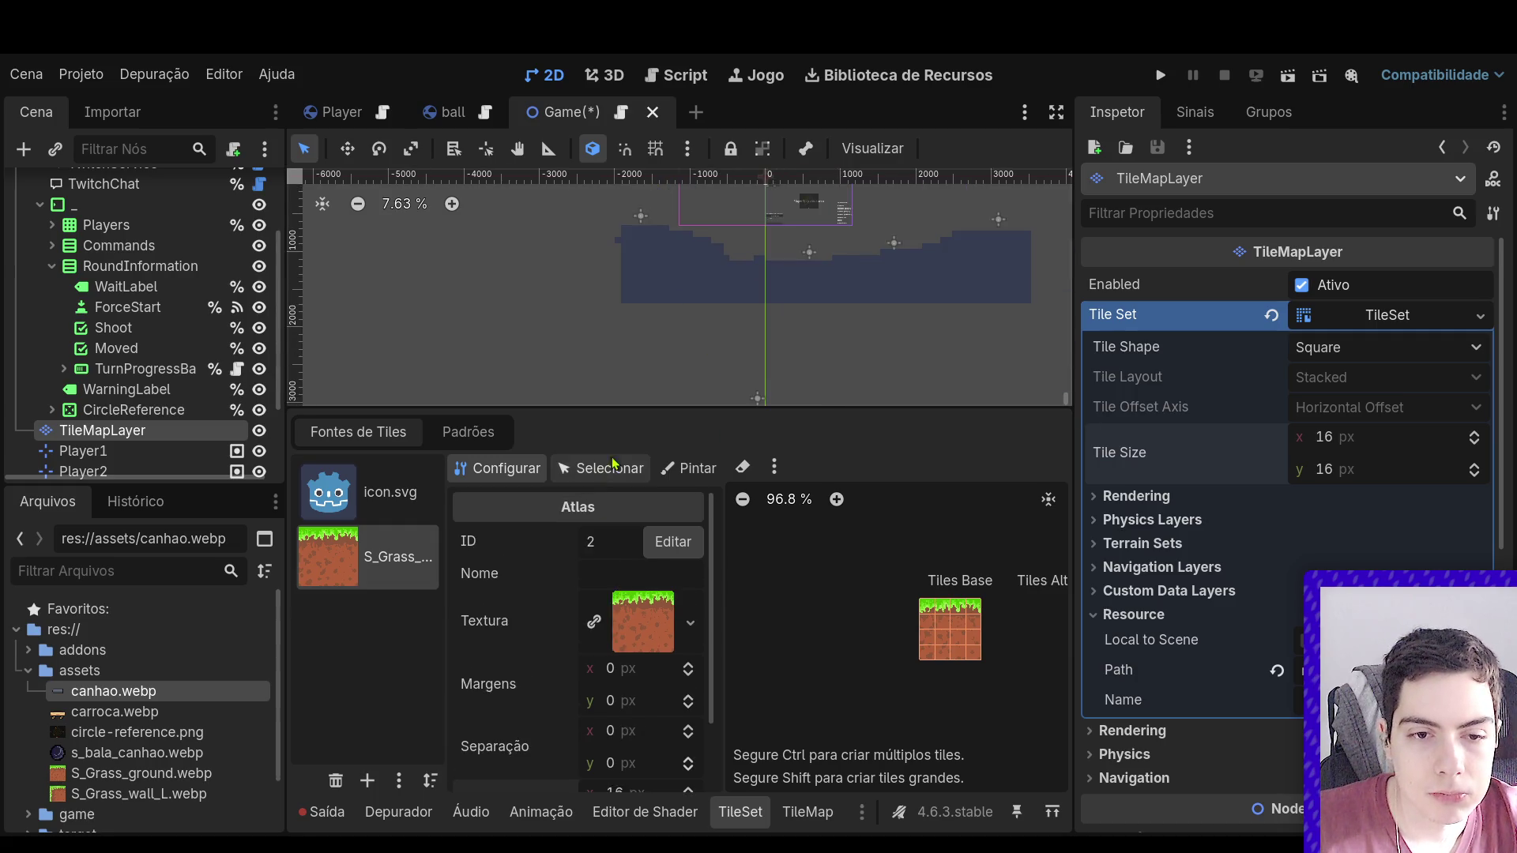
pyautogui.scroll(3, 633, 355)
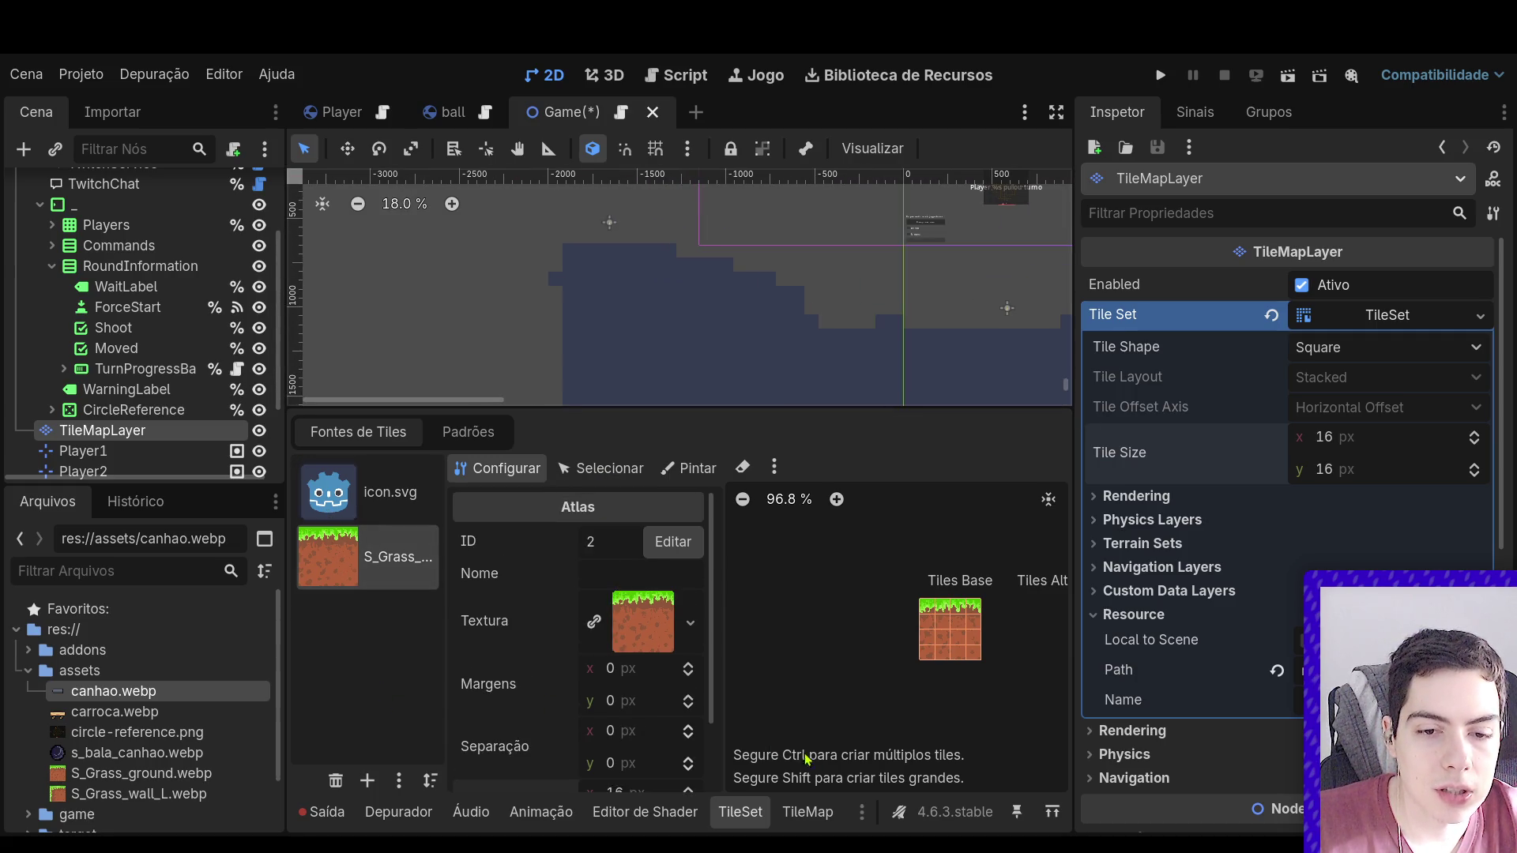
# Inspect the grass texture preview in the TileMap and TileSet panels, then reselect the grass source.
pyautogui.click(807, 812)
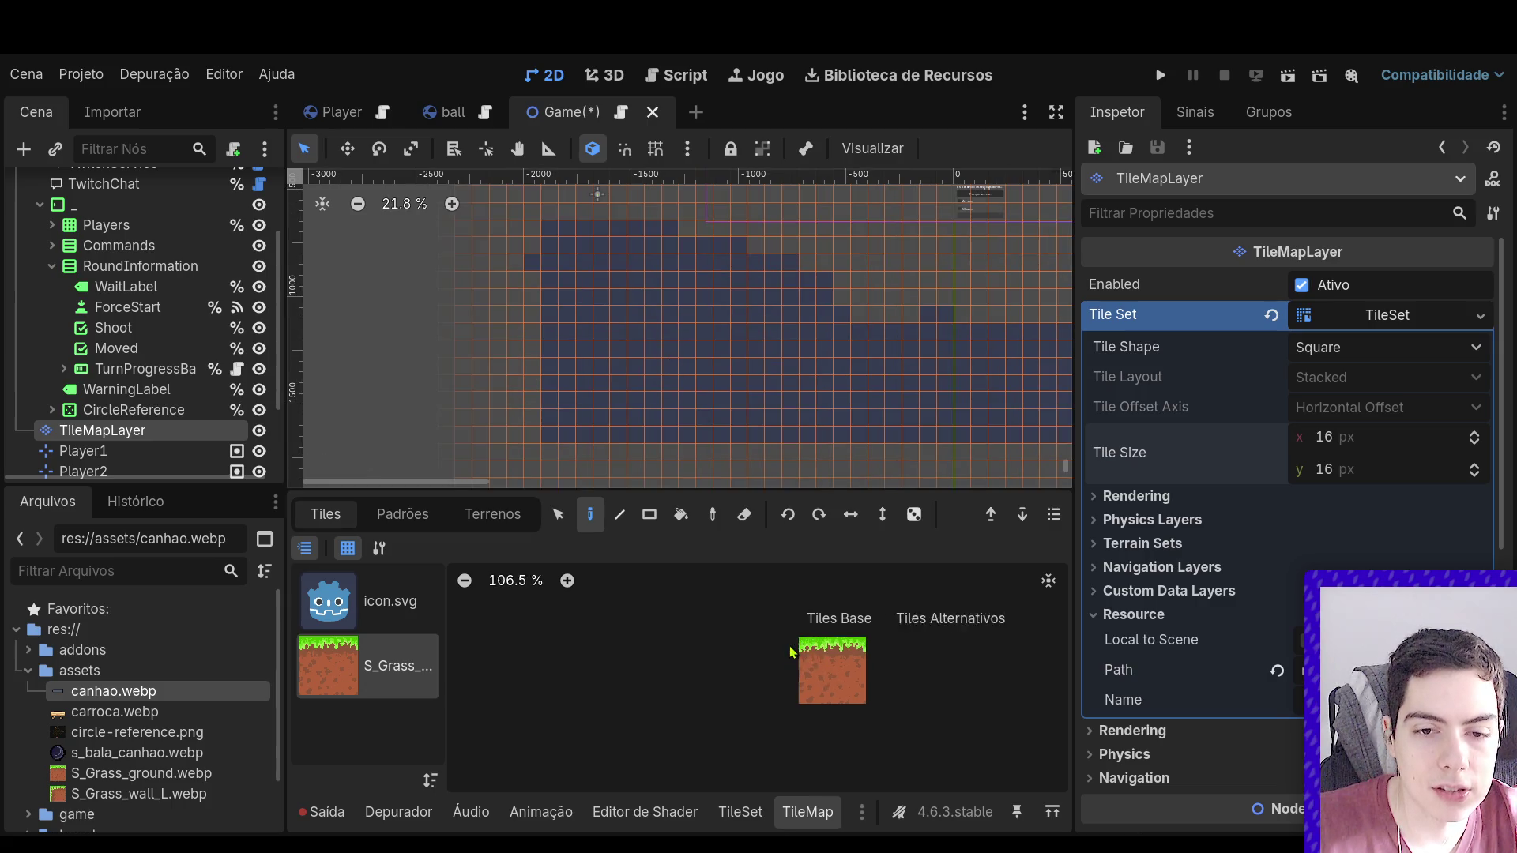
pyautogui.click(742, 814)
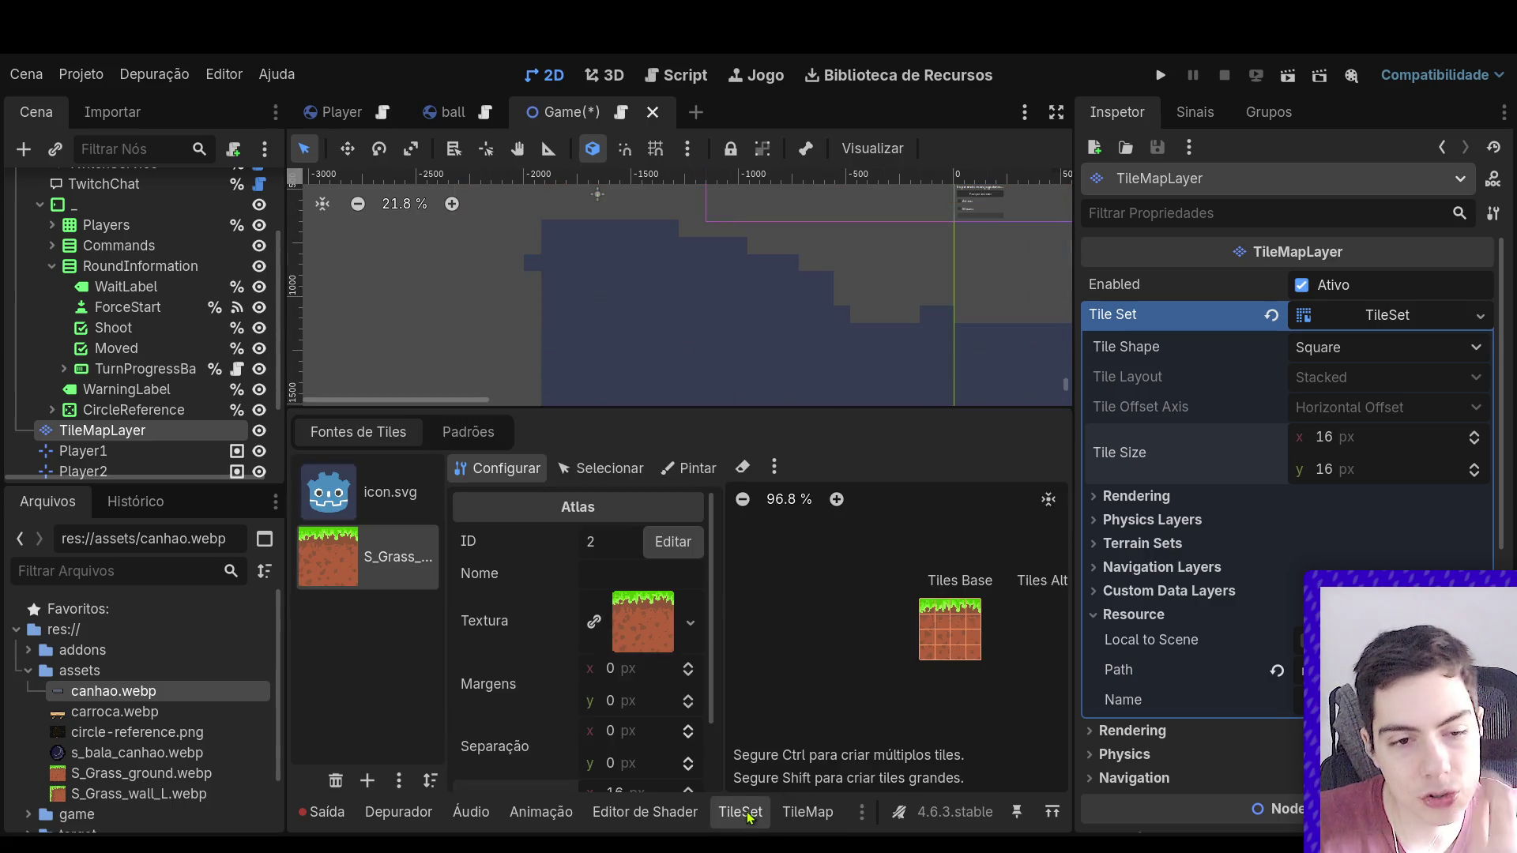
pyautogui.click(640, 628)
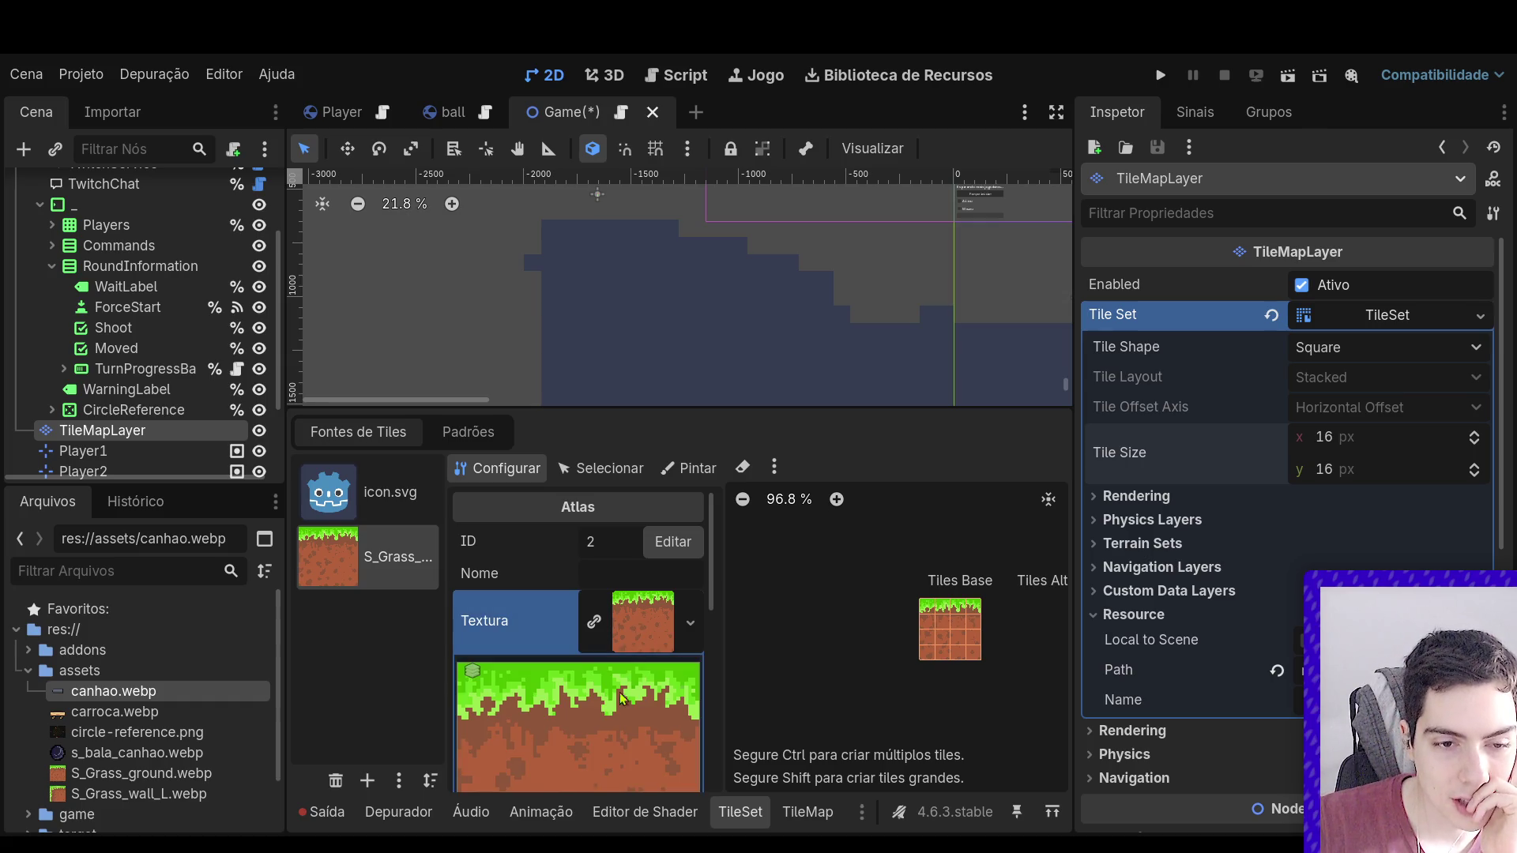
pyautogui.scroll(-3, 620, 698)
pyautogui.scroll(-3, 636, 669)
pyautogui.scroll(-1, 644, 684)
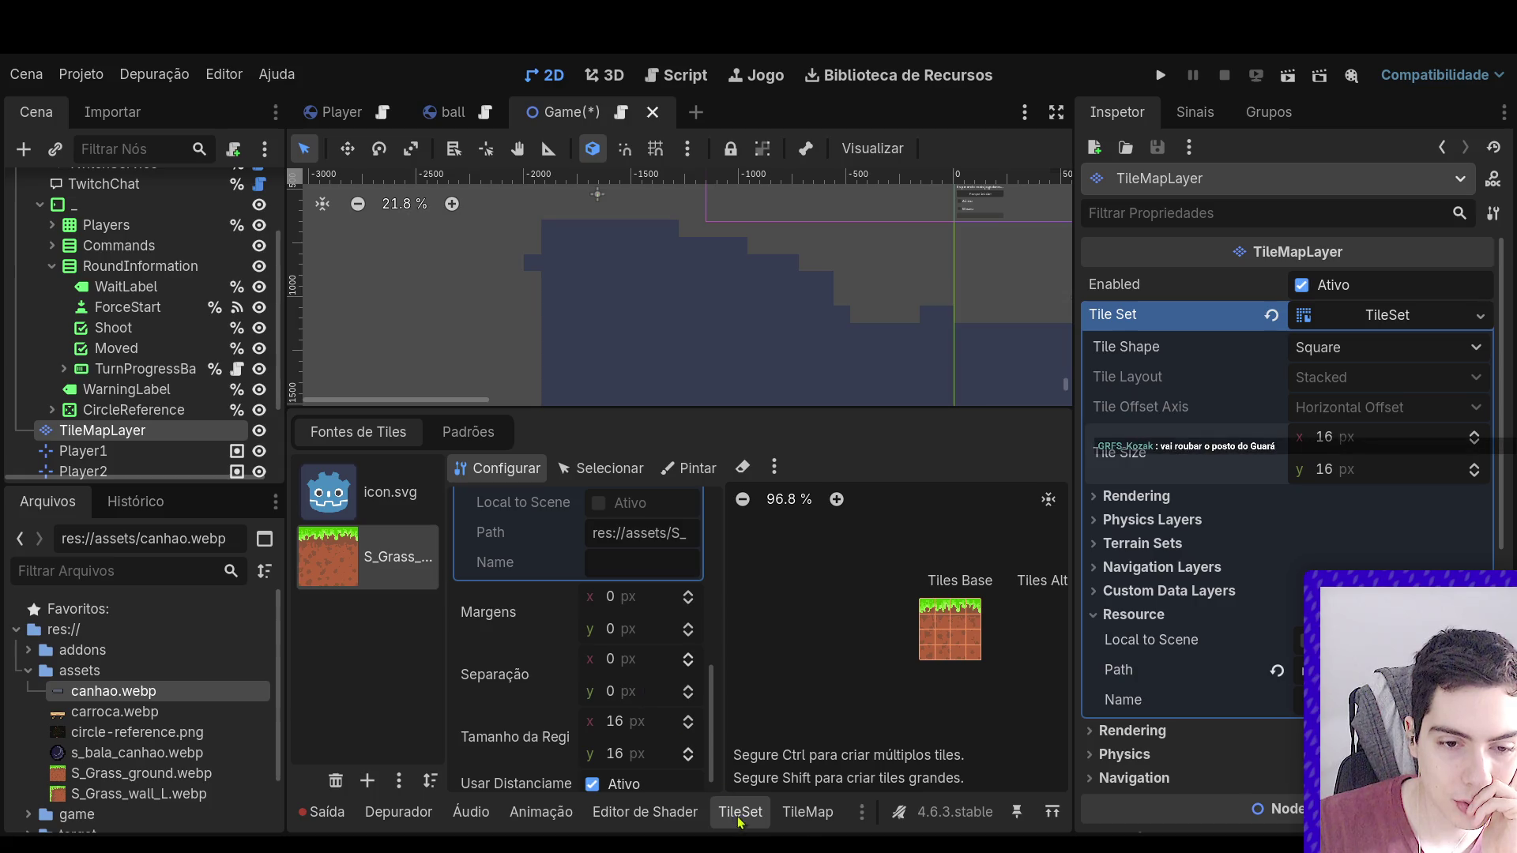
pyautogui.click(818, 821)
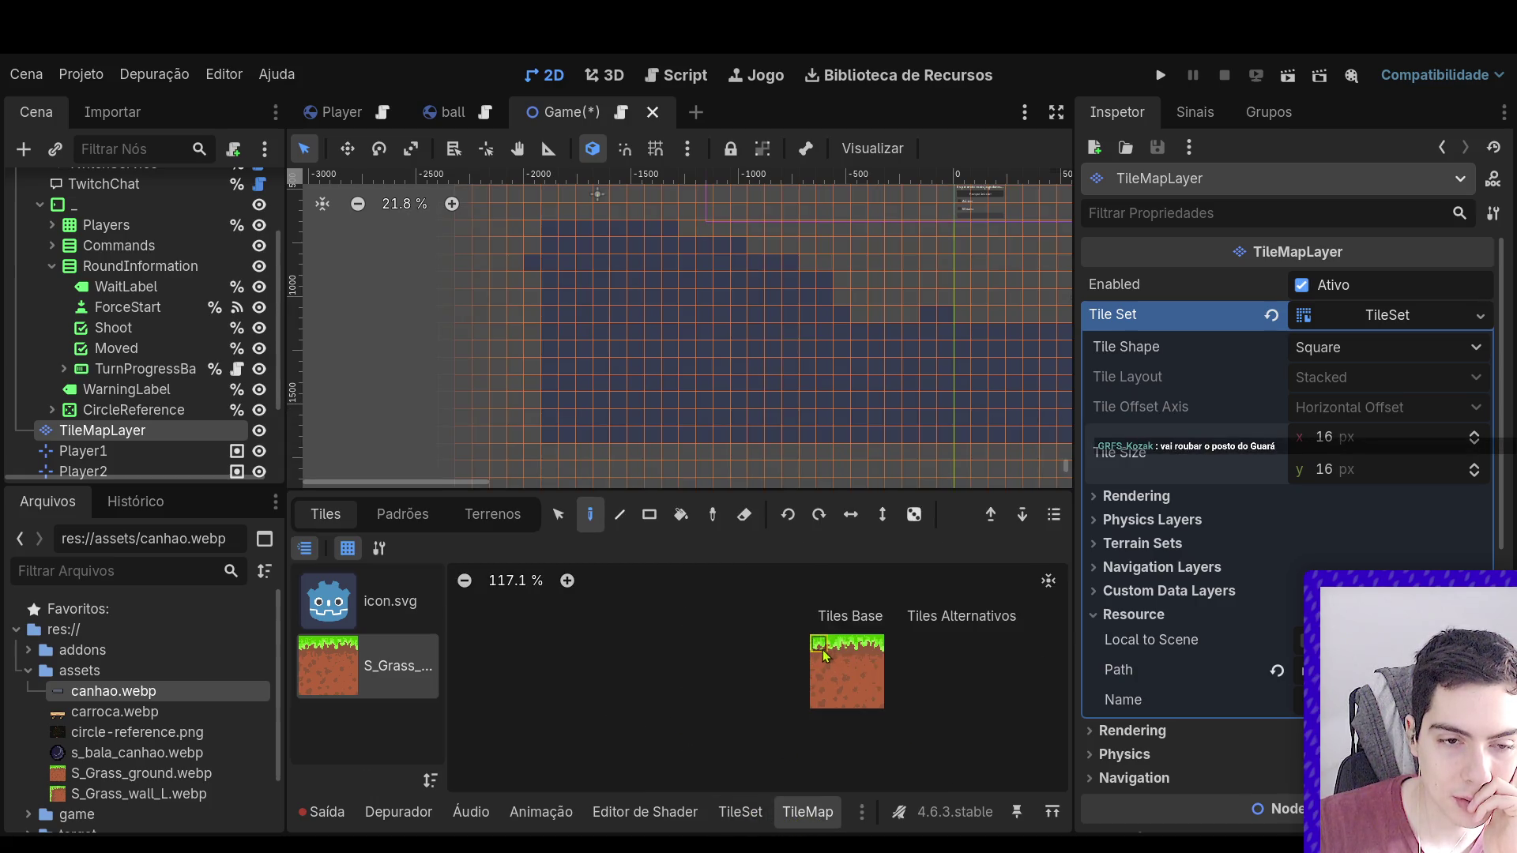
pyautogui.click(743, 811)
pyautogui.scroll(-6, 577, 237)
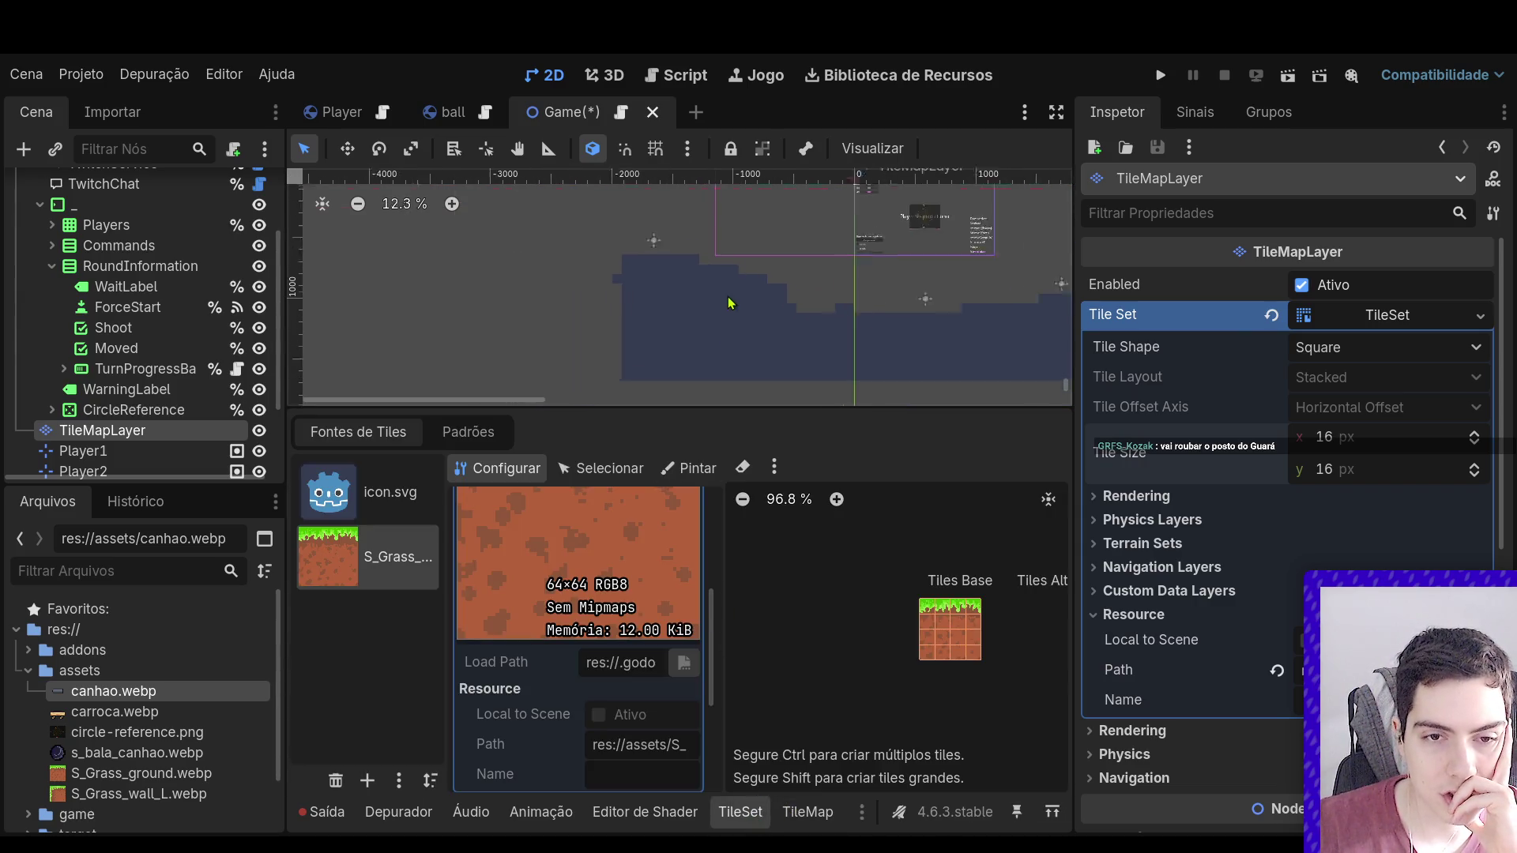
pyautogui.click(544, 568)
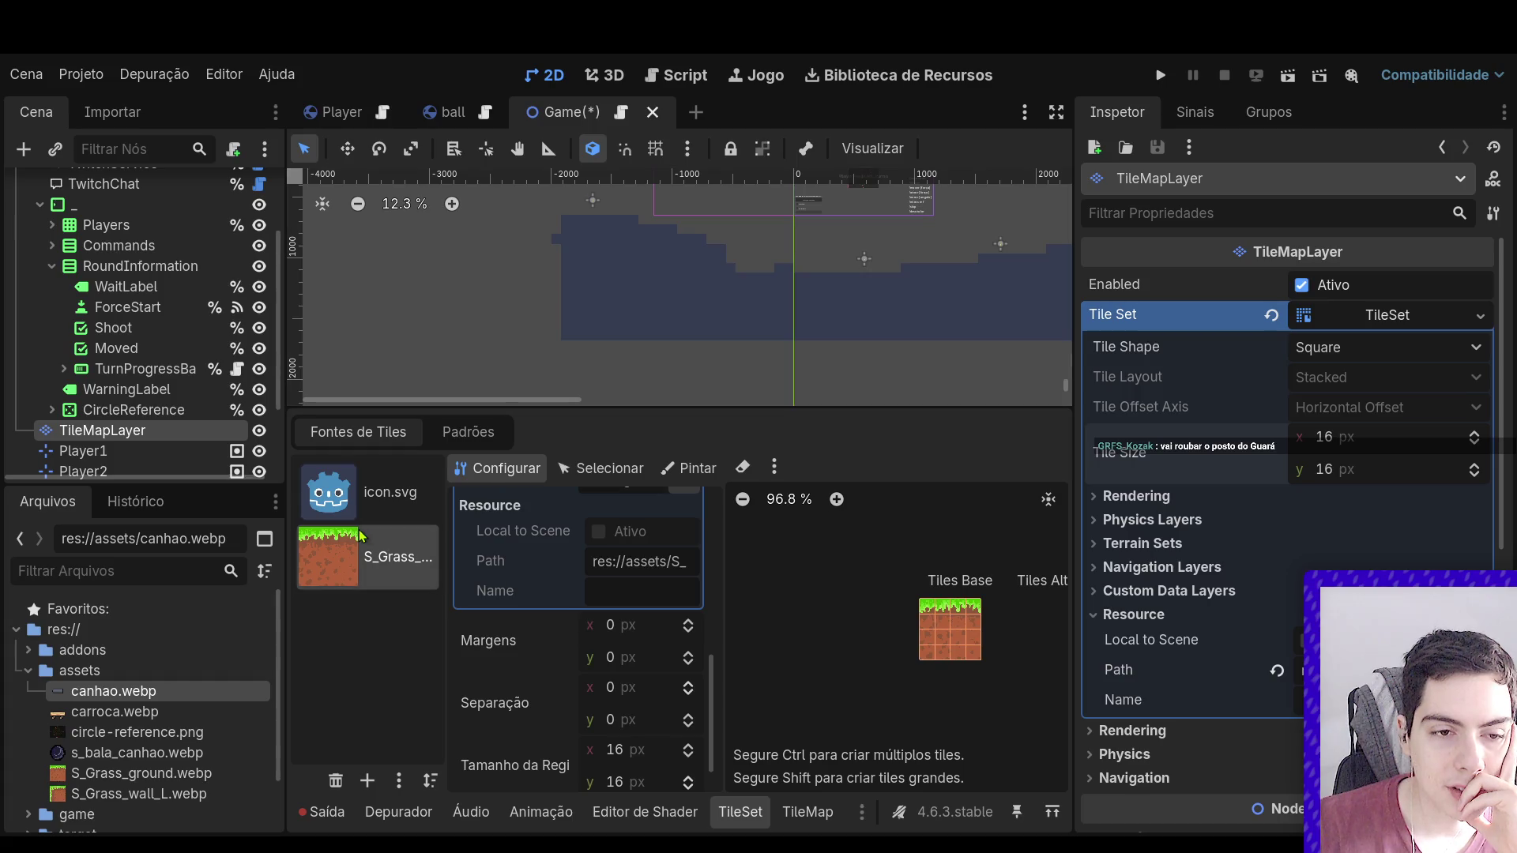
pyautogui.click(367, 491)
pyautogui.click(427, 575)
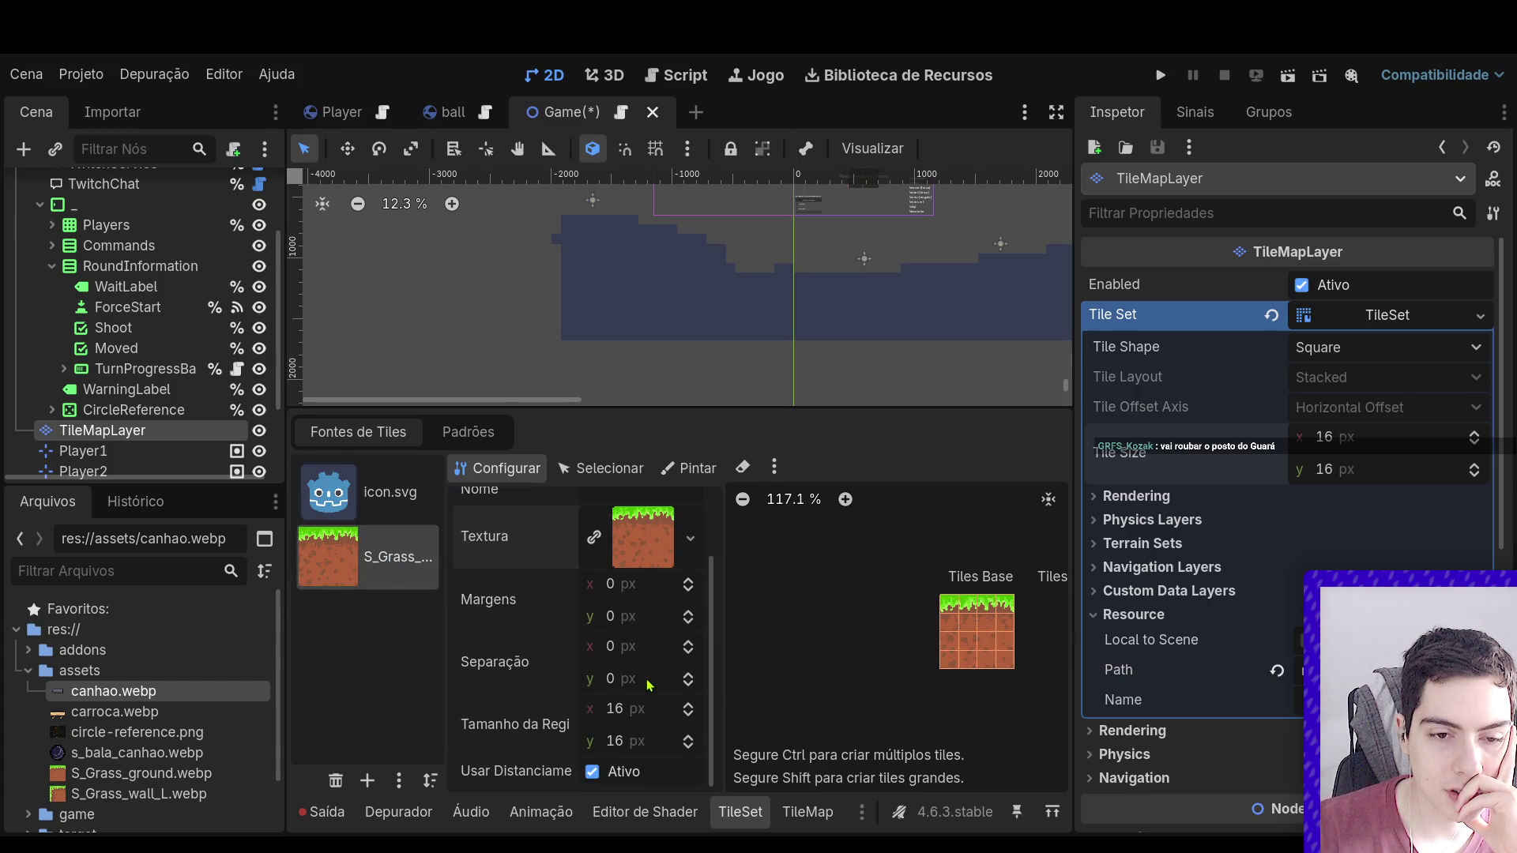
# Set the grass atlas region to 64 × 64 px and pick the grass tile for painting.
pyautogui.click(615, 721)
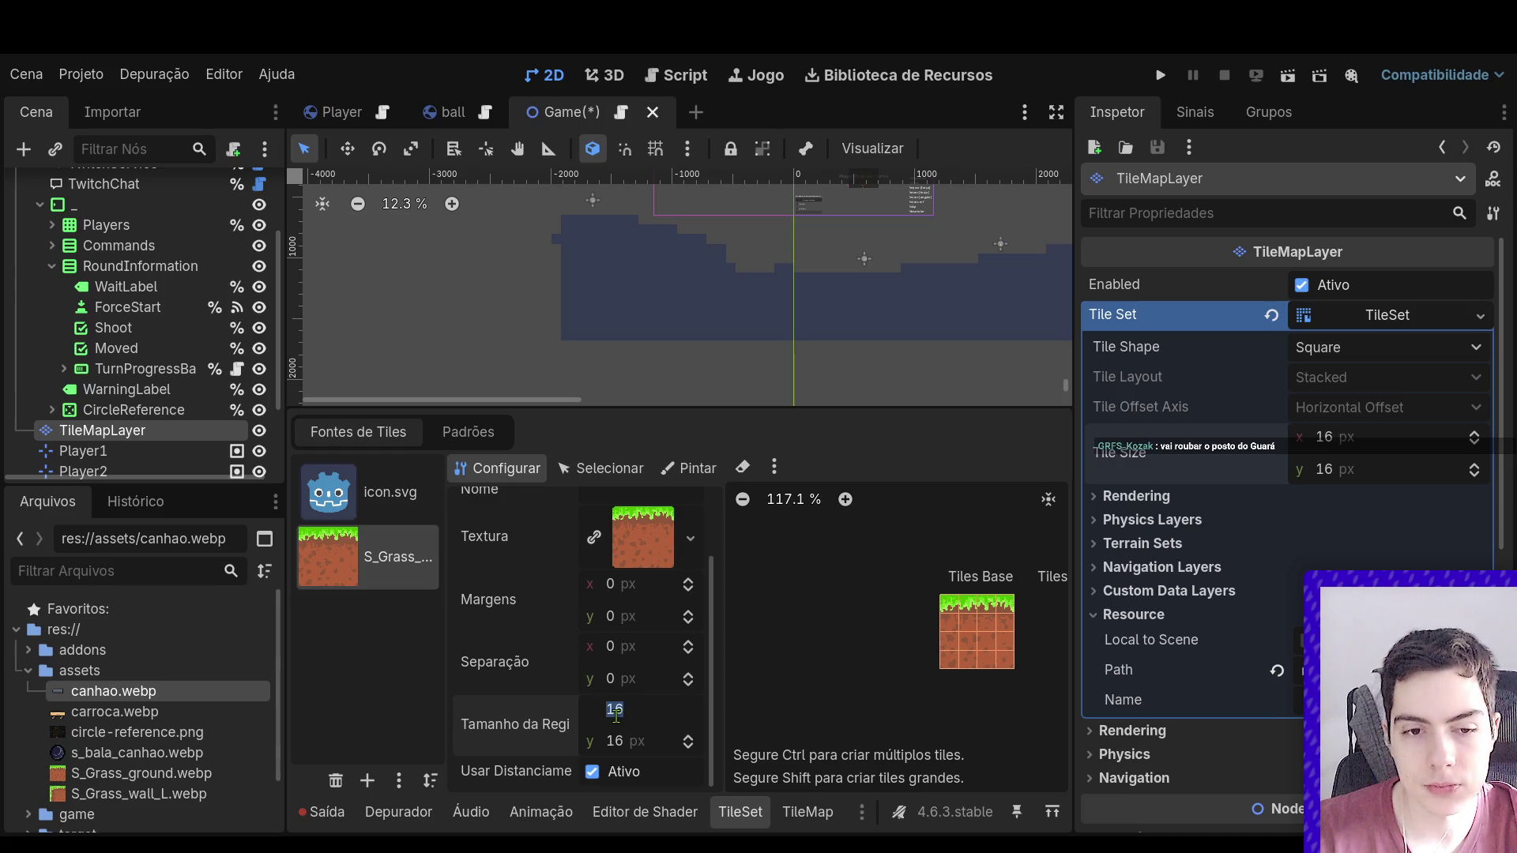
pyautogui.write('64')
pyautogui.press('Return')
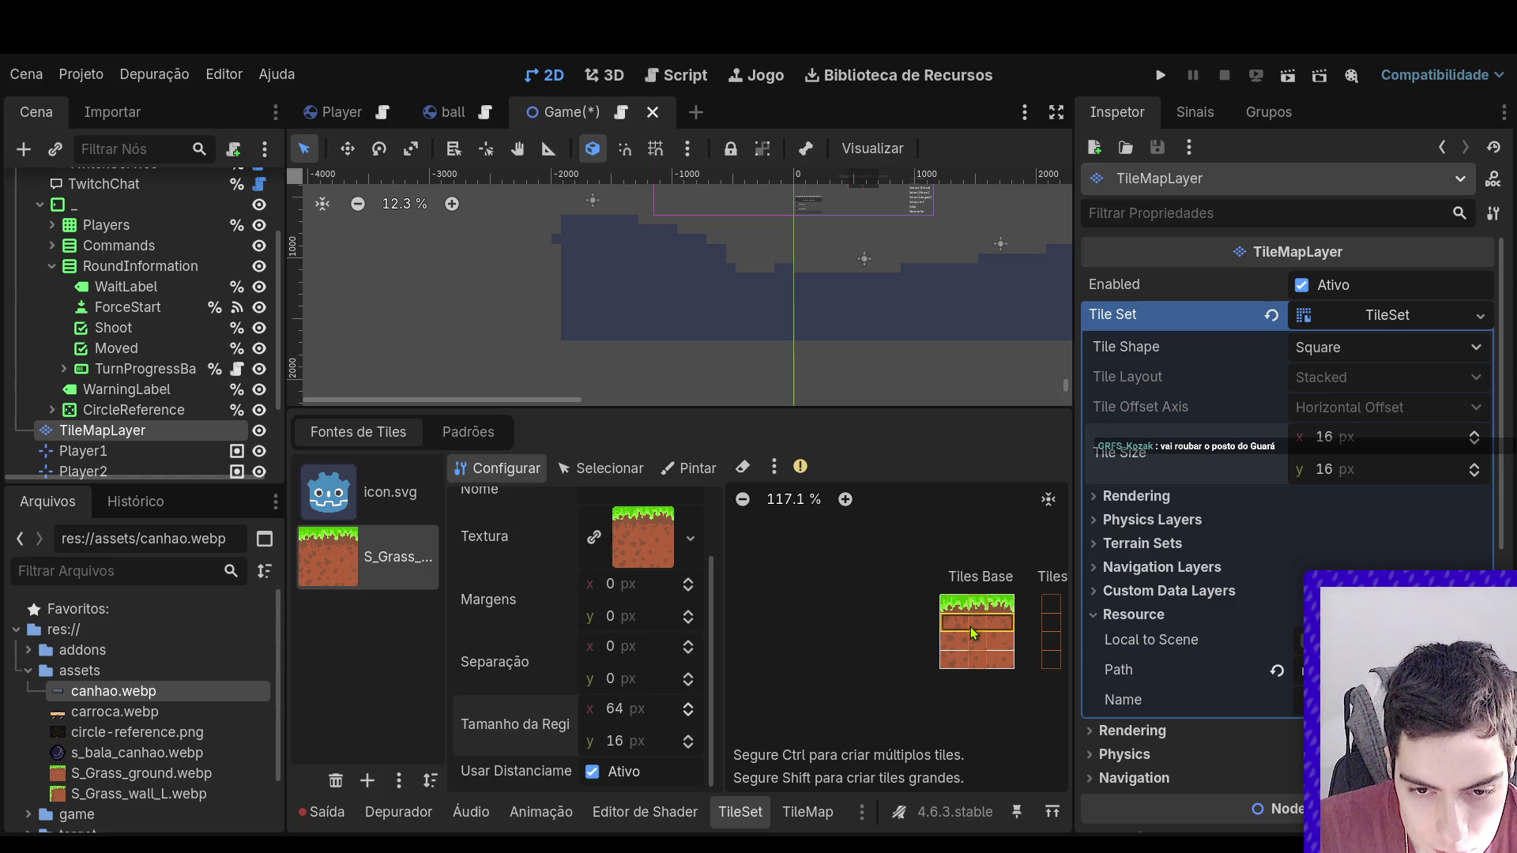
pyautogui.press('Tab')
pyautogui.write('64')
pyautogui.press('Return')
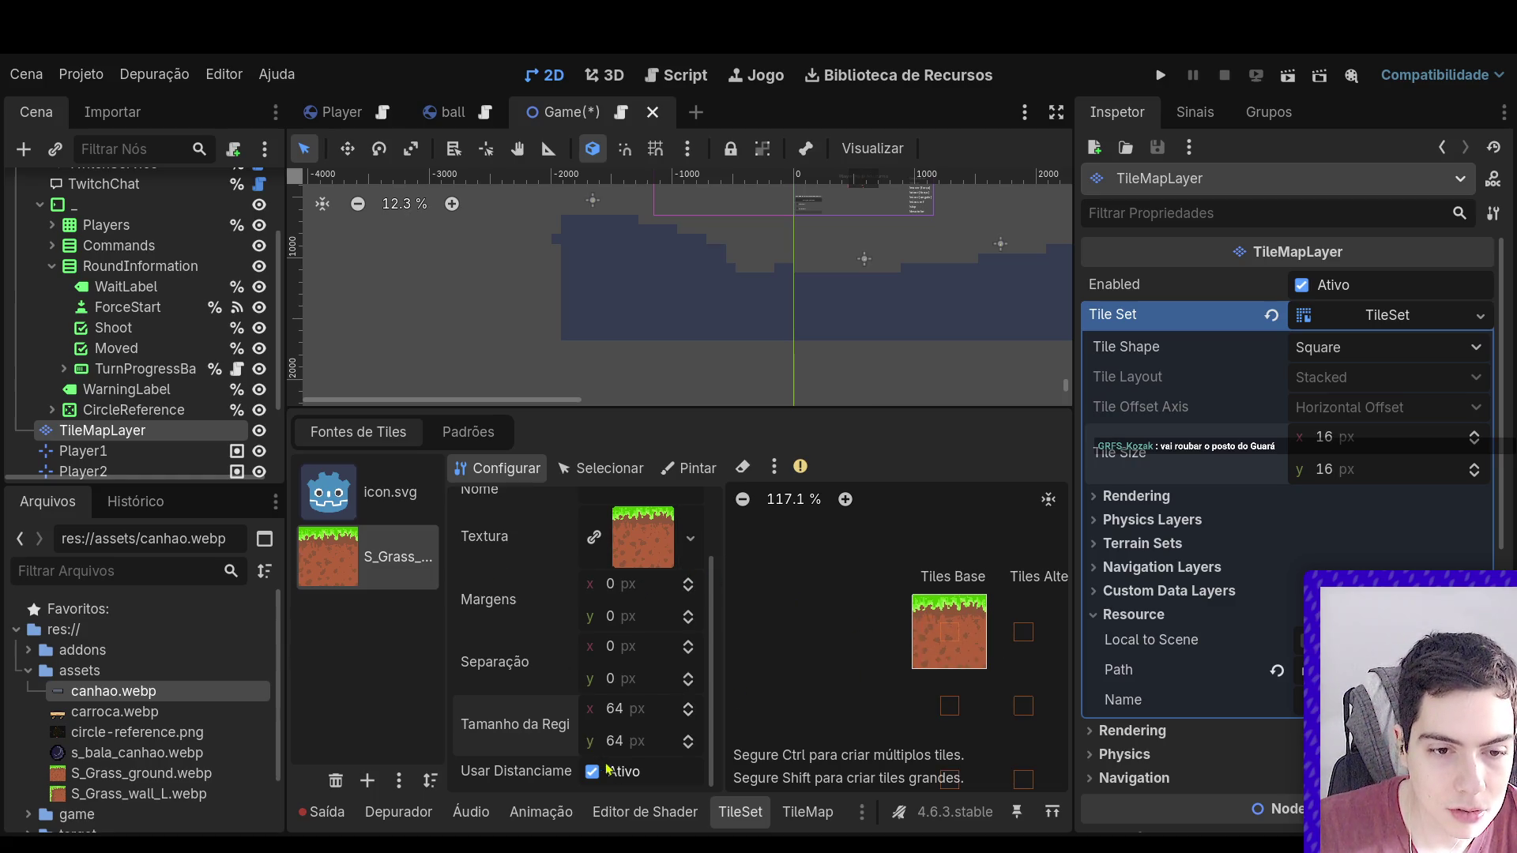
pyautogui.click(806, 811)
pyautogui.click(835, 677)
# Set the TileMapLayer tile size to 64 × 64 in the Inspector.
pyautogui.scroll(4, 572, 220)
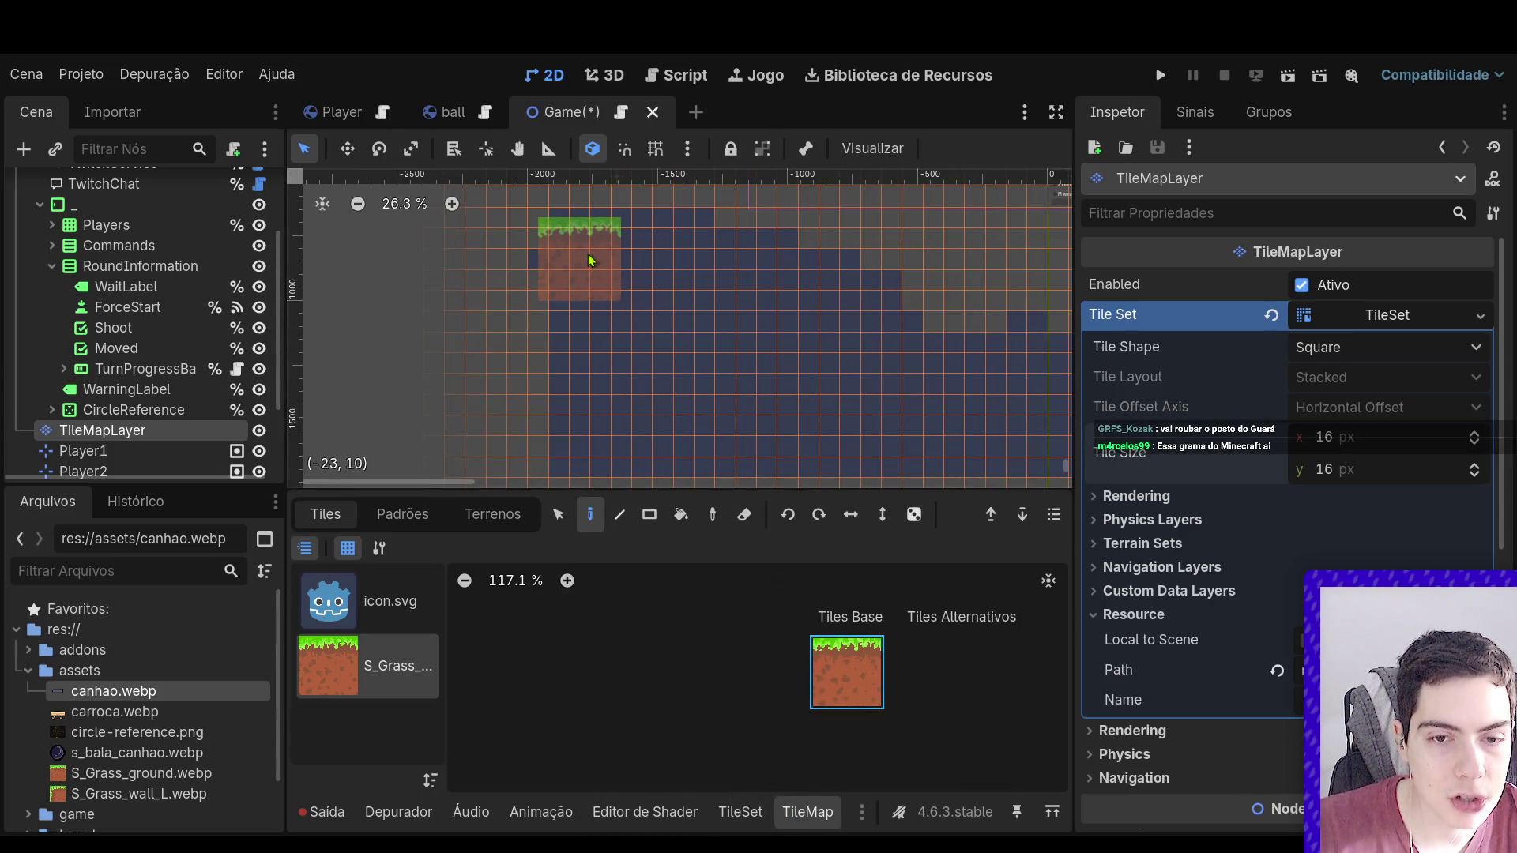
pyautogui.write('64')
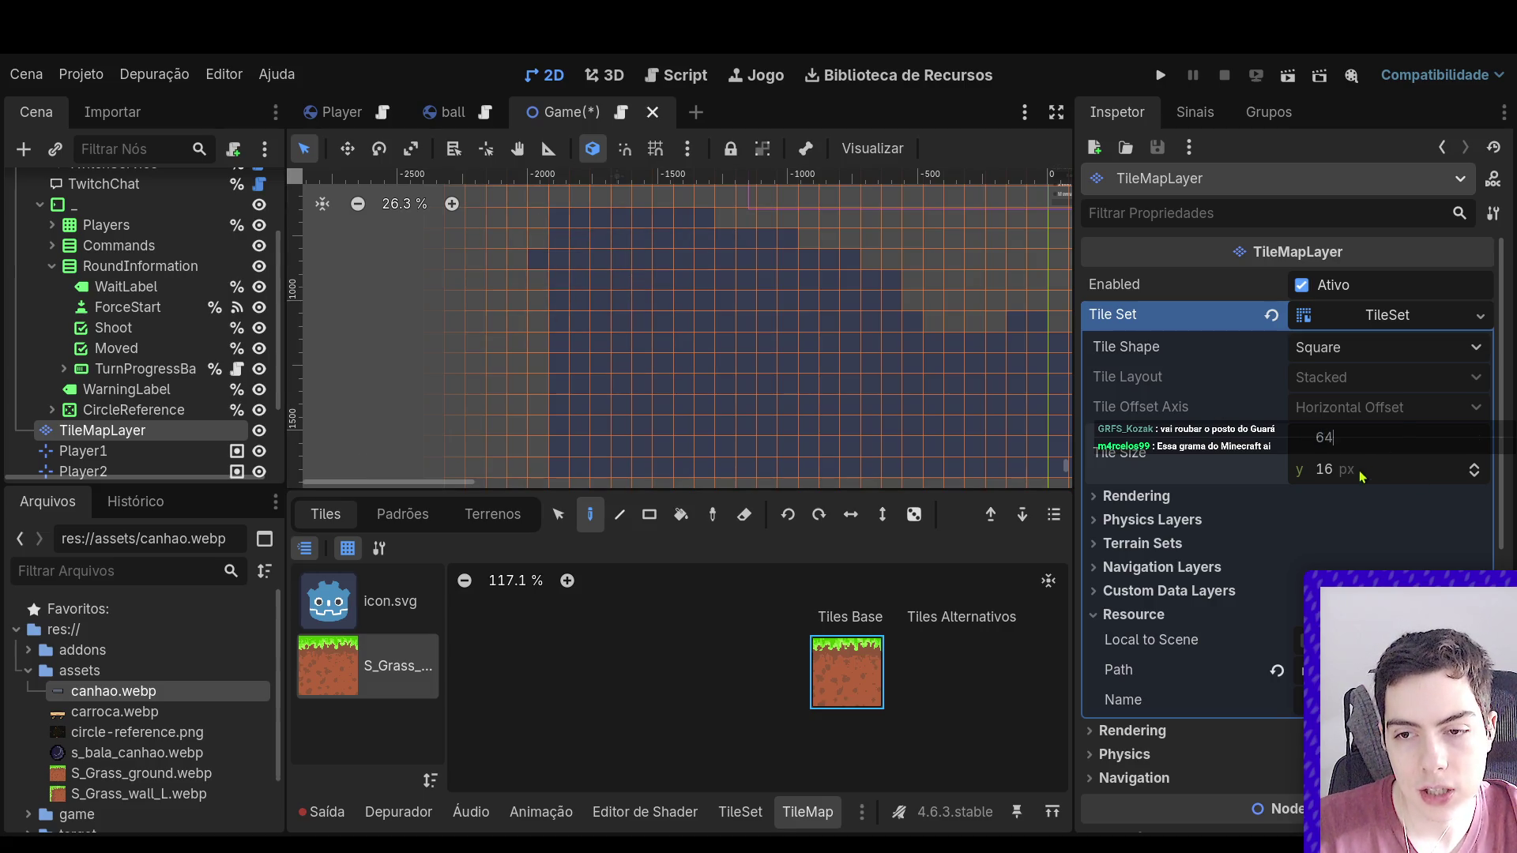
pyautogui.press('Tab')
pyautogui.write('64')
pyautogui.press('Return')
pyautogui.scroll(-7, 795, 364)
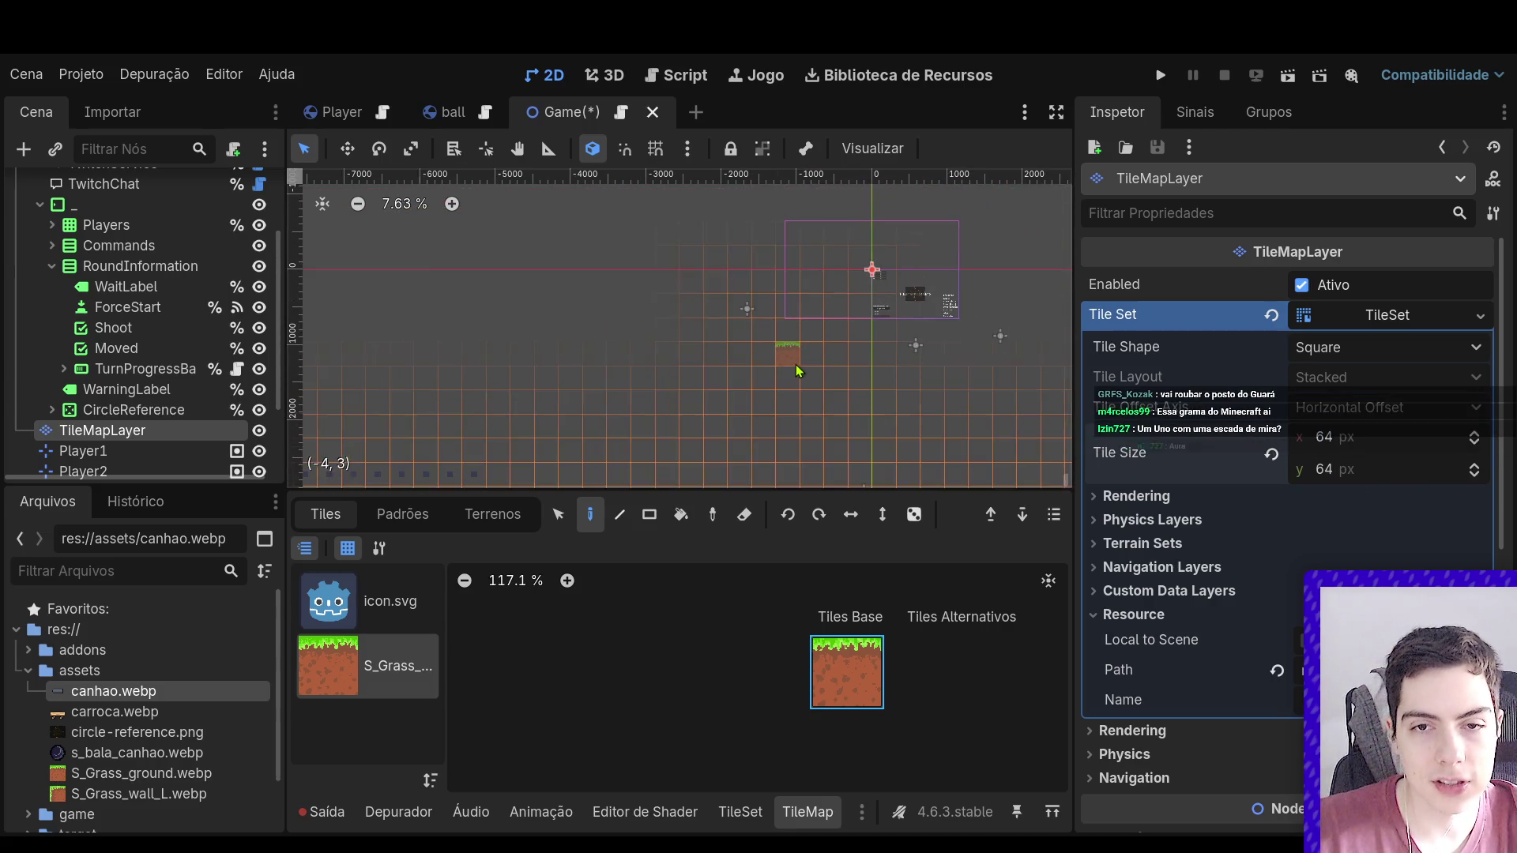
pyautogui.scroll(3, 905, 363)
pyautogui.scroll(-2, 762, 327)
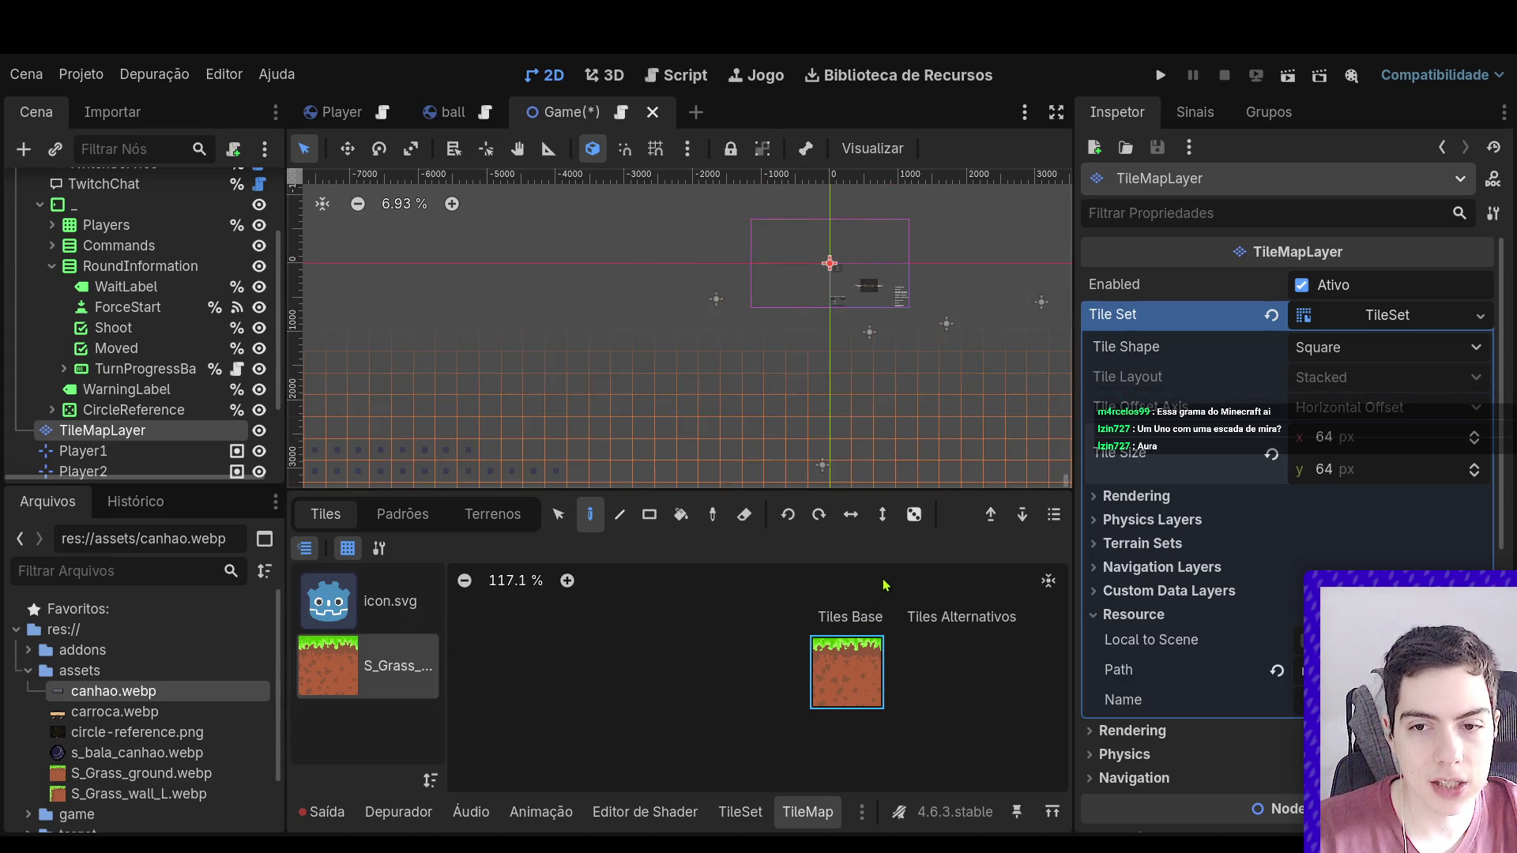
pyautogui.scroll(-5, 1294, 615)
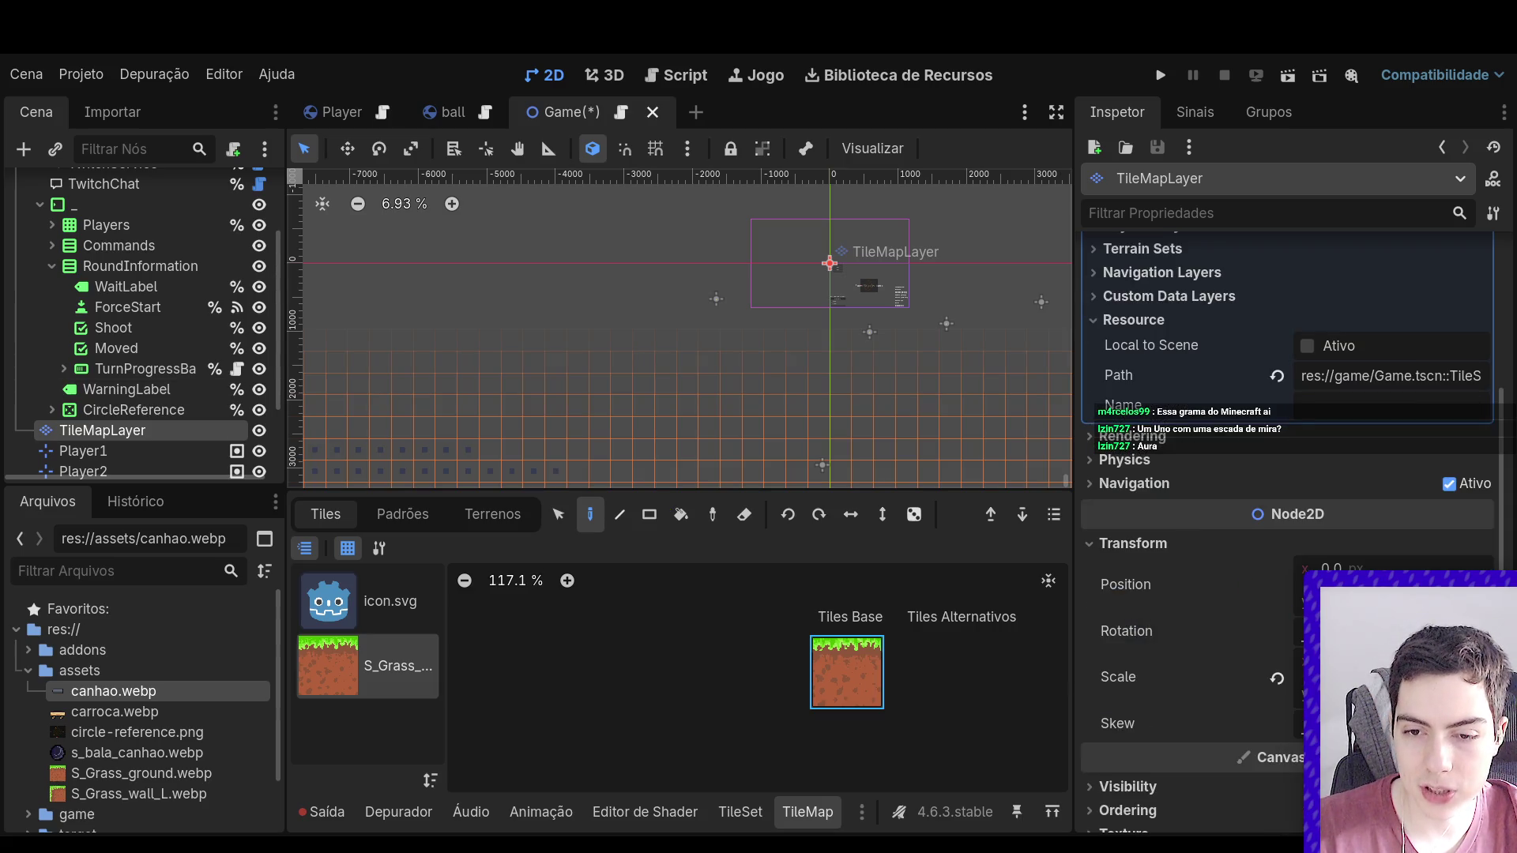
pyautogui.scroll(5, 879, 271)
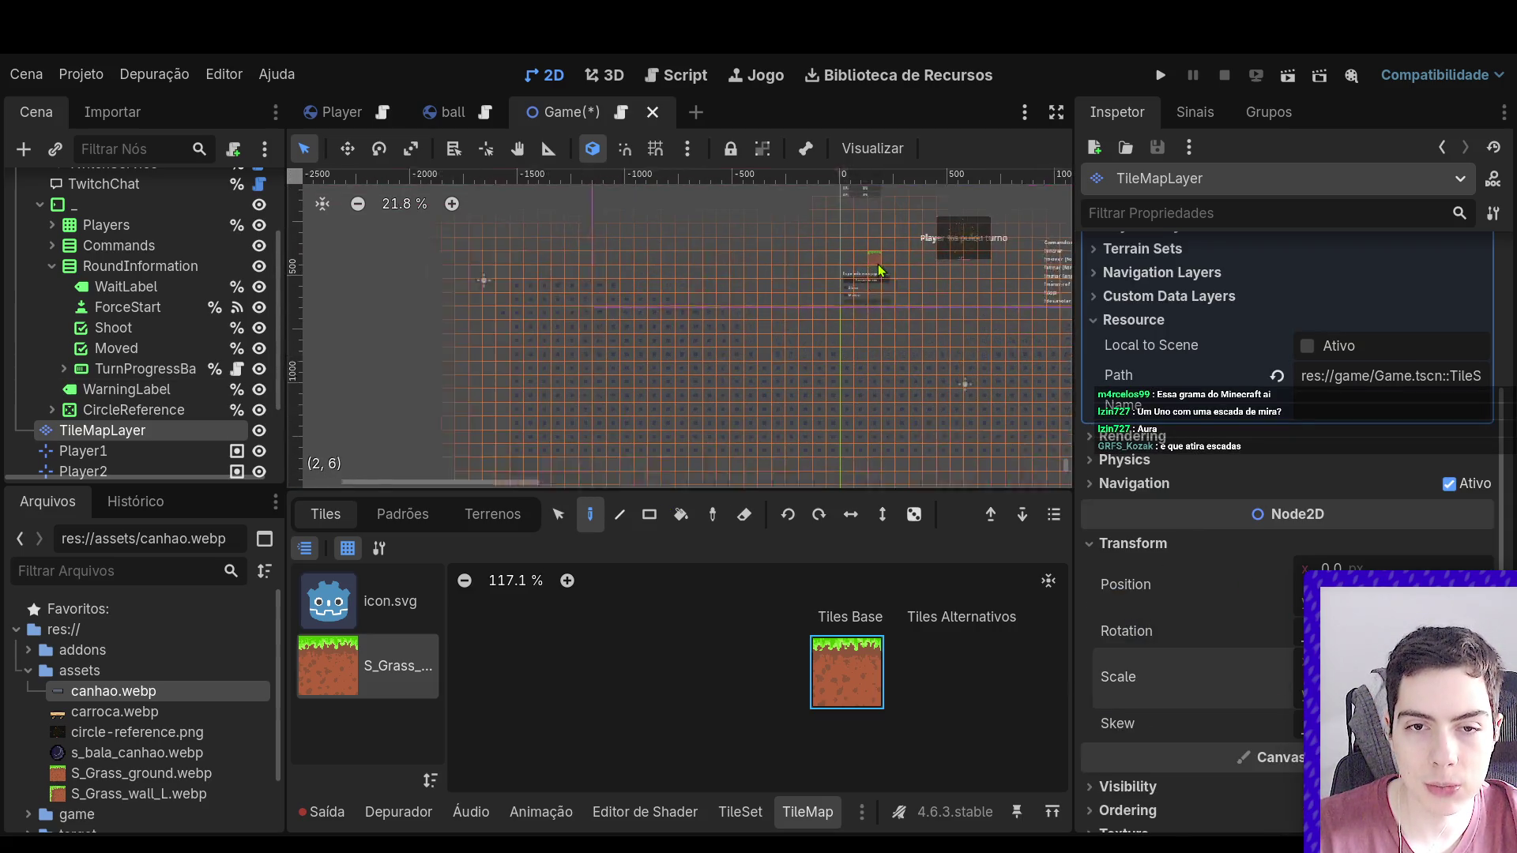
pyautogui.scroll(1, 879, 271)
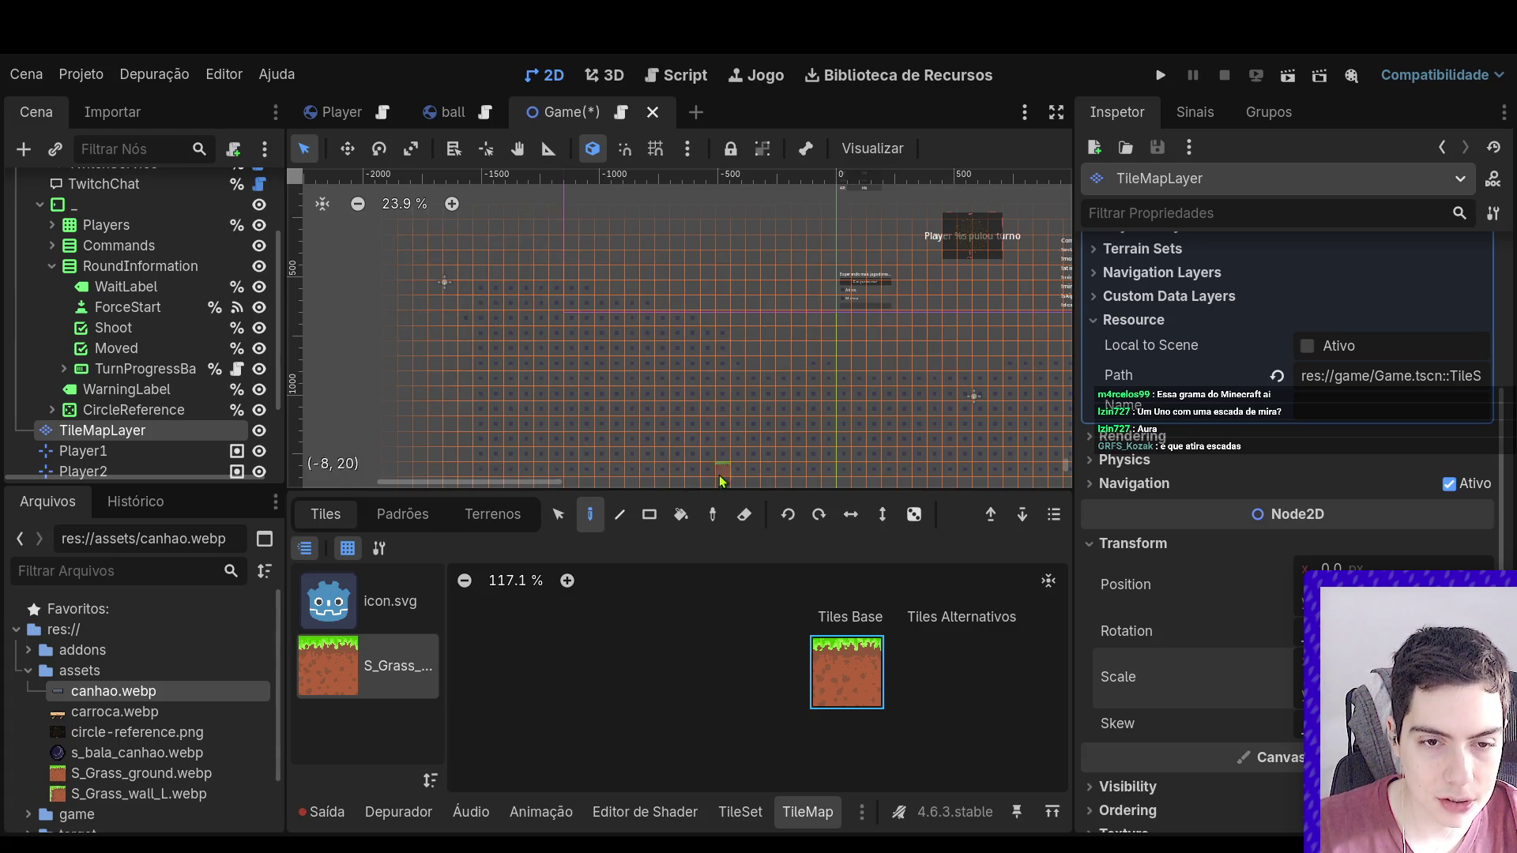
# Paint descending grass blocks (9x13, 4x12, 3x11, a two-column step, a 1x7 column).
pyautogui.click(713, 514)
pyautogui.click(499, 320)
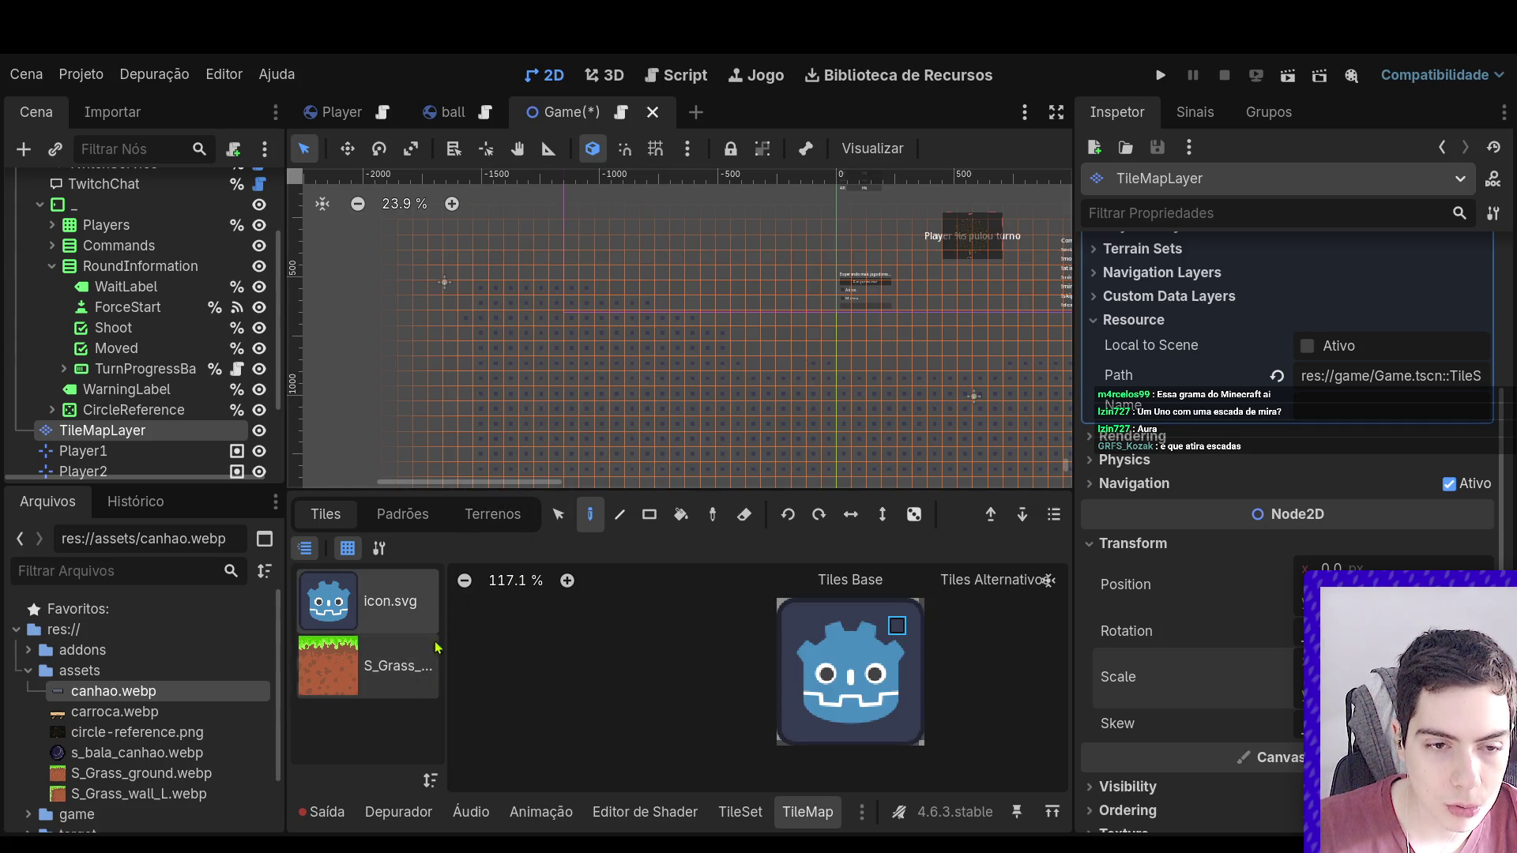
pyautogui.click(398, 666)
pyautogui.click(853, 676)
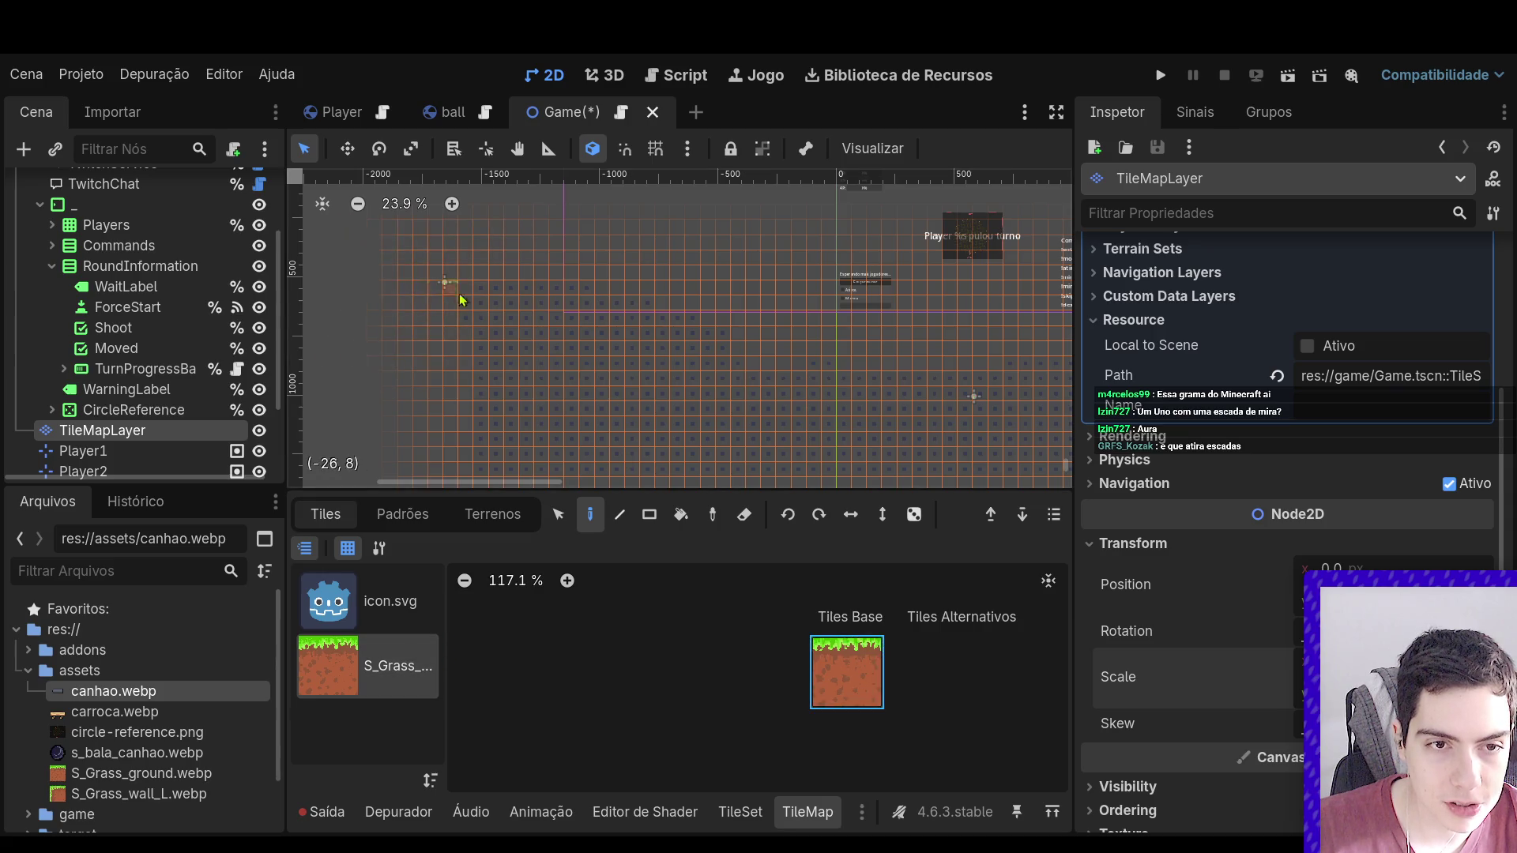
pyautogui.moveTo(474, 301); pyautogui.dragTo(587, 474)
pyautogui.moveTo(602, 301); pyautogui.dragTo(649, 476)
pyautogui.moveTo(657, 316)
pyautogui.mouseDown()
pyautogui.moveTo(703, 447)
pyautogui.moveTo(695, 476)
pyautogui.mouseUp()
pyautogui.moveTo(704, 334); pyautogui.dragTo(719, 464)
pyautogui.moveTo(734, 369)
pyautogui.mouseDown()
pyautogui.moveTo(742, 465)
pyautogui.moveTo(782, 410)
pyautogui.moveTo(844, 477)
pyautogui.moveTo(1059, 474)
pyautogui.mouseUp()
# Paint a wide 21x7 grass block, extend the terrain rightward, and add a raised block.
pyautogui.scroll(-2, 630, 406)
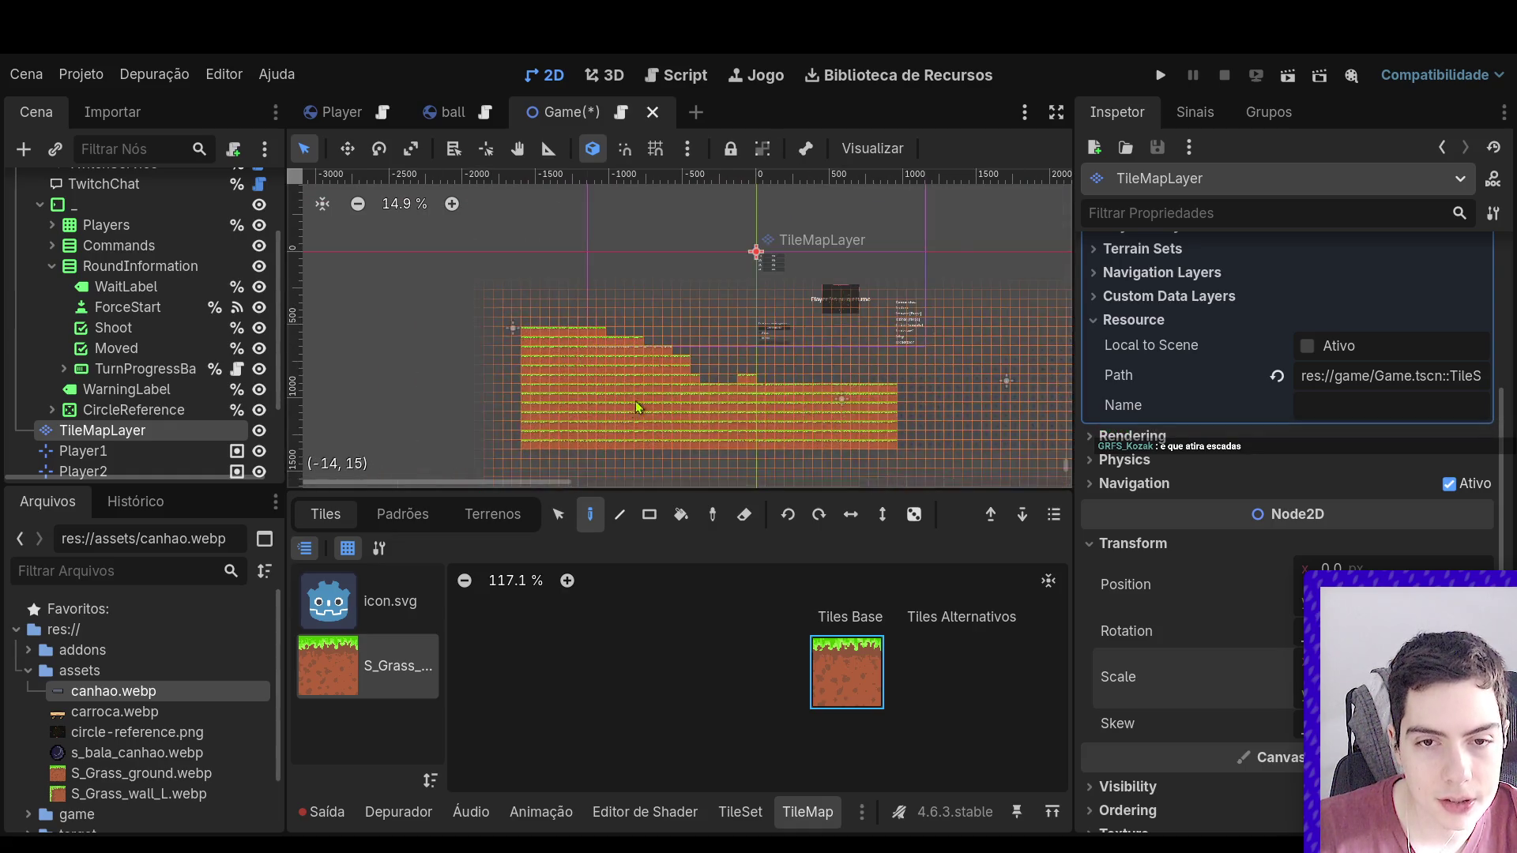
pyautogui.scroll(5, 765, 345)
pyautogui.scroll(-3, 765, 345)
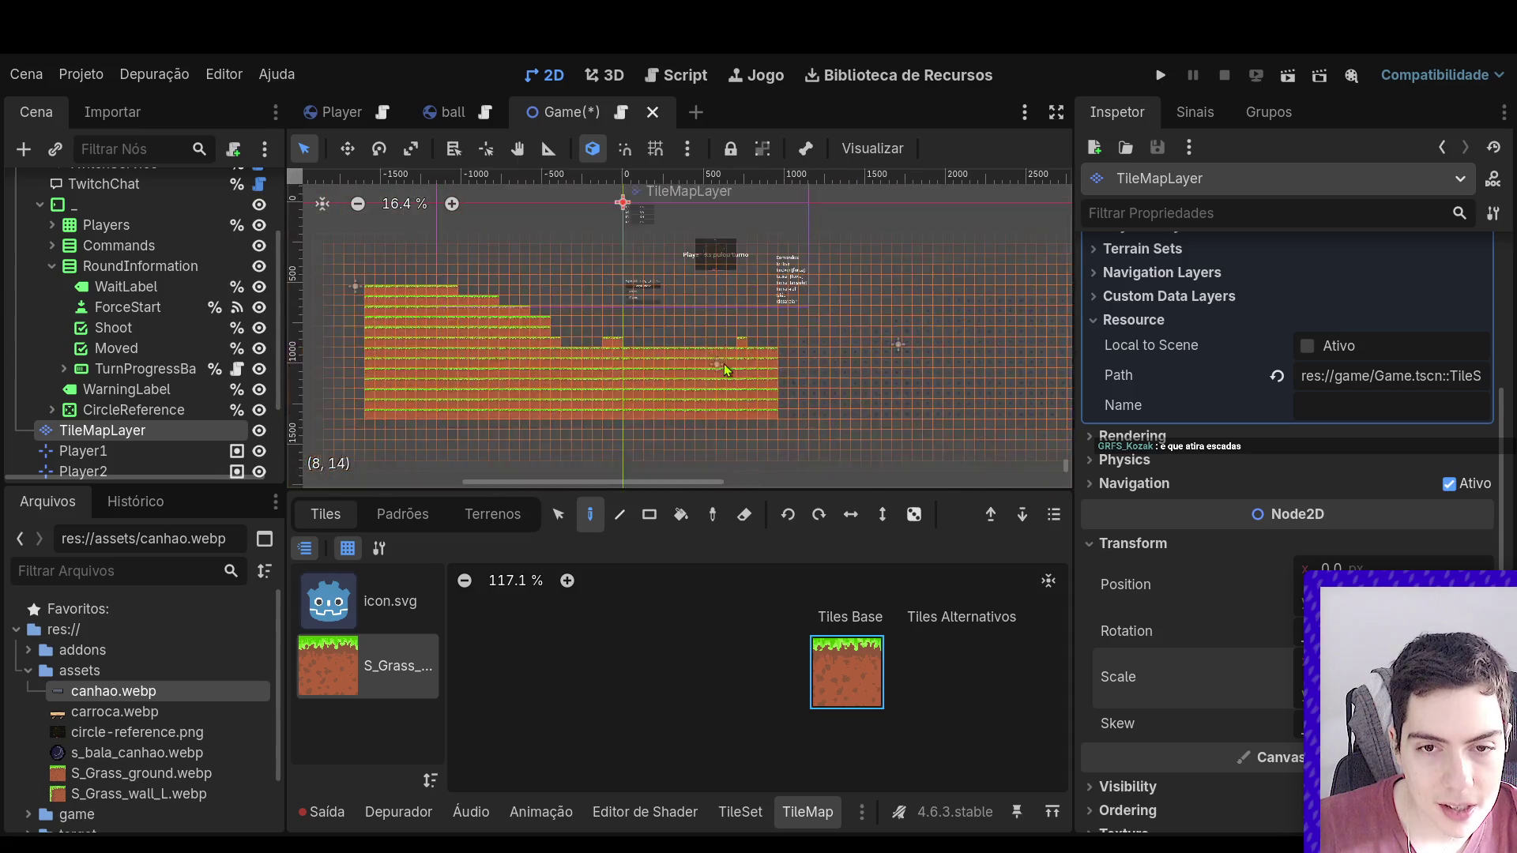
pyautogui.moveTo(736, 313); pyautogui.dragTo(1008, 400)
pyautogui.scroll(-4, 809, 354)
pyautogui.scroll(2, 809, 354)
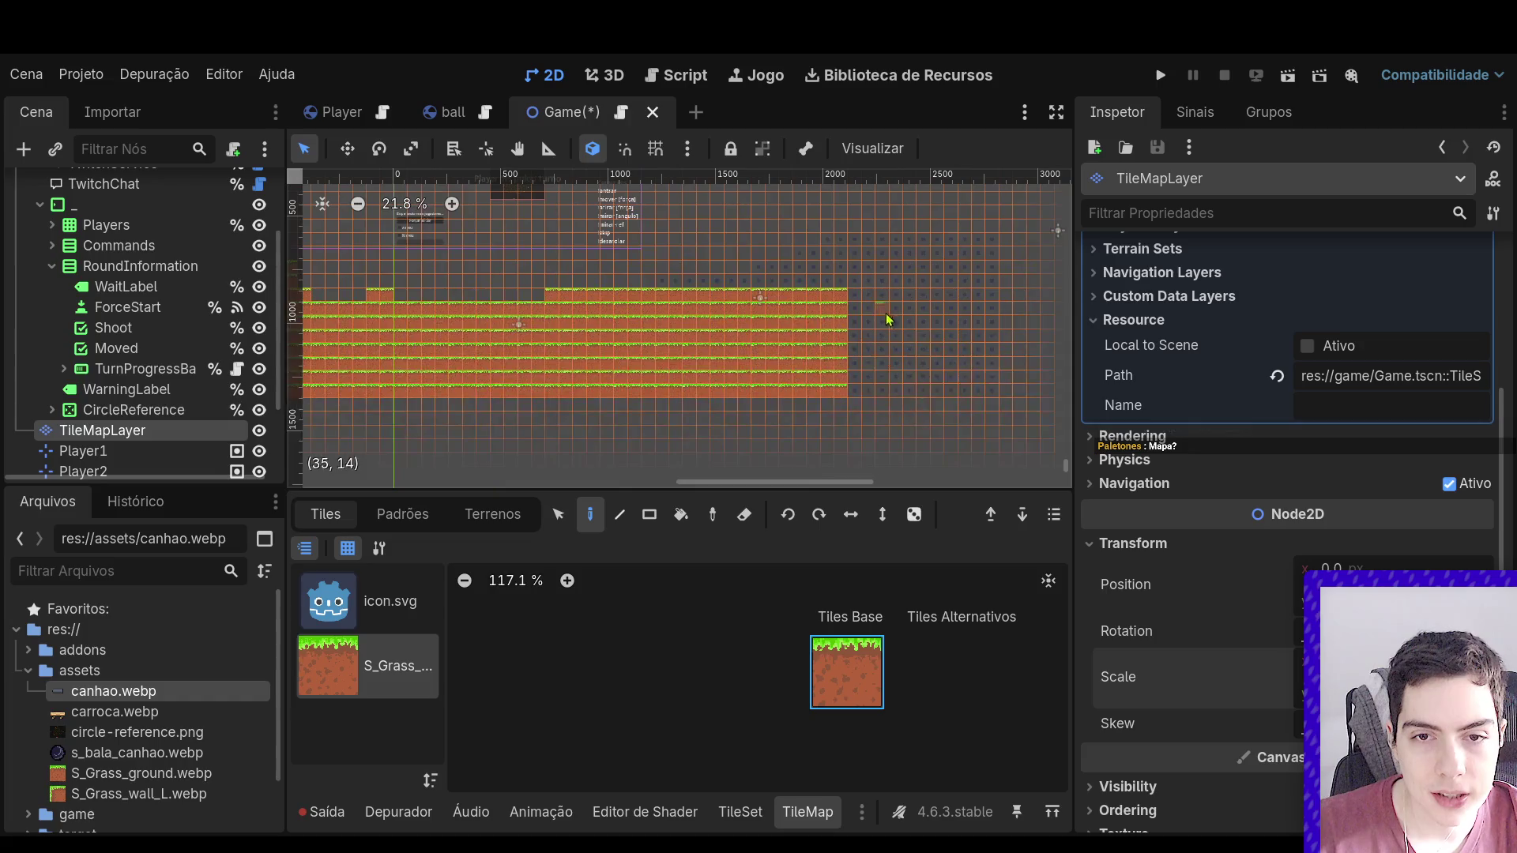
pyautogui.moveTo(851, 293)
pyautogui.mouseDown()
pyautogui.moveTo(877, 334)
pyautogui.moveTo(990, 391)
pyautogui.mouseUp()
pyautogui.moveTo(994, 283)
pyautogui.mouseDown()
pyautogui.moveTo(827, 244)
pyautogui.moveTo(757, 282)
pyautogui.moveTo(672, 286)
pyautogui.mouseUp()
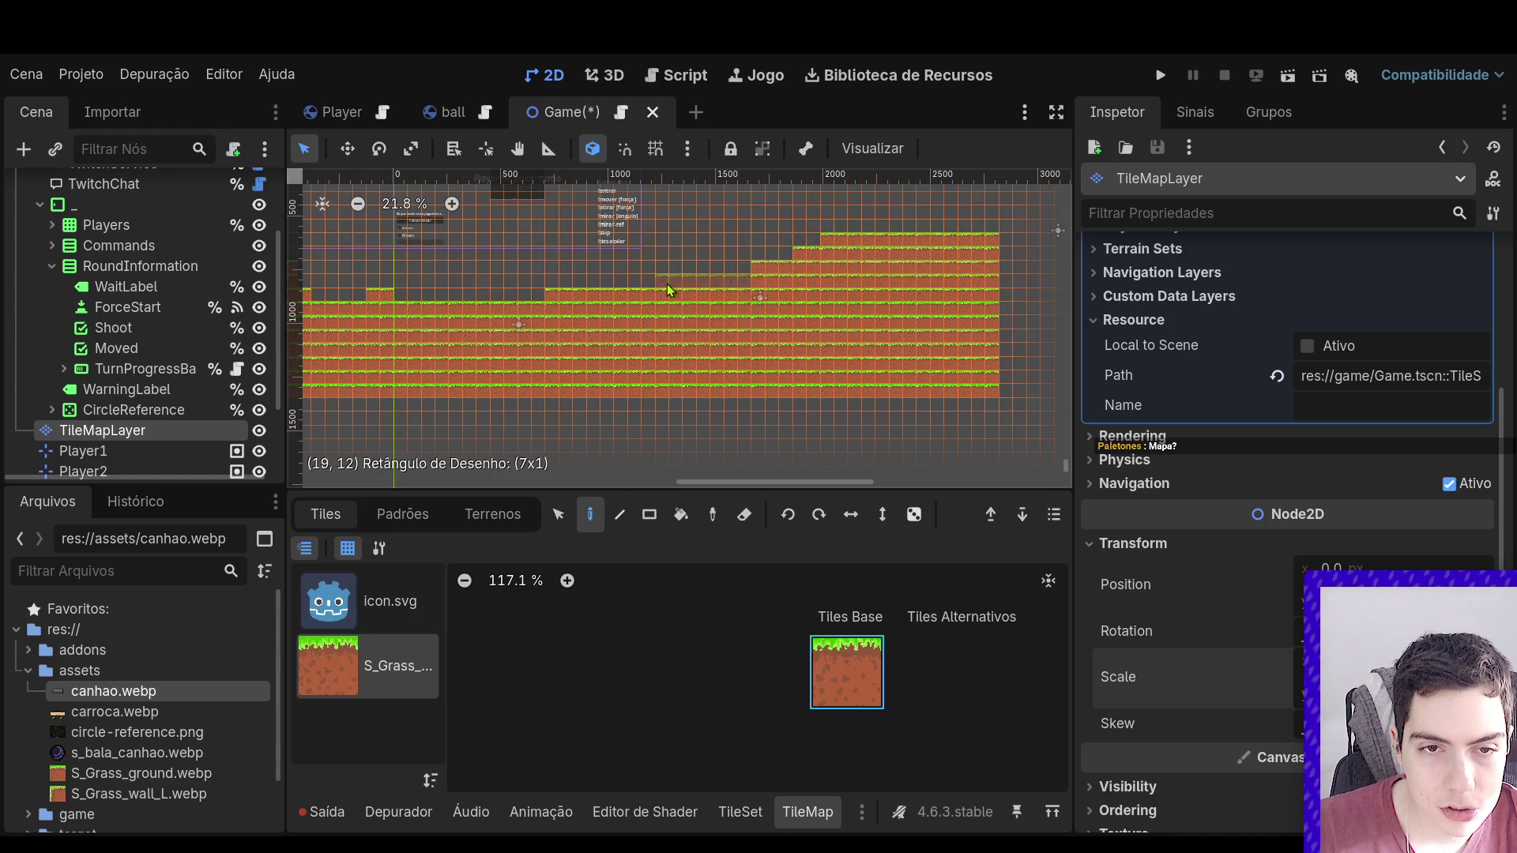
pyautogui.scroll(-2, 670, 286)
pyautogui.hscroll(-3, 561, 324)
pyautogui.scroll(1, 677, 337)
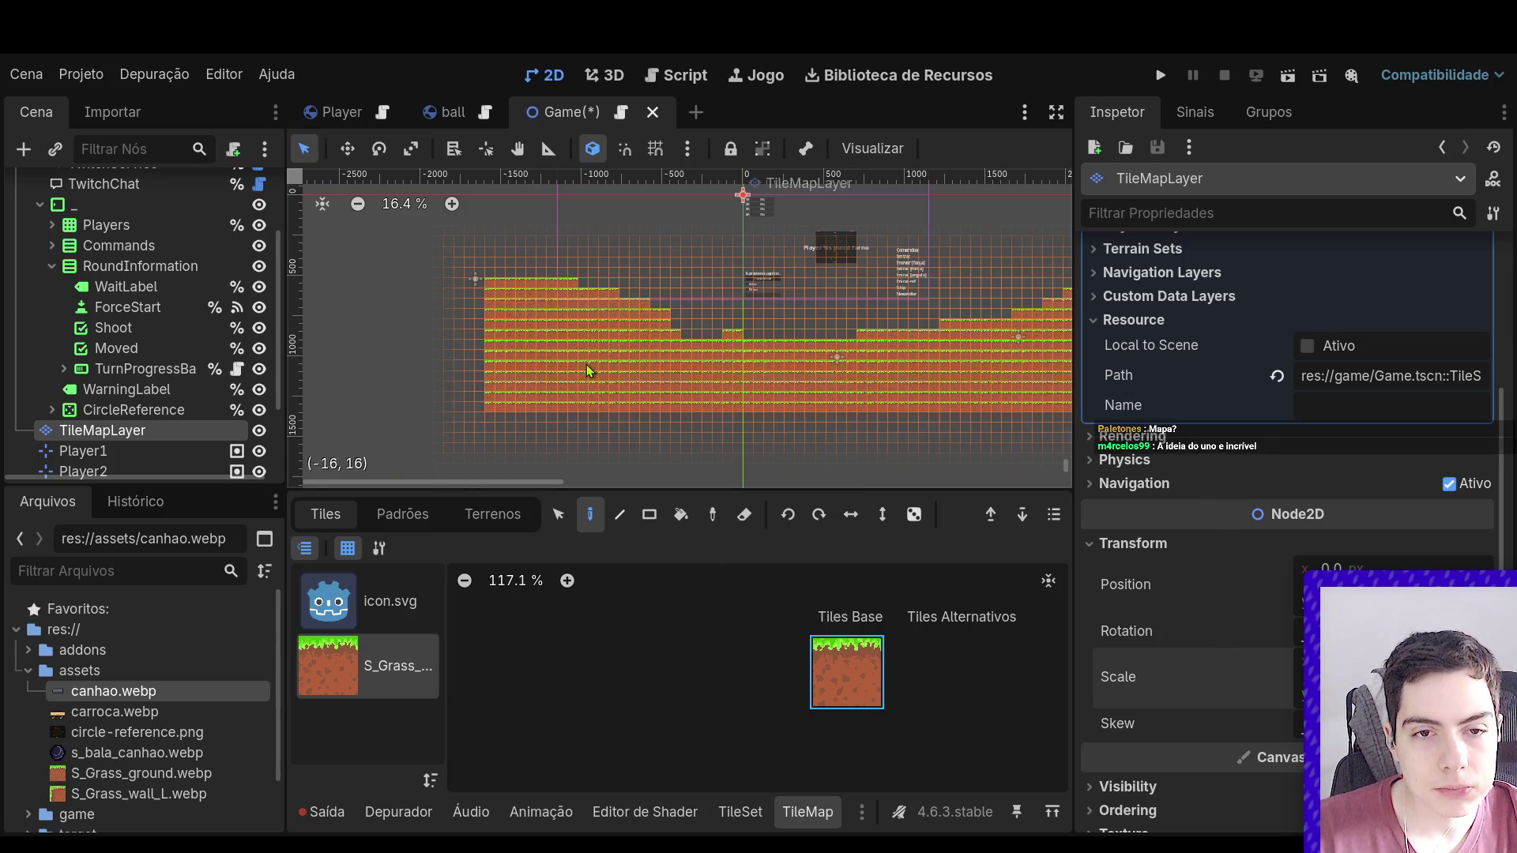
pyautogui.scroll(2, 728, 359)
pyautogui.scroll(1, 727, 355)
pyautogui.scroll(1, 632, 338)
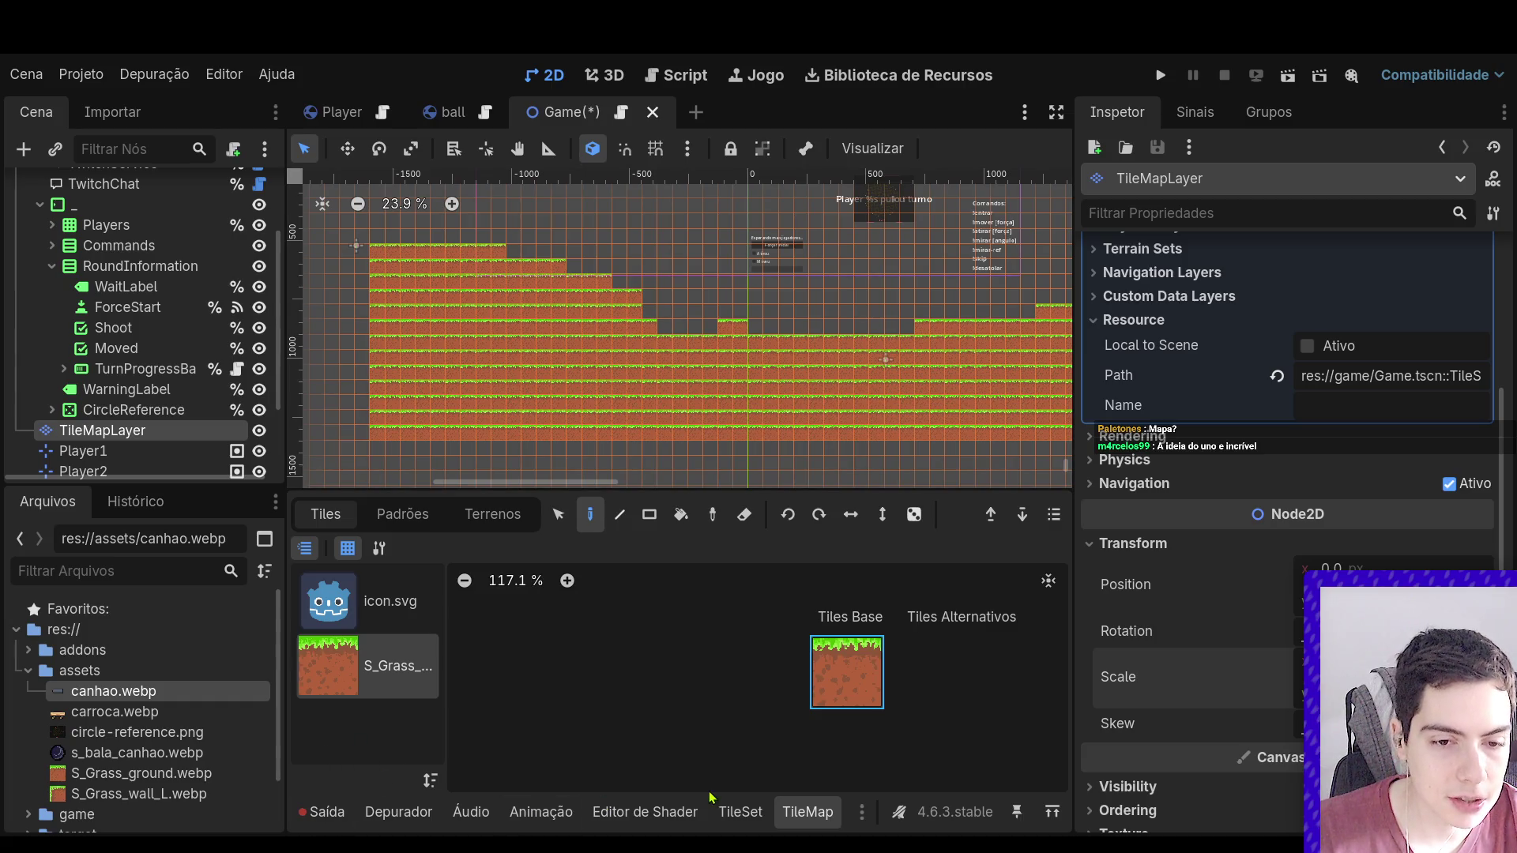
# Paint a grass wall tile on the raised block's edge, replacing a misplaced one.
pyautogui.click(735, 811)
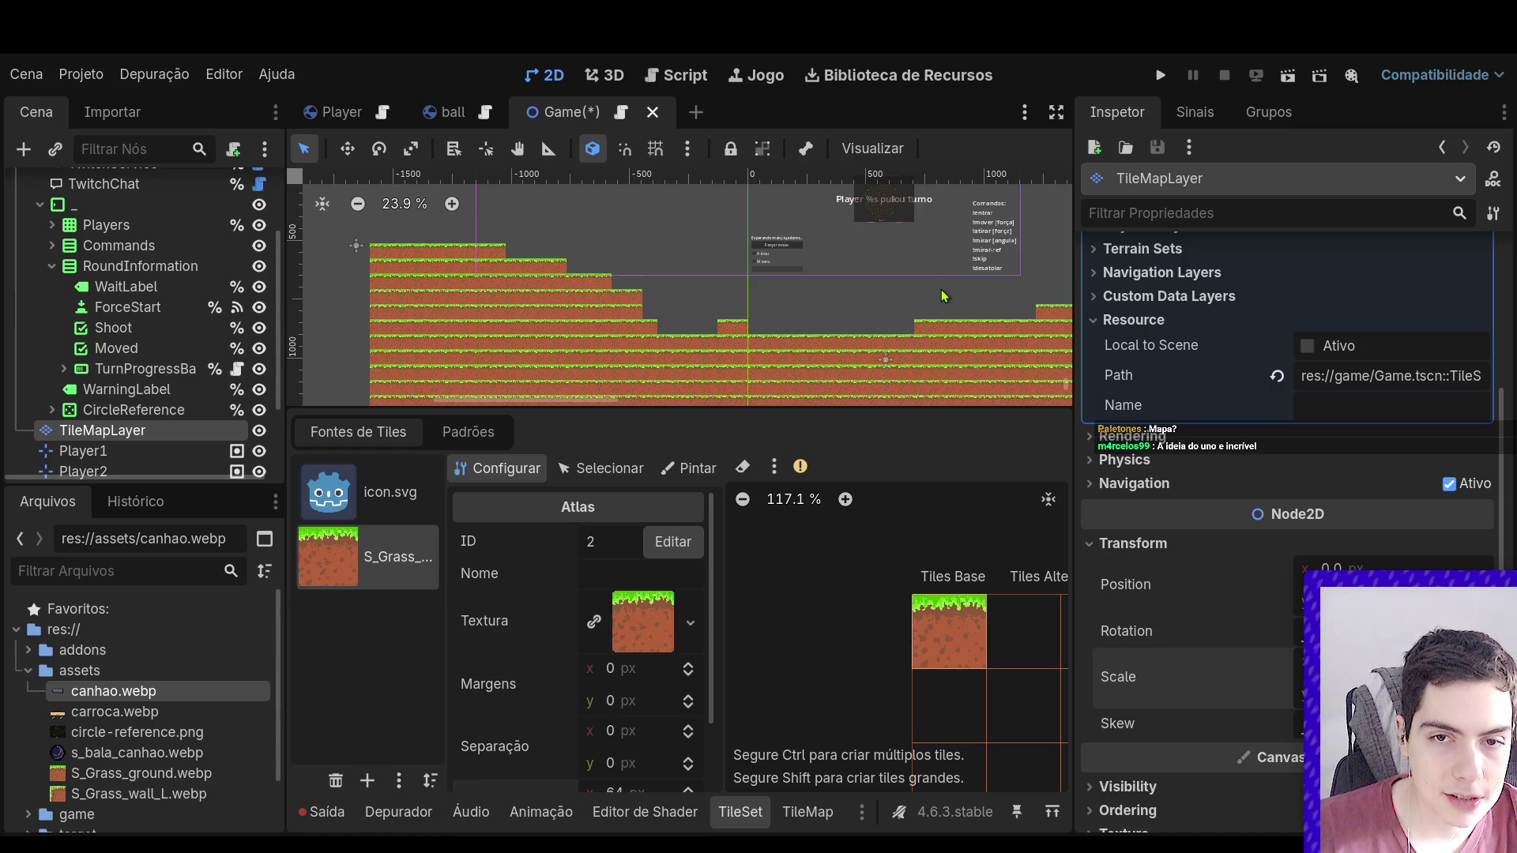
pyautogui.scroll(1, 591, 330)
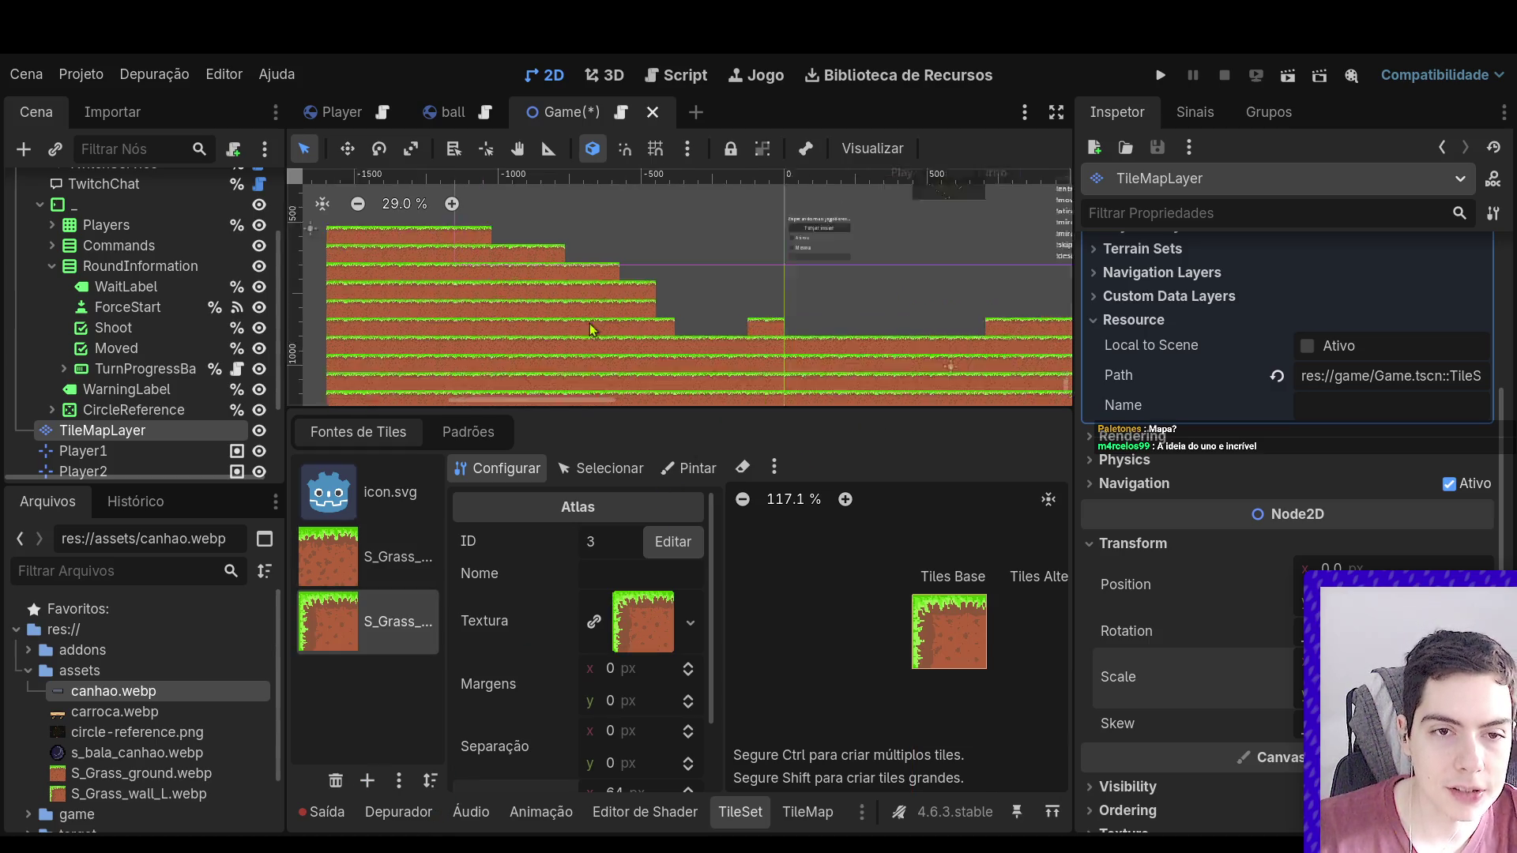
pyautogui.scroll(2, 591, 330)
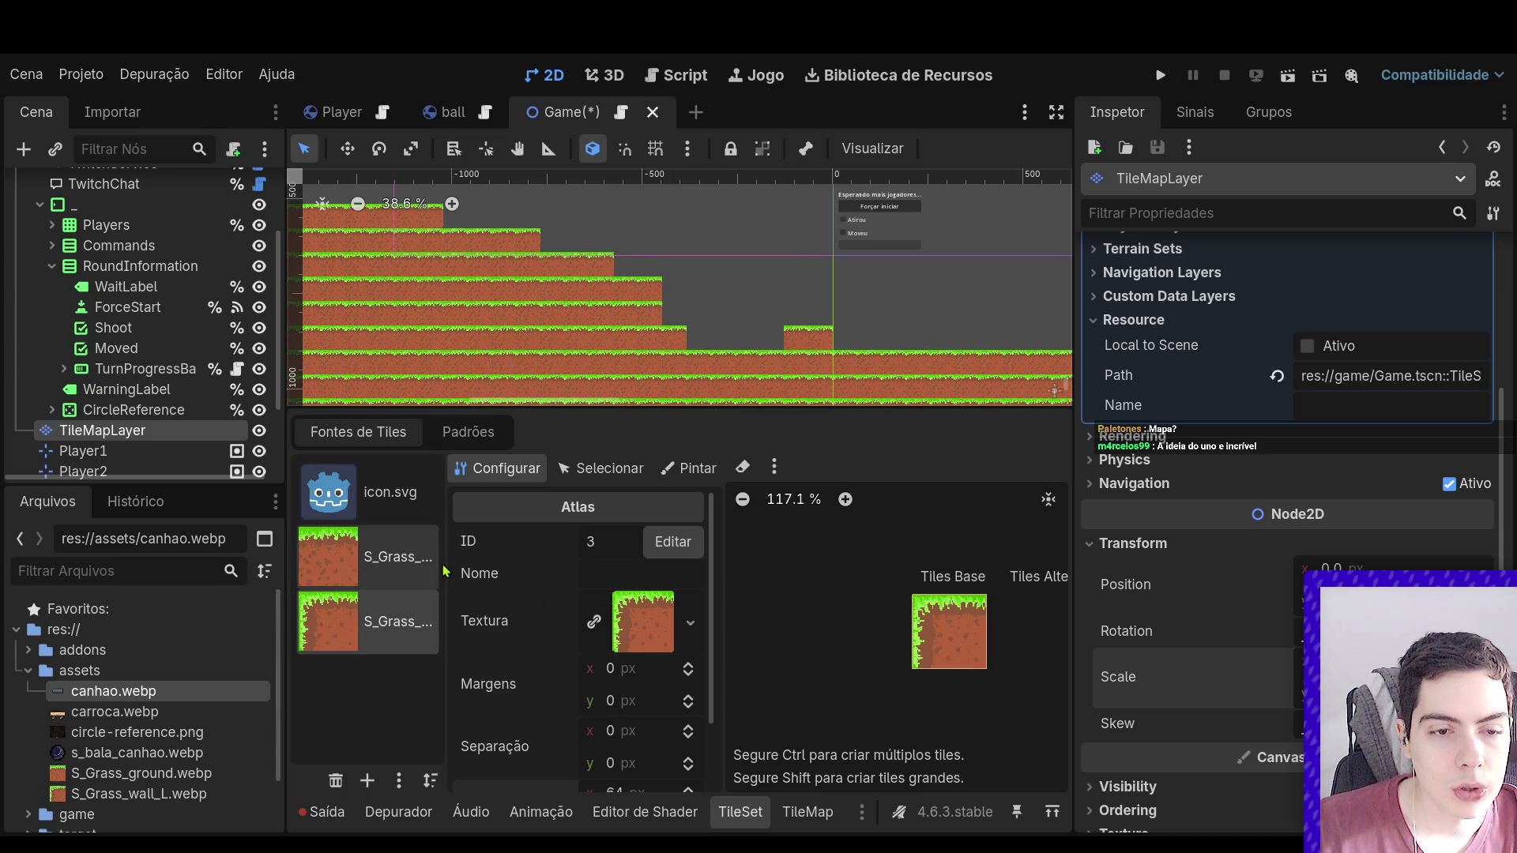
pyautogui.click(808, 813)
pyautogui.scroll(2, 676, 320)
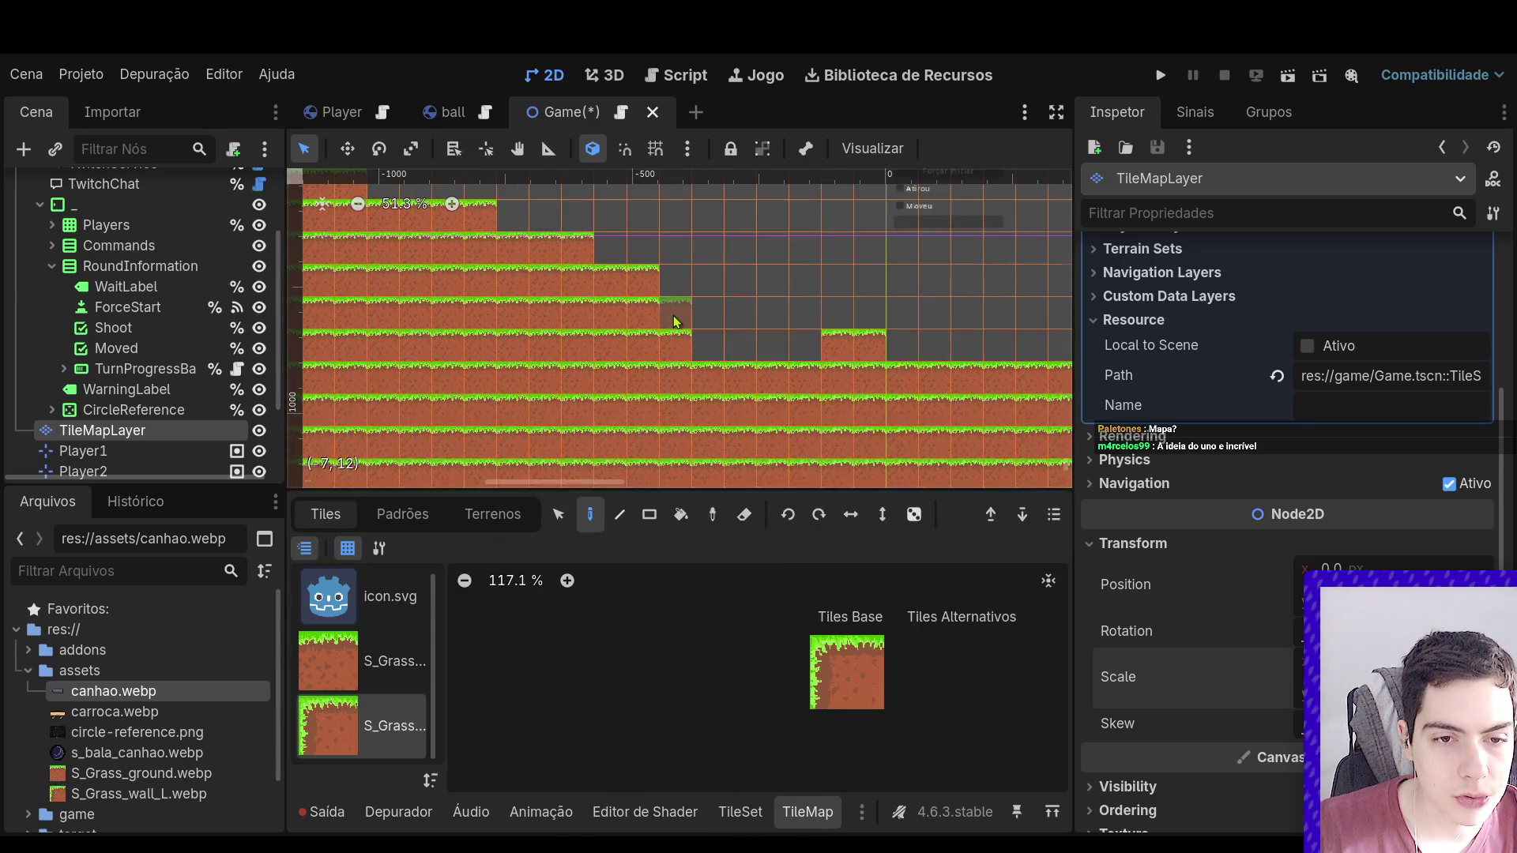
pyautogui.click(846, 672)
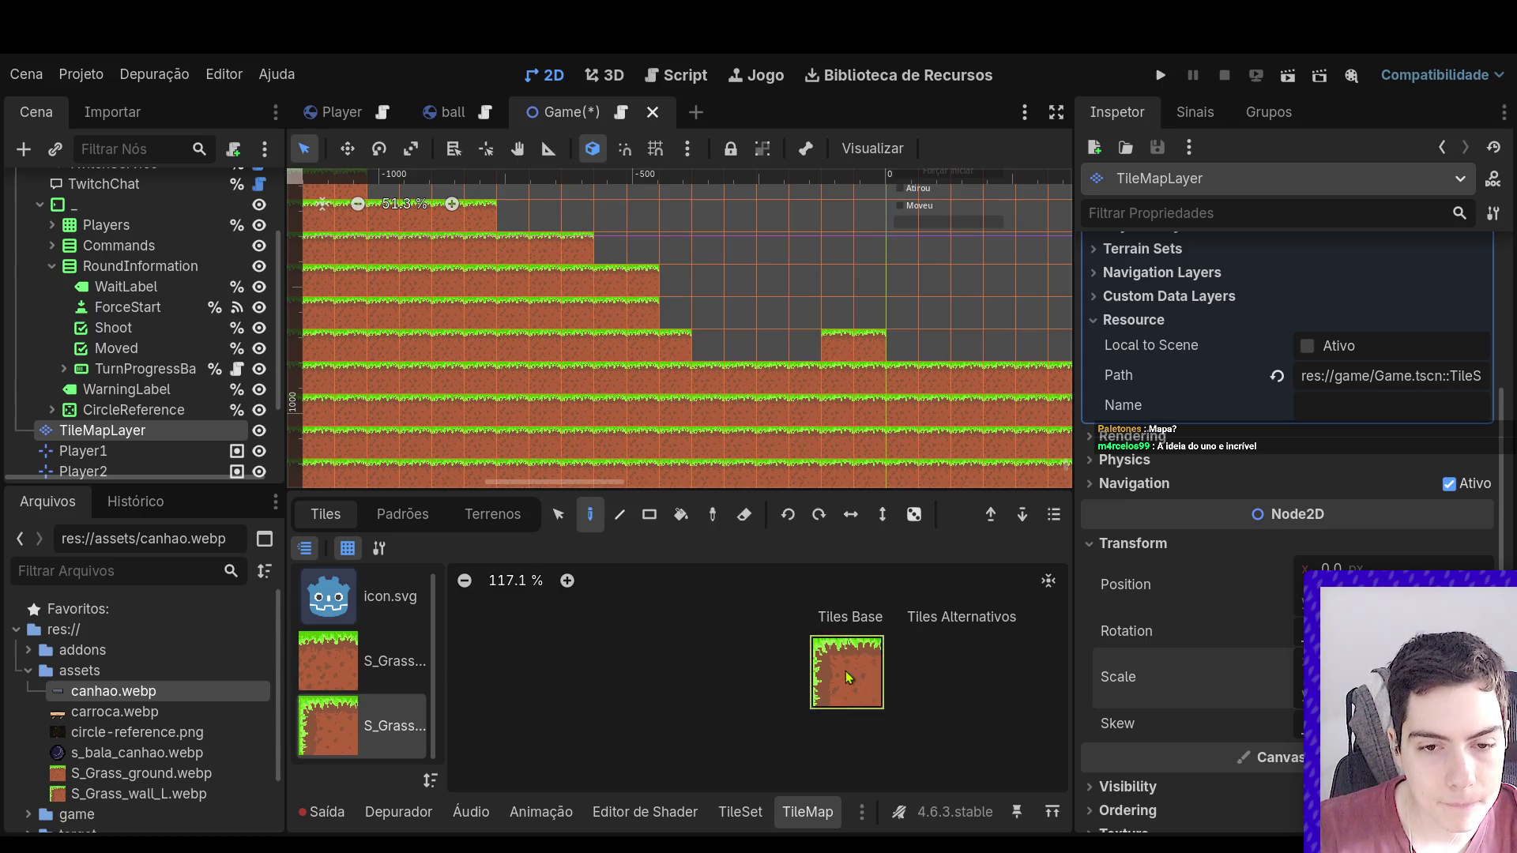
pyautogui.click(670, 338)
pyautogui.hotkey('ctrl', 'z')
pyautogui.click(837, 346)
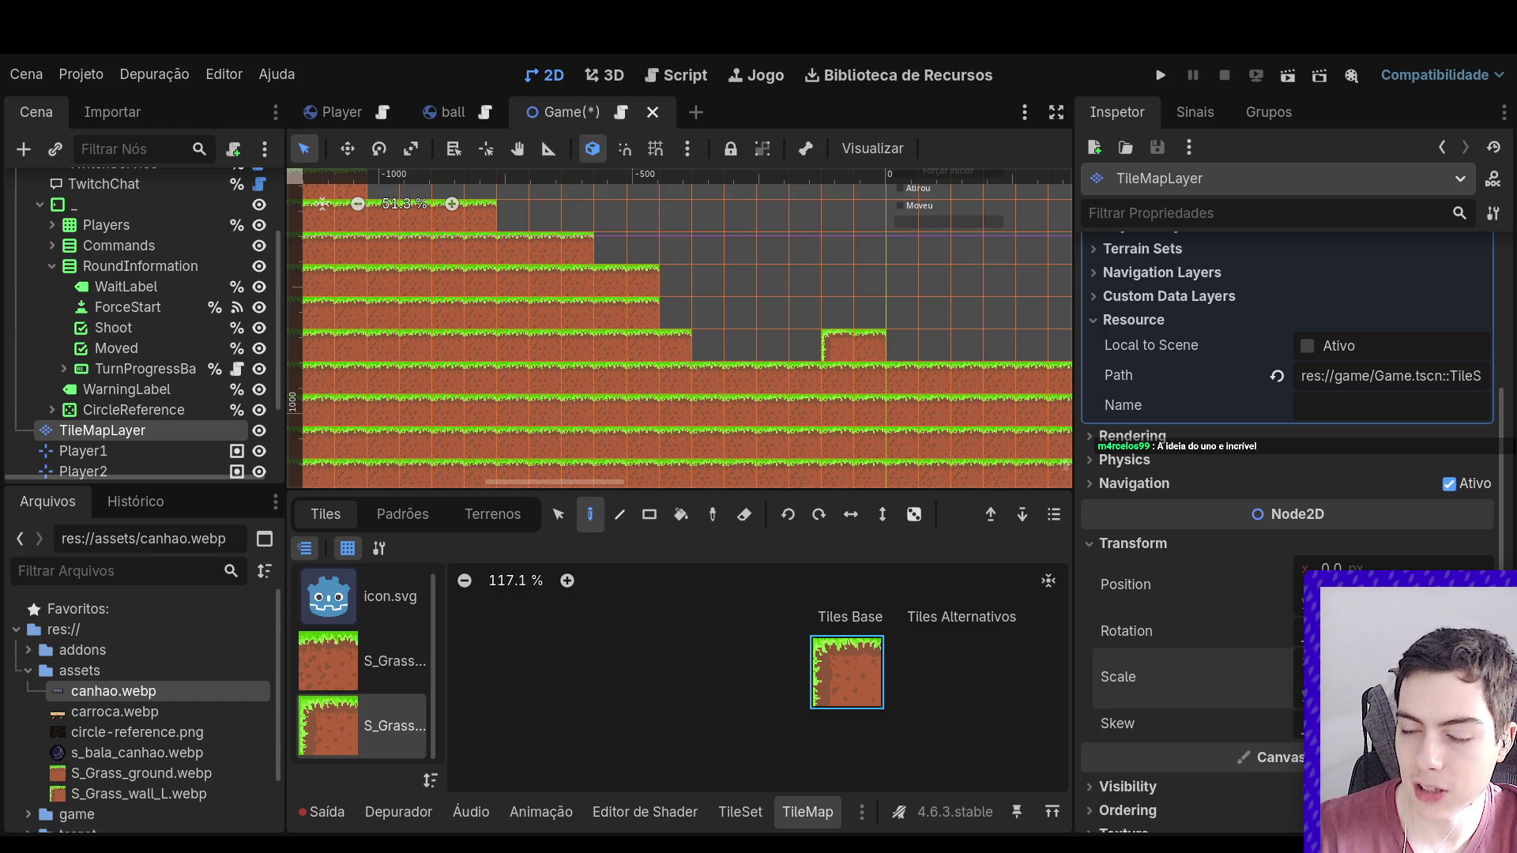
# Reselect the grass ground tile source and return to the TileSet editor.
pyautogui.scroll(-4, 737, 370)
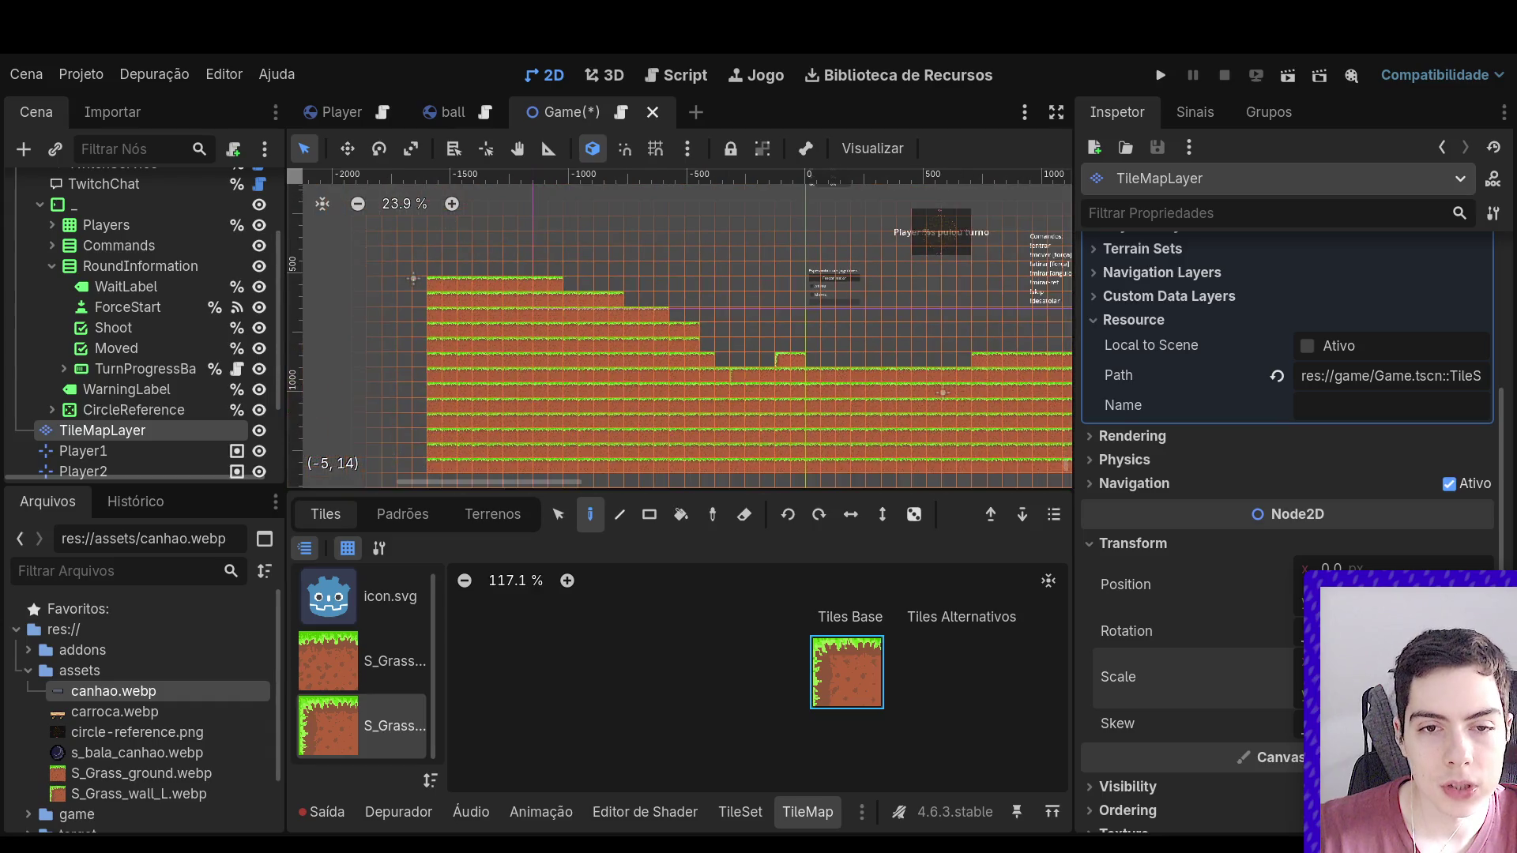
pyautogui.scroll(-1, 561, 379)
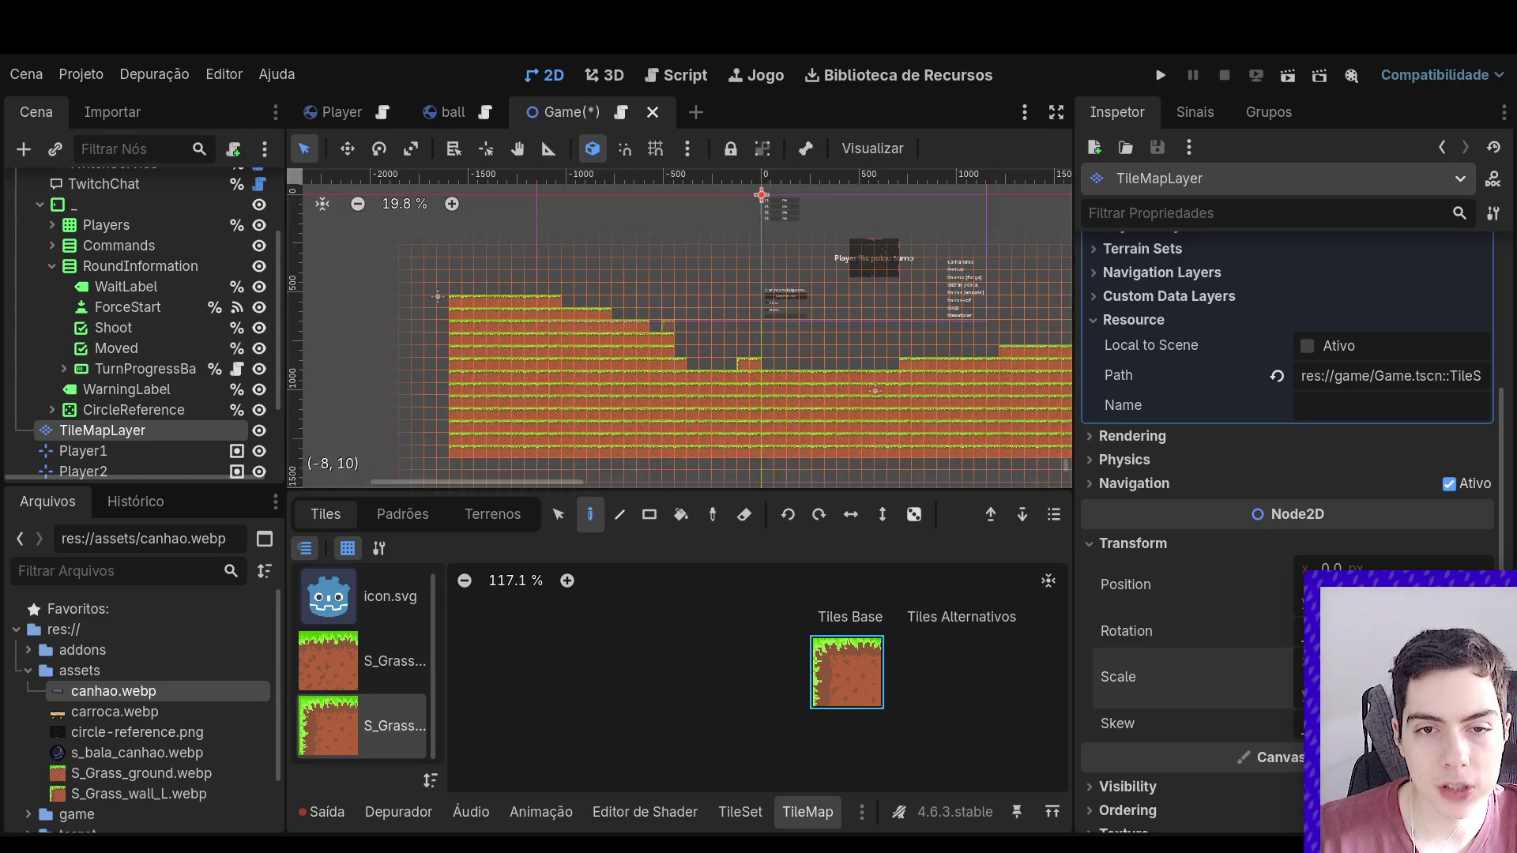
pyautogui.scroll(1, 914, 297)
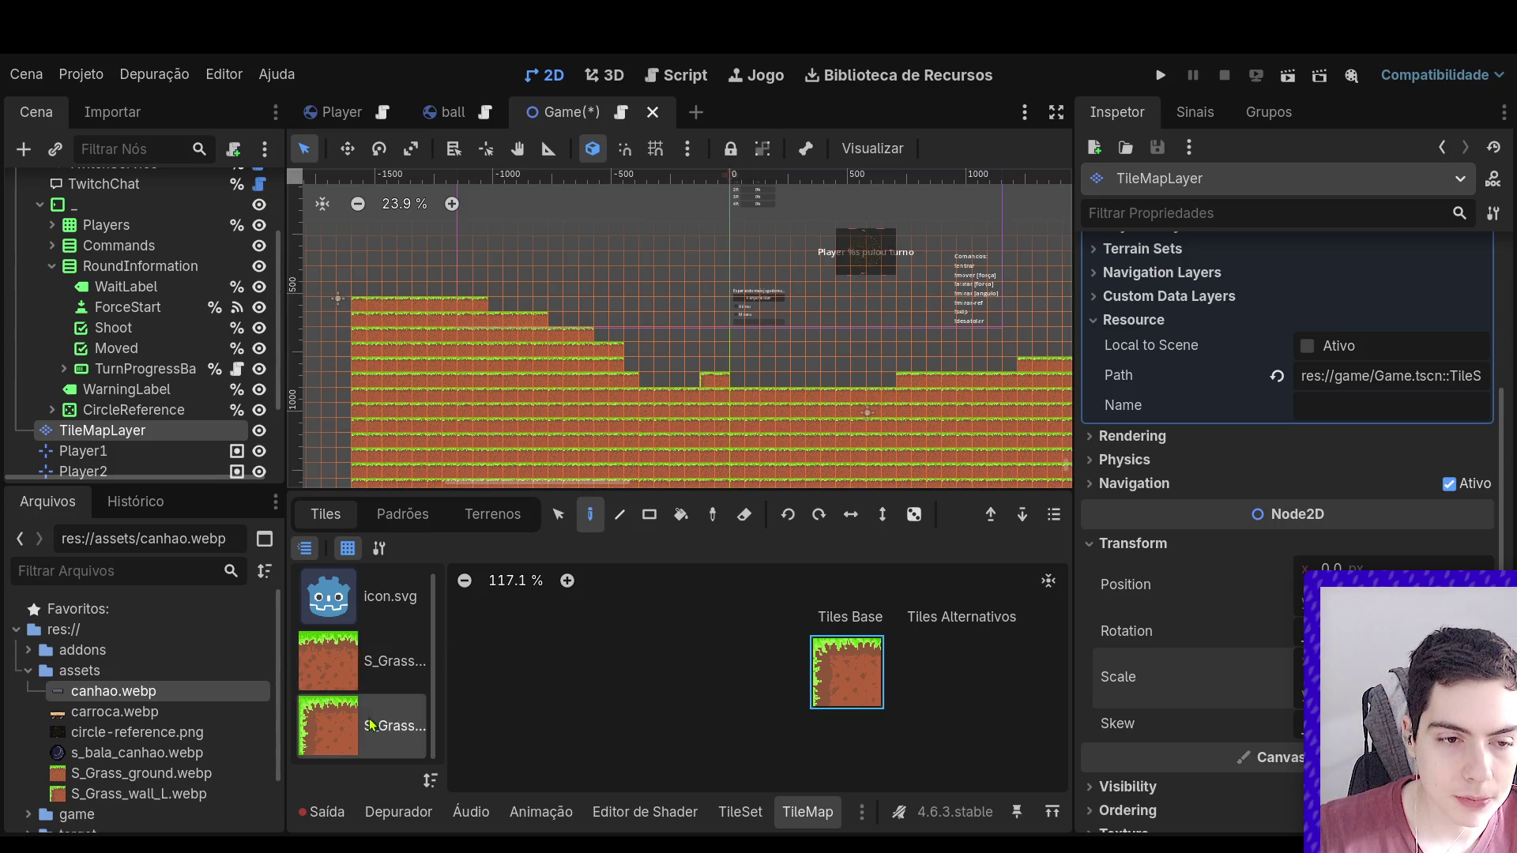
pyautogui.click(328, 661)
pyautogui.click(740, 812)
pyautogui.scroll(-2, 610, 644)
pyautogui.scroll(2, 609, 644)
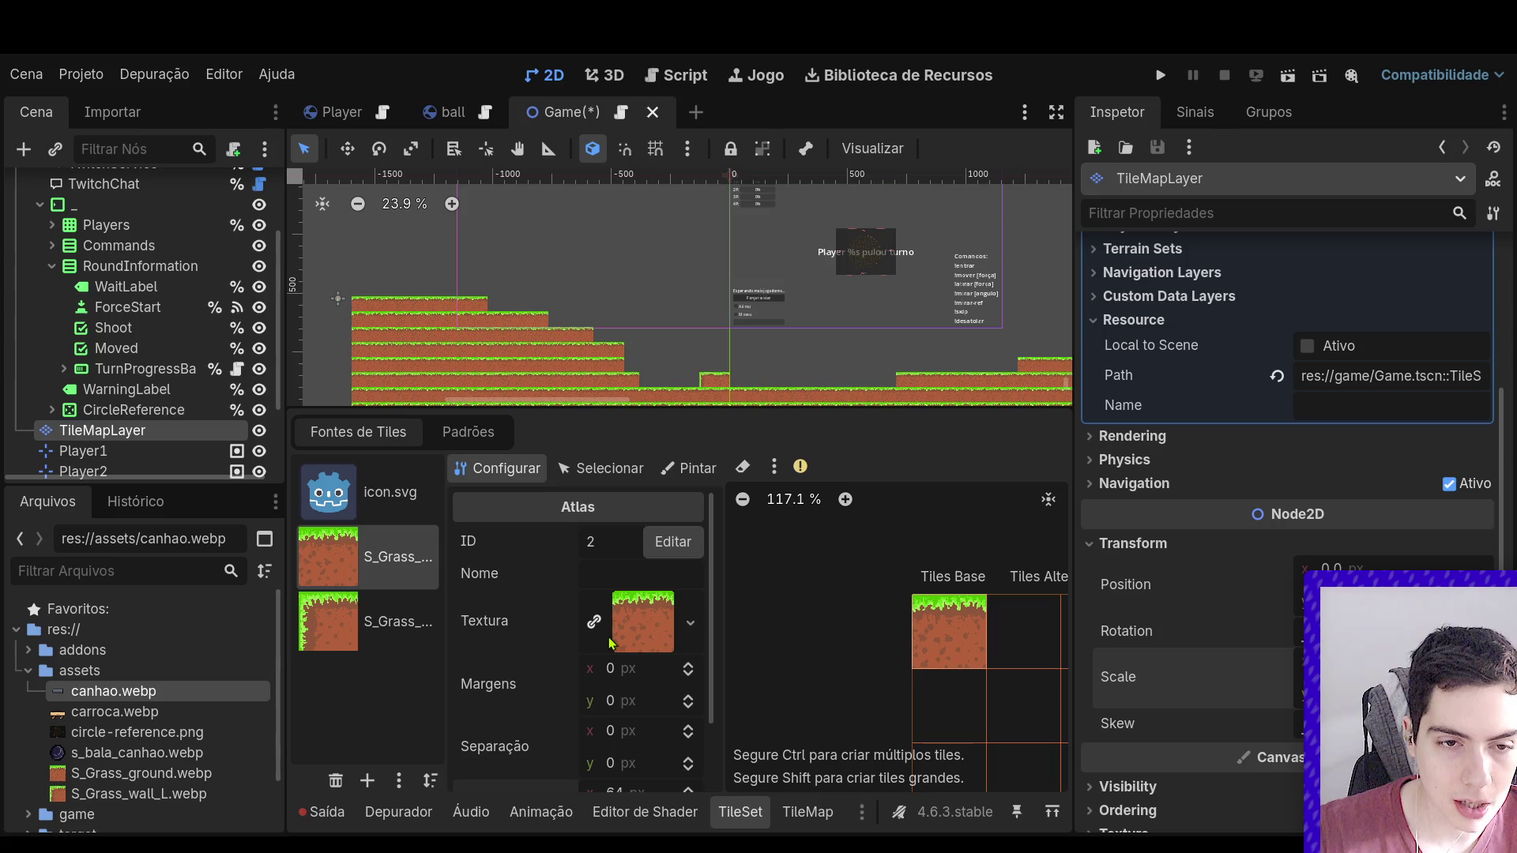
pyautogui.scroll(-2, 610, 644)
pyautogui.scroll(2, 620, 667)
# Select the grass ground tile and open its Physics Layer 0 collision editor.
pyautogui.click(808, 812)
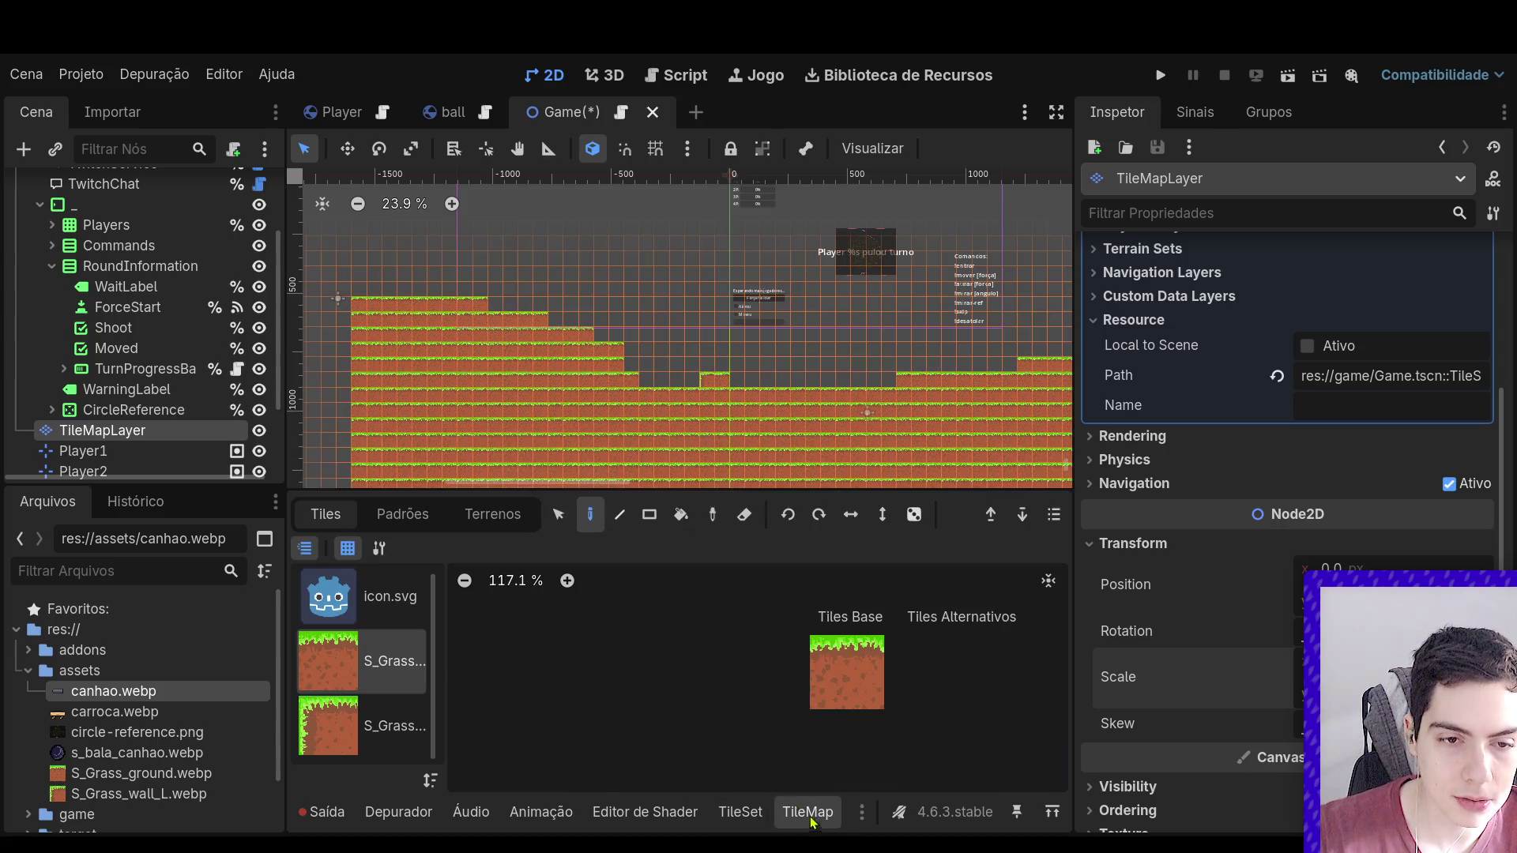
pyautogui.click(741, 812)
pyautogui.scroll(-2, 652, 689)
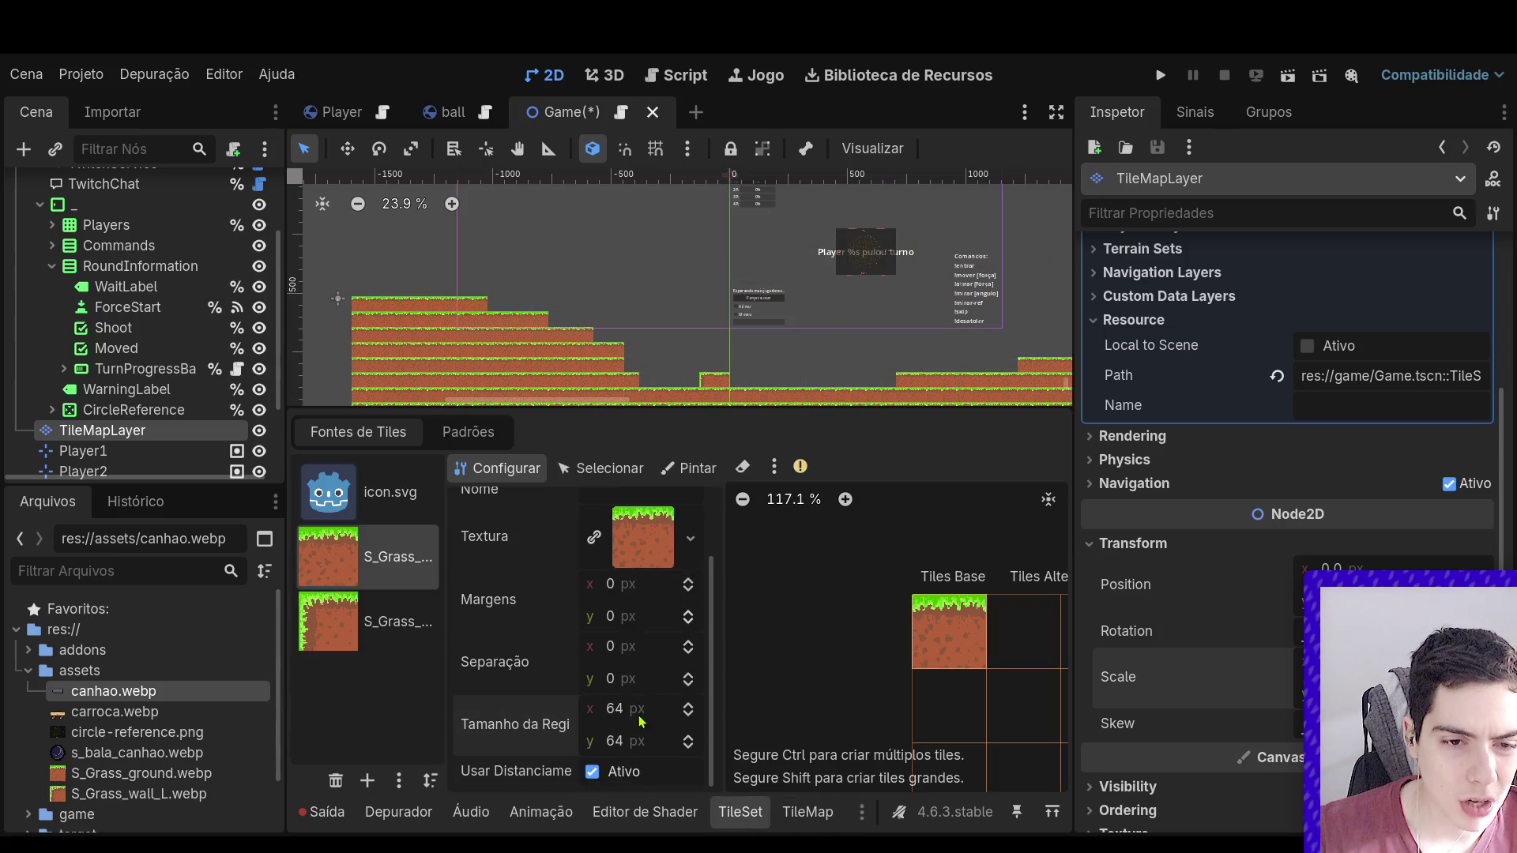
pyautogui.scroll(3, 642, 711)
pyautogui.click(600, 467)
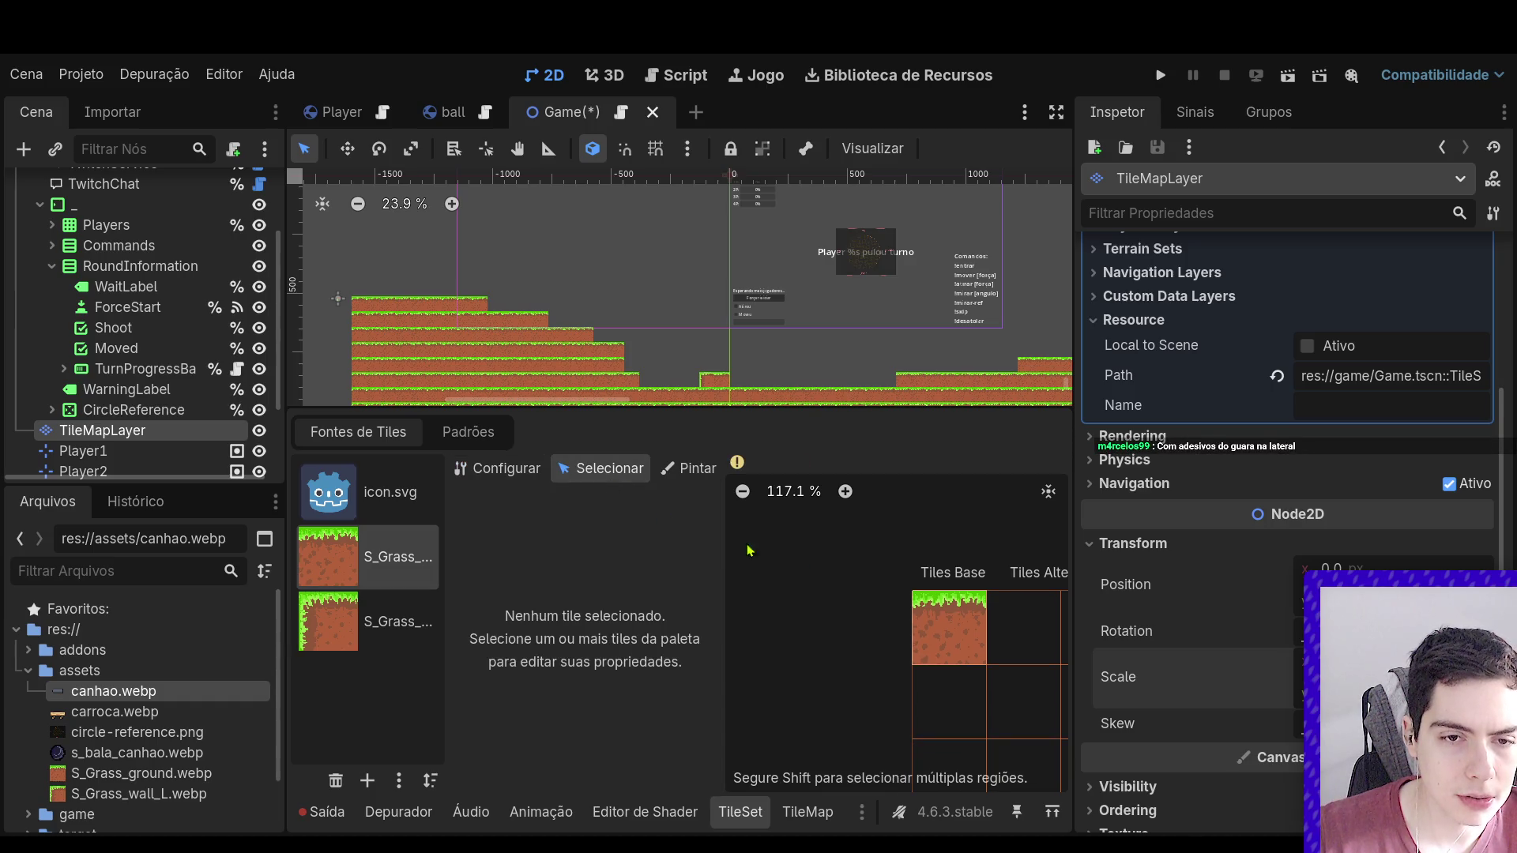
pyautogui.click(979, 632)
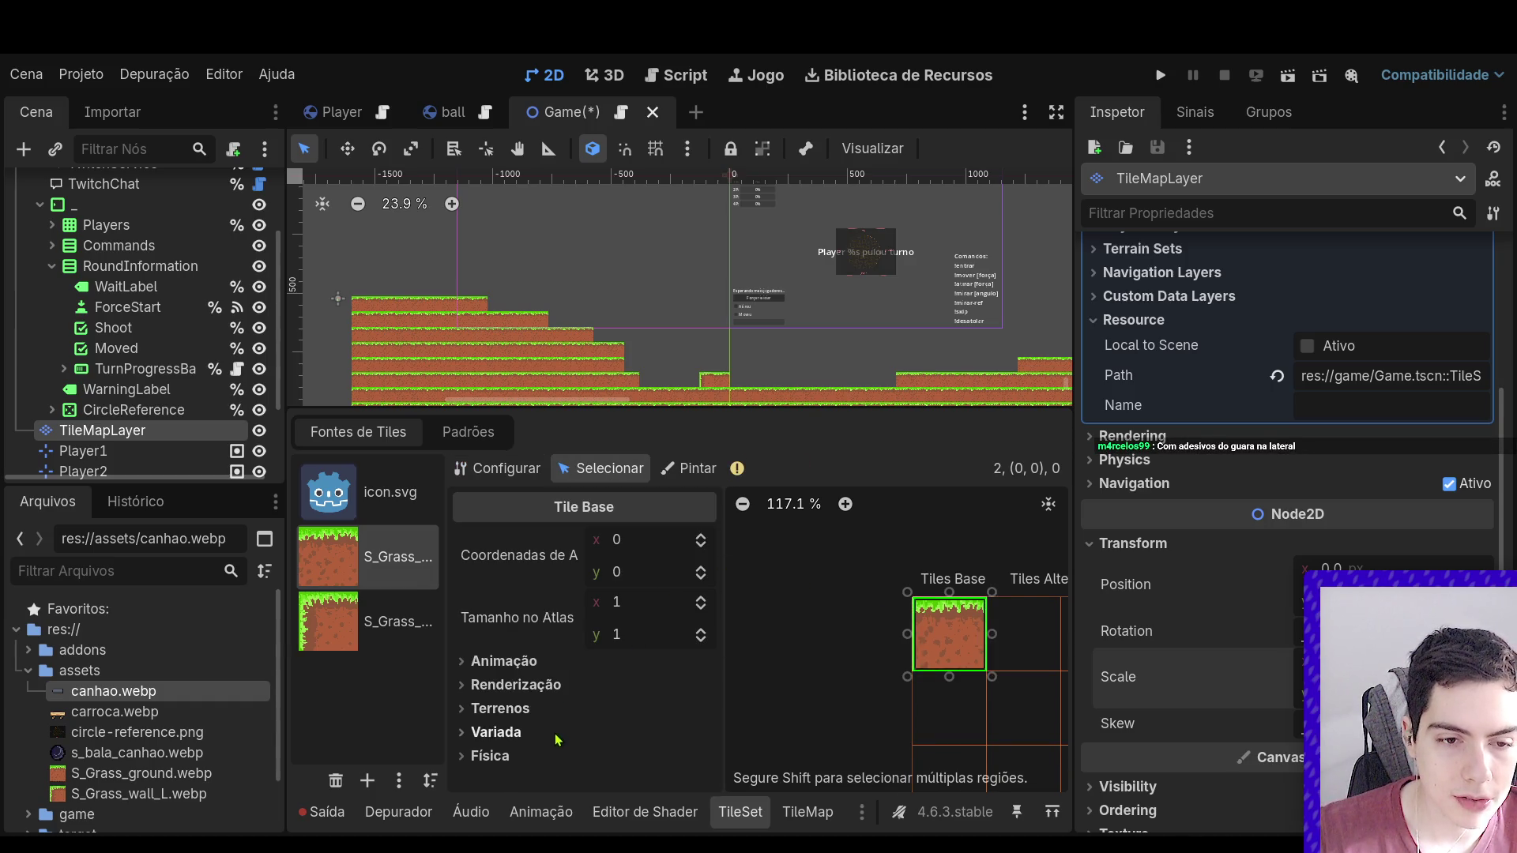
pyautogui.click(537, 755)
pyautogui.click(531, 724)
# Draw a full-tile square collision polygon on the ground tile and save the scene.
pyautogui.scroll(-5, 553, 695)
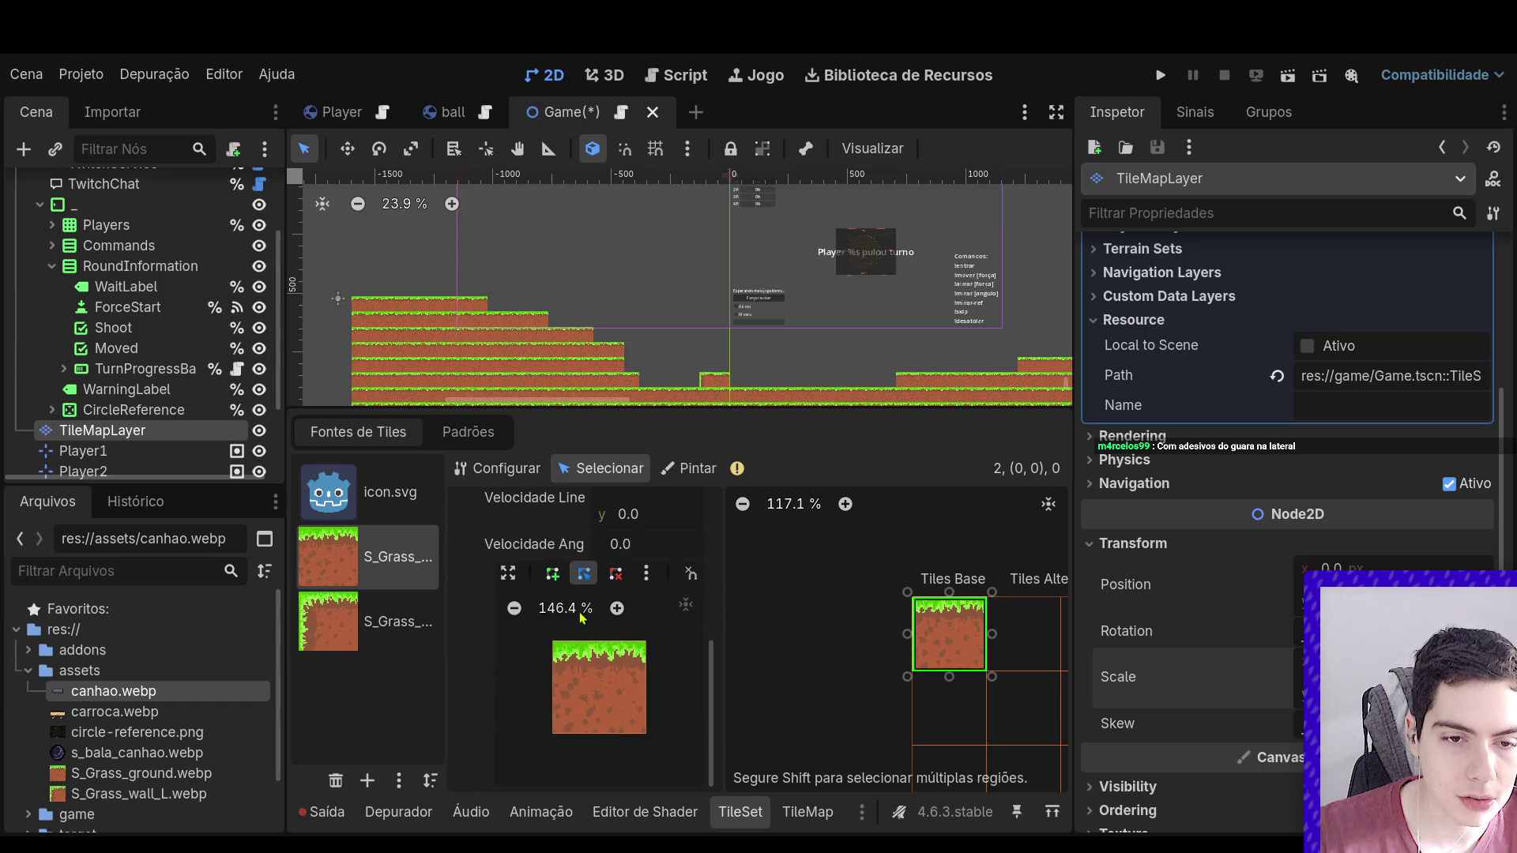
pyautogui.click(553, 573)
pyautogui.click(553, 641)
pyautogui.click(645, 640)
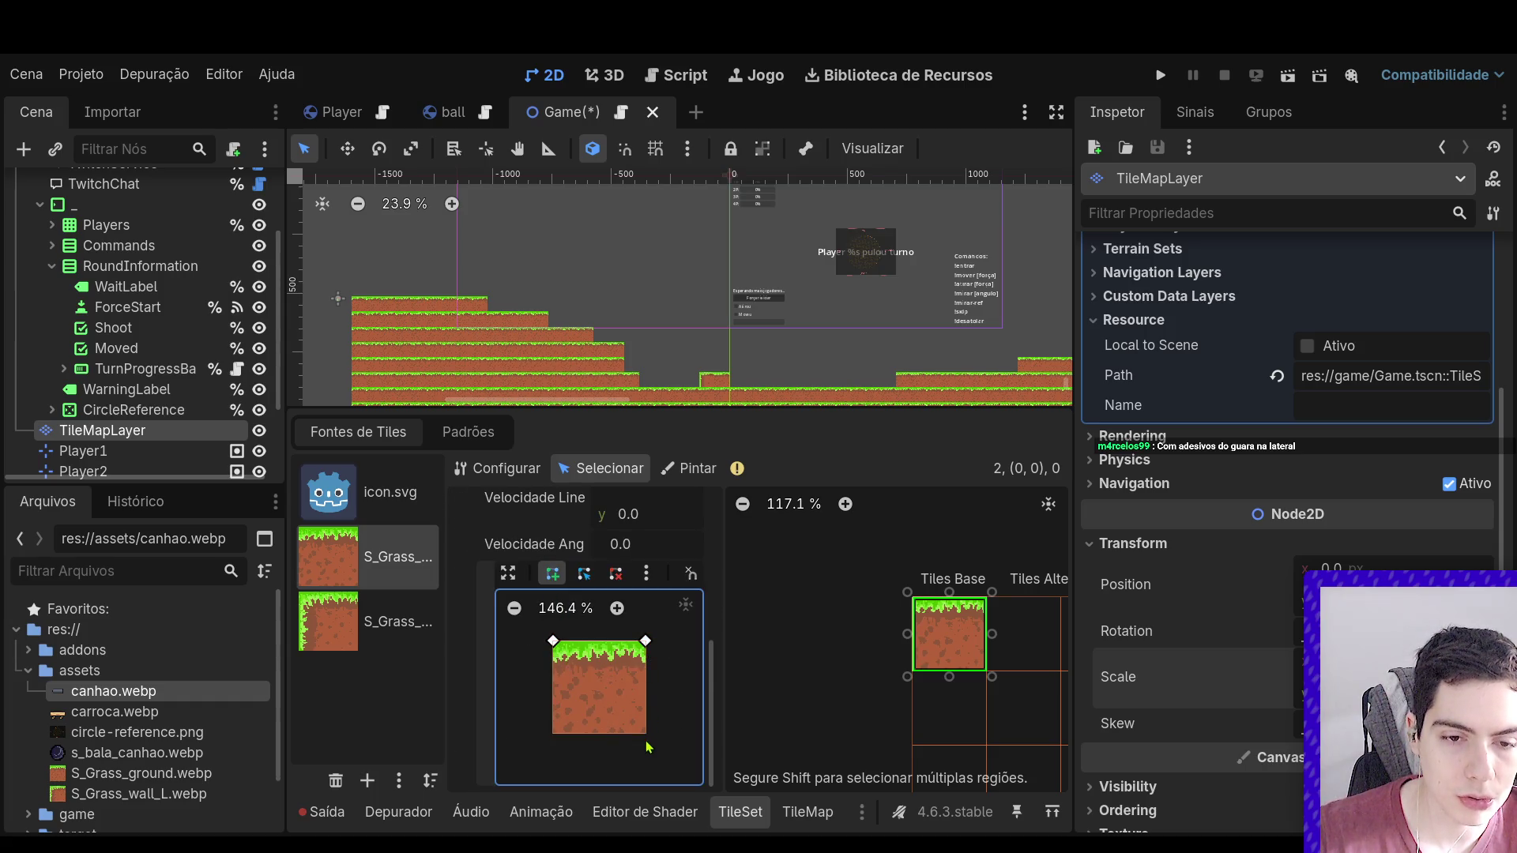
pyautogui.click(644, 734)
pyautogui.click(553, 734)
pyautogui.click(553, 641)
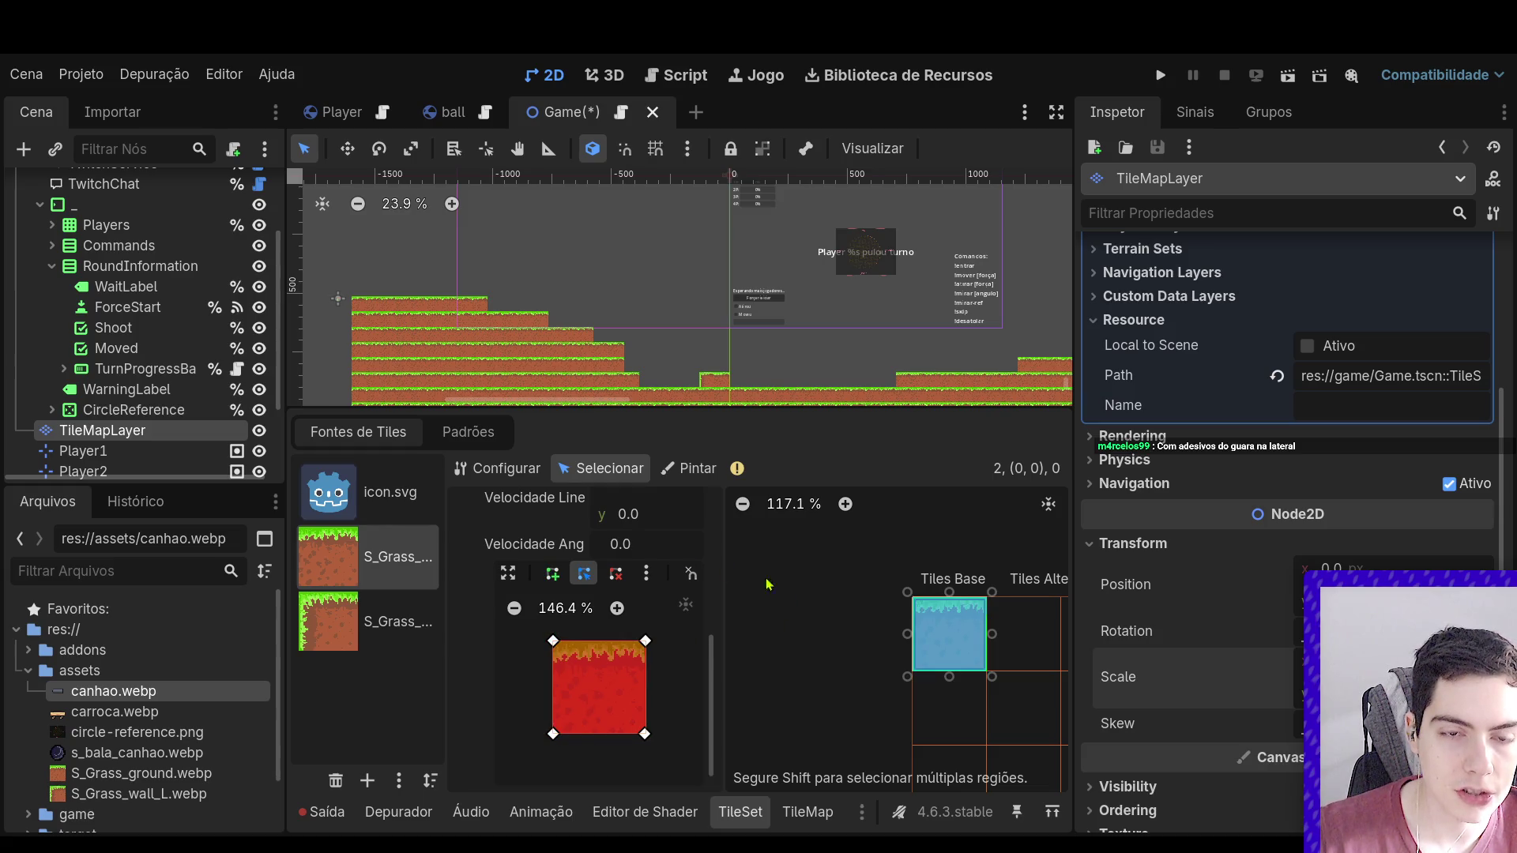
pyautogui.hotkey('ctrl', 's')
# Select the grass wall tile and start its collision shape, cancelling the failed attempts.
pyautogui.click(367, 621)
pyautogui.click(667, 473)
pyautogui.click(601, 468)
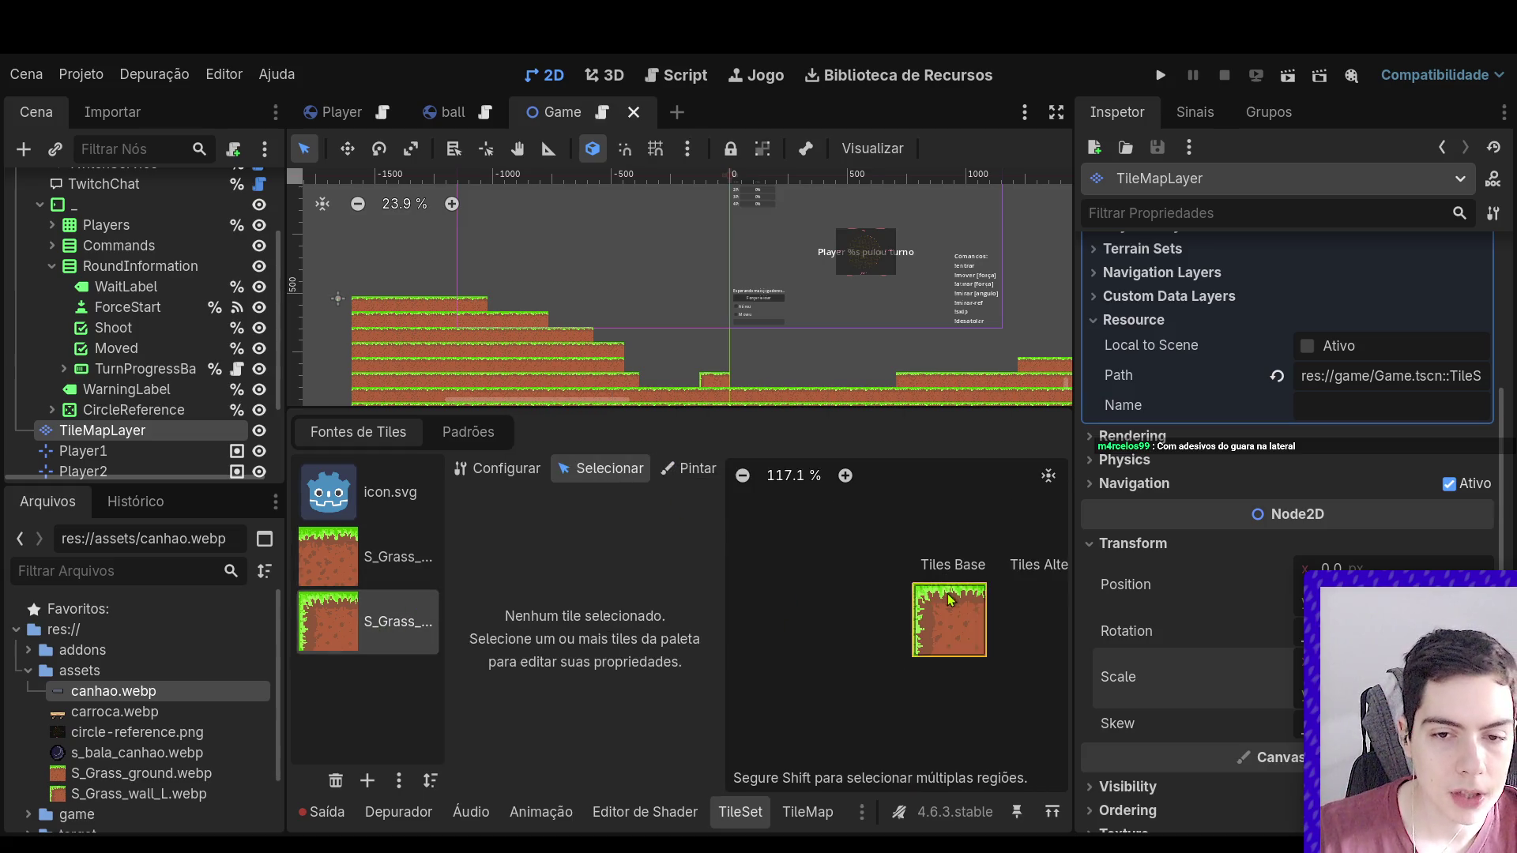
pyautogui.click(949, 619)
pyautogui.click(645, 641)
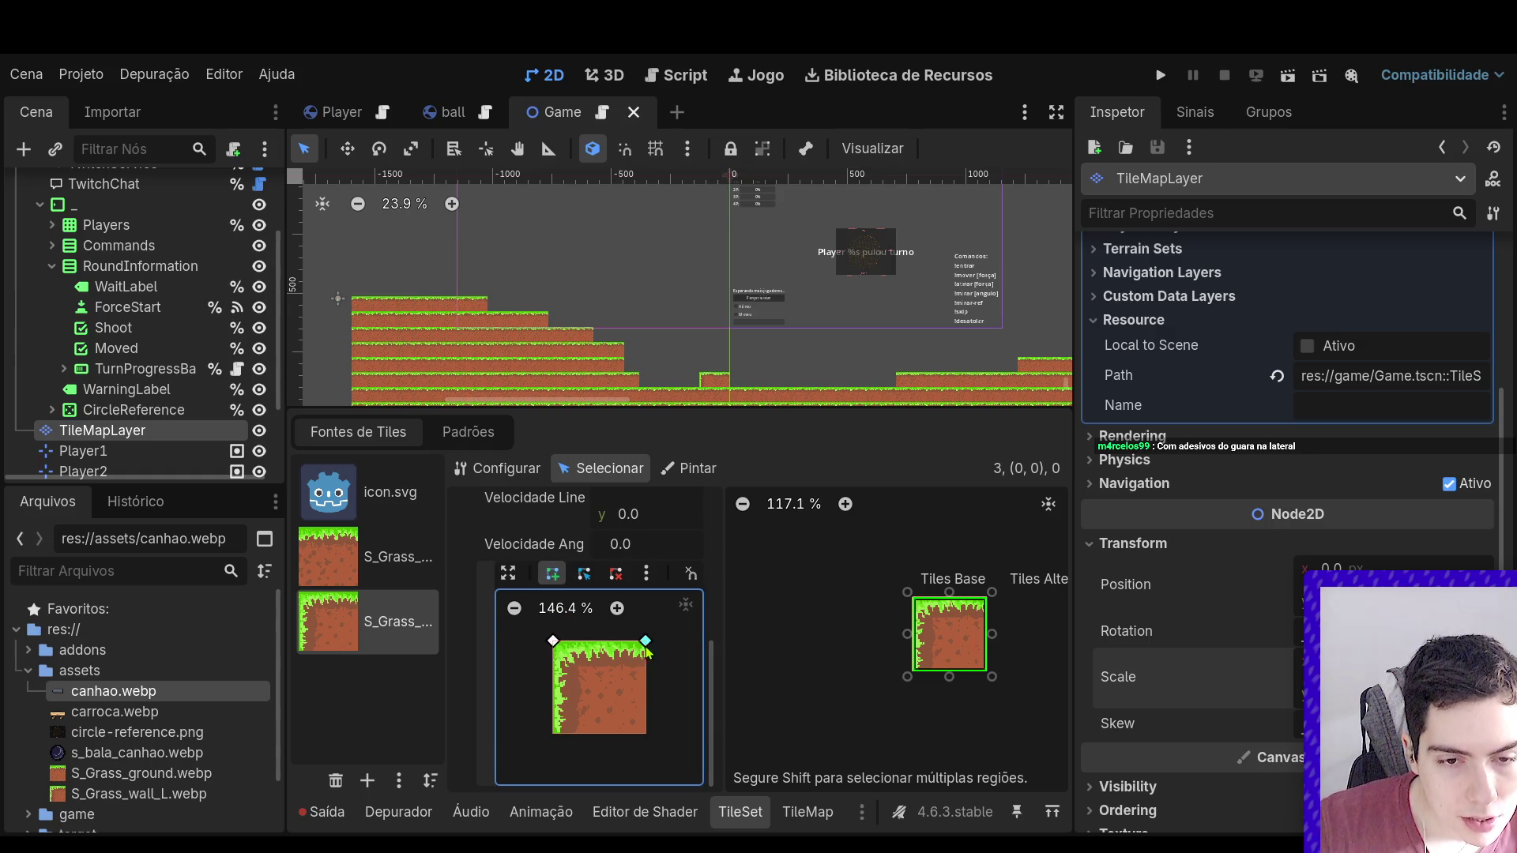
pyautogui.click(645, 726)
pyautogui.press('Escape')
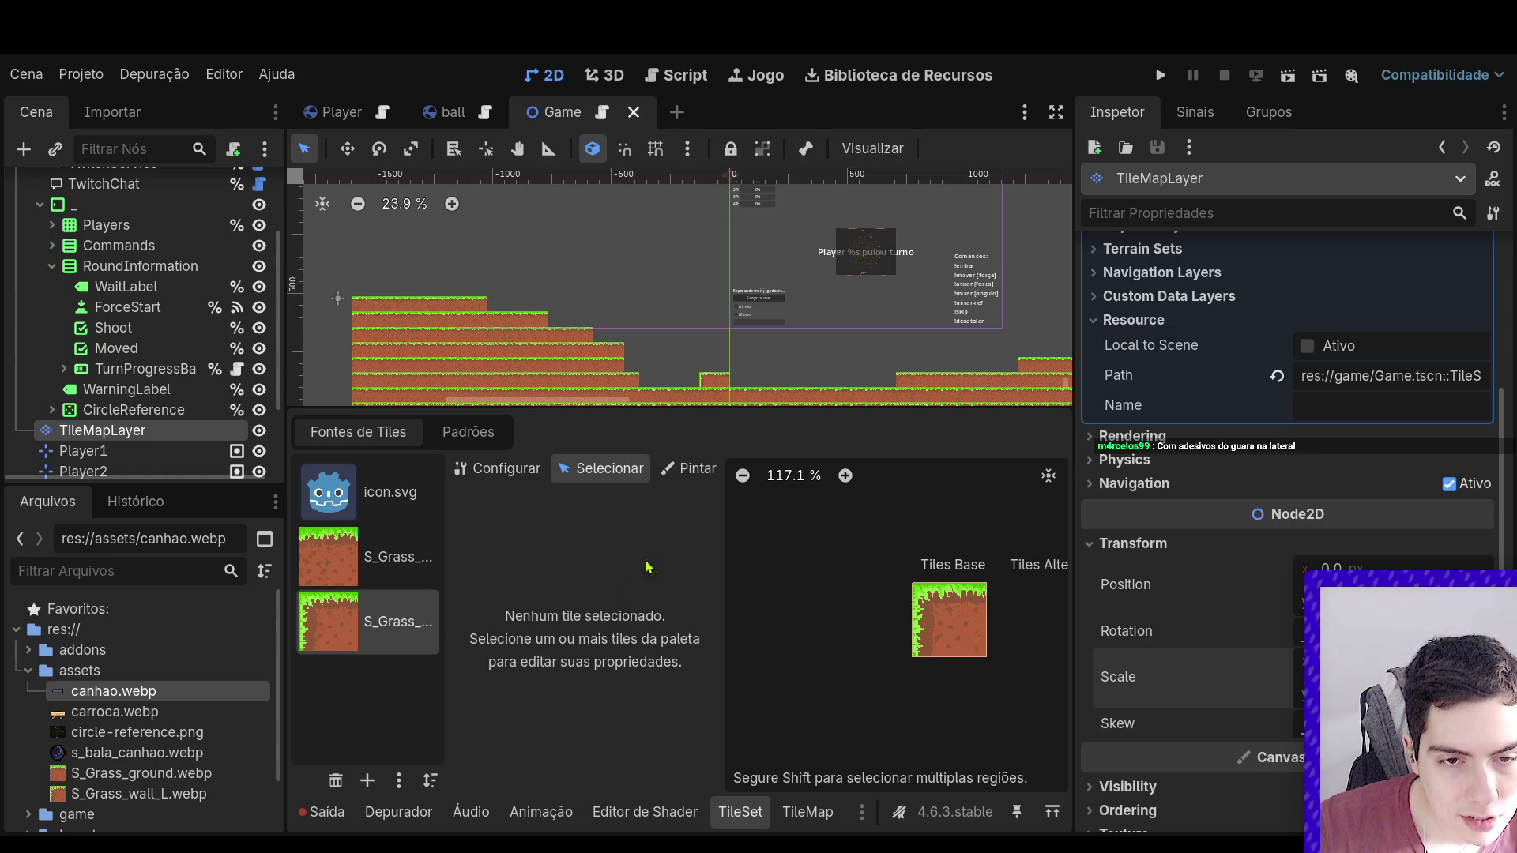
pyautogui.click(939, 626)
pyautogui.click(552, 573)
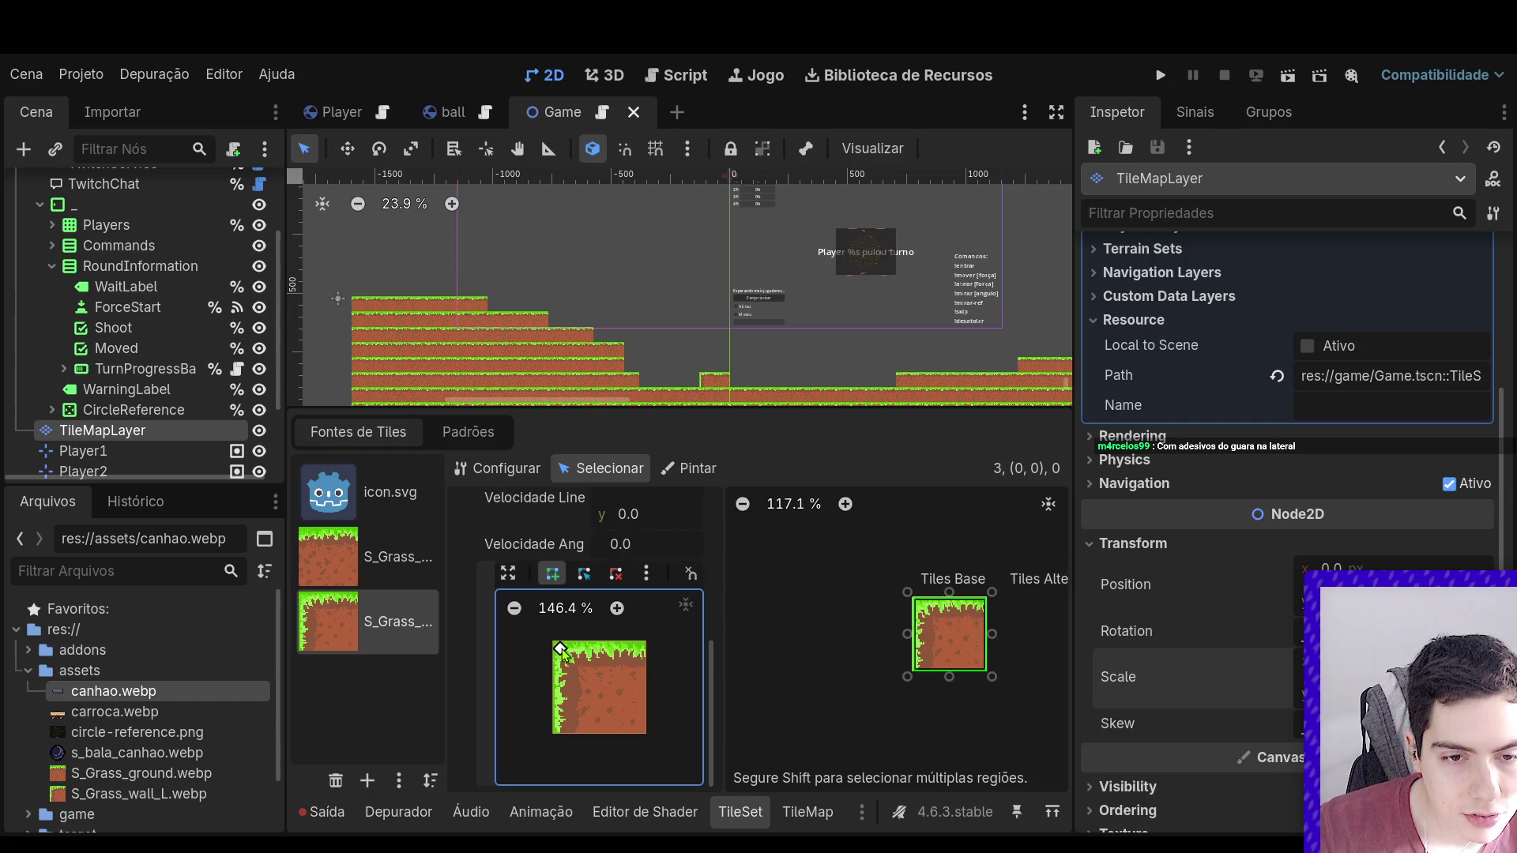
pyautogui.press('Escape')
# Draw a full-square collision polygon on the grass wall tile and close the TileSet editor.
pyautogui.click(687, 468)
pyautogui.click(600, 467)
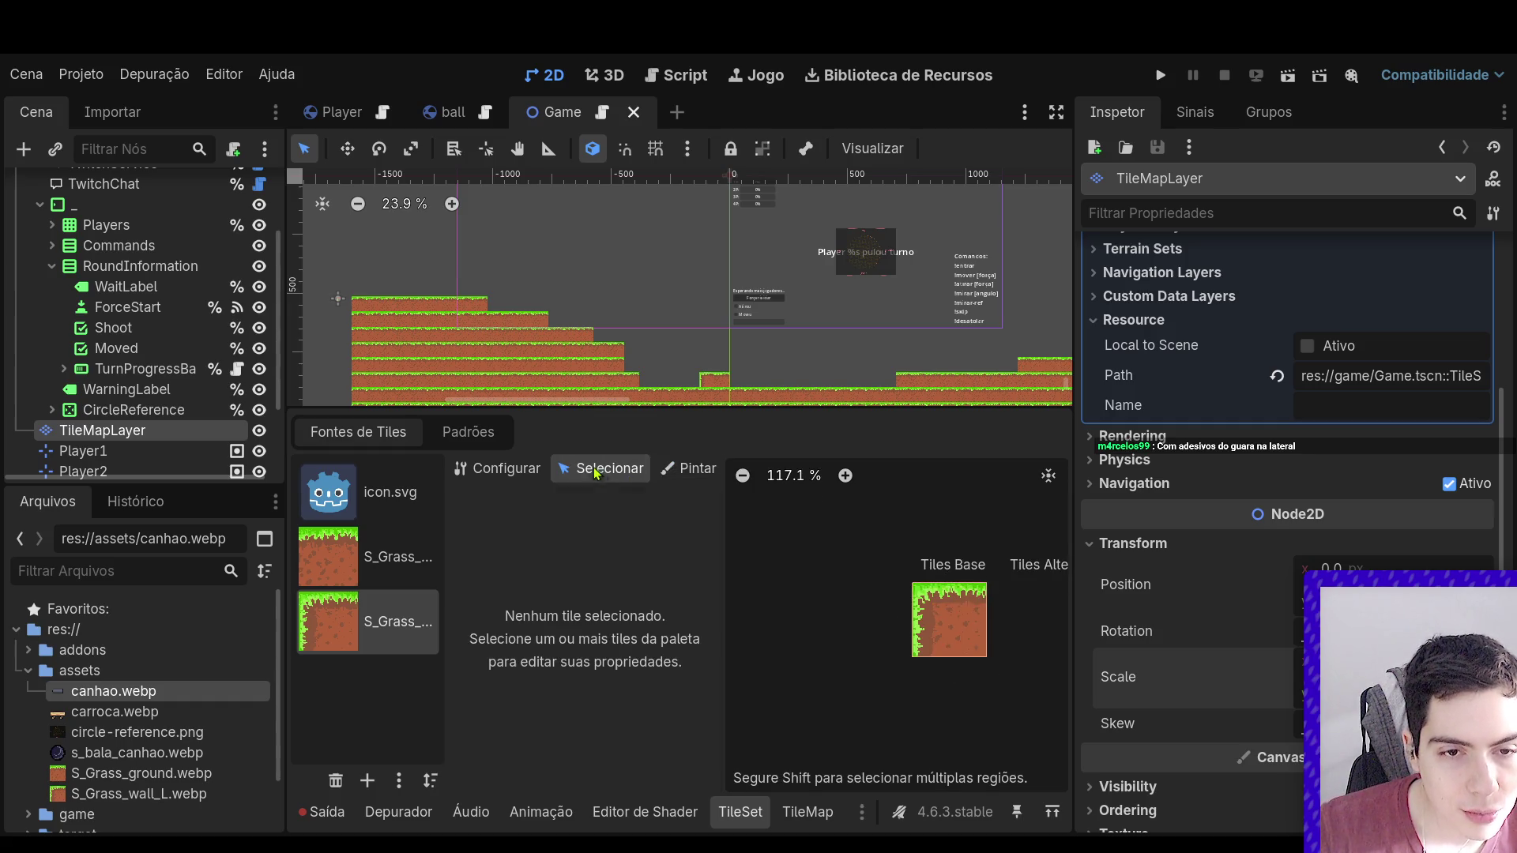
pyautogui.click(948, 620)
pyautogui.scroll(2, 679, 624)
pyautogui.scroll(-2, 630, 654)
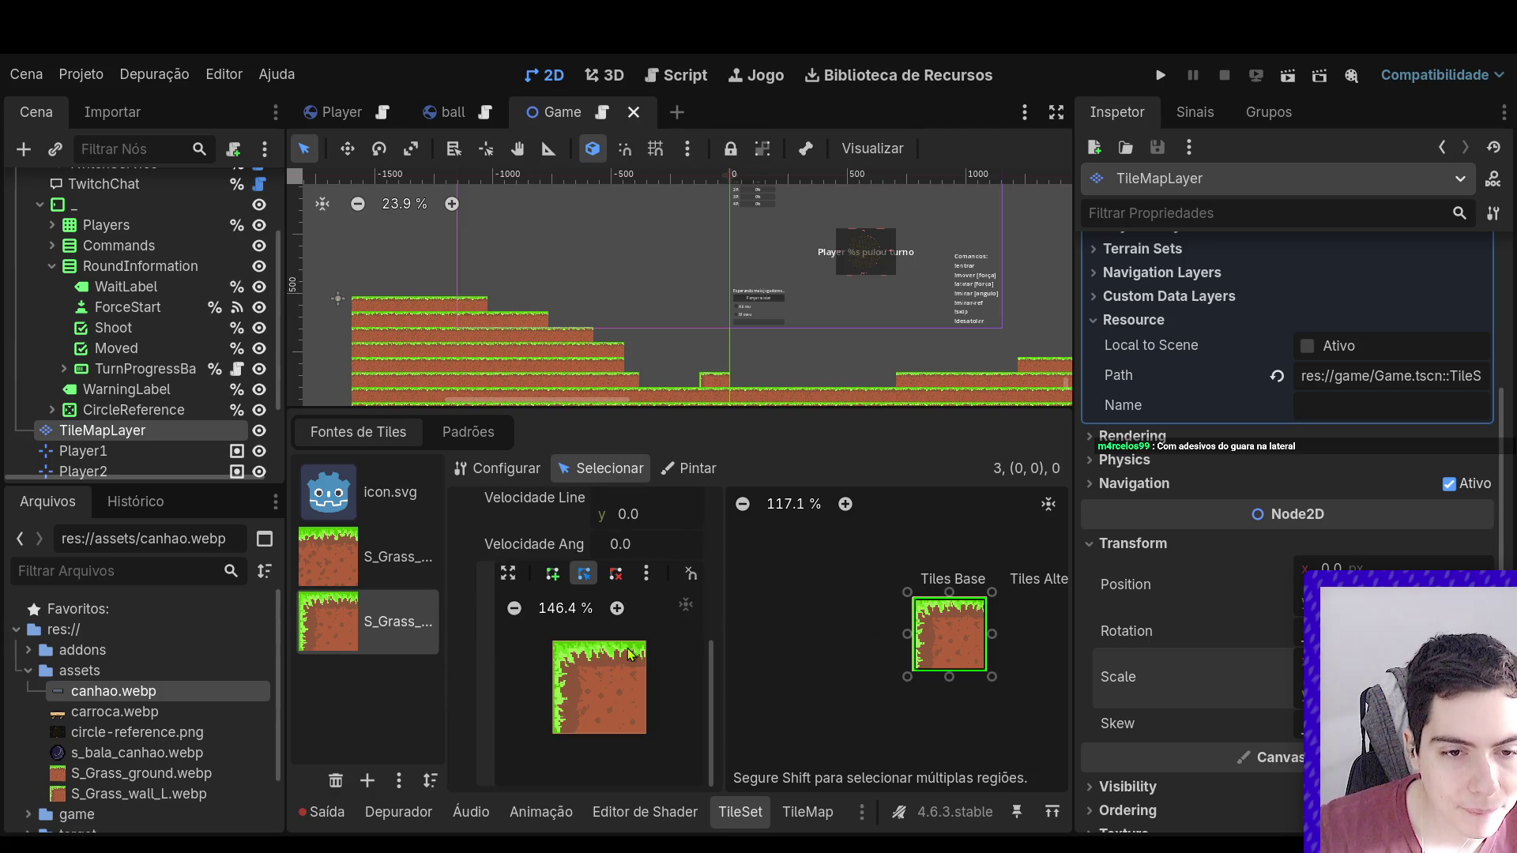
pyautogui.click(552, 573)
pyautogui.click(553, 640)
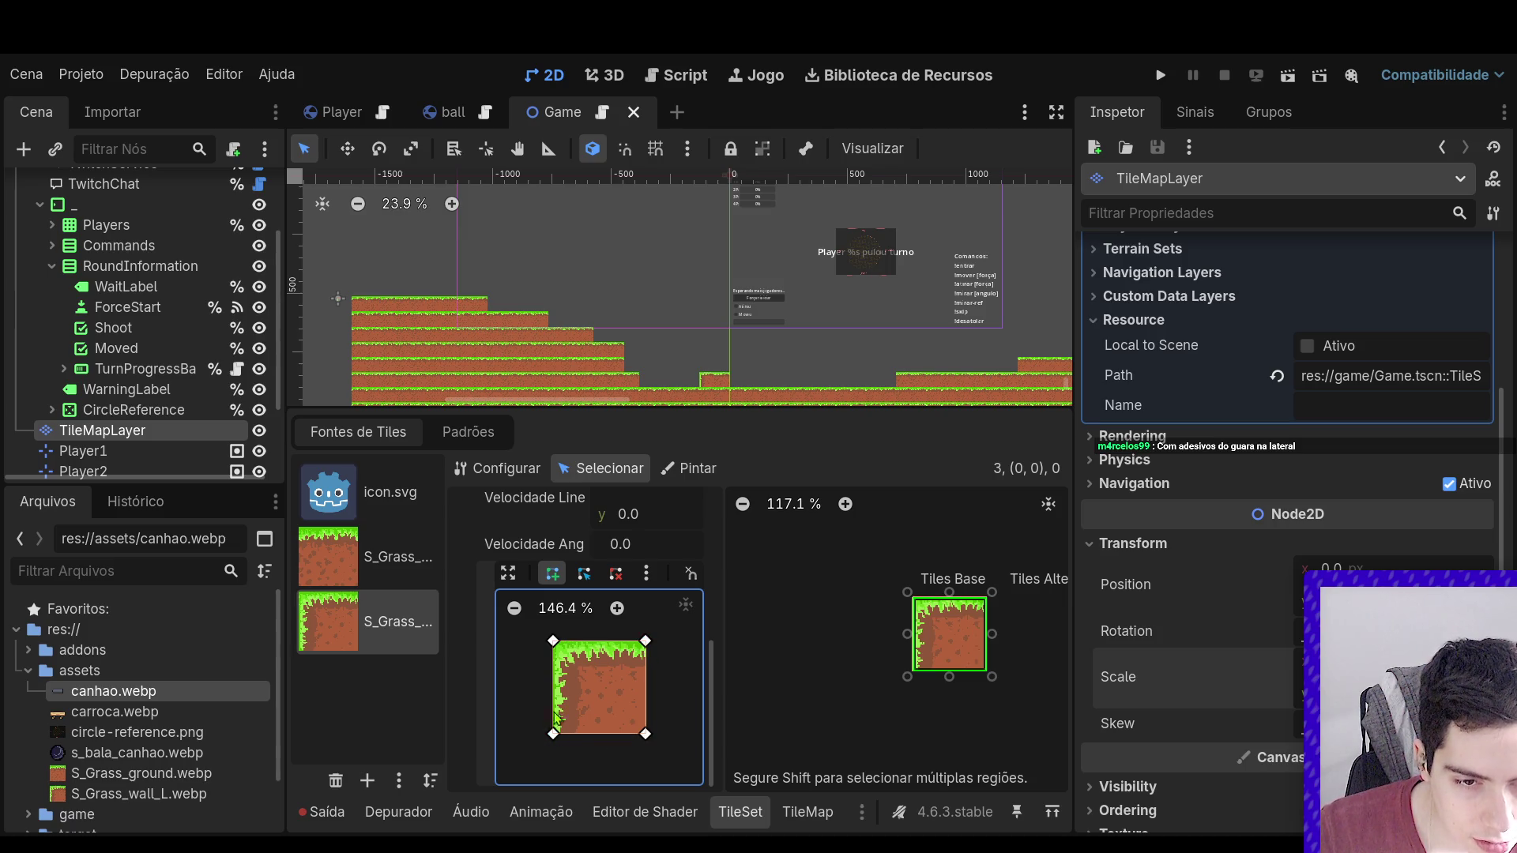
pyautogui.click(553, 642)
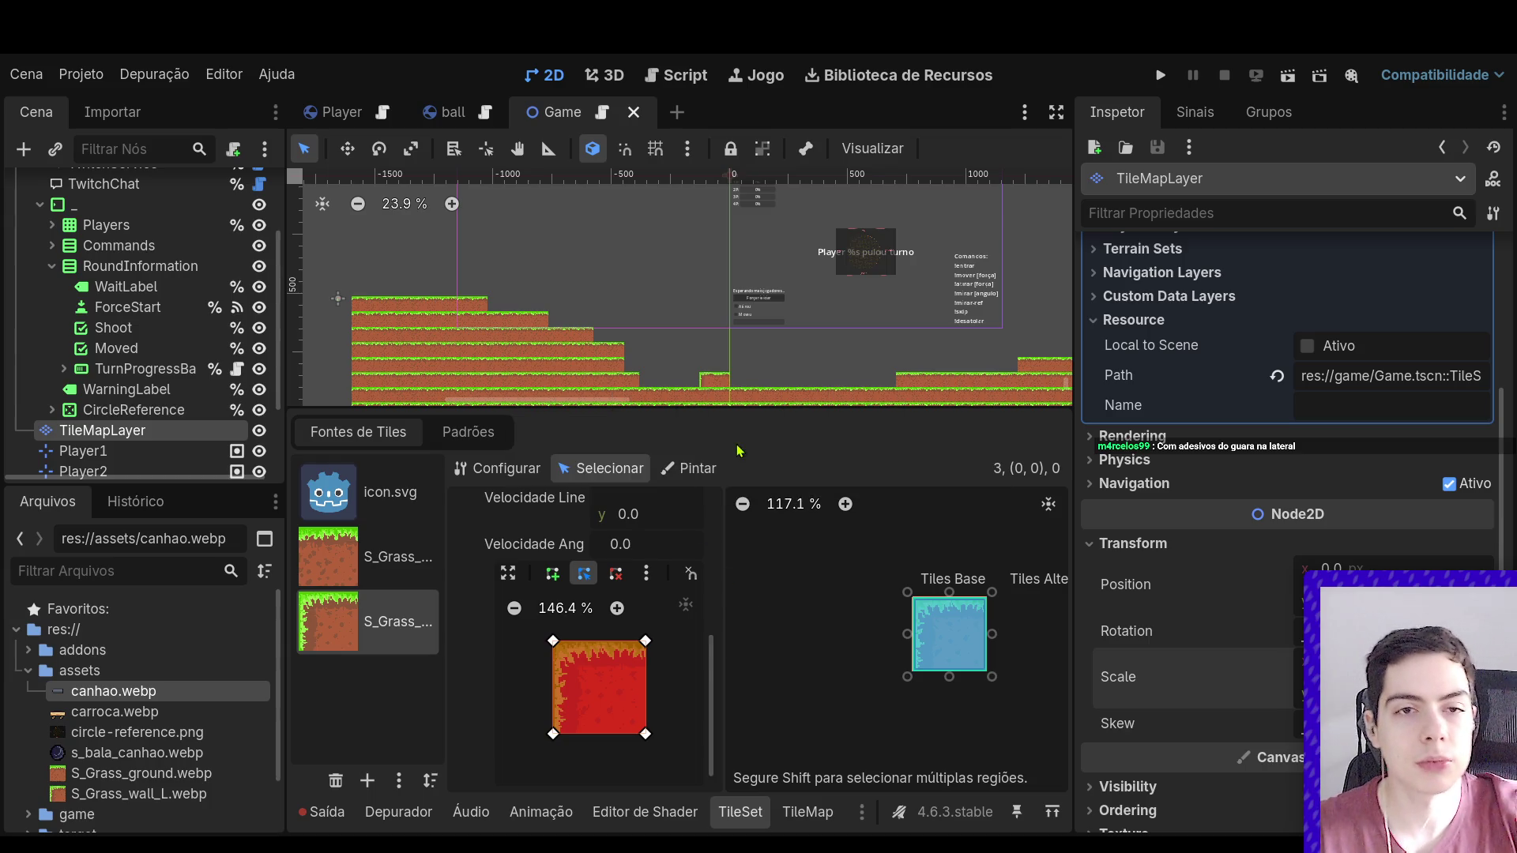
pyautogui.click(723, 815)
# Review the grass terrain and its dips along the bottom of the level, then save Game.
pyautogui.scroll(-5, 766, 423)
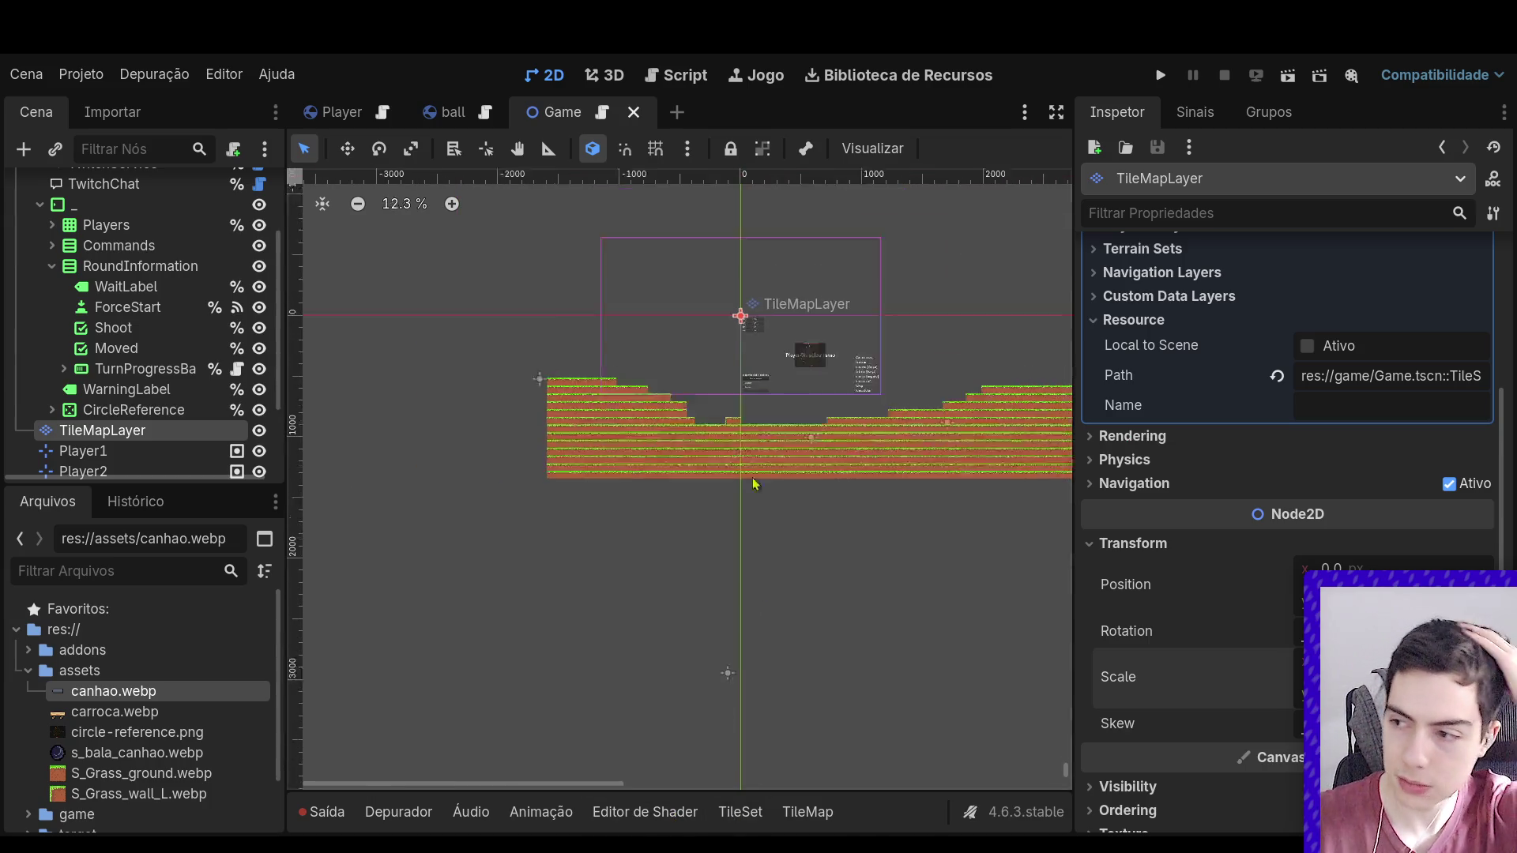
pyautogui.scroll(10, 771, 426)
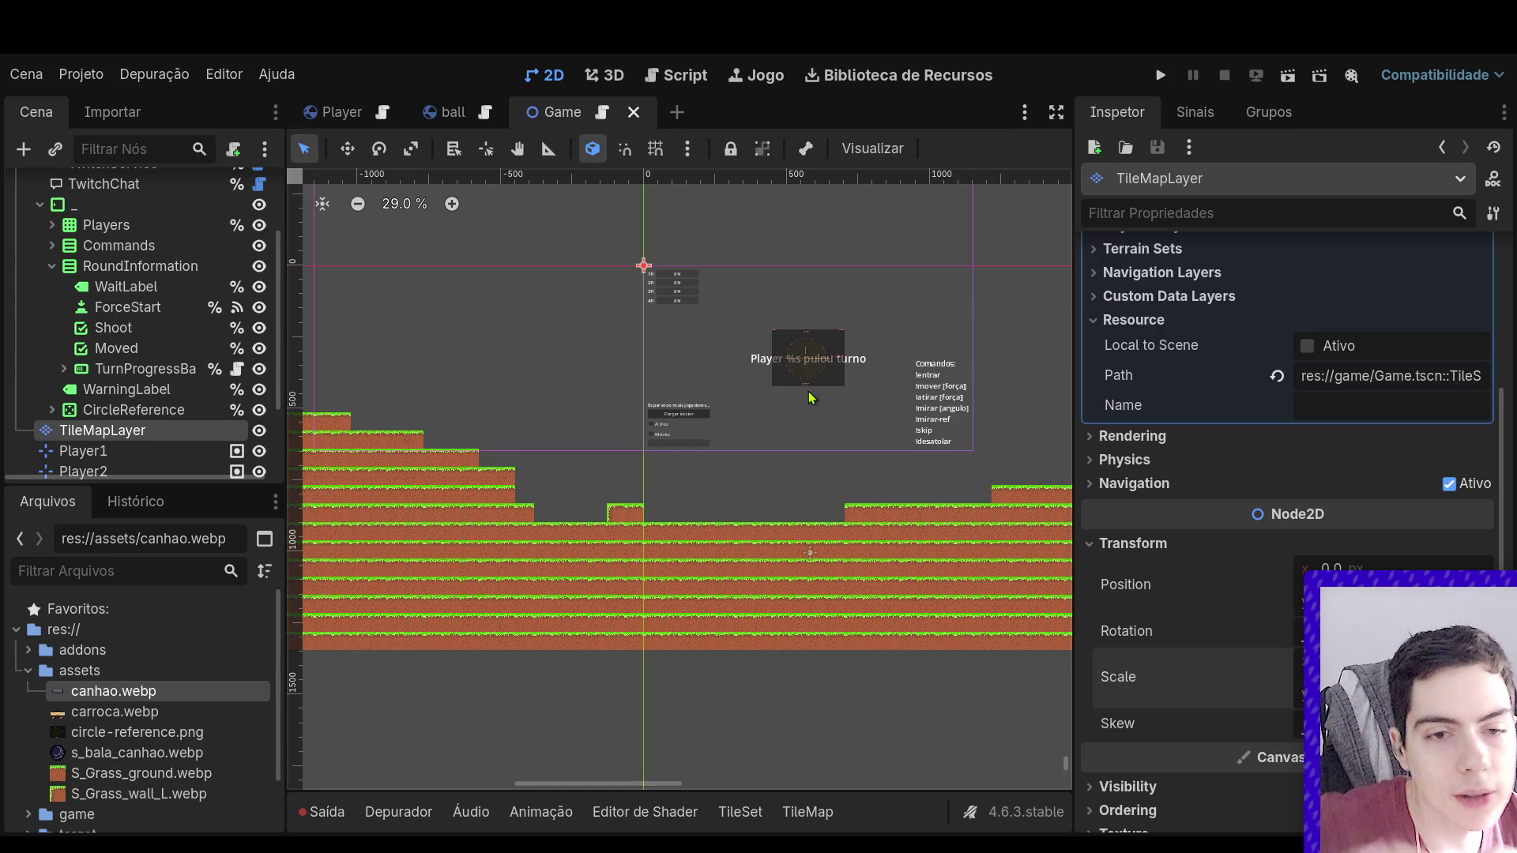
pyautogui.scroll(-2, 821, 430)
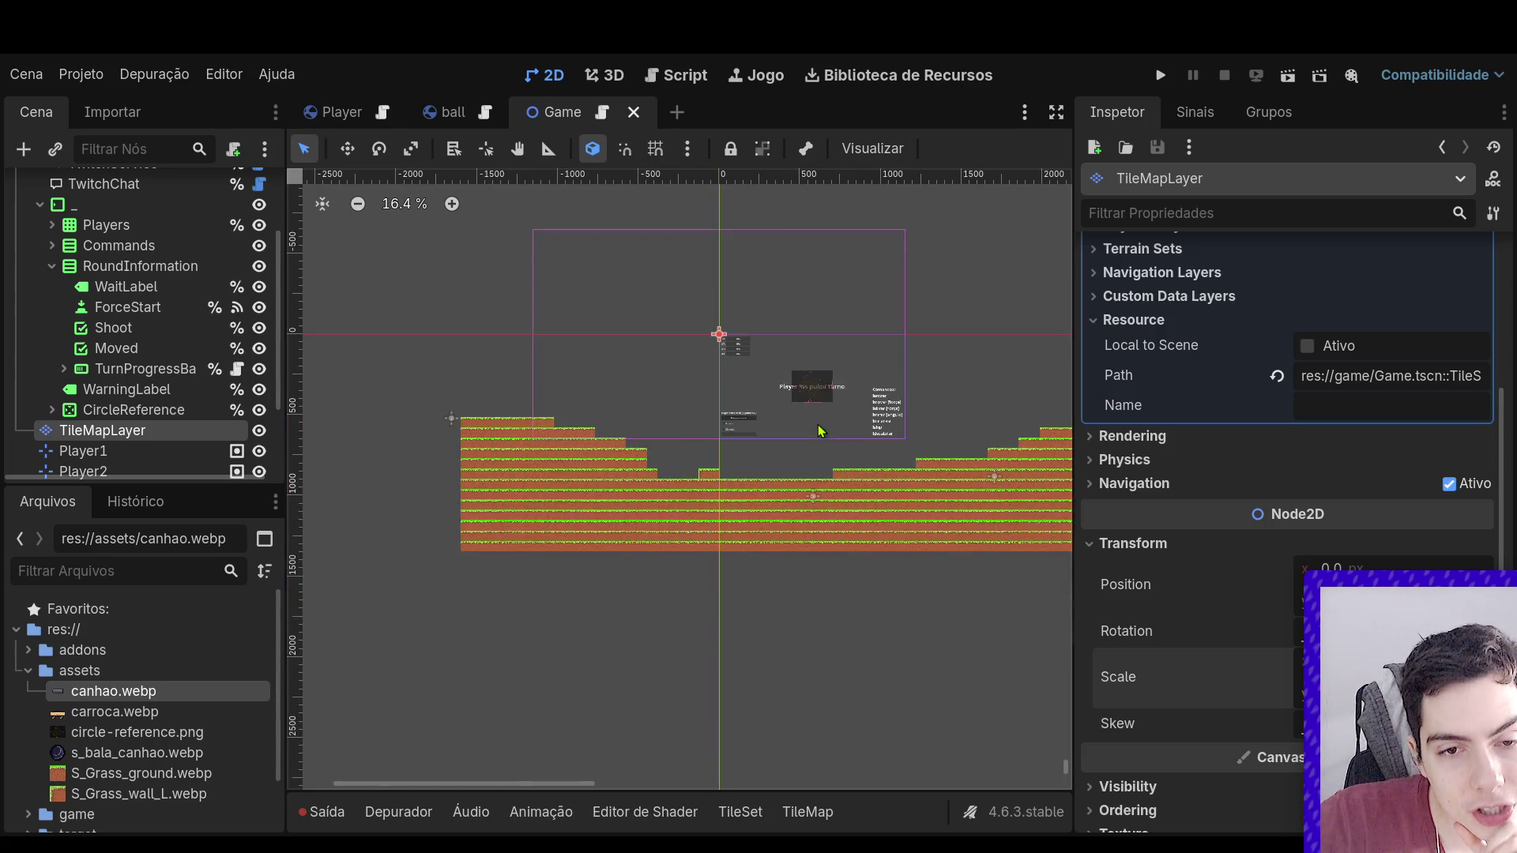
pyautogui.scroll(-2, 952, 458)
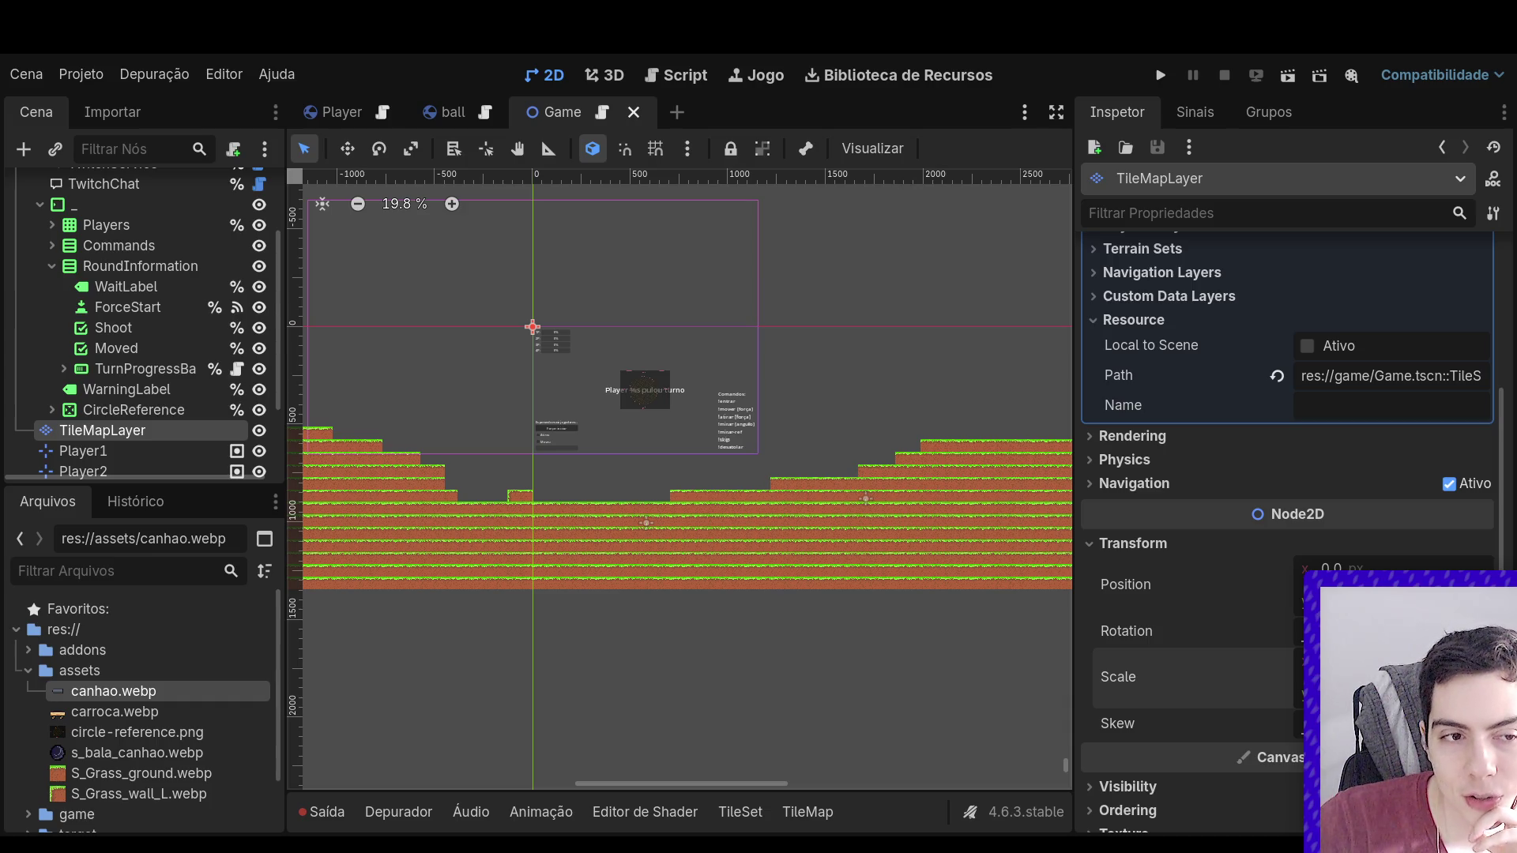
pyautogui.scroll(-2, 1288, 538)
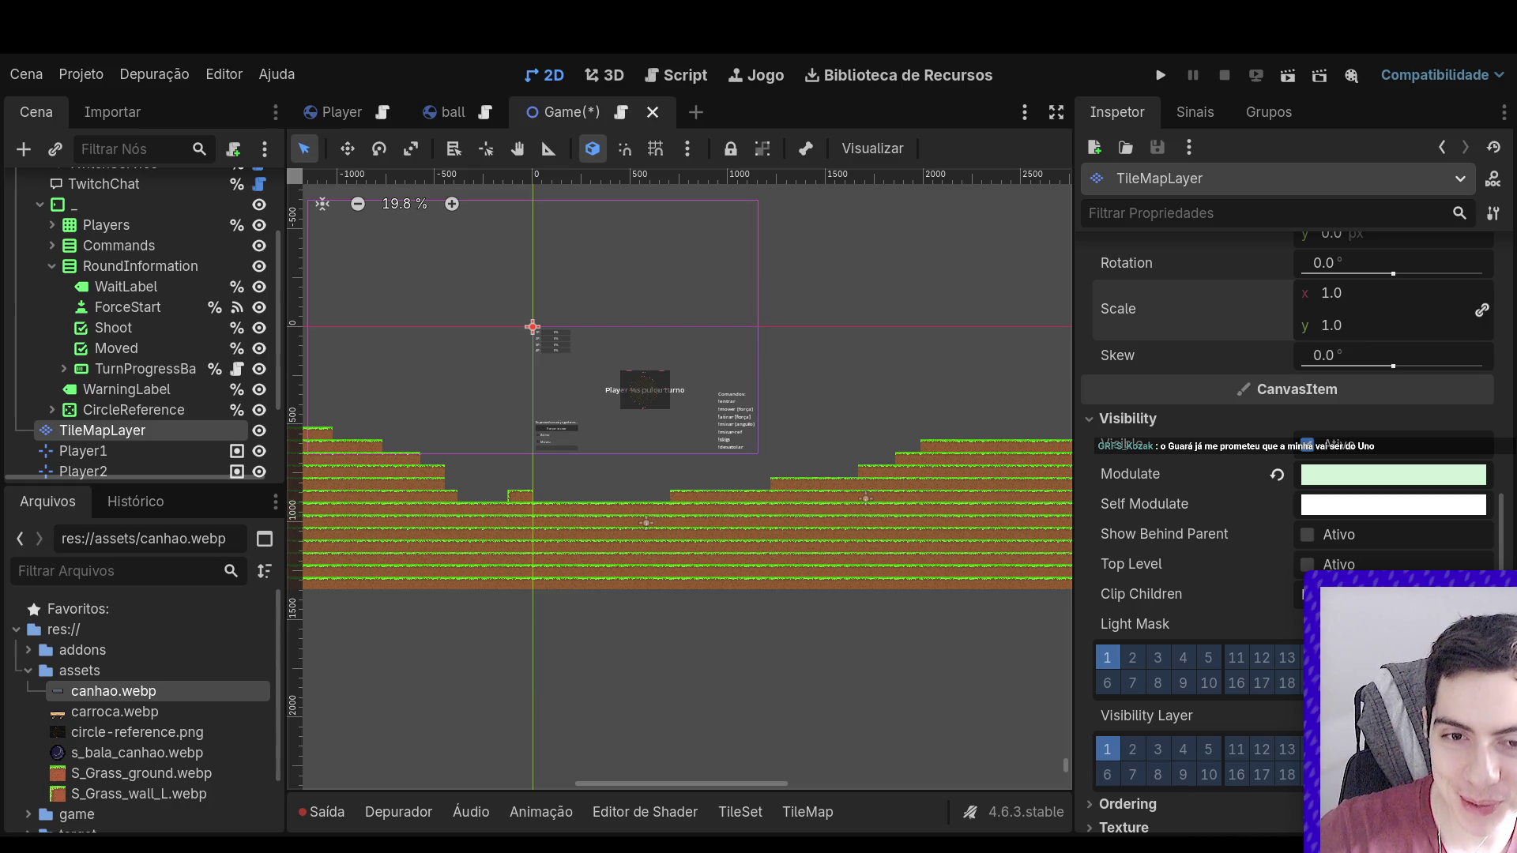
pyautogui.scroll(-3, 521, 355)
pyautogui.click(505, 437)
pyautogui.scroll(3, 858, 605)
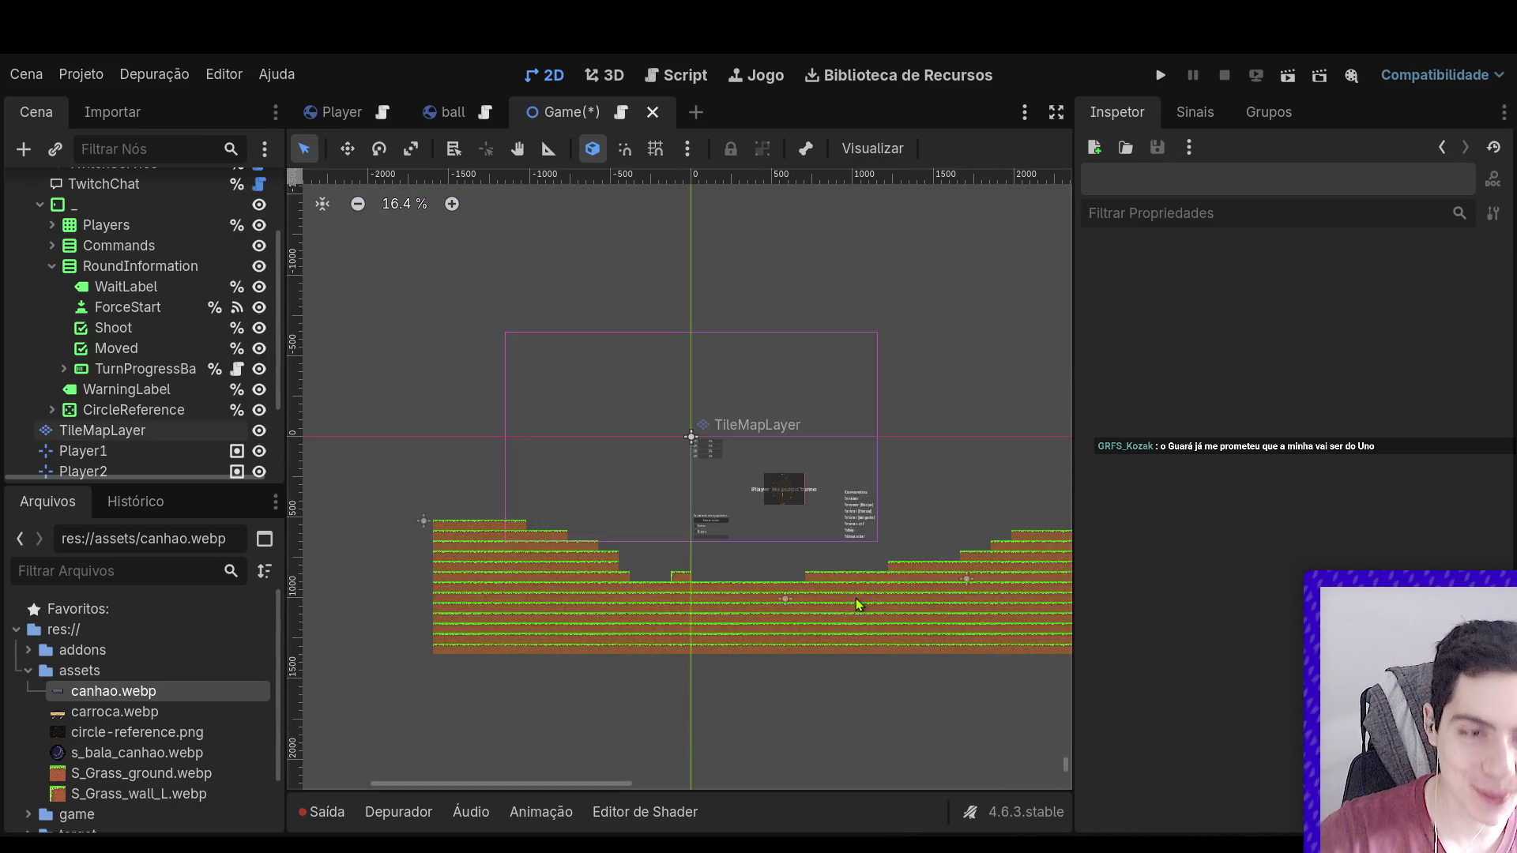
pyautogui.hotkey('ctrl', 's')
# Select the TileMapLayer node and save the Game scene again.
pyautogui.scroll(-5, 513, 482)
pyautogui.scroll(4, 545, 508)
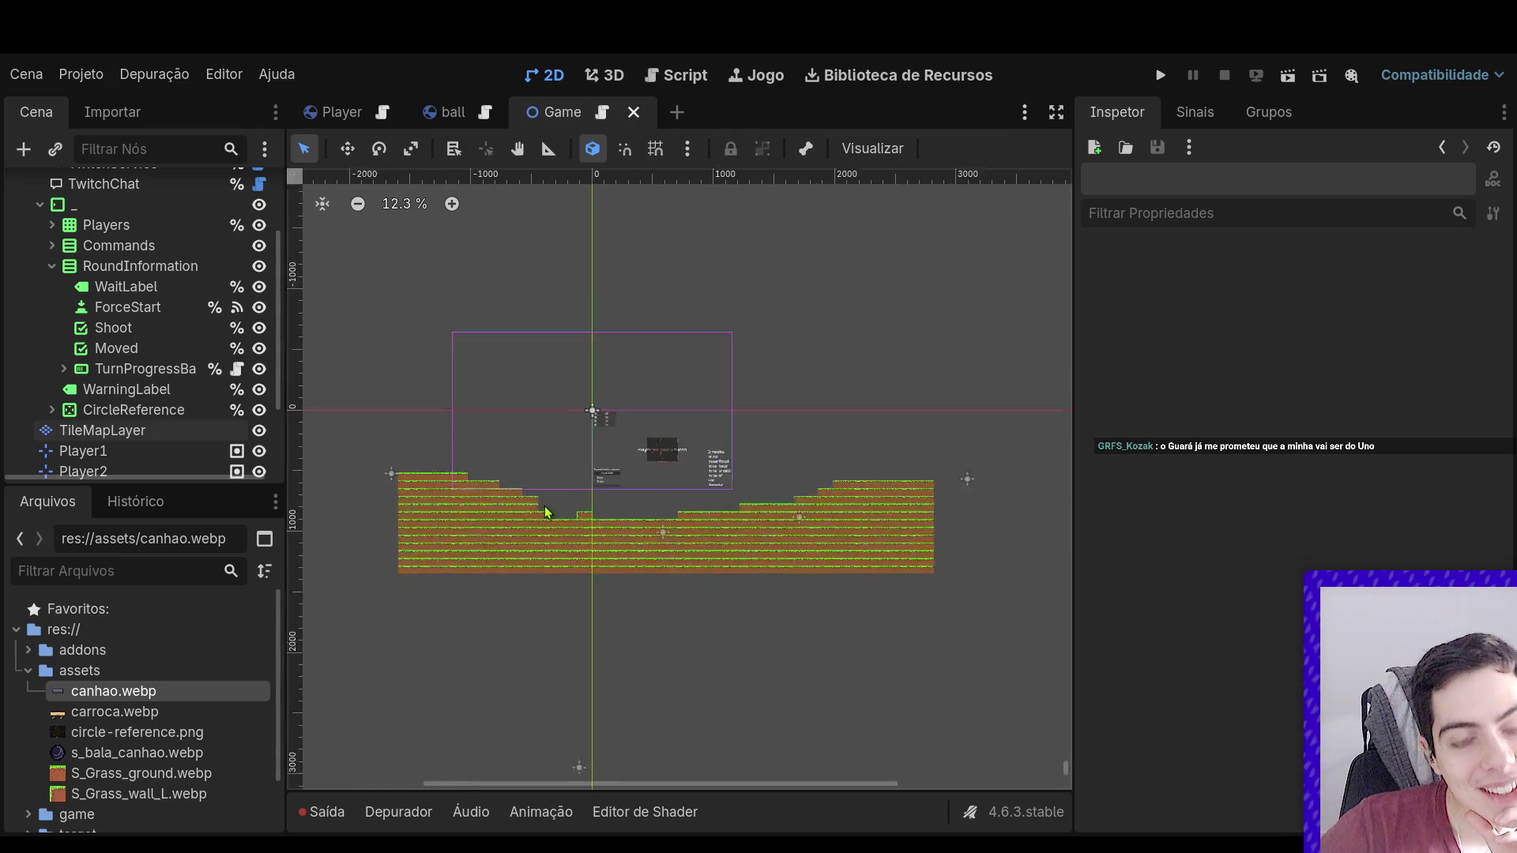
pyautogui.click(49, 430)
pyautogui.scroll(-4, 474, 303)
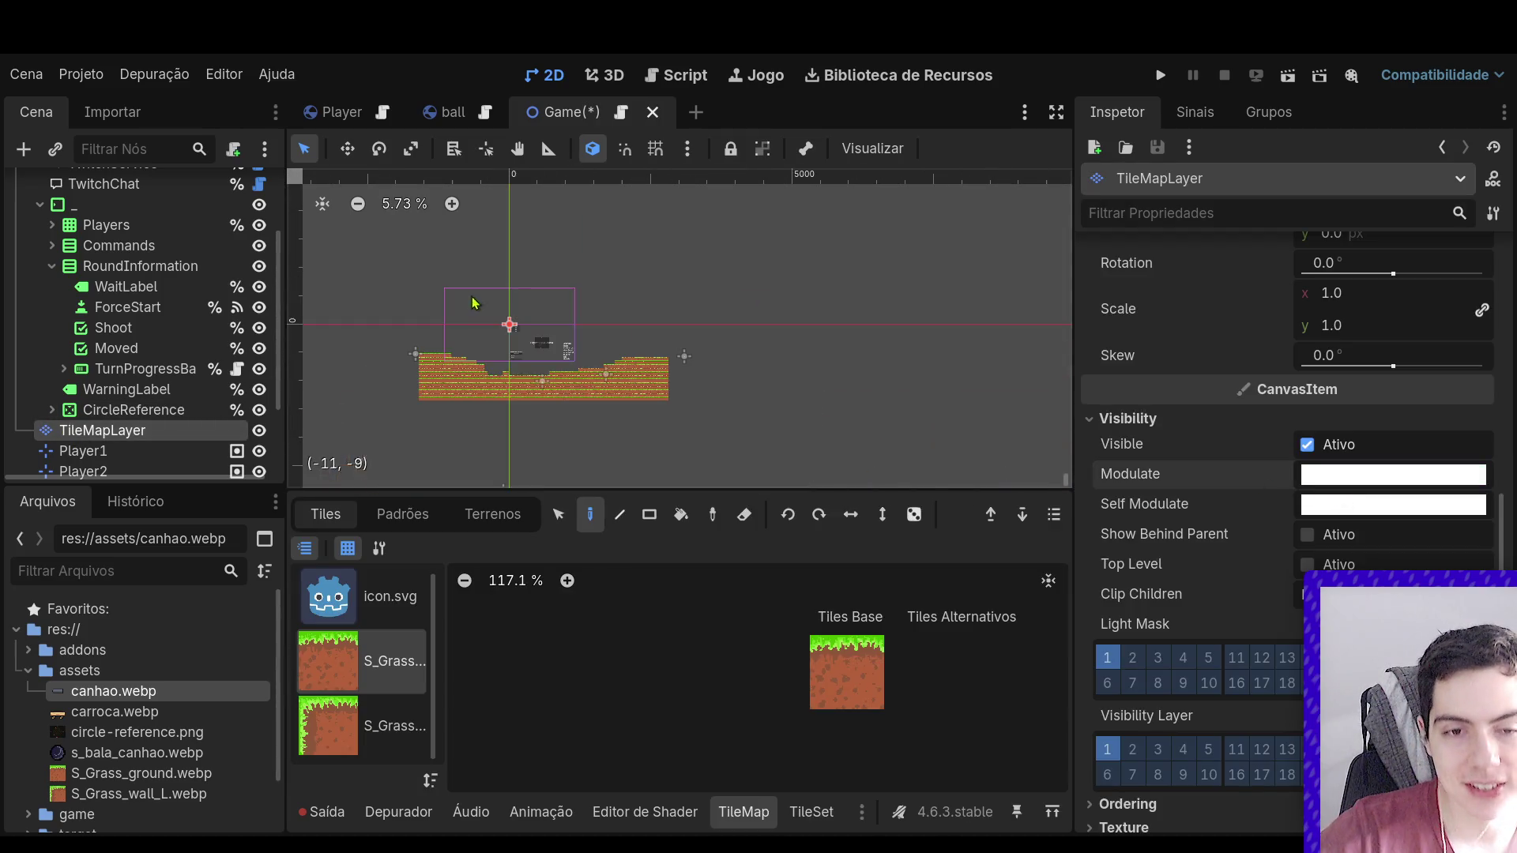
pyautogui.scroll(3, 439, 423)
pyautogui.hotkey('ctrl', 's')
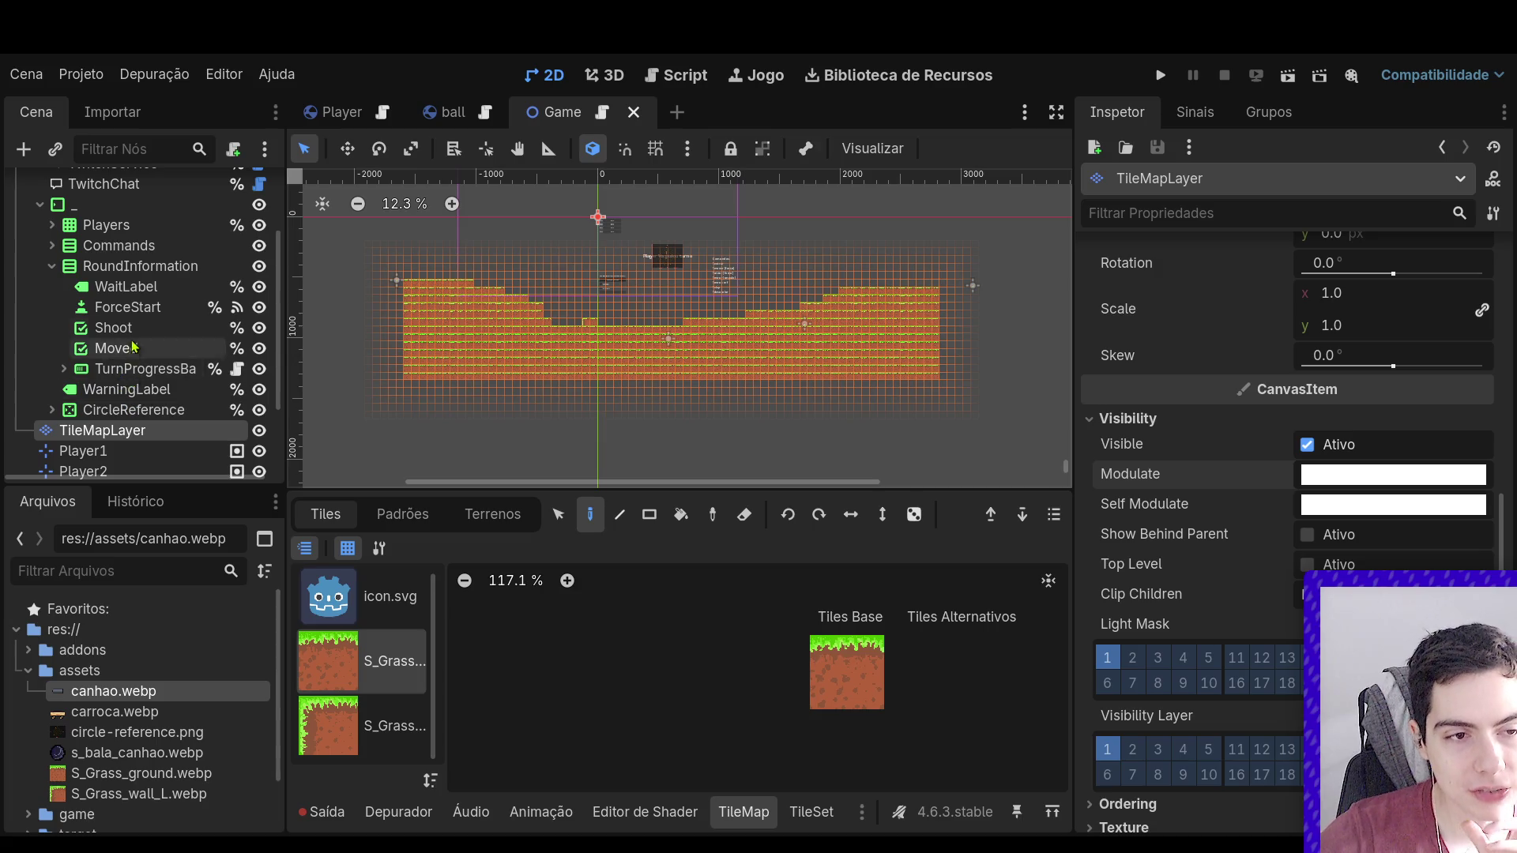
pyautogui.scroll(3, 133, 347)
# Type the turn_manager_progress_bar export in TurnManager.gd as TurnProgressBar.
pyautogui.click(259, 208)
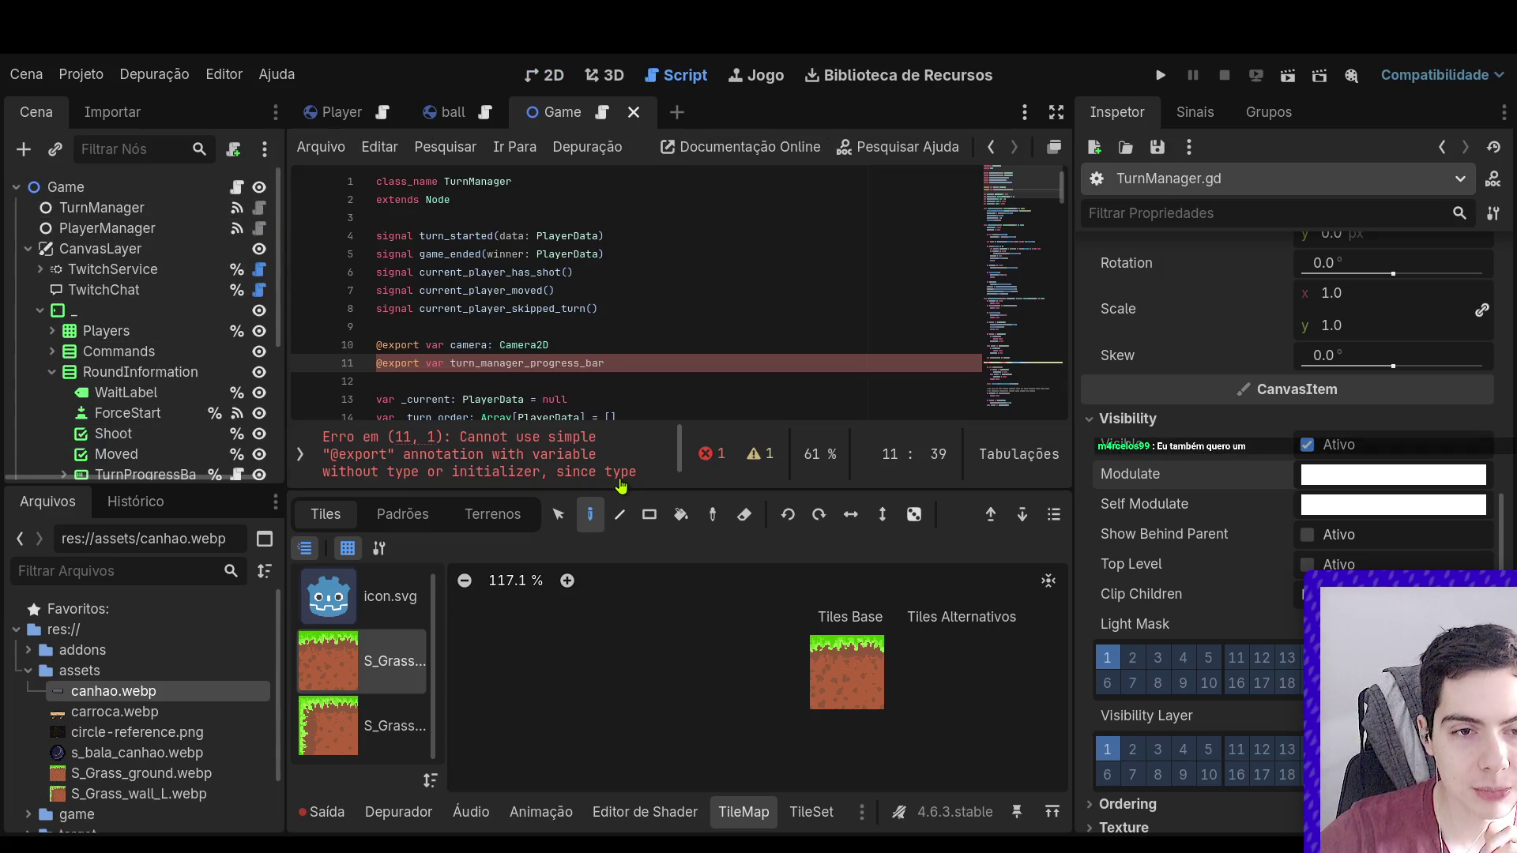
pyautogui.click(743, 812)
pyautogui.write(': T')
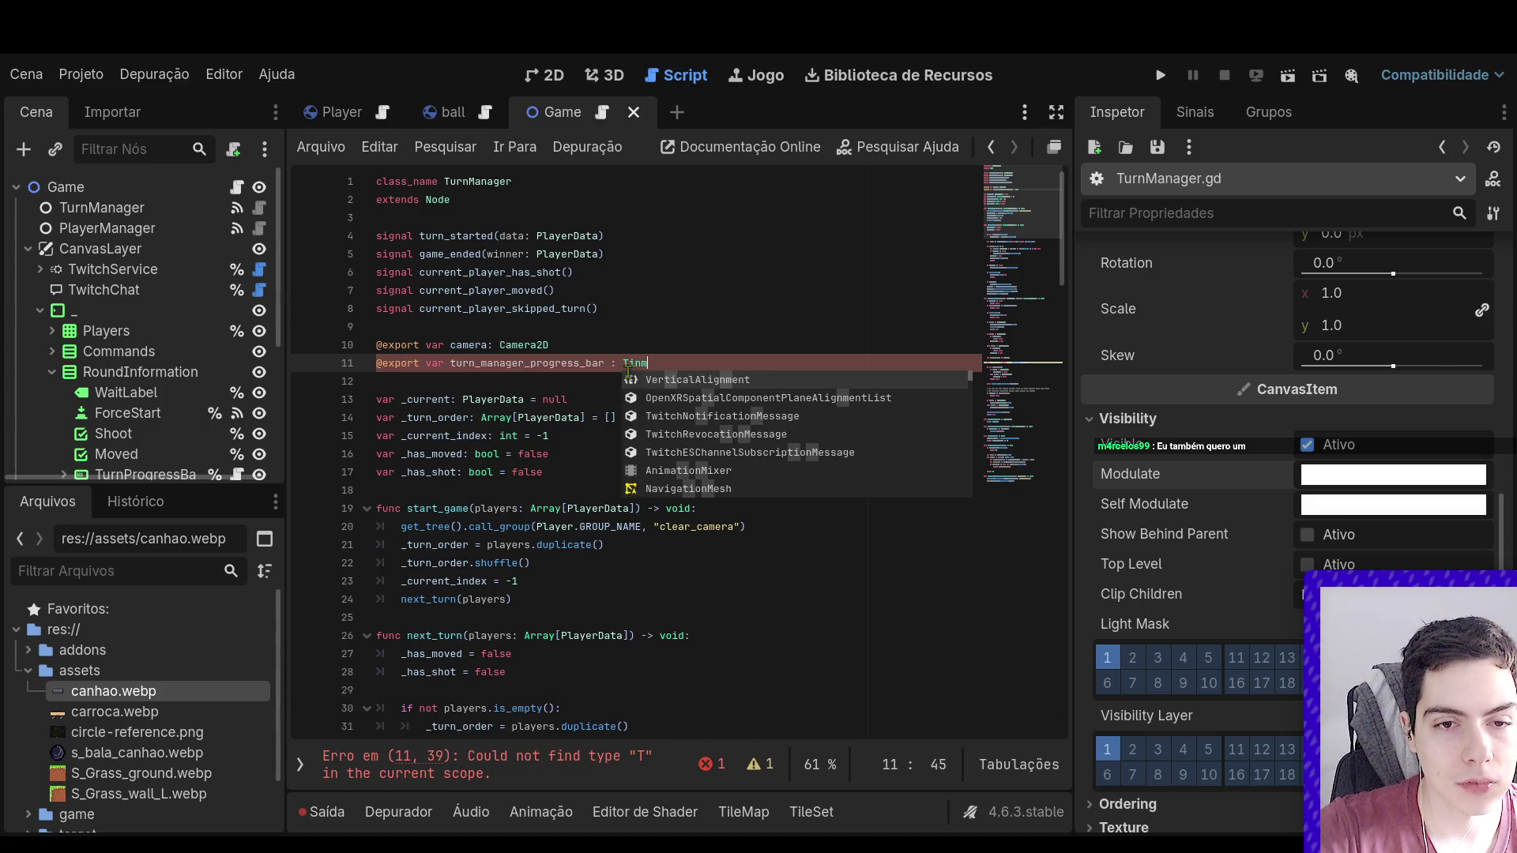
pyautogui.write('urn')
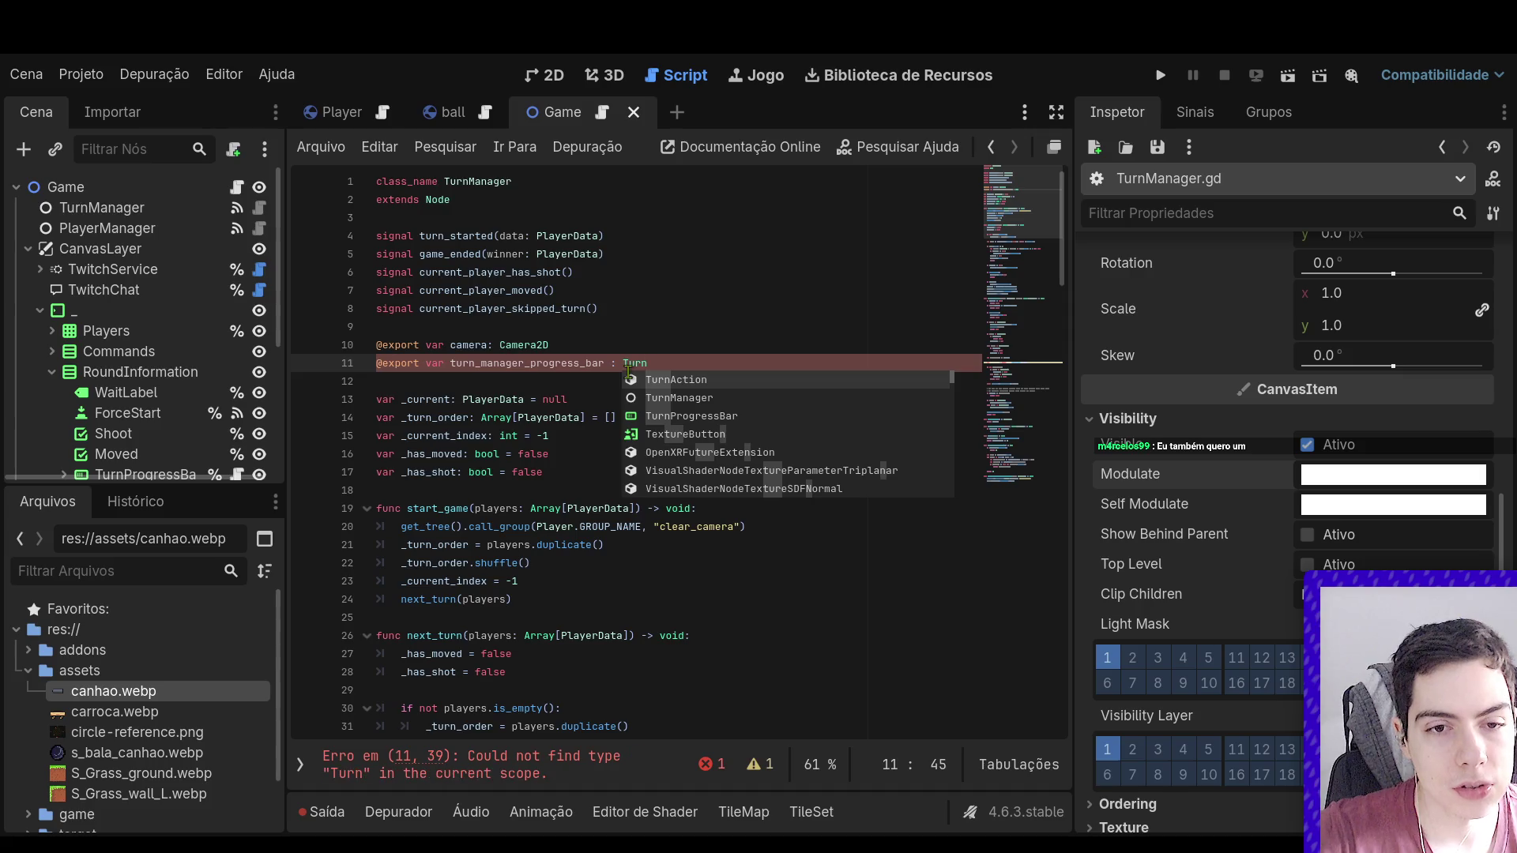
pyautogui.press('Down')
pyautogui.press('Down')
pyautogui.press('Return')
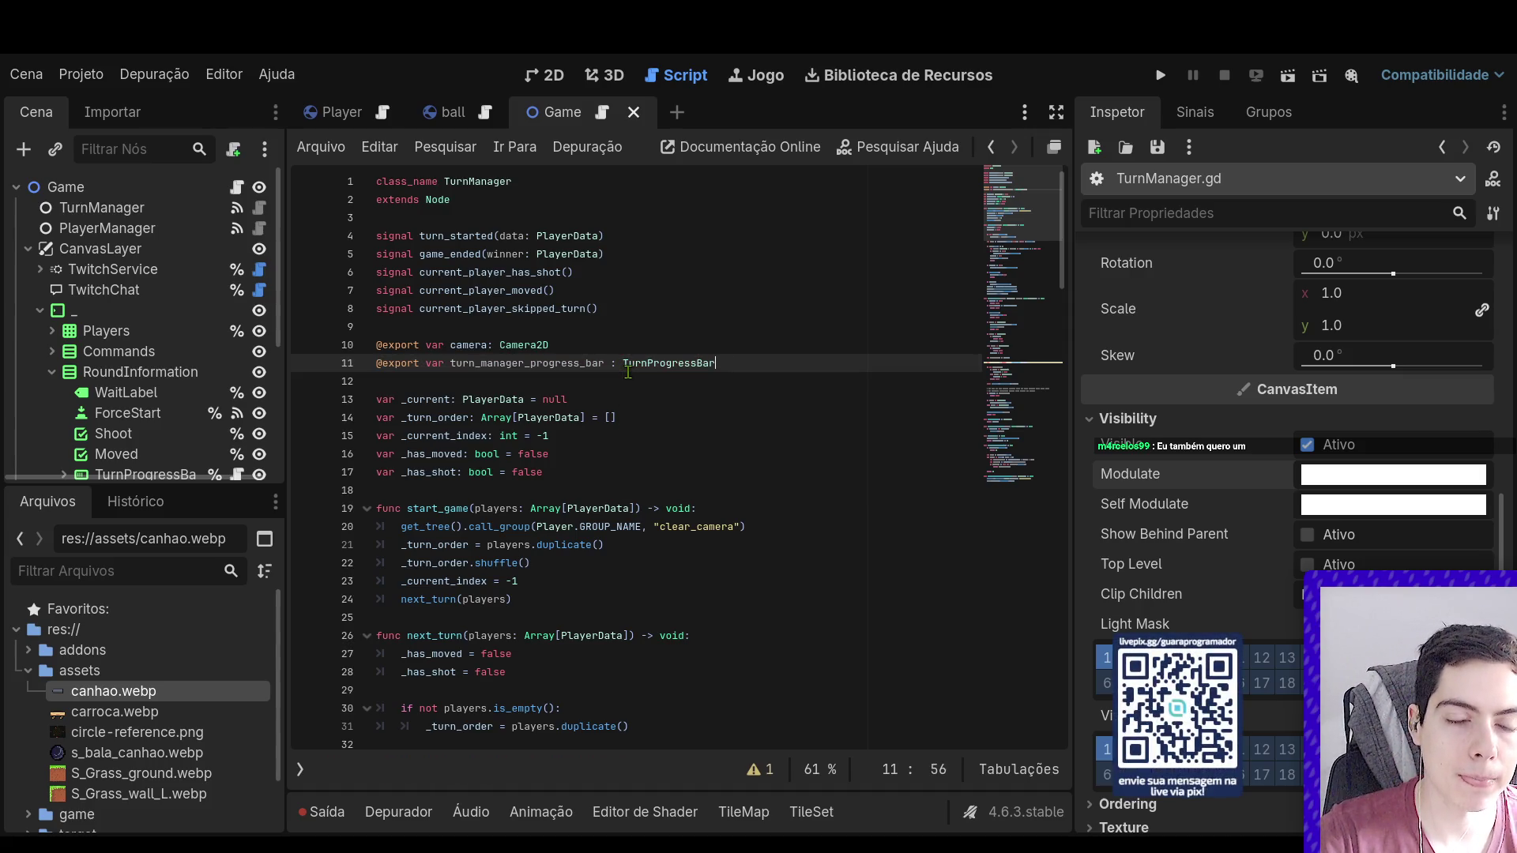
# Select TurnManager, assign the TurnProgressBar node to its progress-bar export, and save.
pyautogui.click(109, 226)
pyautogui.click(110, 210)
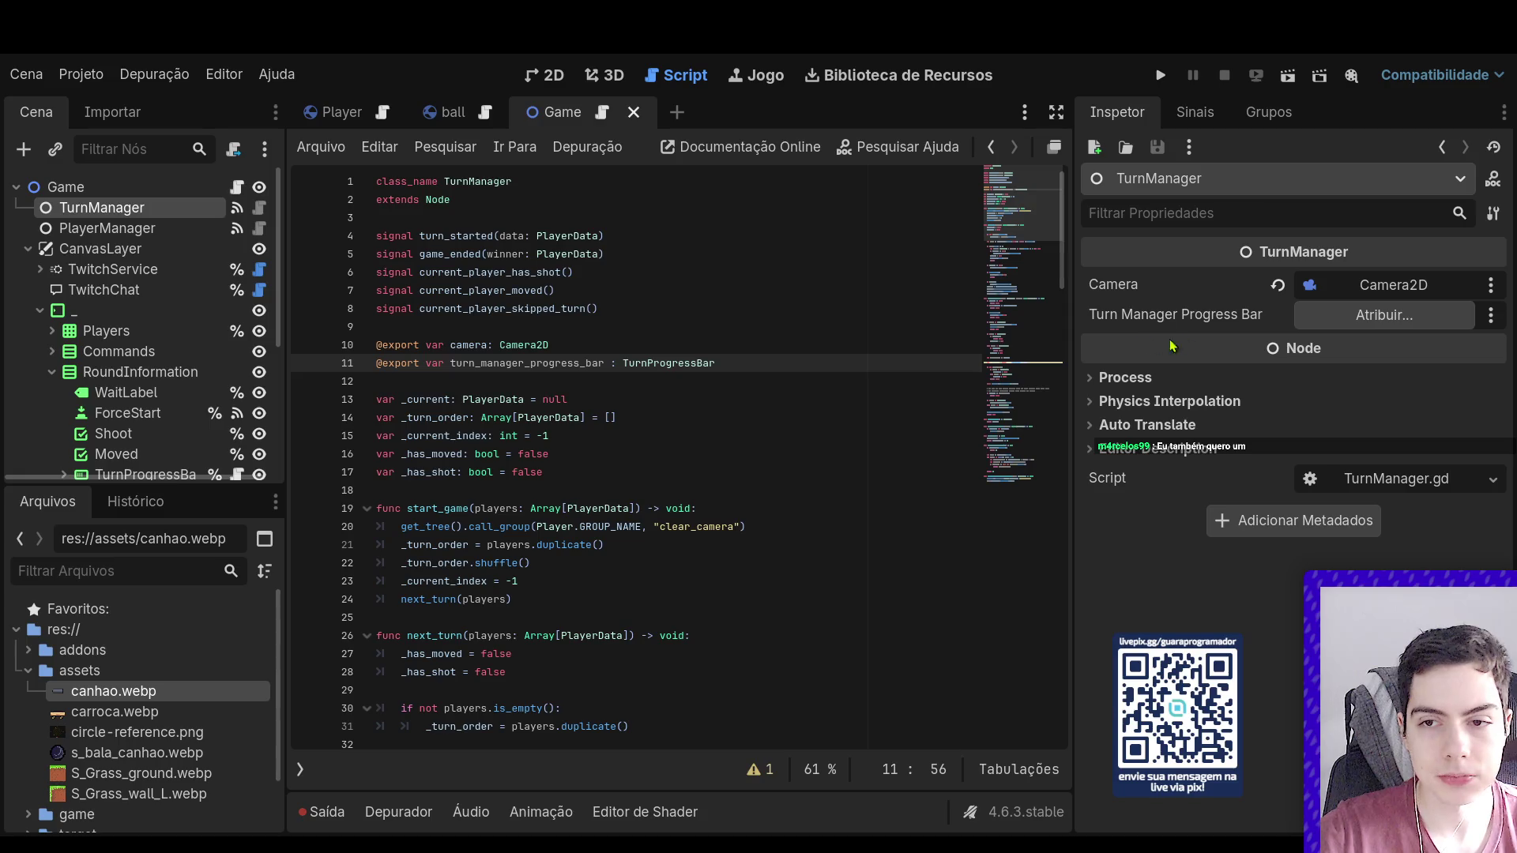
pyautogui.hotkey('ctrl', 's')
pyautogui.scroll(-10, 687, 363)
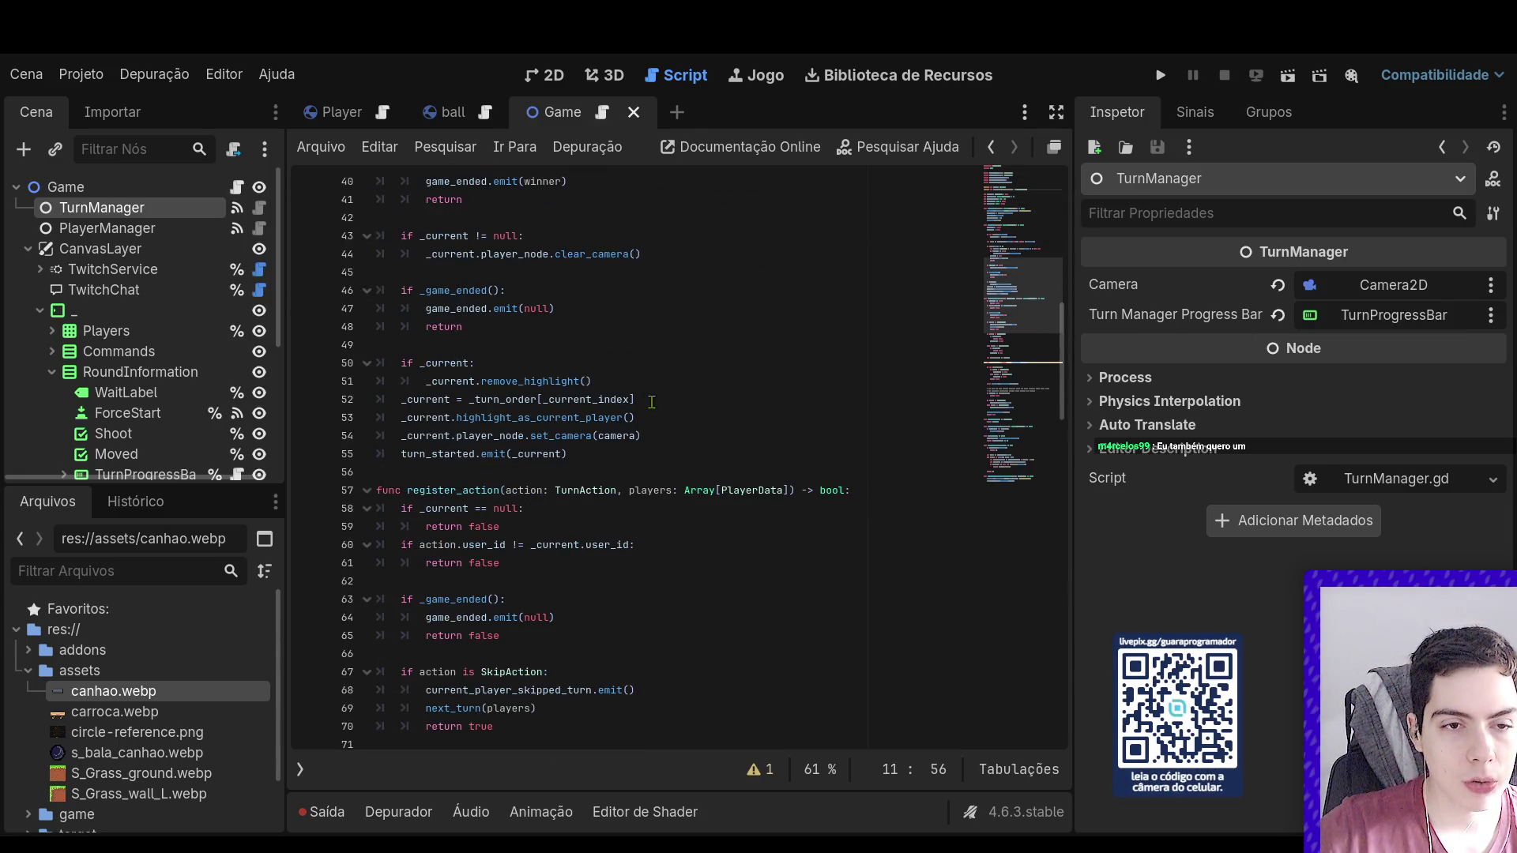
# Re-expand the CanvasLayer branch in the Scene tree to reach the progress bar node.
pyautogui.click(40, 311)
pyautogui.click(267, 208)
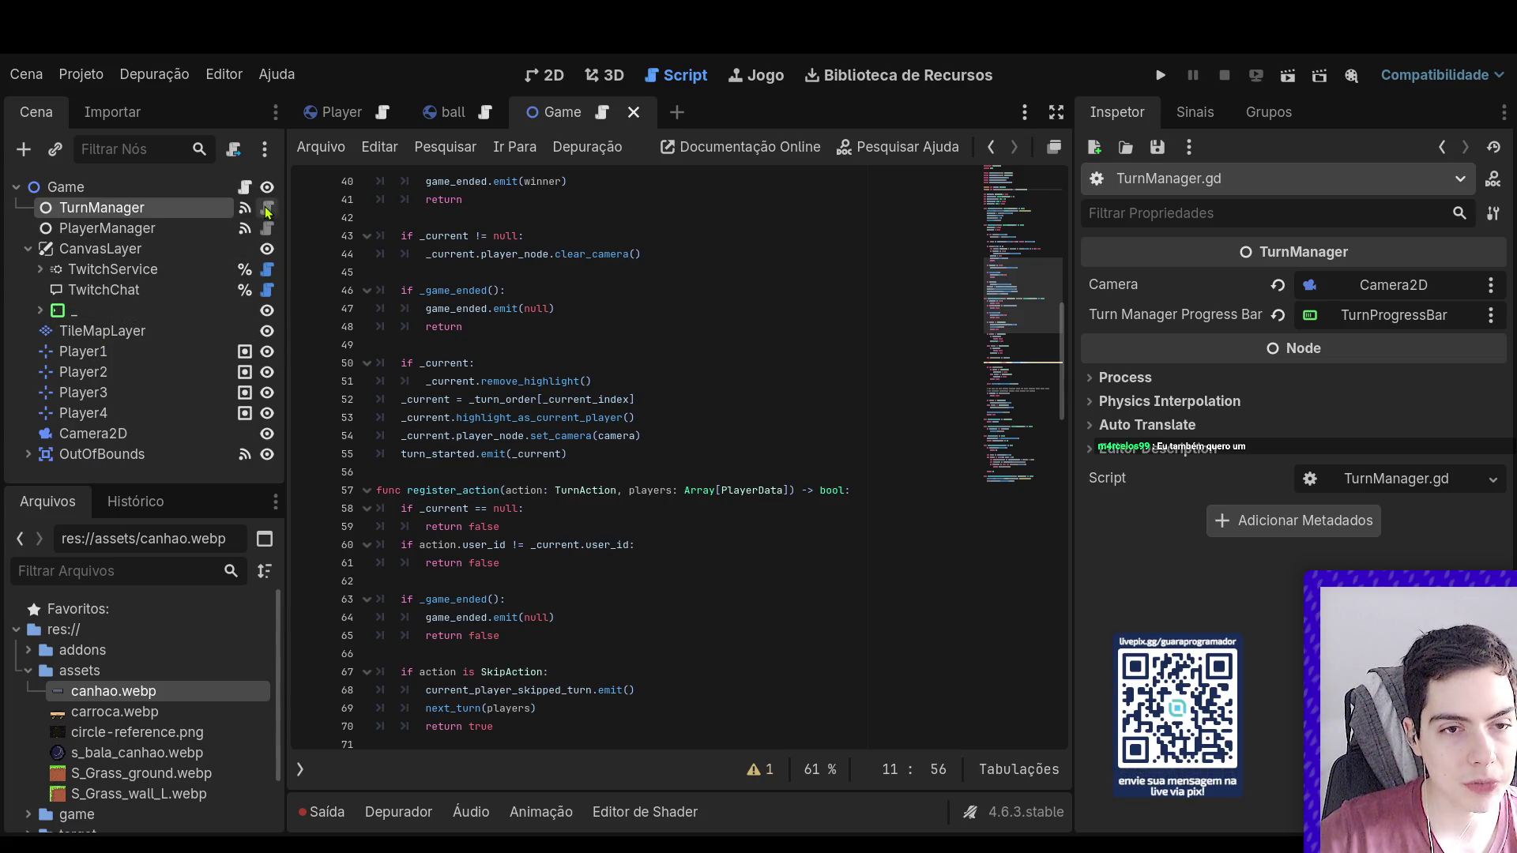
pyautogui.click(28, 248)
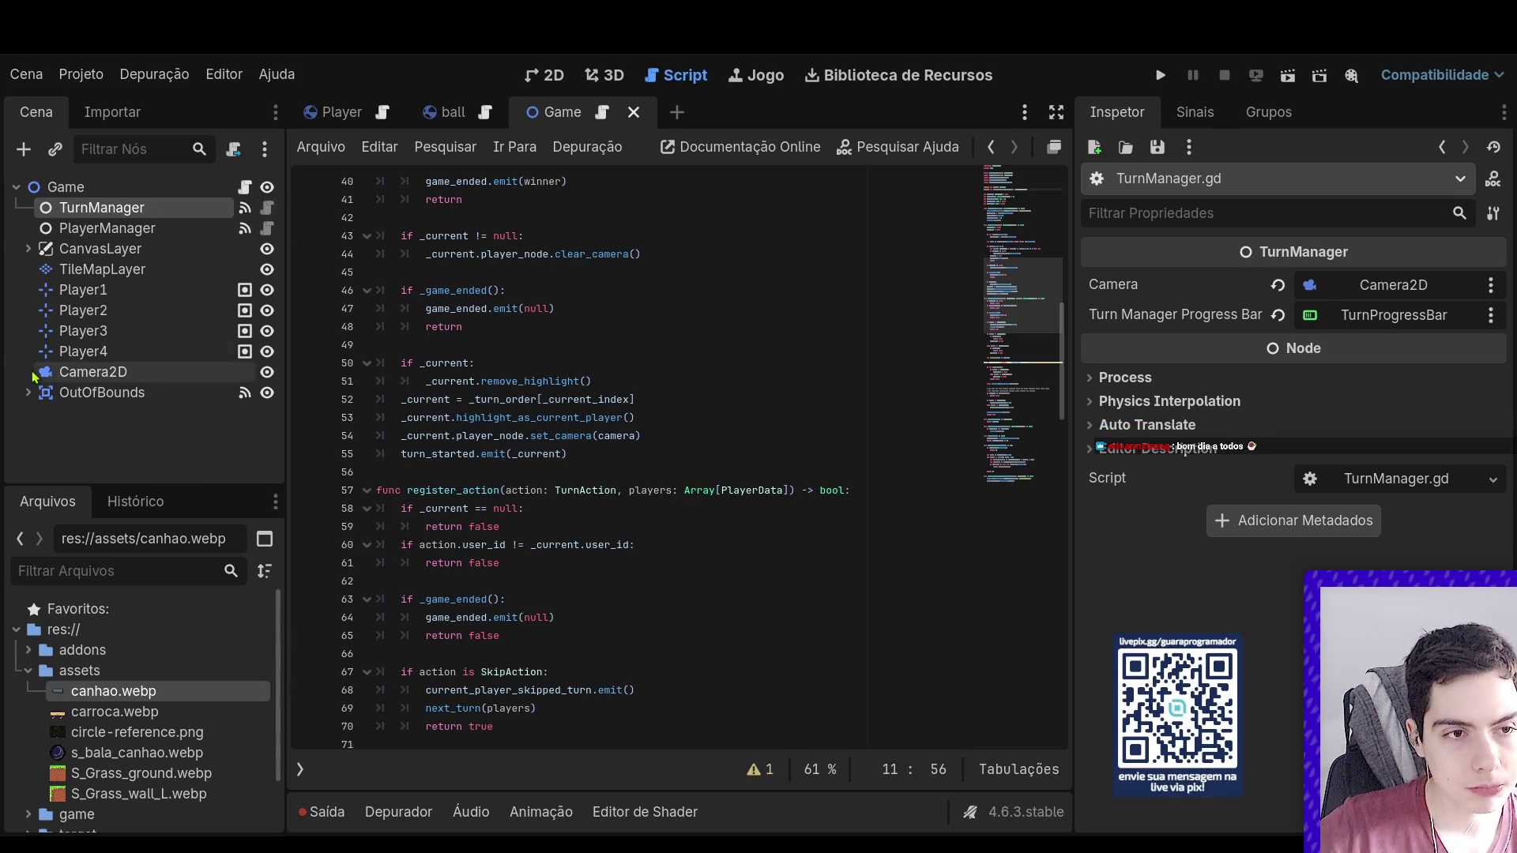
pyautogui.click(29, 248)
pyautogui.click(40, 310)
pyautogui.scroll(-3, 158, 355)
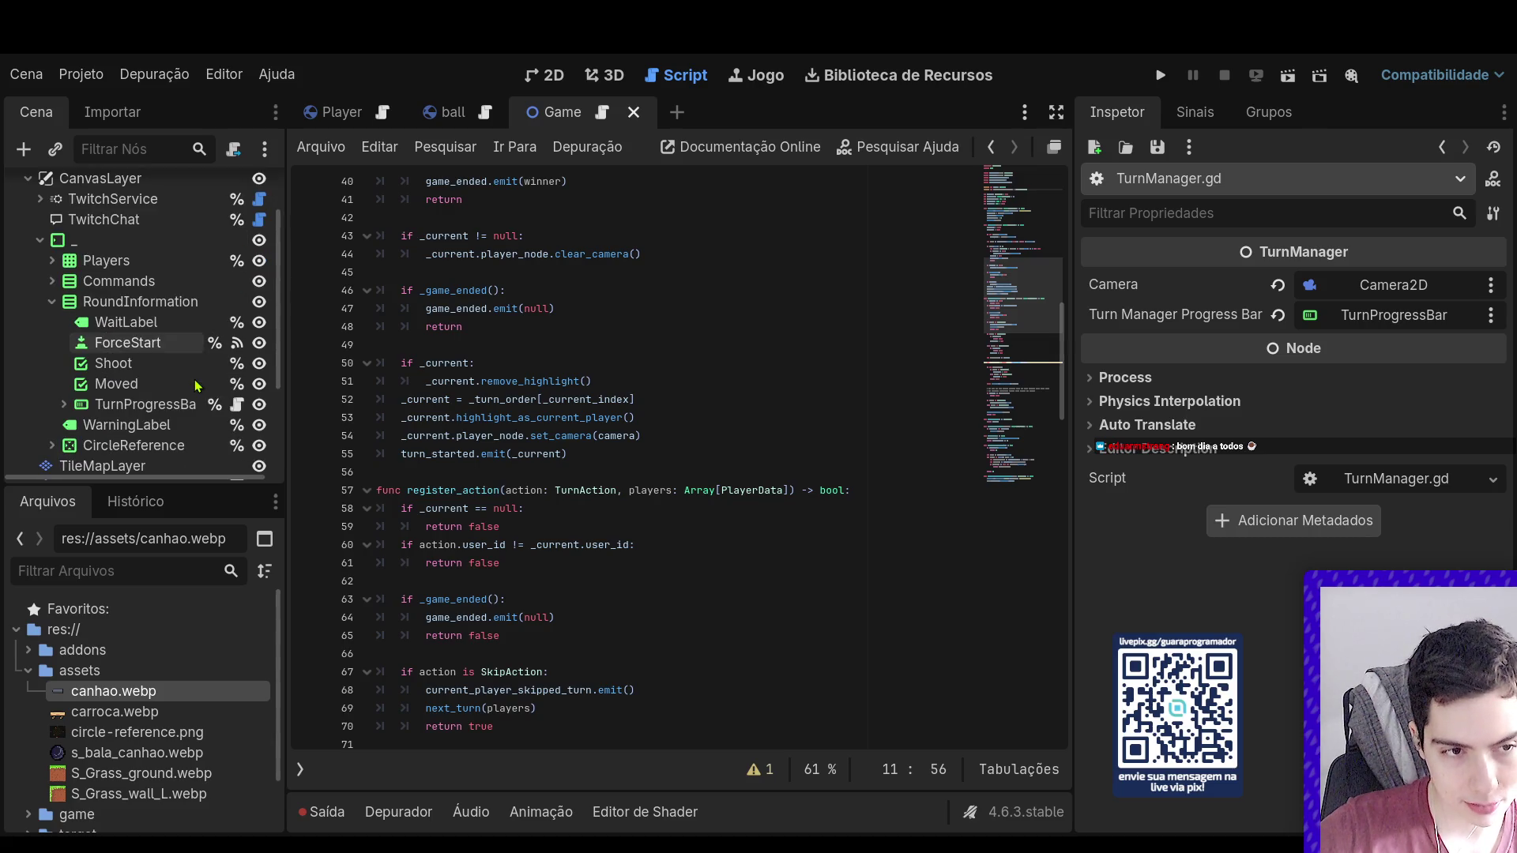
# Declare a new signal timeout() near the top of the TurnProgressBar script.
pyautogui.click(237, 404)
pyautogui.click(480, 225)
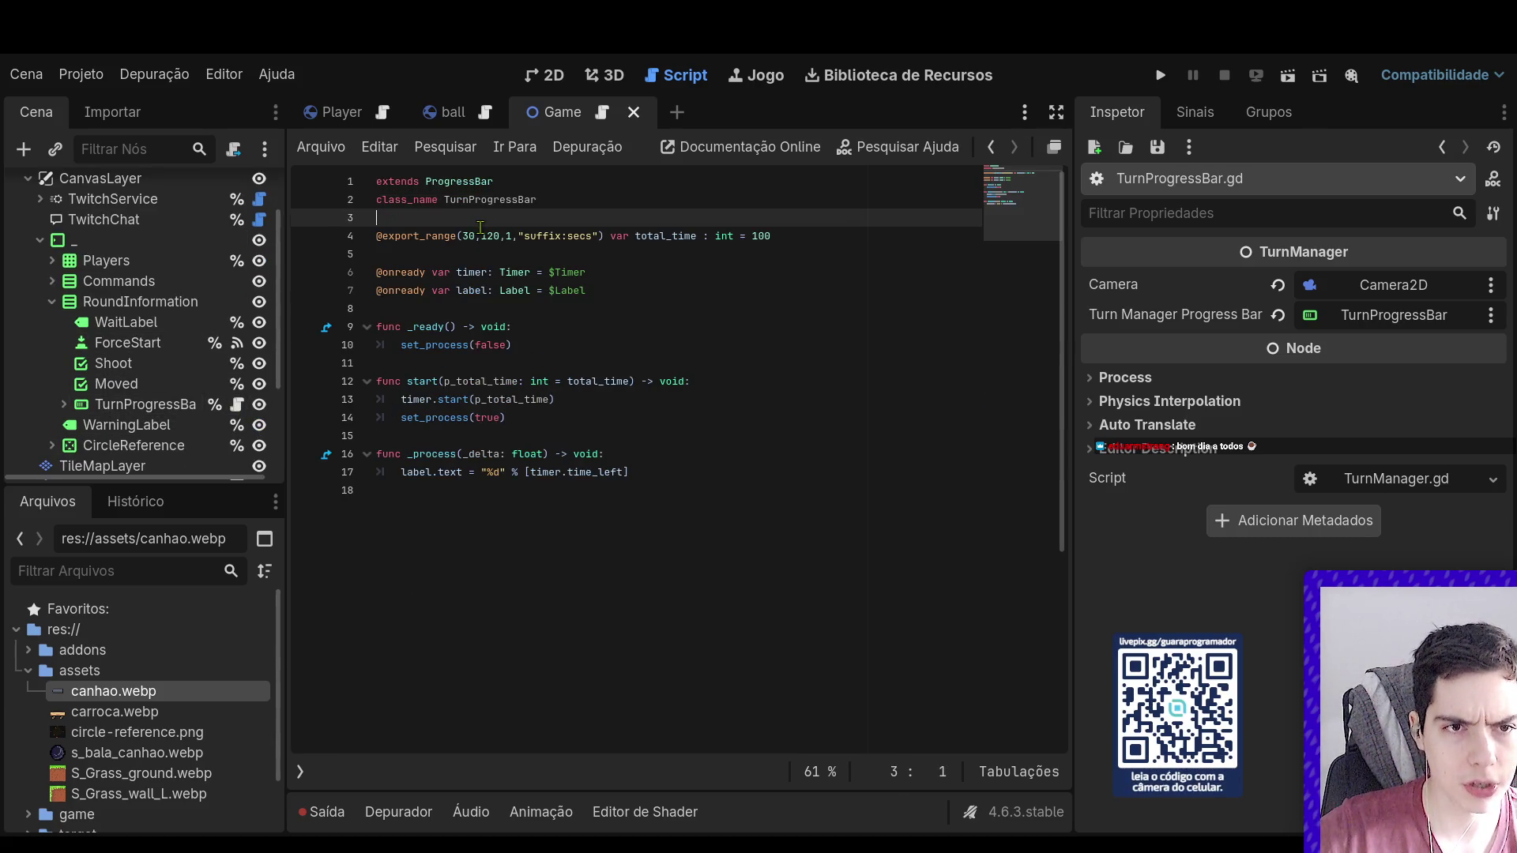
pyautogui.press('Return')
pyautogui.press('Return')
pyautogui.press('Up')
pyautogui.write('signal ')
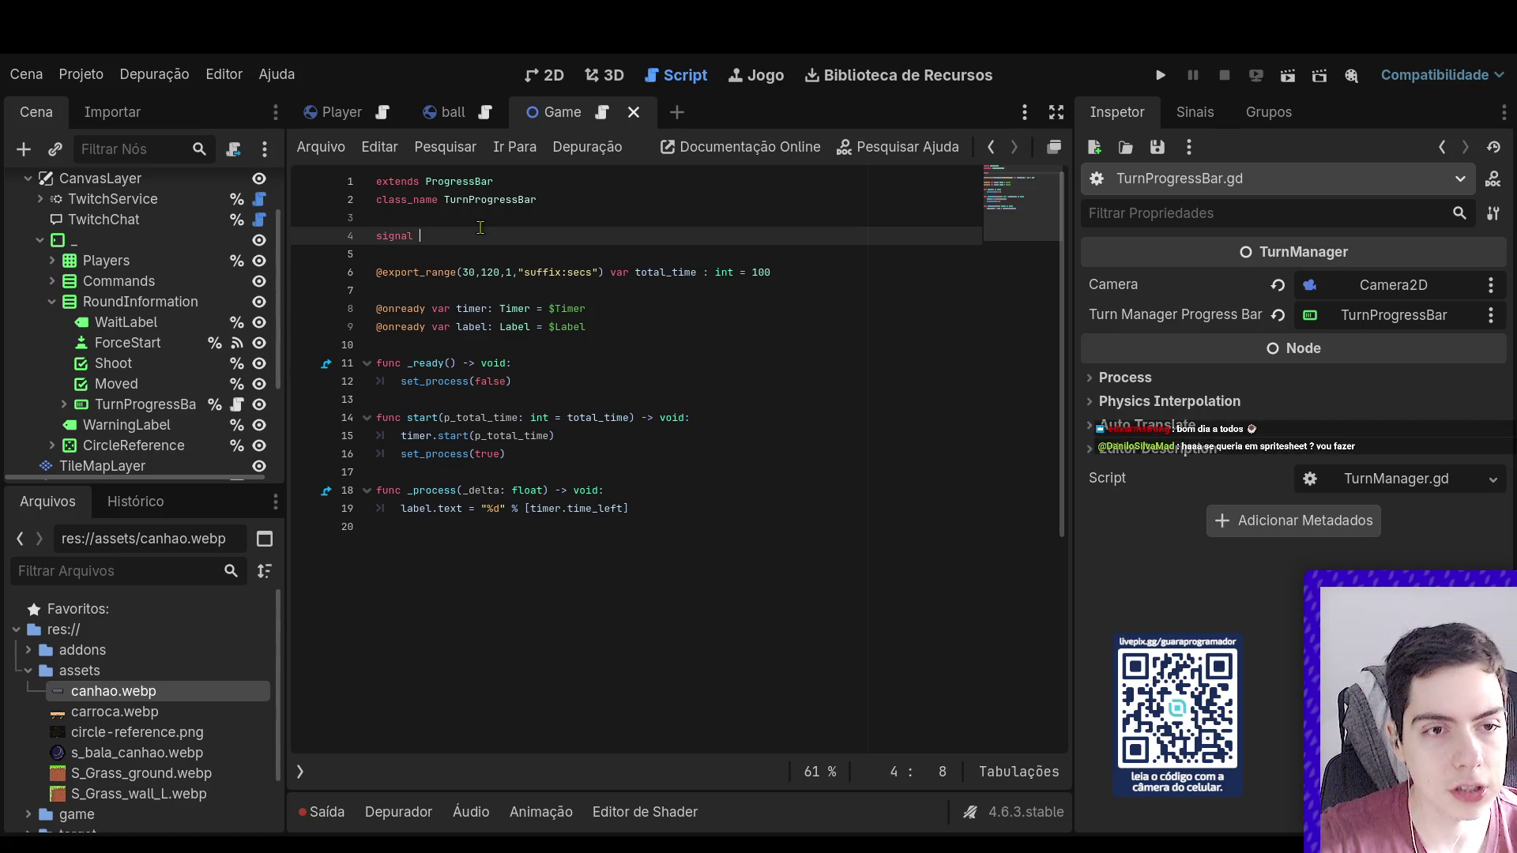
pyautogui.write('timeout()')
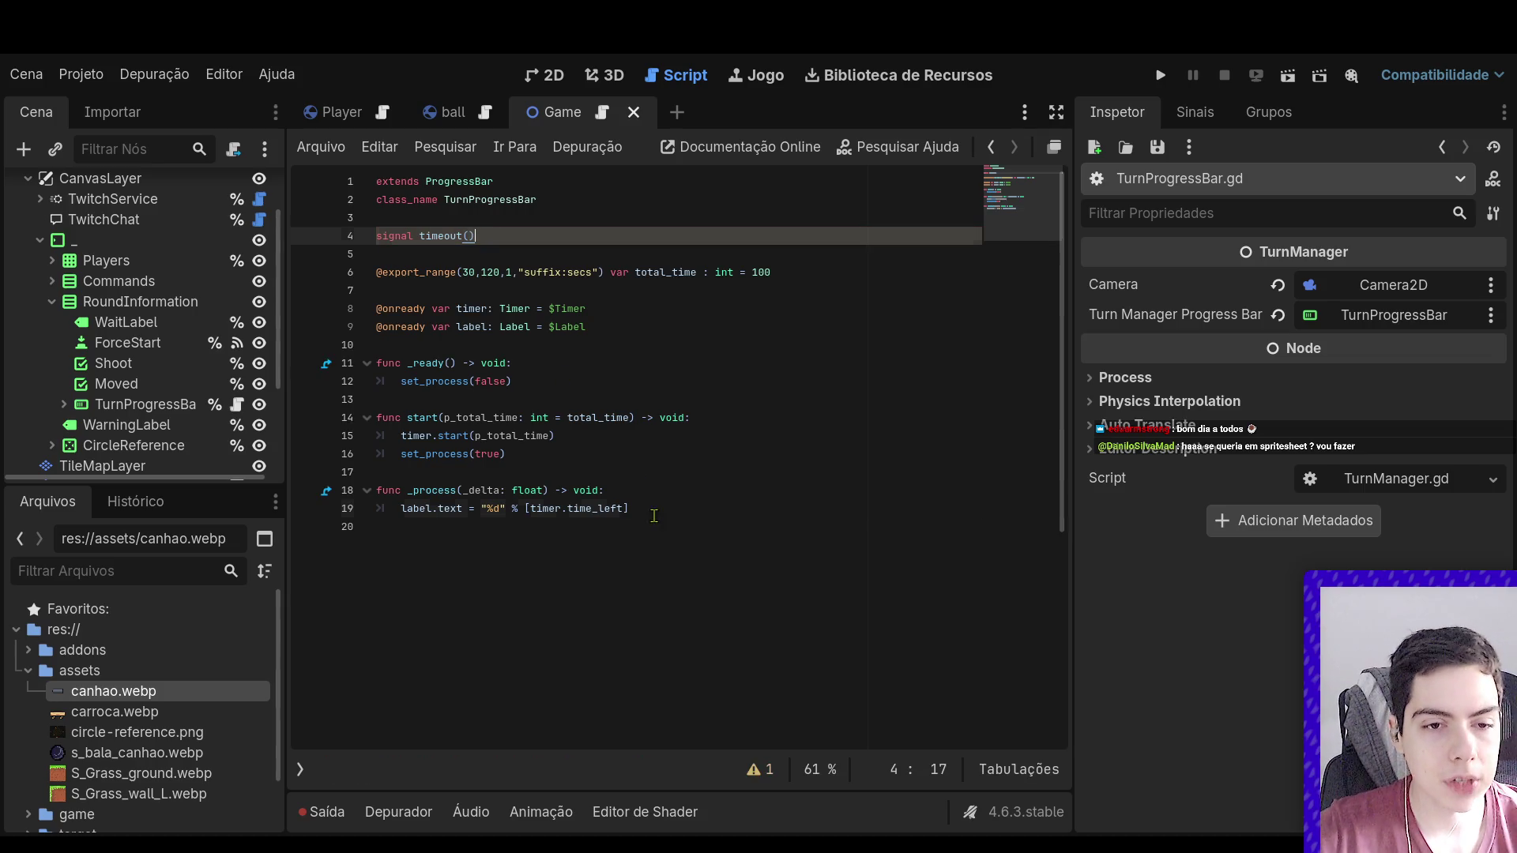
pyautogui.click(680, 510)
# In _ready, connect timer.timeout to a lambda that emits the timeout signal.
pyautogui.click(559, 386)
pyautogui.press('Return')
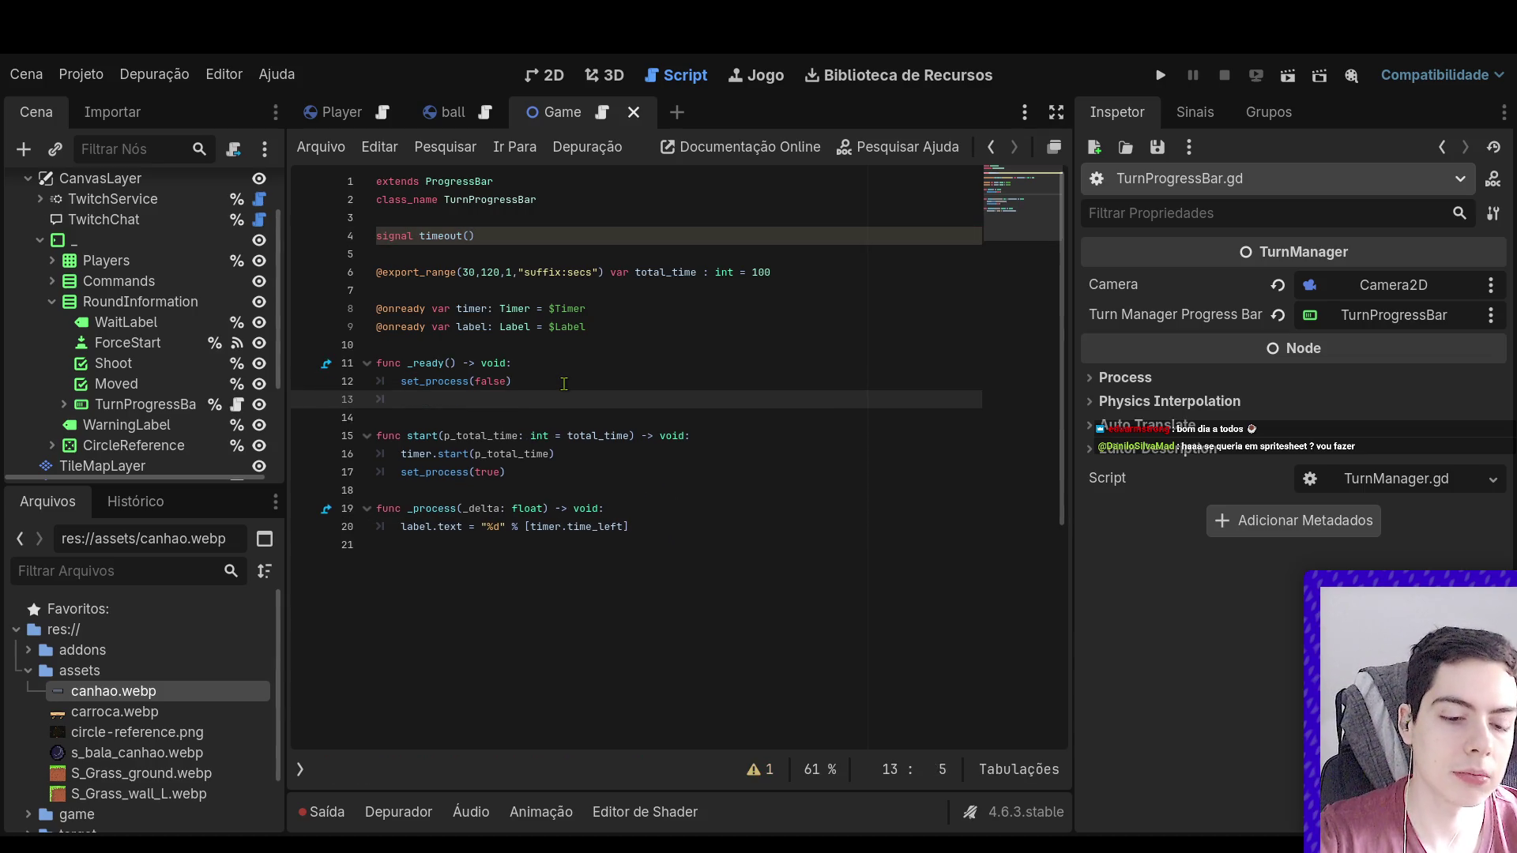
pyautogui.write('timer.timeout.c')
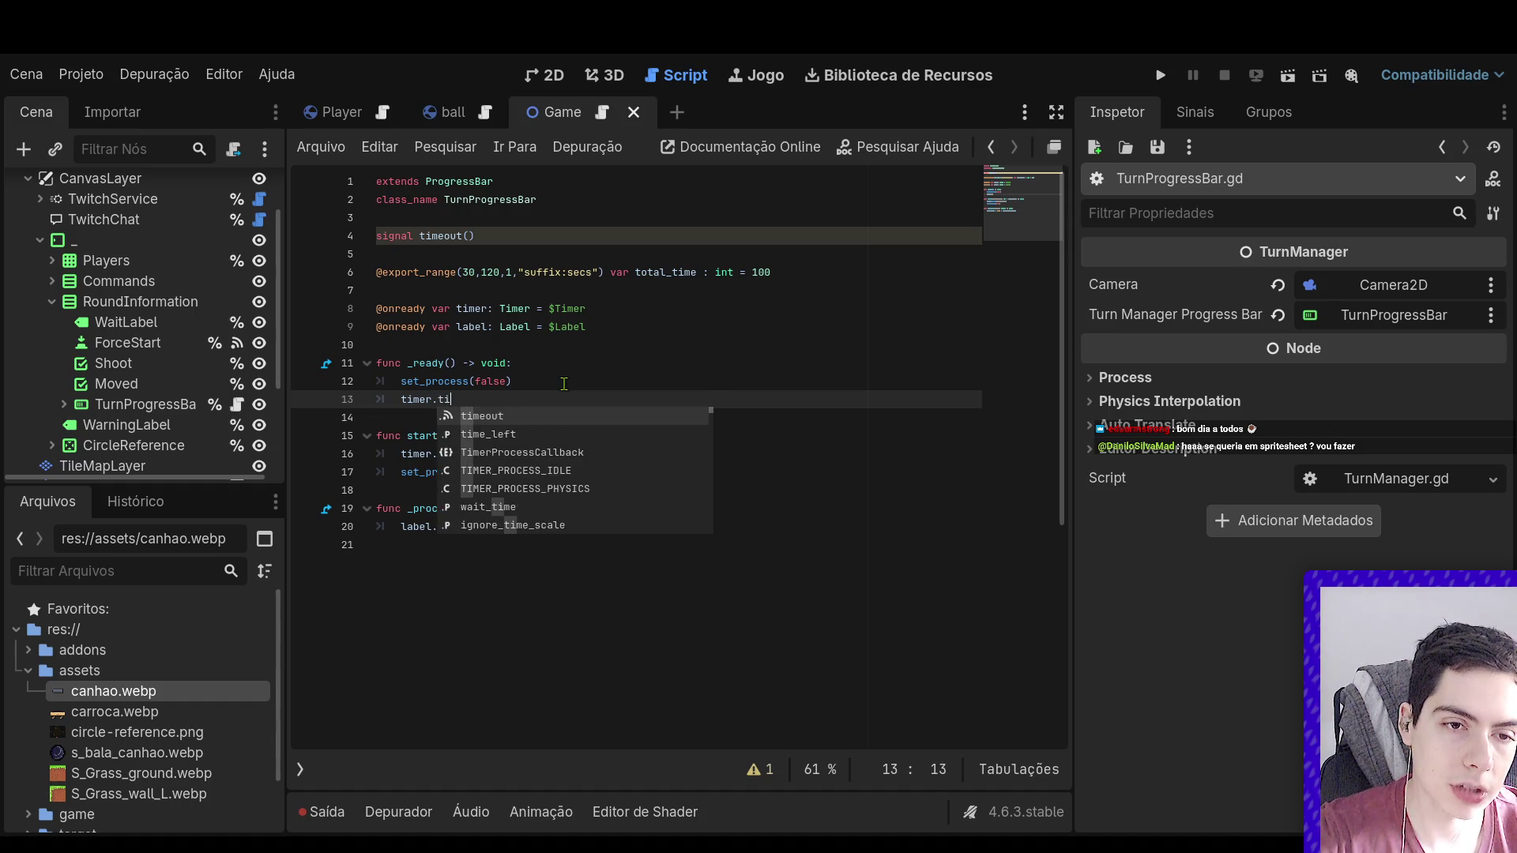
pyautogui.press('Return')
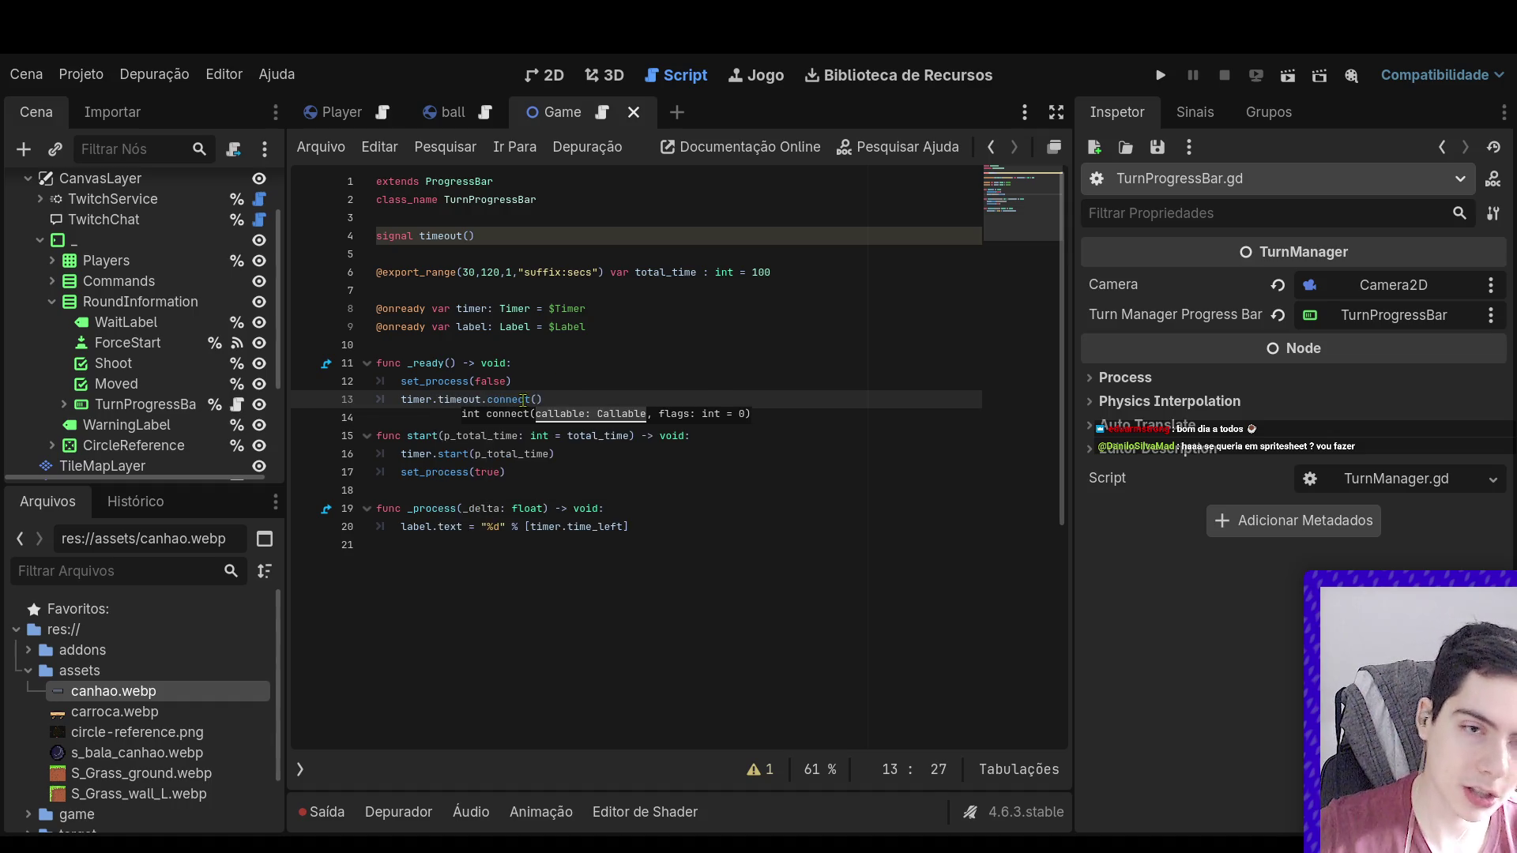
pyautogui.write('func()')
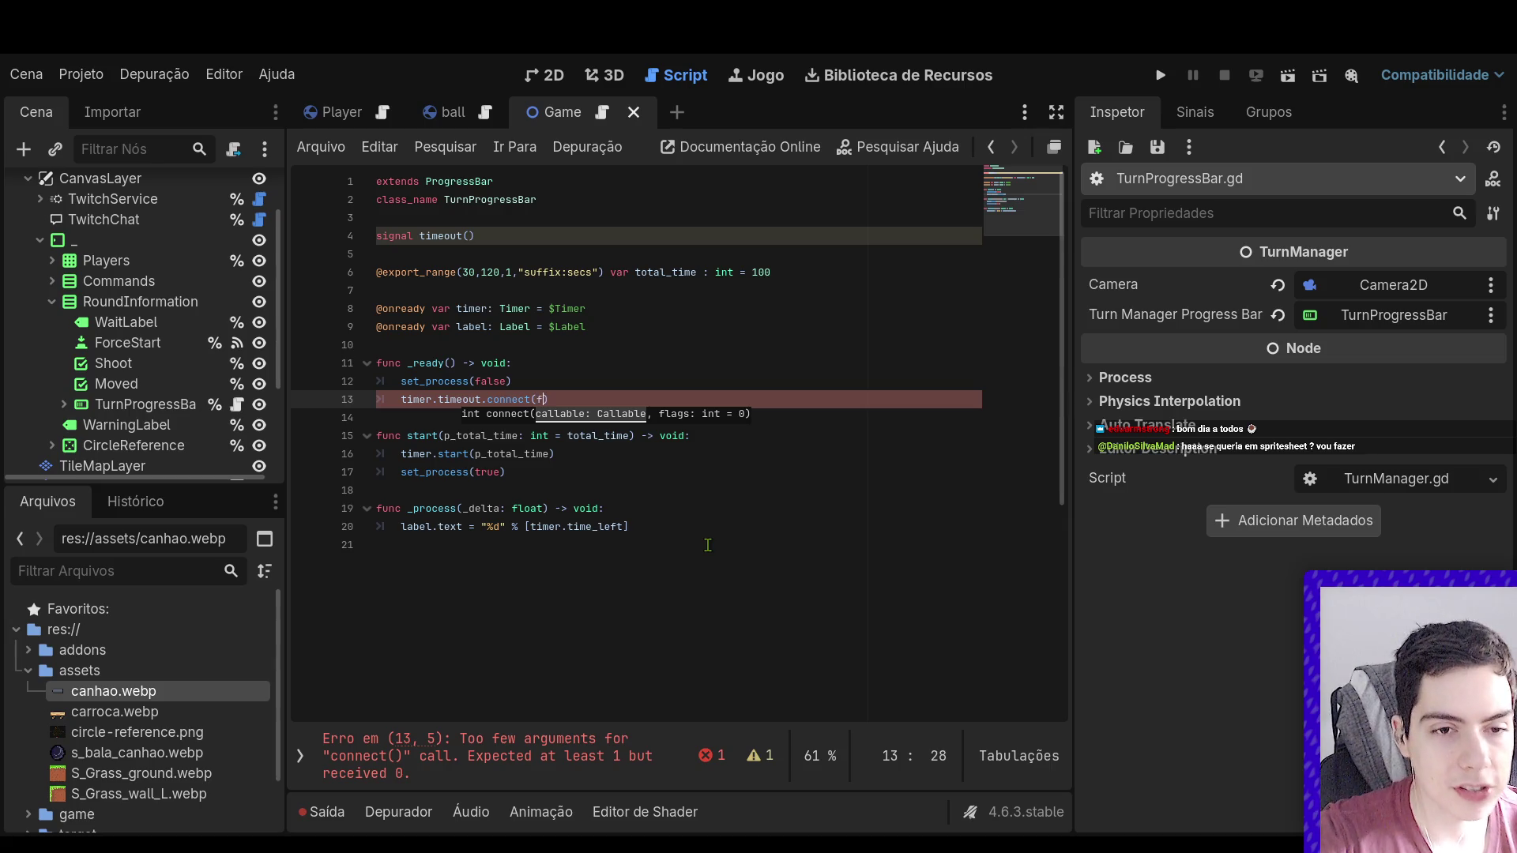
pyautogui.write(': ti')
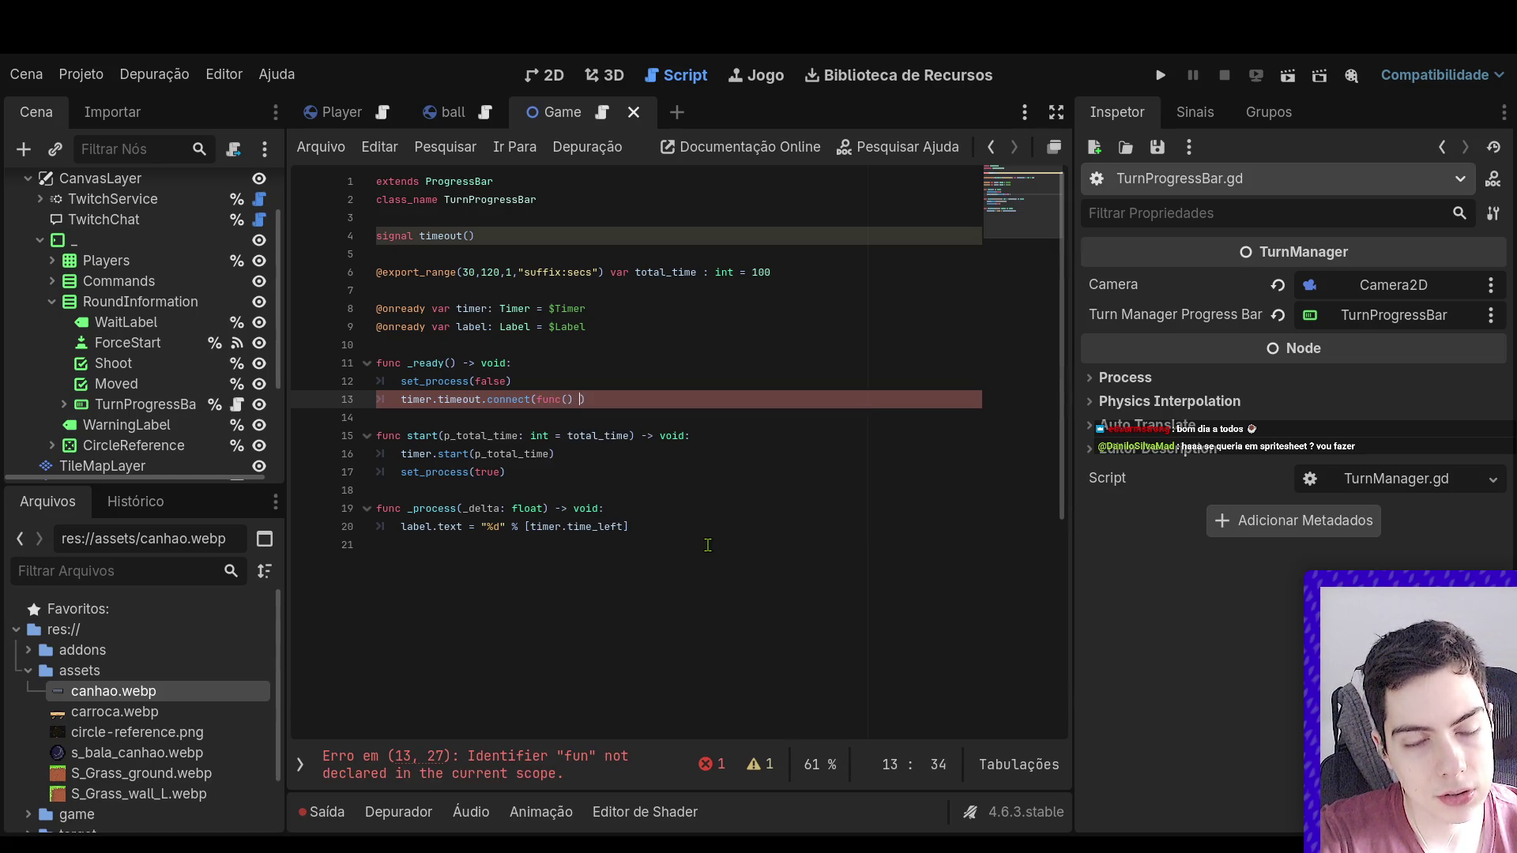
pyautogui.write('meout.connect(')
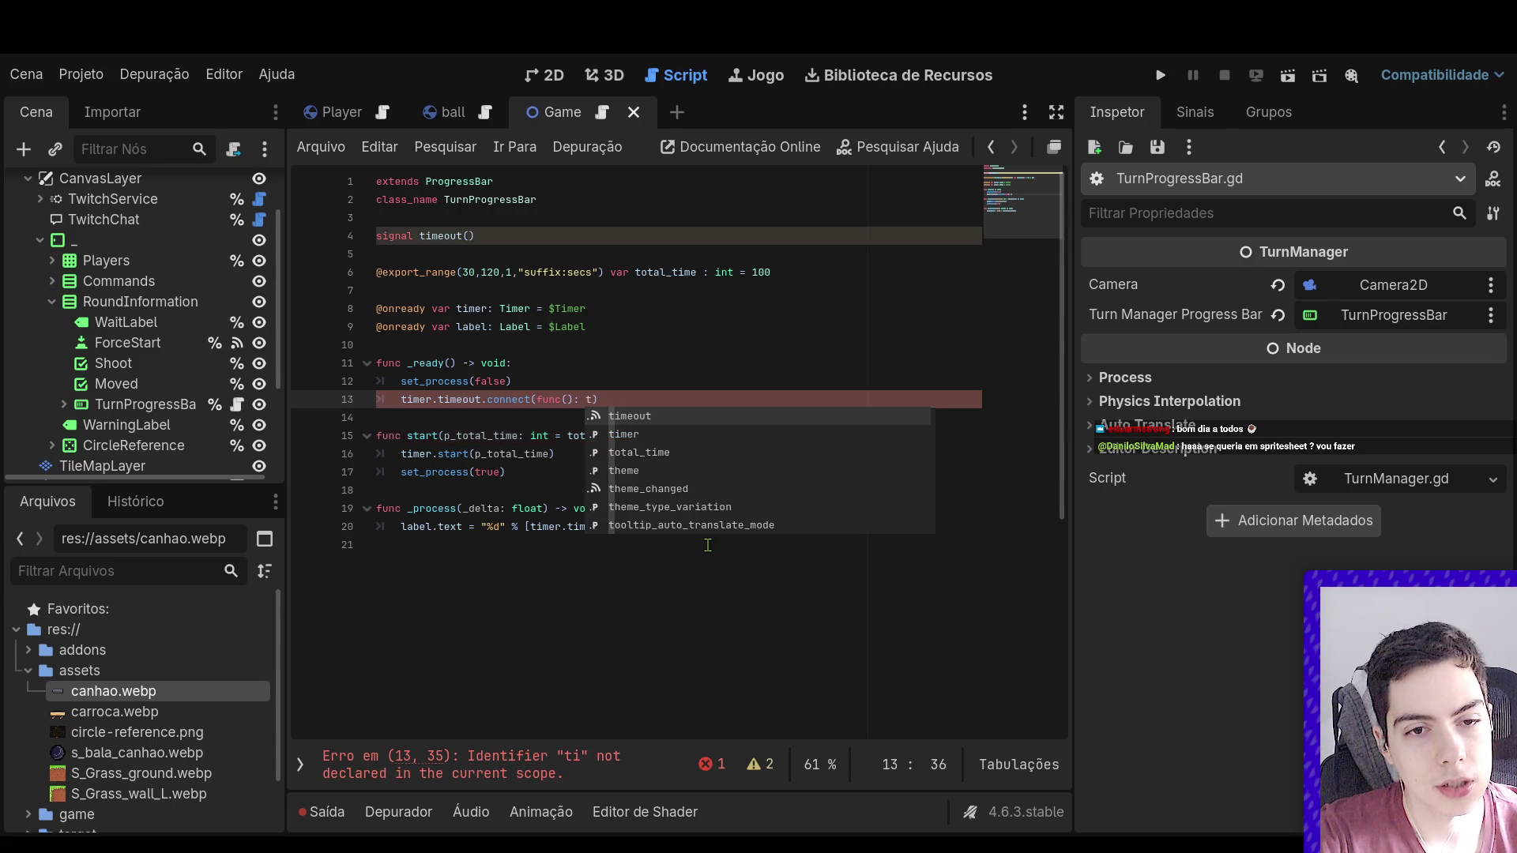
pyautogui.press('BackSpace')
pyautogui.press('BackSpace')
pyautogui.press('BackSpace')
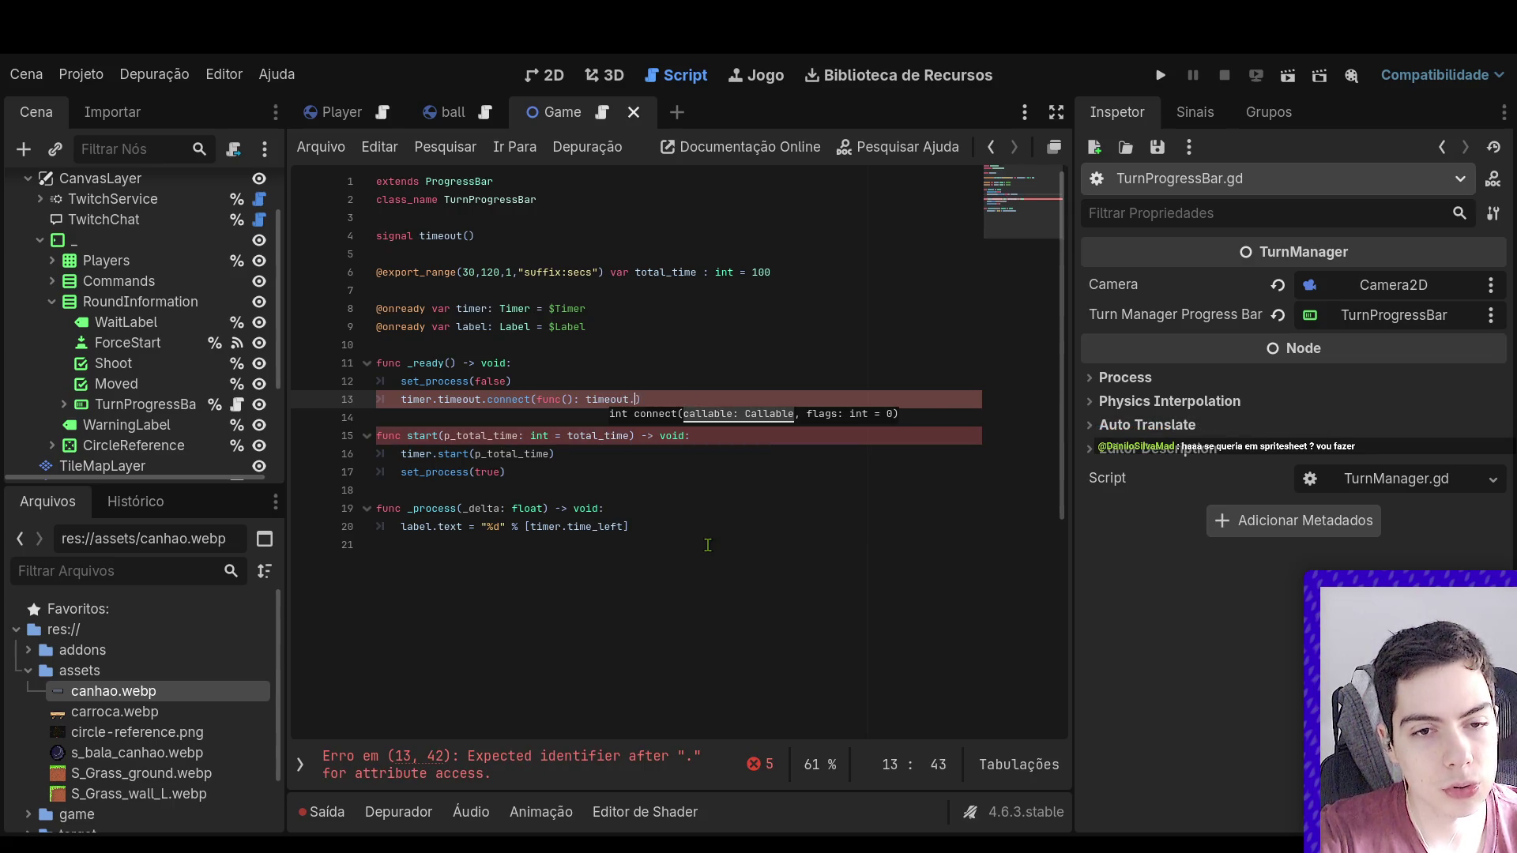
pyautogui.write('emit(')
pyautogui.click(708, 545)
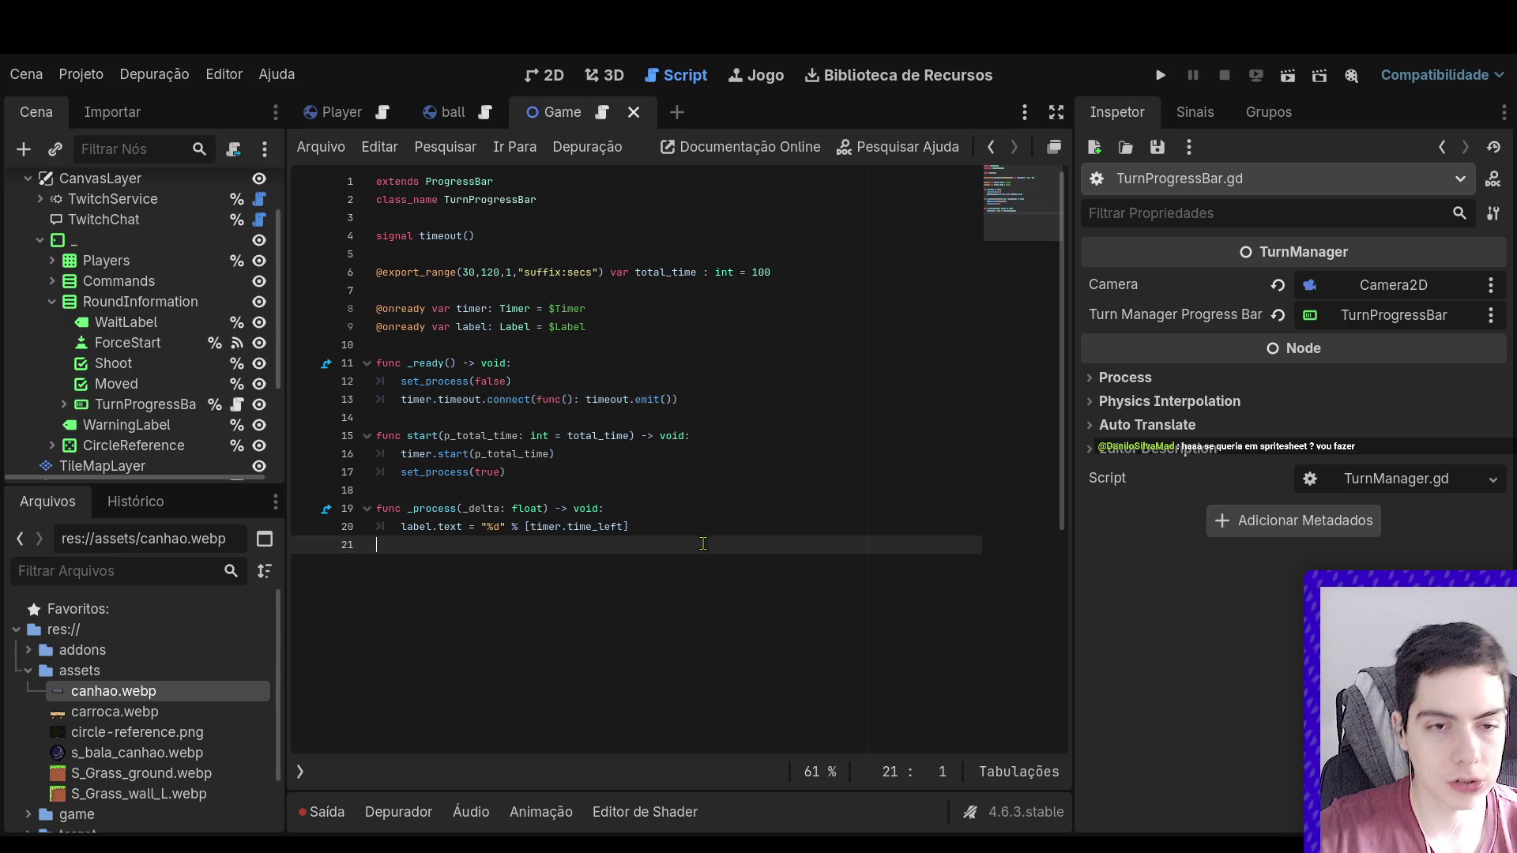
pyautogui.click(665, 436)
pyautogui.tripleClick(476, 403)
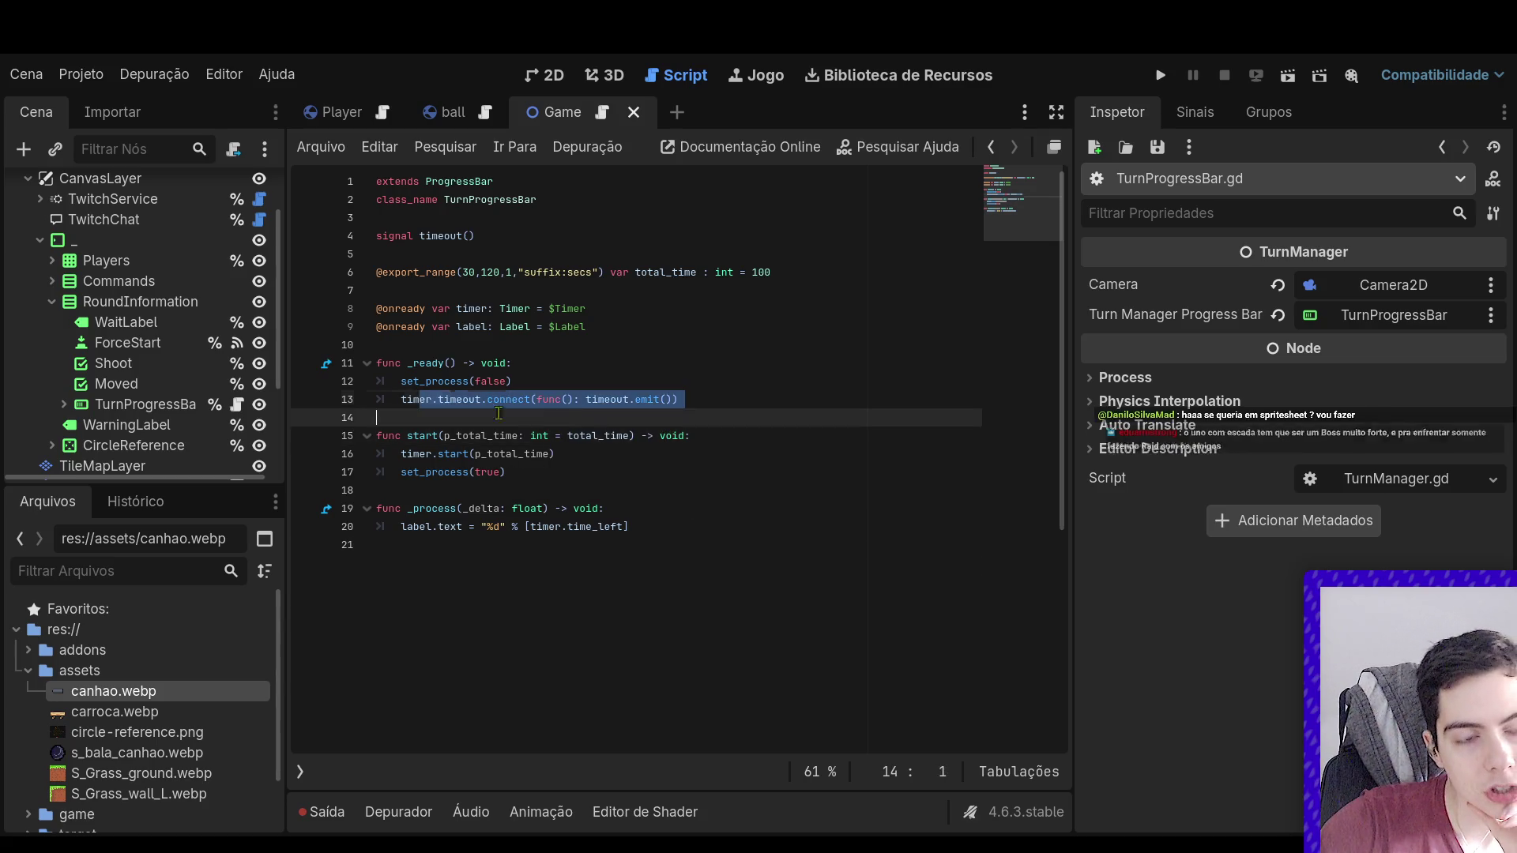
pyautogui.press('Right')
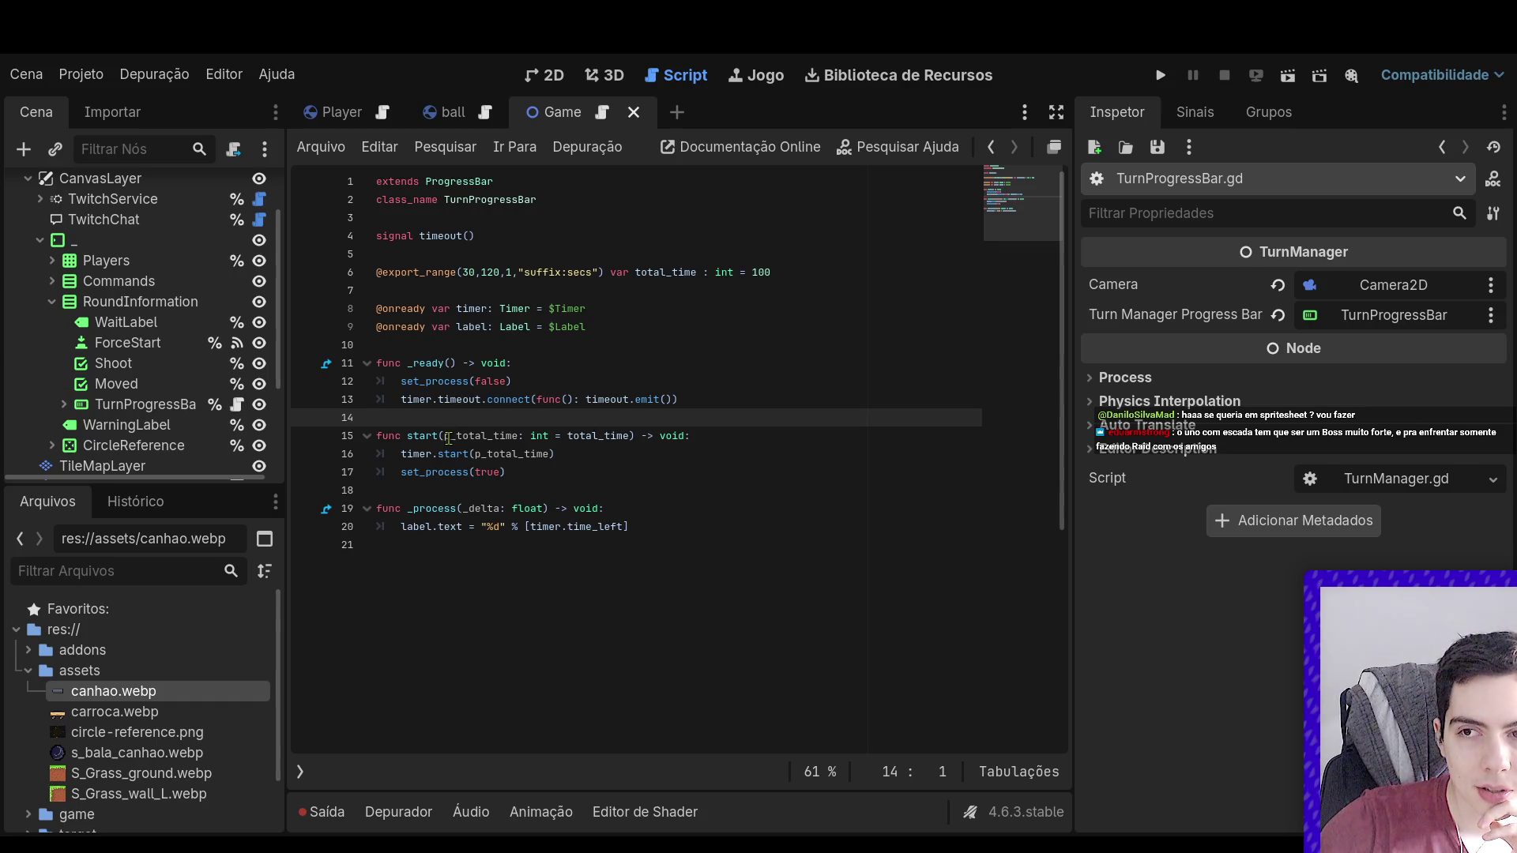
pyautogui.click(727, 399)
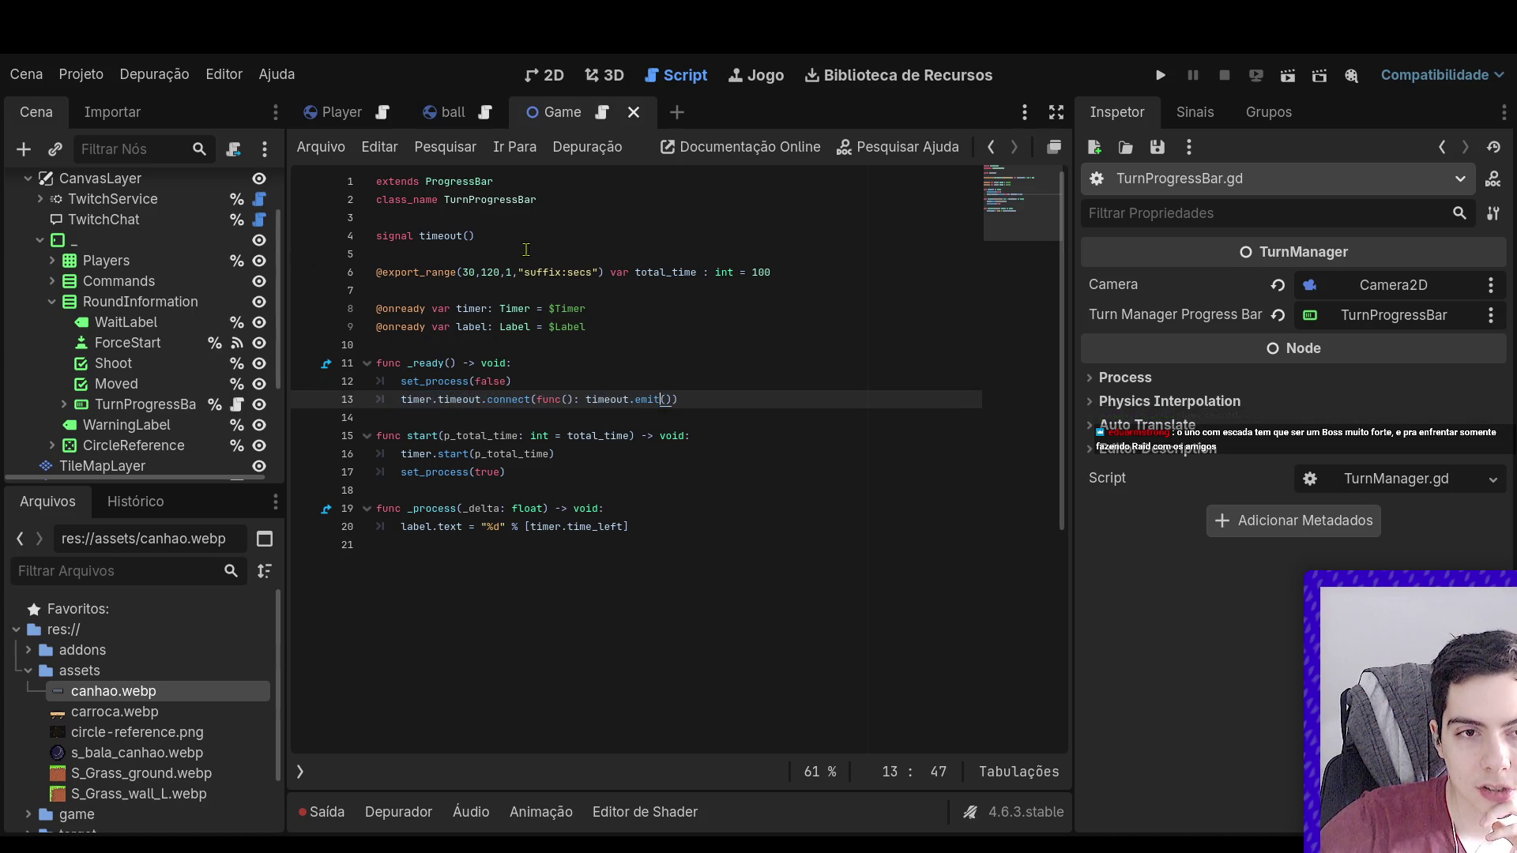
# Collapse the expanded Scene tree branches and open TurnManager's script.
pyautogui.moveTo(480, 235); pyautogui.dragTo(336, 234)
pyautogui.click(585, 326)
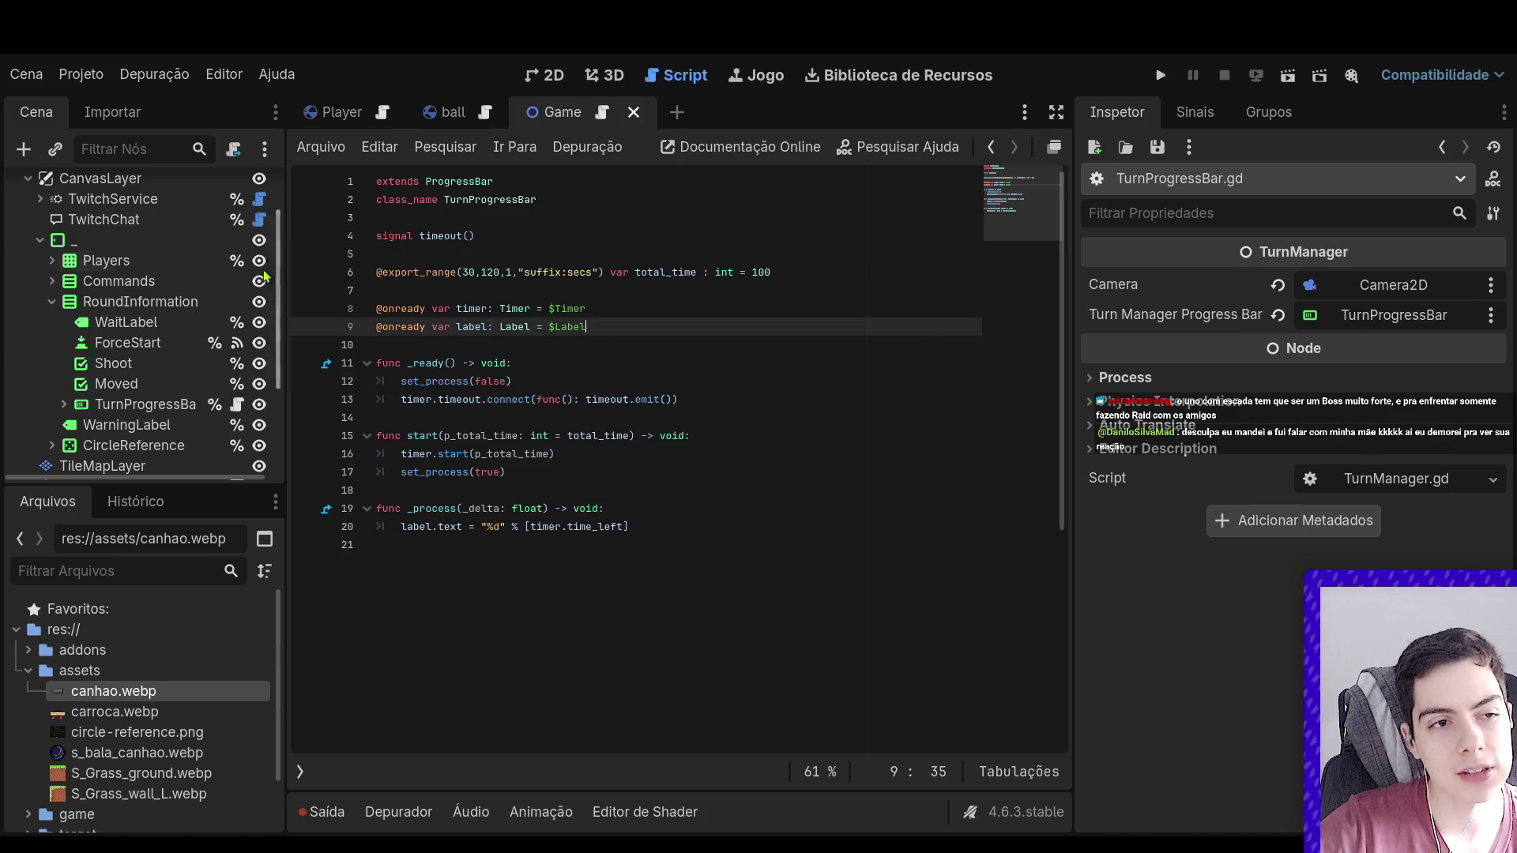
pyautogui.click(39, 239)
pyautogui.click(29, 249)
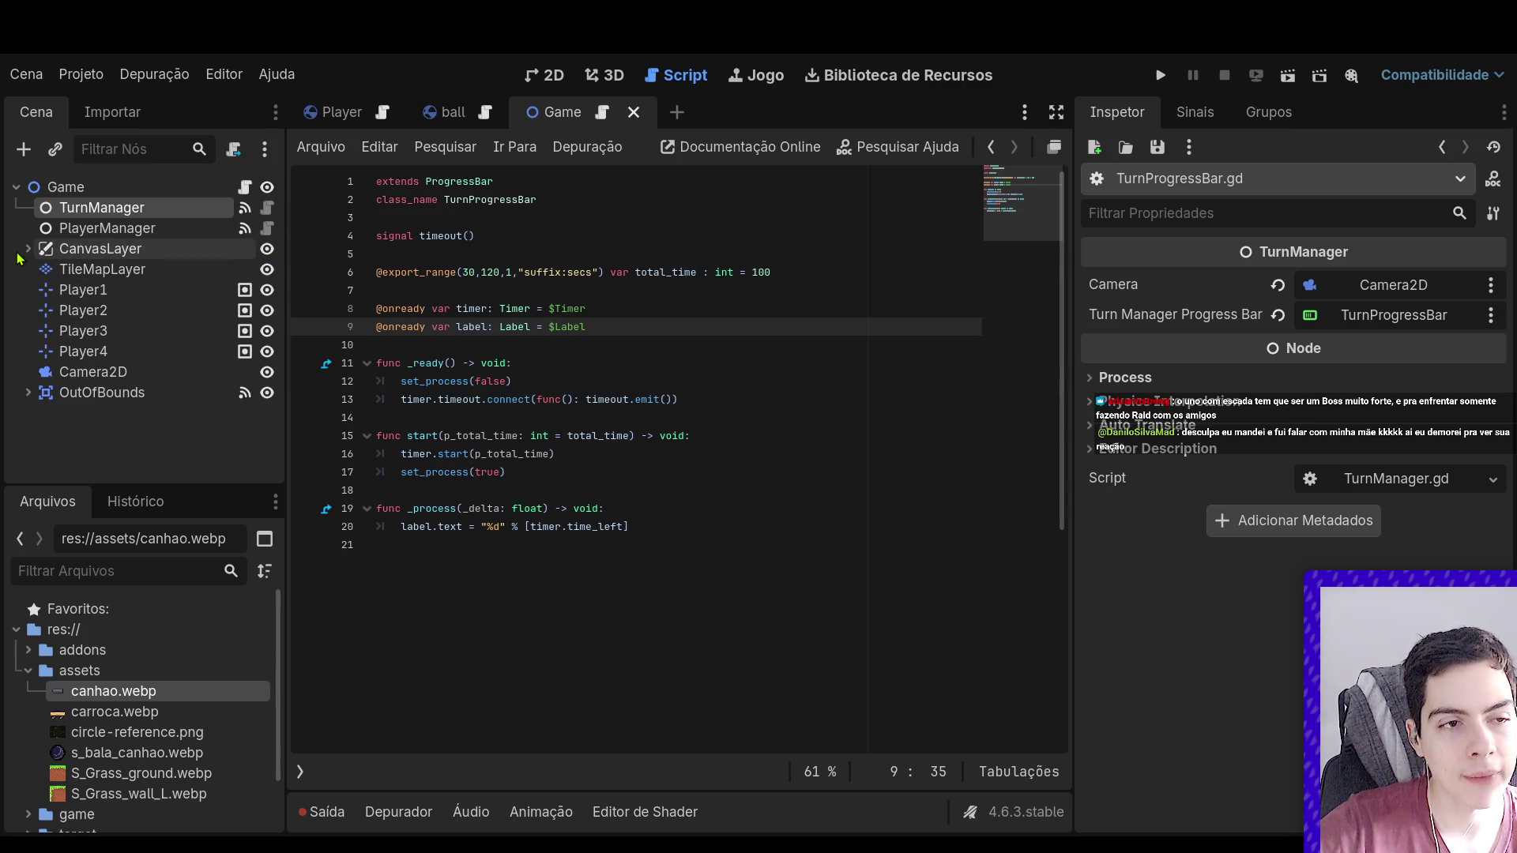
pyautogui.click(267, 208)
# Add an empty func _ready() -> void: below the variable declarations.
pyautogui.scroll(13, 550, 453)
pyautogui.scroll(-2, 486, 393)
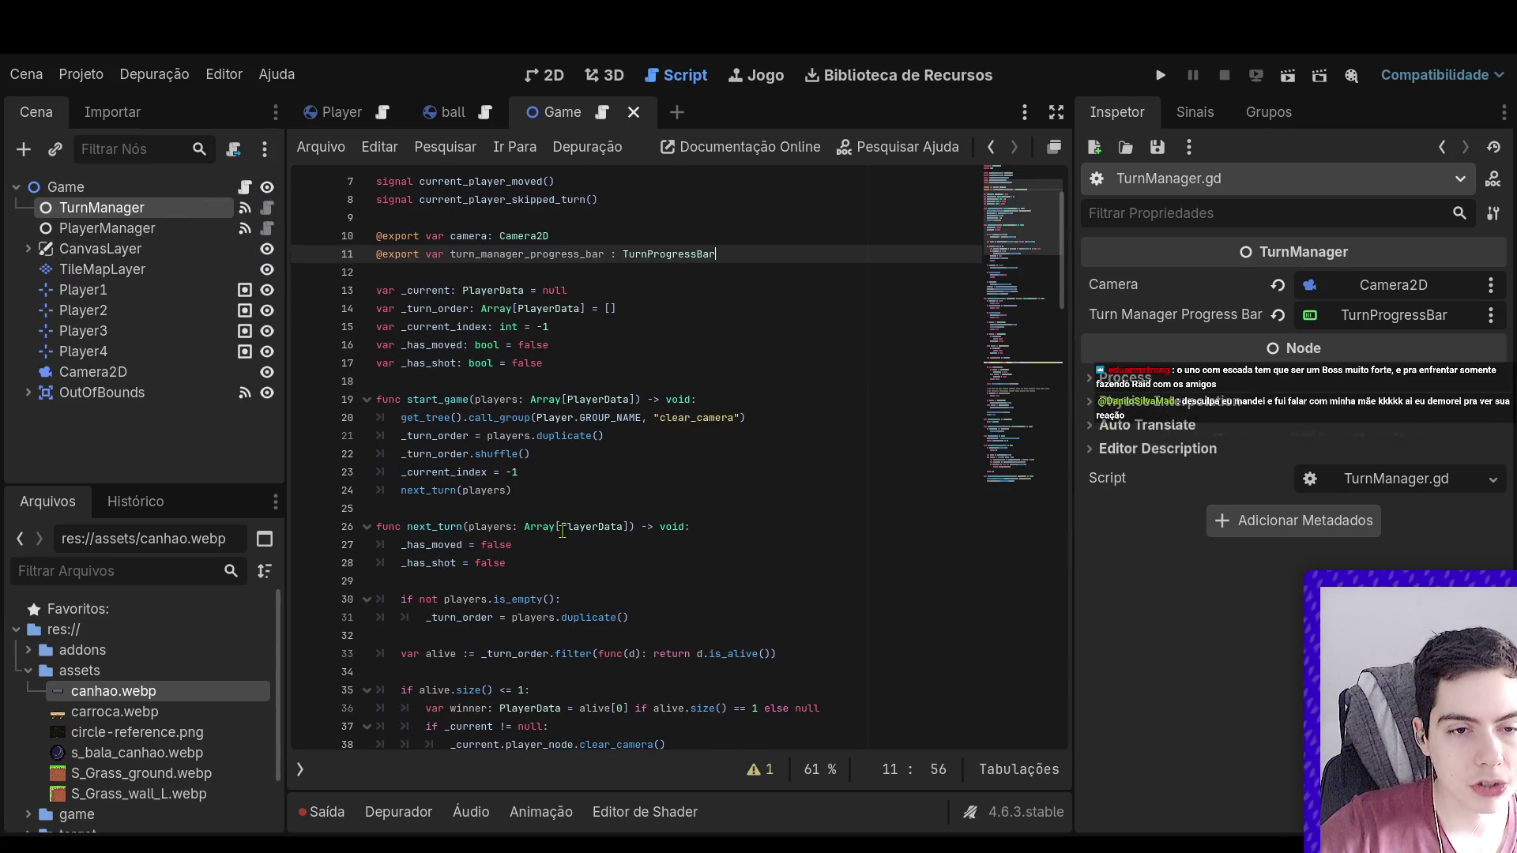
pyautogui.click(485, 388)
pyautogui.press('Return')
pyautogui.press('Return')
pyautogui.press('Up')
pyautogui.write('func')
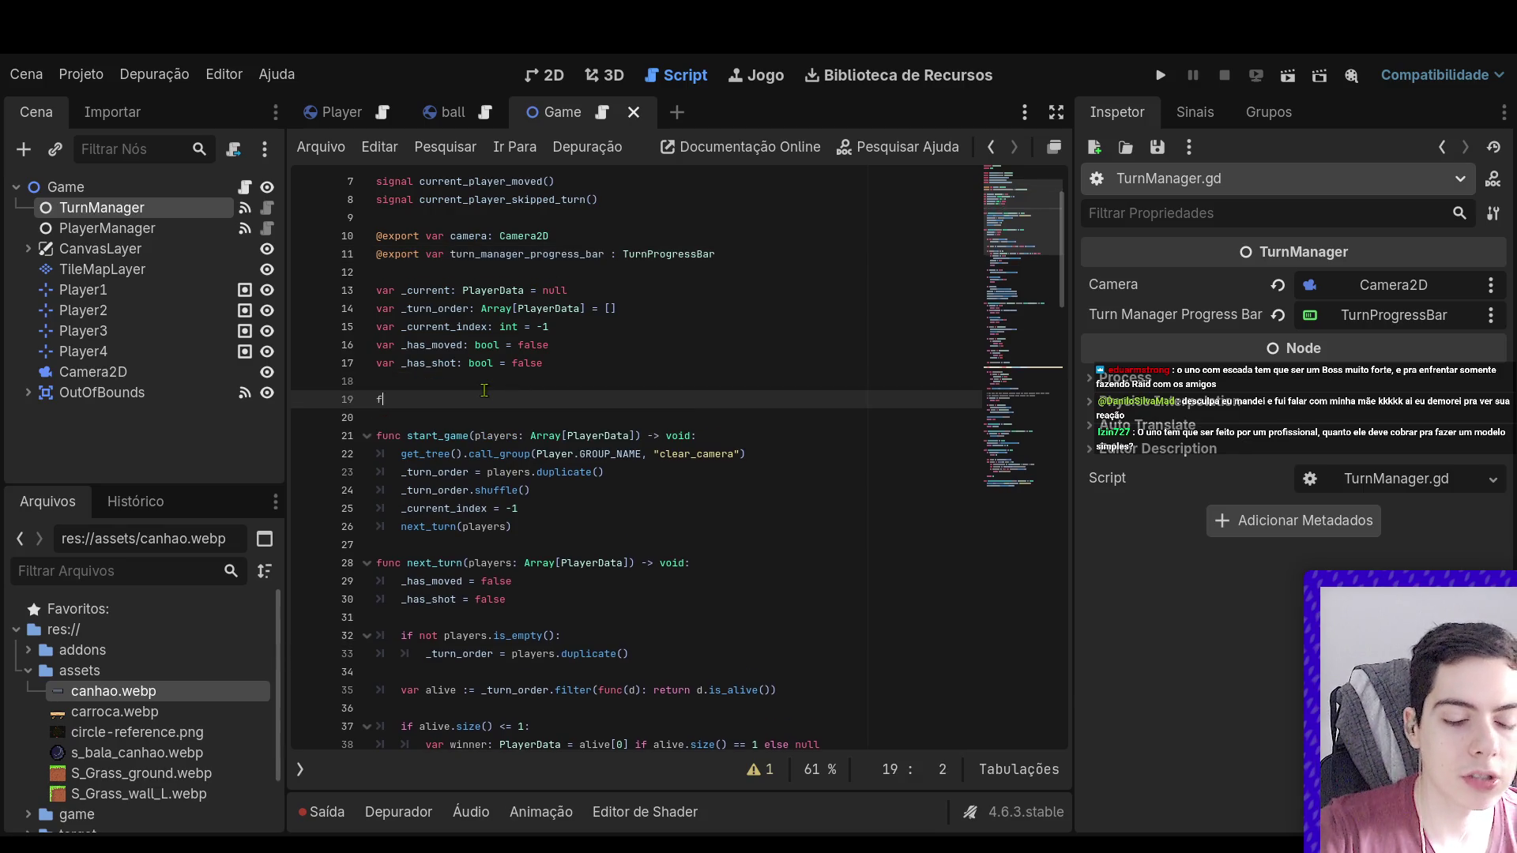
pyautogui.write(' _read')
pyautogui.press('Return')
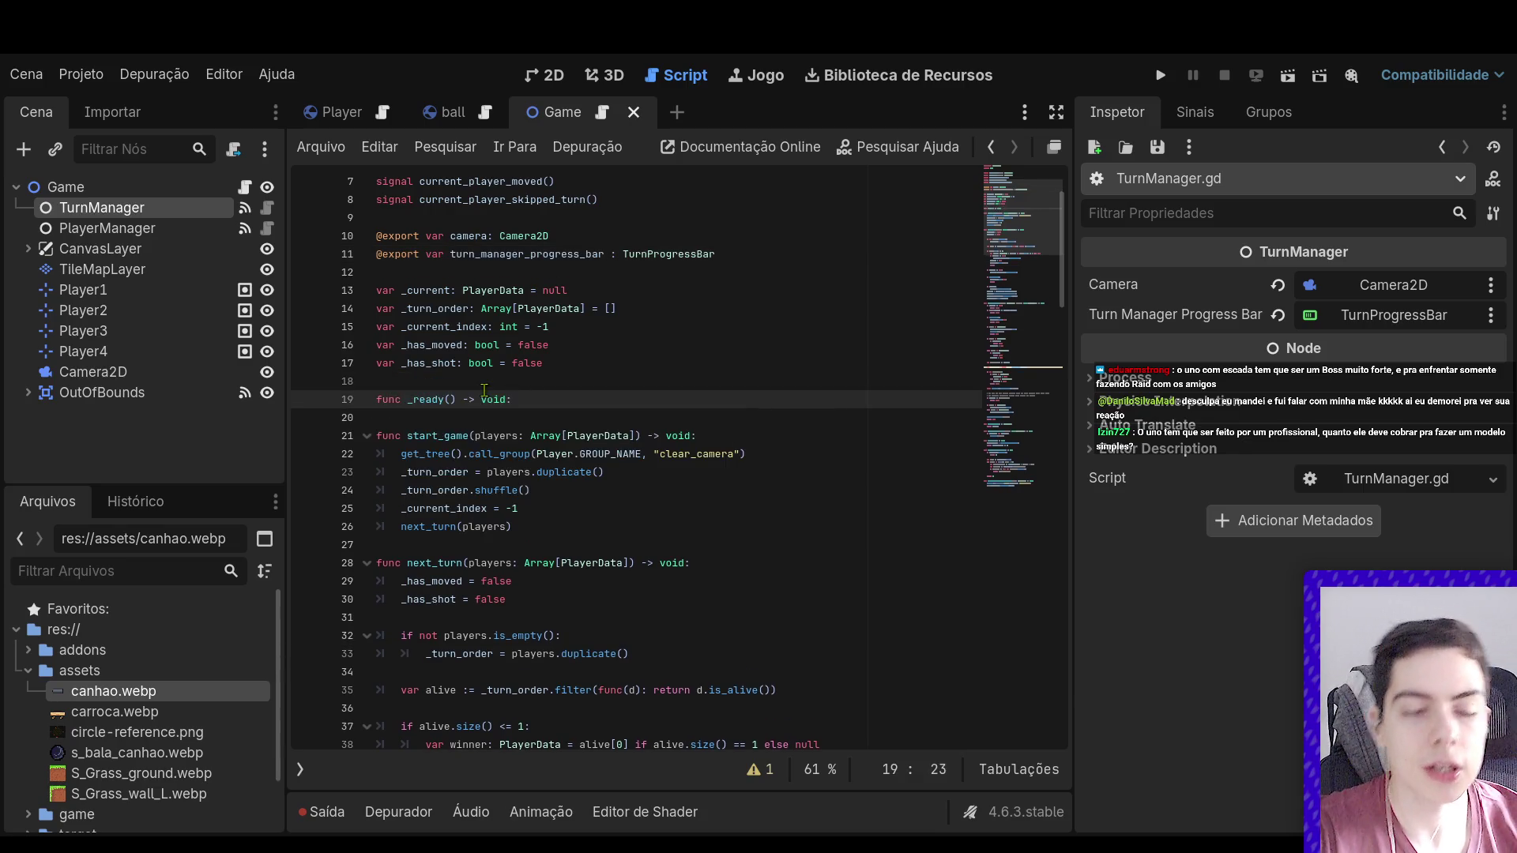
# Add func _turn_progress_bar_timeout() -> void: at the end of the file.
pyautogui.scroll(-20, 488, 390)
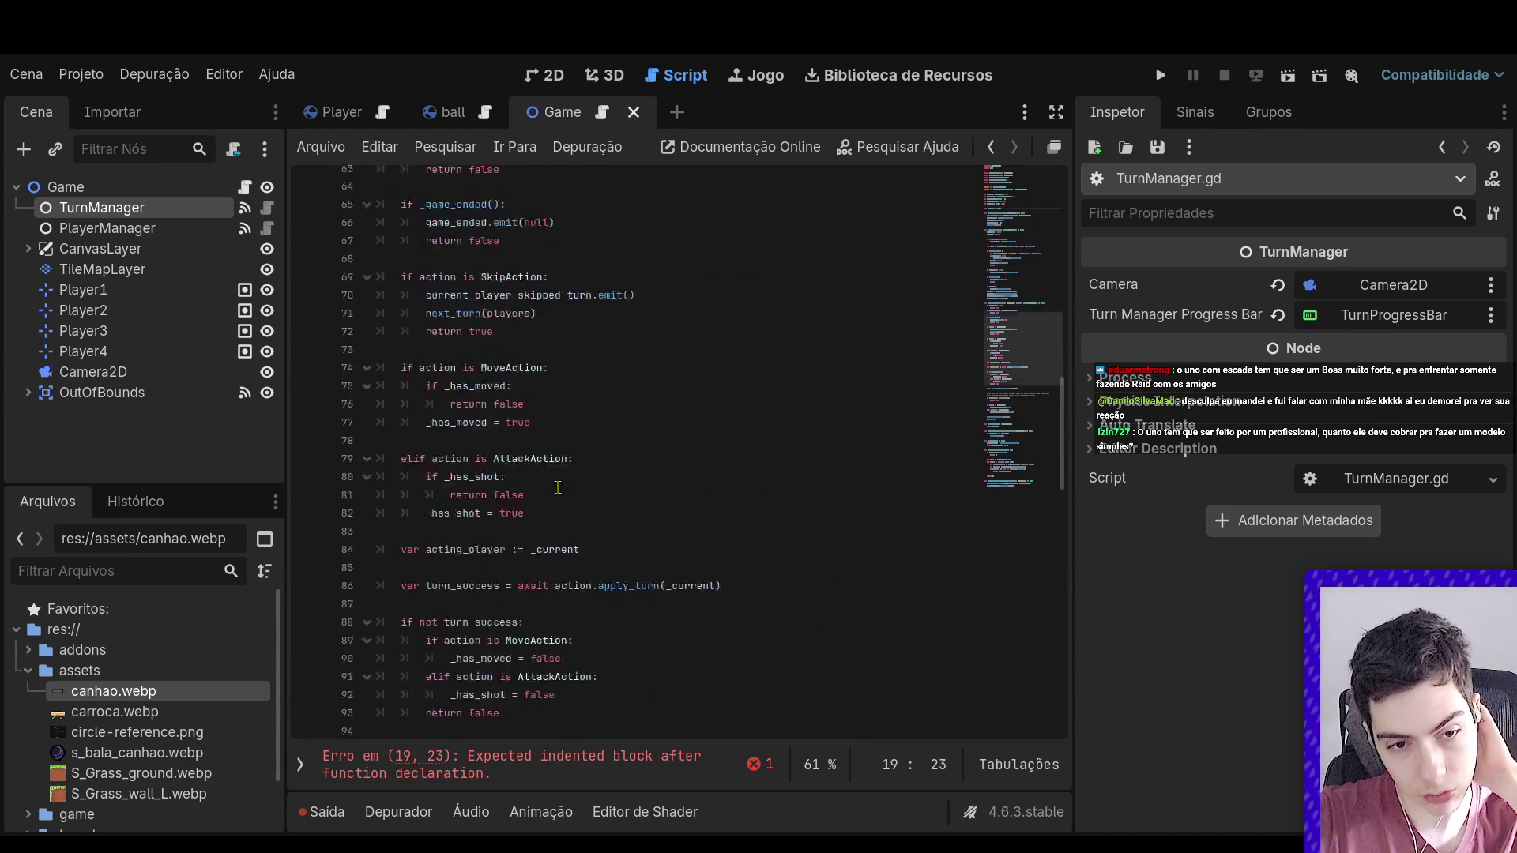
pyautogui.scroll(-10, 558, 491)
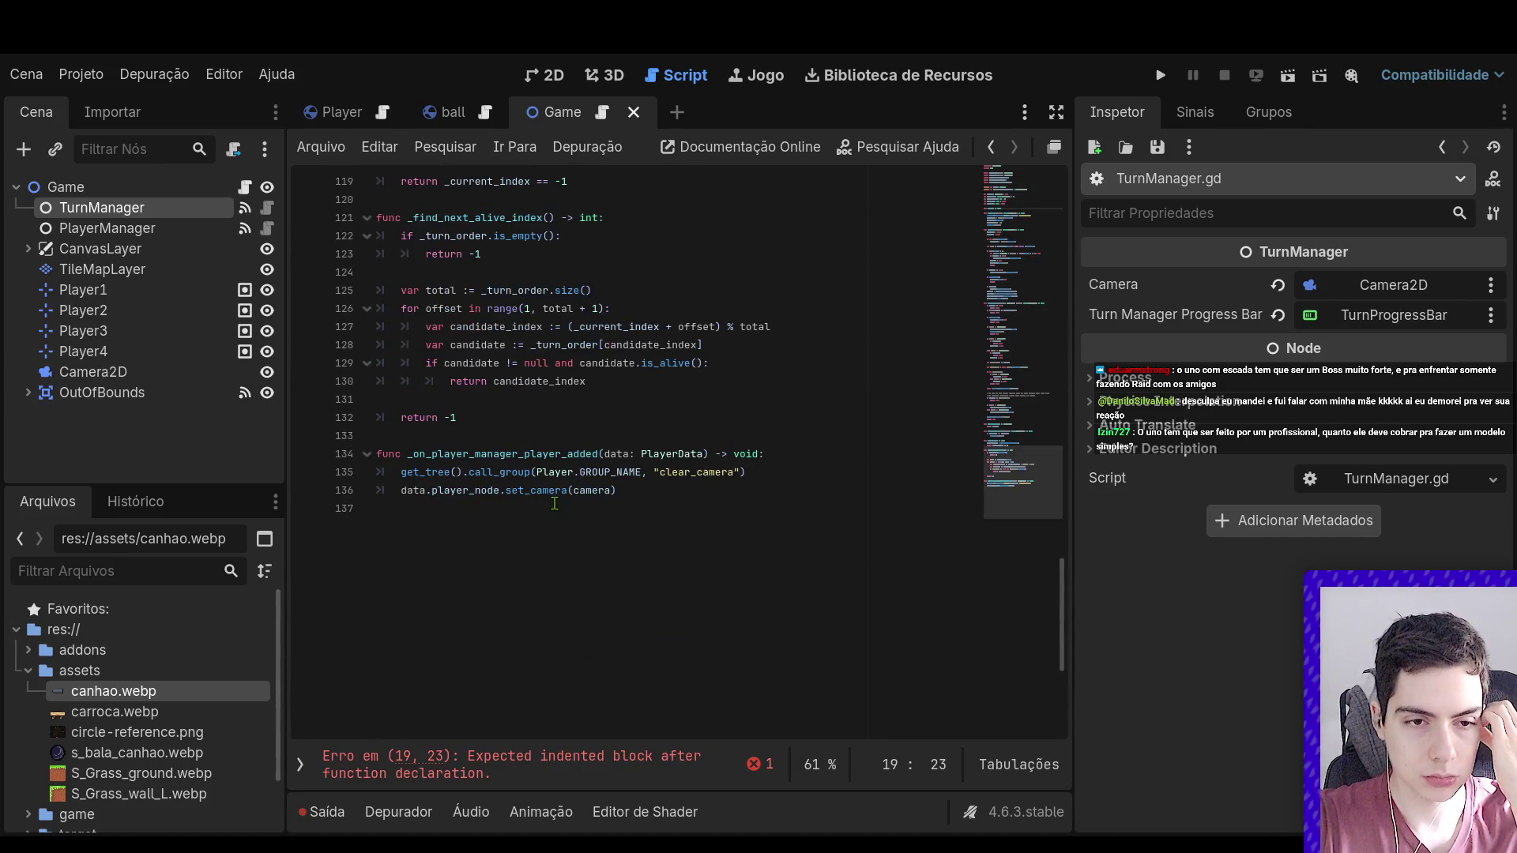
pyautogui.click(612, 525)
pyautogui.press('Return')
pyautogui.write('func _')
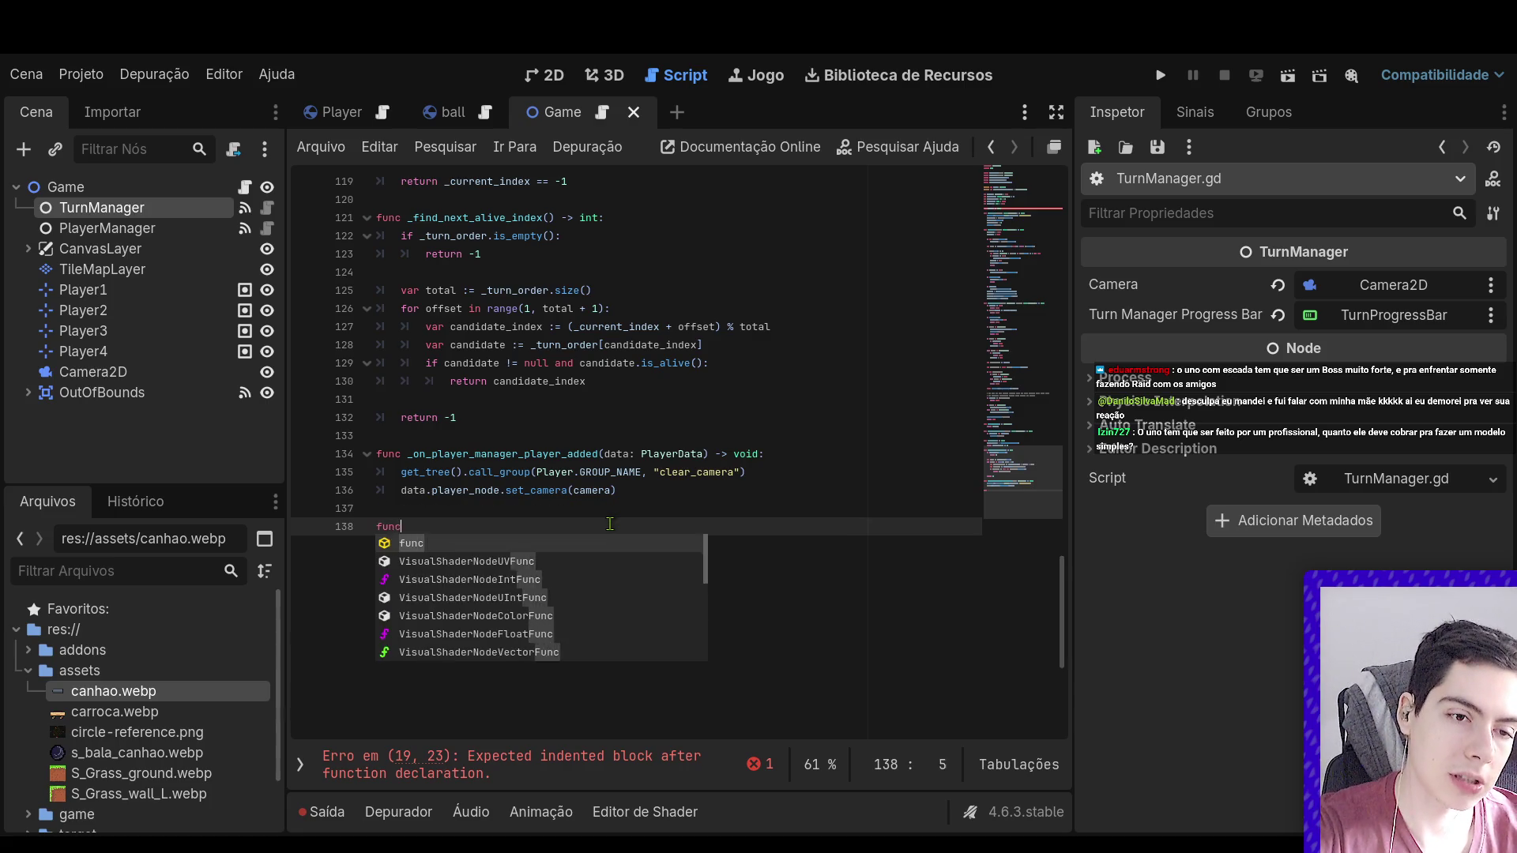
pyautogui.write('turn_')
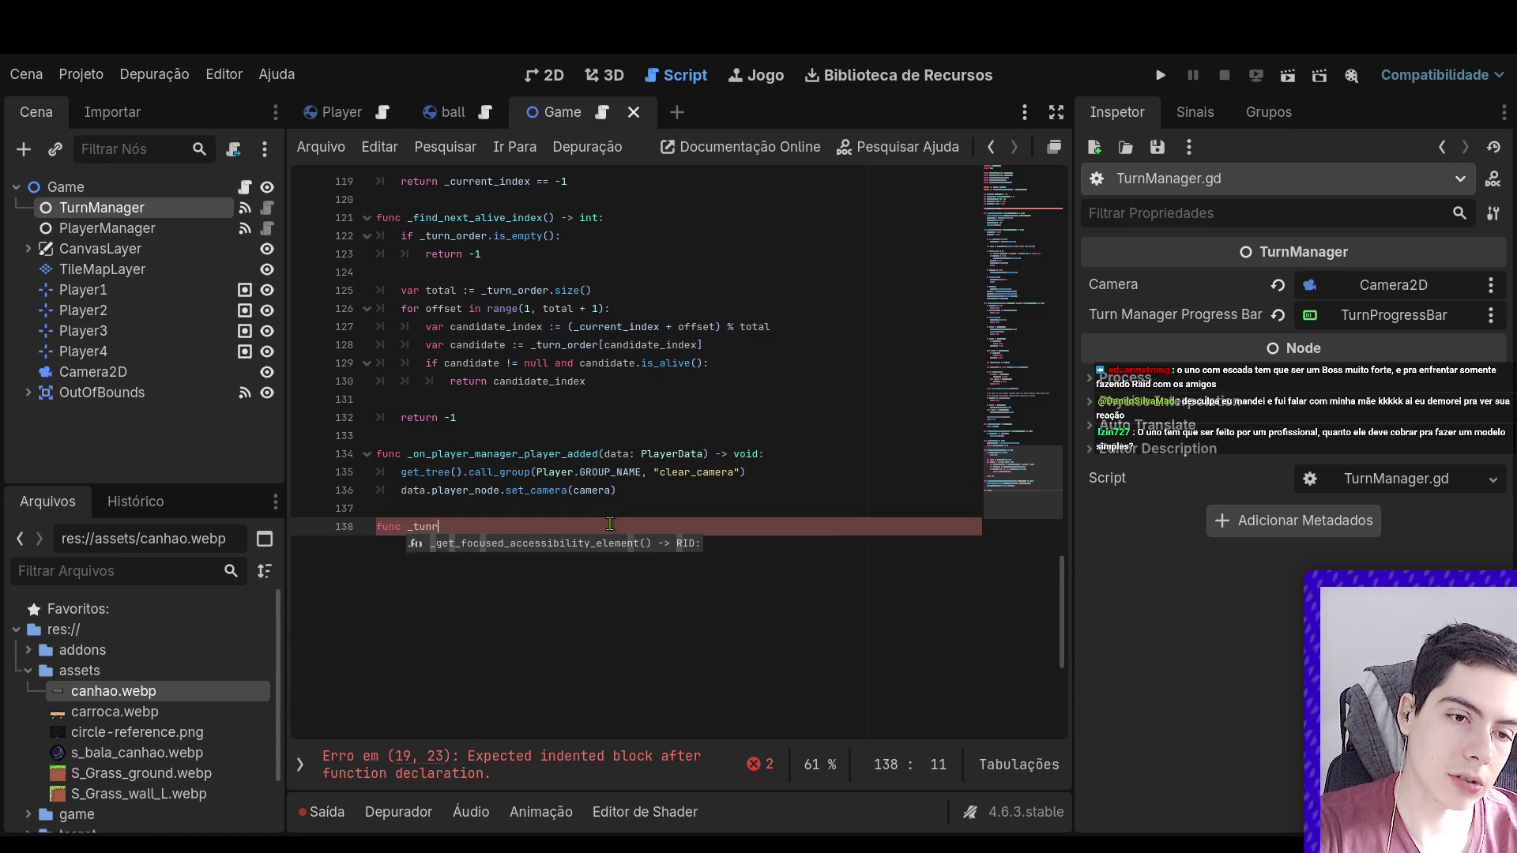
pyautogui.write('progress_bar_tim')
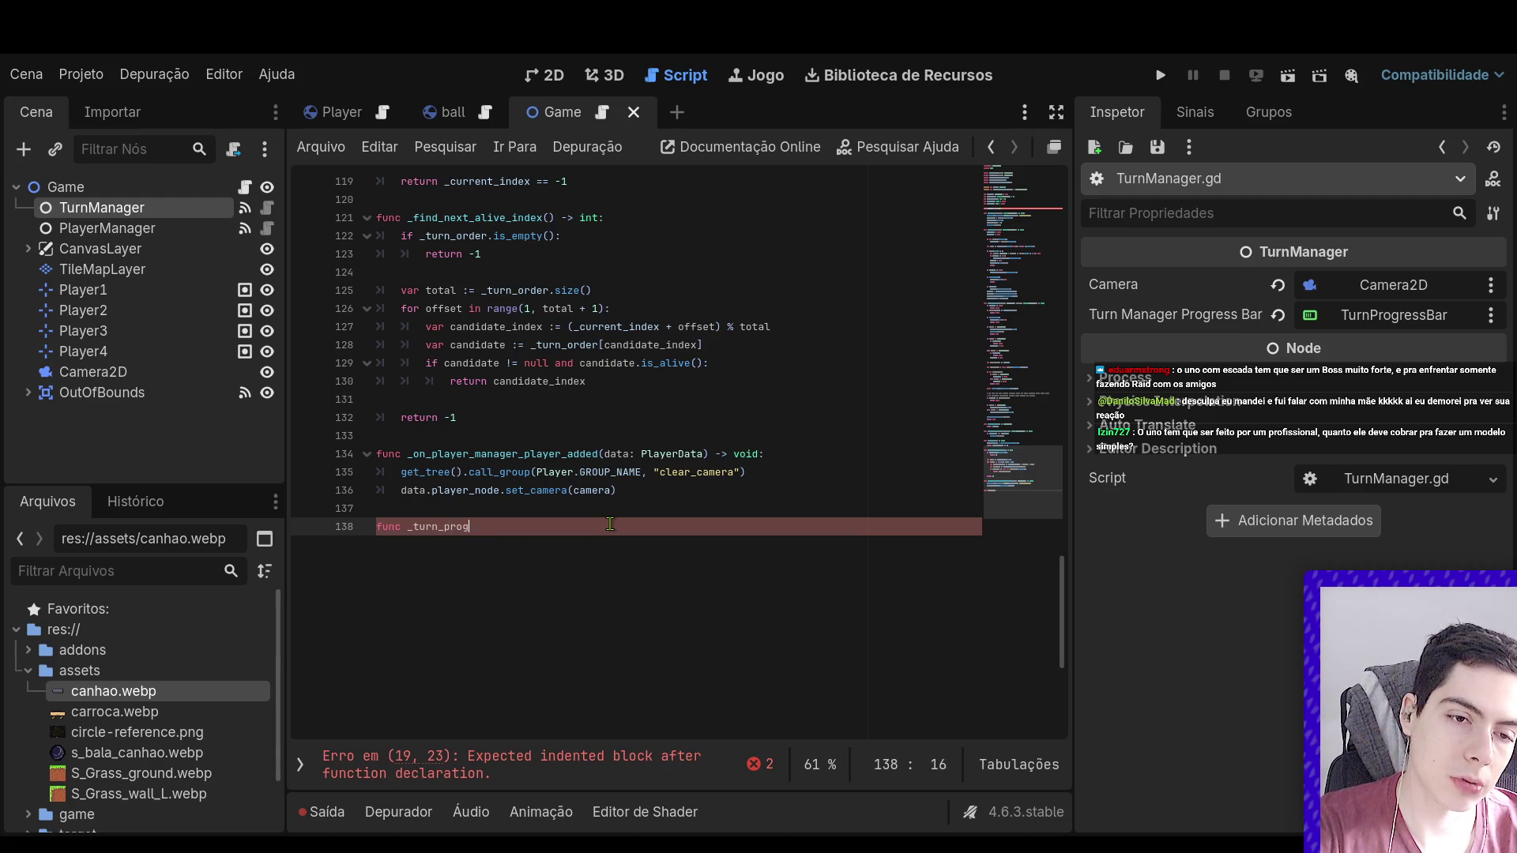
pyautogui.write('eout() -> v')
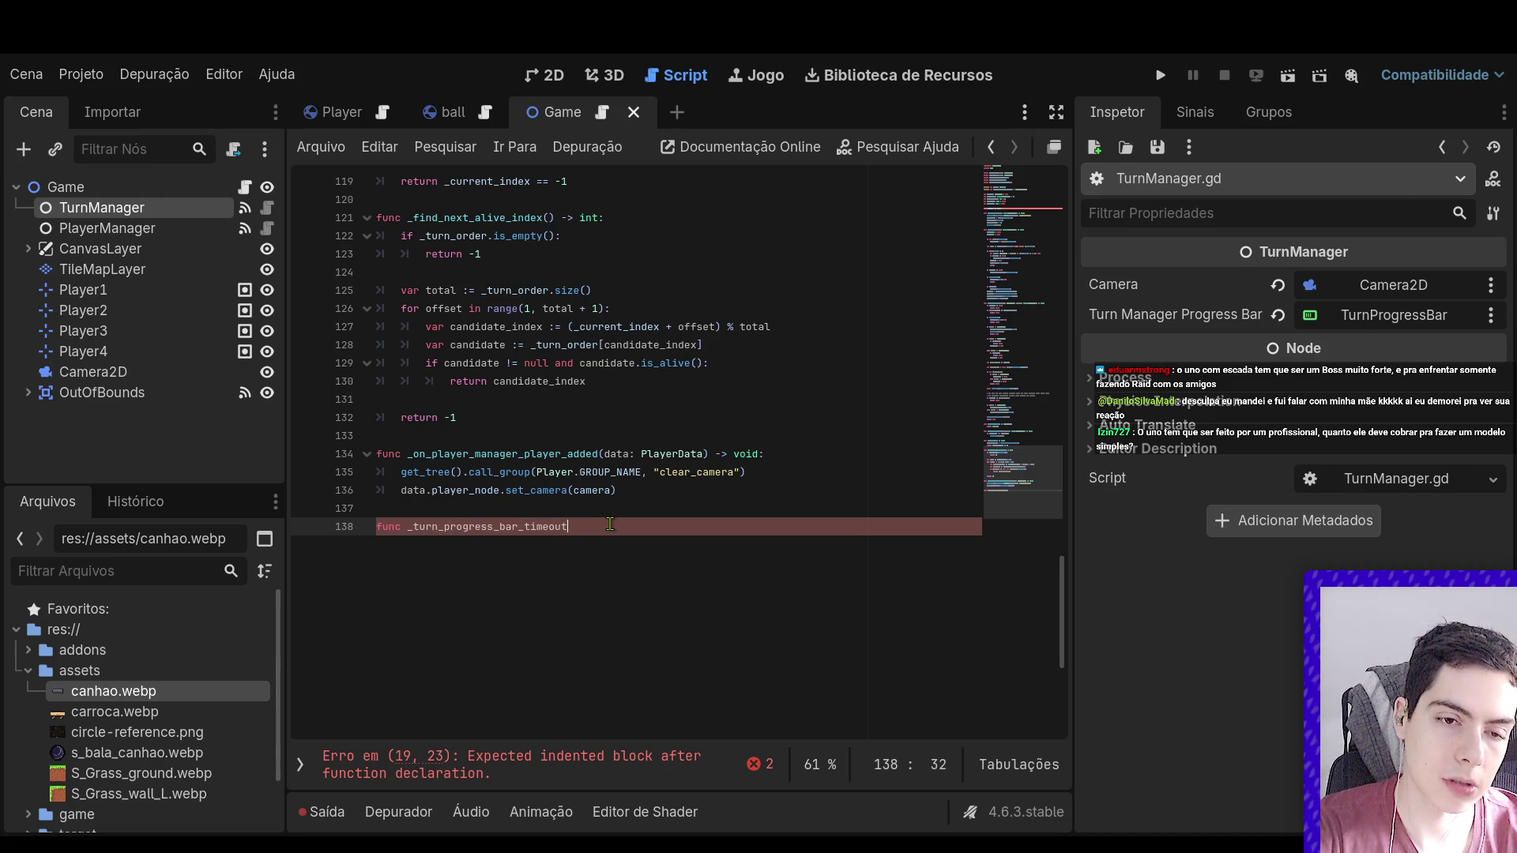
pyautogui.write('oid:')
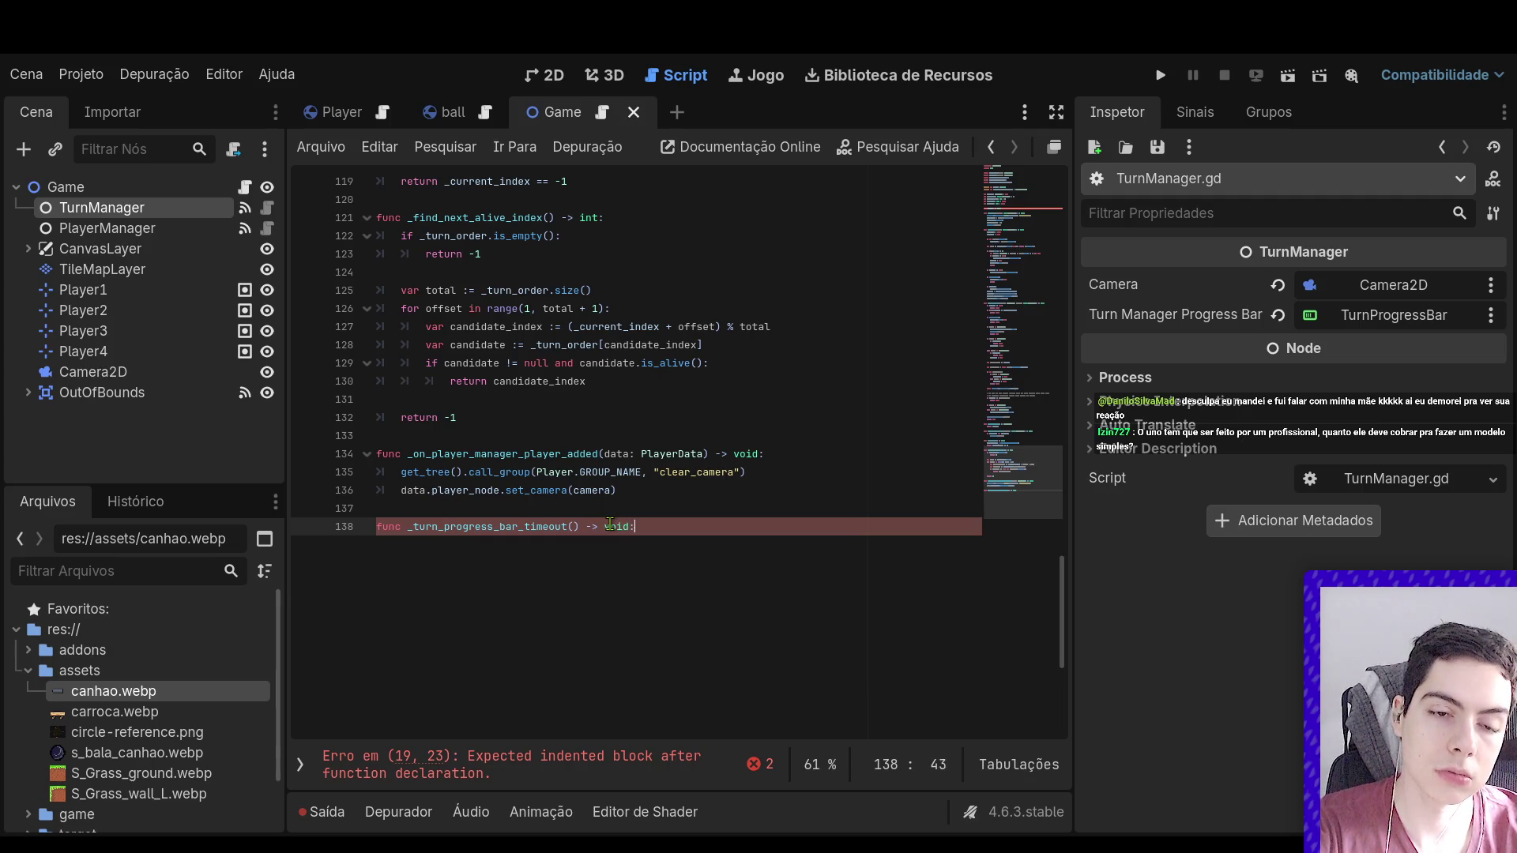
pyautogui.press('Return')
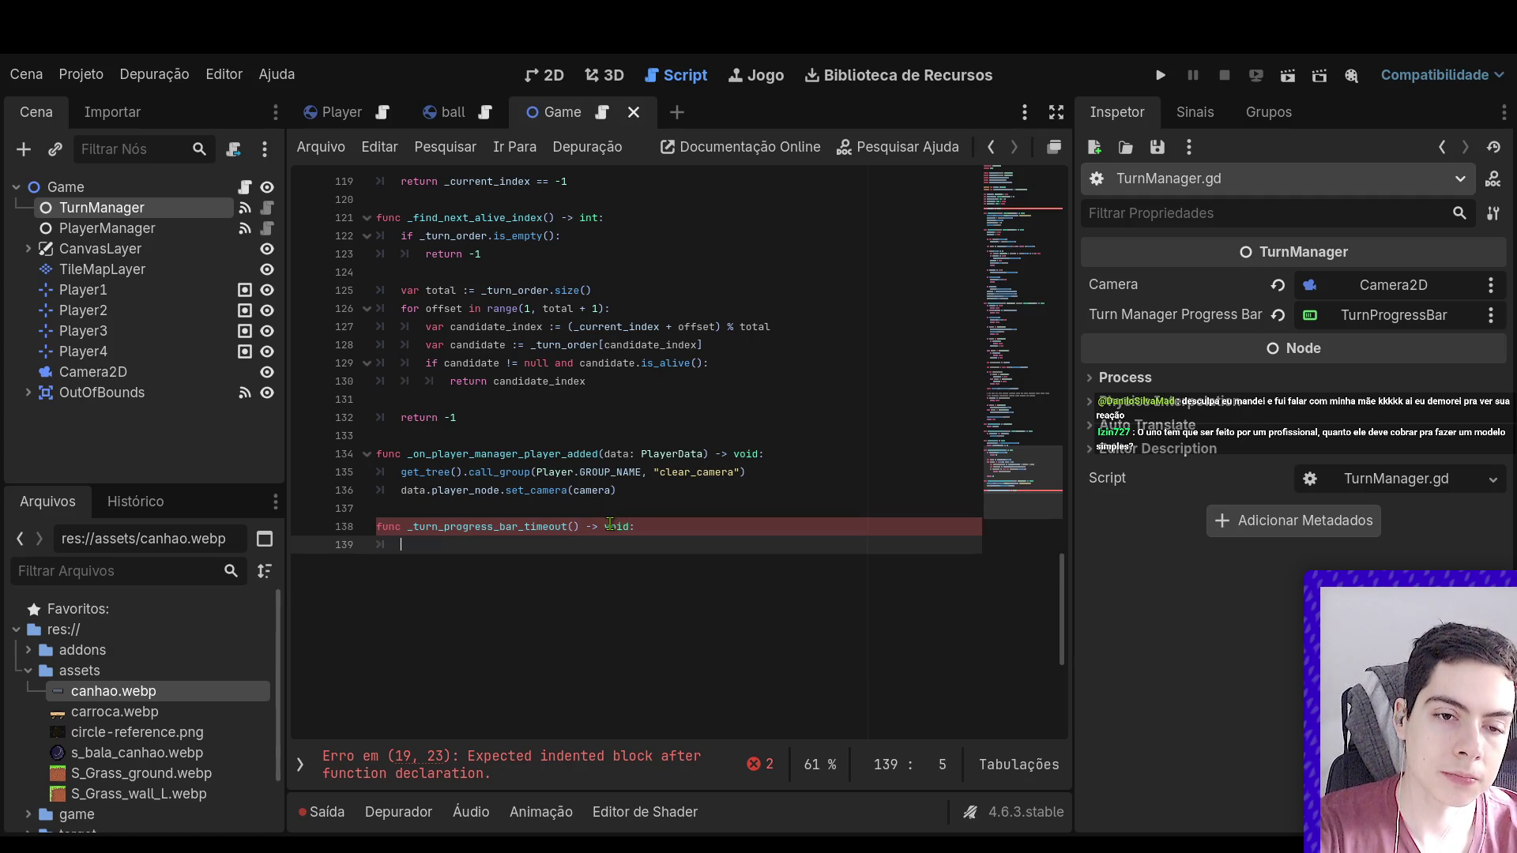
# Make the timeout handler's body call next_turn(players).
pyautogui.moveTo(1023, 466); pyautogui.dragTo(1019, 268)
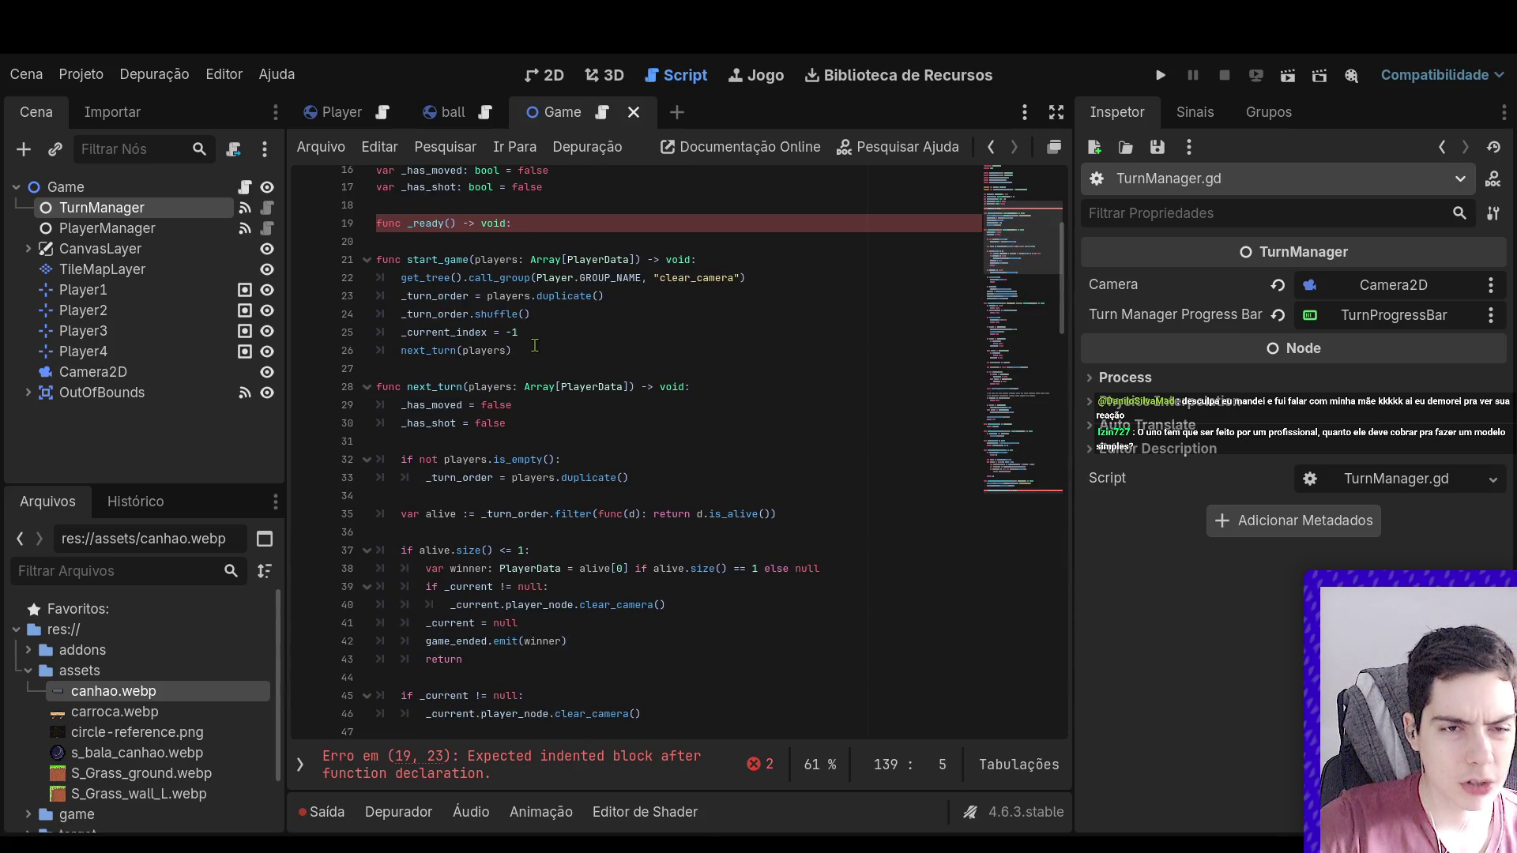
pyautogui.moveTo(514, 350); pyautogui.dragTo(378, 350)
pyautogui.scroll(-6, 616, 499)
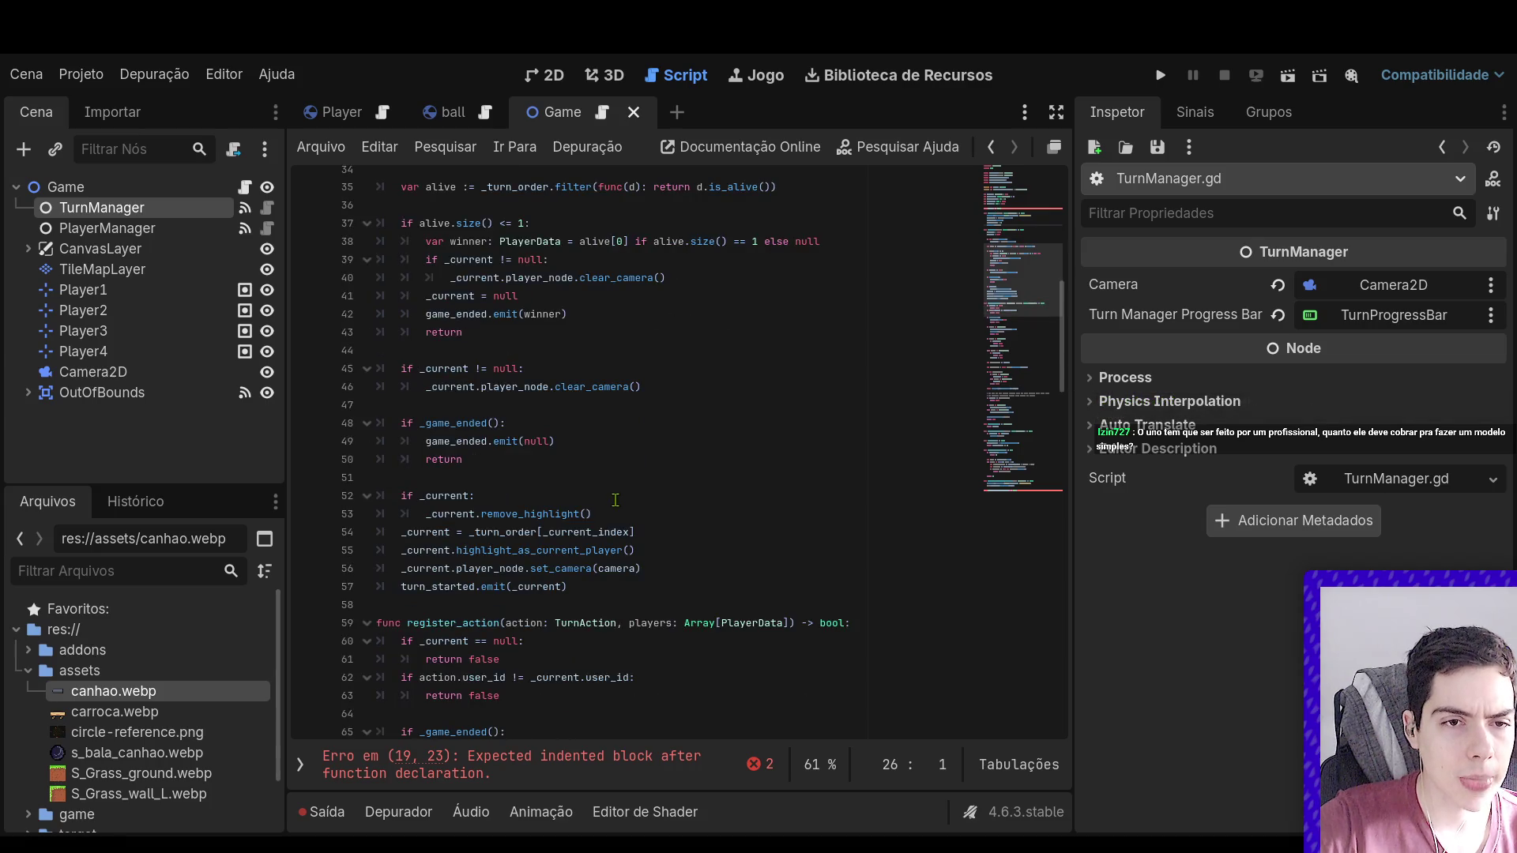
pyautogui.scroll(3, 616, 499)
pyautogui.scroll(-7, 632, 513)
pyautogui.scroll(-3, 638, 522)
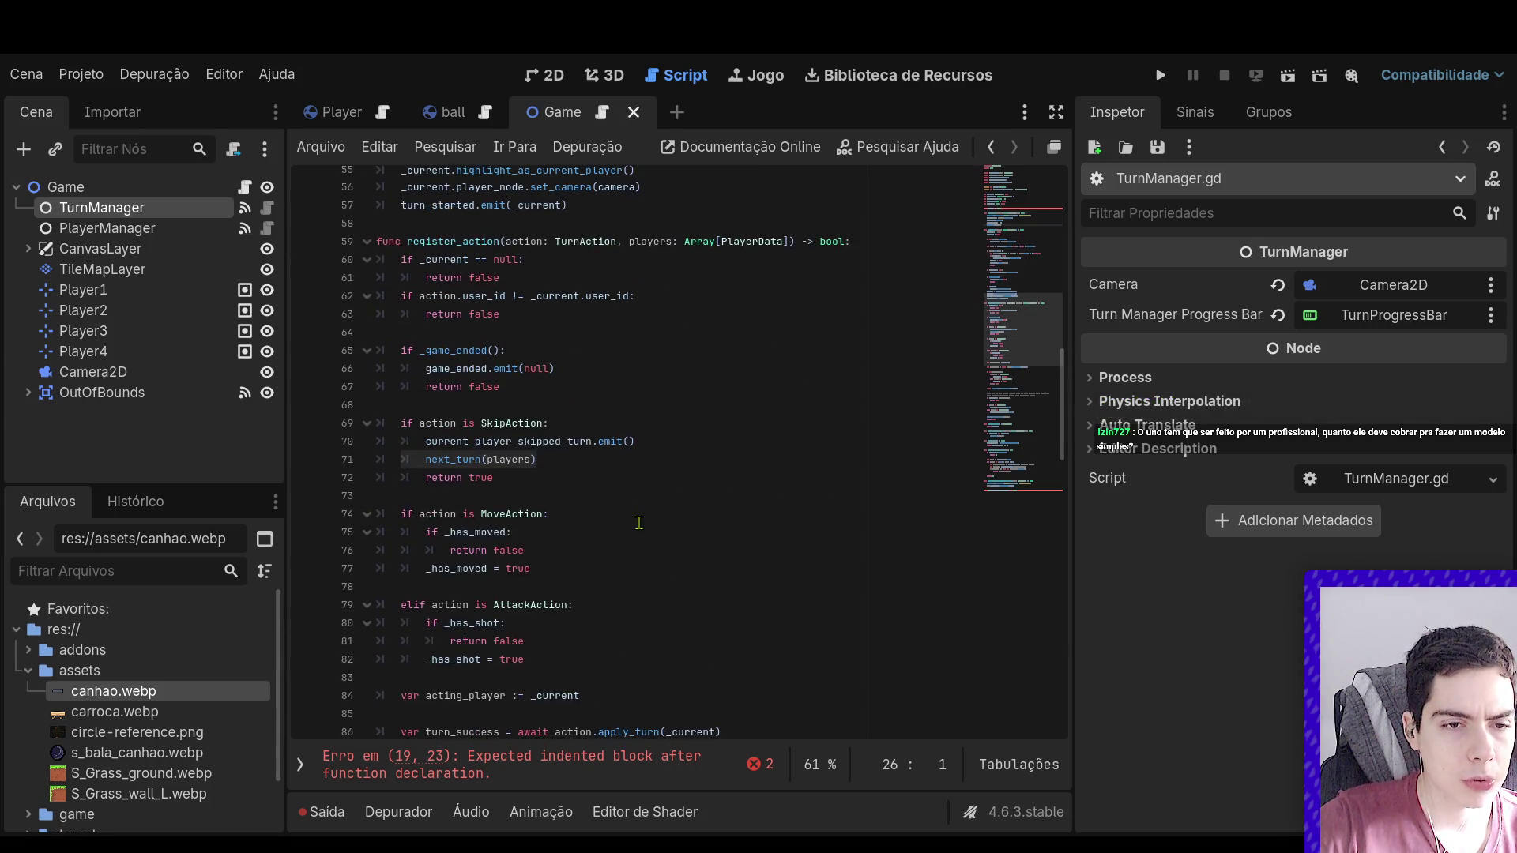
pyautogui.scroll(-20, 636, 517)
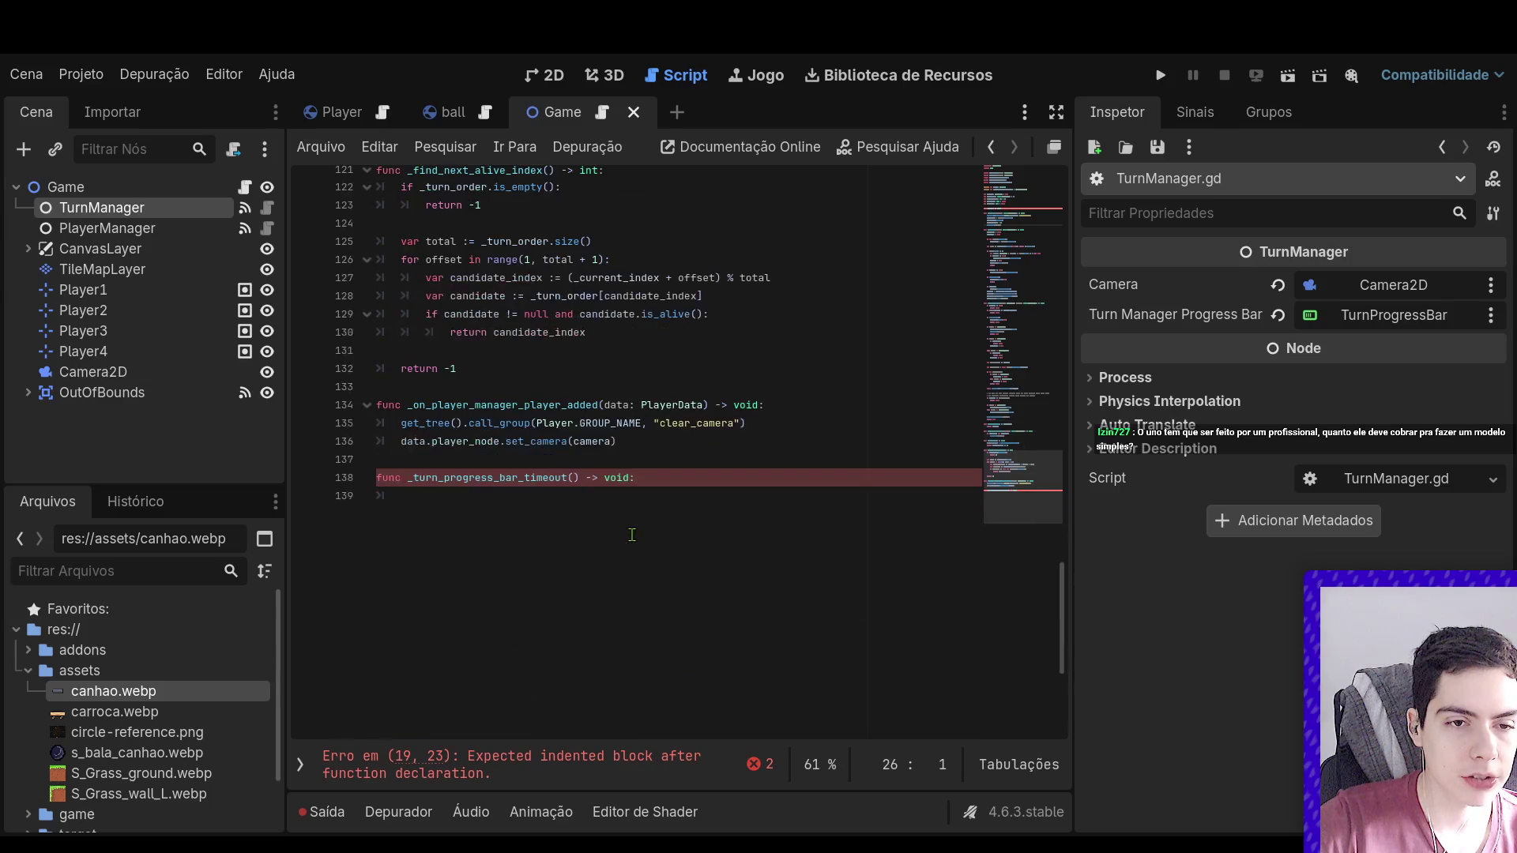
pyautogui.click(620, 510)
pyautogui.write('next_turn(players)')
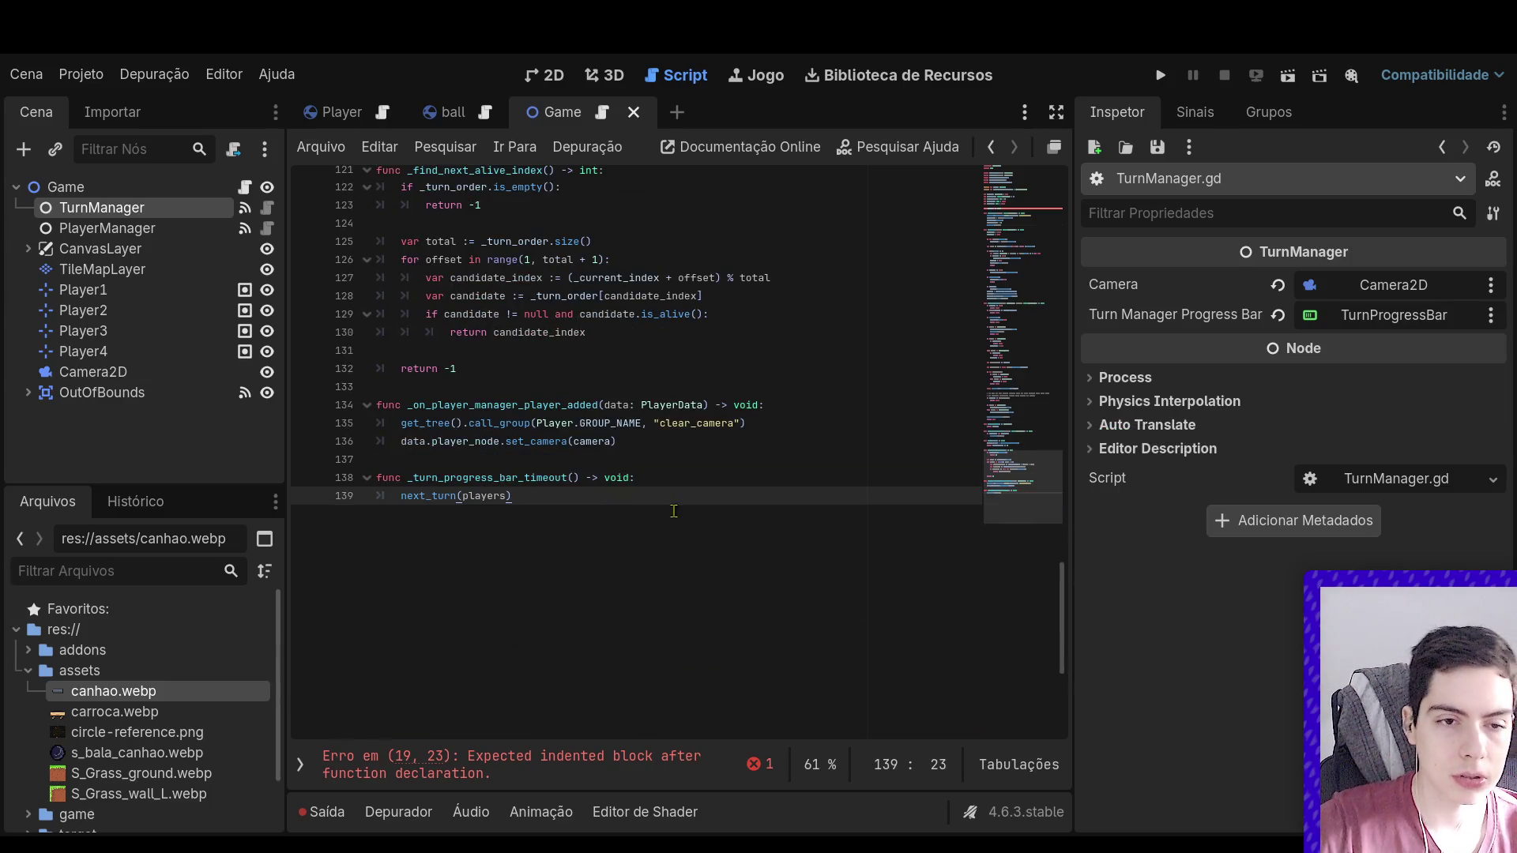
pyautogui.click(999, 230)
# Inside _ready, write turn_manager_progress_bar.connect(_turn_progress_bar_timeout).
pyautogui.click(528, 343)
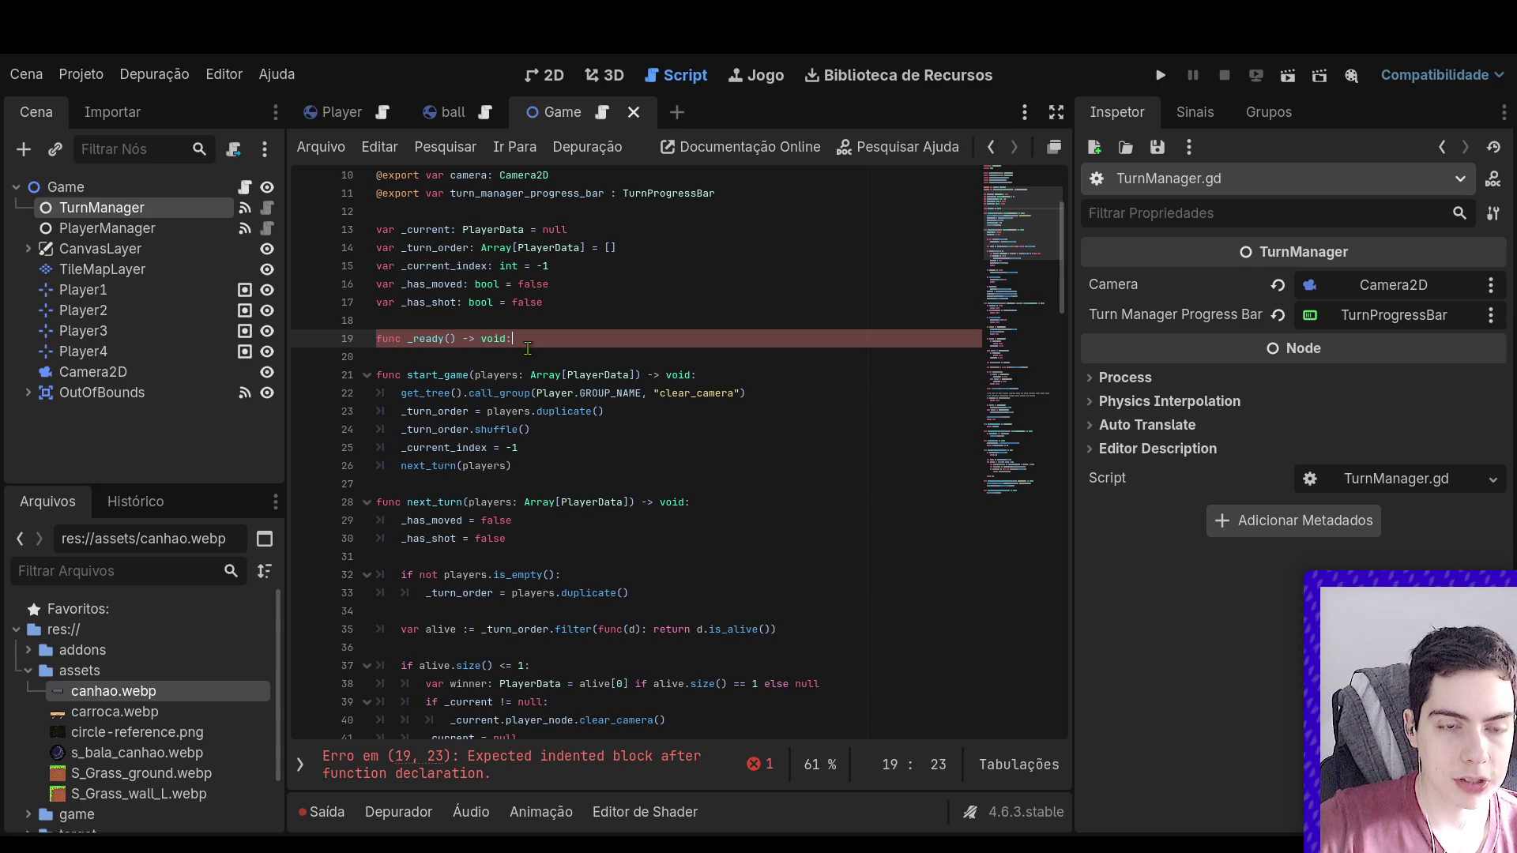
pyautogui.press('Return')
pyautogui.write('tur')
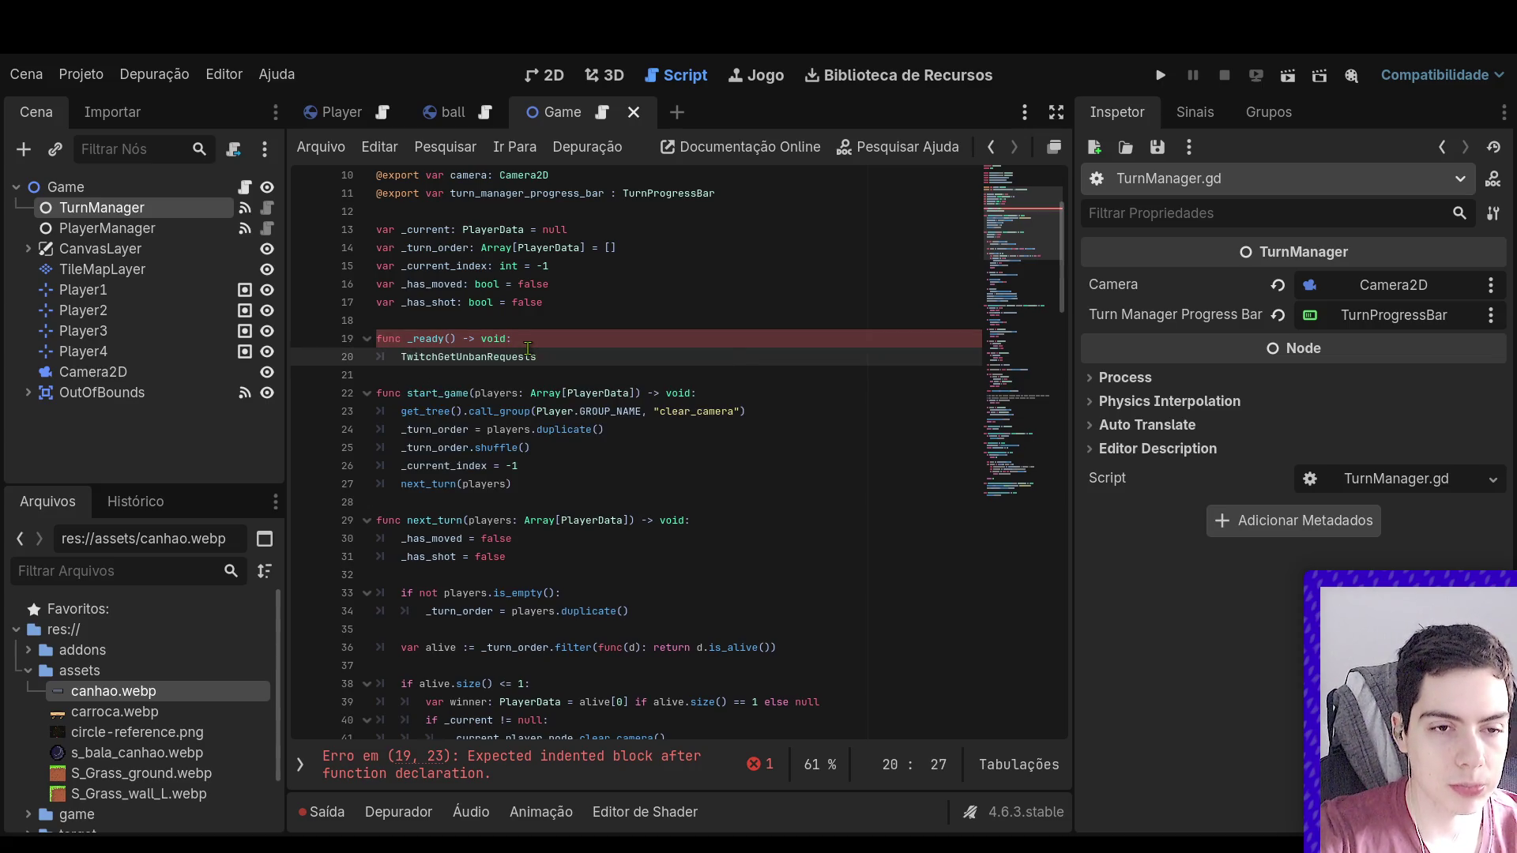
pyautogui.press('Return')
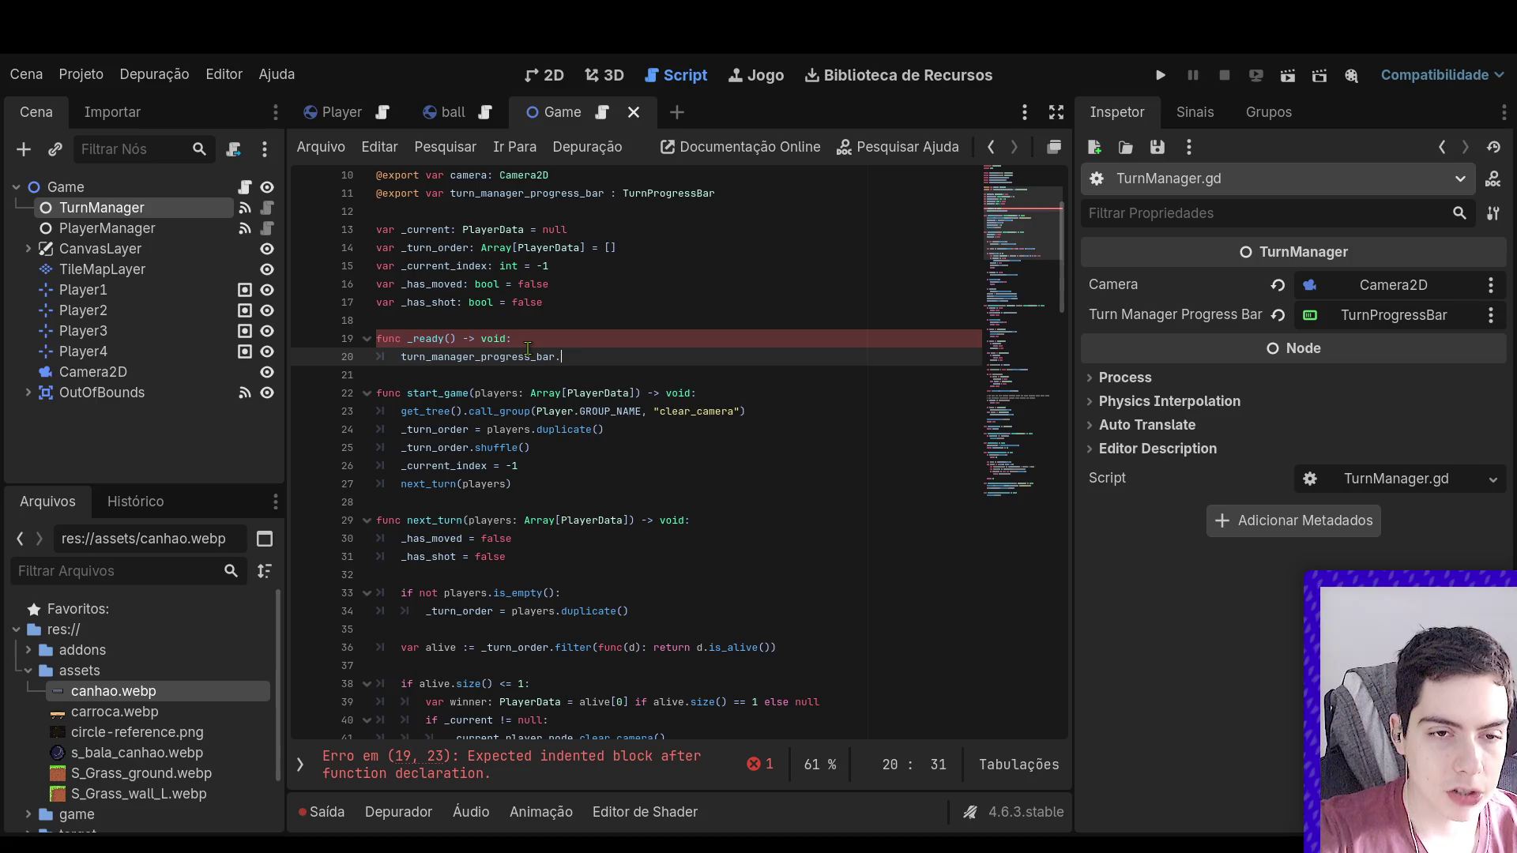
pyautogui.write('conn')
pyautogui.press('Return')
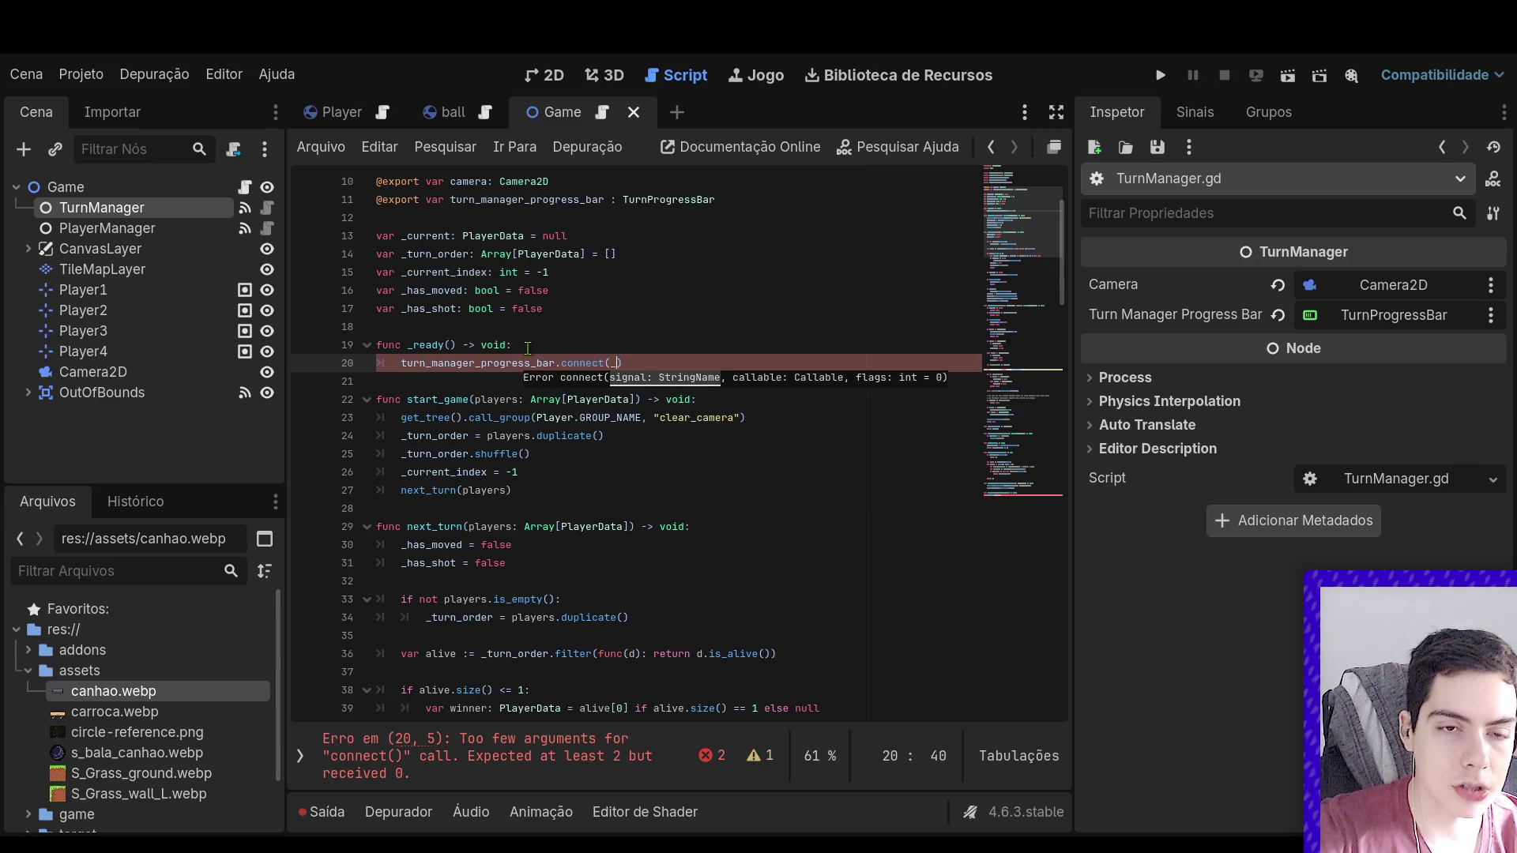
pyautogui.write('rn')
pyautogui.press('Return')
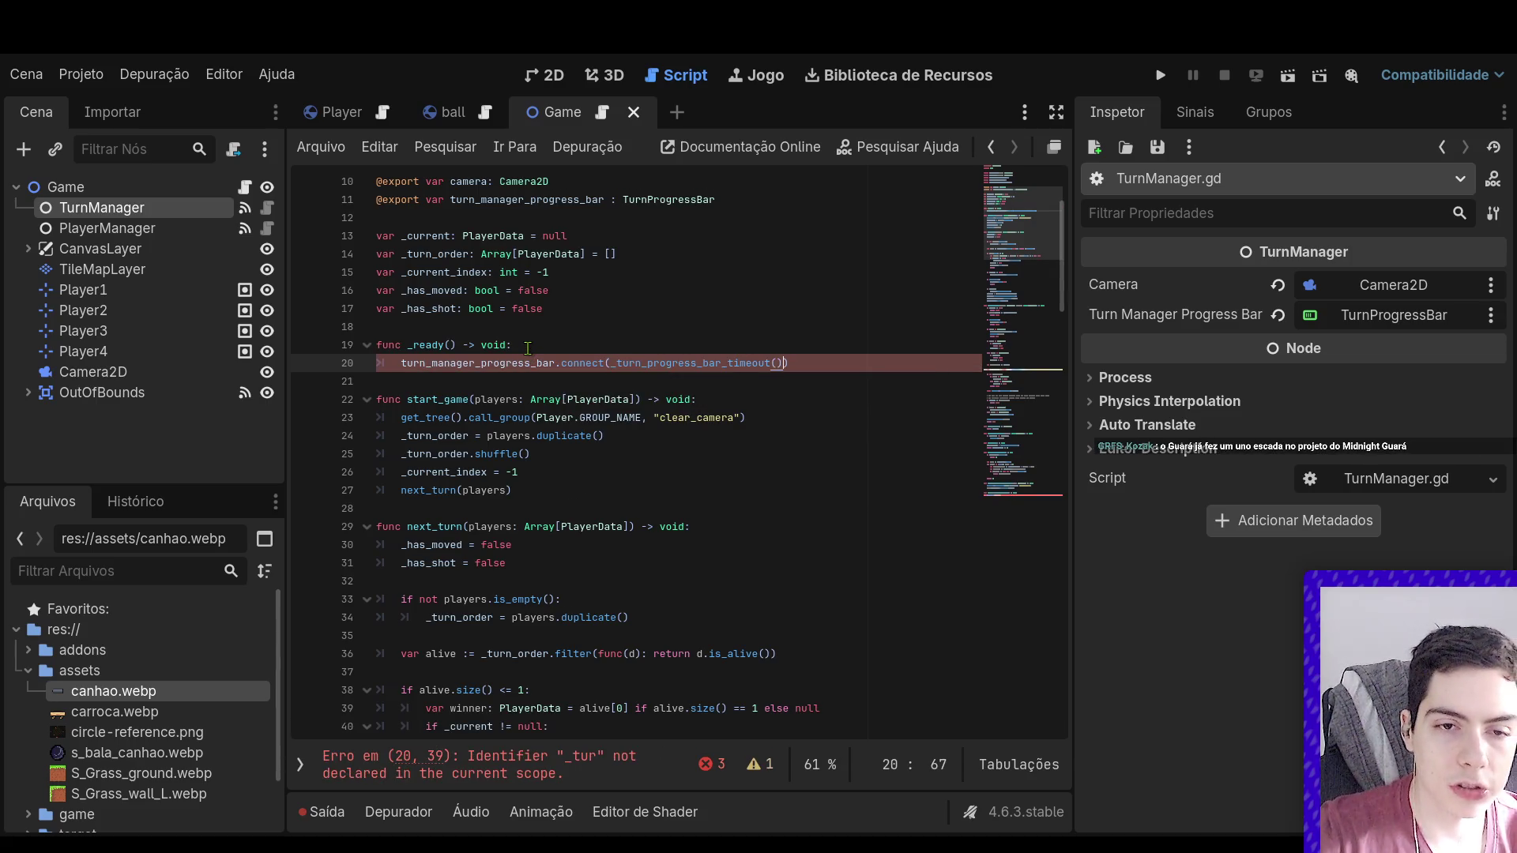
pyautogui.press('BackSpace')
pyautogui.press('BackSpace')
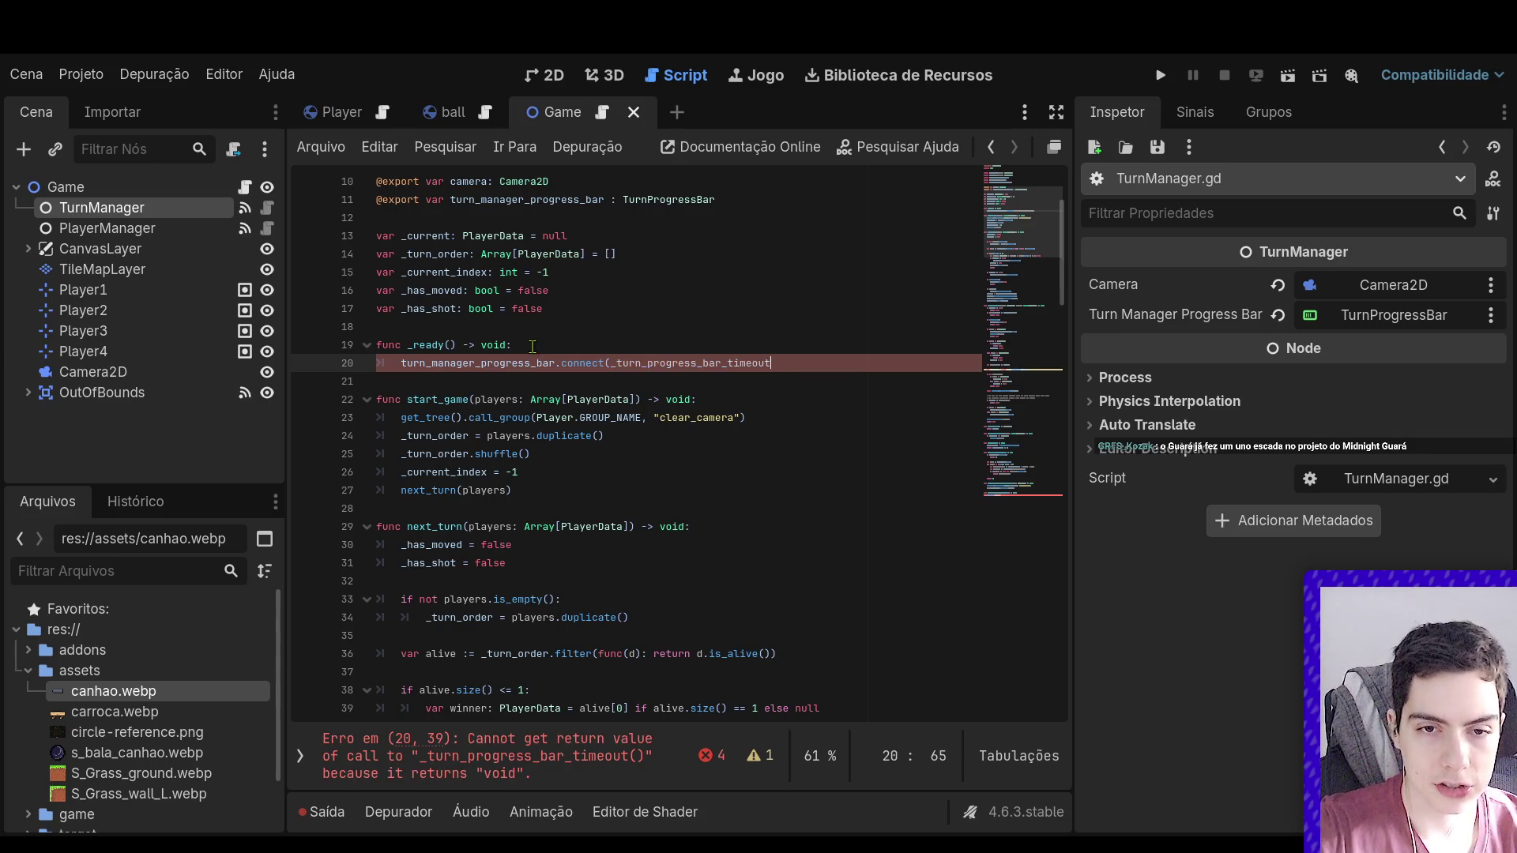
pyautogui.write(')')
pyautogui.click(533, 346)
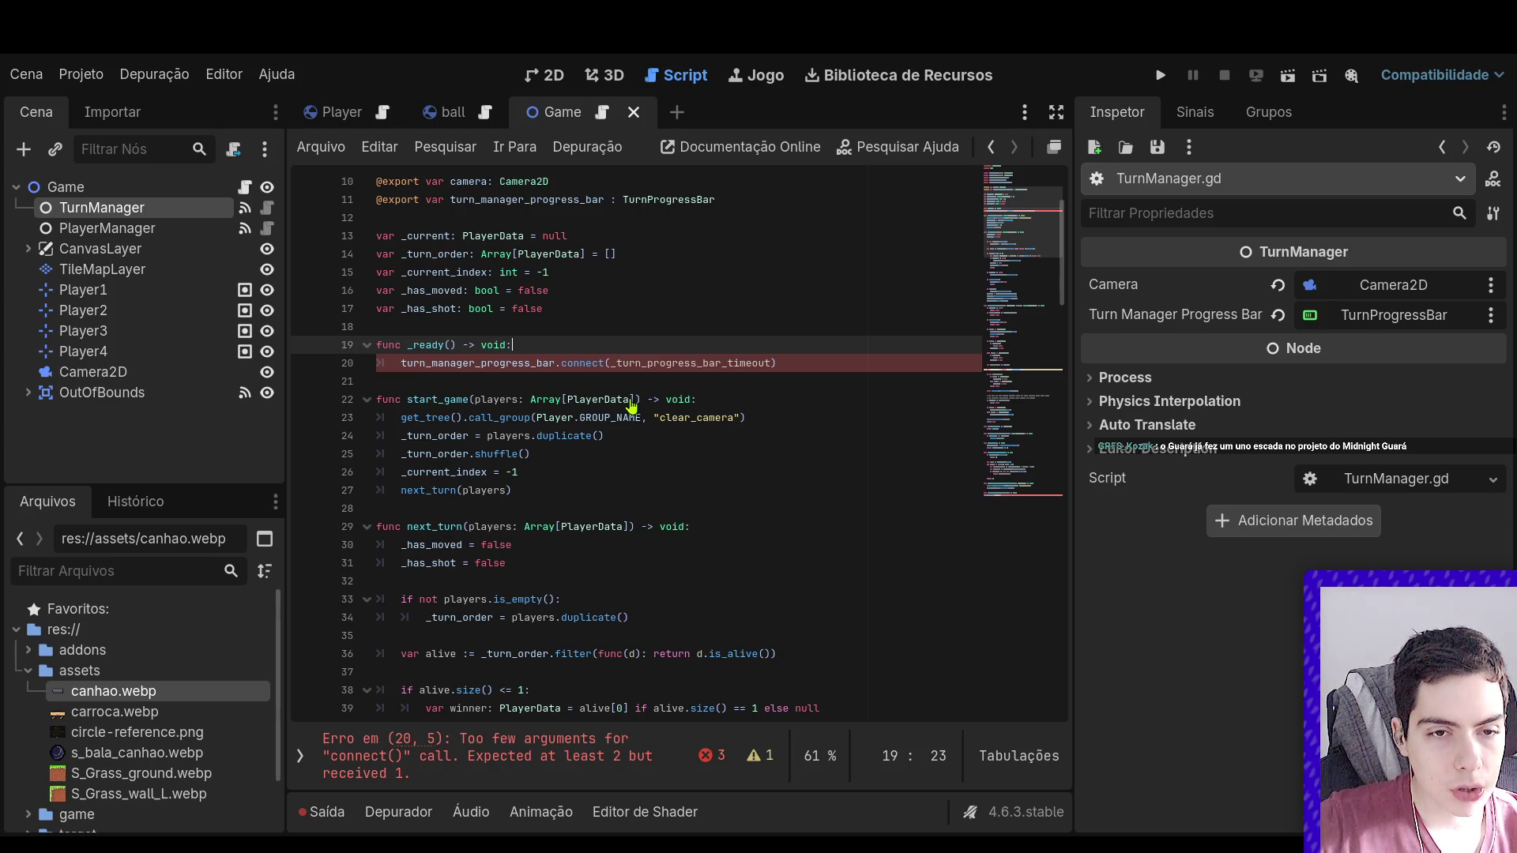
# Insert timeout. before connect, then jump to the line-140 error.
pyautogui.click(561, 363)
pyautogui.write('ti')
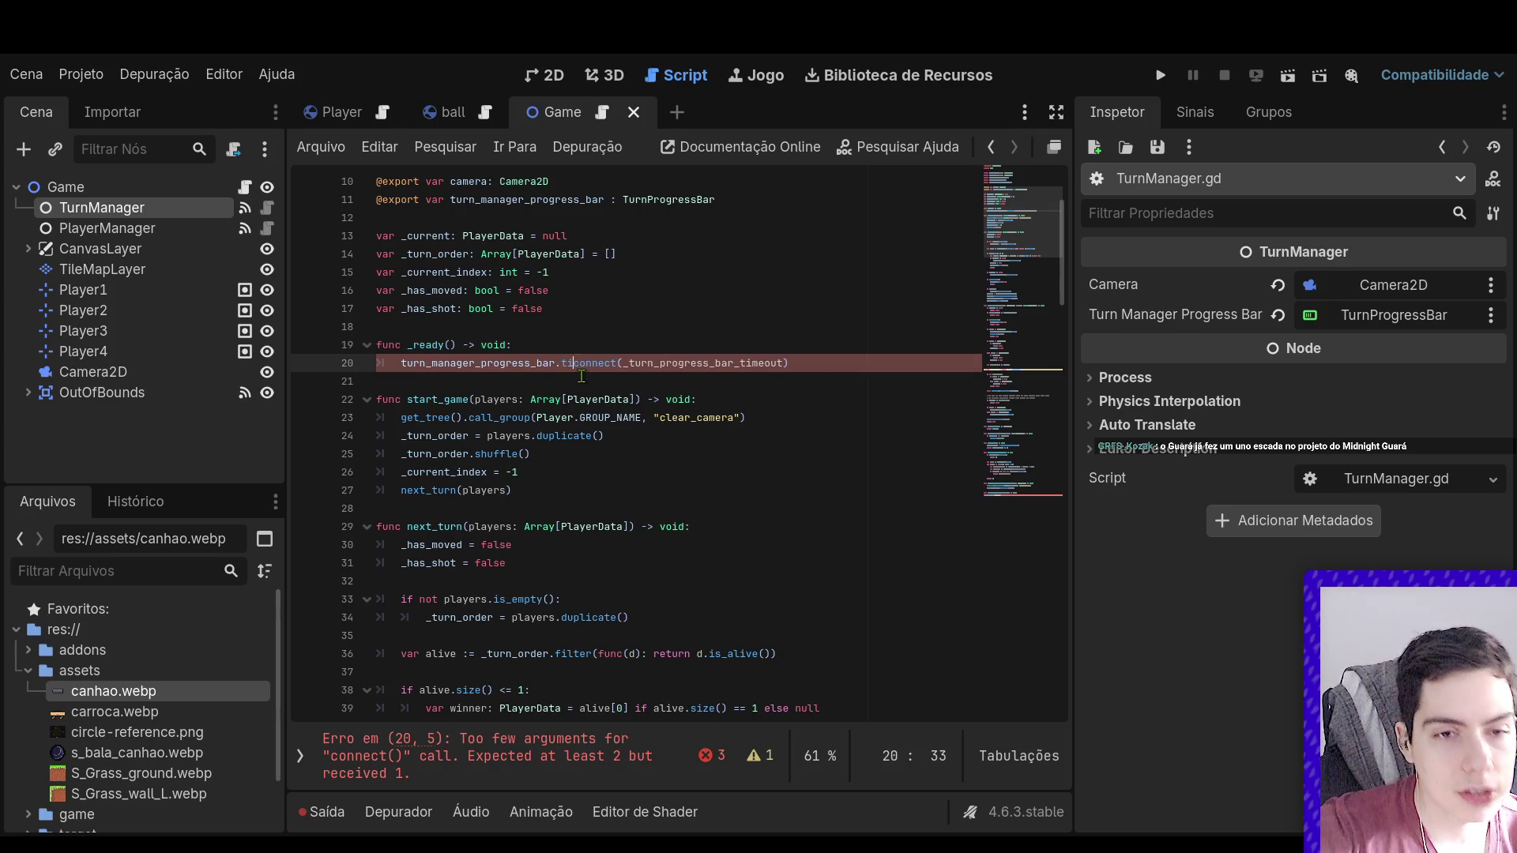
pyautogui.write('meout.')
pyautogui.click(535, 417)
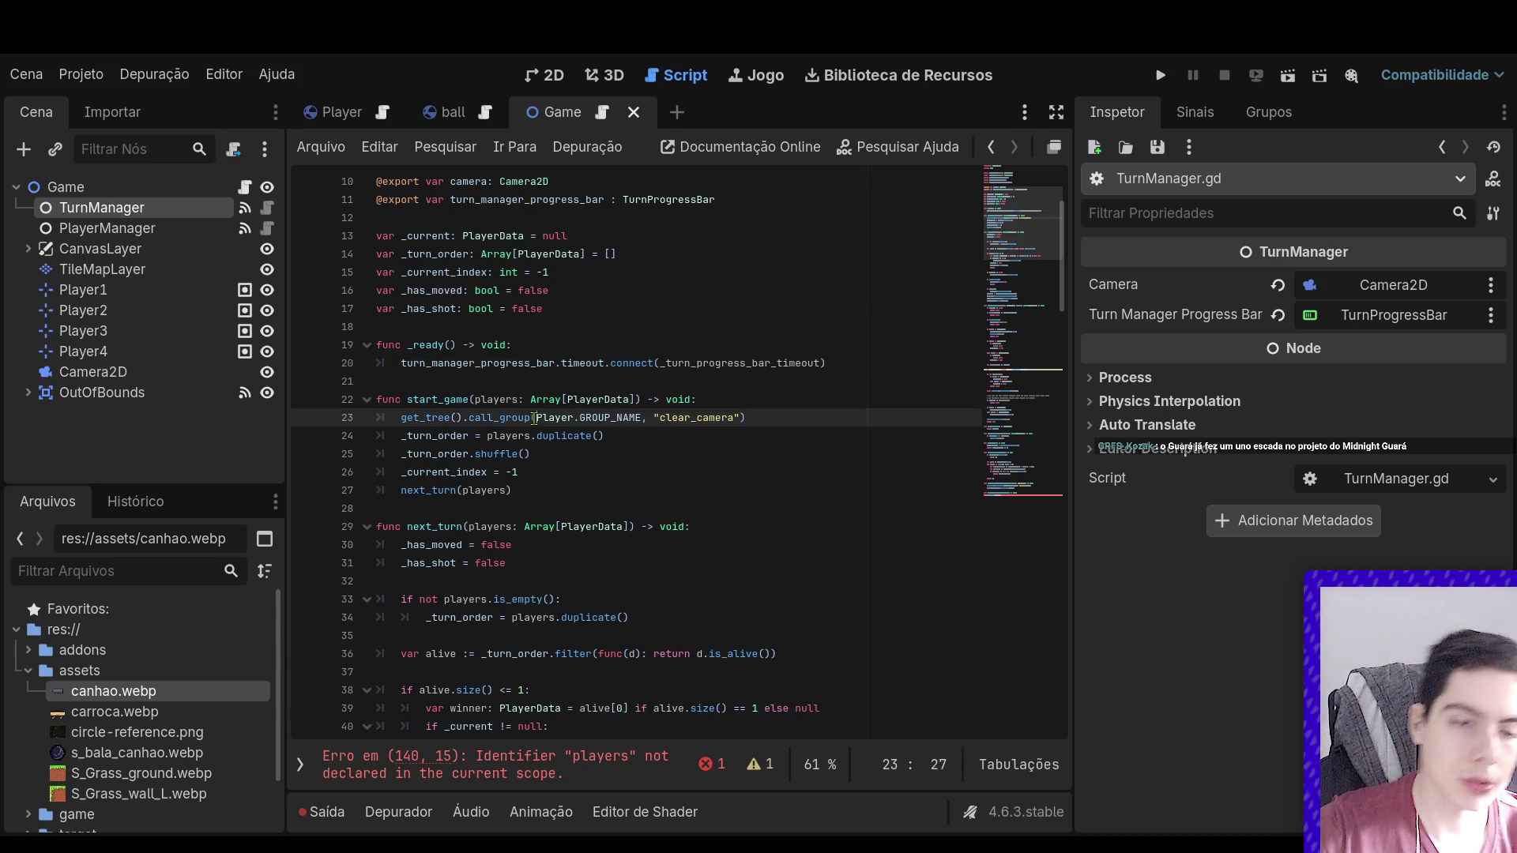
pyautogui.click(600, 756)
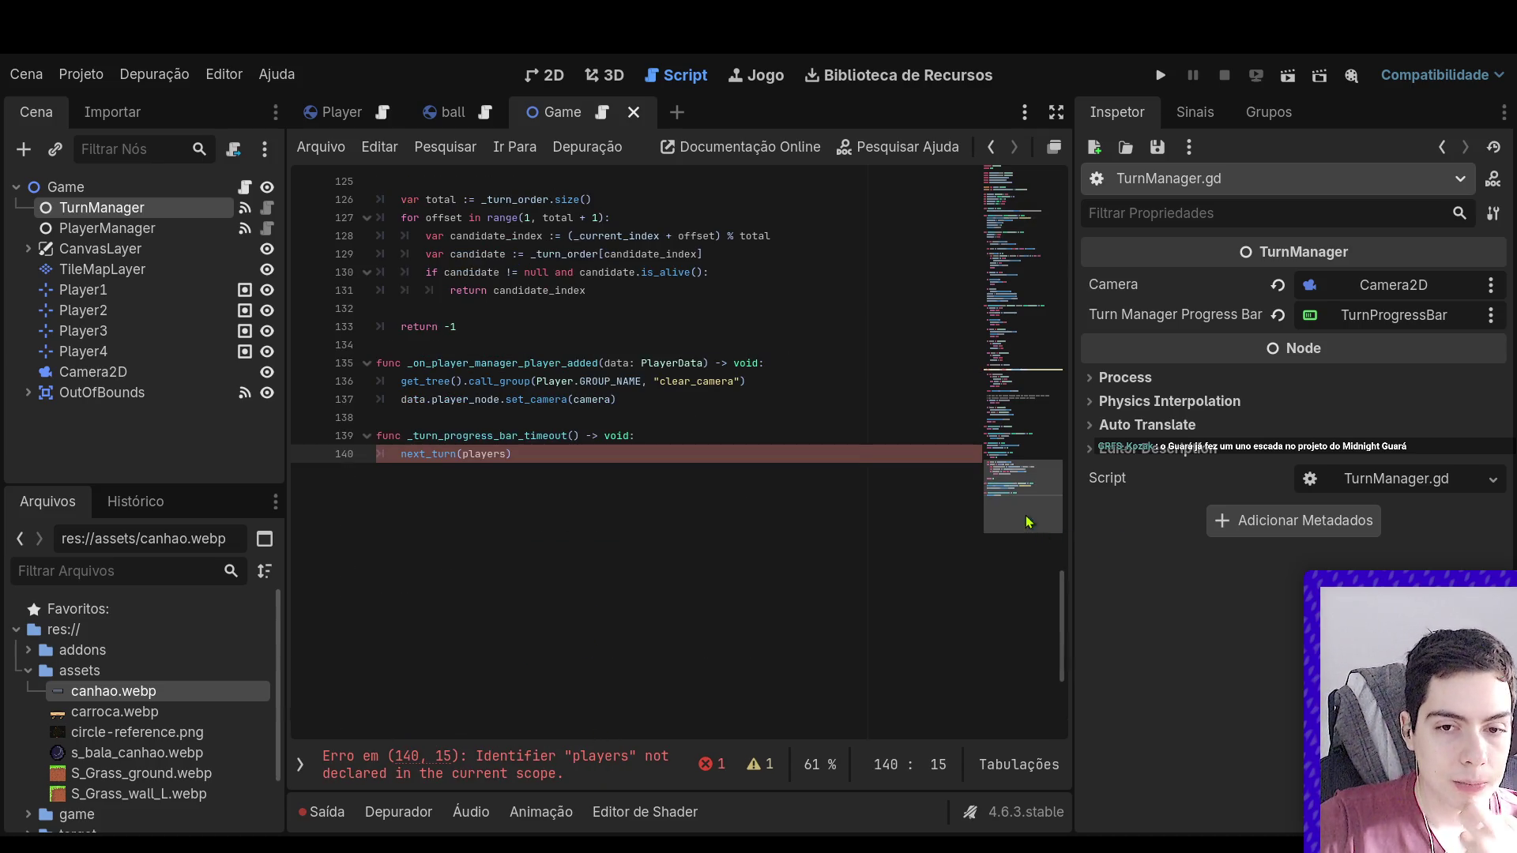
pyautogui.click(994, 212)
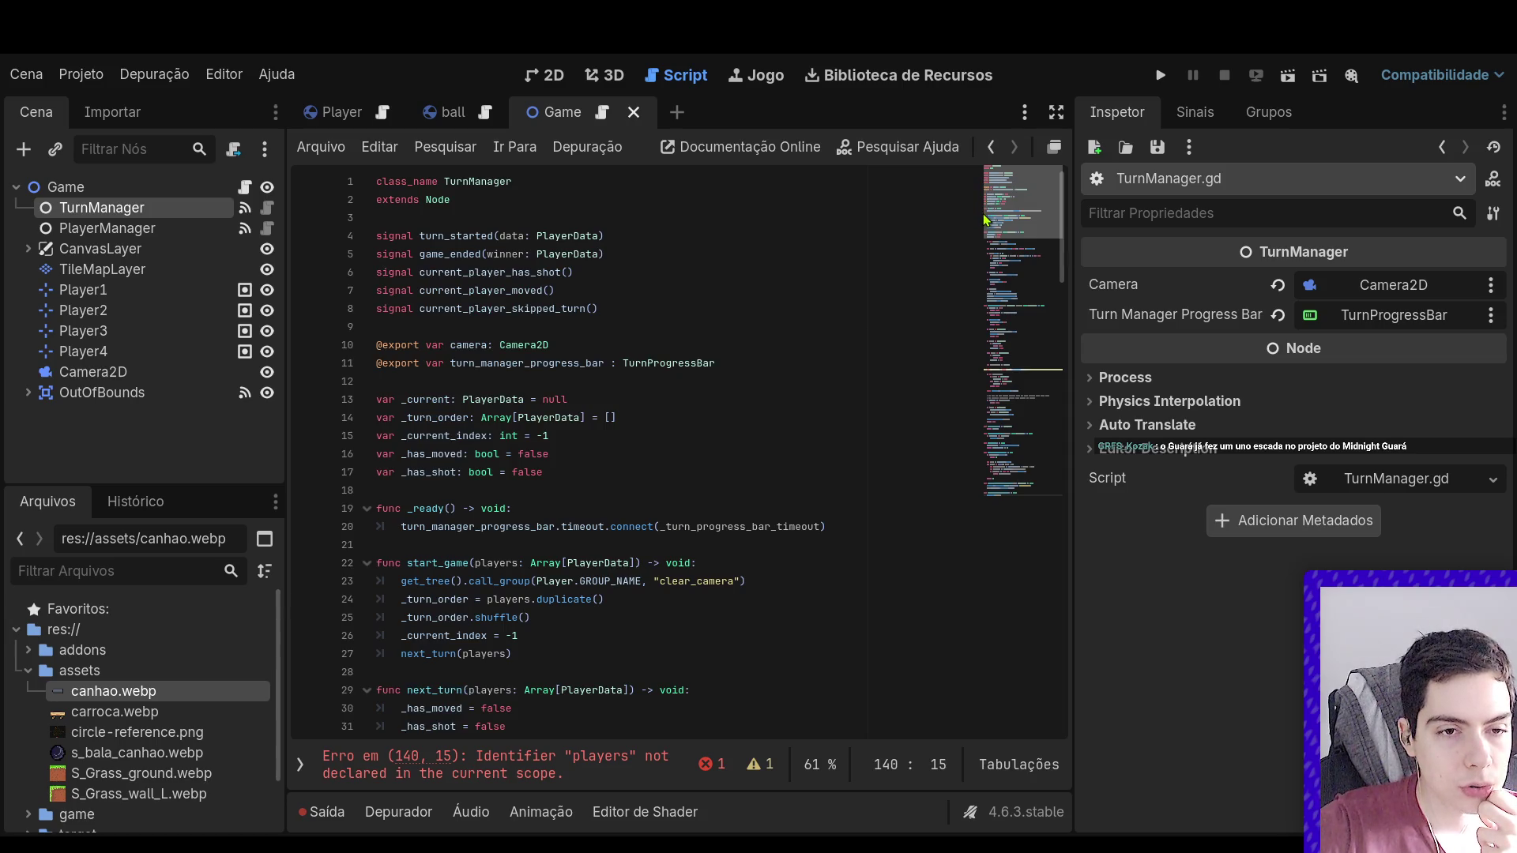
pyautogui.scroll(-5, 982, 271)
pyautogui.scroll(-1, 980, 273)
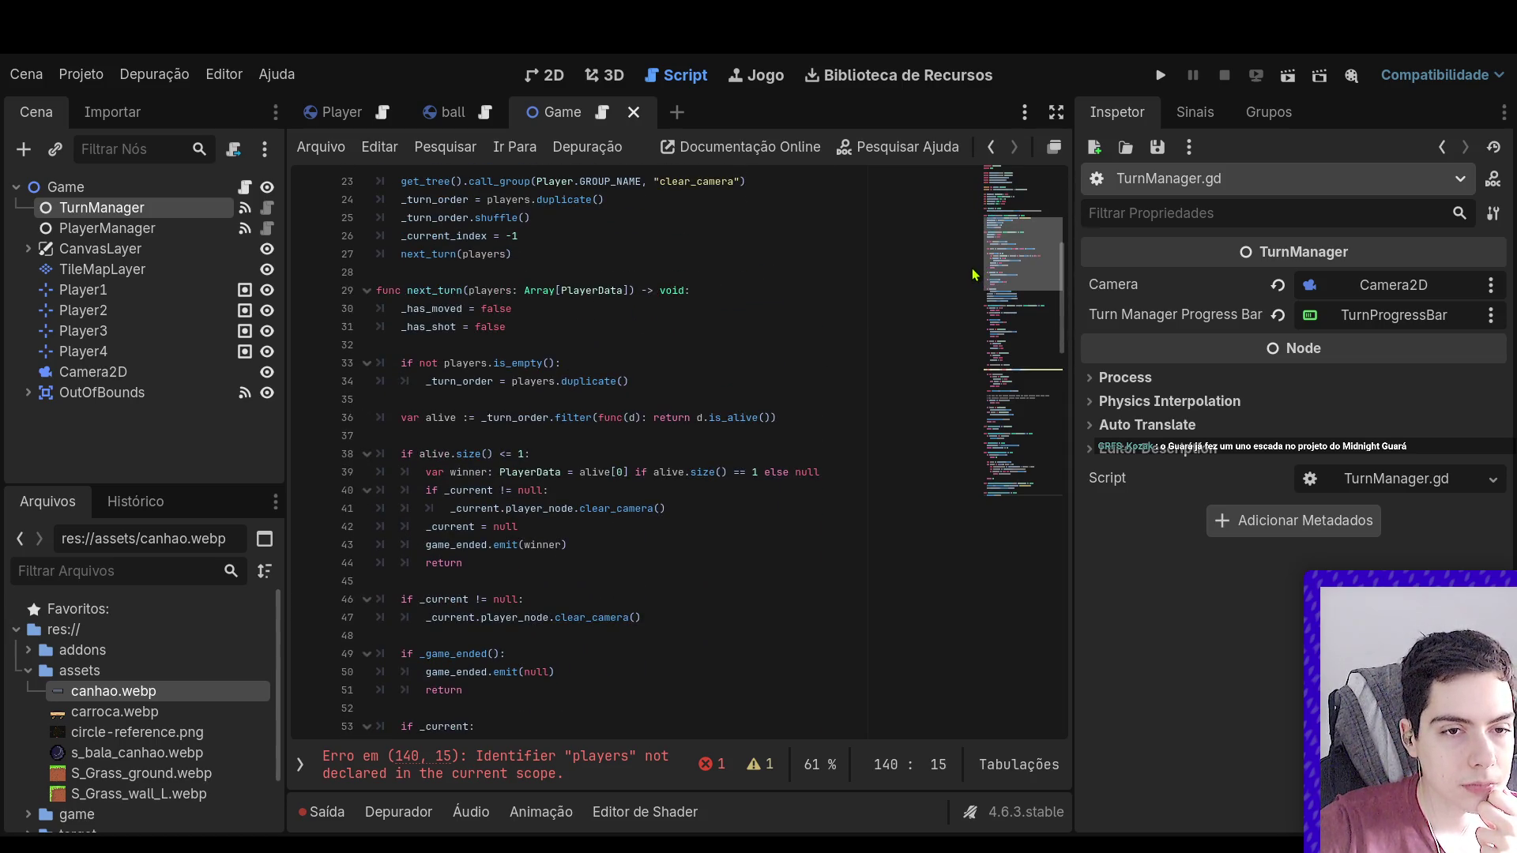
pyautogui.scroll(-5, 973, 274)
pyautogui.scroll(8, 976, 260)
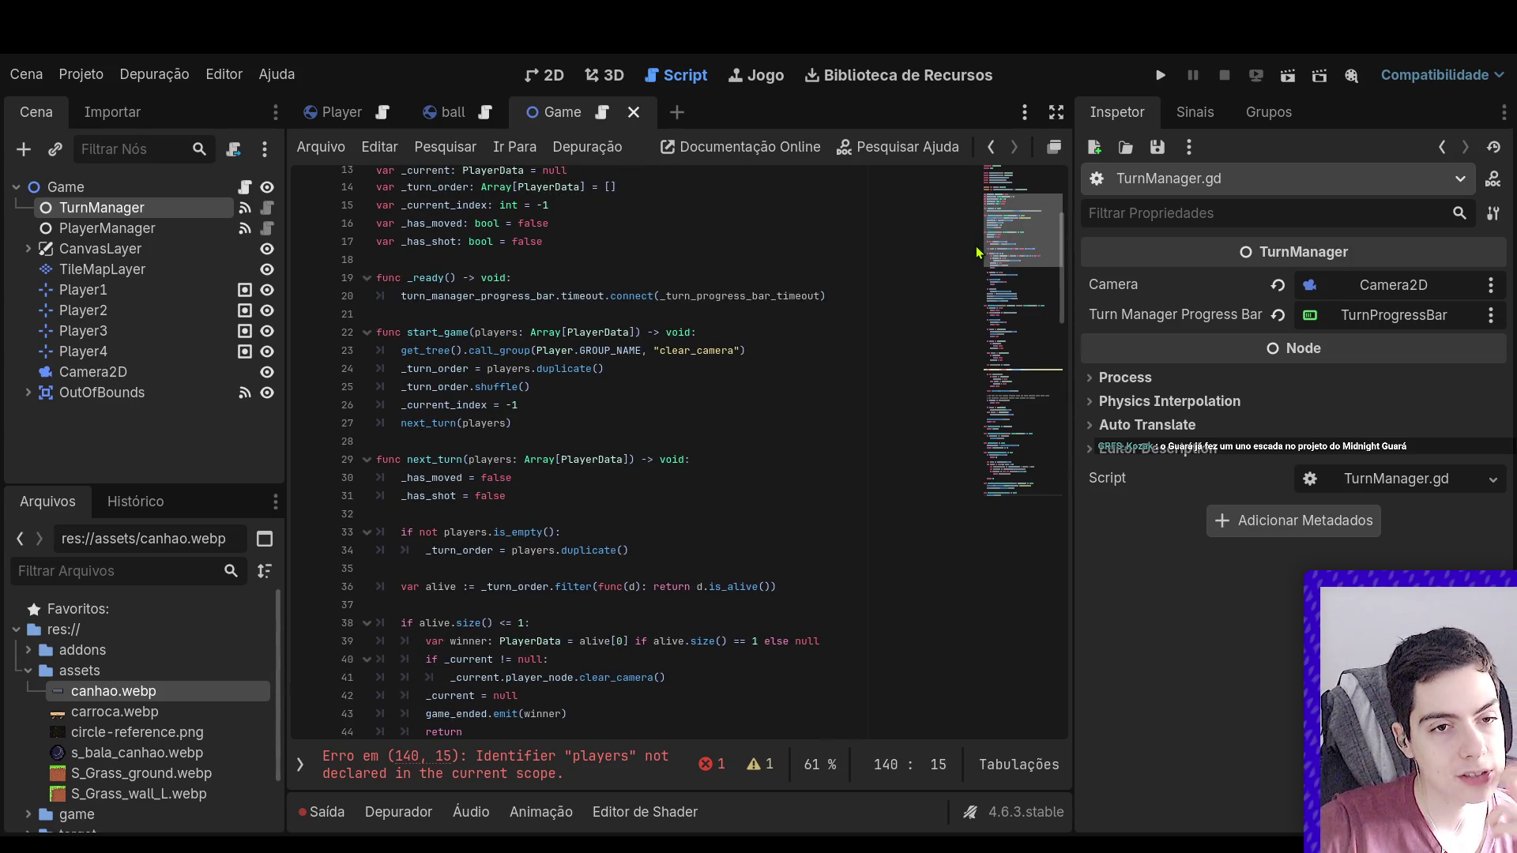
pyautogui.scroll(3, 977, 253)
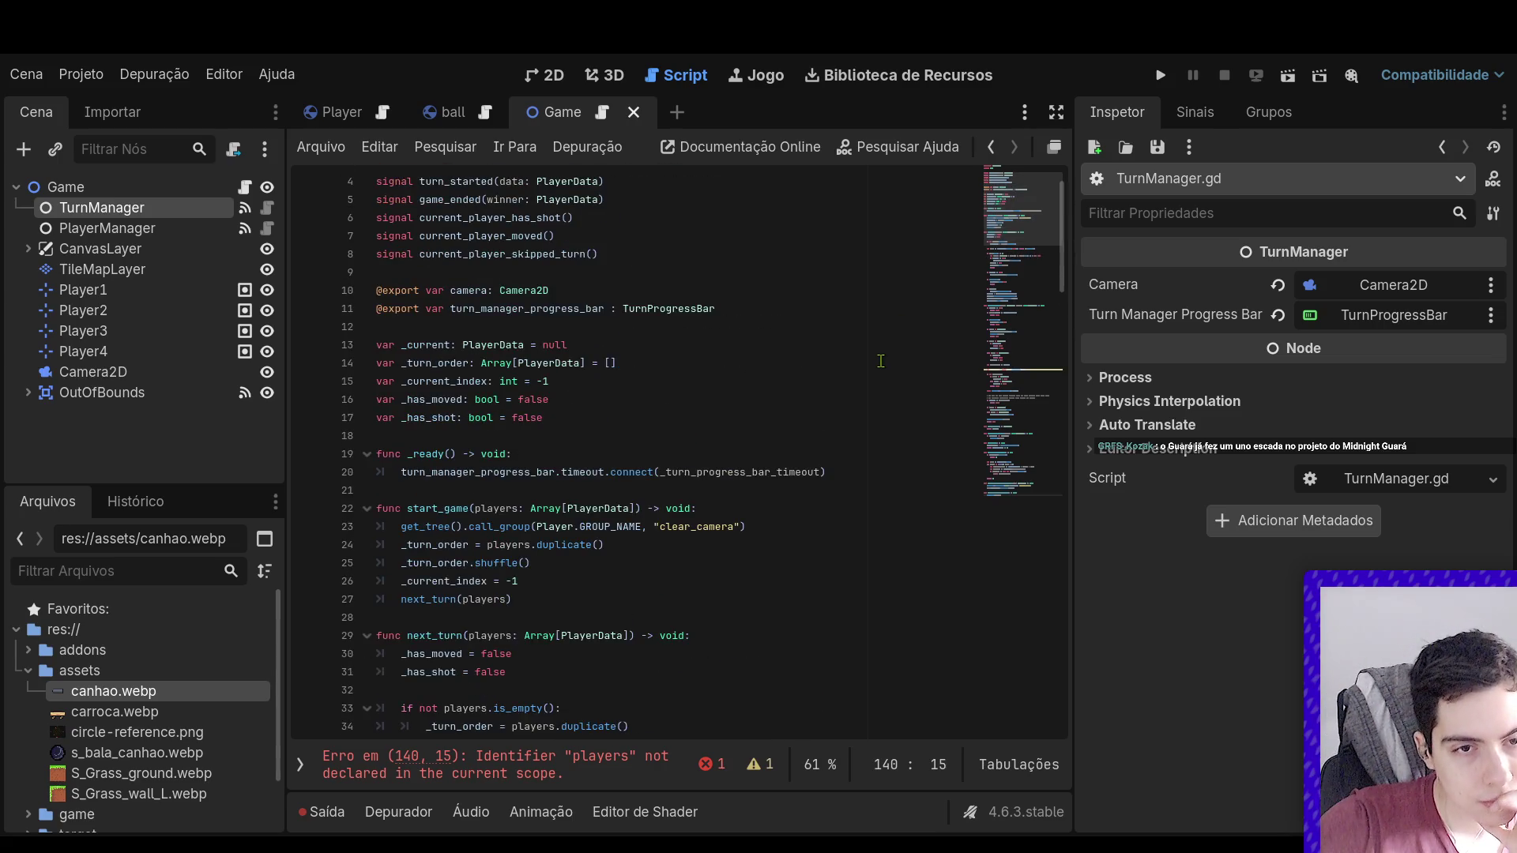
pyautogui.scroll(-7, 872, 420)
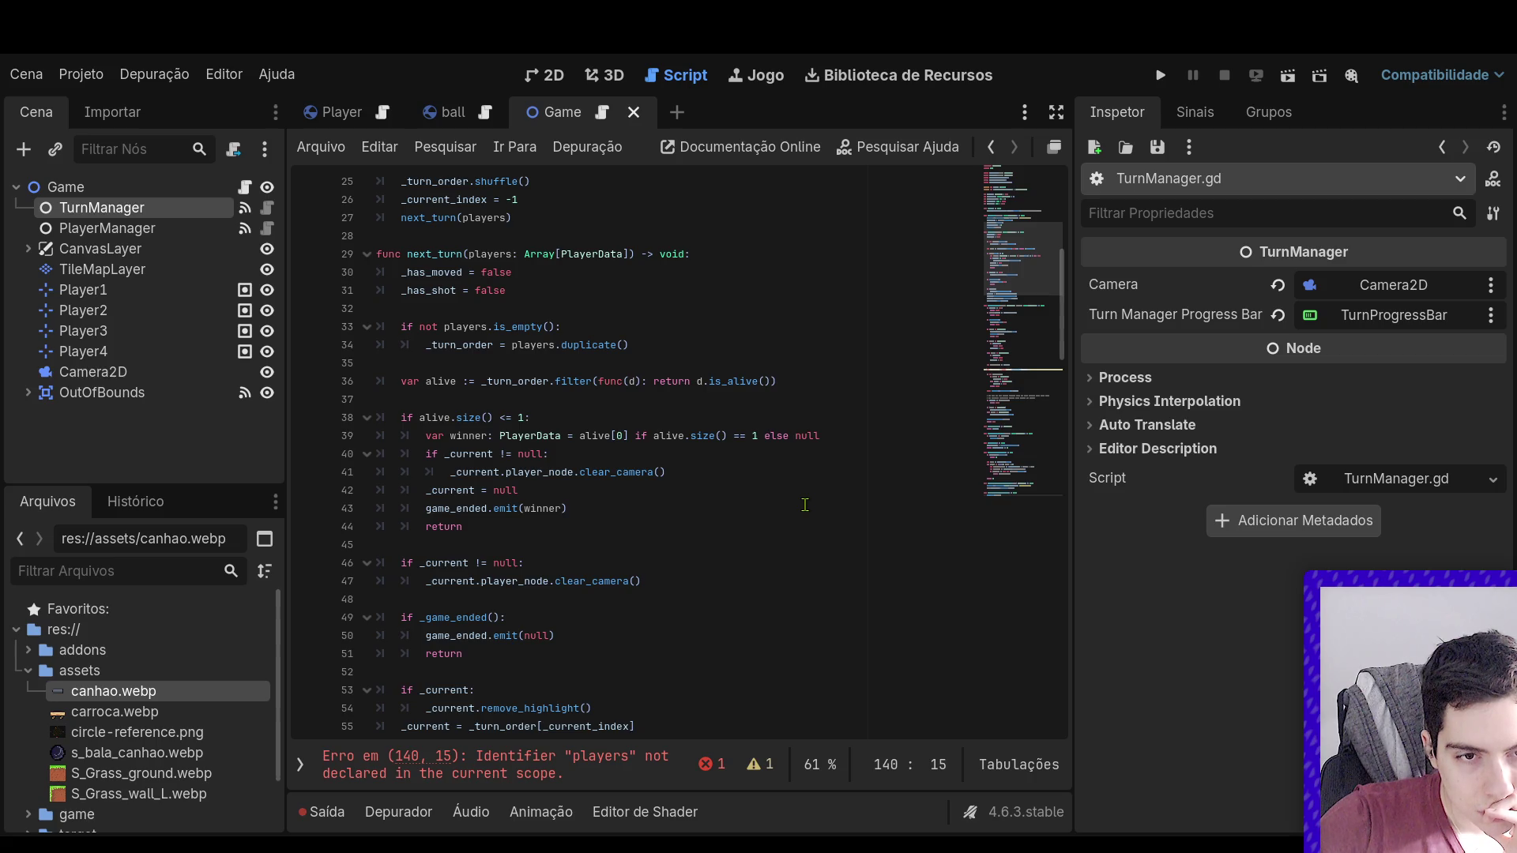
pyautogui.scroll(-8, 803, 514)
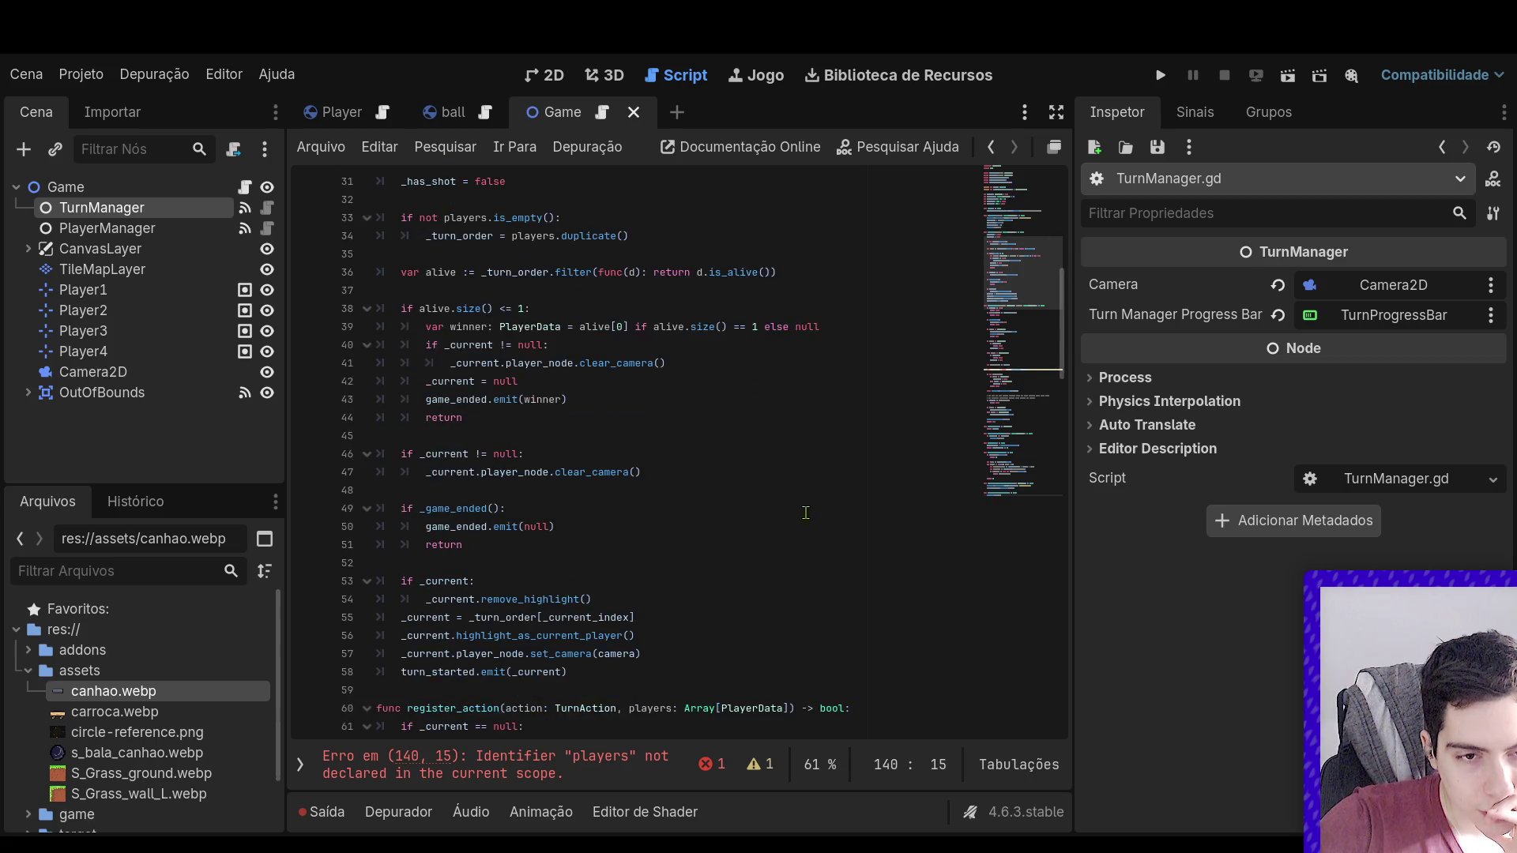
pyautogui.scroll(-8, 801, 533)
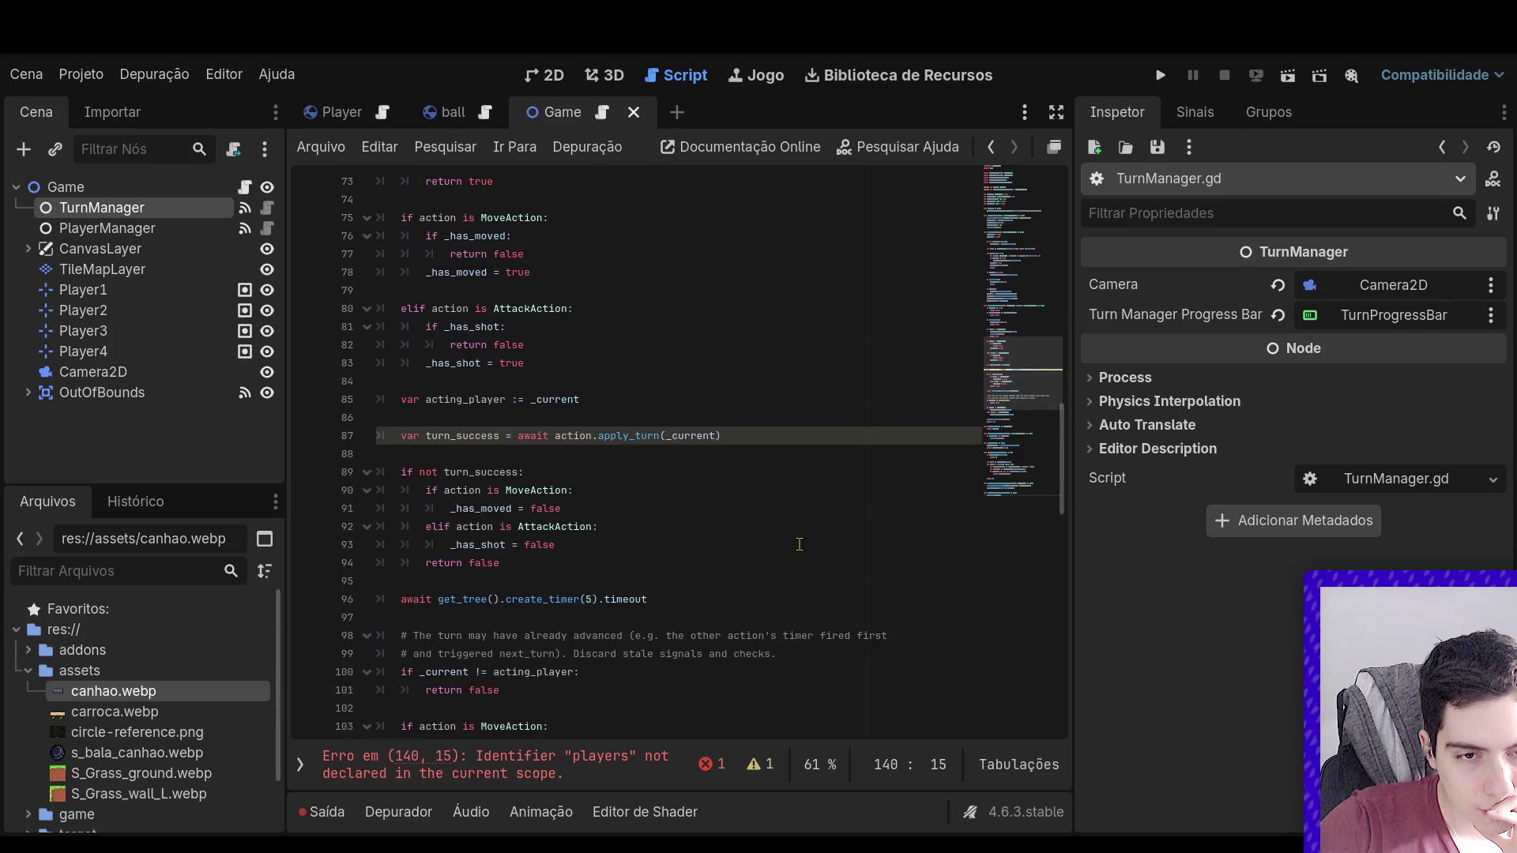
pyautogui.scroll(-2, 800, 548)
pyautogui.scroll(6, 798, 544)
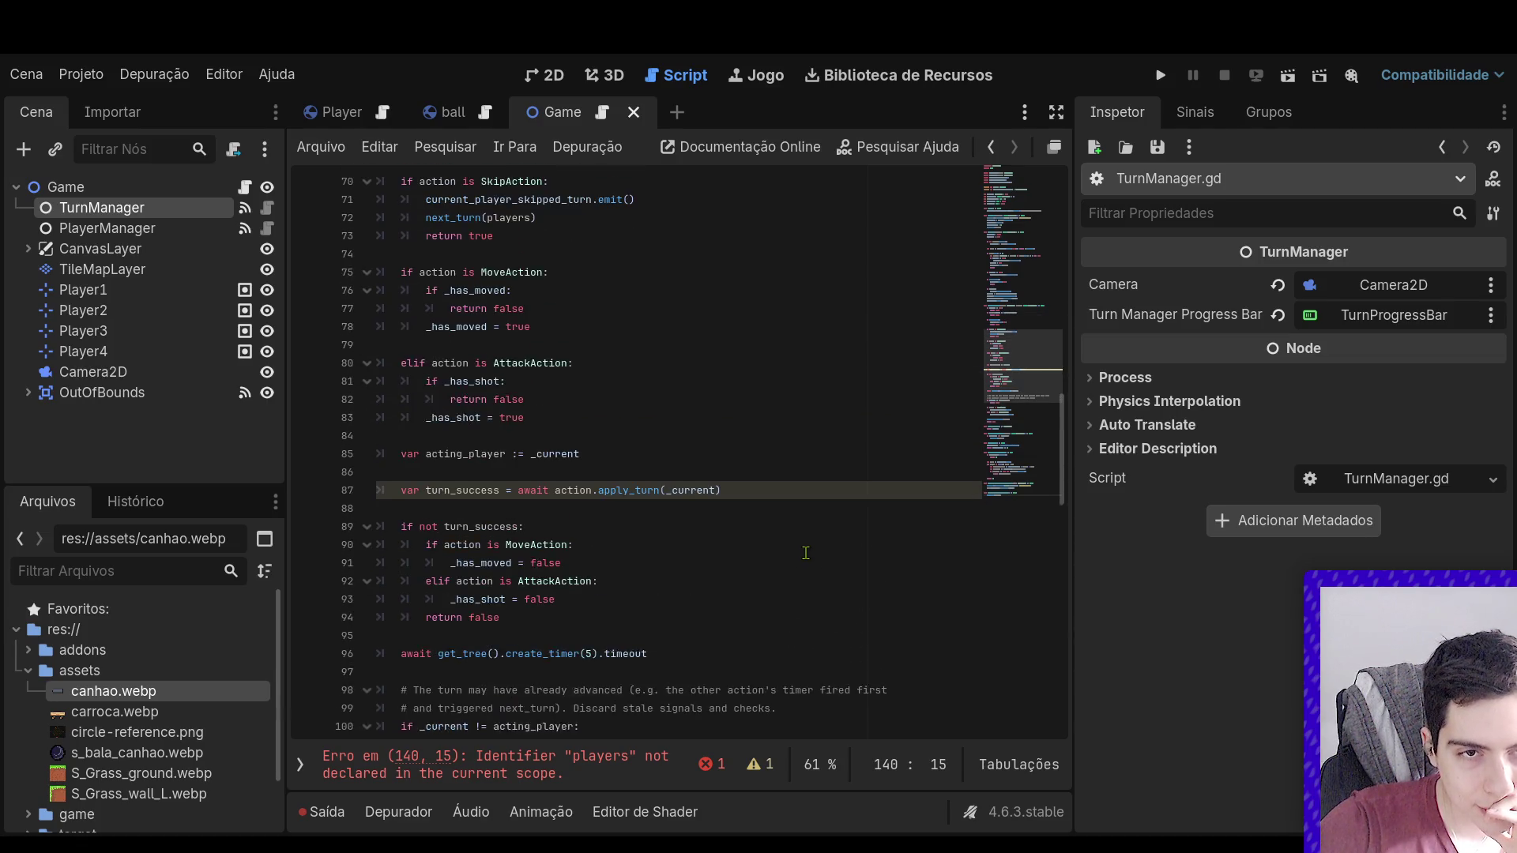
pyautogui.scroll(2, 795, 541)
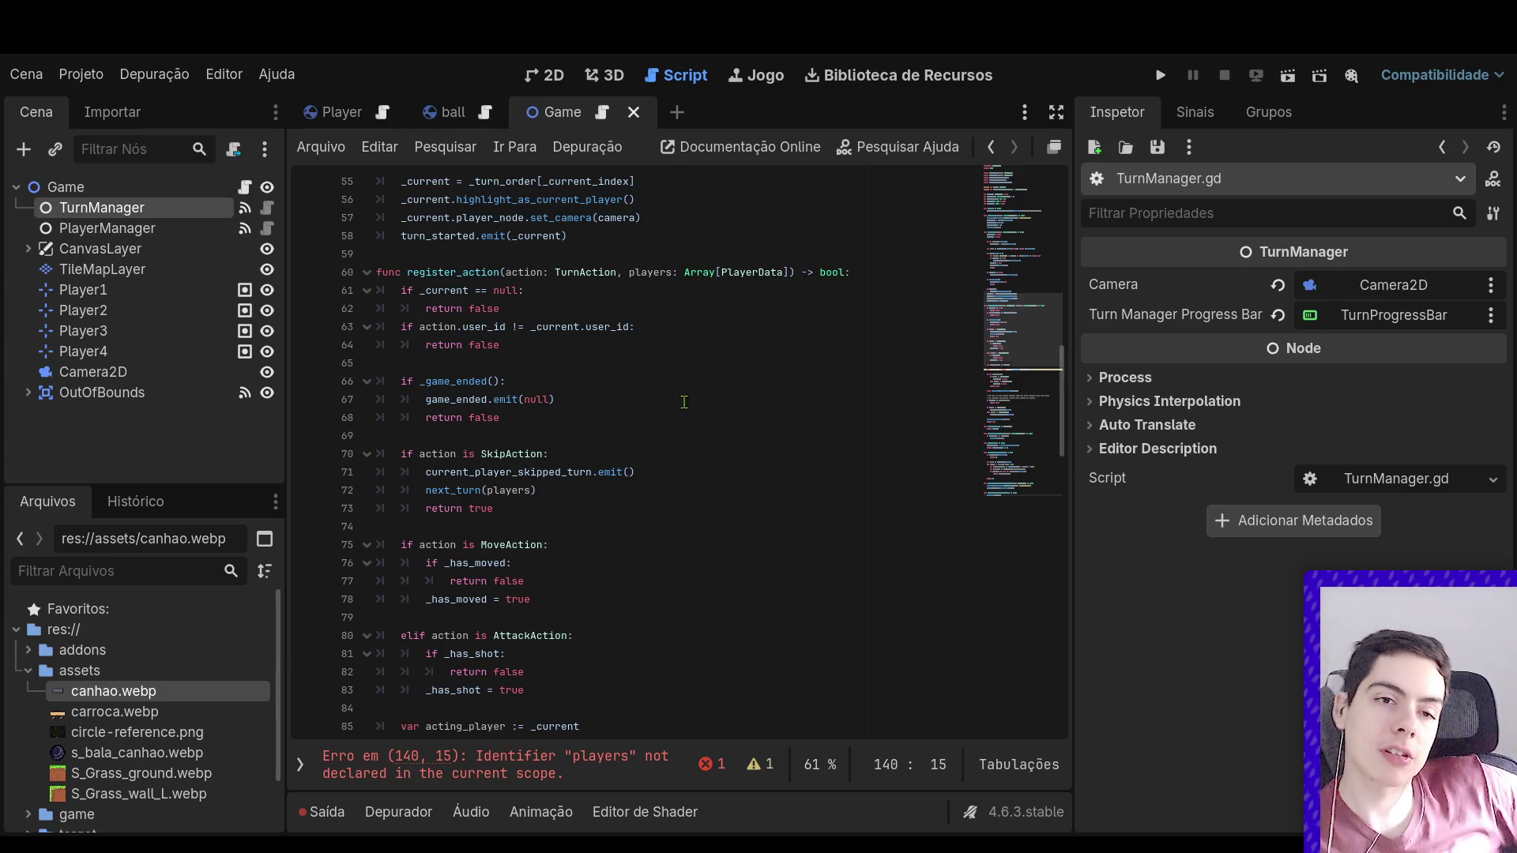
pyautogui.scroll(12, 688, 469)
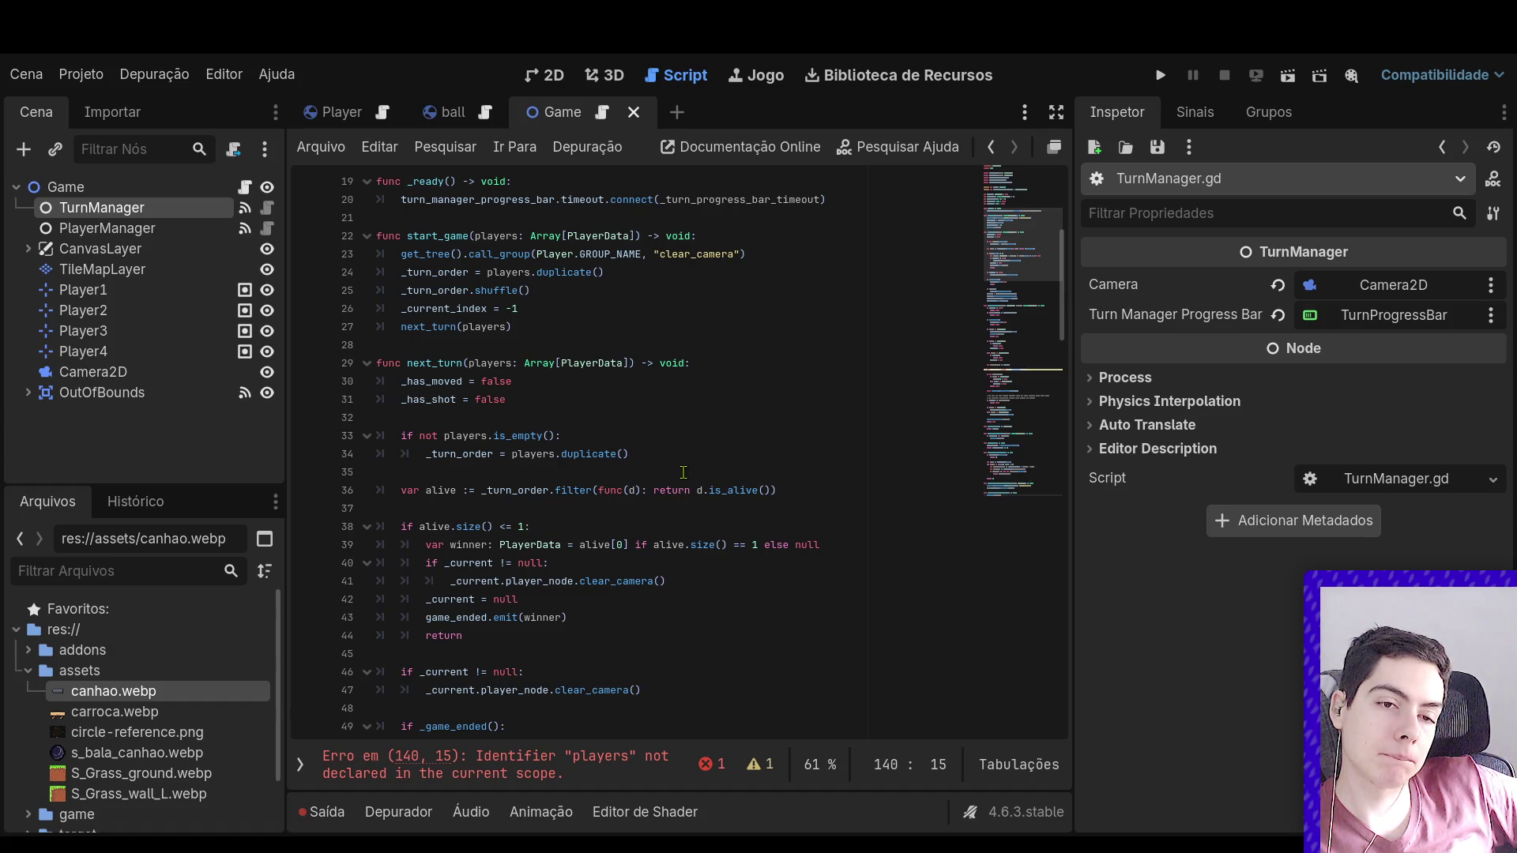
pyautogui.scroll(-20, 681, 474)
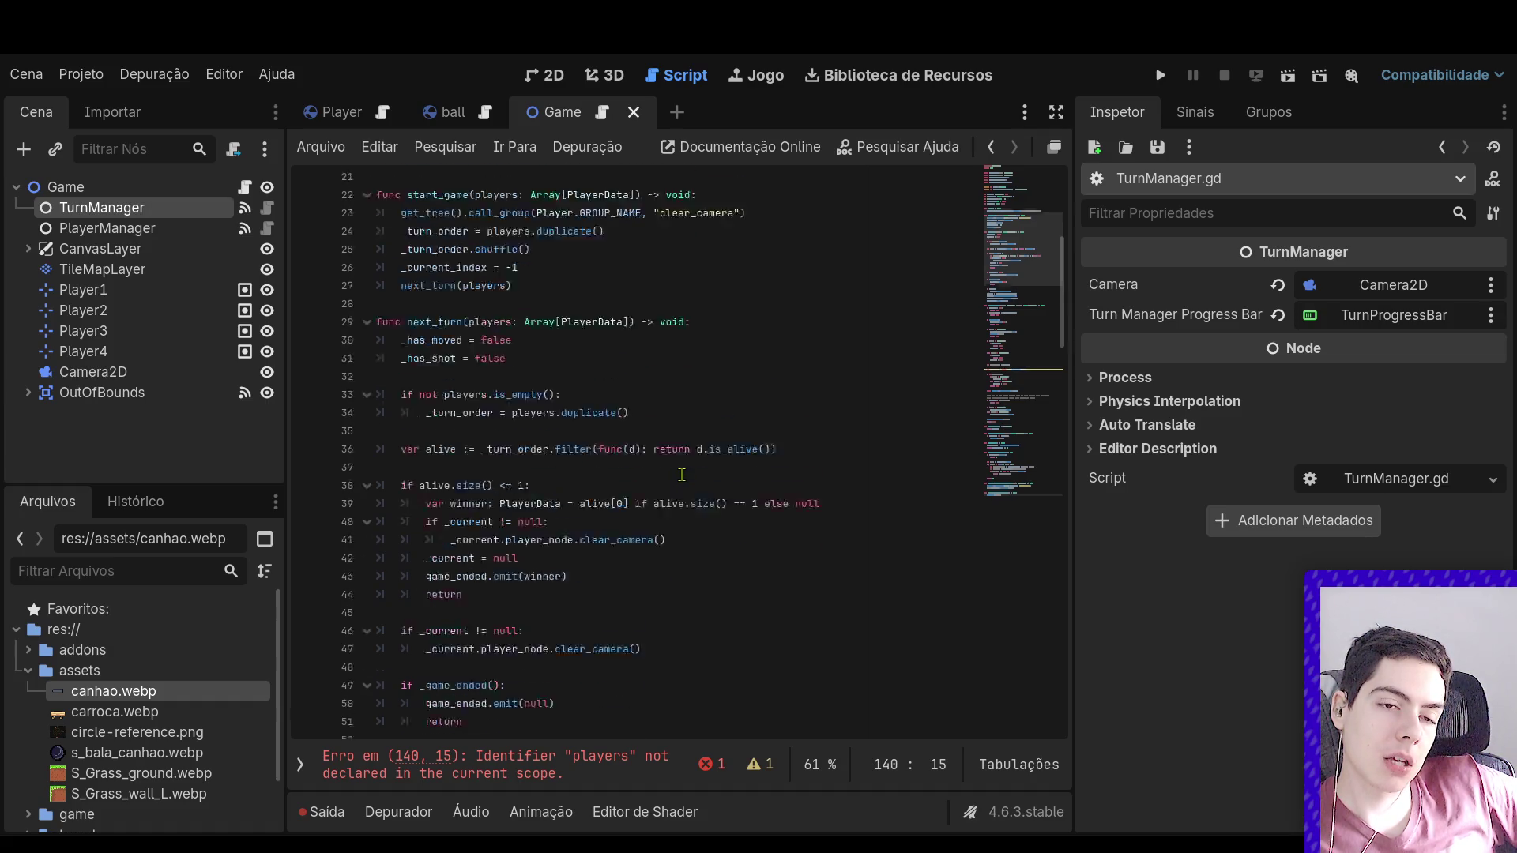
# Check next_turn's parameter hint by deleting and restoring the players argument on line 140.
pyautogui.scroll(-6, 681, 489)
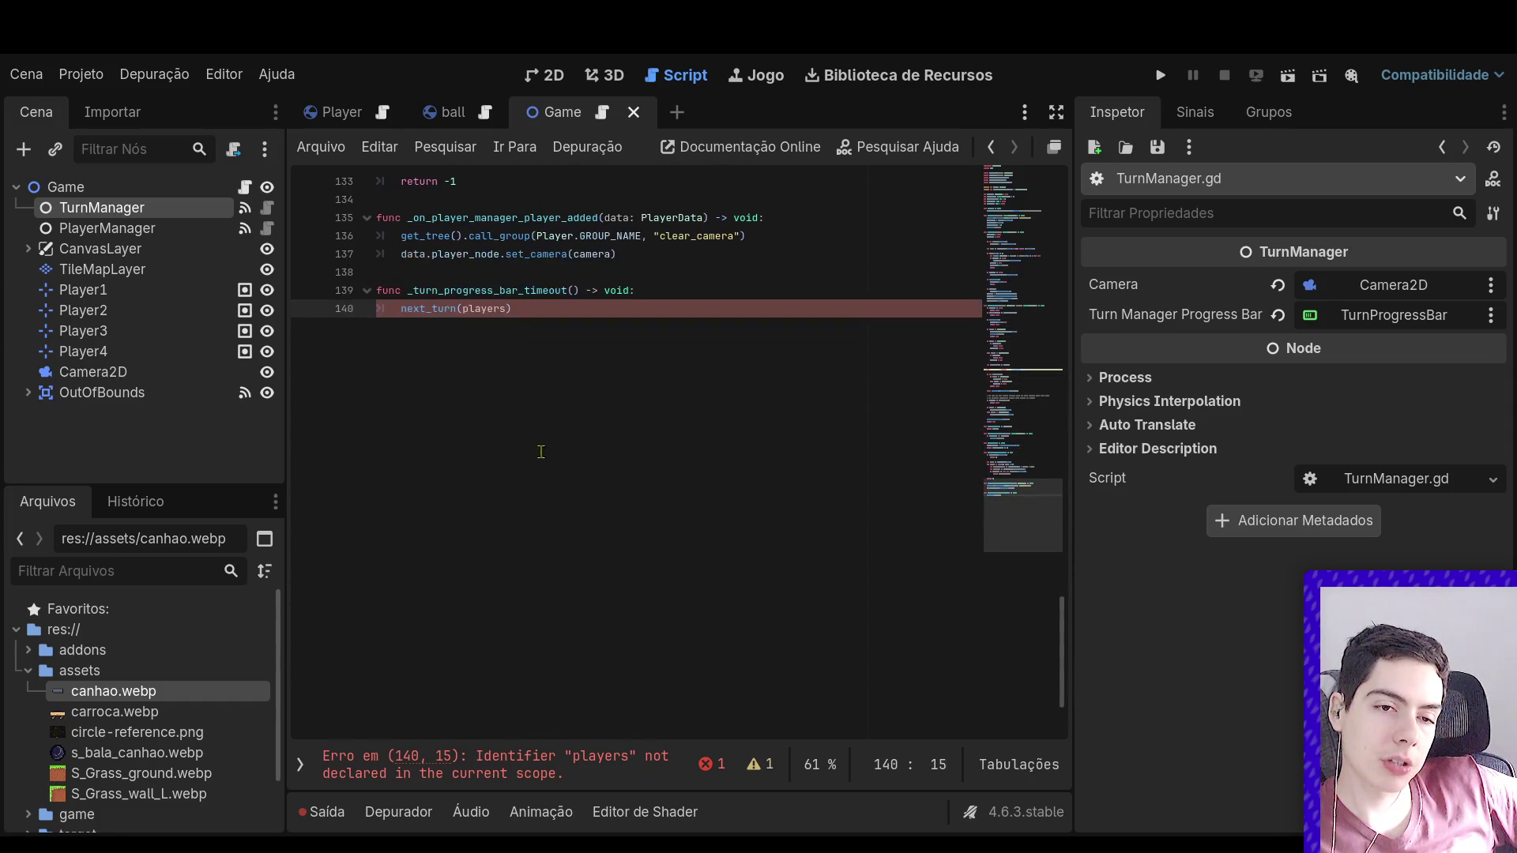
pyautogui.doubleClick(486, 308)
pyautogui.press('BackSpace')
pyautogui.write('_')
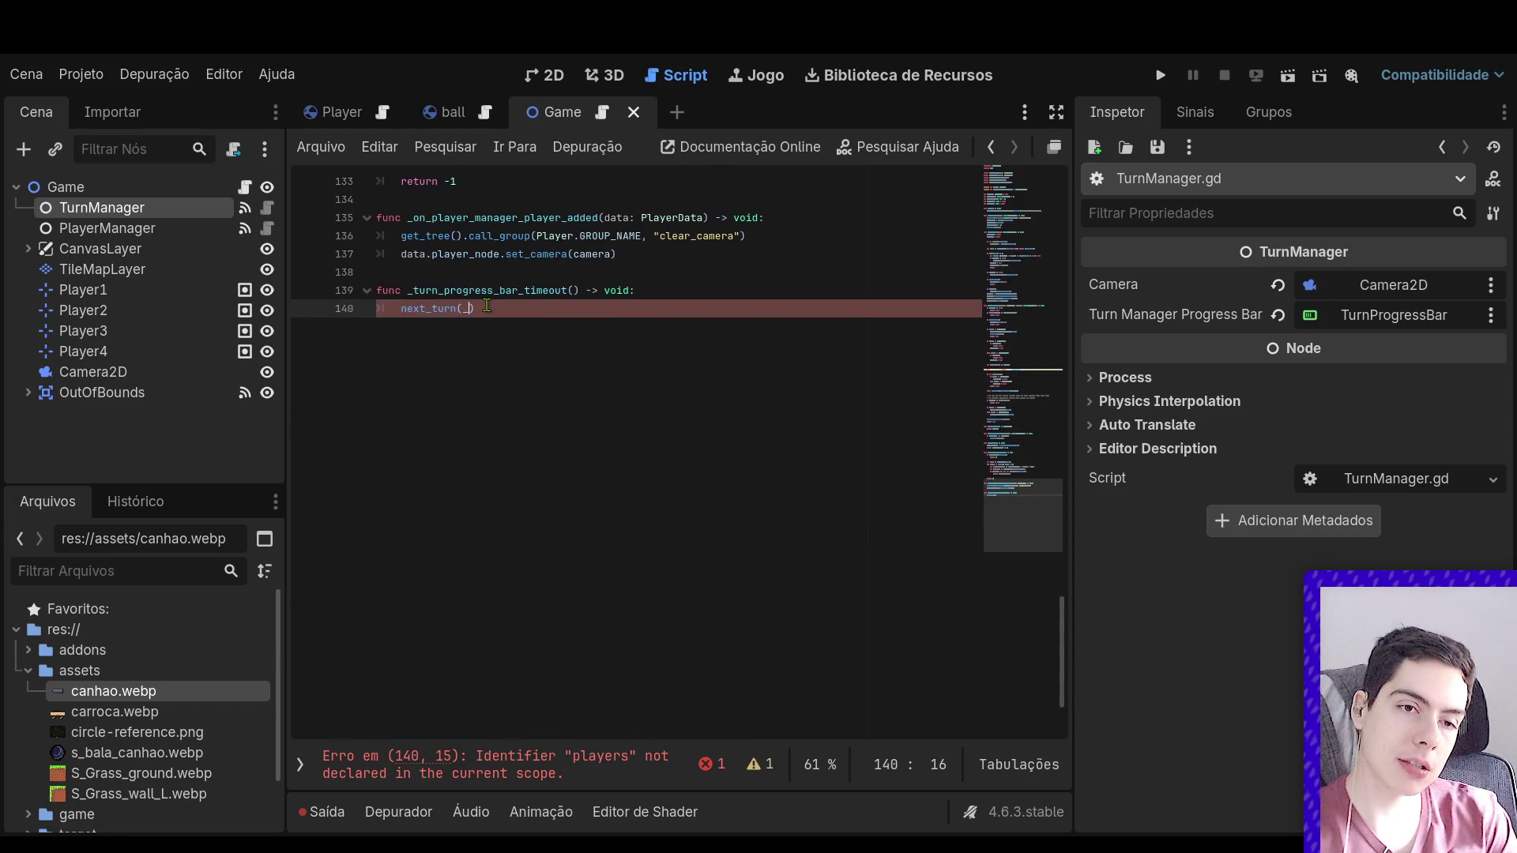
pyautogui.hotkey('ctrl', 'z')
pyautogui.click(1042, 483)
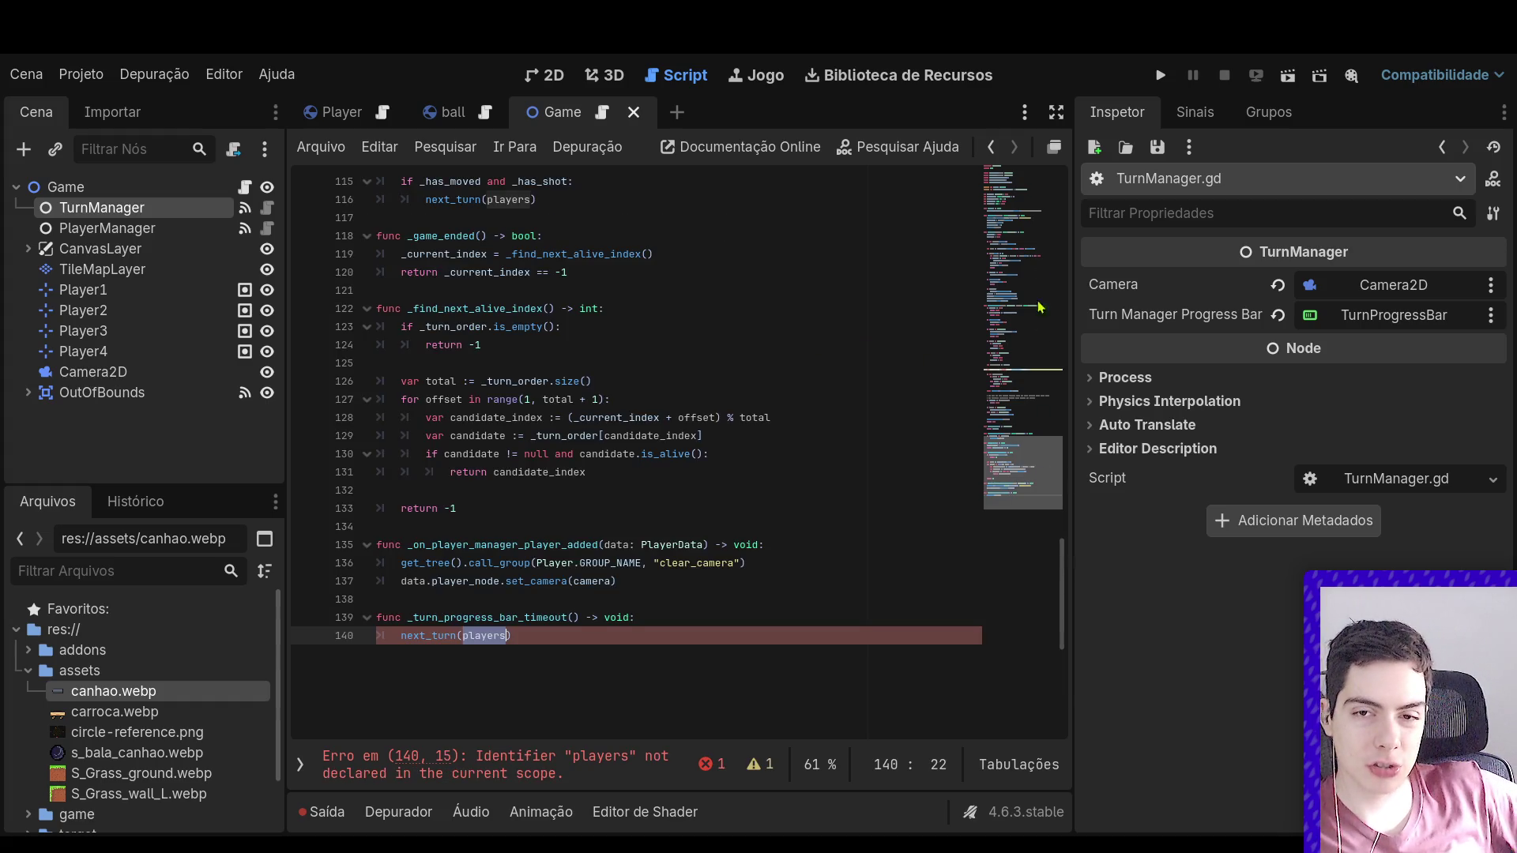
pyautogui.moveTo(1018, 337)
pyautogui.mouseDown()
pyautogui.moveTo(1019, 217)
pyautogui.moveTo(1016, 304)
pyautogui.moveTo(973, 378)
pyautogui.moveTo(955, 452)
pyautogui.mouseUp()
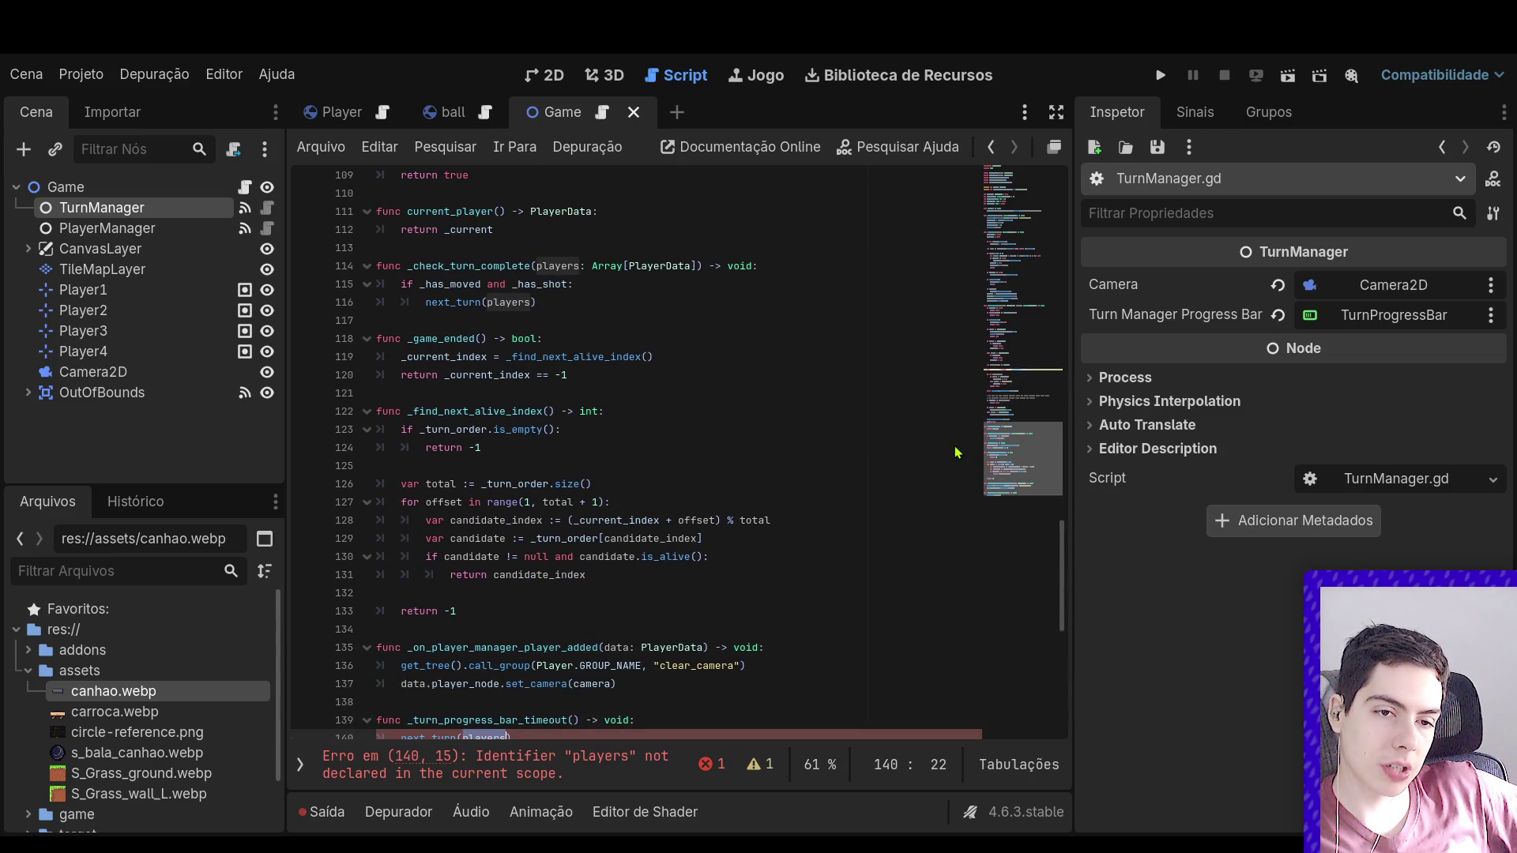
pyautogui.scroll(-5, 632, 474)
# Replace players with _turn_order on line 140 and save the script.
pyautogui.doubleClick(457, 436)
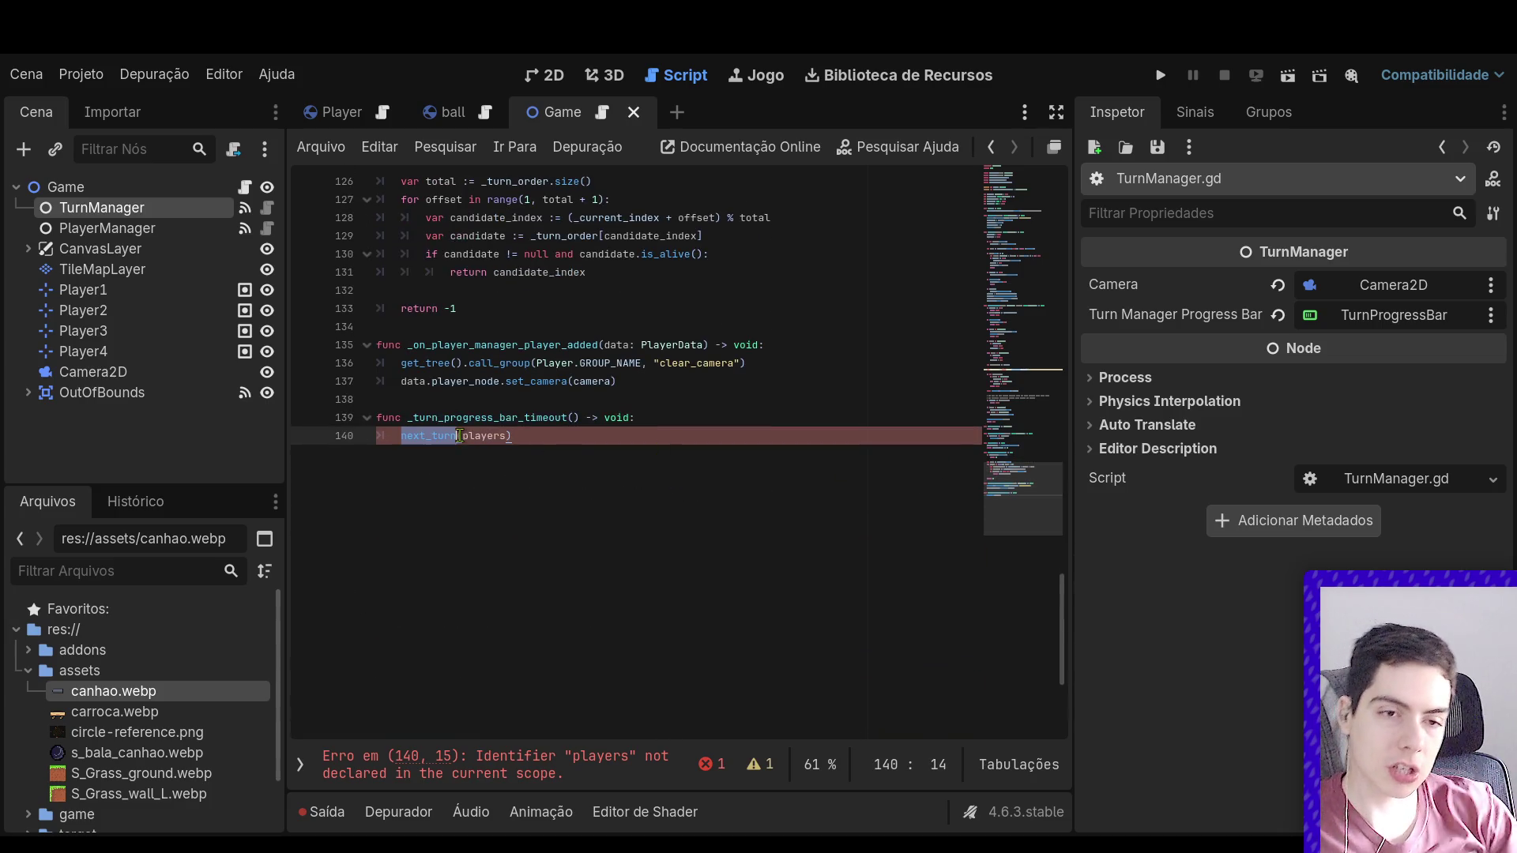
pyautogui.doubleClick(485, 437)
pyautogui.write('_tu')
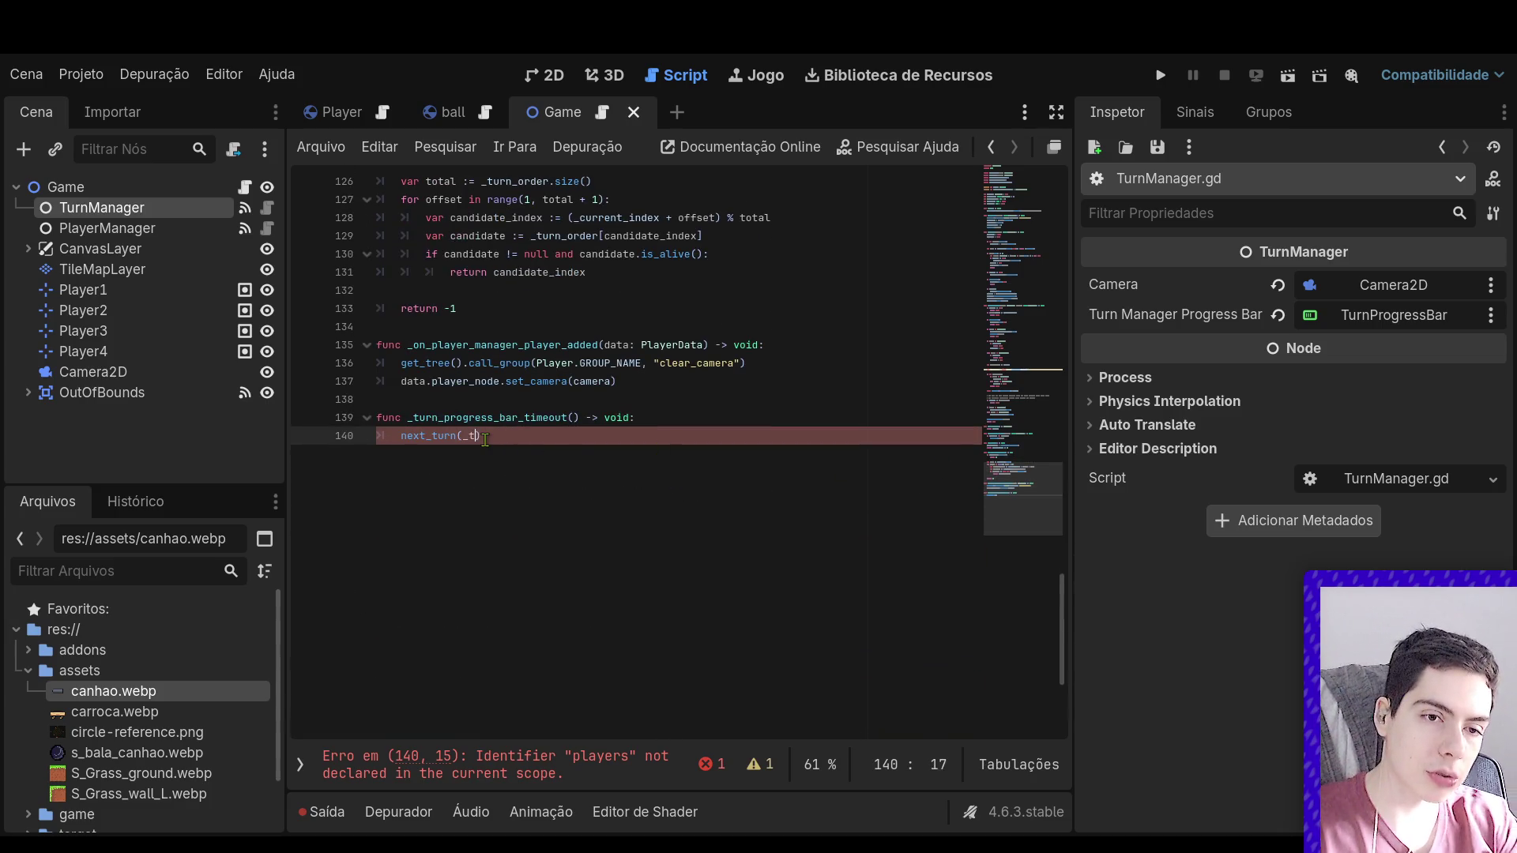
pyautogui.press('Return')
pyautogui.hotkey('ctrl', 's')
pyautogui.click(656, 418)
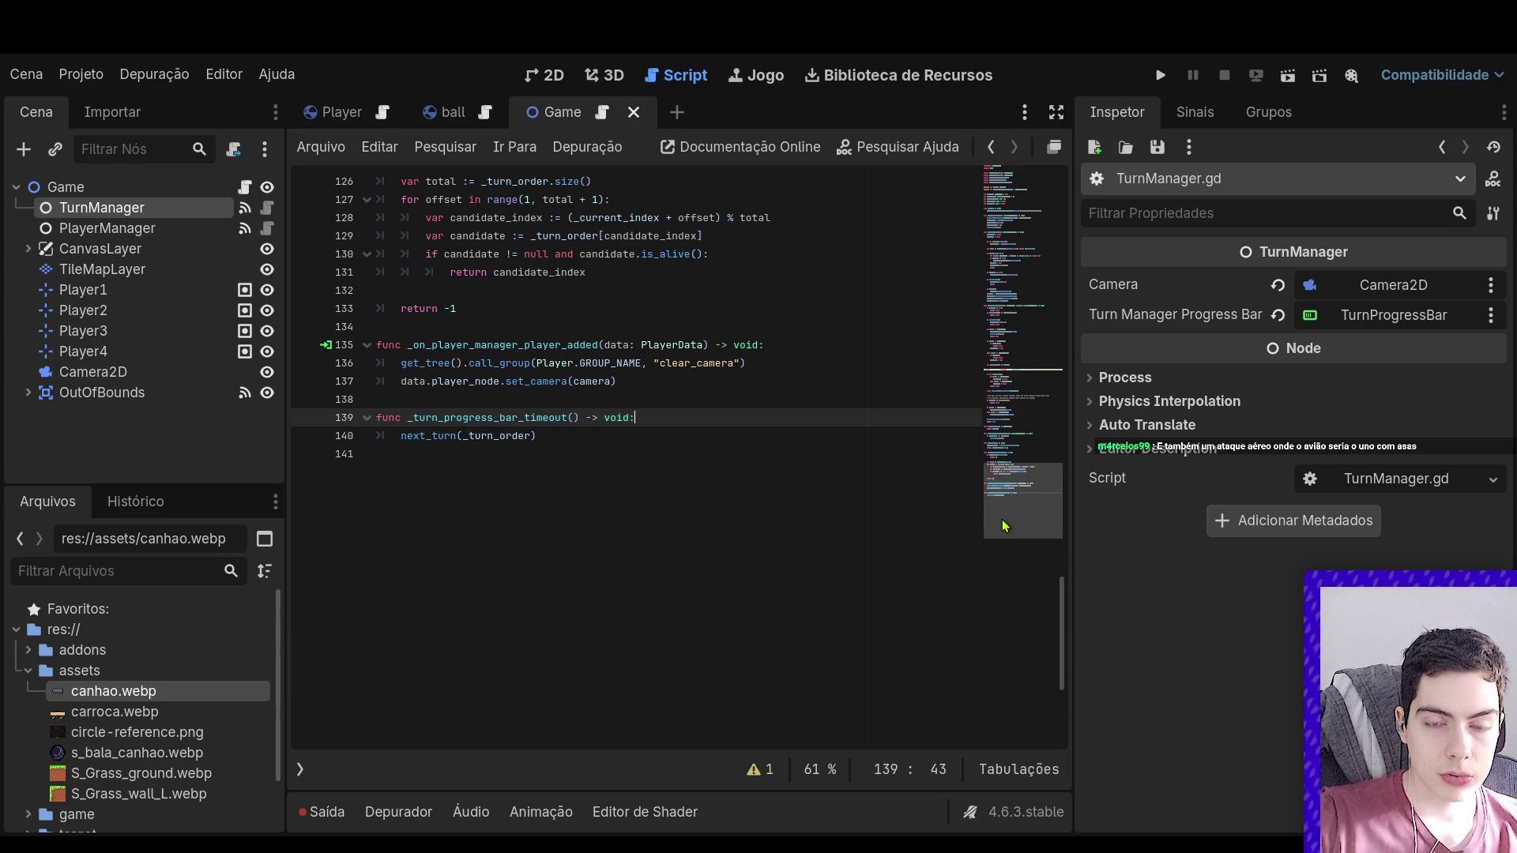
pyautogui.moveTo(1003, 530)
pyautogui.mouseDown()
pyautogui.moveTo(1015, 241)
pyautogui.moveTo(1024, 371)
pyautogui.moveTo(1010, 389)
pyautogui.mouseUp()
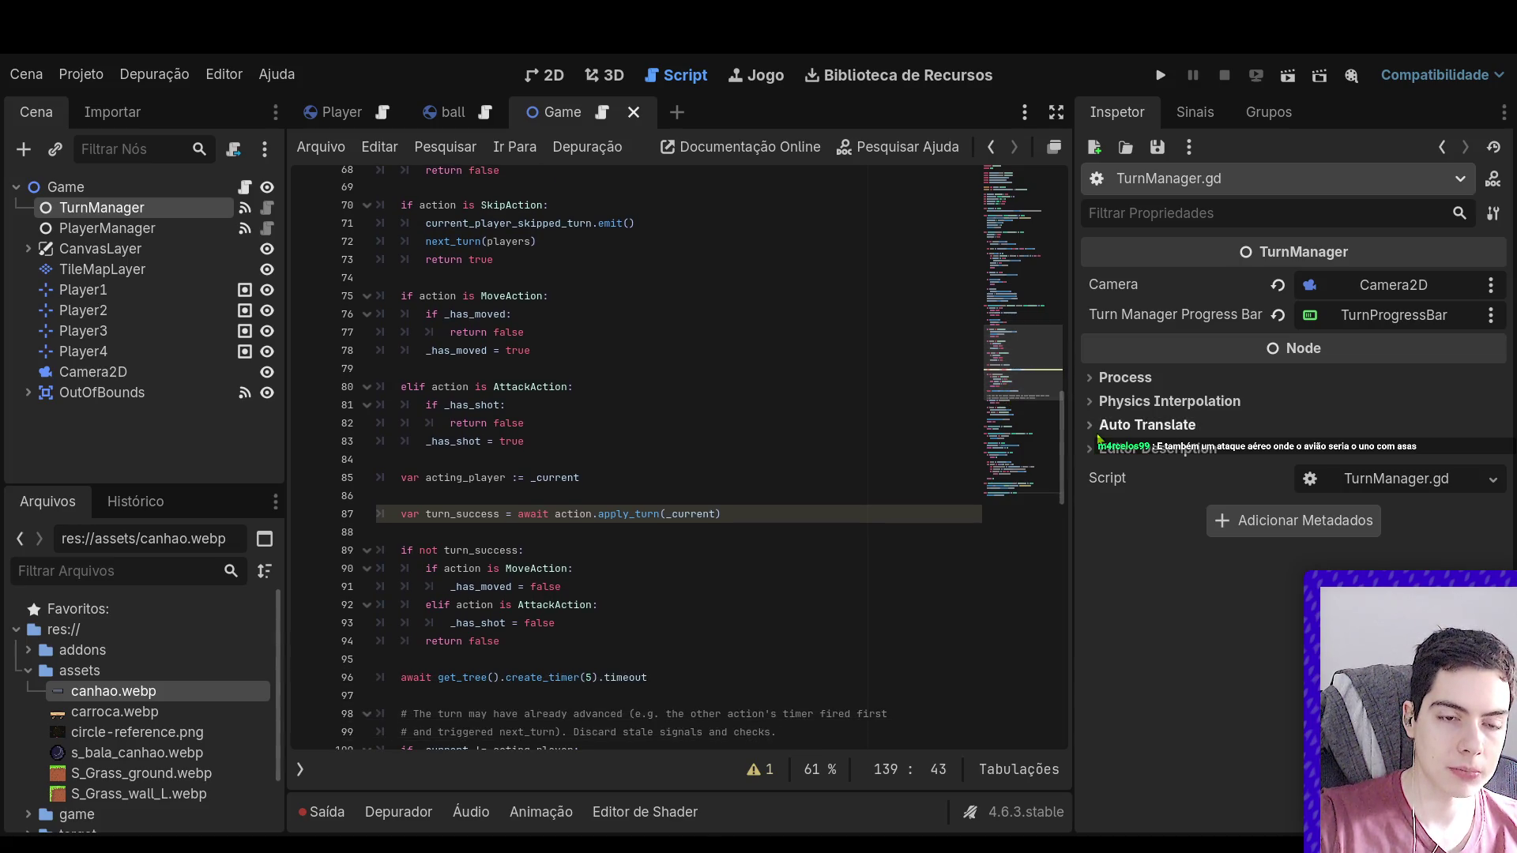
pyautogui.click(659, 494)
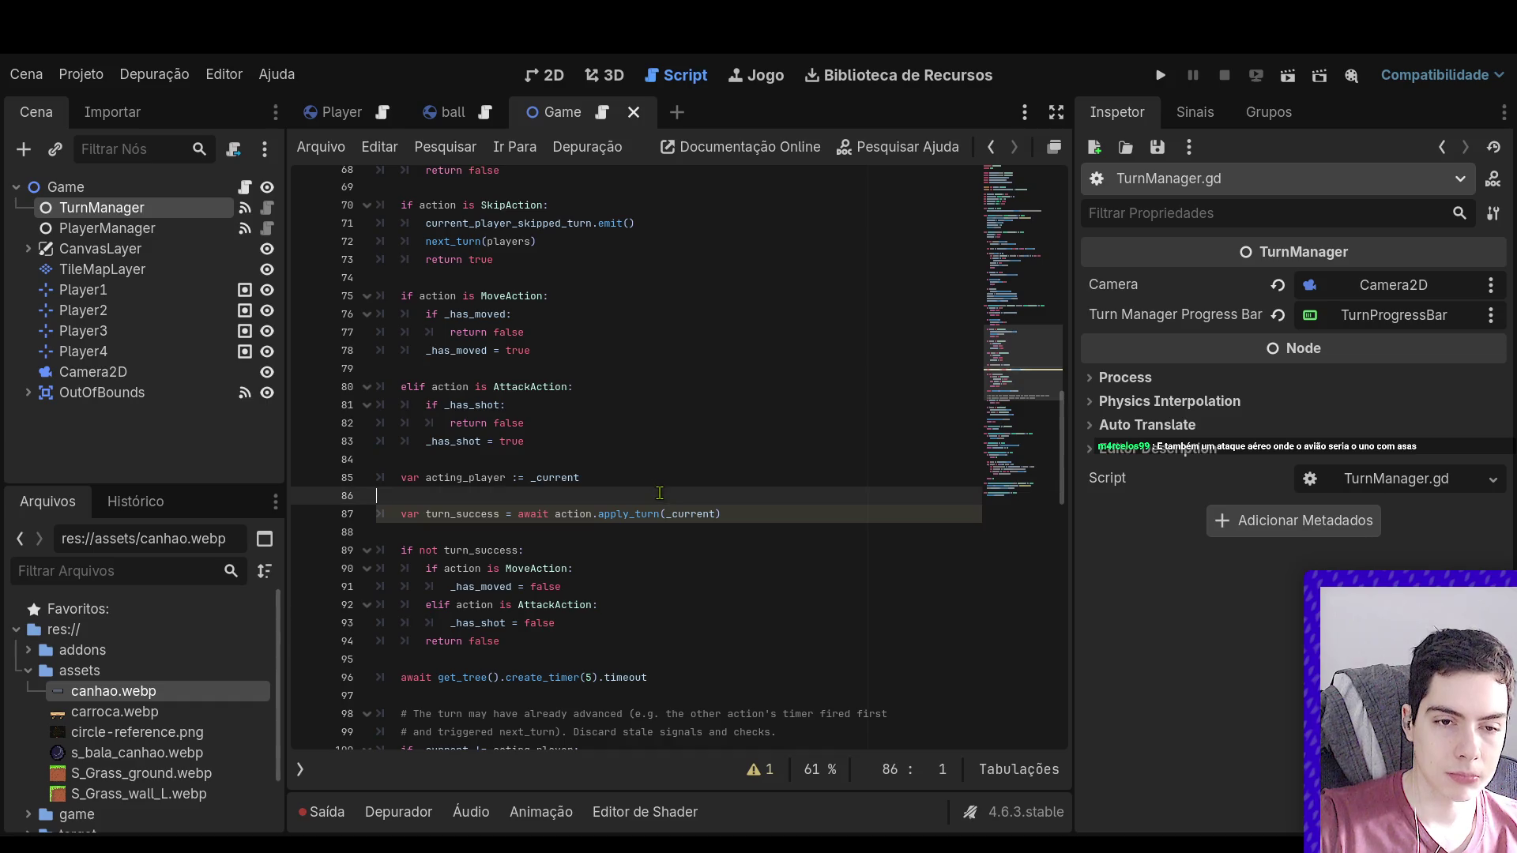
pyautogui.press('Return')
pyautogui.press('Return')
pyautogui.press('Tab')
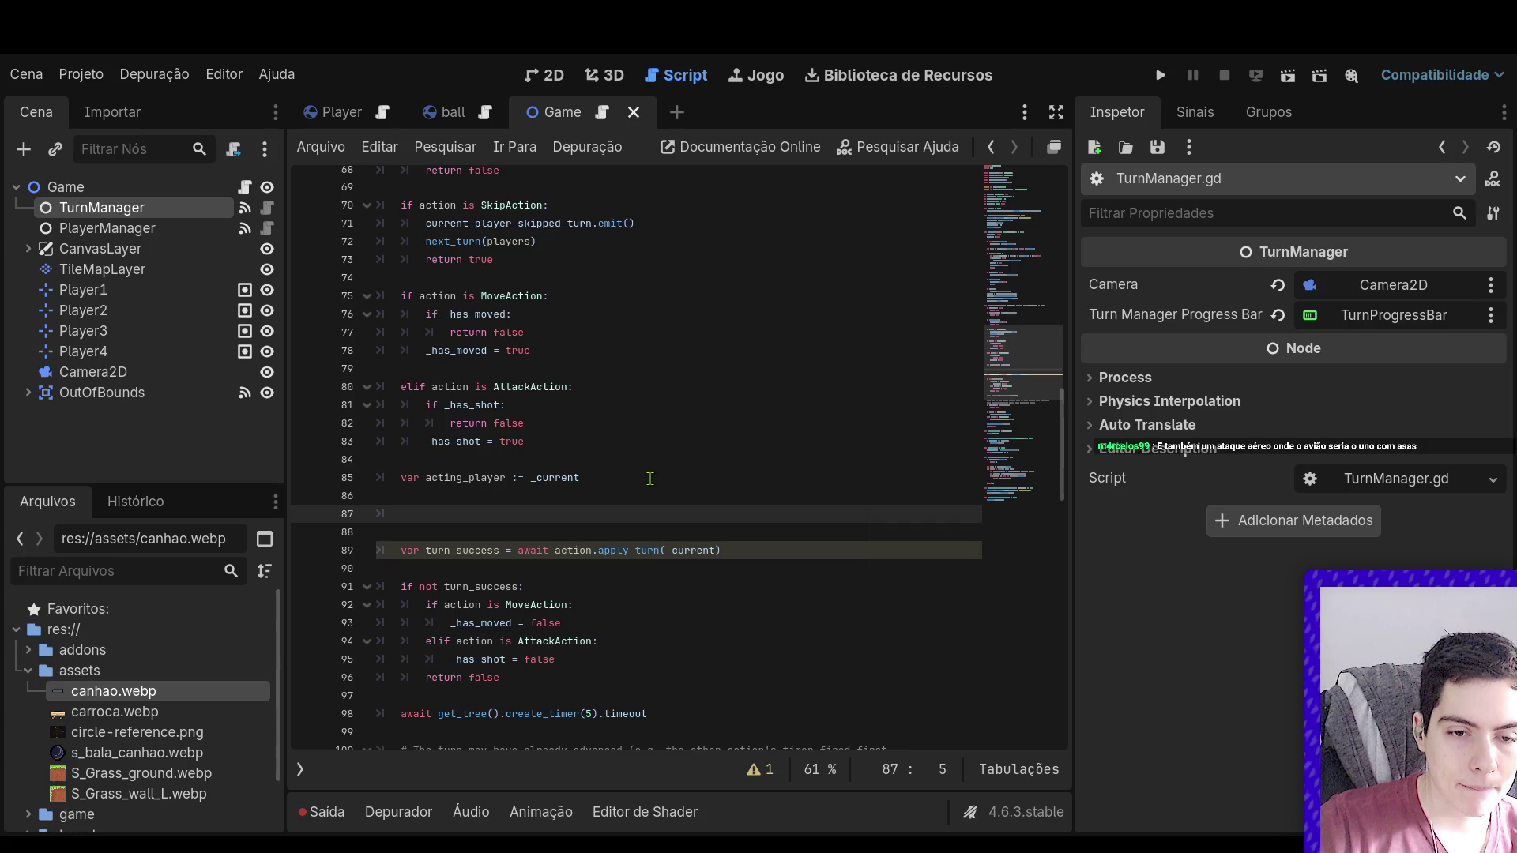
pyautogui.scroll(-1, 628, 485)
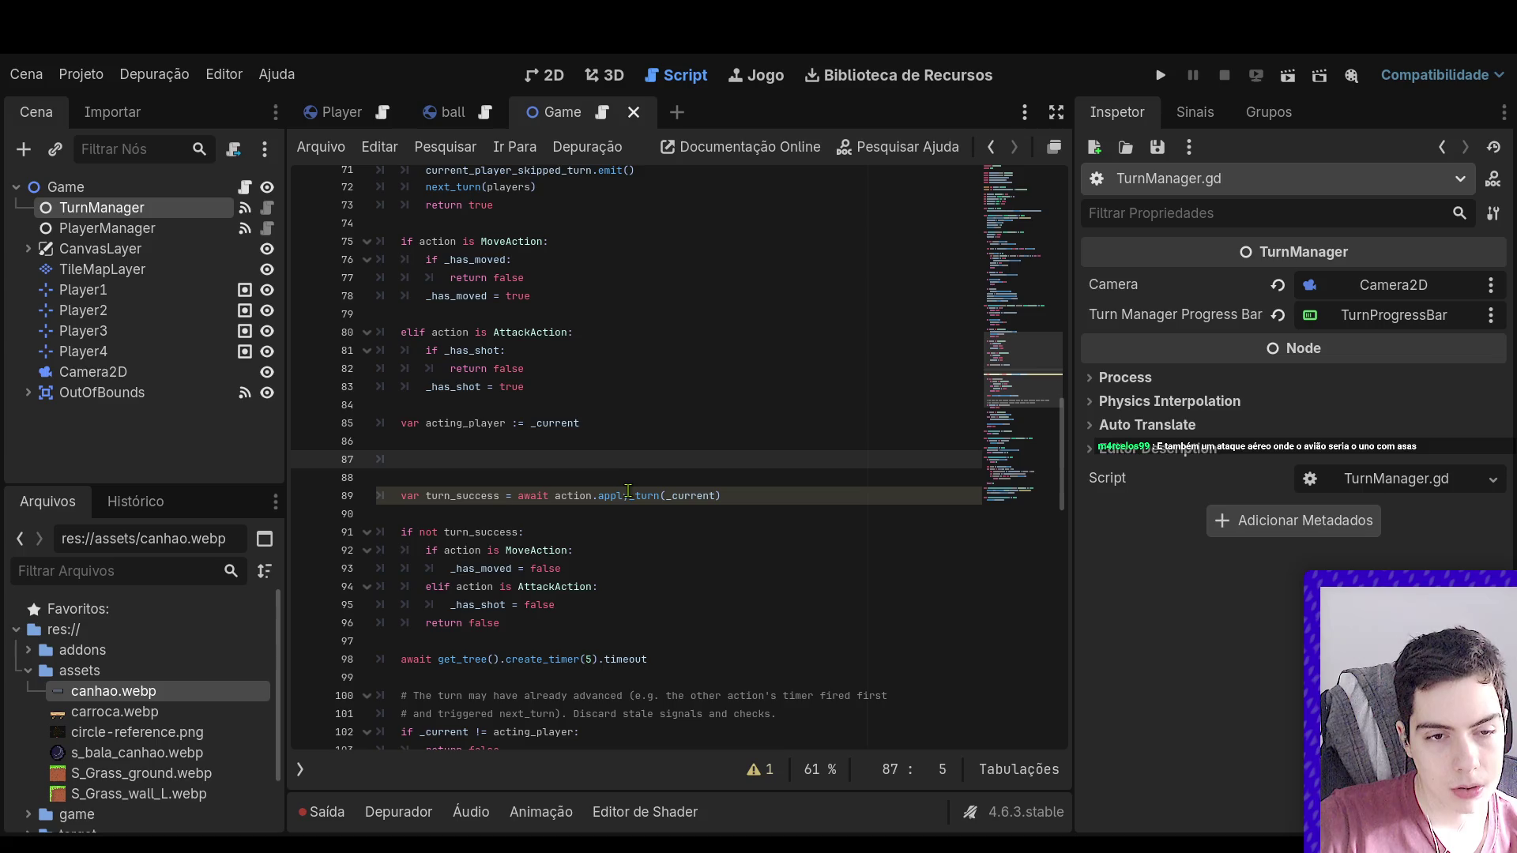
pyautogui.press('BackSpace')
pyautogui.press('BackSpace')
pyautogui.press('BackSpace')
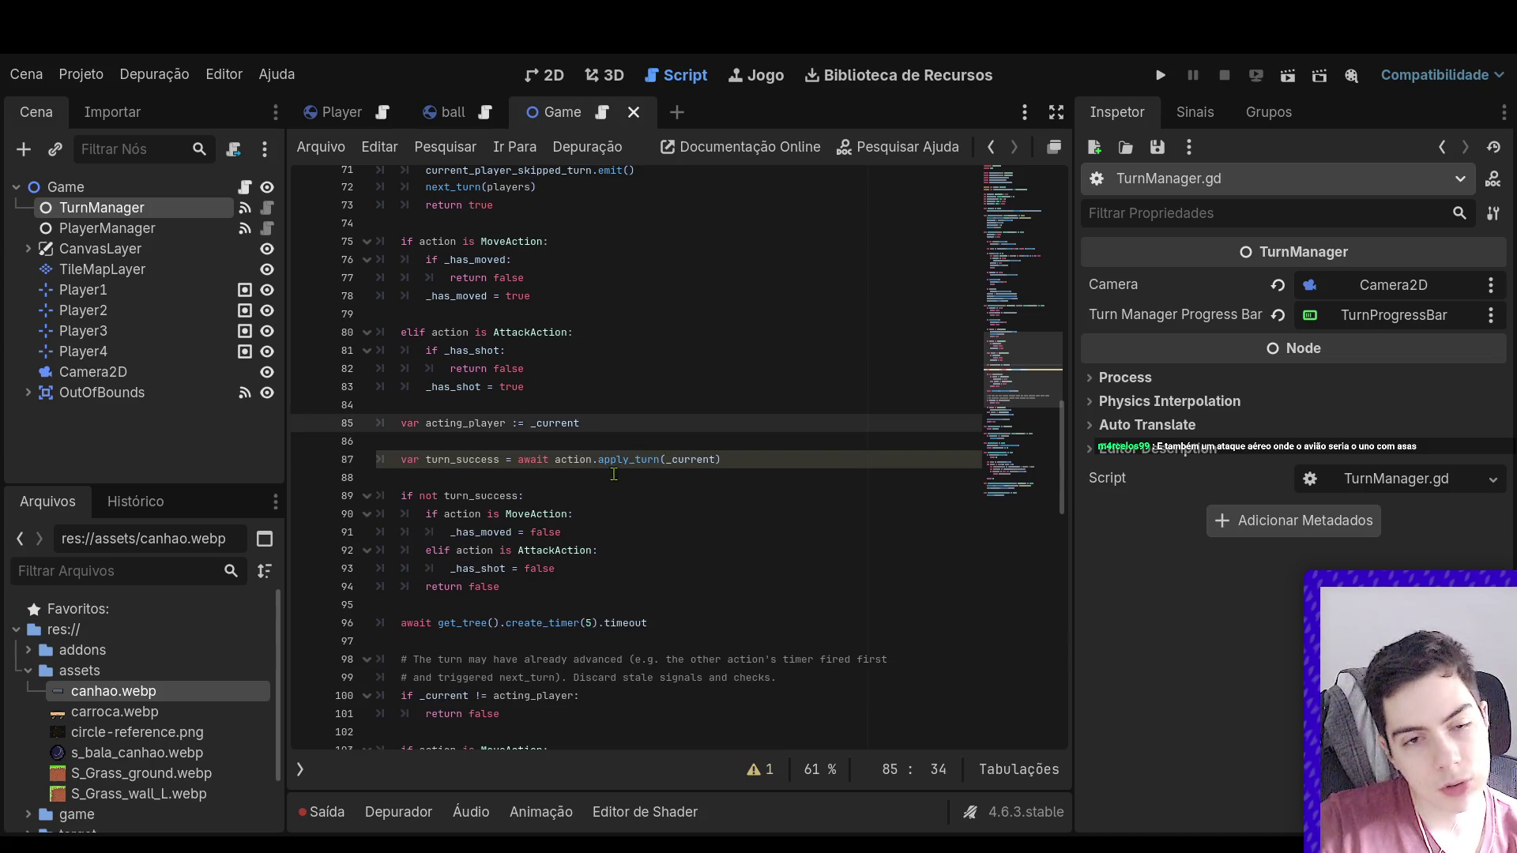
pyautogui.click(619, 447)
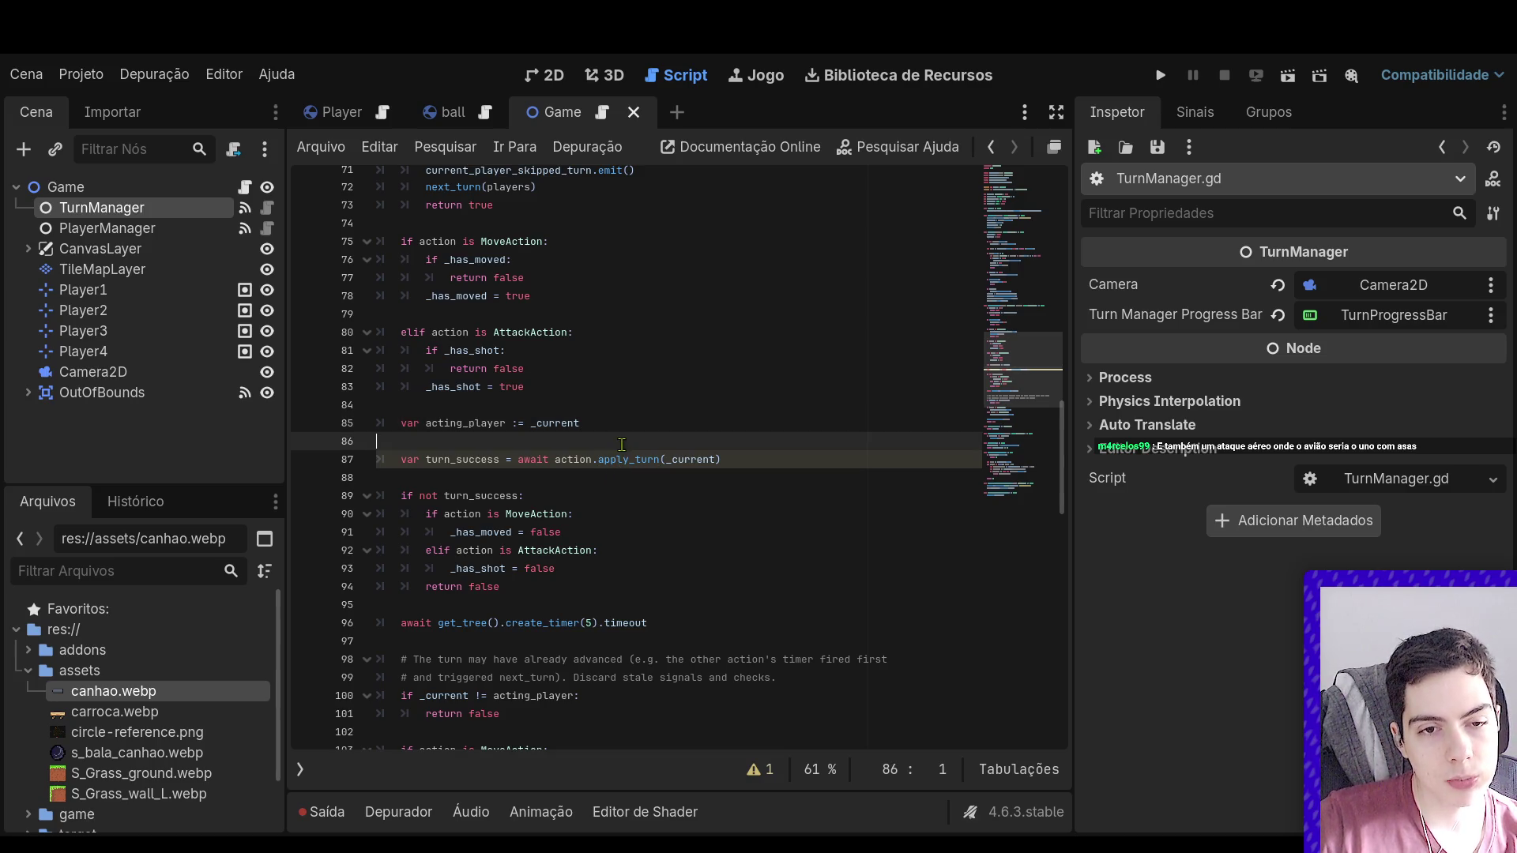
pyautogui.scroll(5, 616, 454)
pyautogui.scroll(-5, 612, 462)
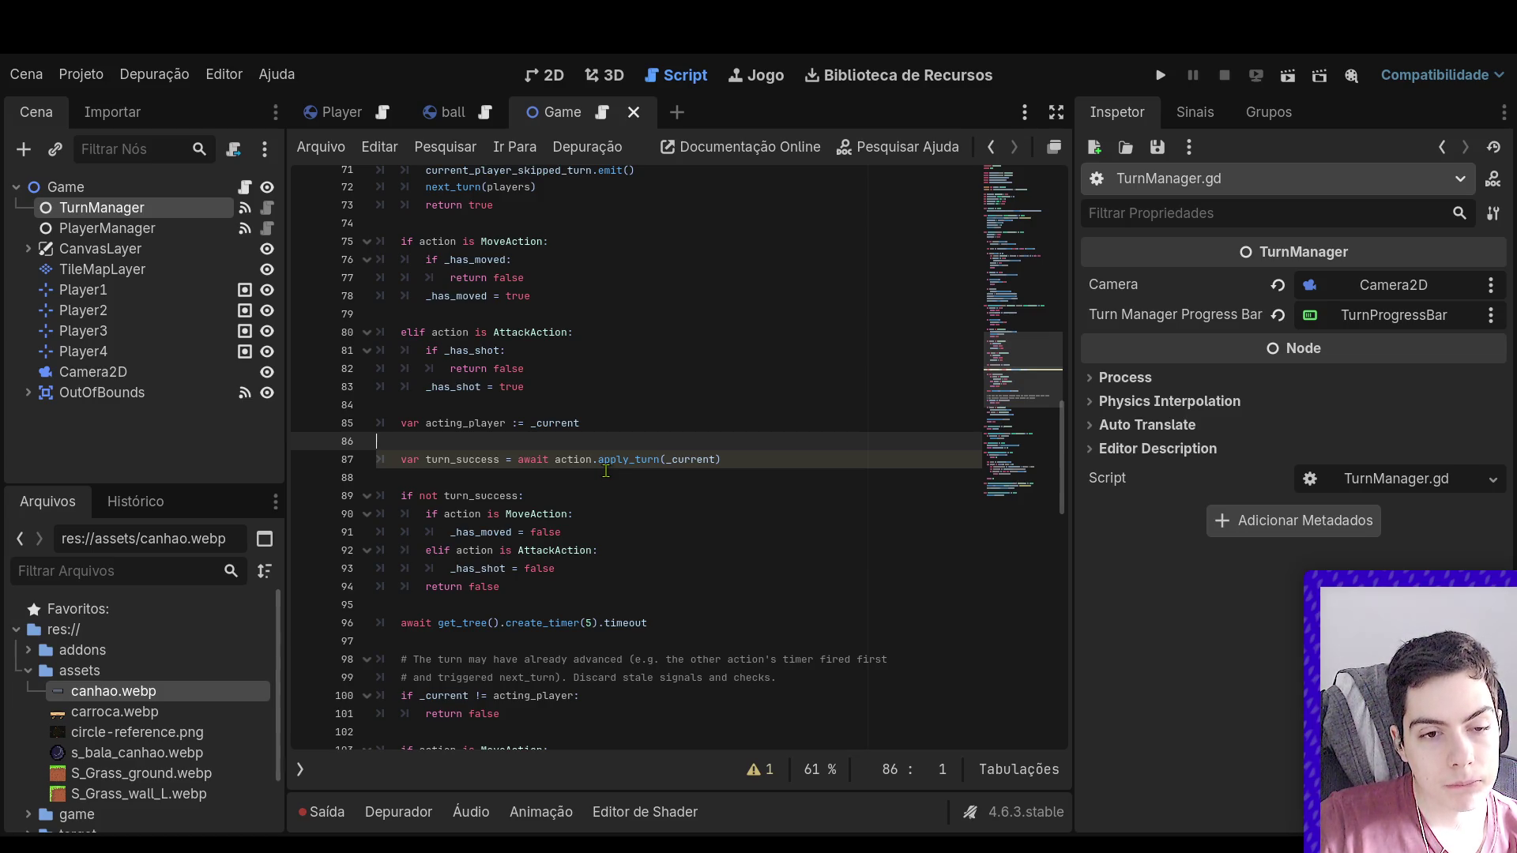
pyautogui.keyDown('ctrl'); pyautogui.click(606, 471); pyautogui.keyUp('ctrl')
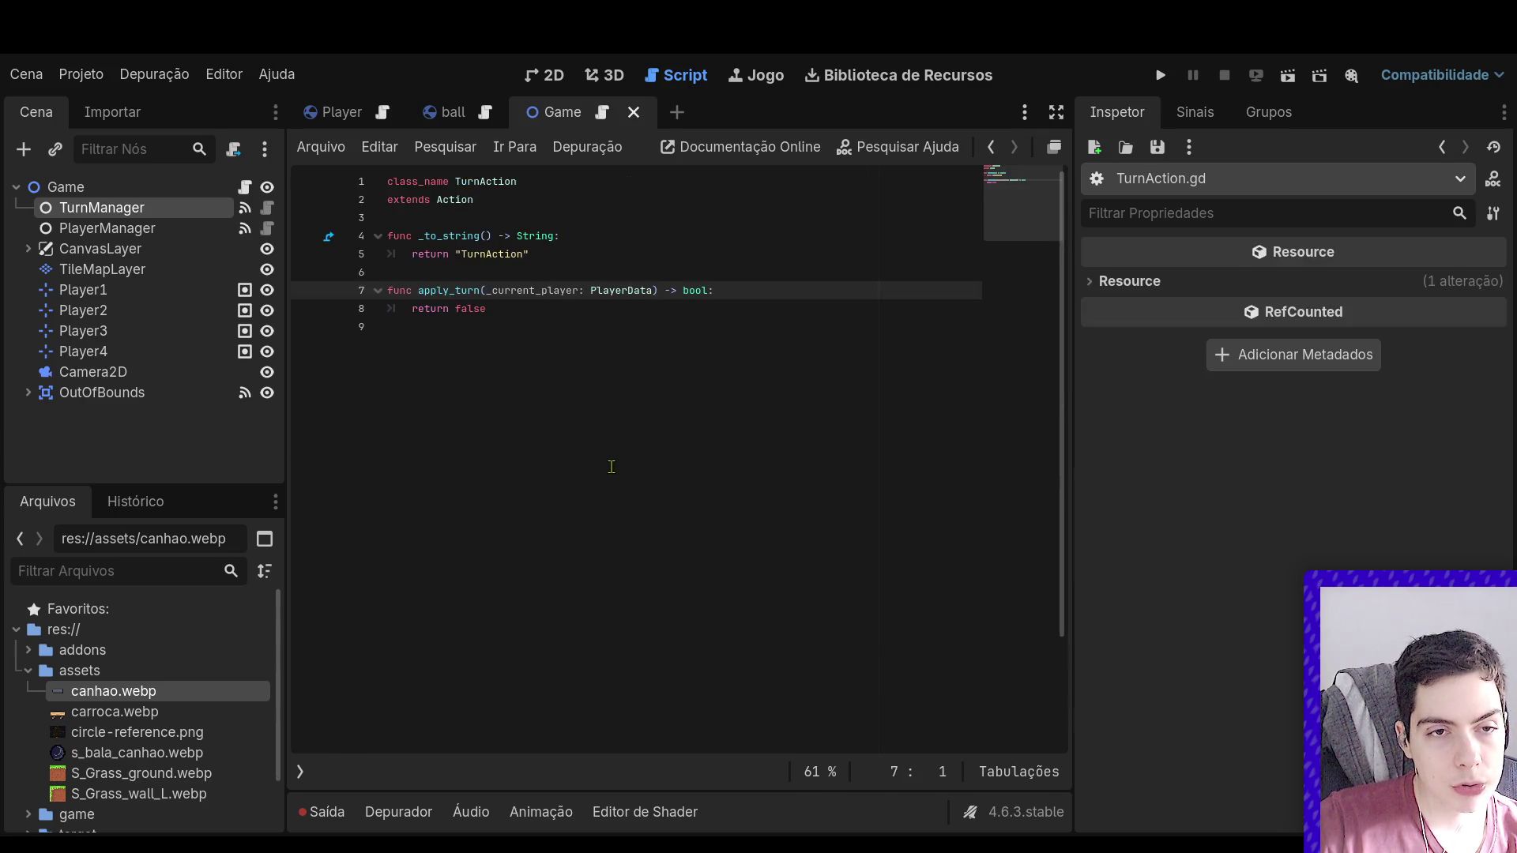
pyautogui.hotkey('alt', 'Left')
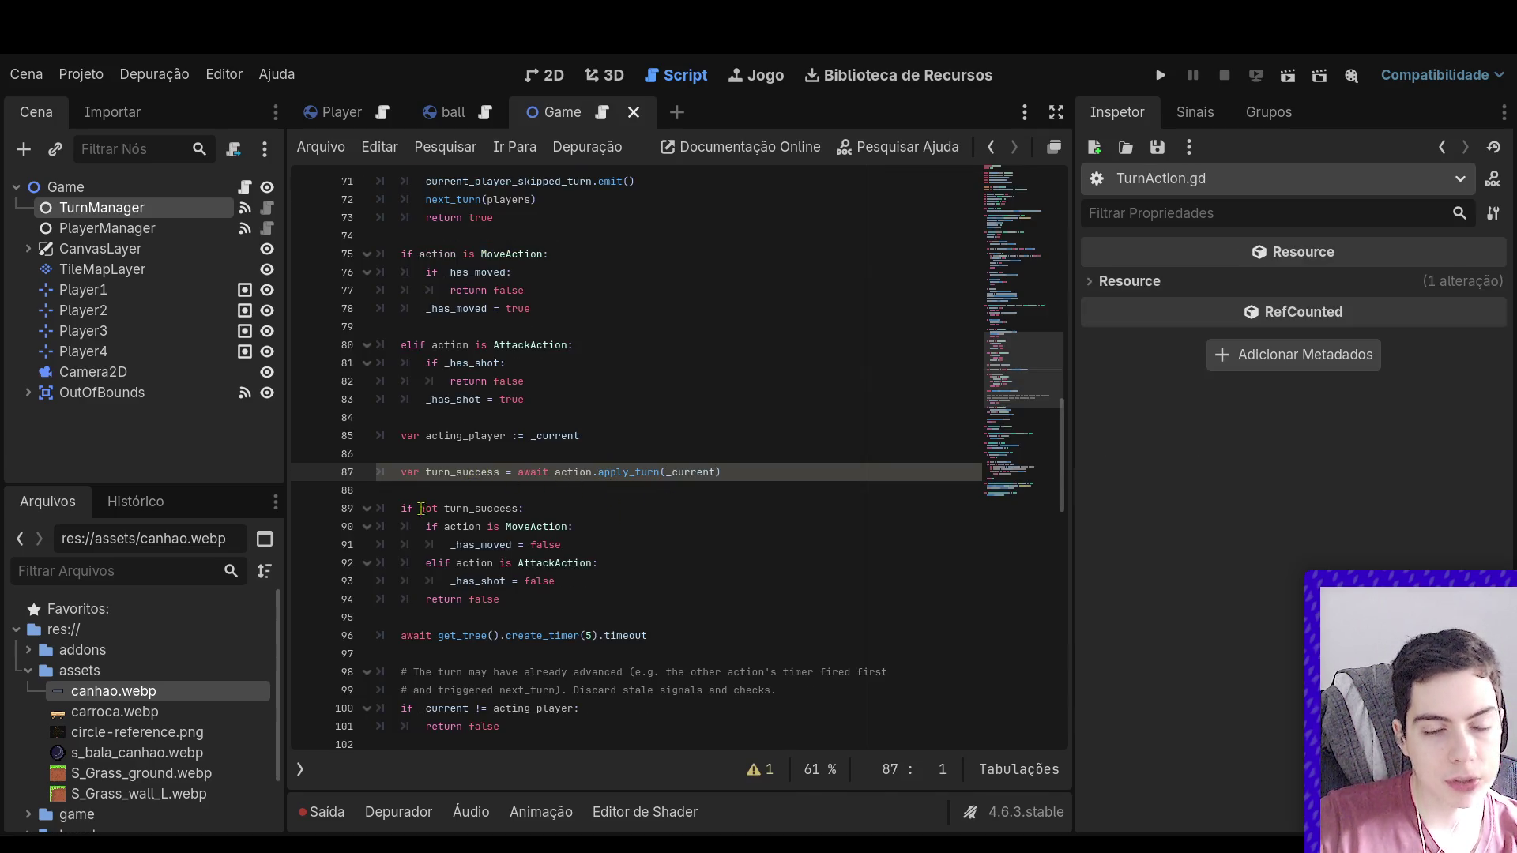
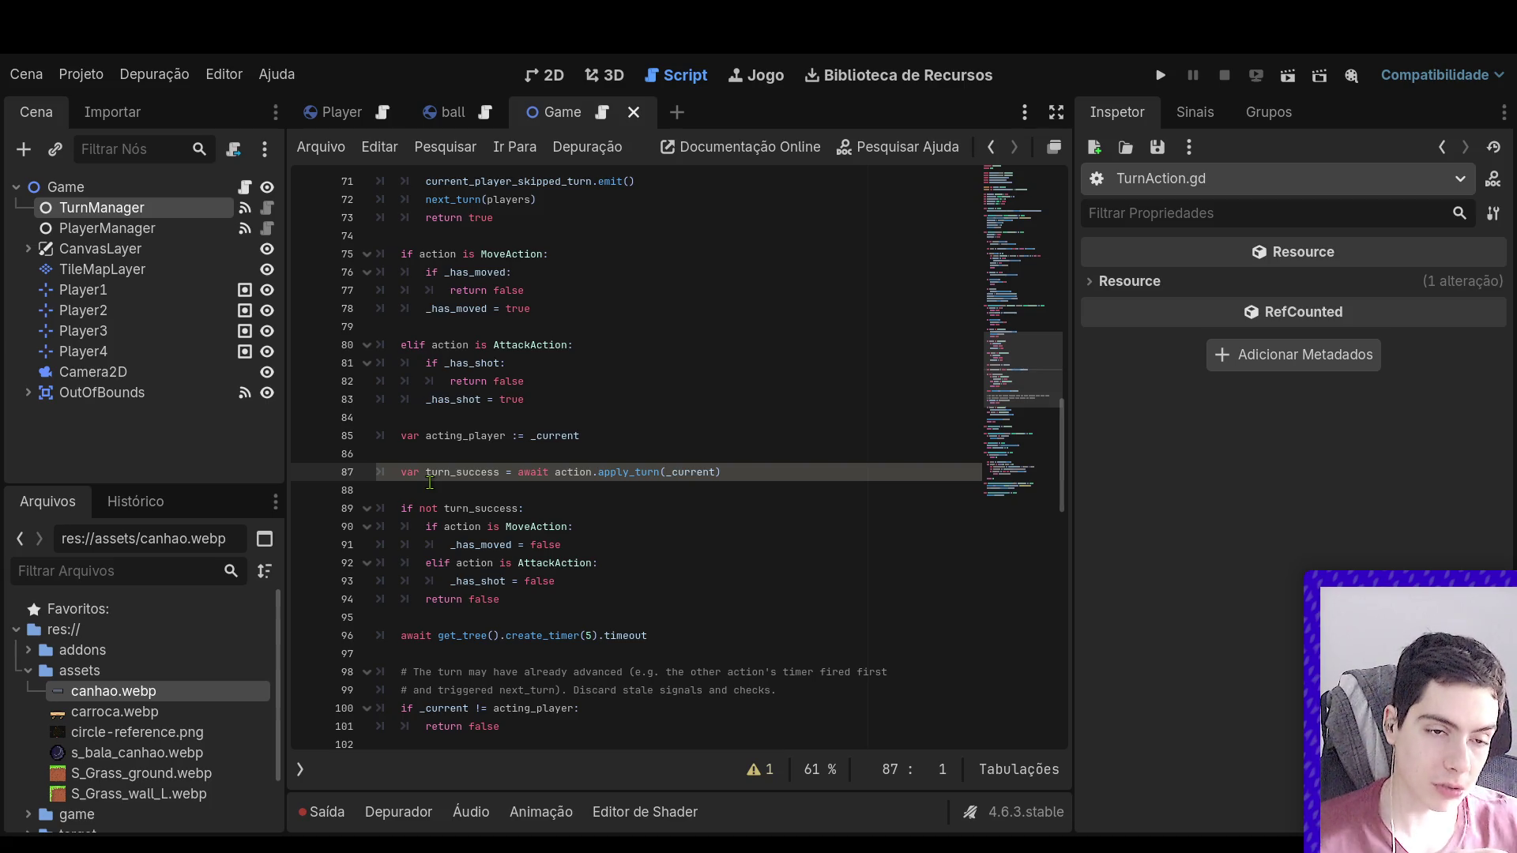
# Insert an unfinished 'turn_manager_progress_bar.' line above var turn_success in TurnManager.gd.
pyautogui.click(466, 454)
pyautogui.press('Return')
pyautogui.press('Return')
pyautogui.press('Up')
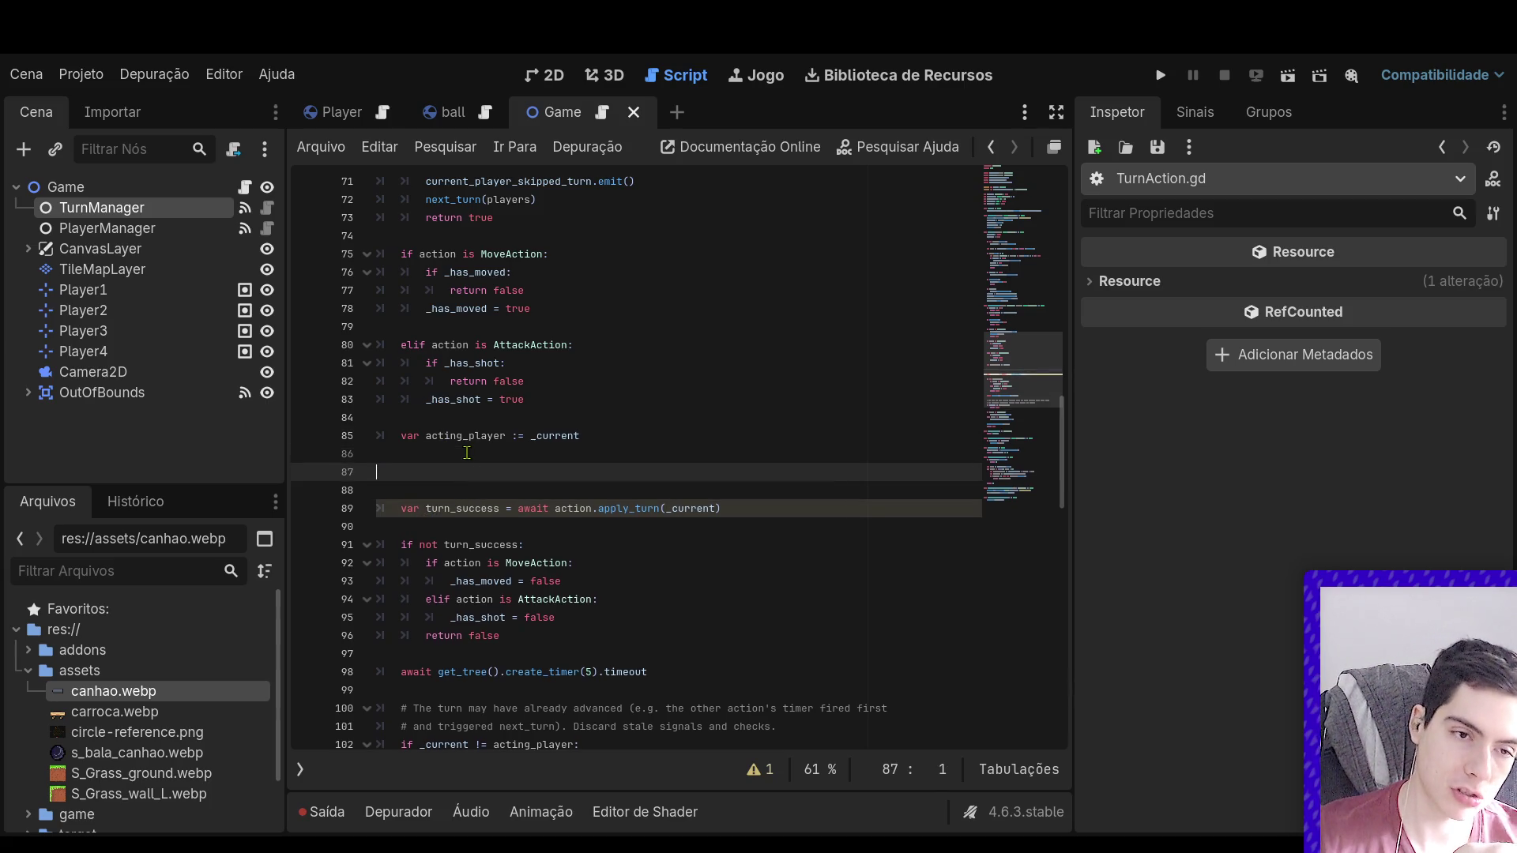
pyautogui.press('Tab')
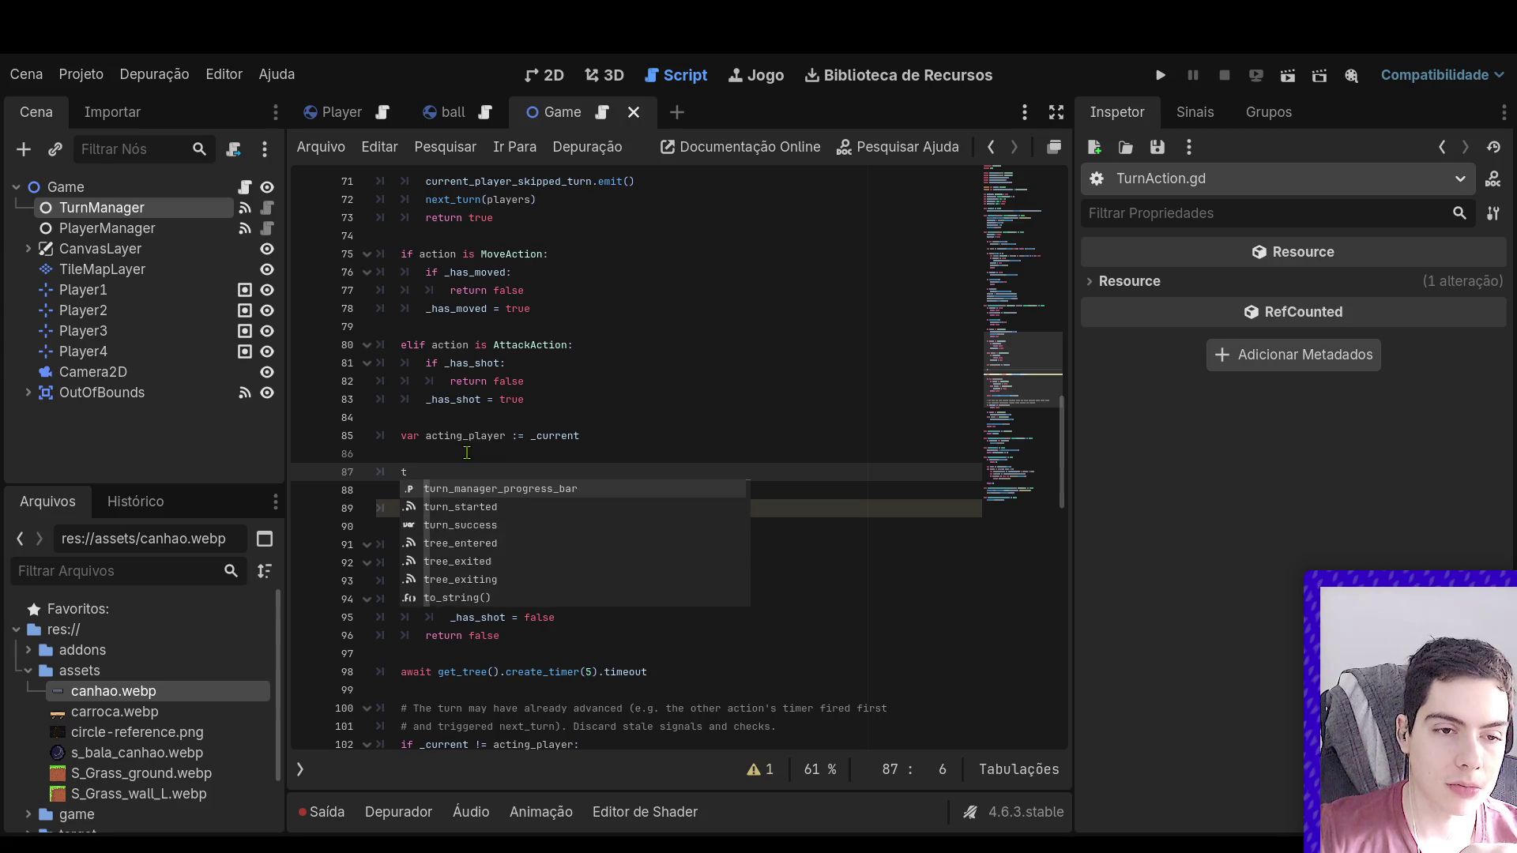
pyautogui.press('Return')
pyautogui.write('.')
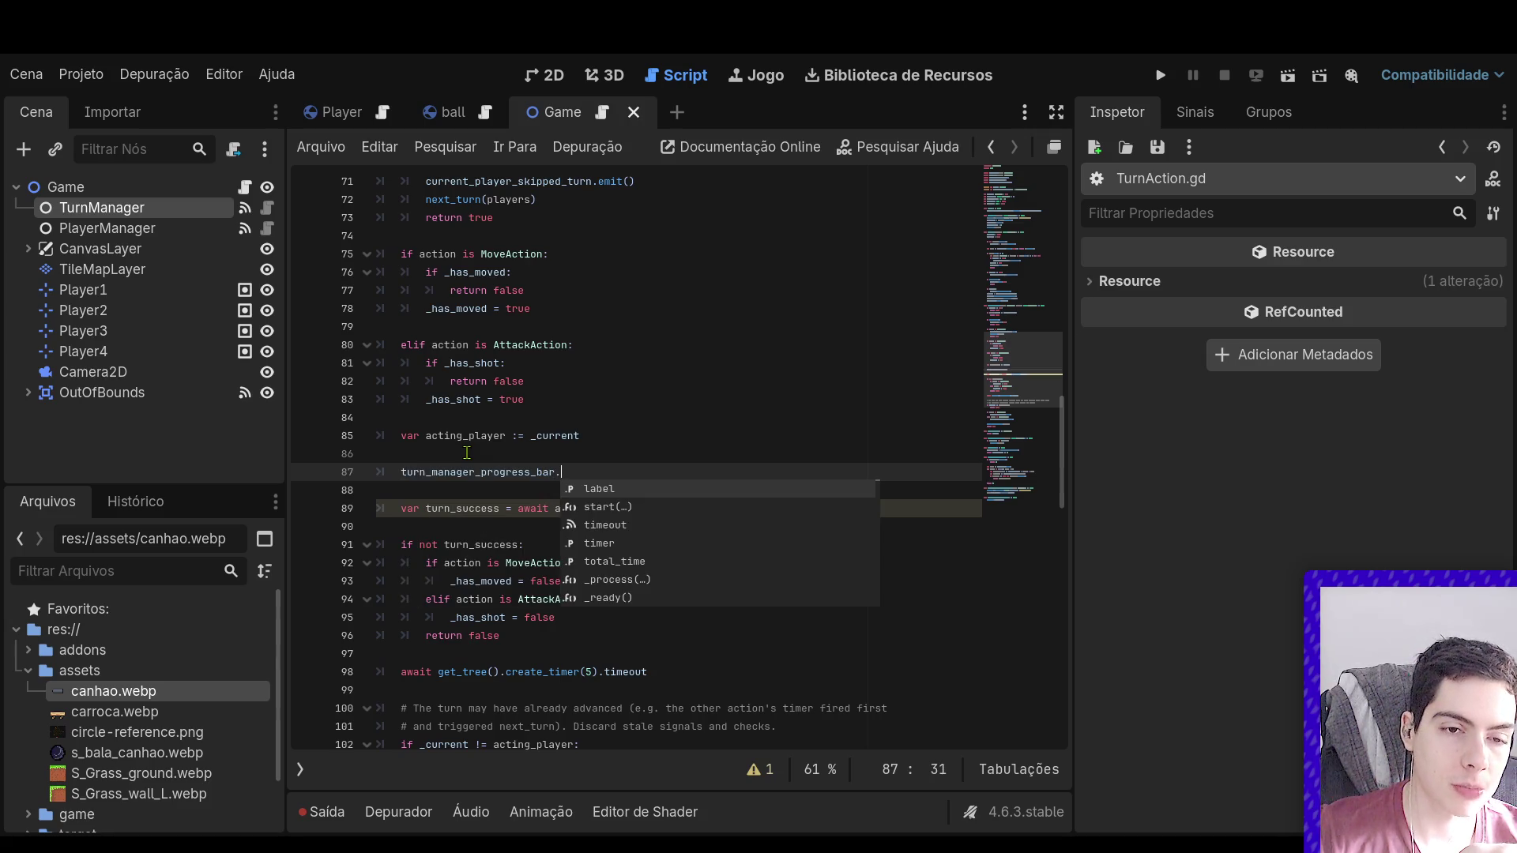
pyautogui.write('st')
pyautogui.press('BackSpace')
pyautogui.press('BackSpace')
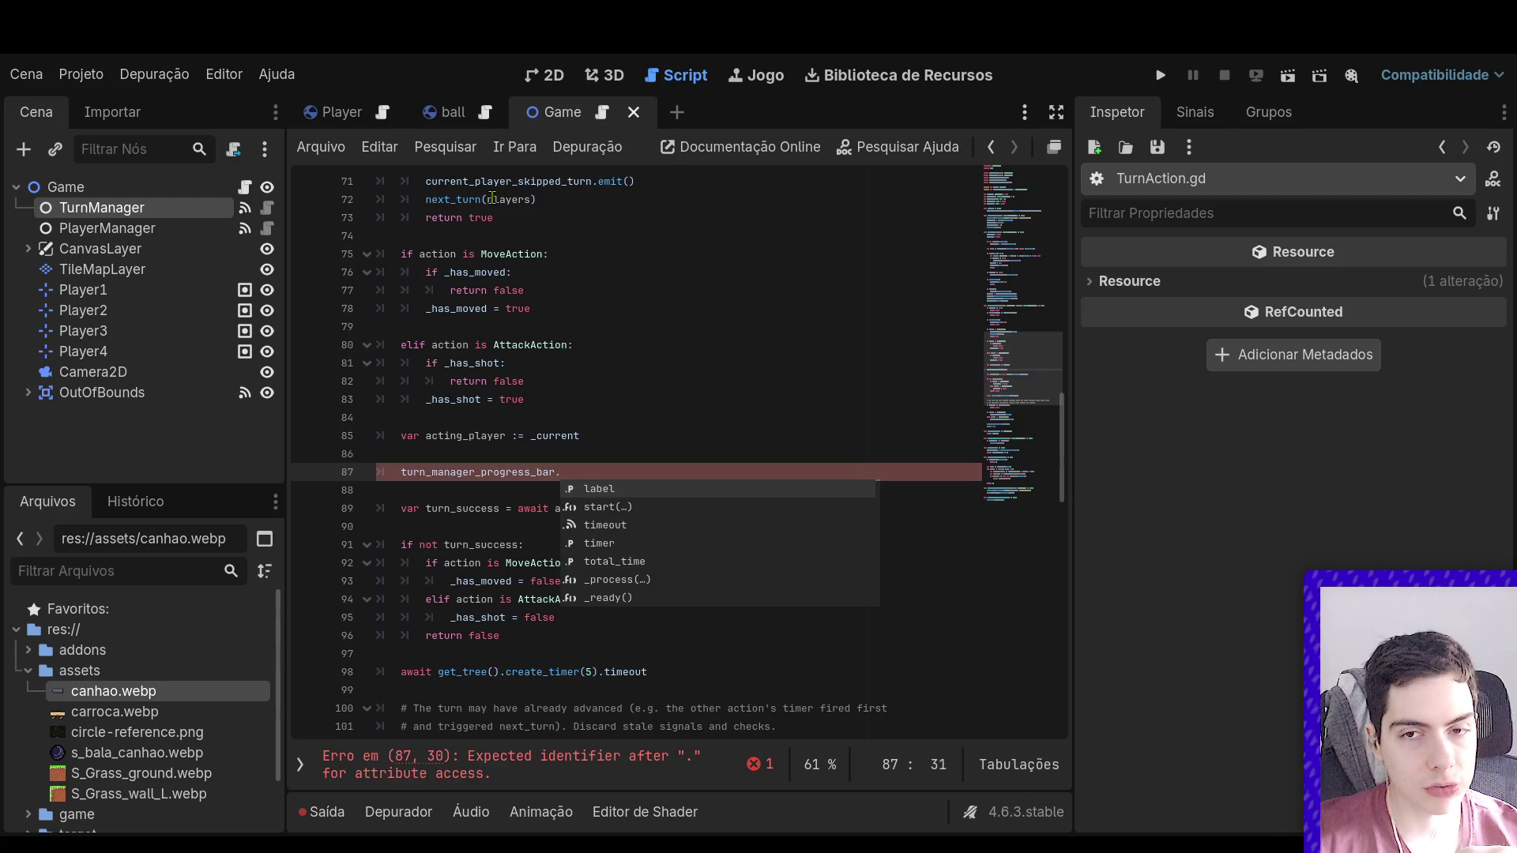
pyautogui.scroll(15, 492, 316)
# Open TurnProgressBar.gd and add a pause() function that calls timer.start().
pyautogui.keyDown('ctrl'); pyautogui.click(656, 376); pyautogui.keyUp('ctrl')
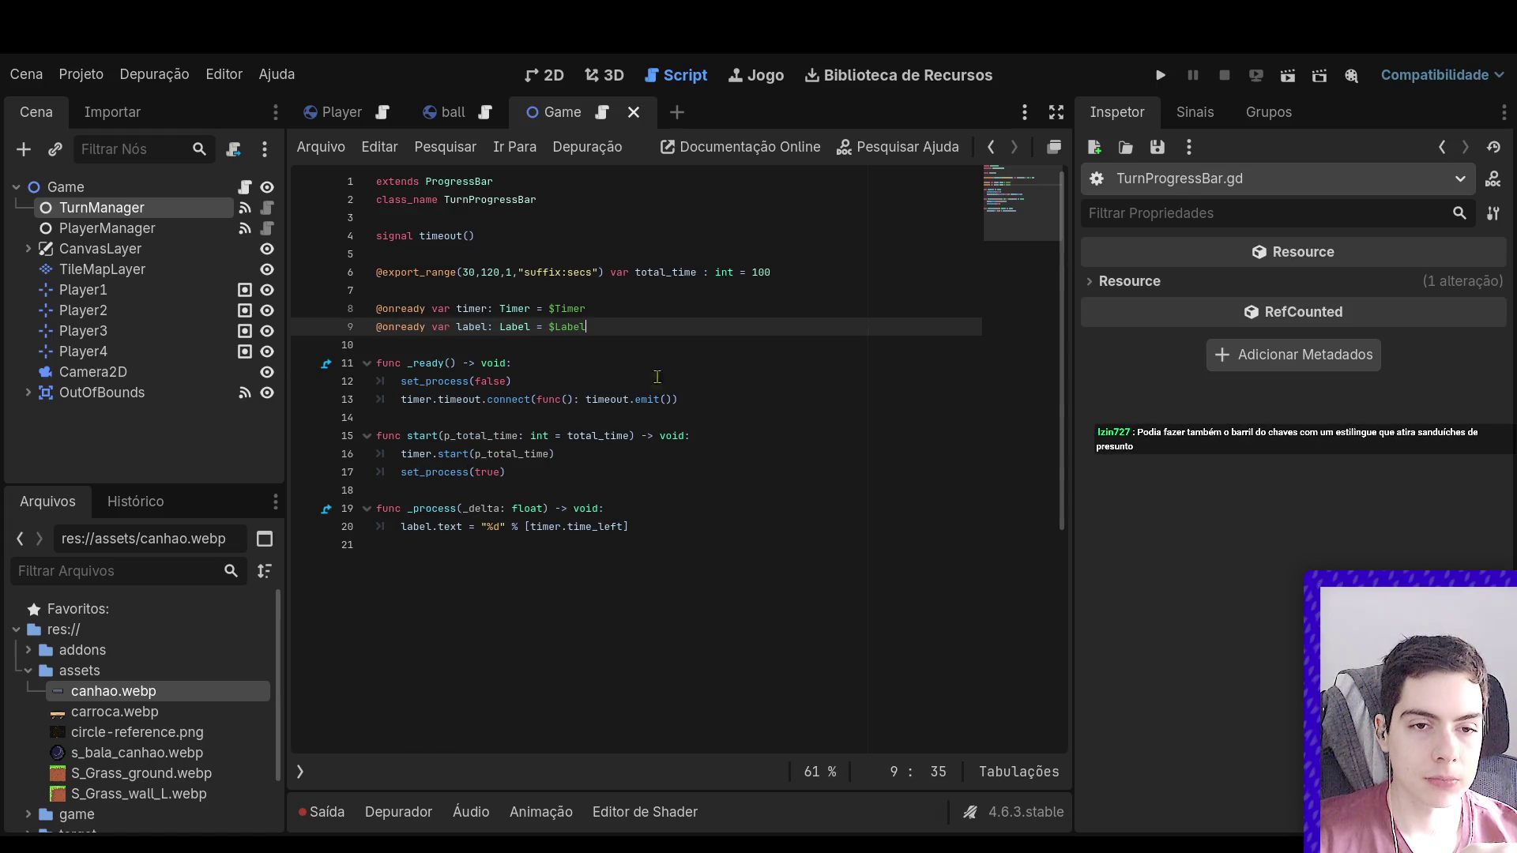
pyautogui.click(619, 560)
pyautogui.press('Up')
pyautogui.press('Up')
pyautogui.press('Up')
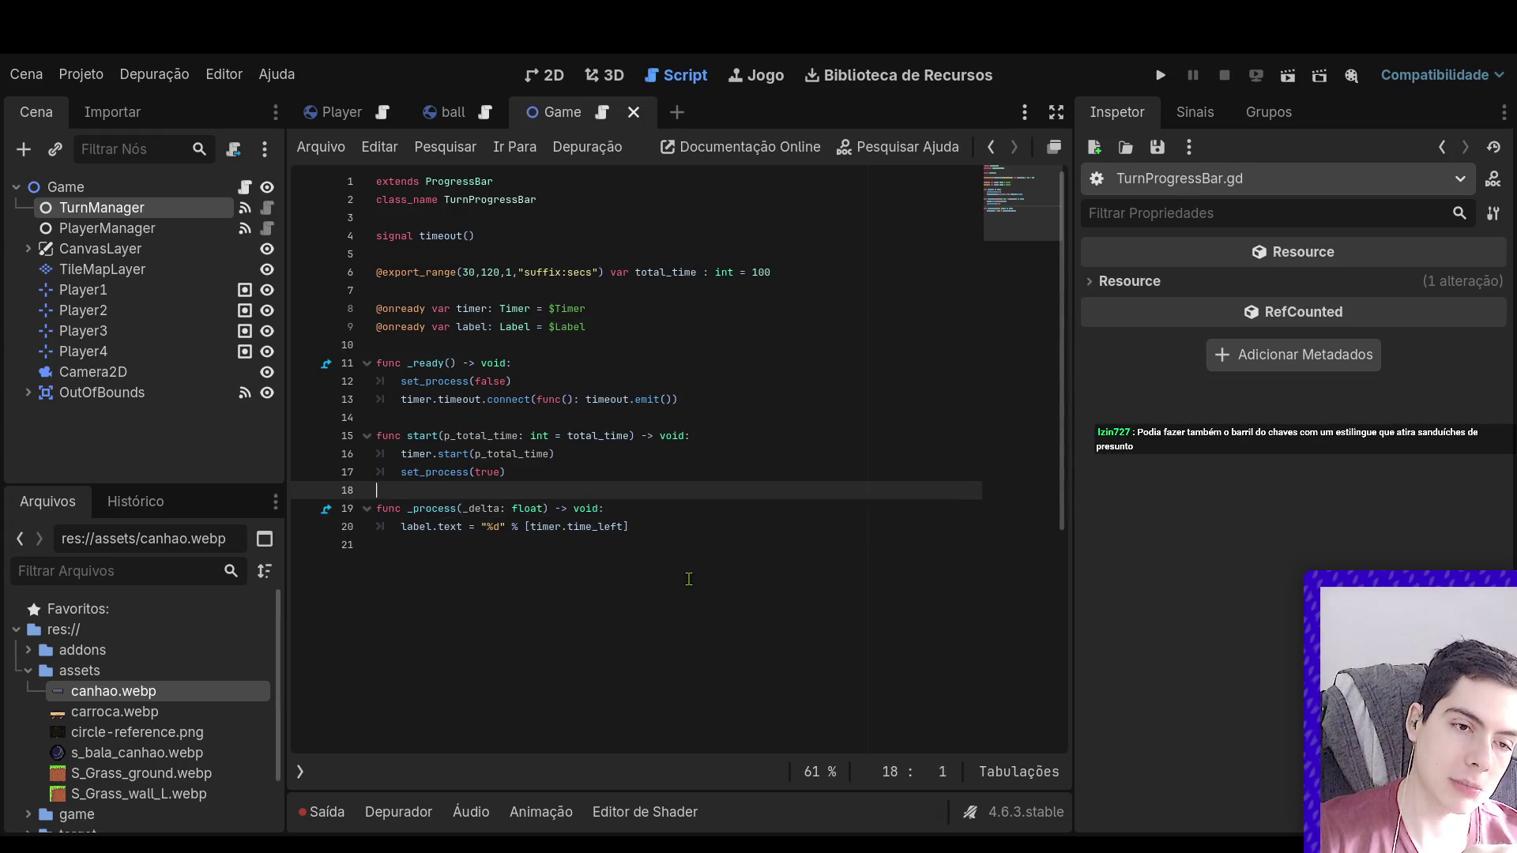
pyautogui.press('Return')
pyautogui.press('Return')
pyautogui.press('Up')
pyautogui.write('func ')
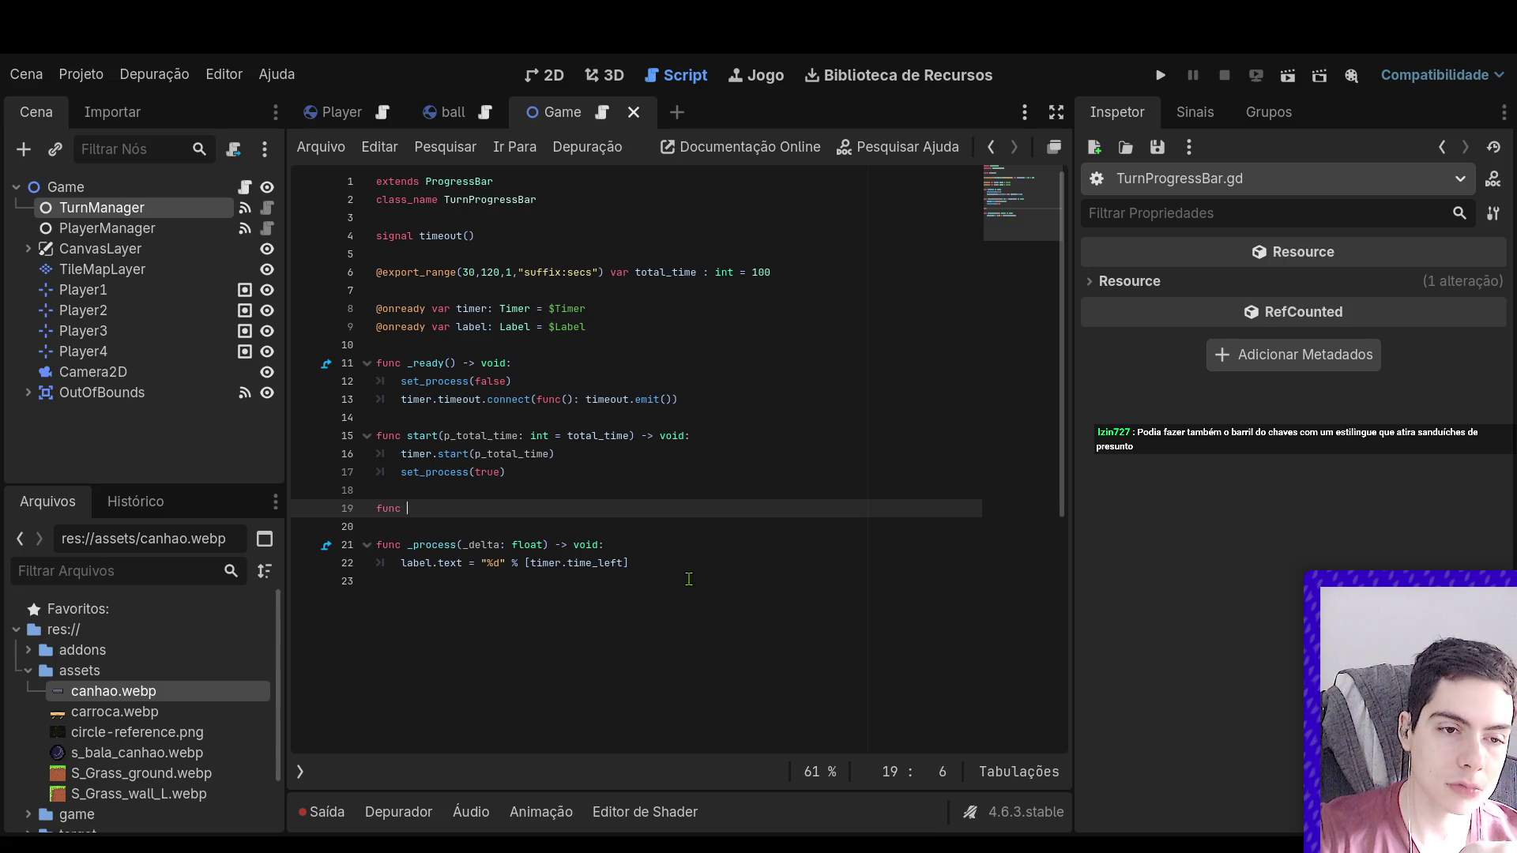
pyautogui.write('pause() -> ')
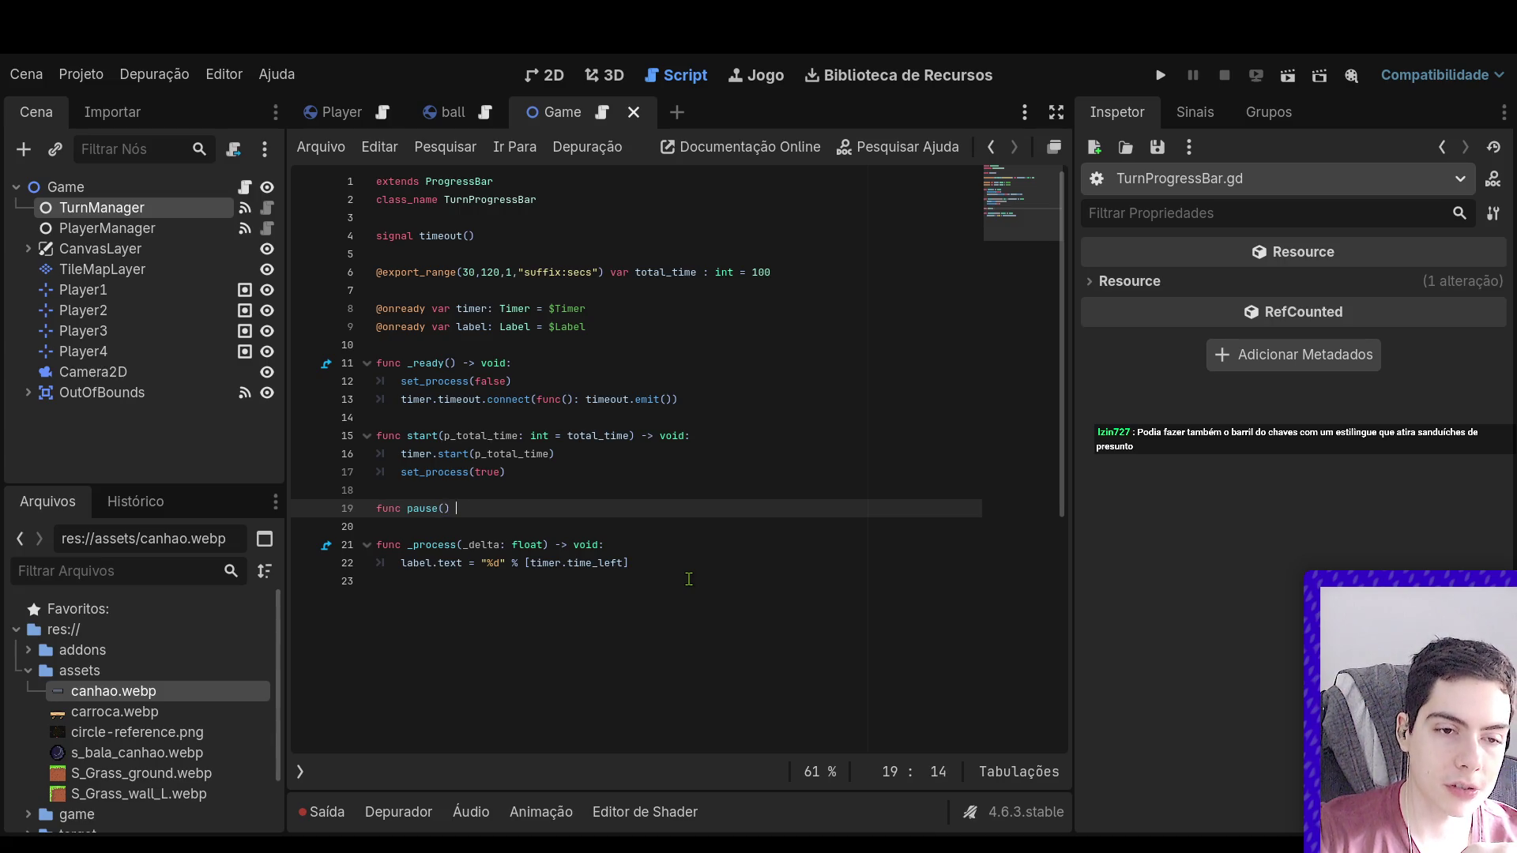
pyautogui.write('void:')
pyautogui.press('Return')
pyautogui.write('t')
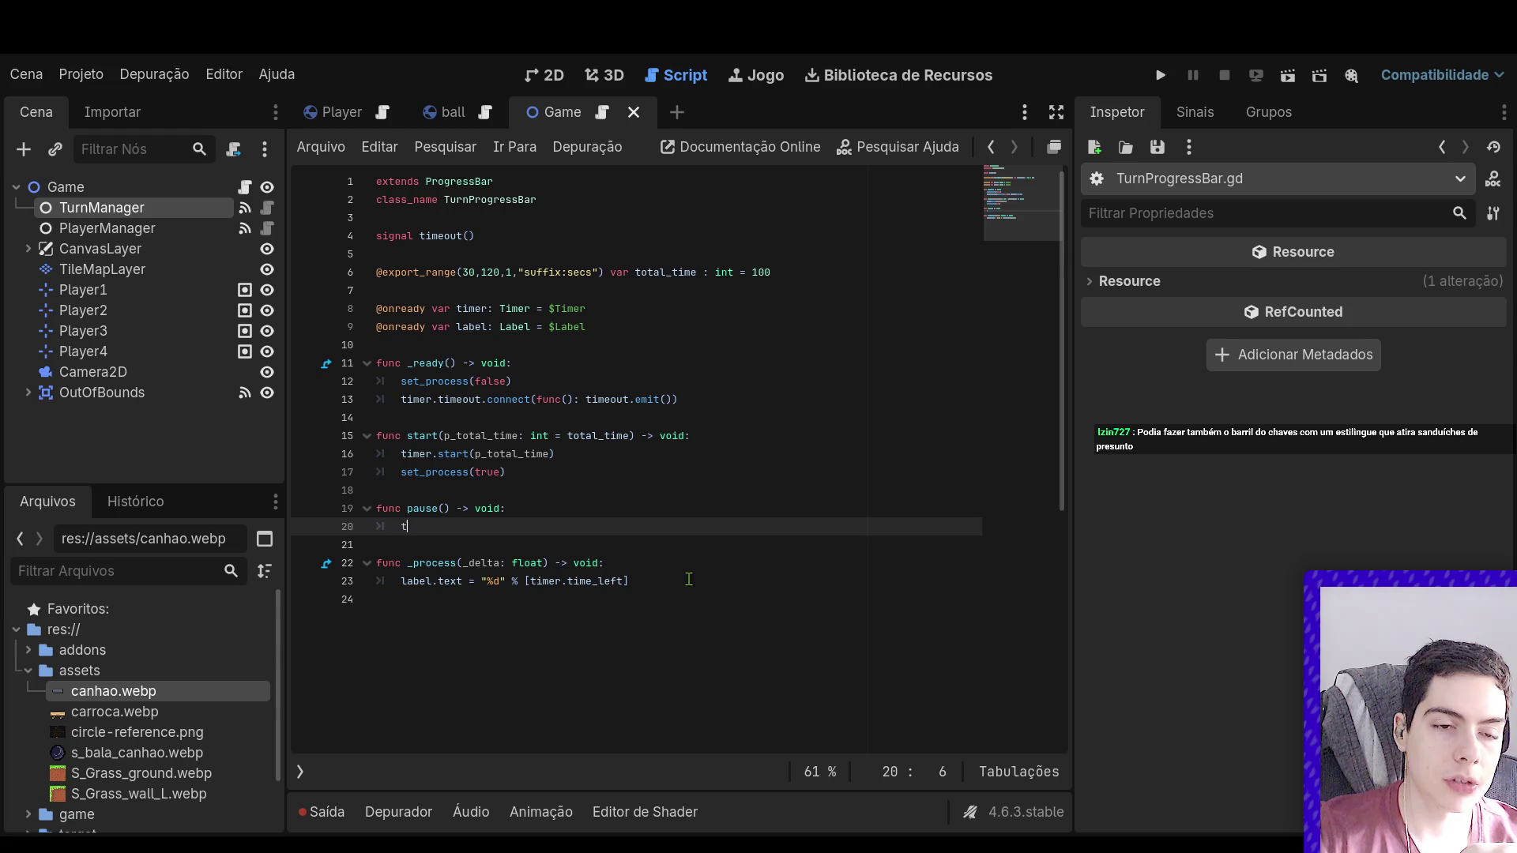
pyautogui.write('imer.')
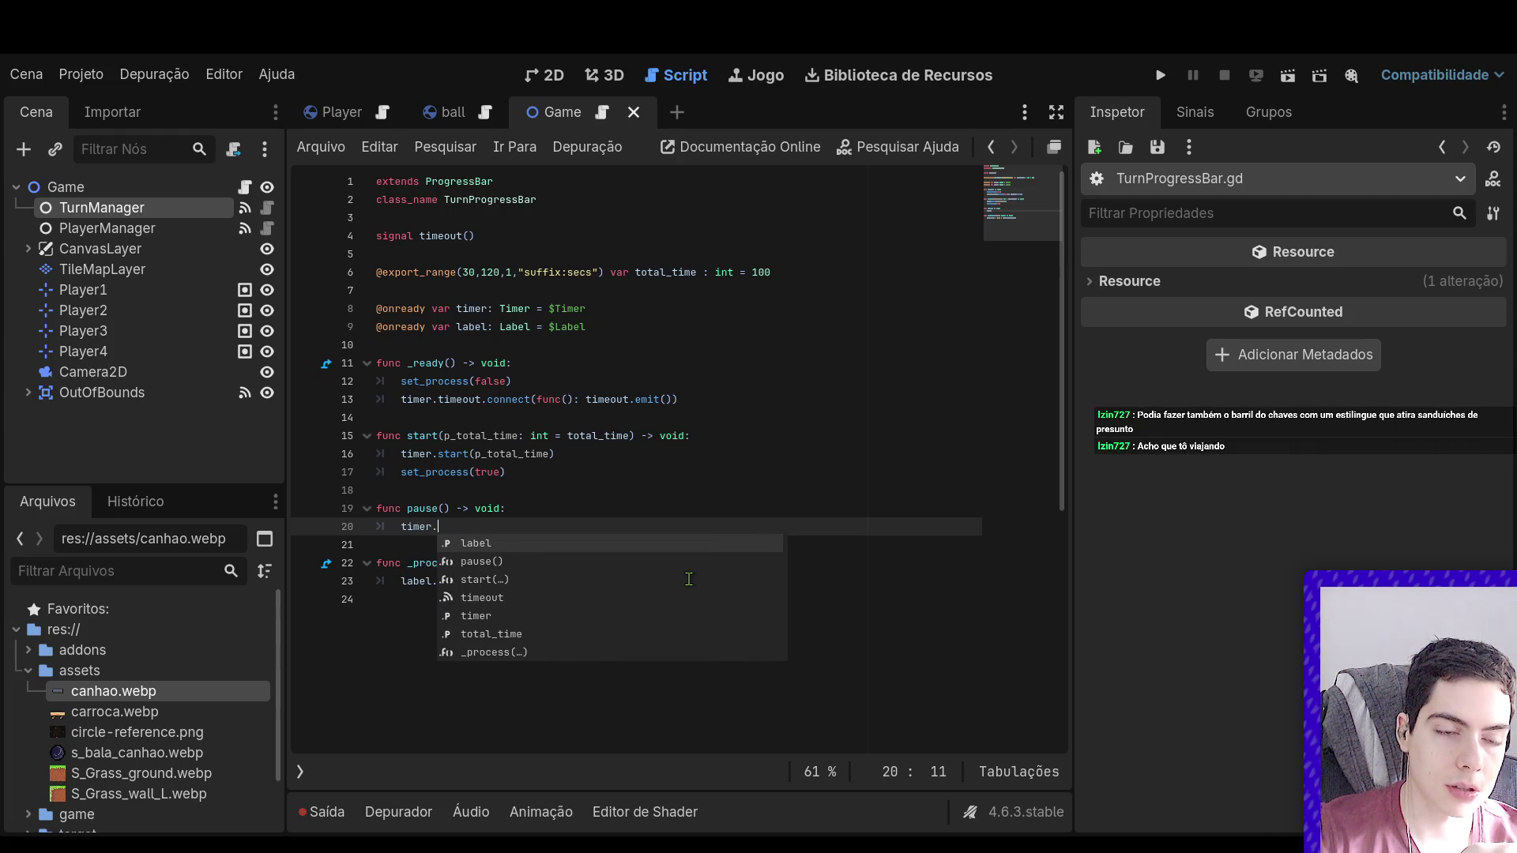
pyautogui.write('star')
pyautogui.press('Return')
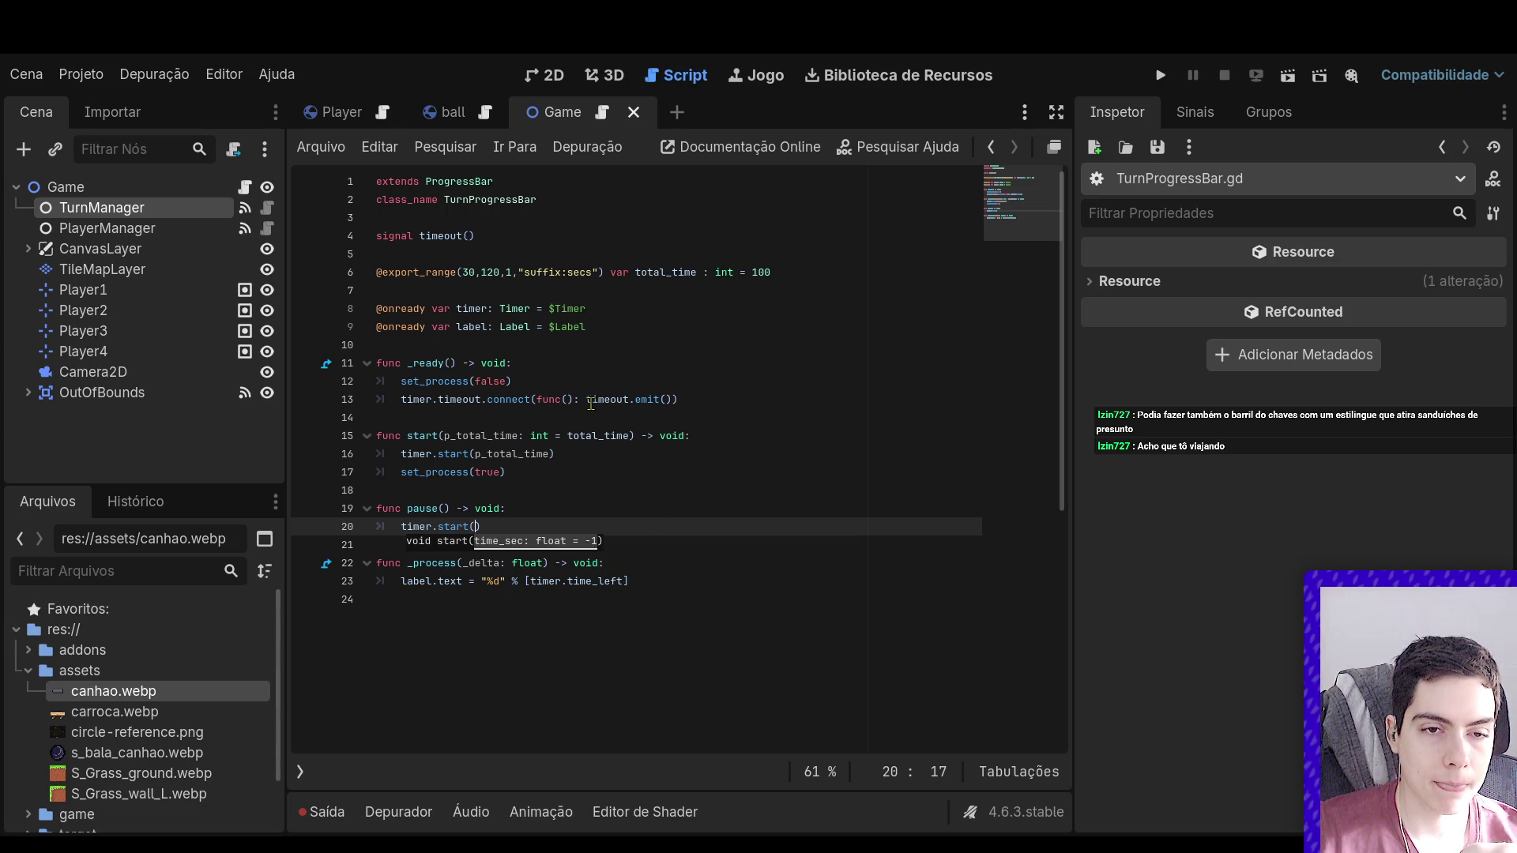
# Add a _timer_timeout() function that emits timeout and calls set_process(false).
pyautogui.press('Up')
pyautogui.press('Up')
pyautogui.press('Up')
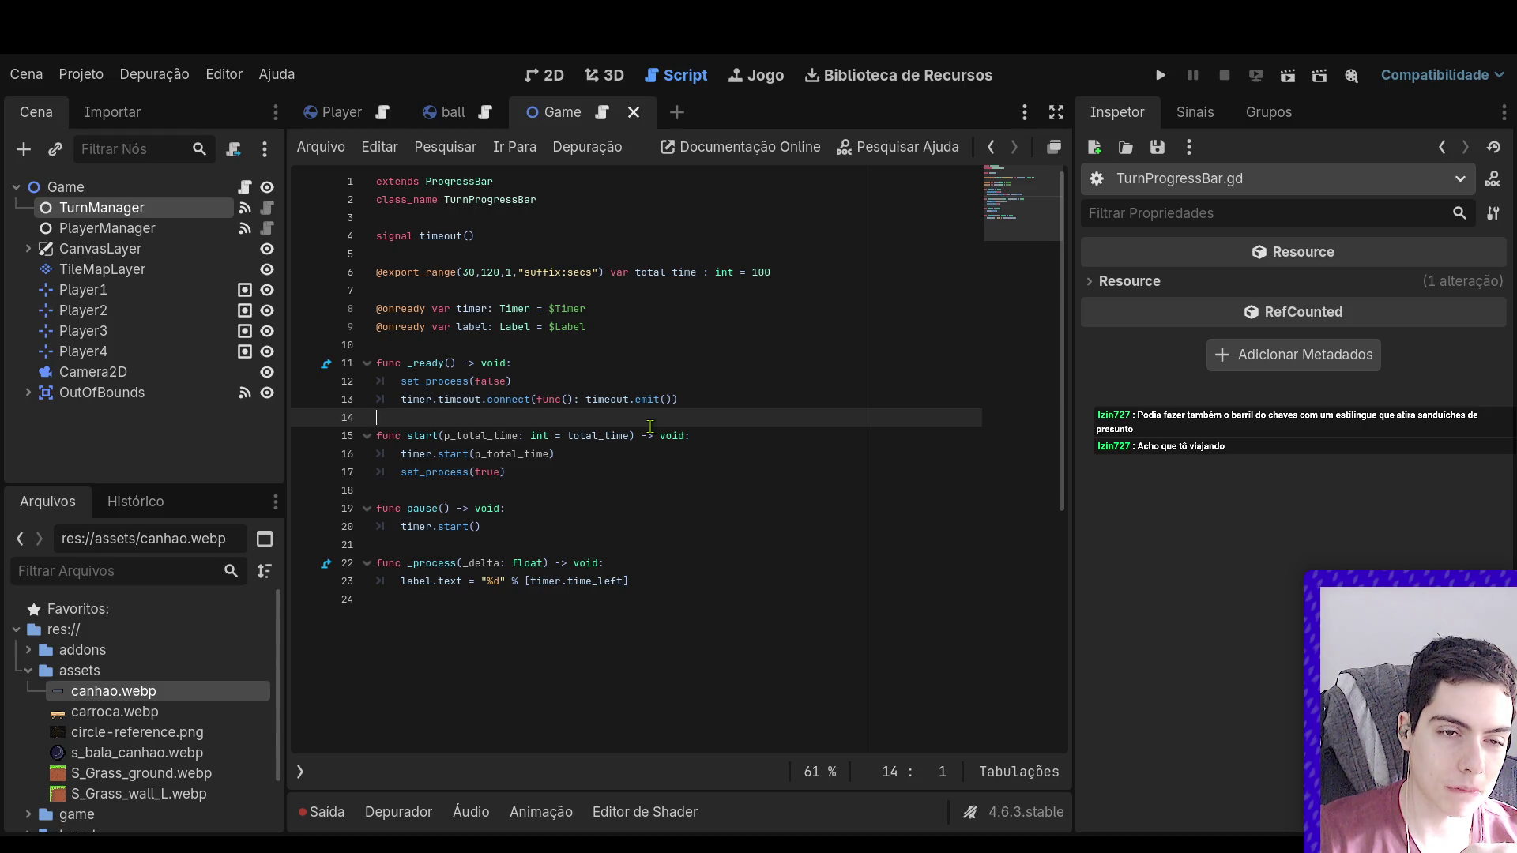
pyautogui.press('Return')
pyautogui.press('Return')
pyautogui.press('Up')
pyautogui.write('func')
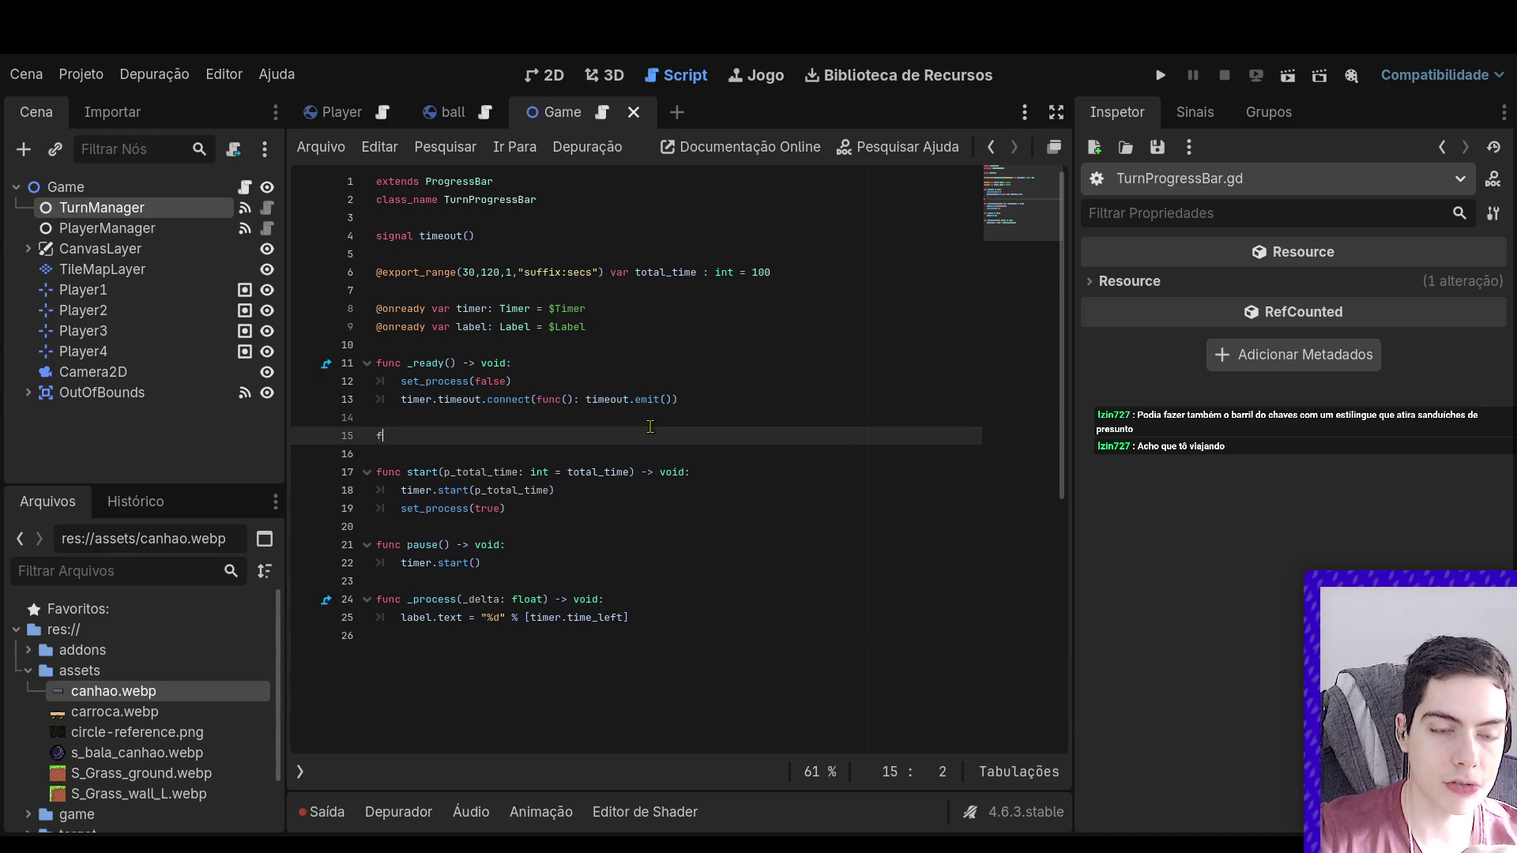
pyautogui.write(' _timeo')
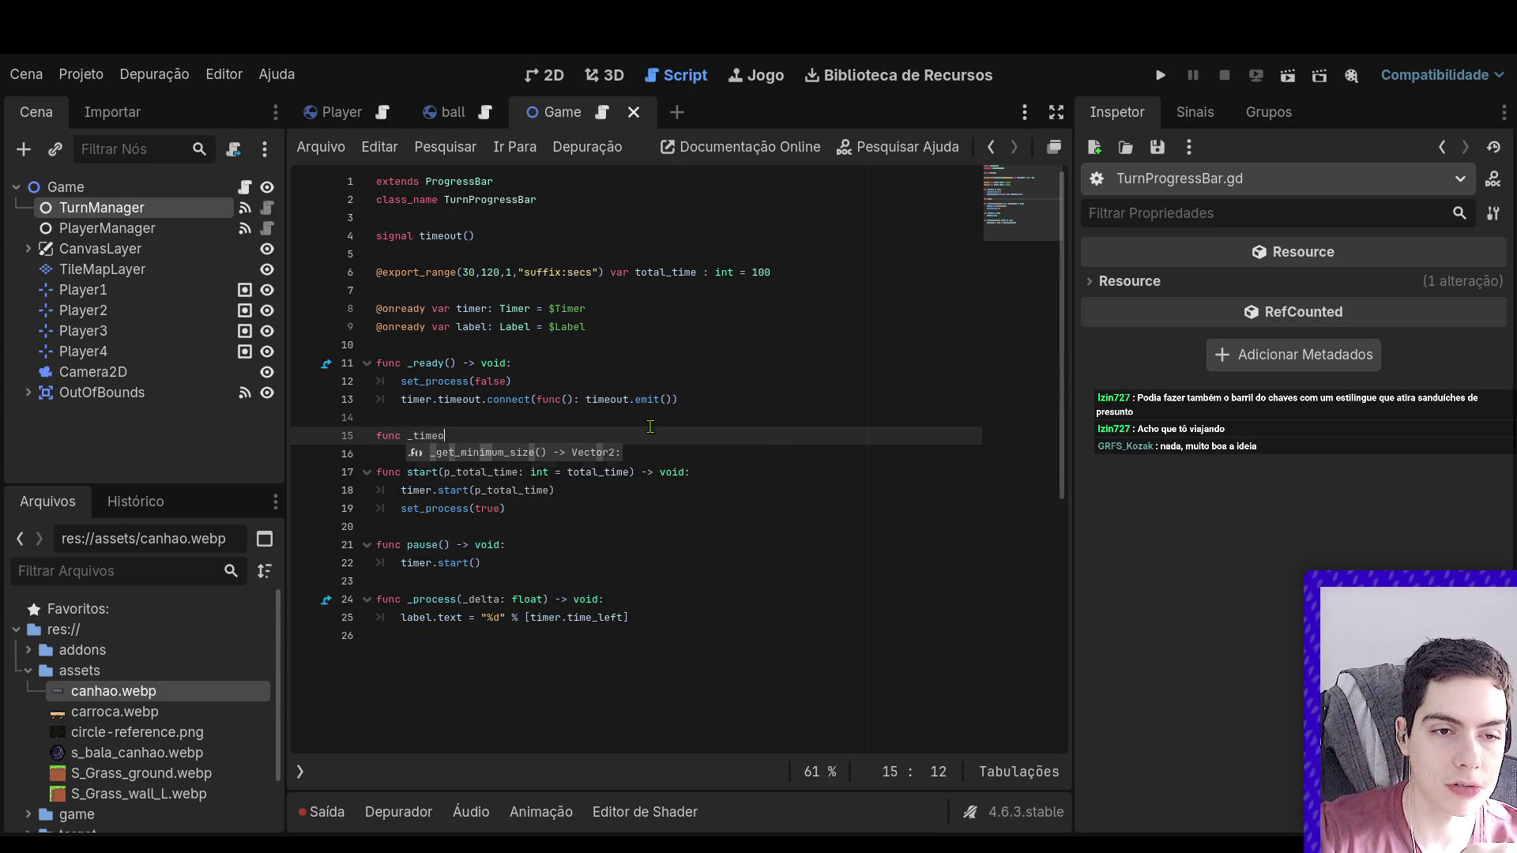
pyautogui.write('mer_timeout')
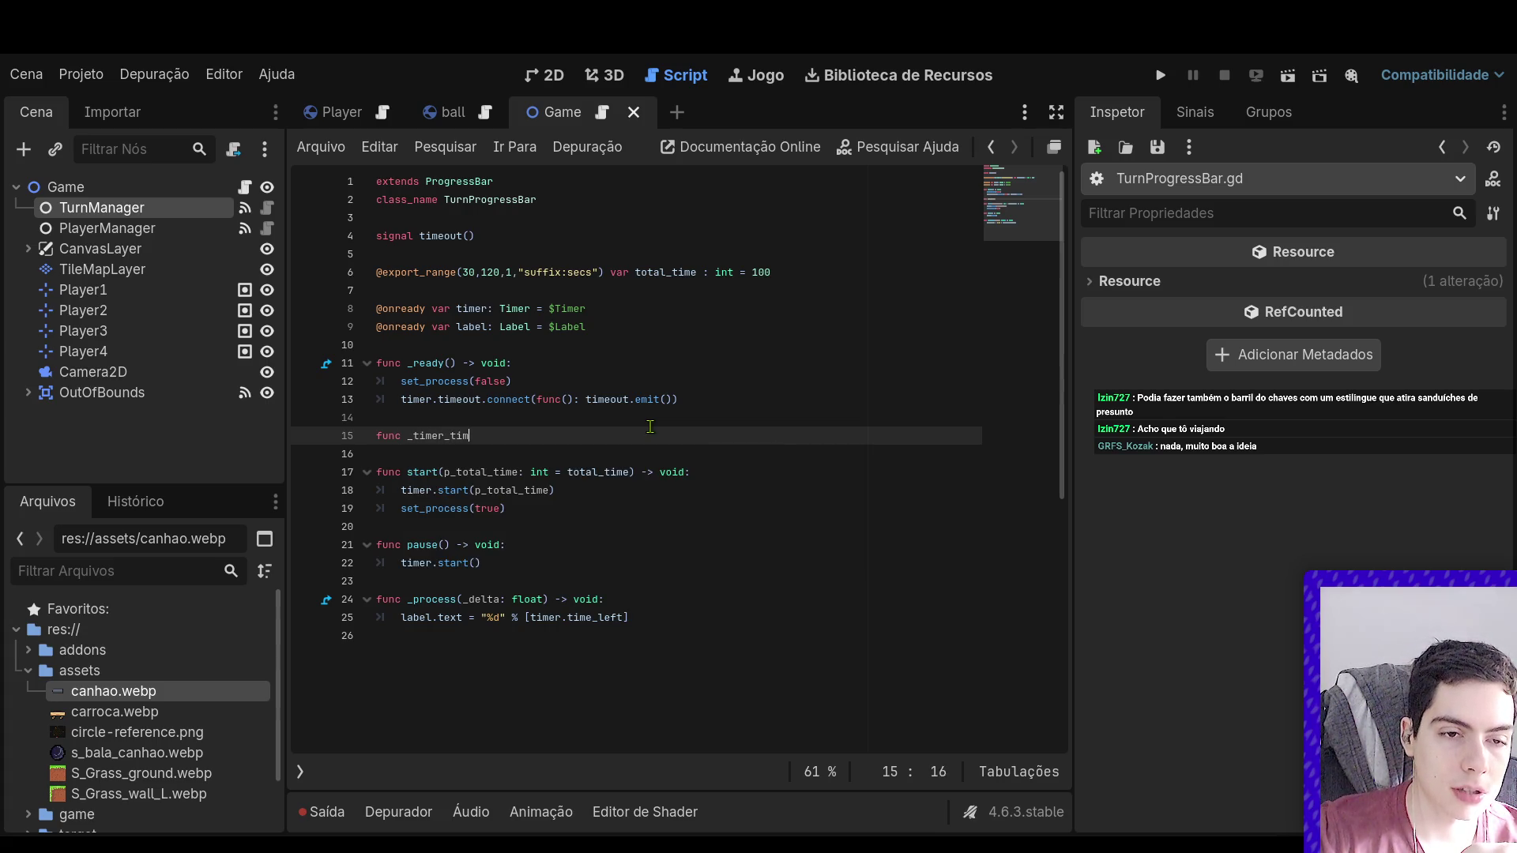
pyautogui.write('() -> void:')
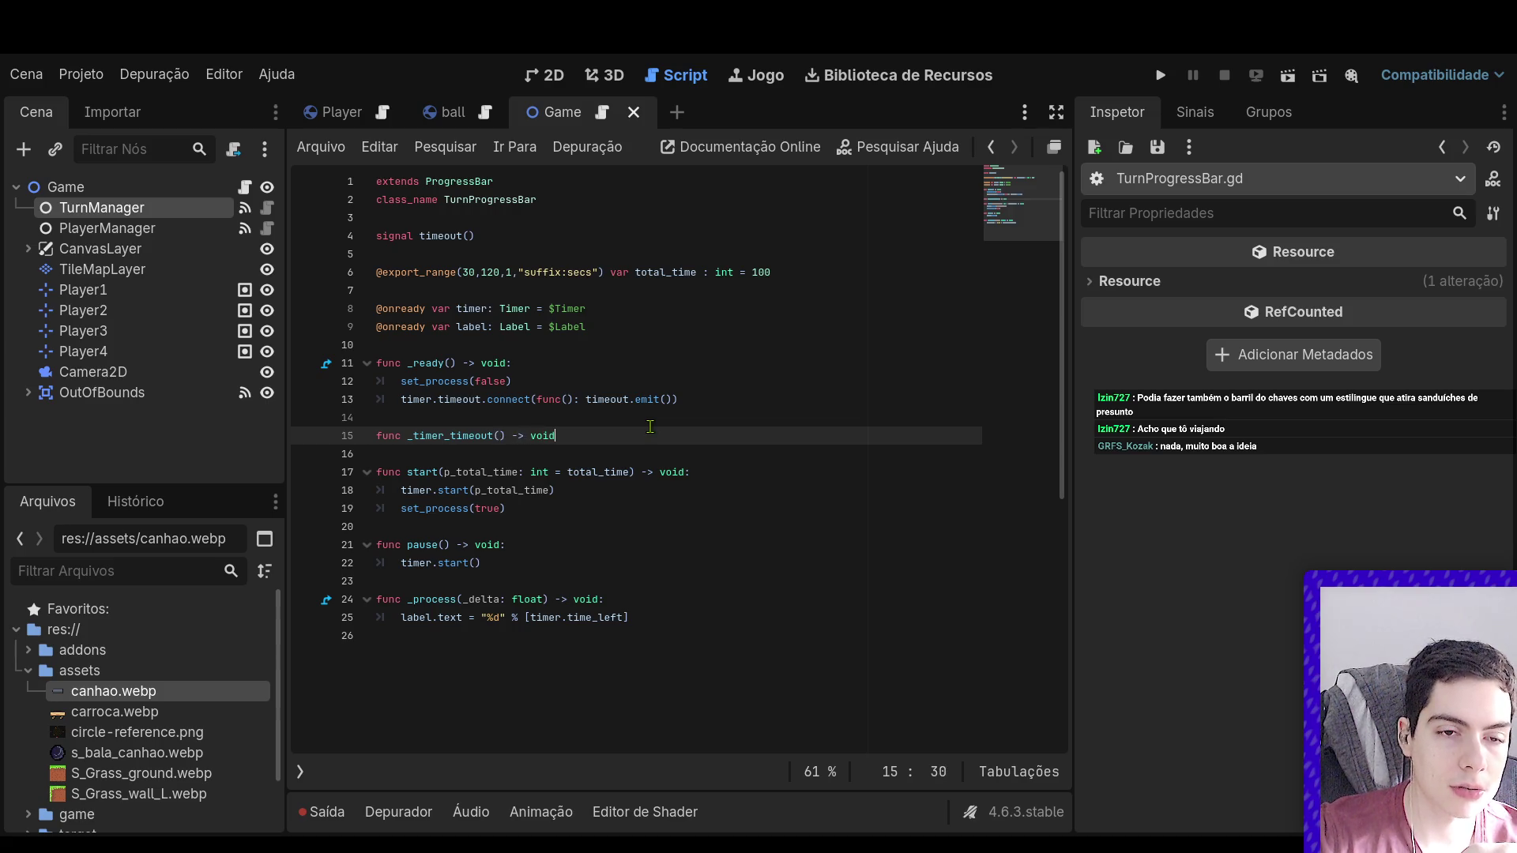
pyautogui.press('Return')
pyautogui.write('timeout.em')
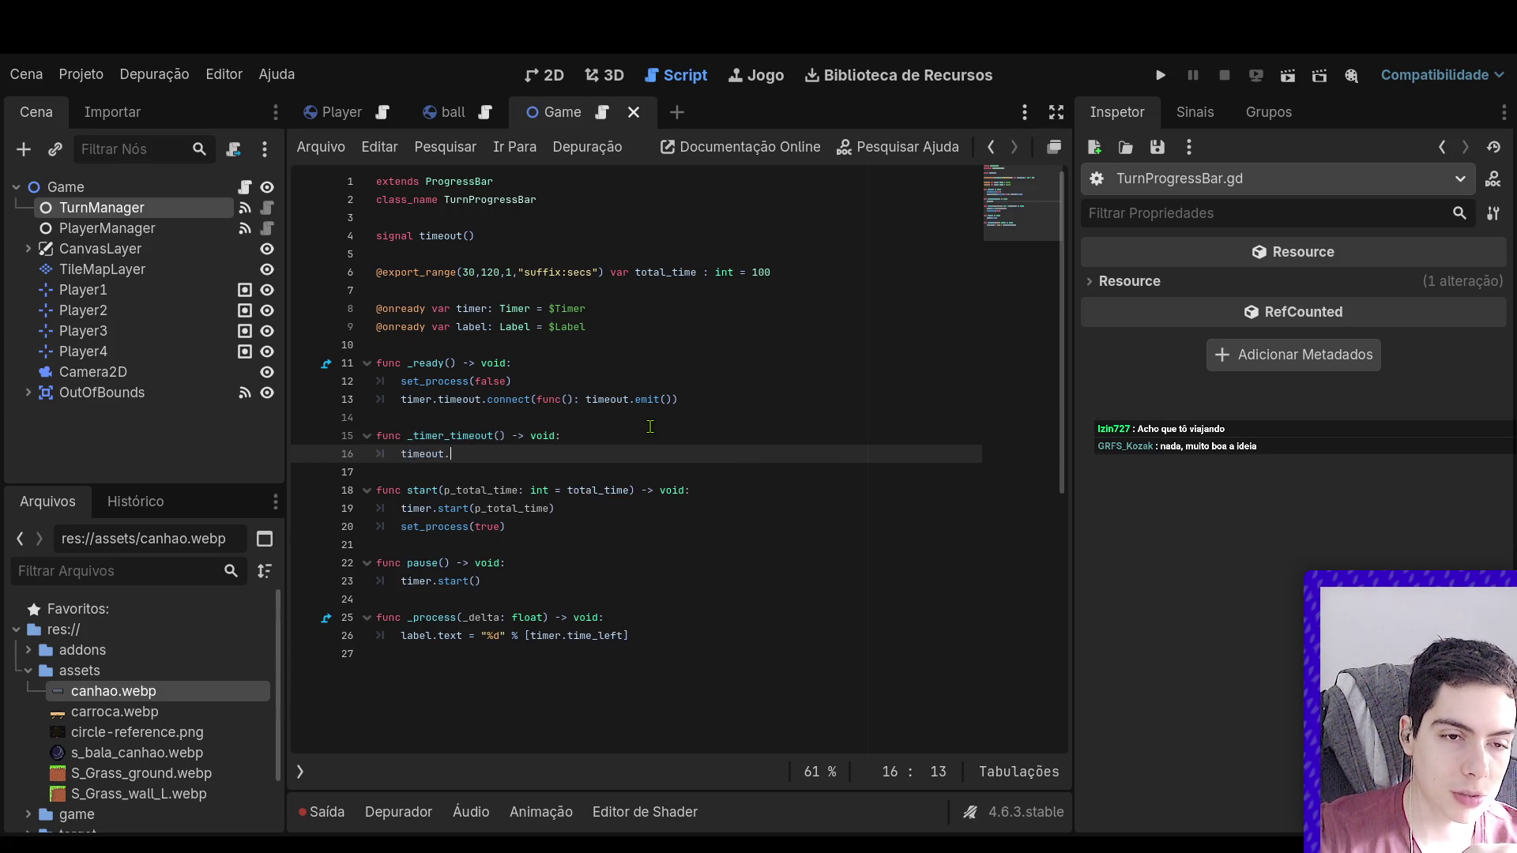
pyautogui.press('Return')
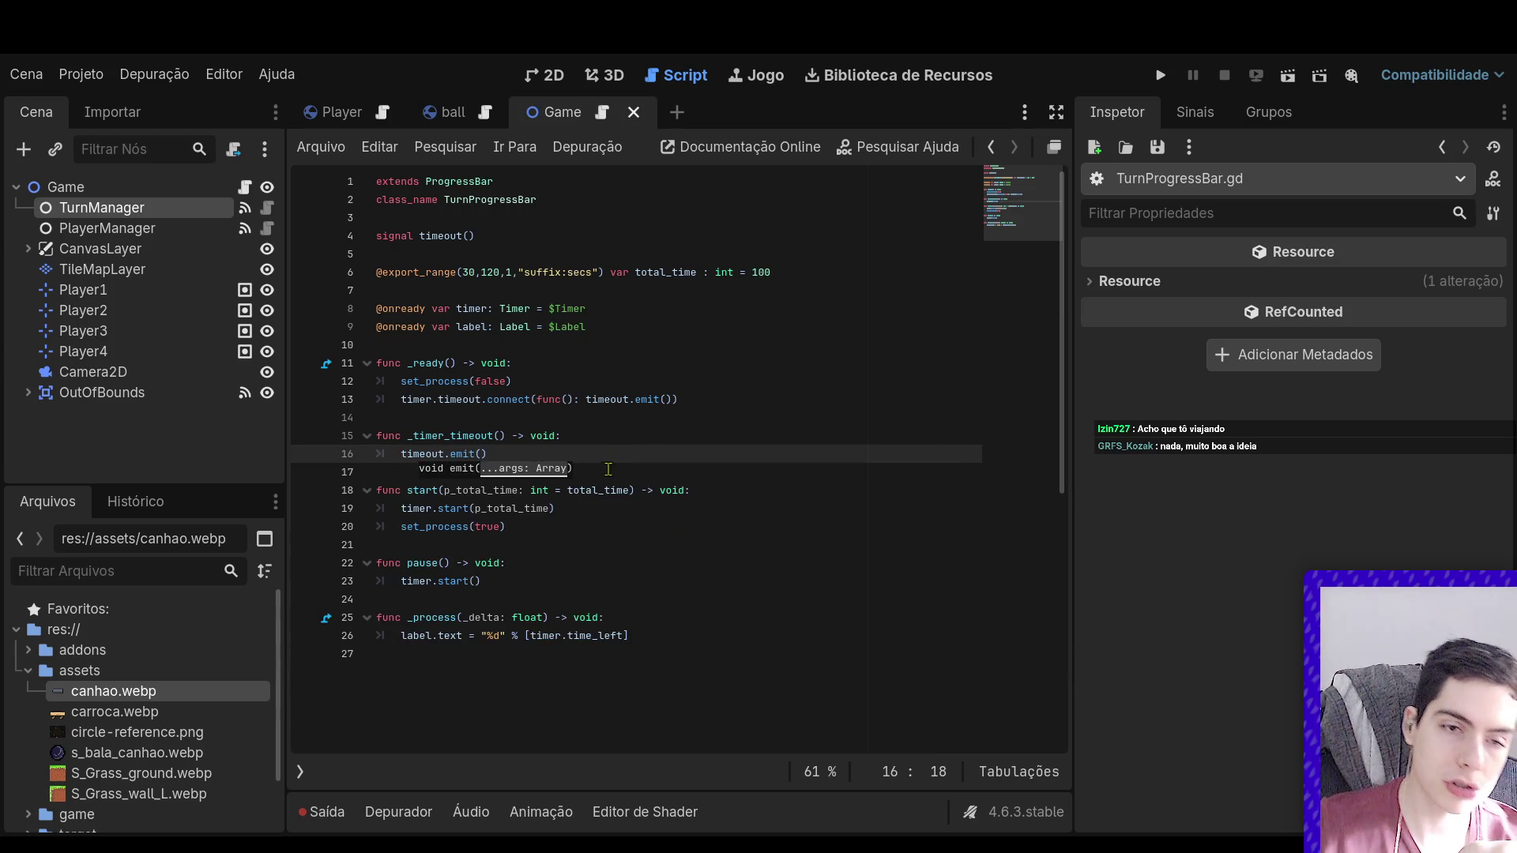
pyautogui.click(593, 436)
pyautogui.write('s')
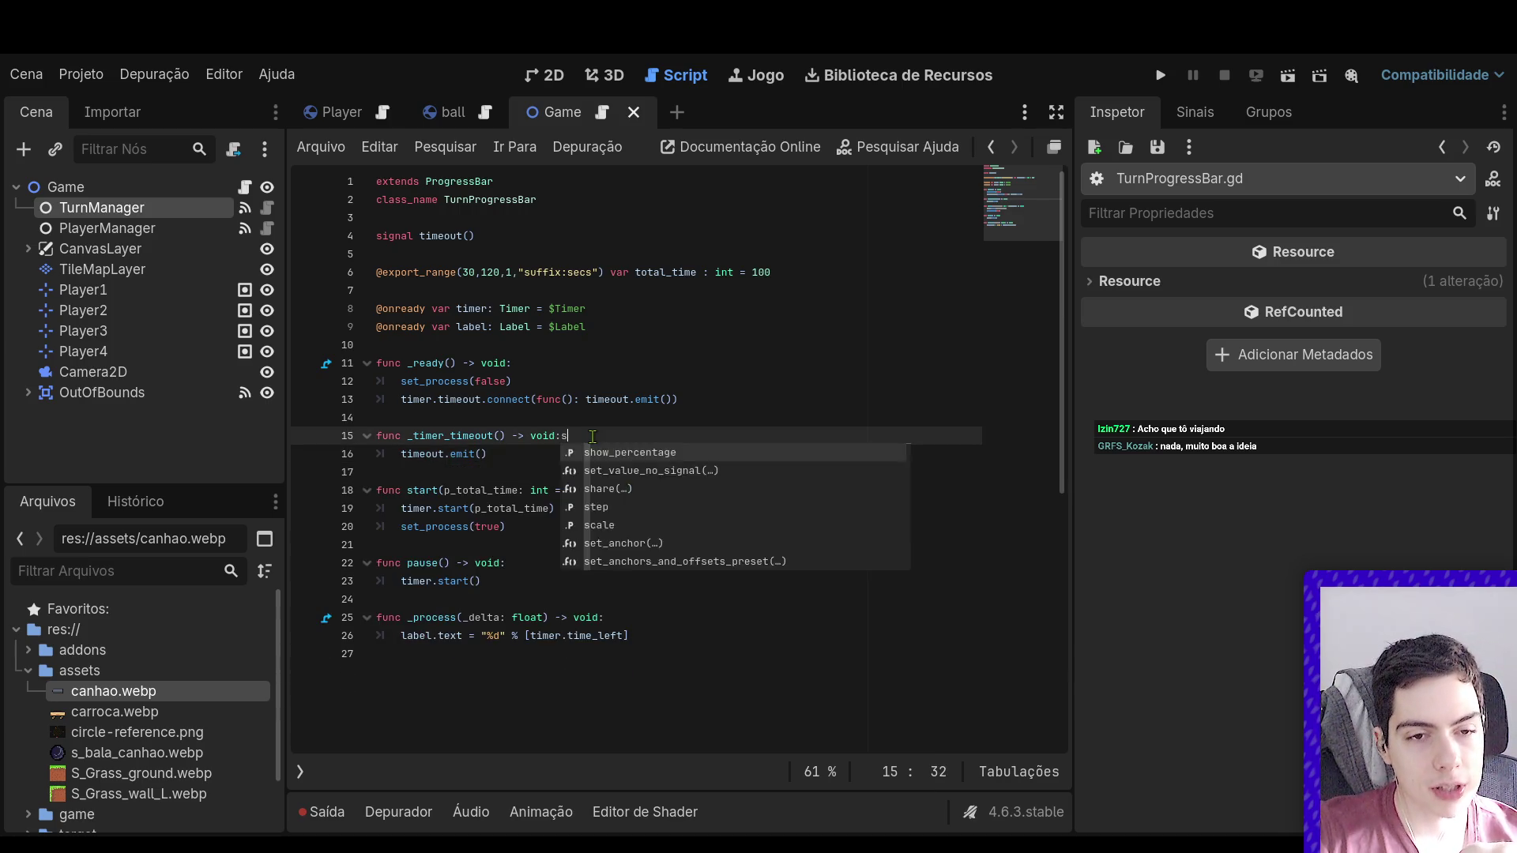
pyautogui.press('BackSpace')
pyautogui.press('Return')
pyautogui.write('set_proc')
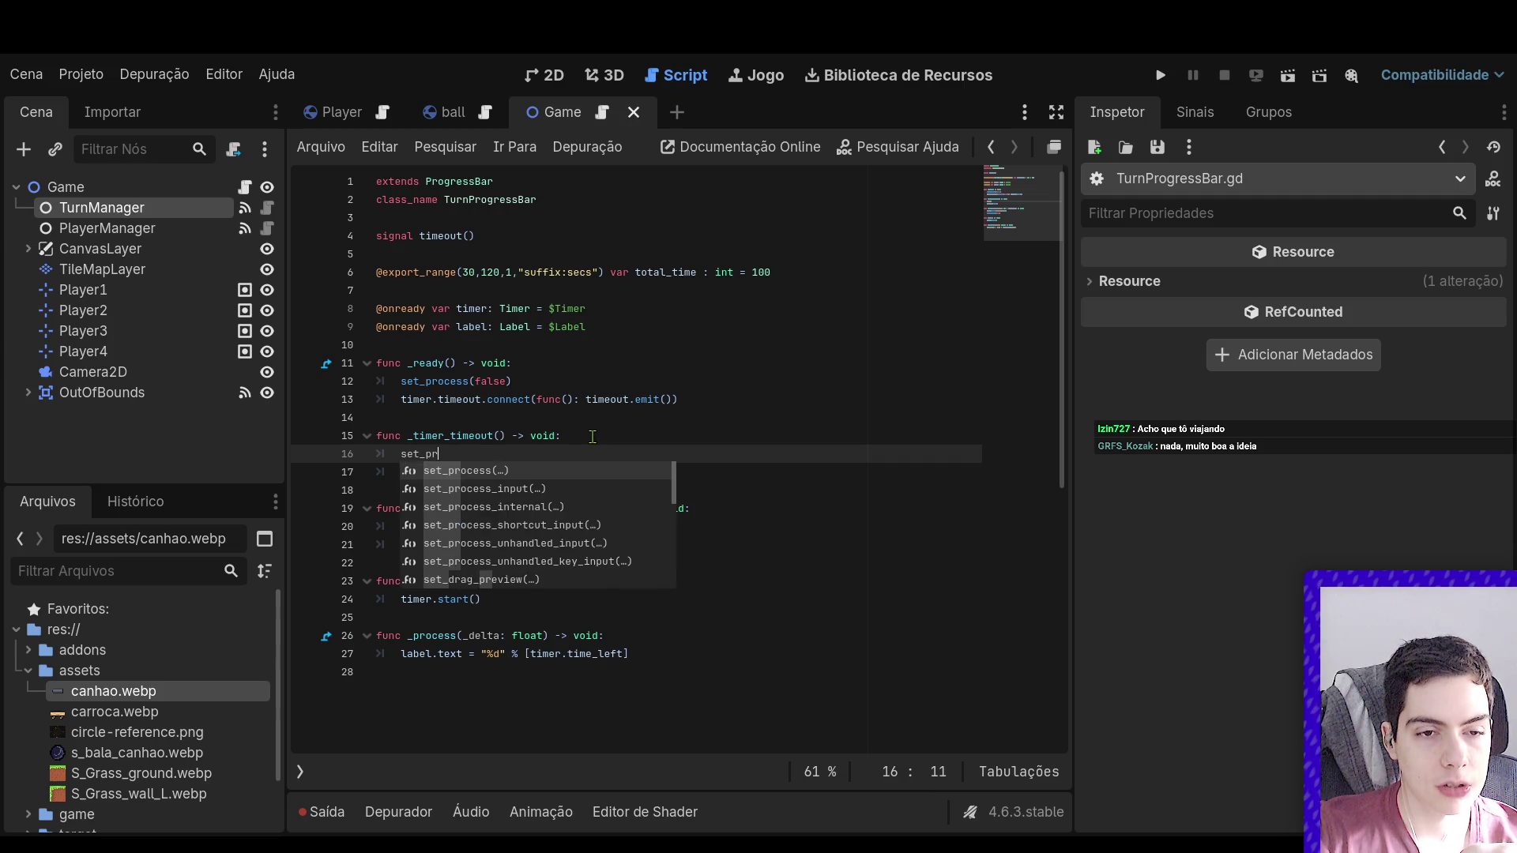
pyautogui.press('Return')
pyautogui.write('false')
# Replace the inline timeout lambda in _ready with _timer_timeout and save the script.
pyautogui.doubleClick(427, 435)
pyautogui.hotkey('ctrl', 'c')
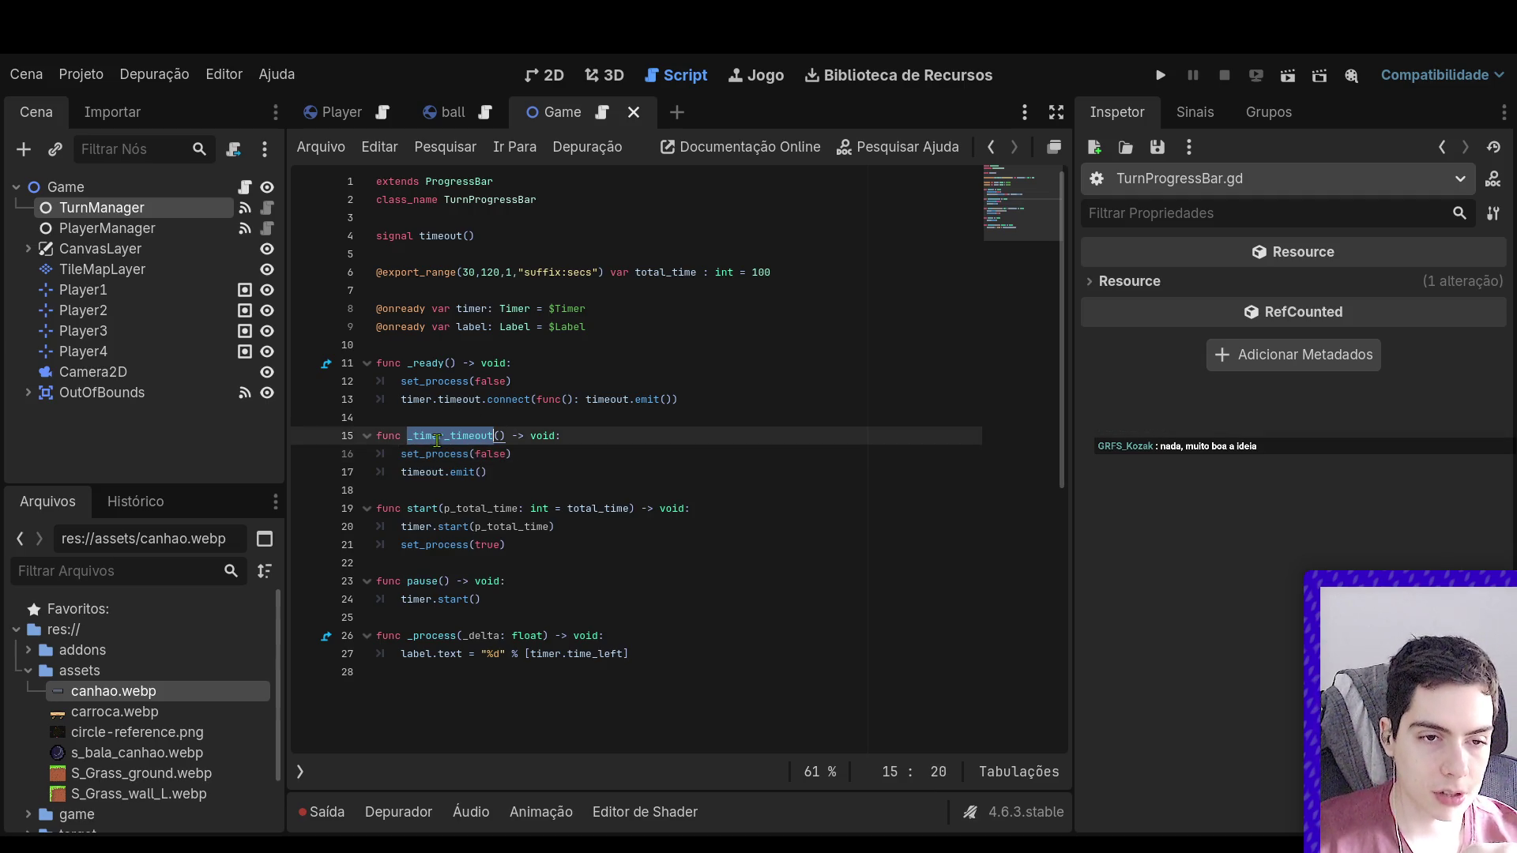
pyautogui.moveTo(672, 399); pyautogui.dragTo(537, 402)
pyautogui.hotkey('ctrl', 'v')
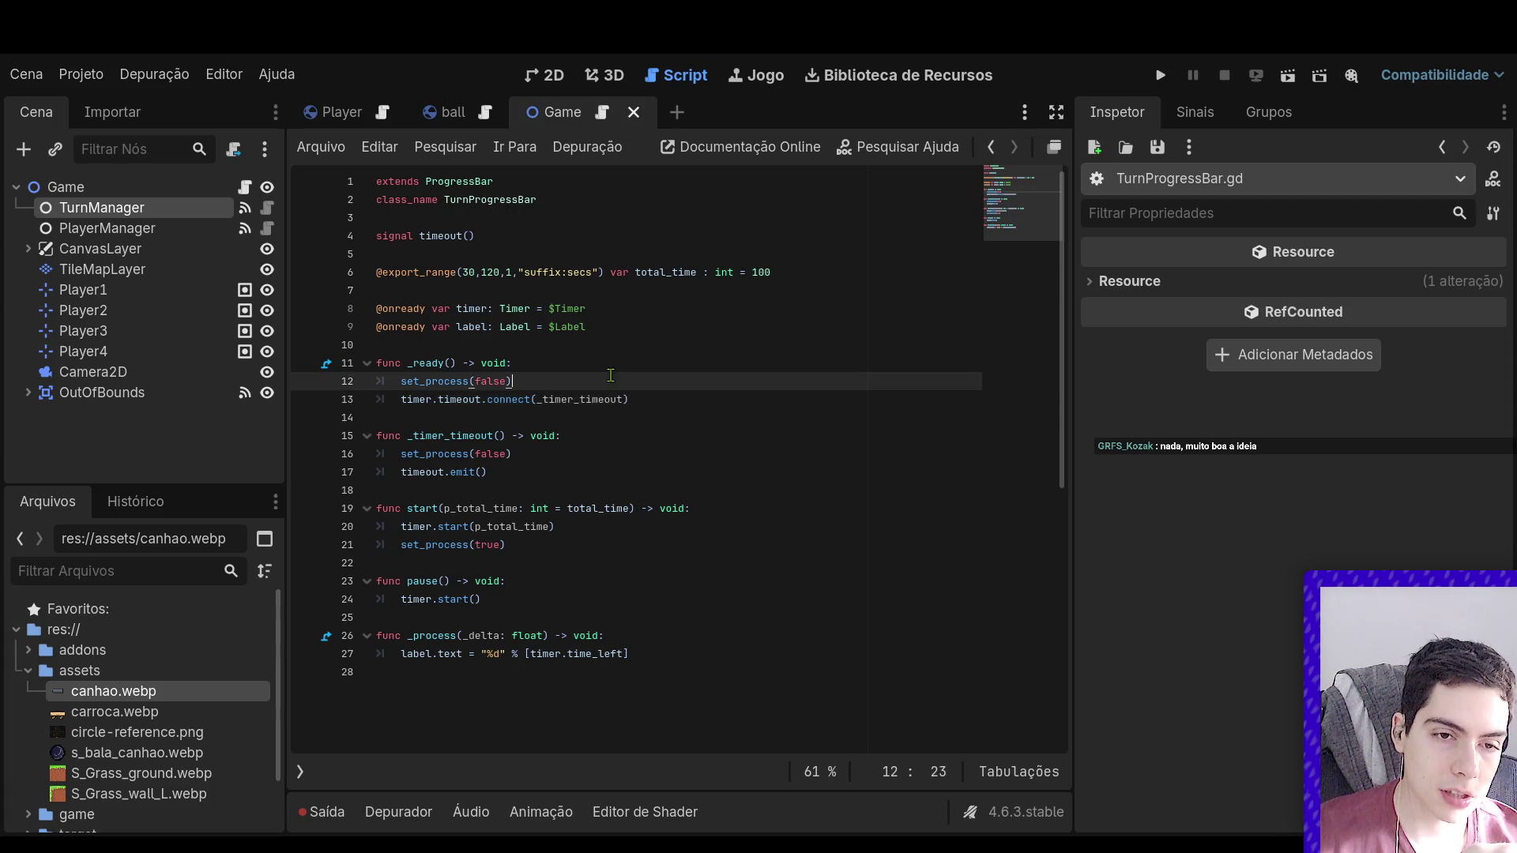
pyautogui.hotkey('ctrl', 's')
# Change pause() so it sets timer.paused = true instead of calling start().
pyautogui.click(555, 489)
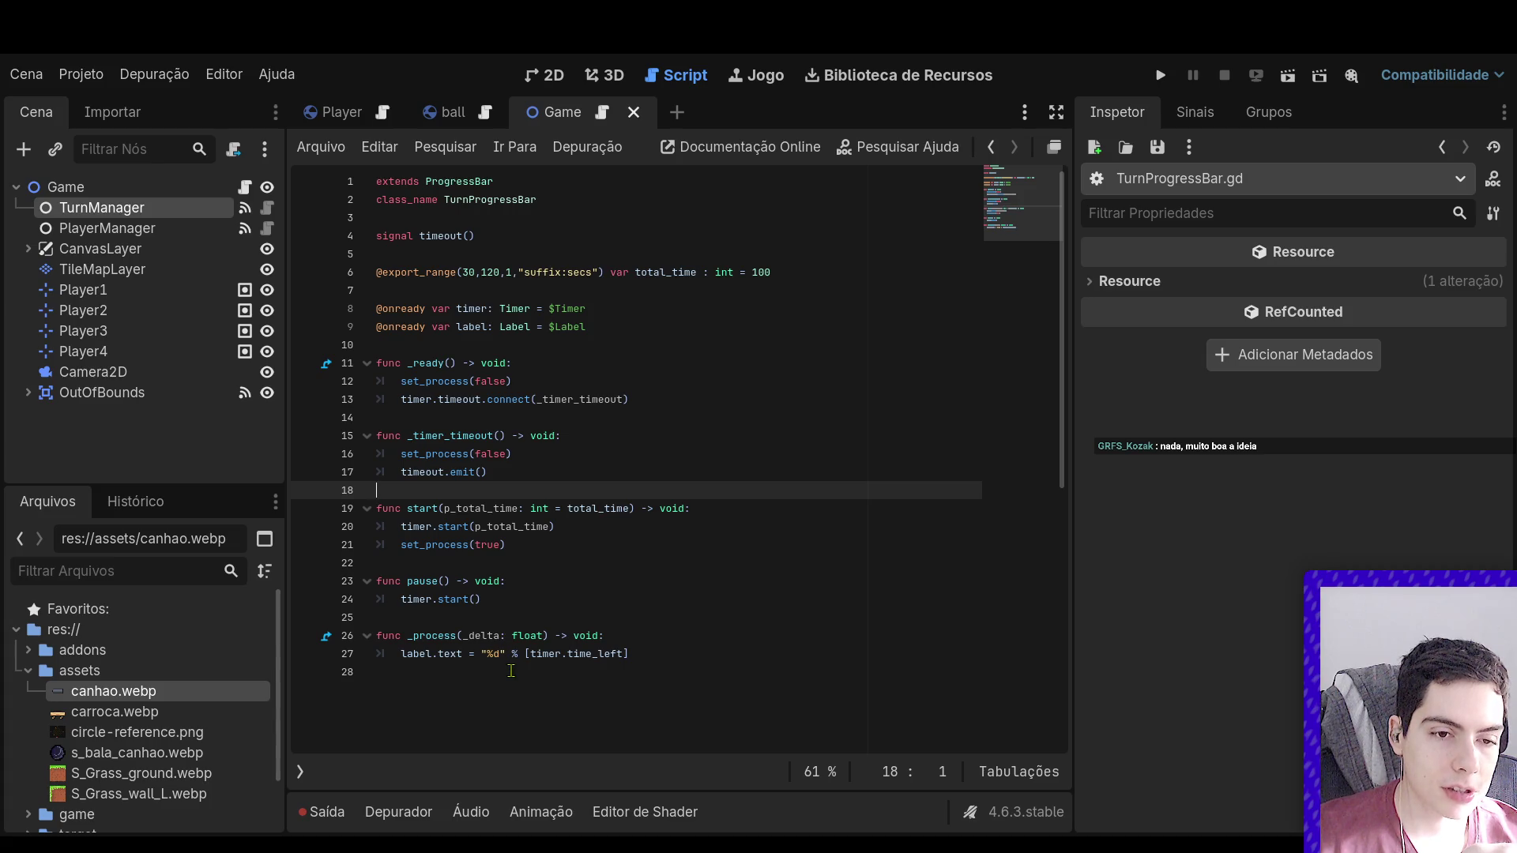
pyautogui.click(551, 461)
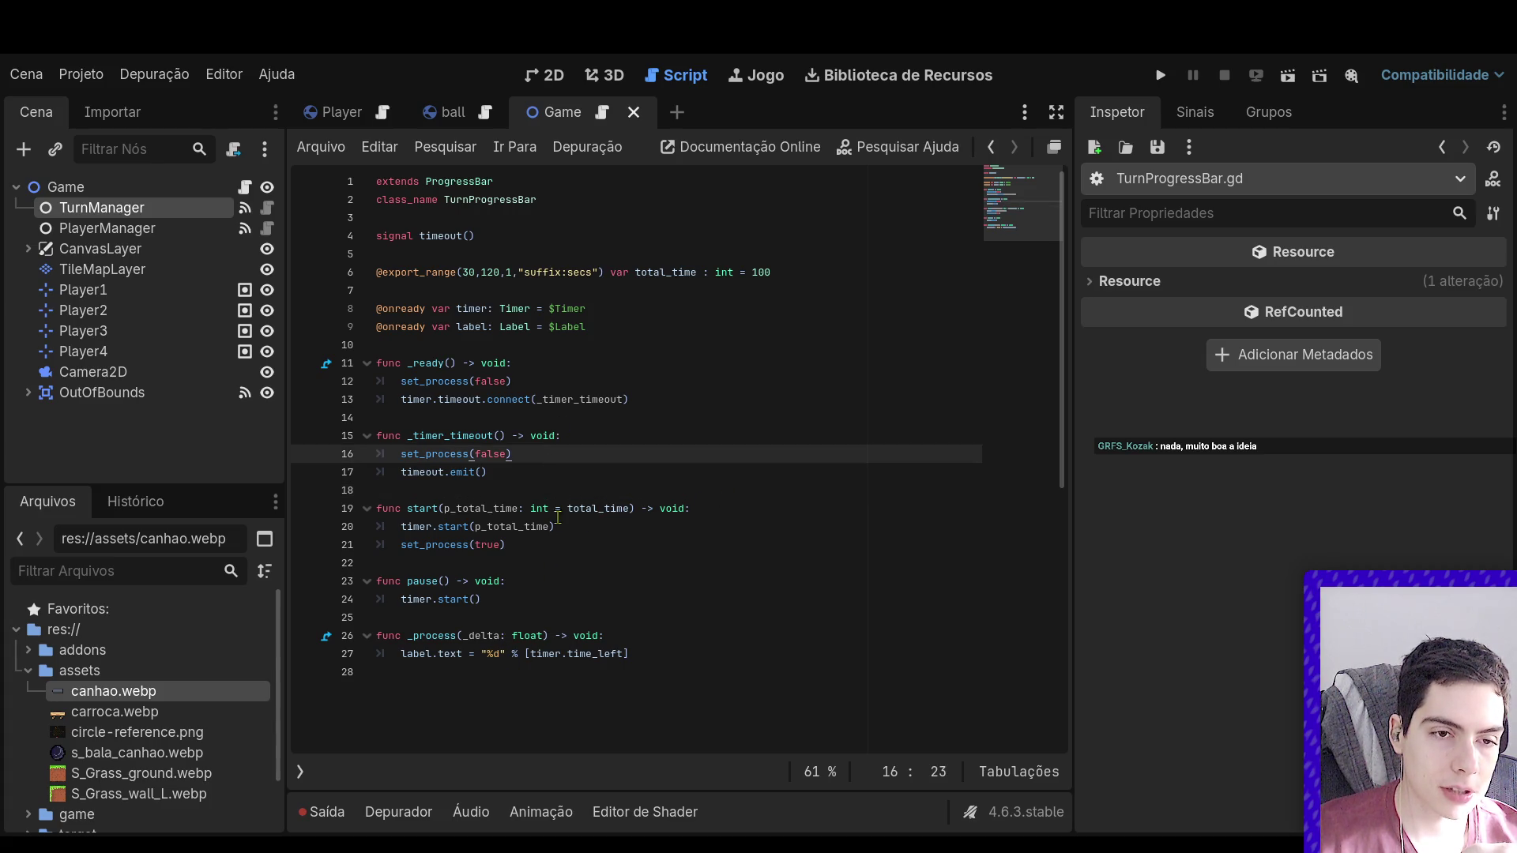
pyautogui.click(536, 603)
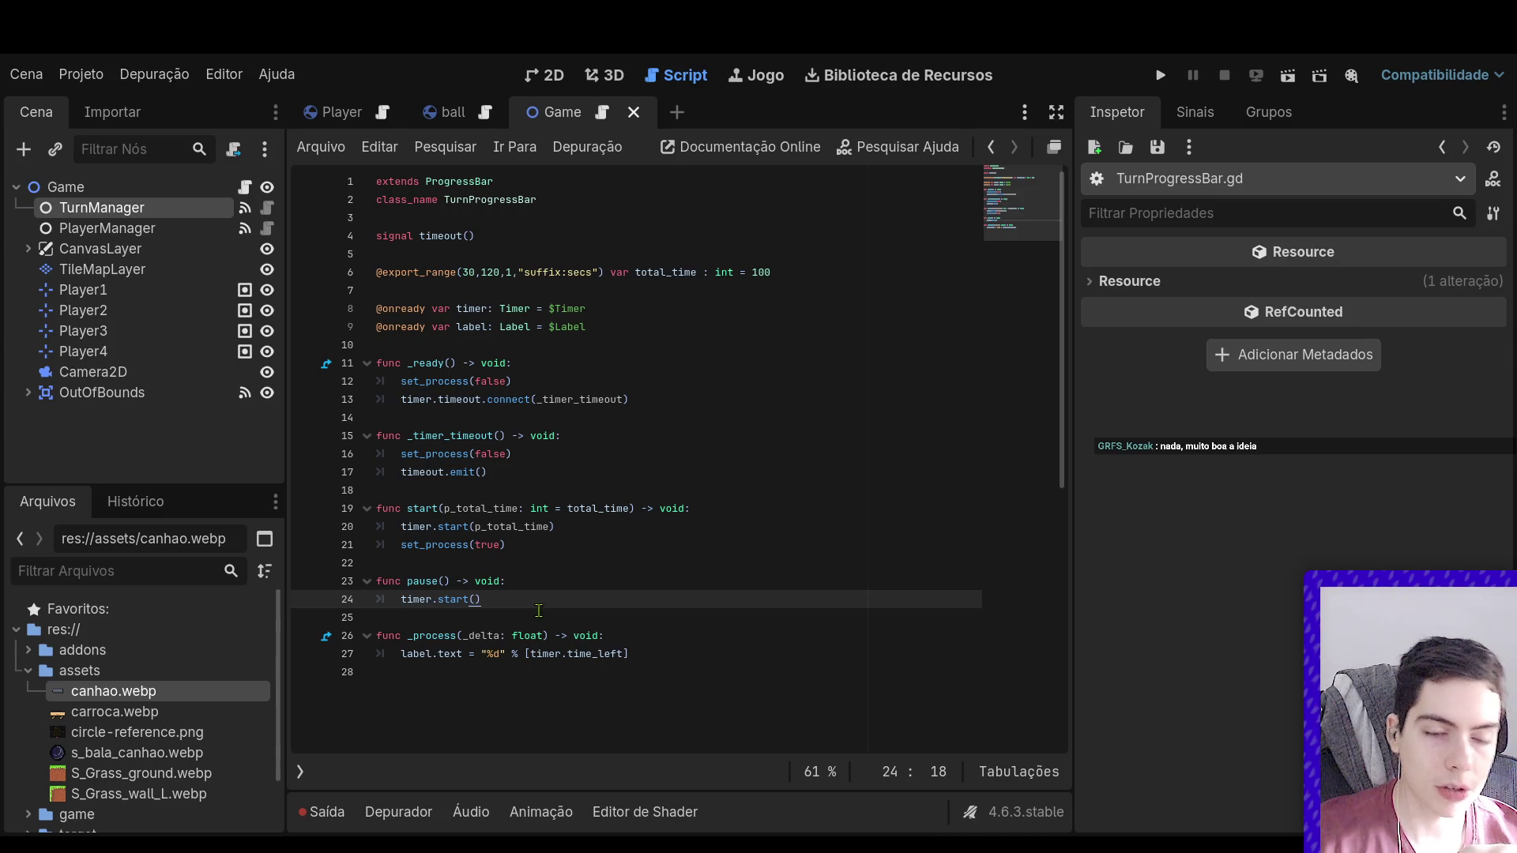
pyautogui.press('BackSpace')
pyautogui.press('BackSpace')
pyautogui.press('BackSpace')
pyautogui.press('BackSpace')
pyautogui.press('BackSpace')
pyautogui.press('BackSpace')
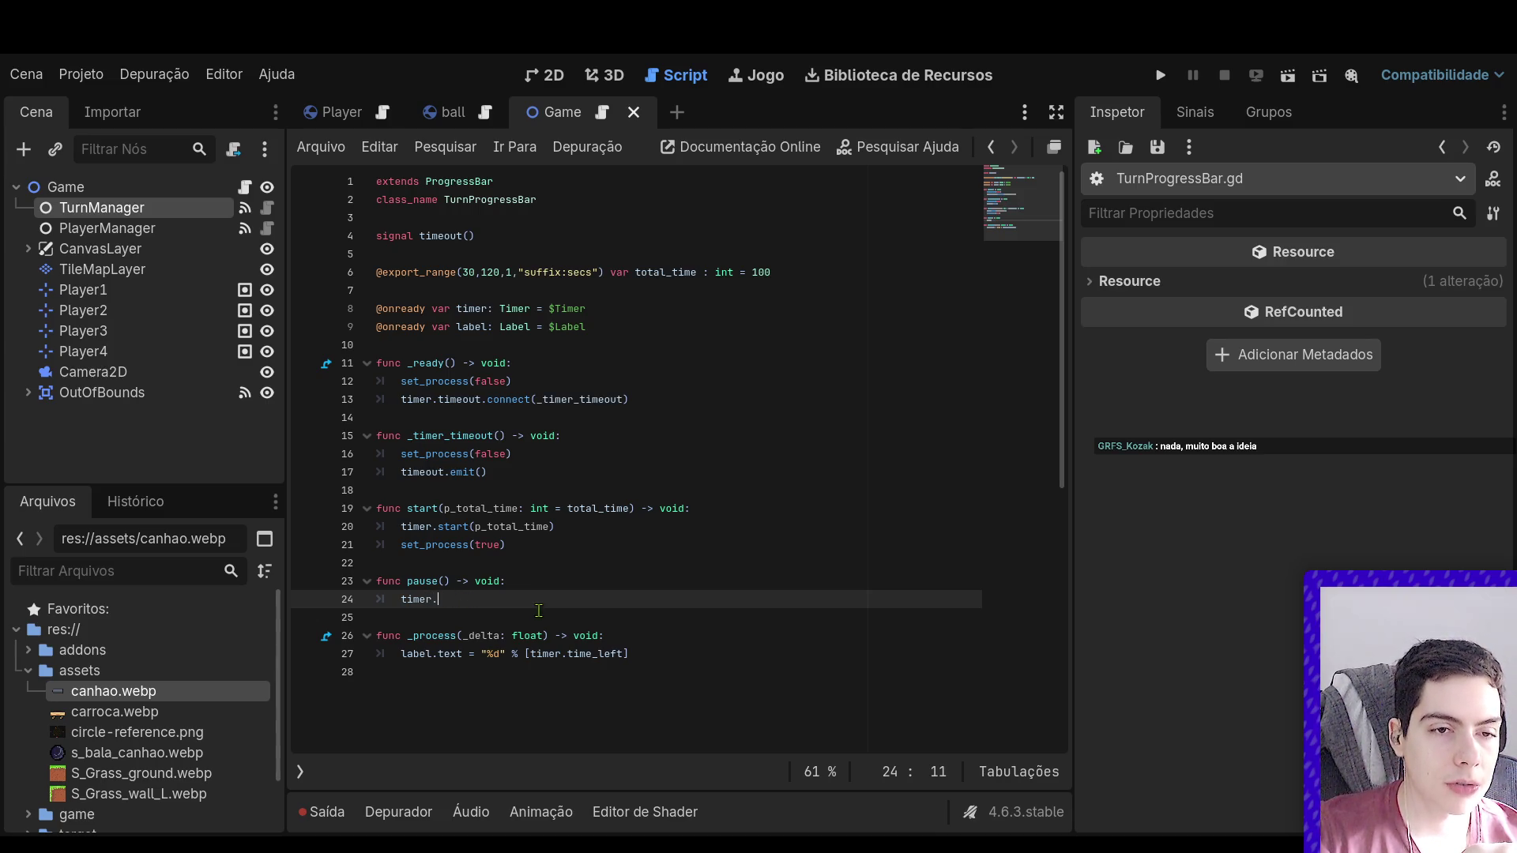
pyautogui.write('pa')
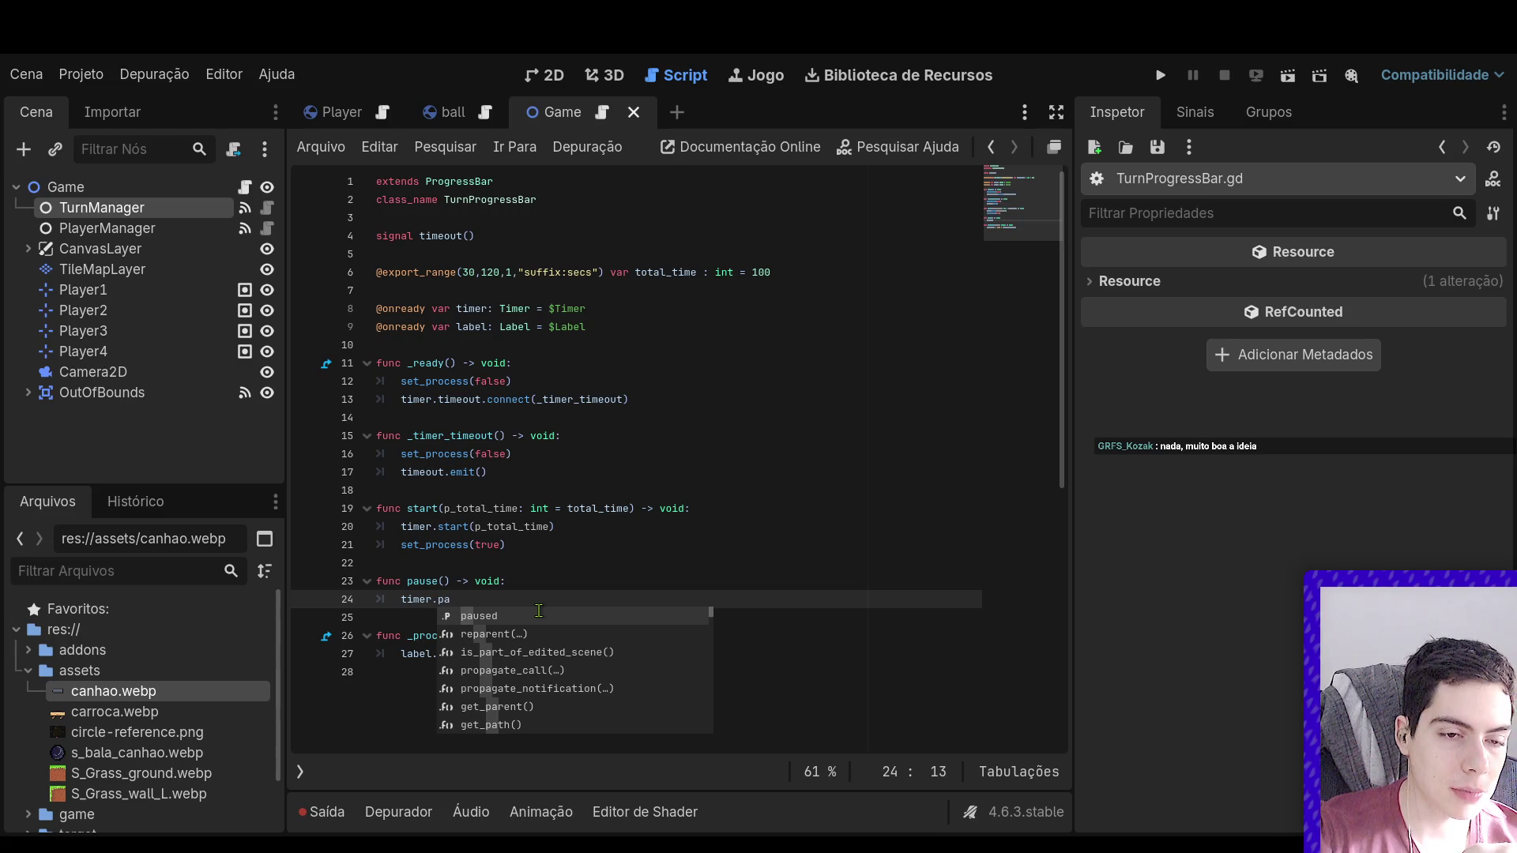
pyautogui.press('Return')
pyautogui.write('= true')
# Add a resume() function setting timer.paused = false, then open the TurnManager script.
pyautogui.press('Return')
pyautogui.press('Return')
pyautogui.press('BackSpace')
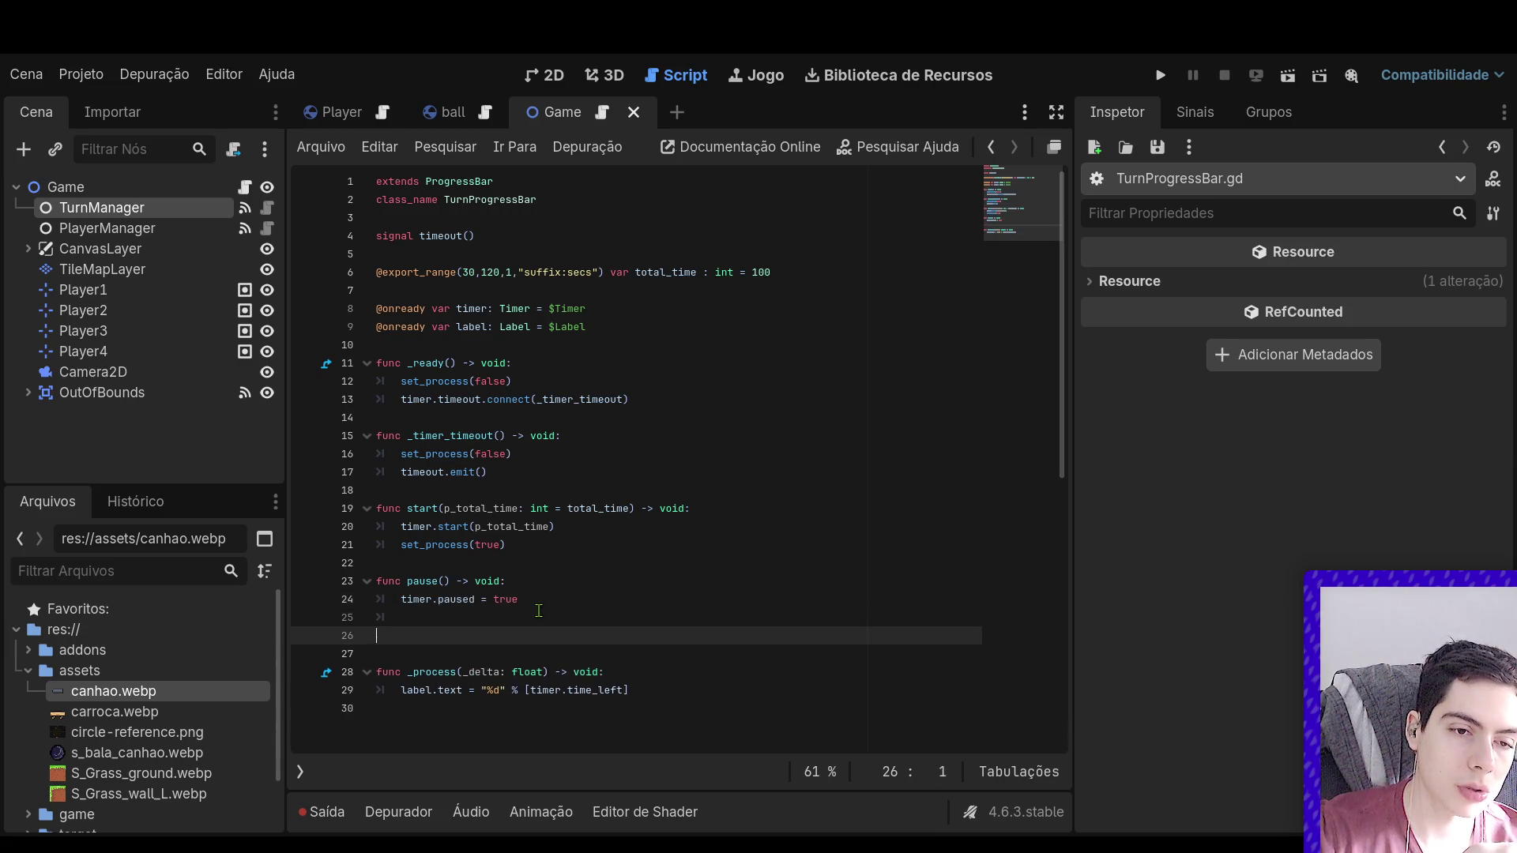
pyautogui.write('func res')
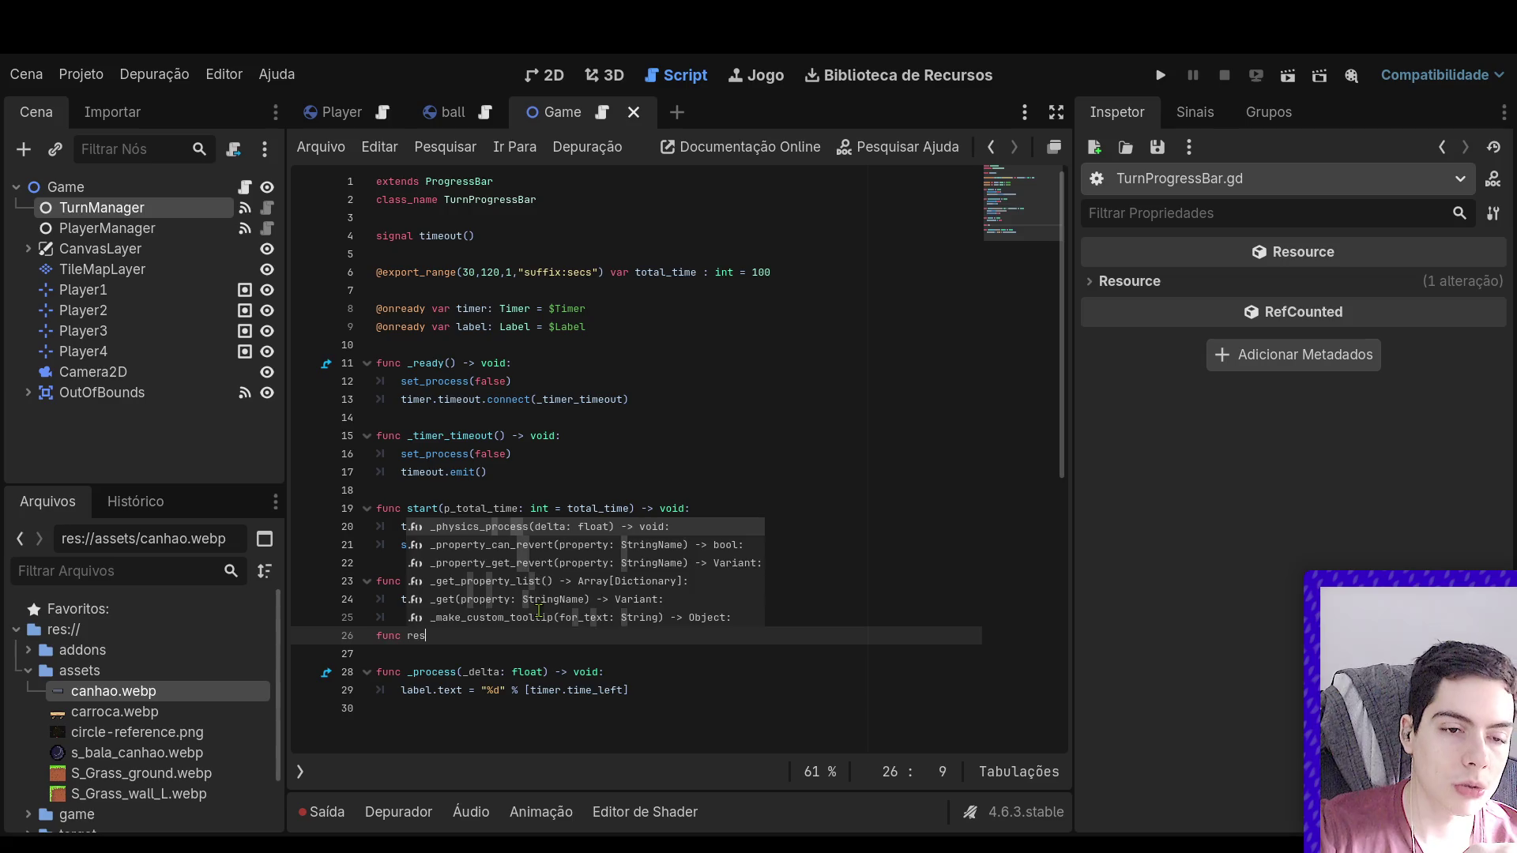
pyautogui.write('ume() ->')
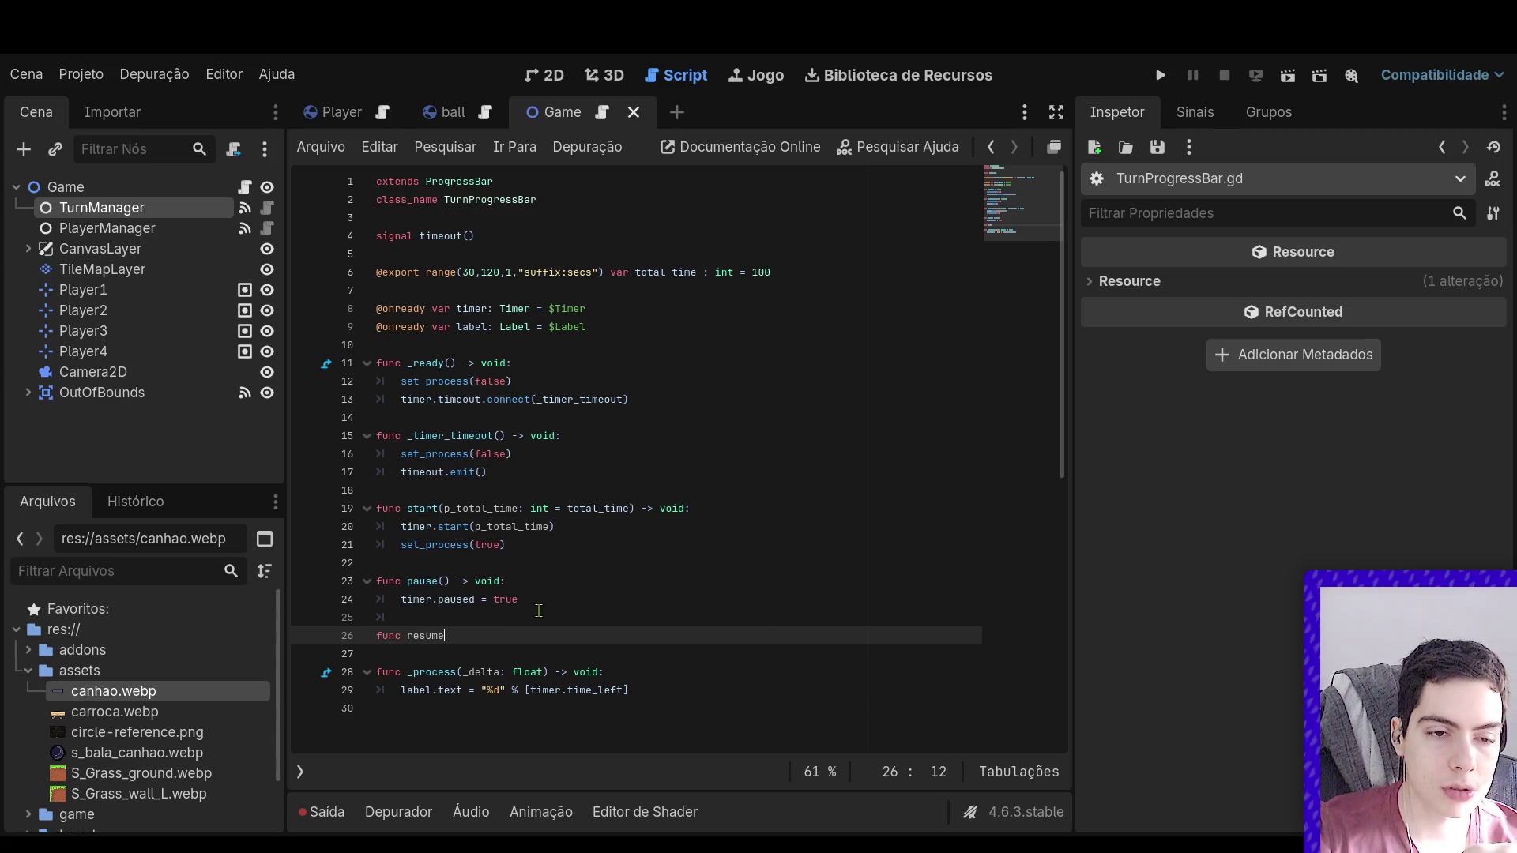
pyautogui.write(' void:')
pyautogui.press('Return')
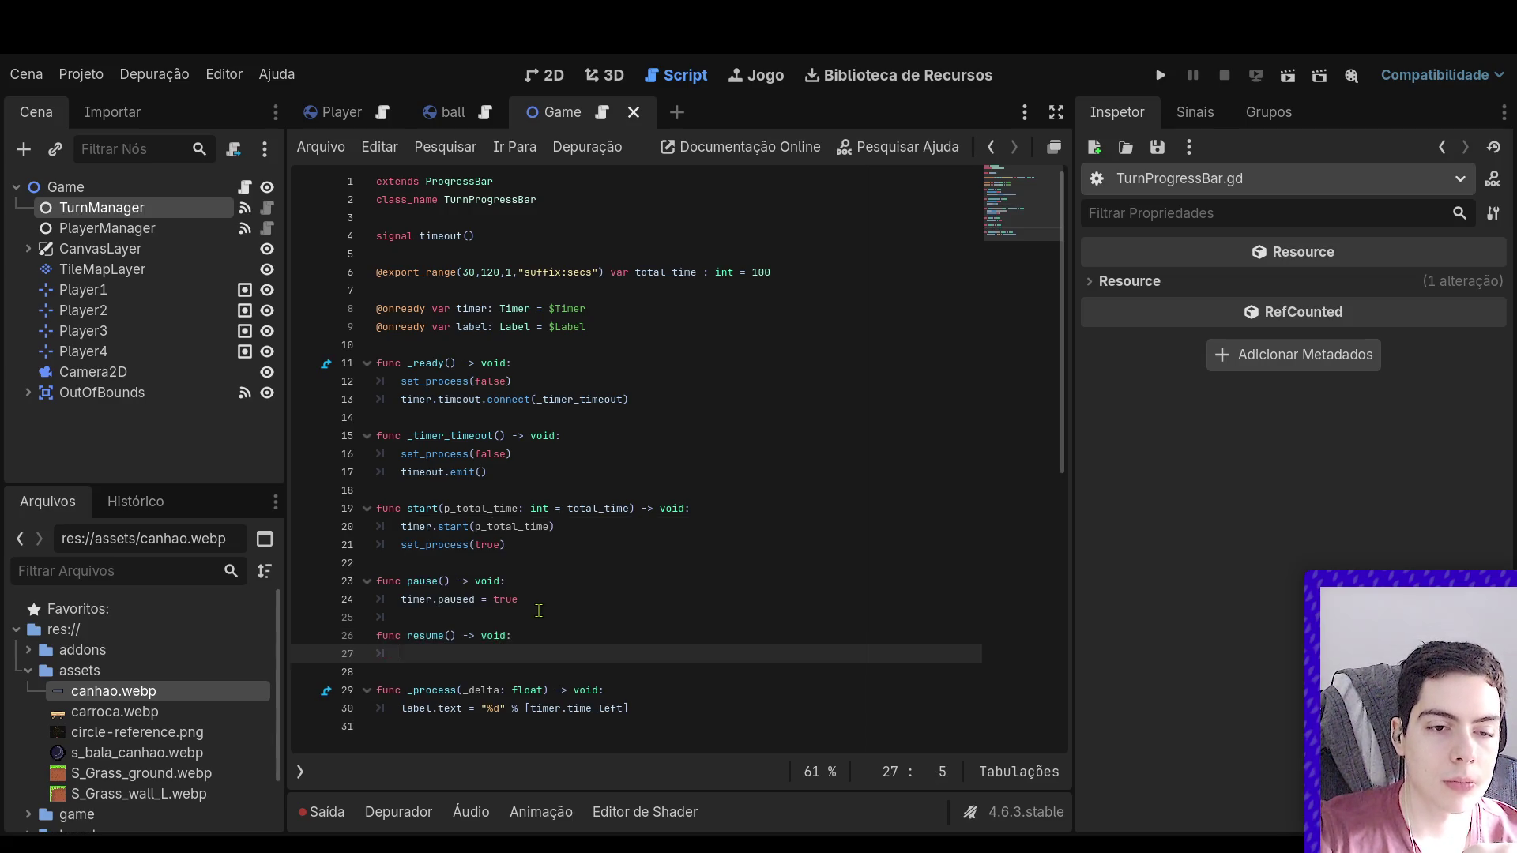
pyautogui.write('p')
pyautogui.press('BackSpace')
pyautogui.write('timer.paused')
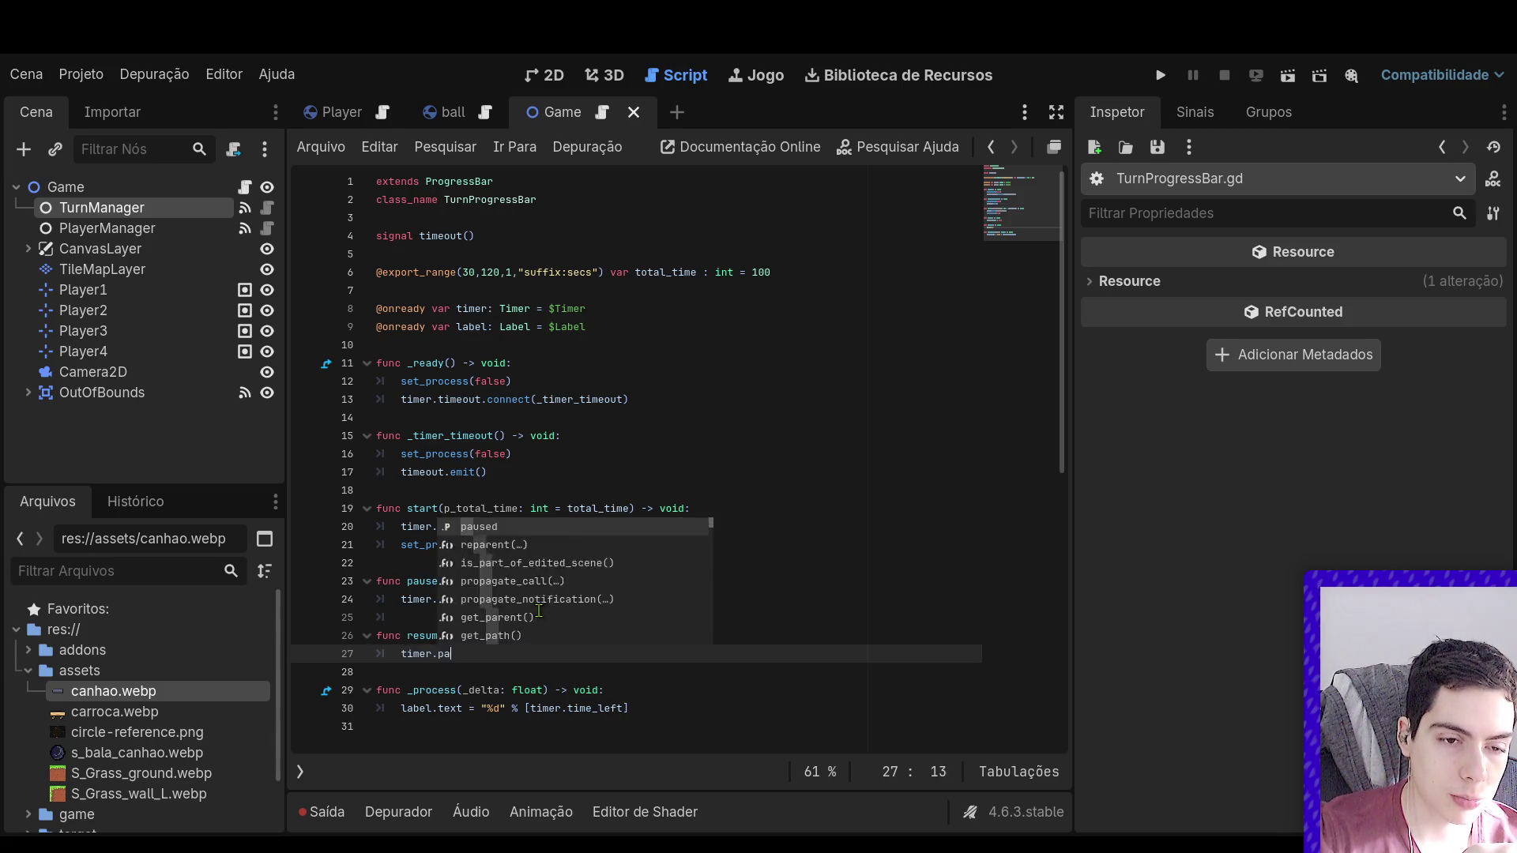
pyautogui.write(' = false')
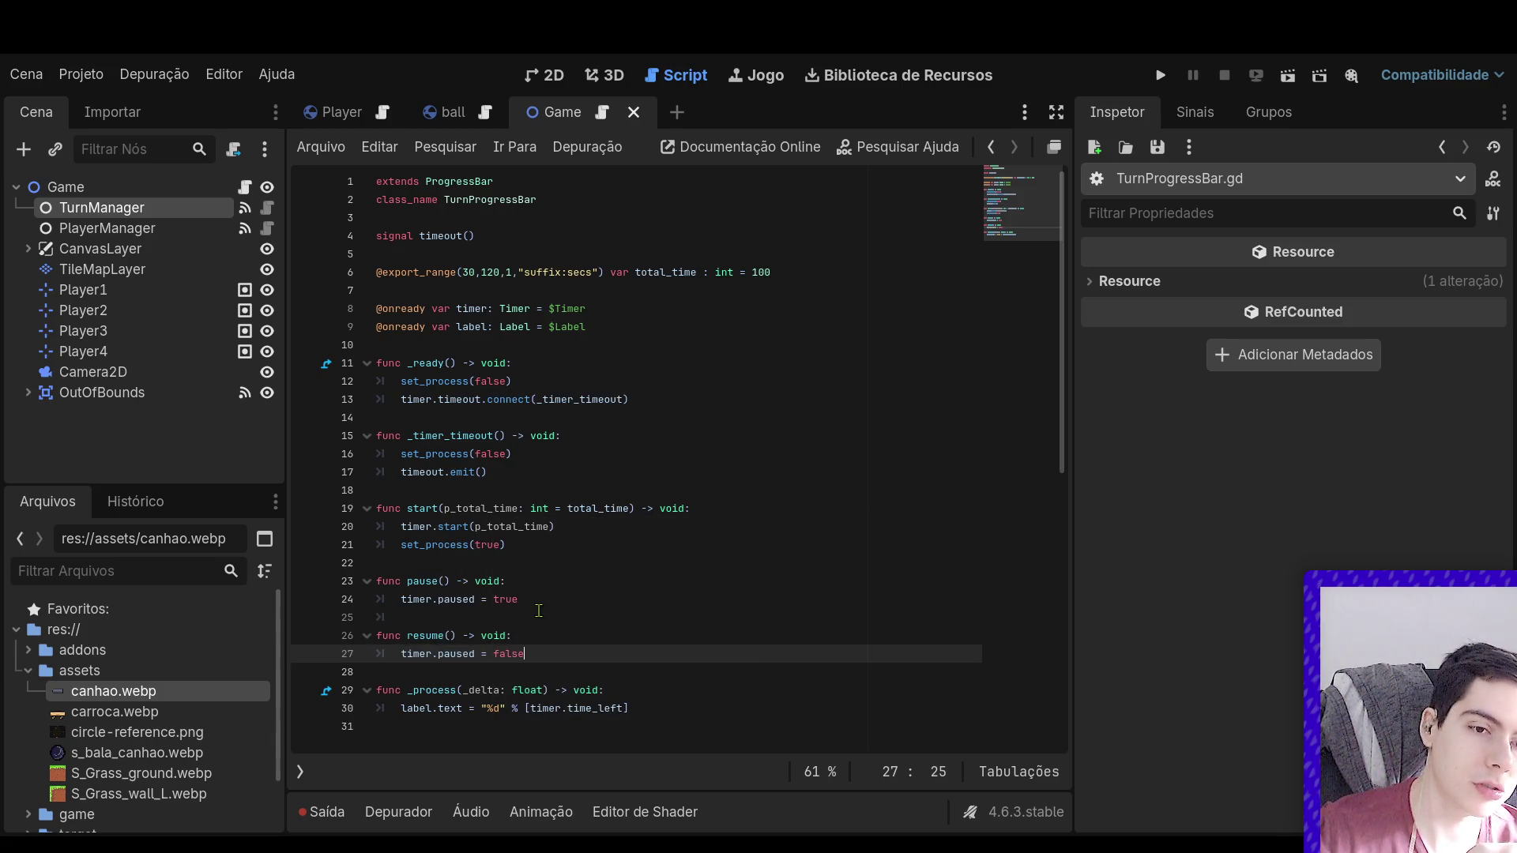
pyautogui.click(527, 617)
pyautogui.click(619, 576)
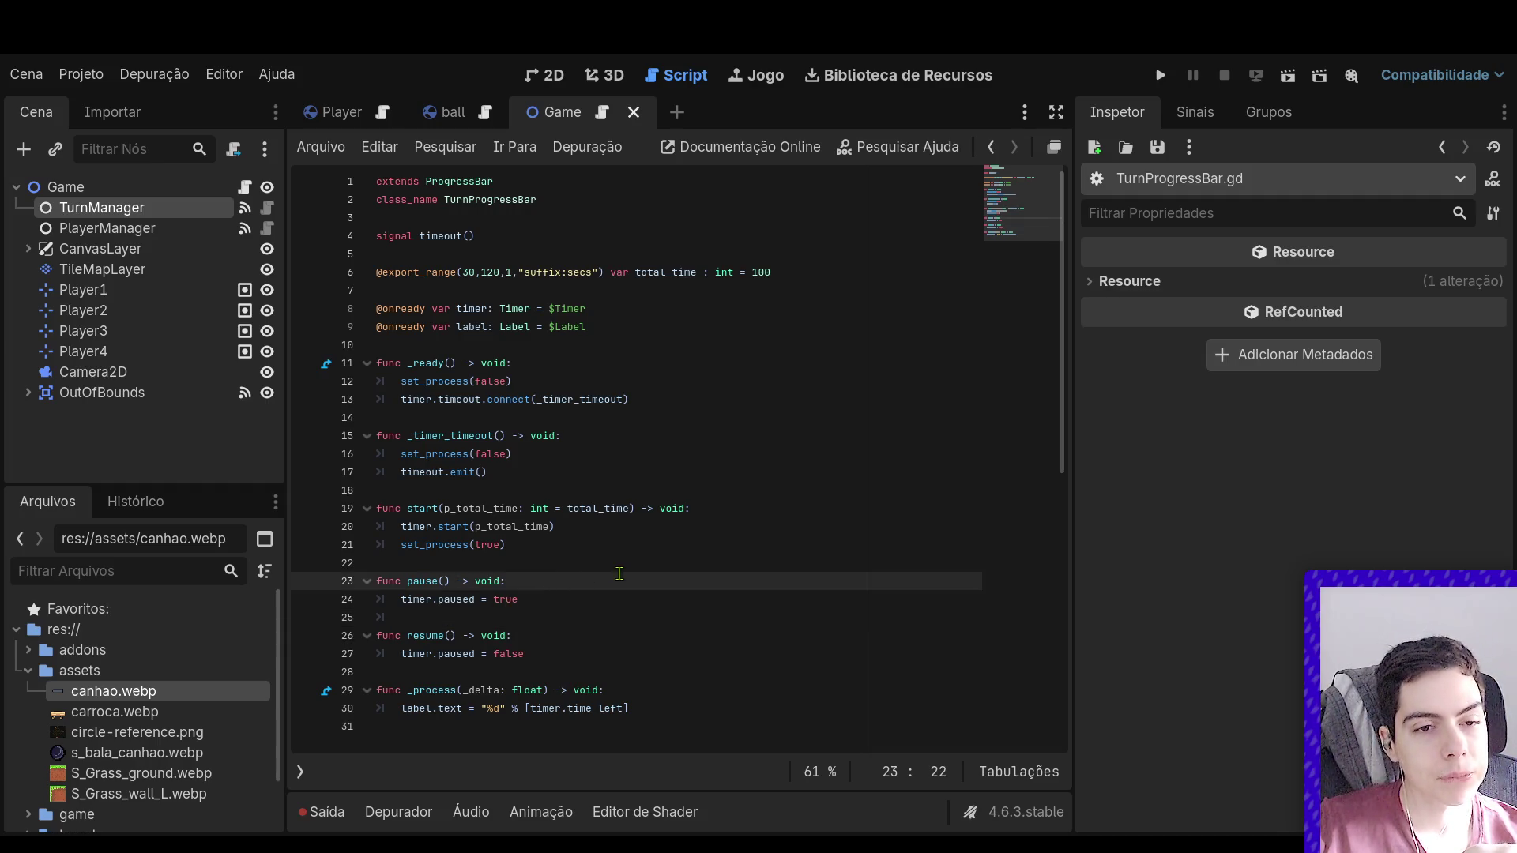
pyautogui.click(267, 207)
# Complete line 87 as turn_manager_progress_bar.pause(), replacing the initial start() call.
pyautogui.scroll(-10, 600, 553)
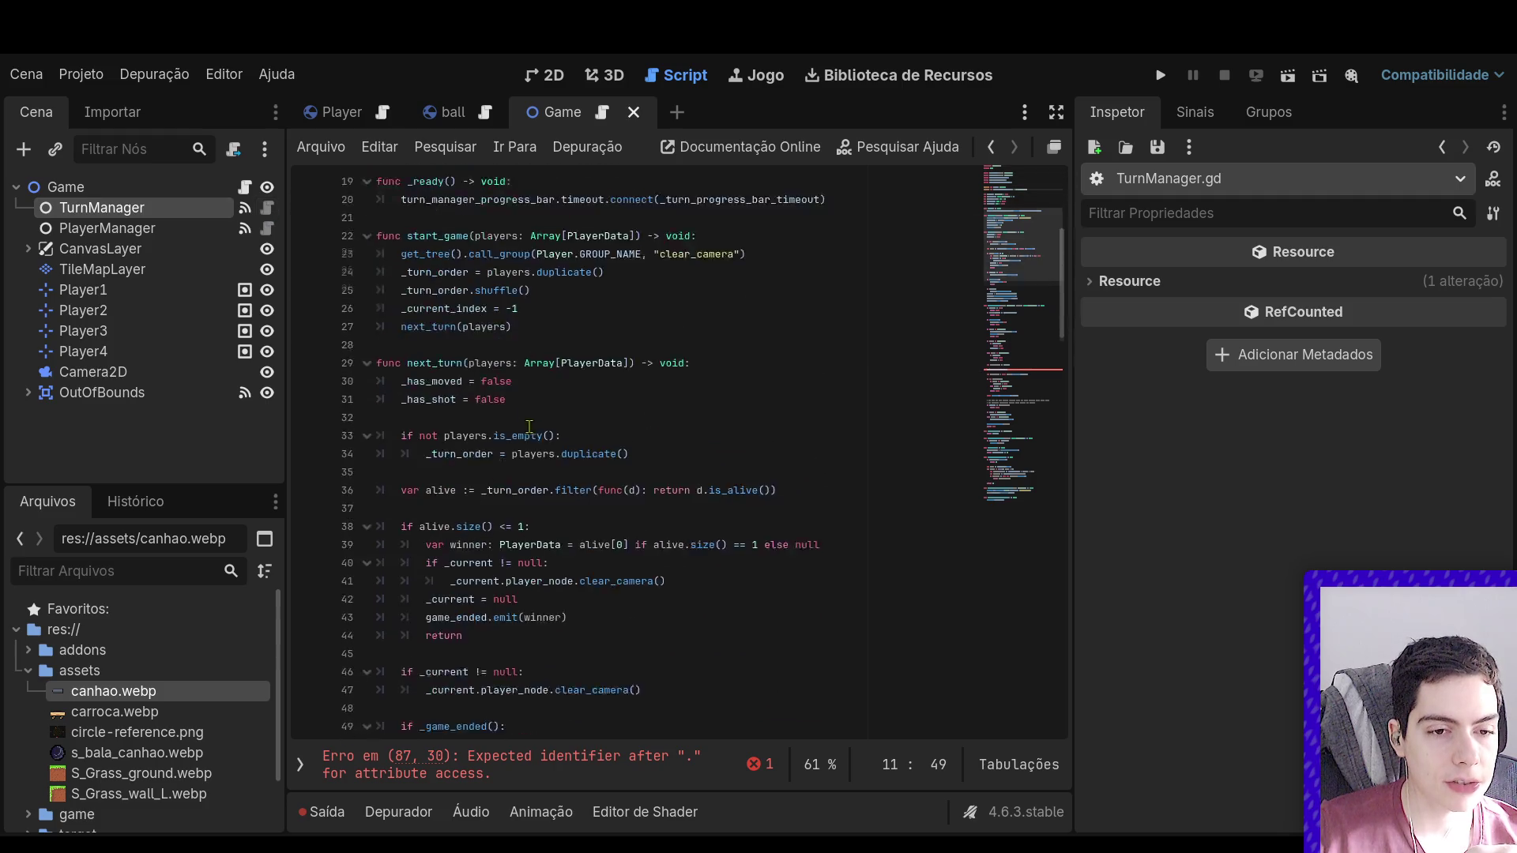
pyautogui.click(623, 774)
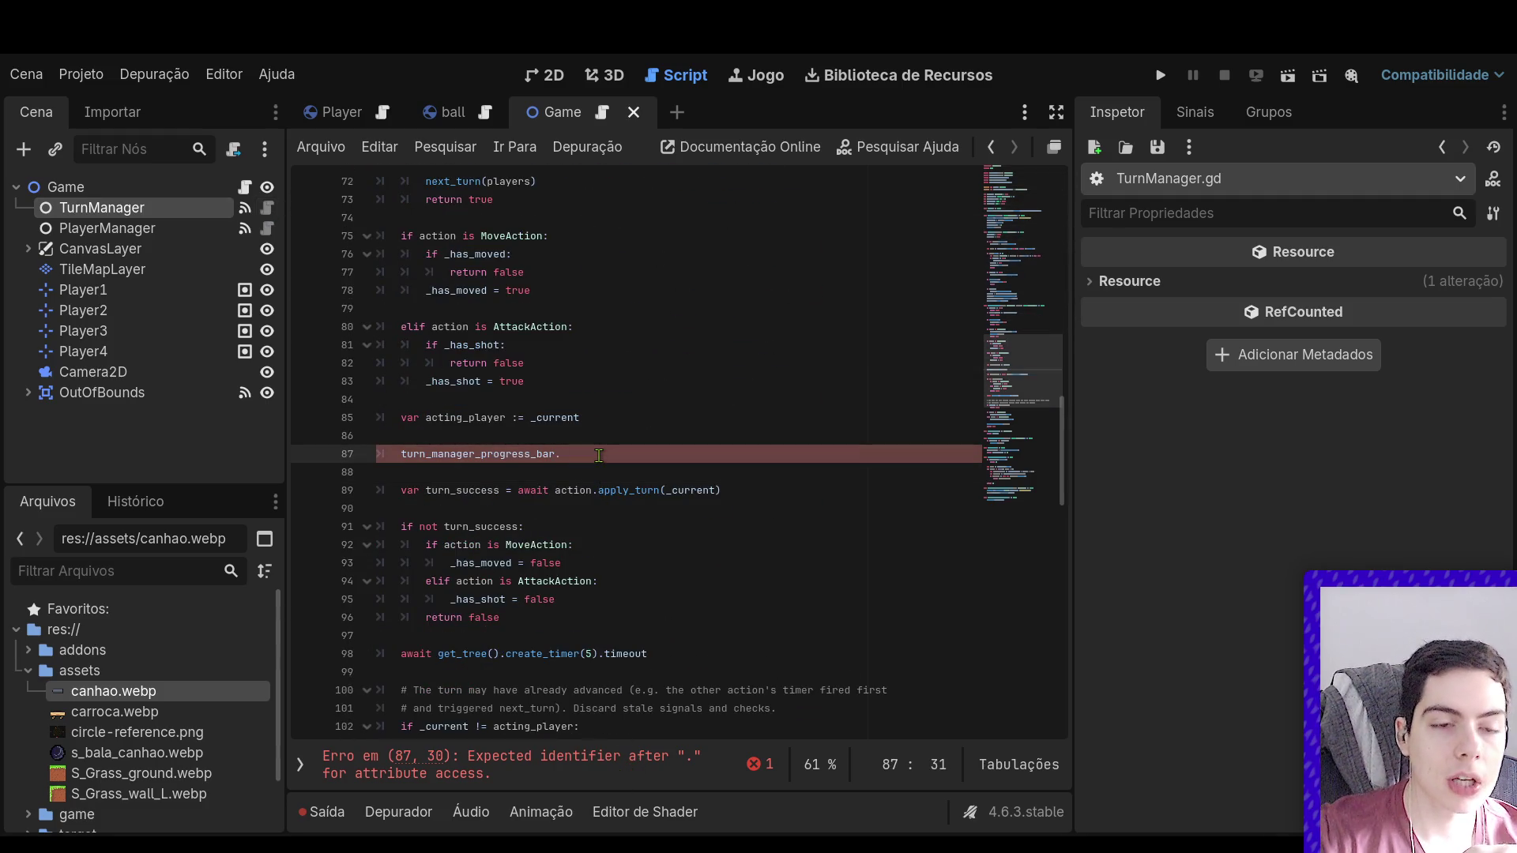
pyautogui.write('tart()')
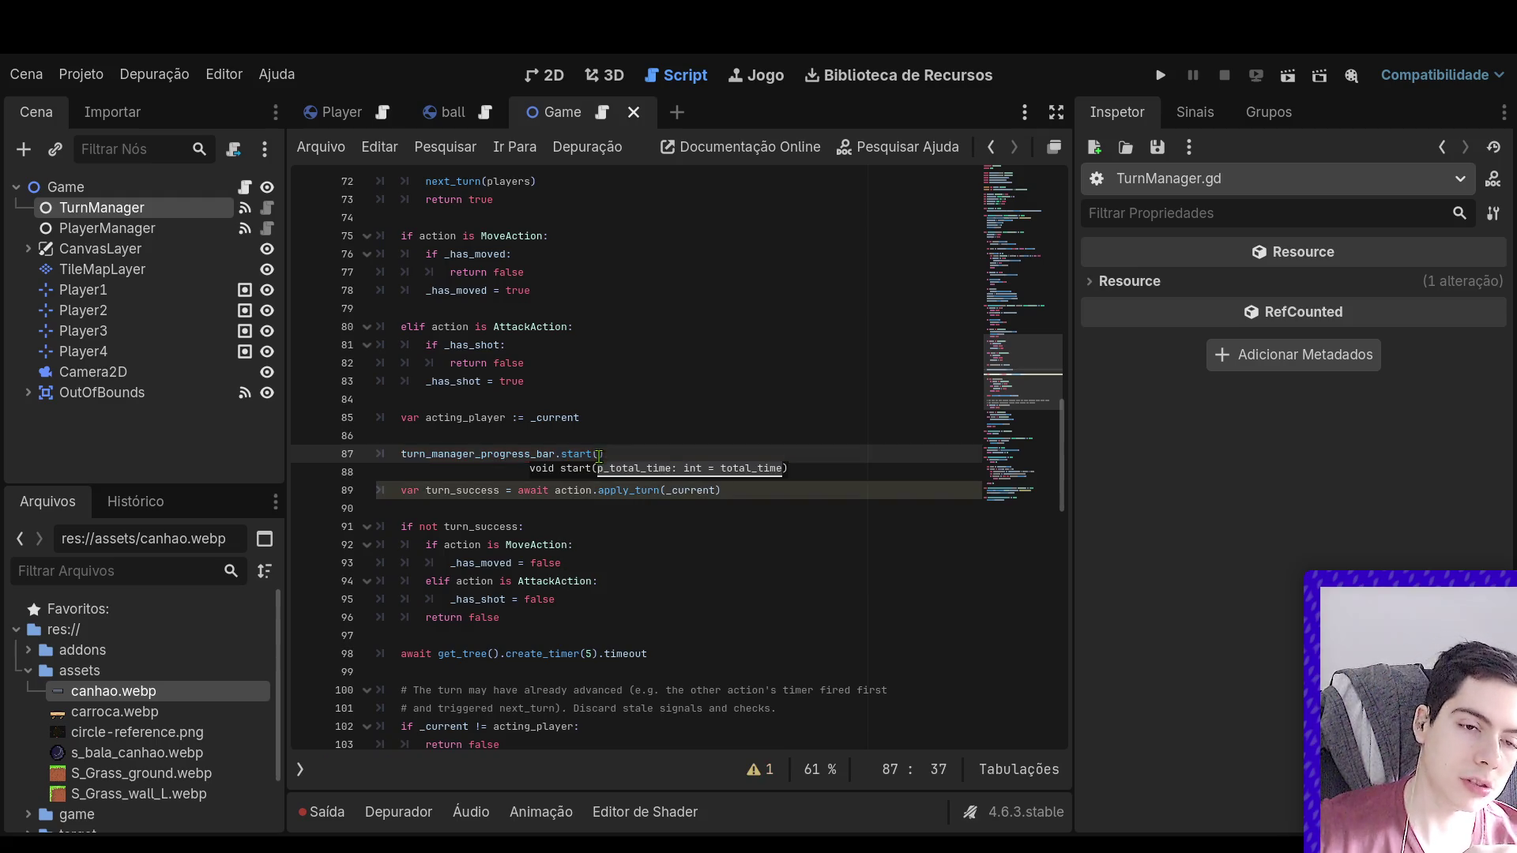
pyautogui.click(712, 508)
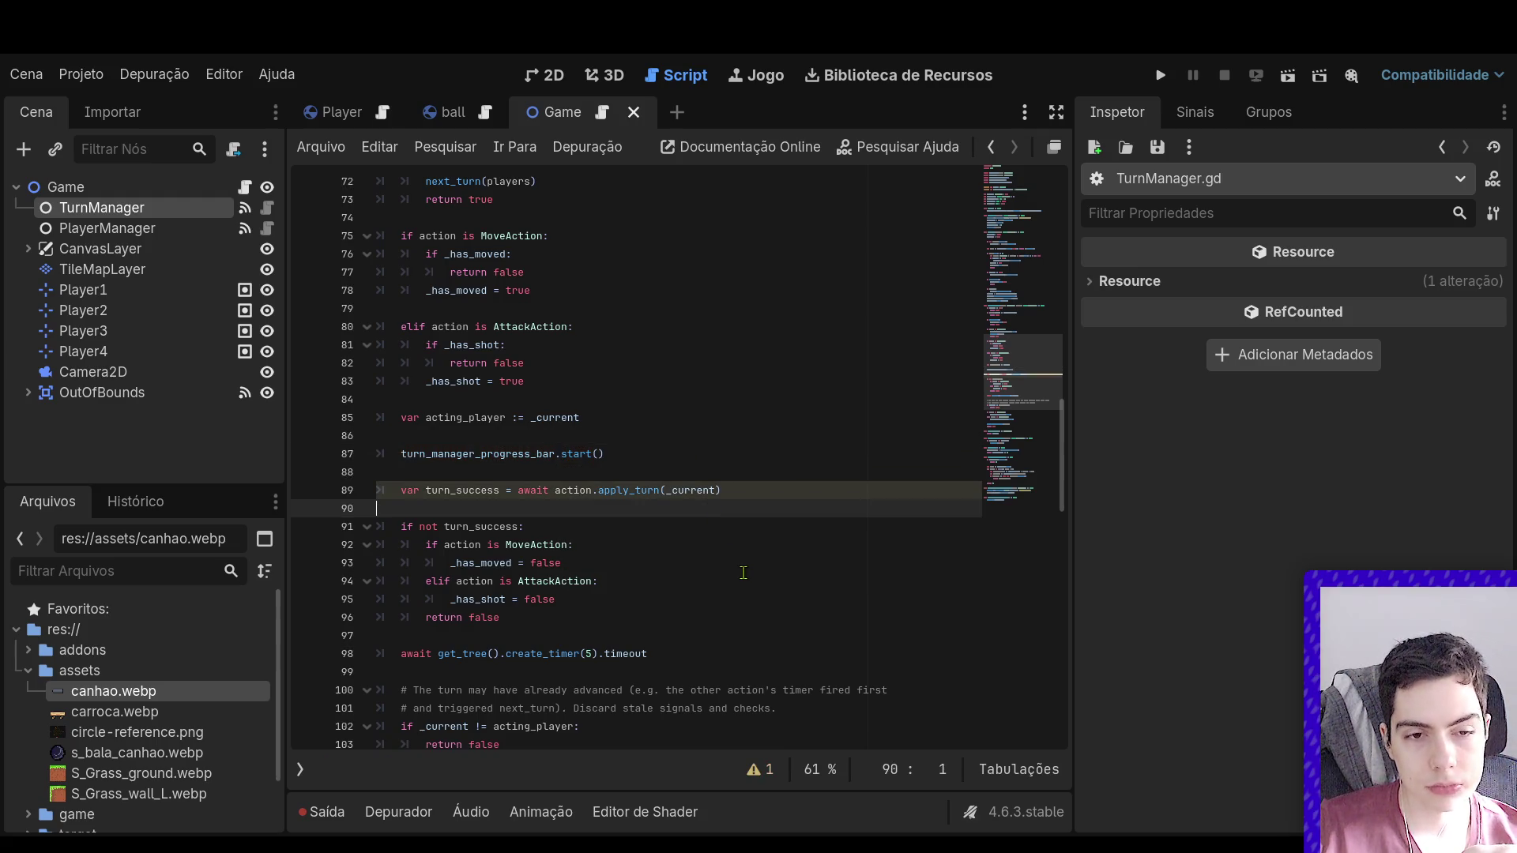
pyautogui.doubleClick(583, 454)
pyautogui.press('BackSpace')
pyautogui.write('pa')
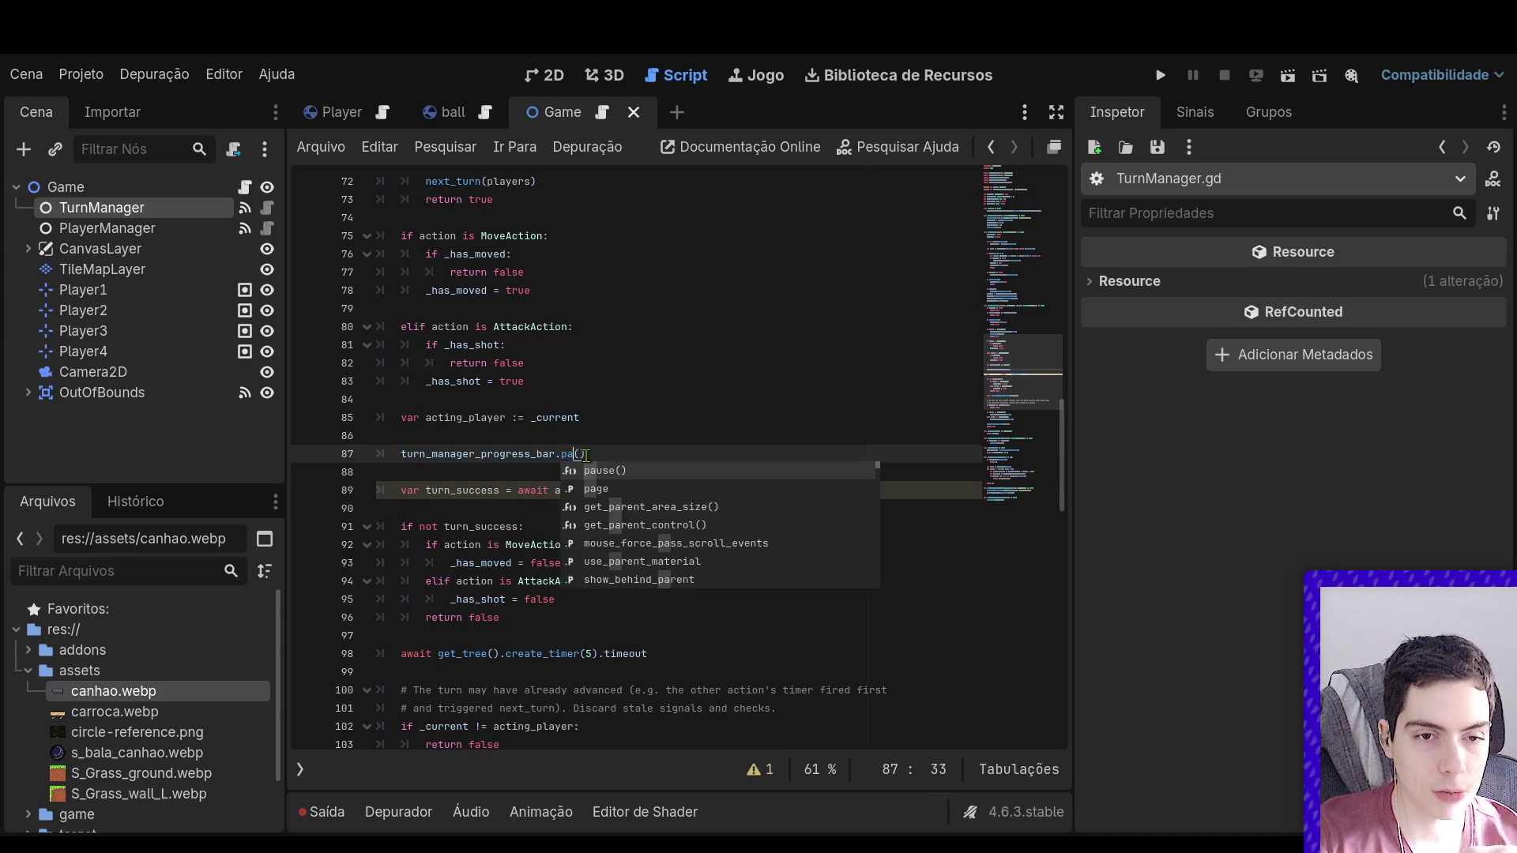
pyautogui.press('Return')
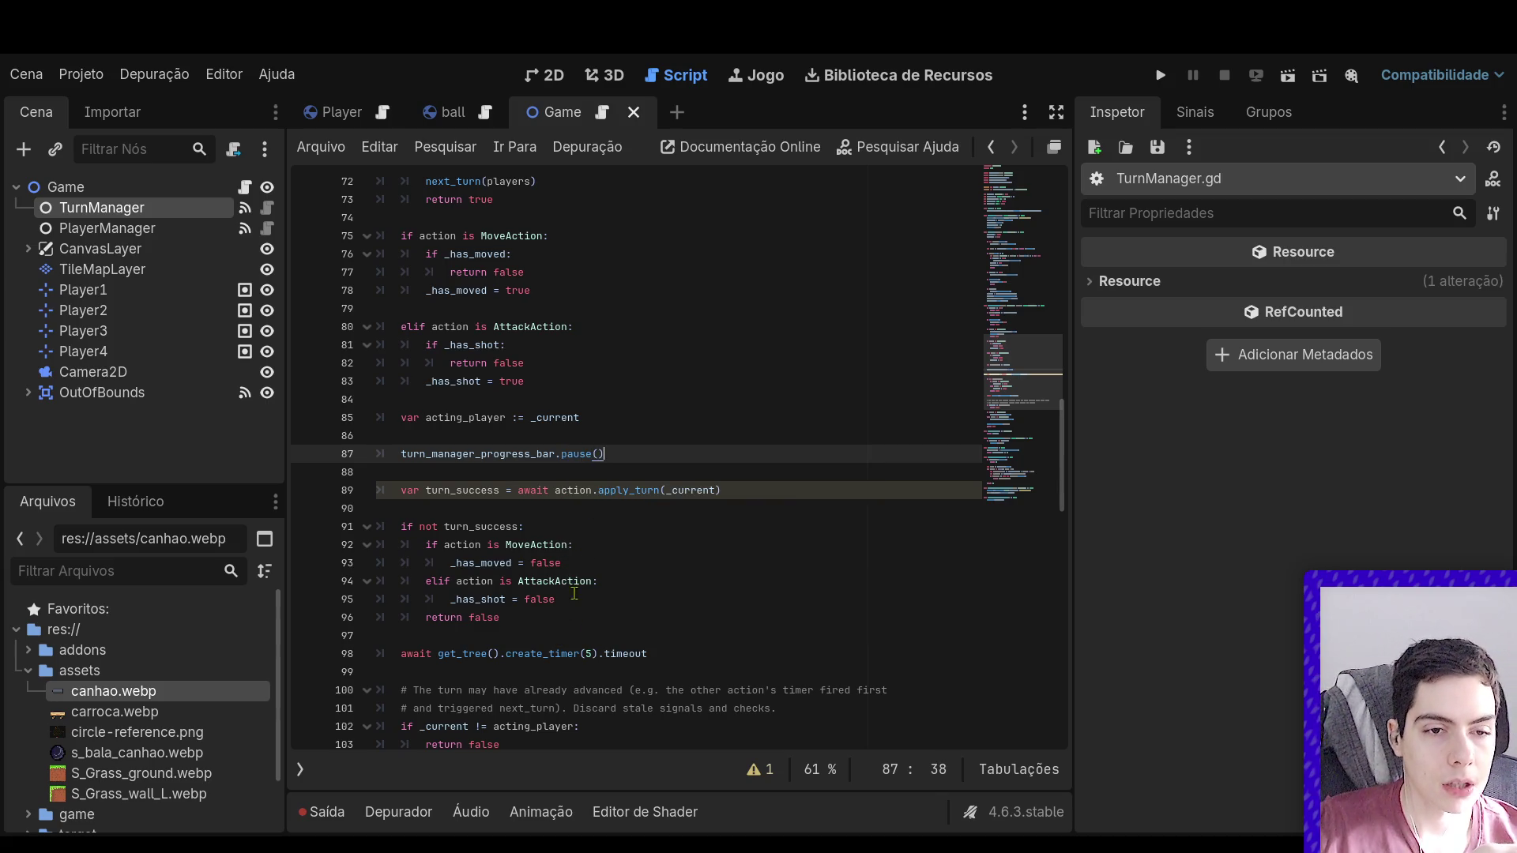
pyautogui.click(566, 528)
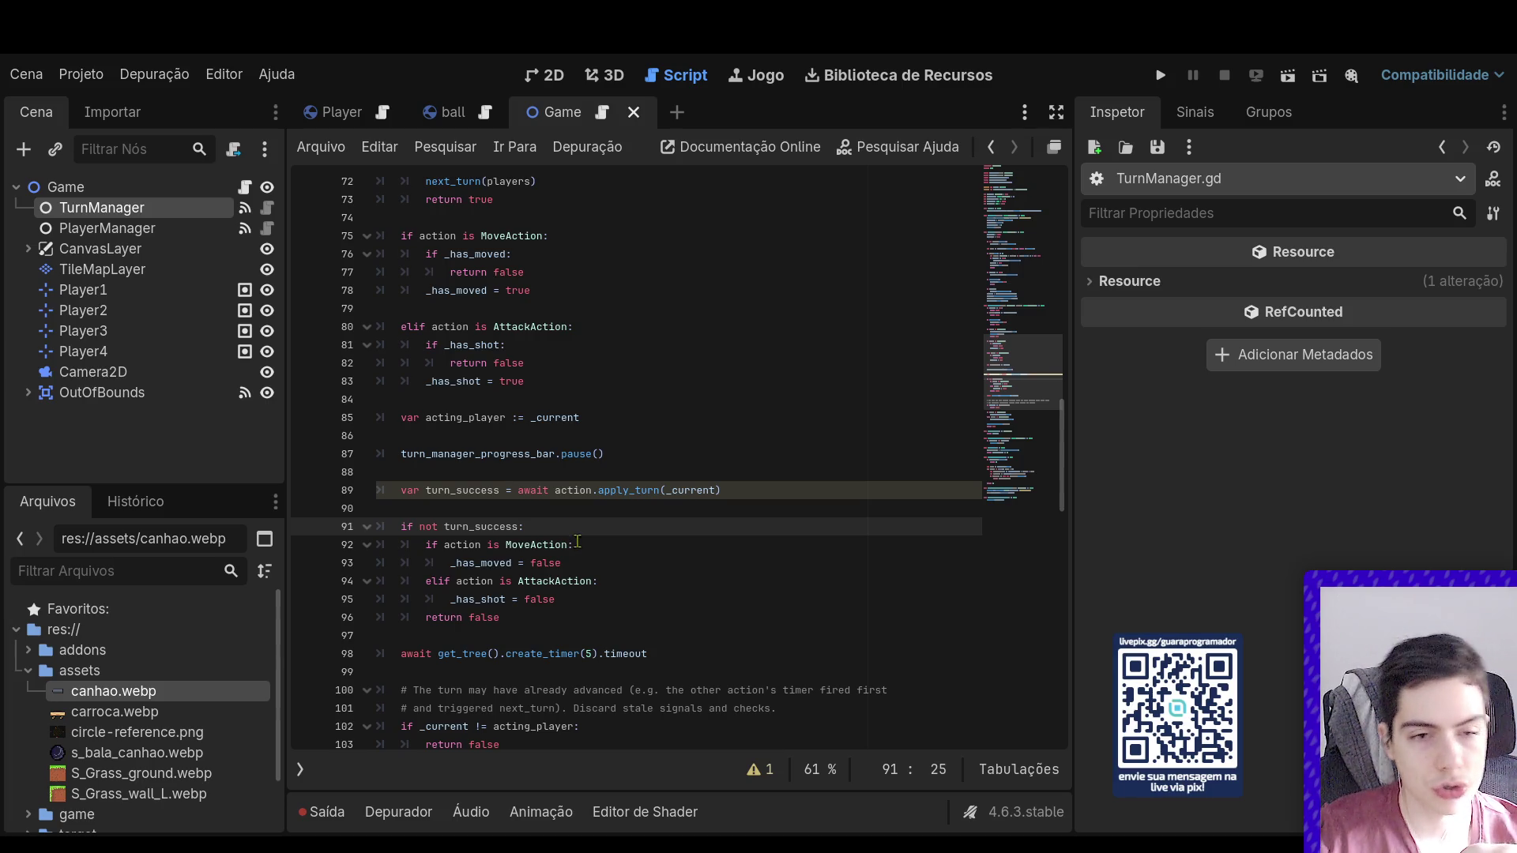
# Discard a stray line under the turn_success check and review the rest of register_action.
pyautogui.scroll(-2, 575, 557)
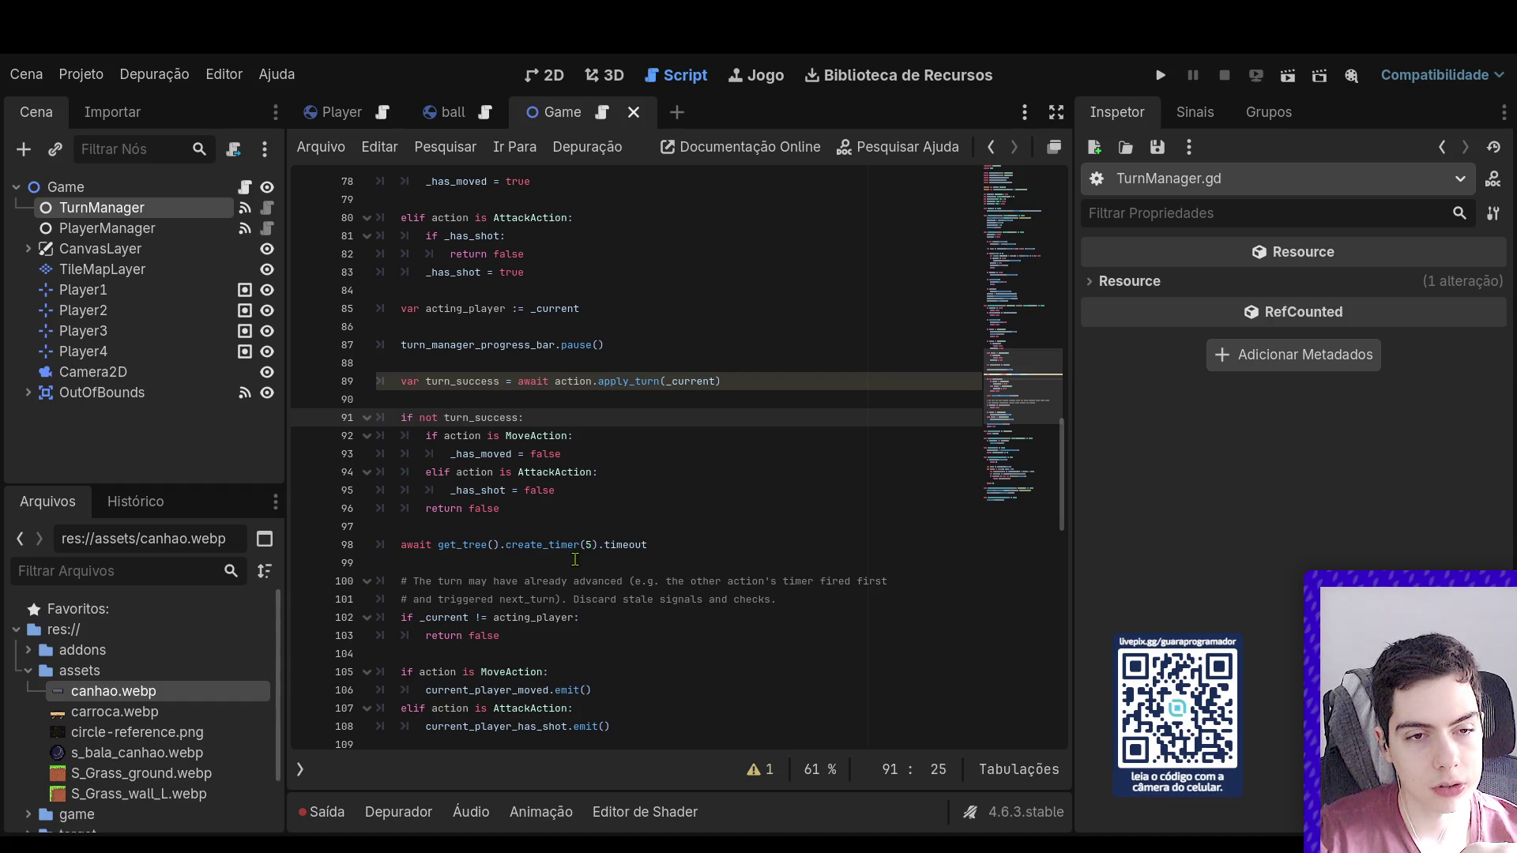
pyautogui.press('Return')
pyautogui.write('tu')
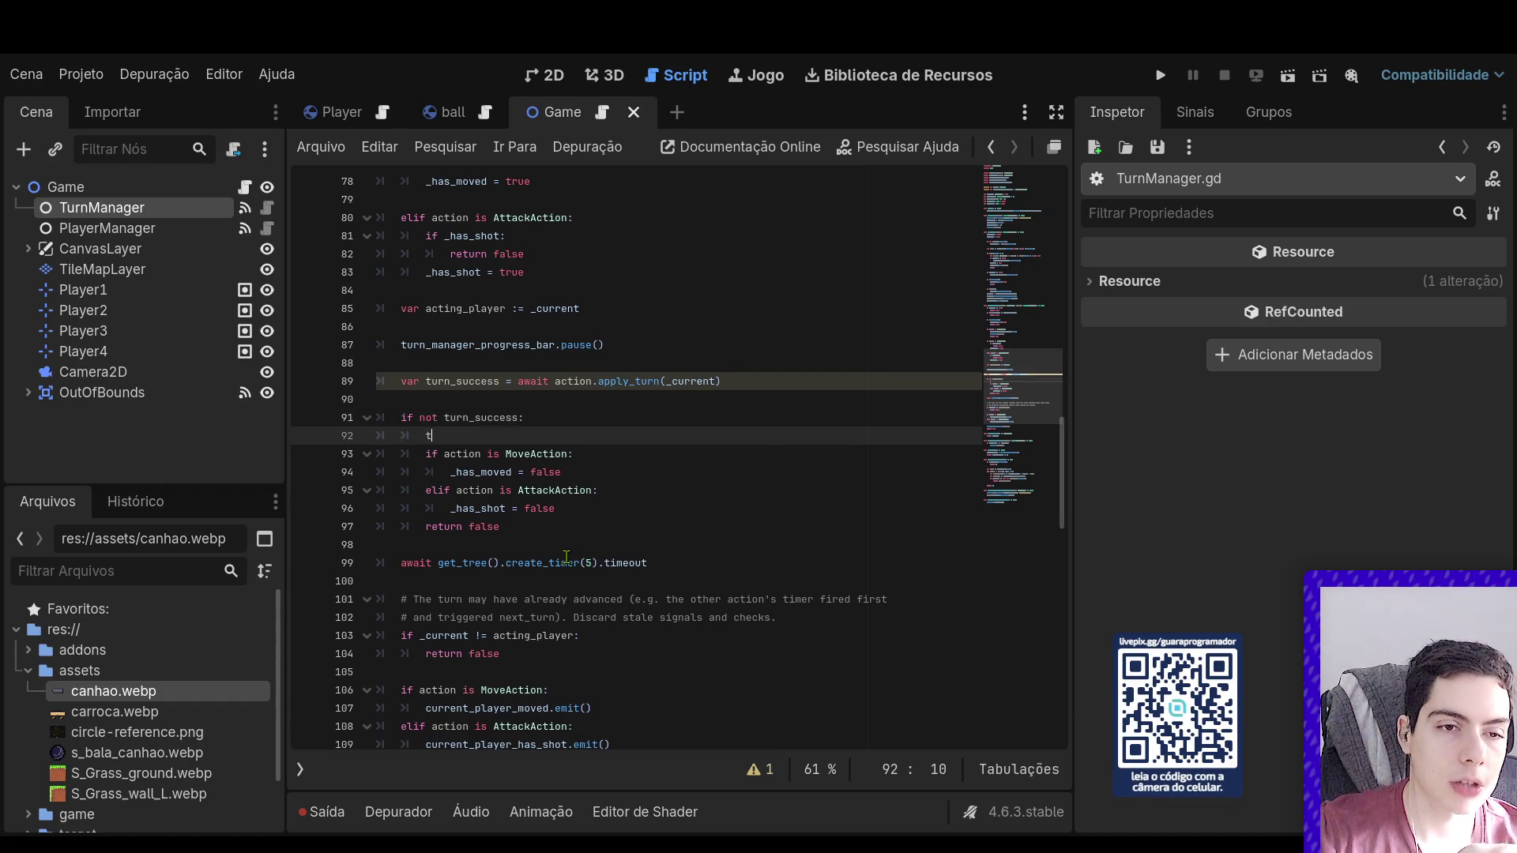
pyautogui.write('rn')
pyautogui.press('BackSpace')
pyautogui.press('BackSpace')
pyautogui.press('BackSpace')
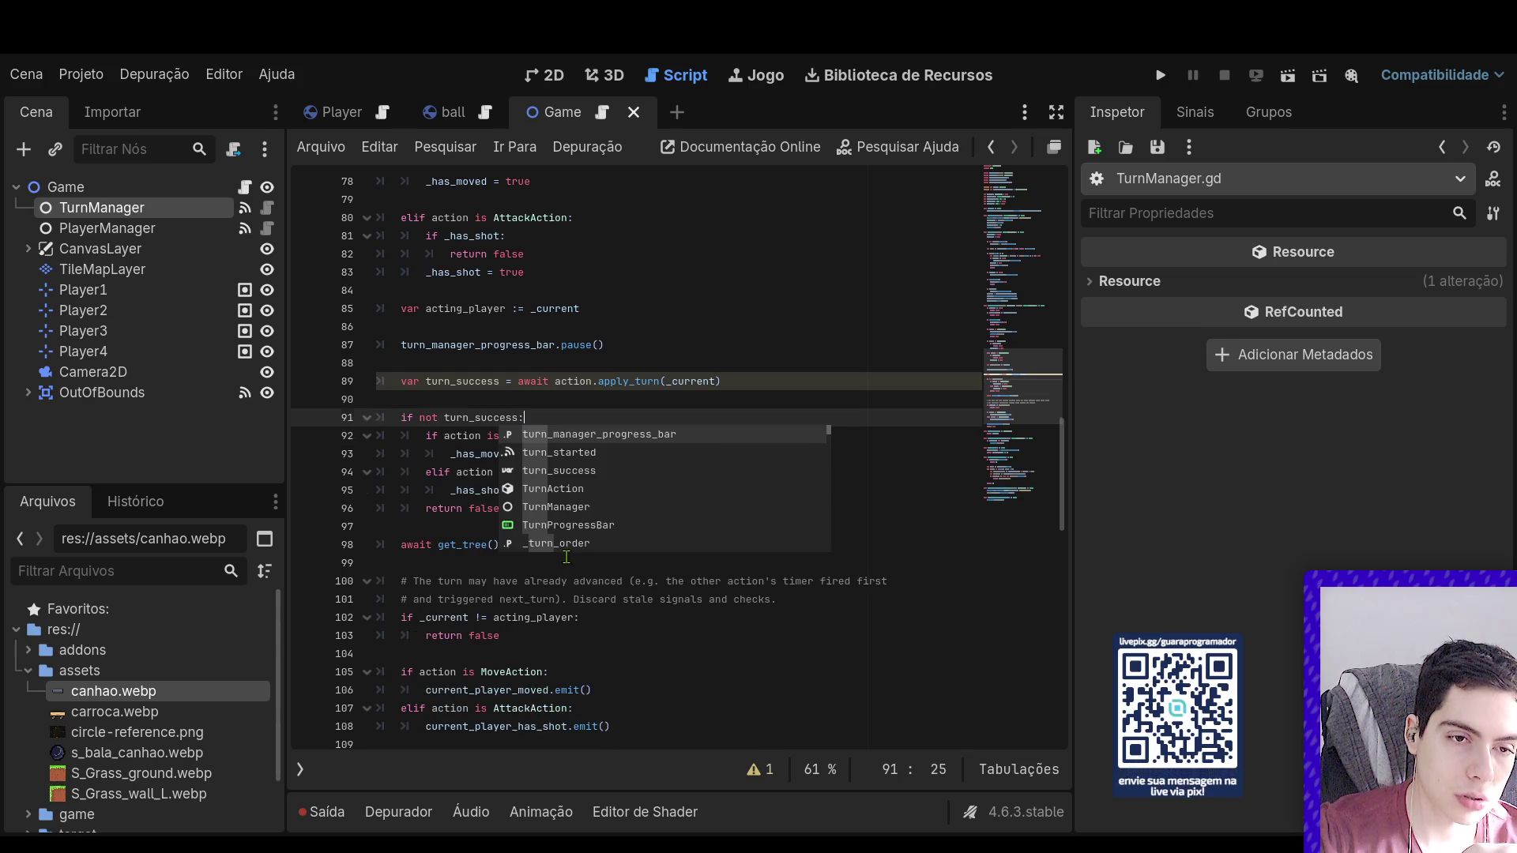
pyautogui.click(525, 578)
pyautogui.click(662, 562)
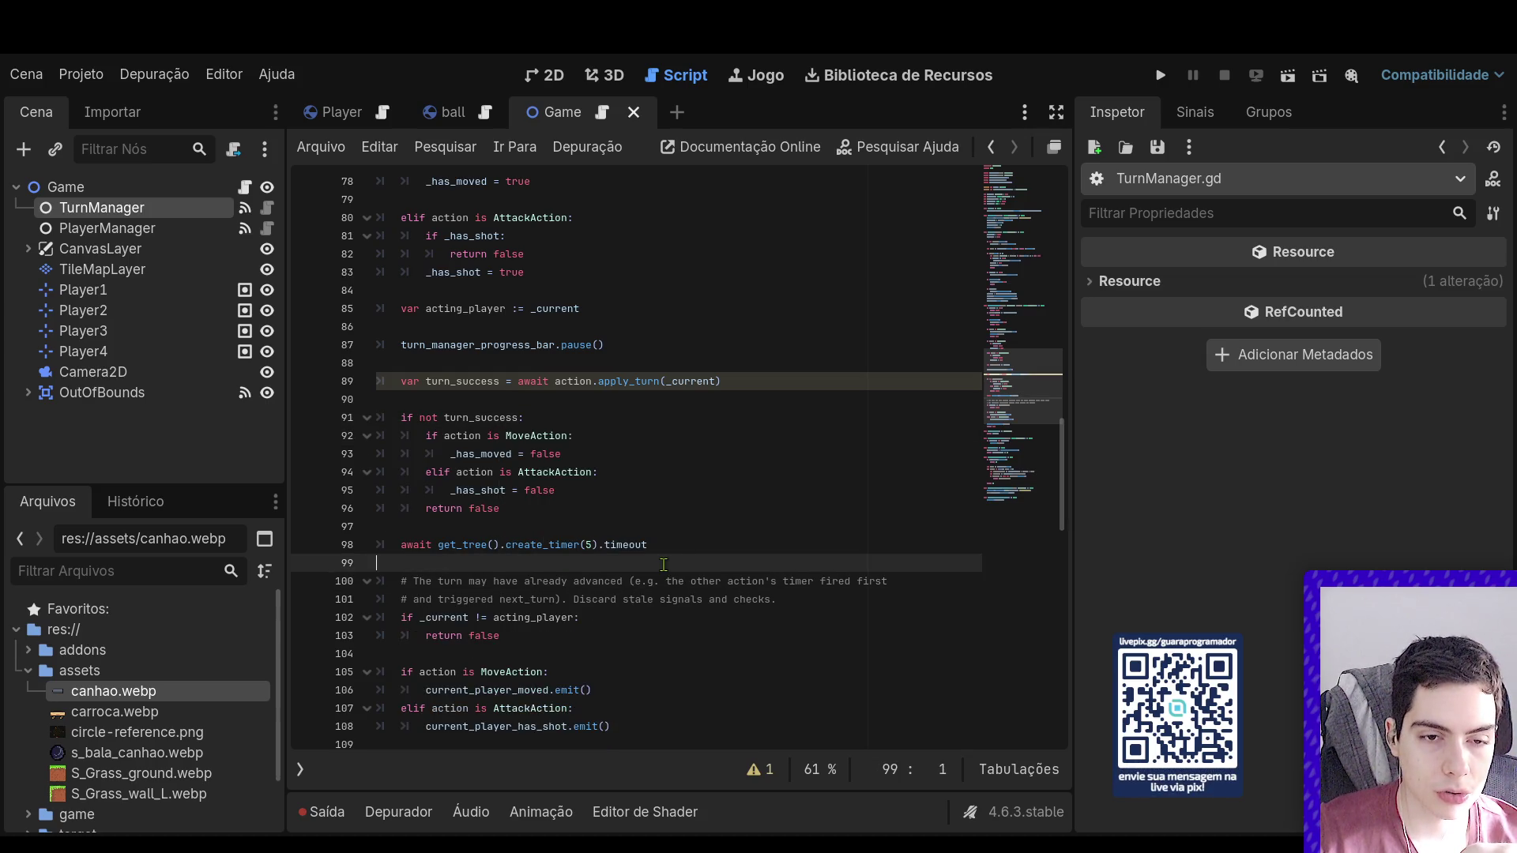
pyautogui.click(688, 551)
pyautogui.scroll(-2, 688, 550)
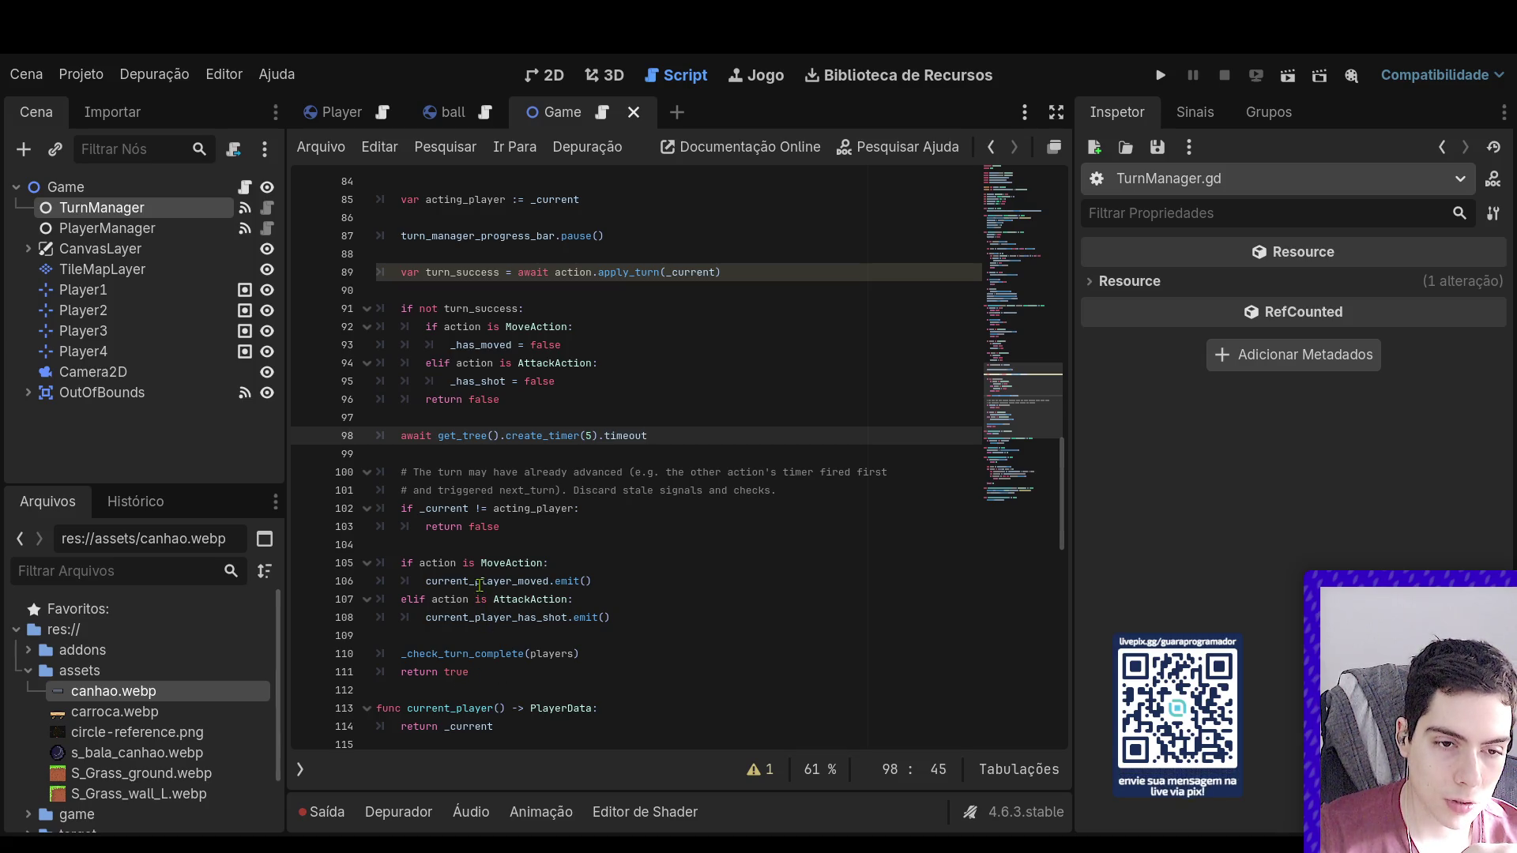
pyautogui.scroll(-1, 566, 612)
pyautogui.scroll(13, 566, 612)
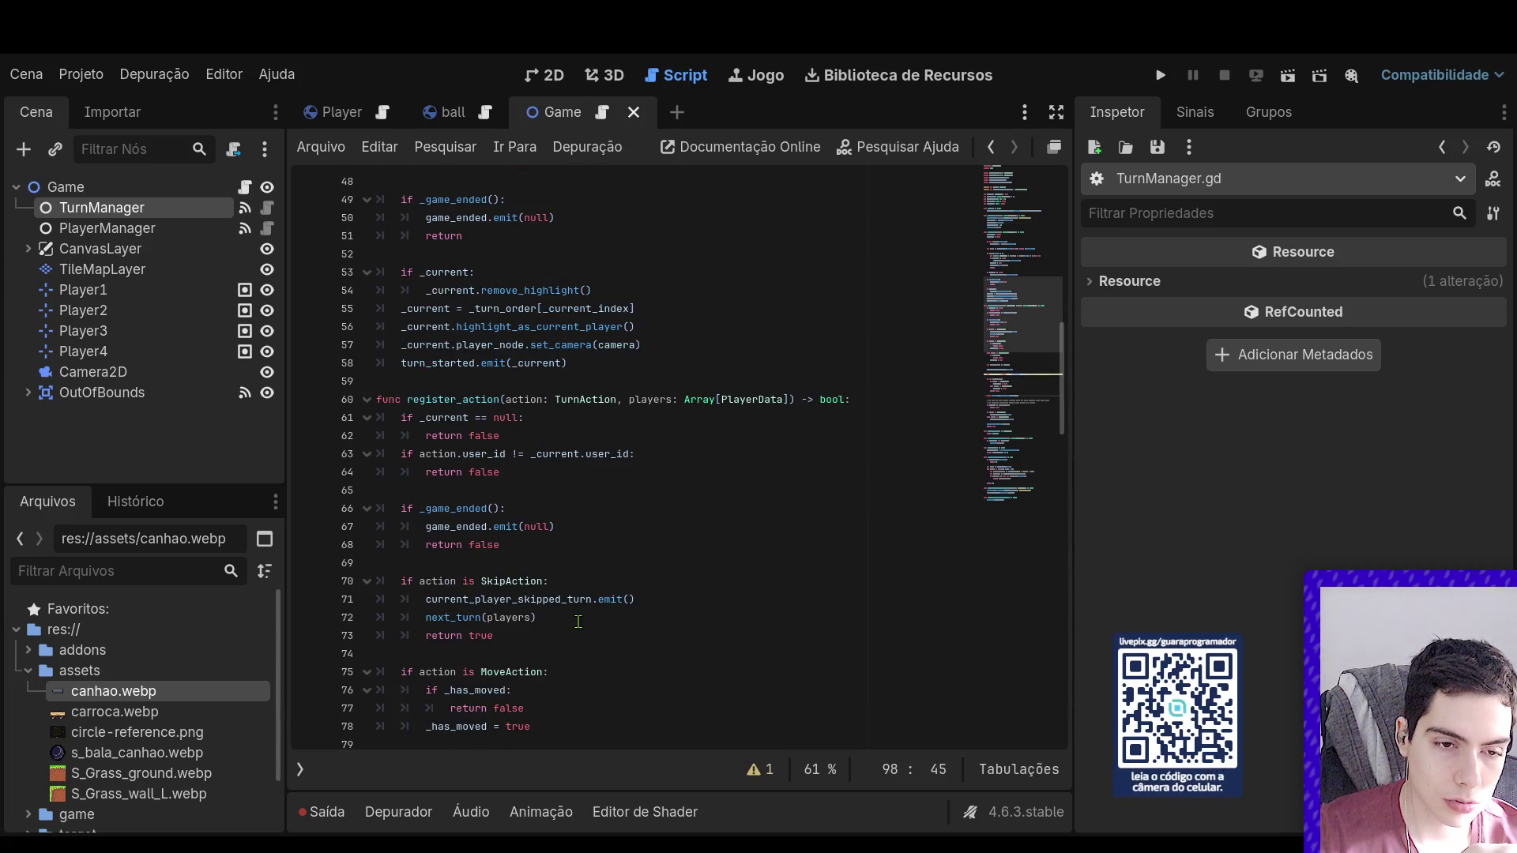
pyautogui.scroll(-5, 577, 622)
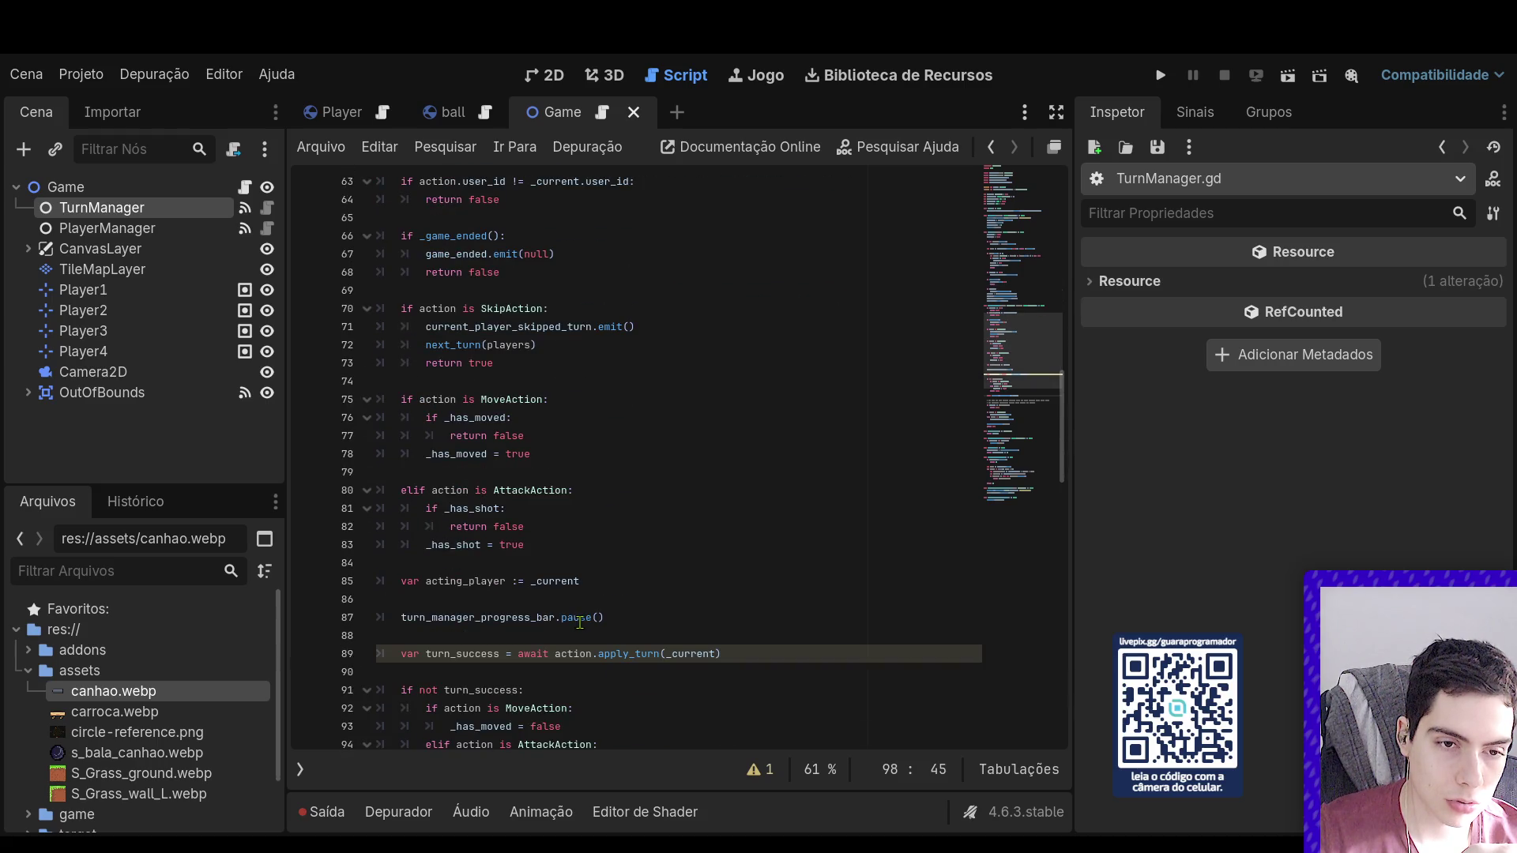
pyautogui.scroll(-2, 579, 623)
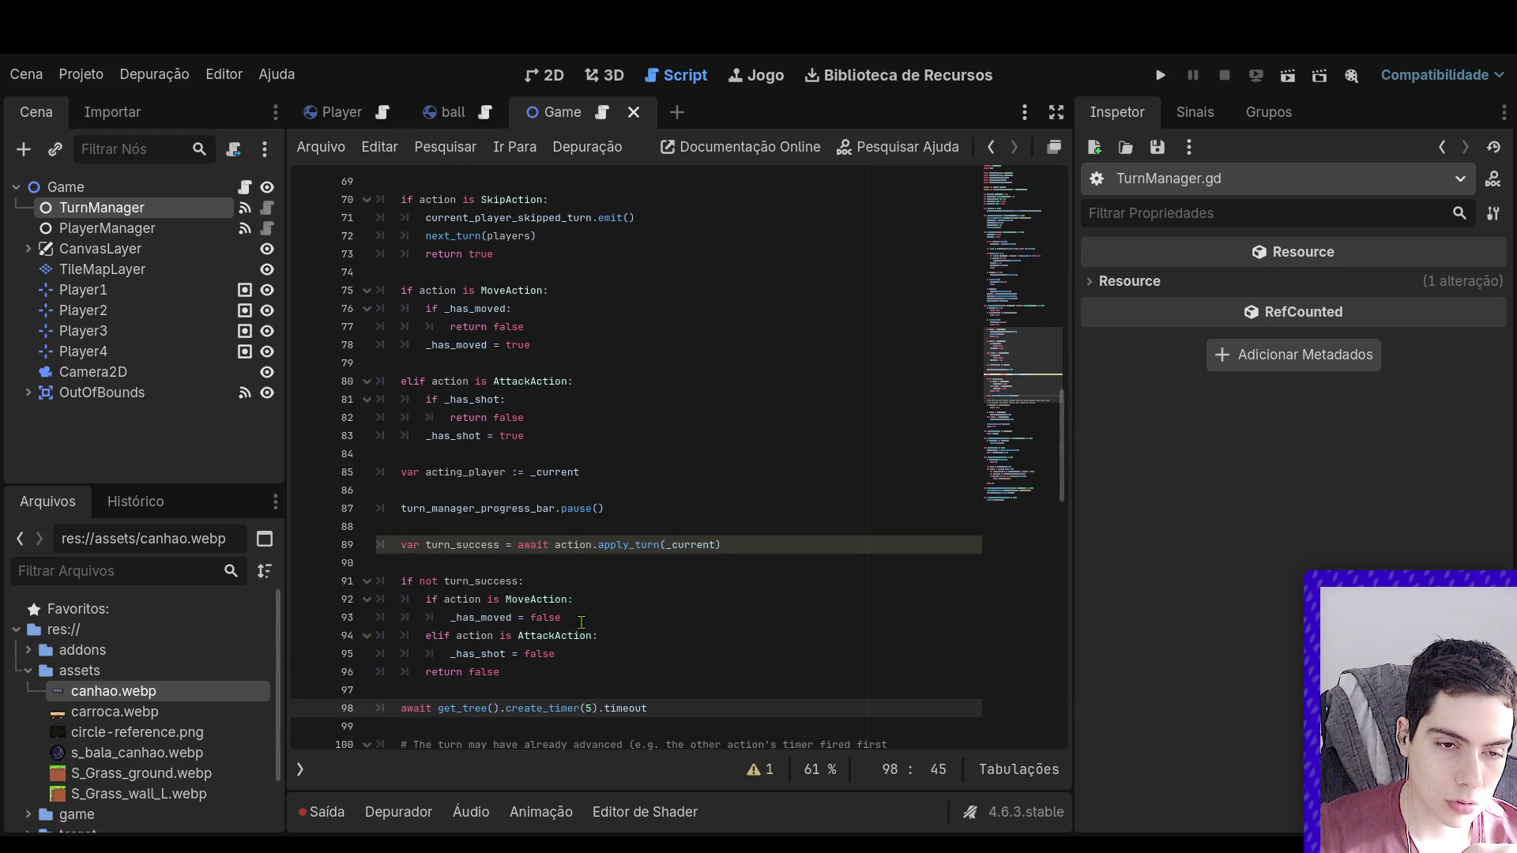
pyautogui.scroll(13, 585, 622)
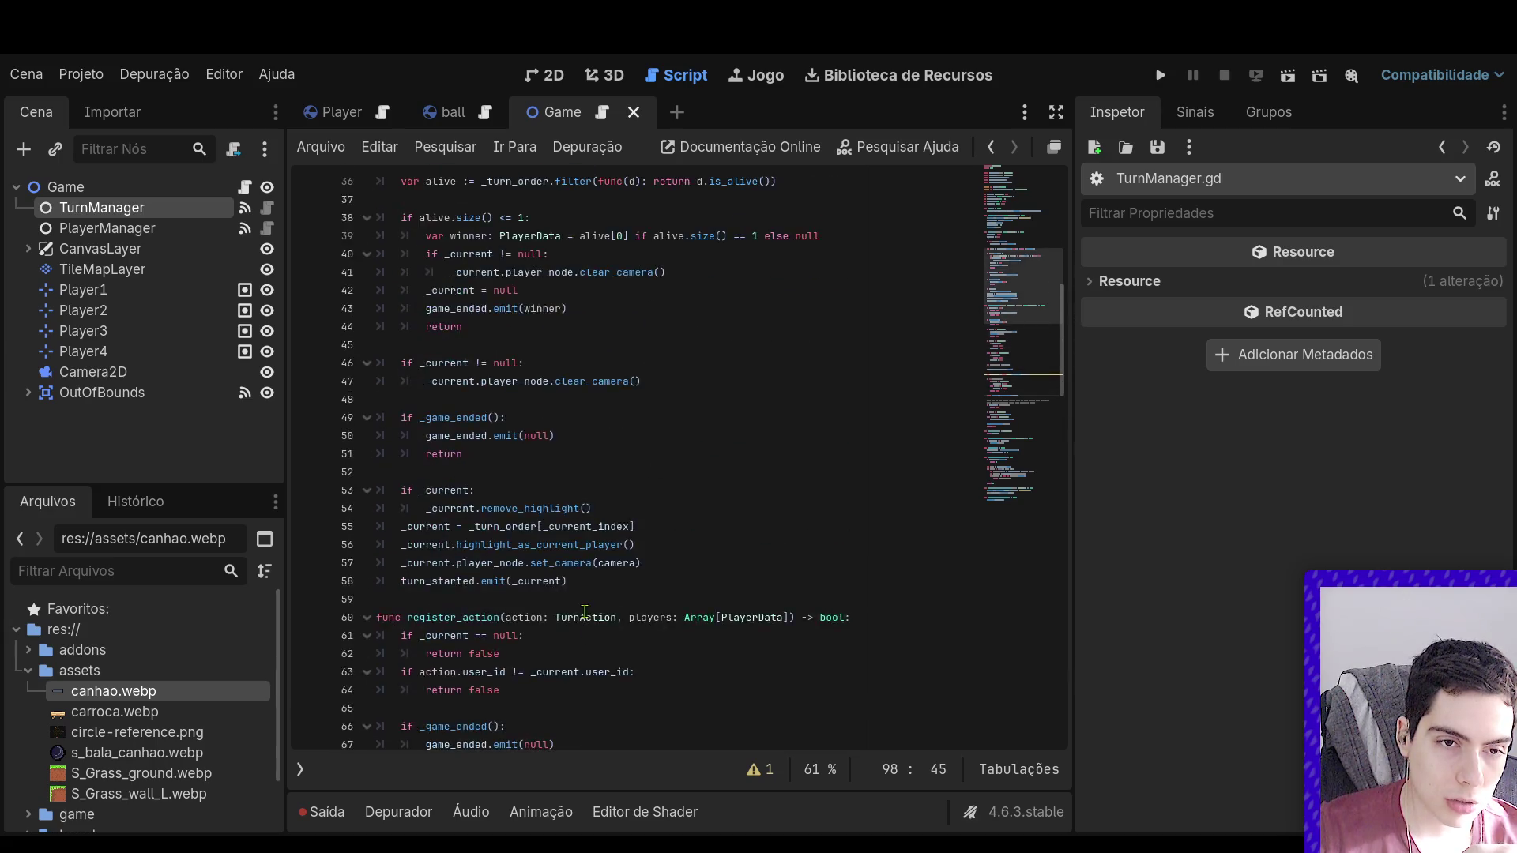
pyautogui.scroll(4, 585, 612)
pyautogui.scroll(-6, 584, 613)
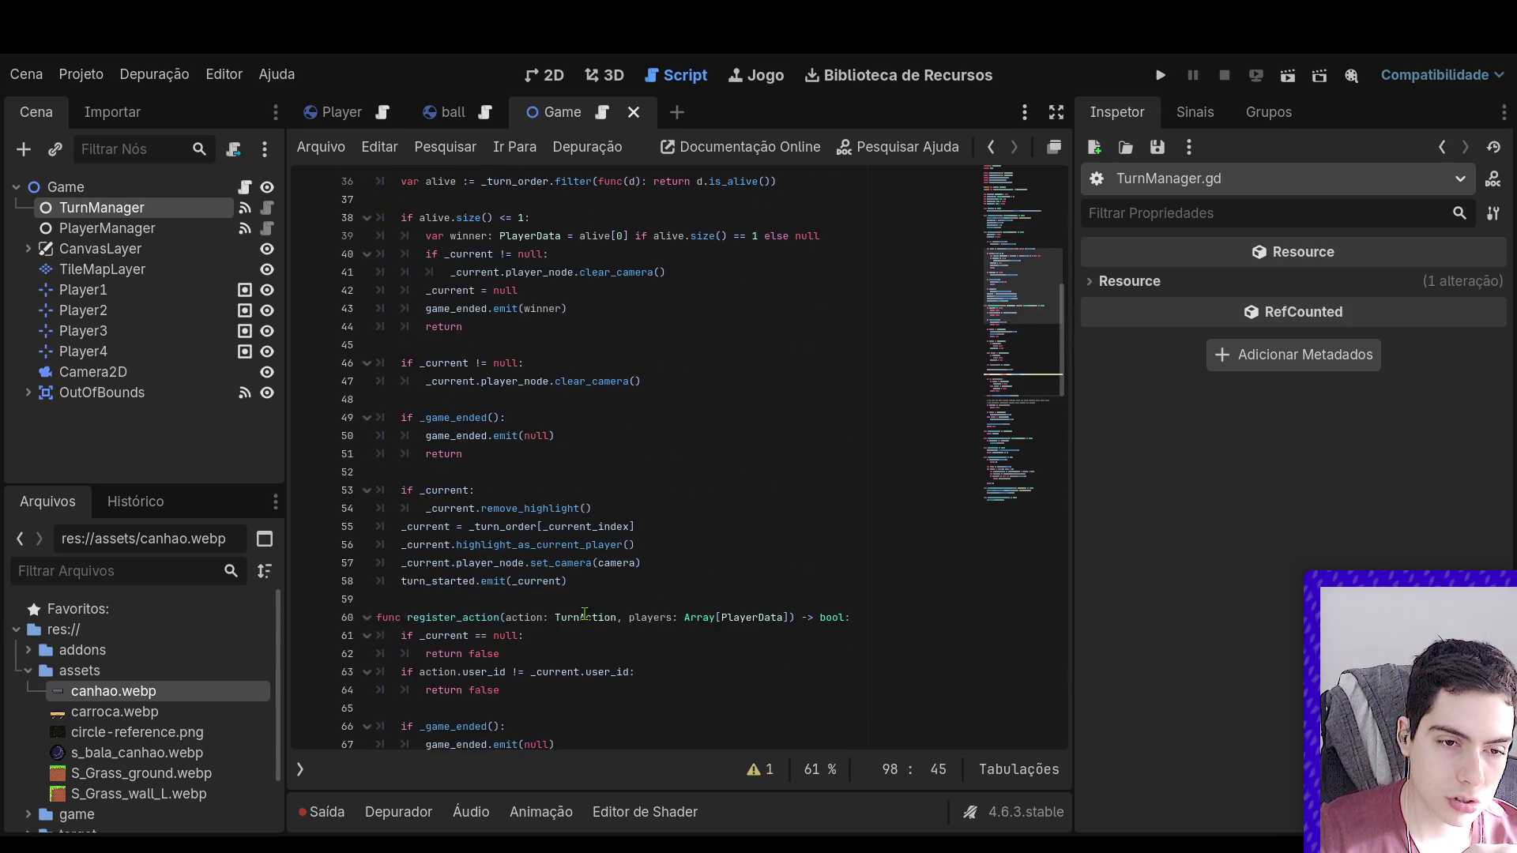
# Add turn_manager_progress_bar.start() after the set_camera call, before turn_started.emit, and save.
pyautogui.click(678, 577)
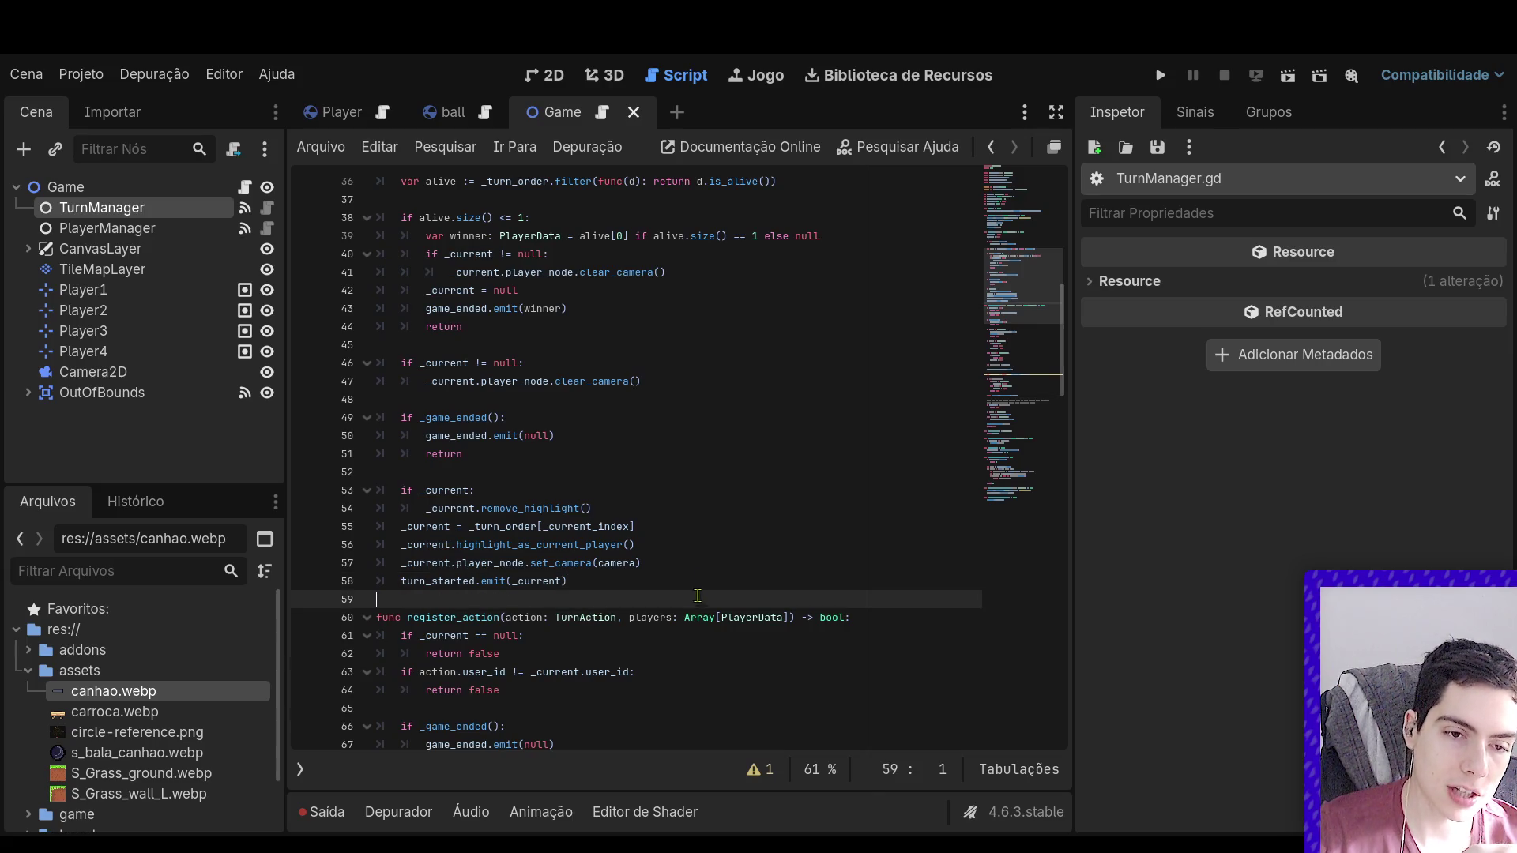
pyautogui.click(724, 558)
pyautogui.press('Return')
pyautogui.write('p')
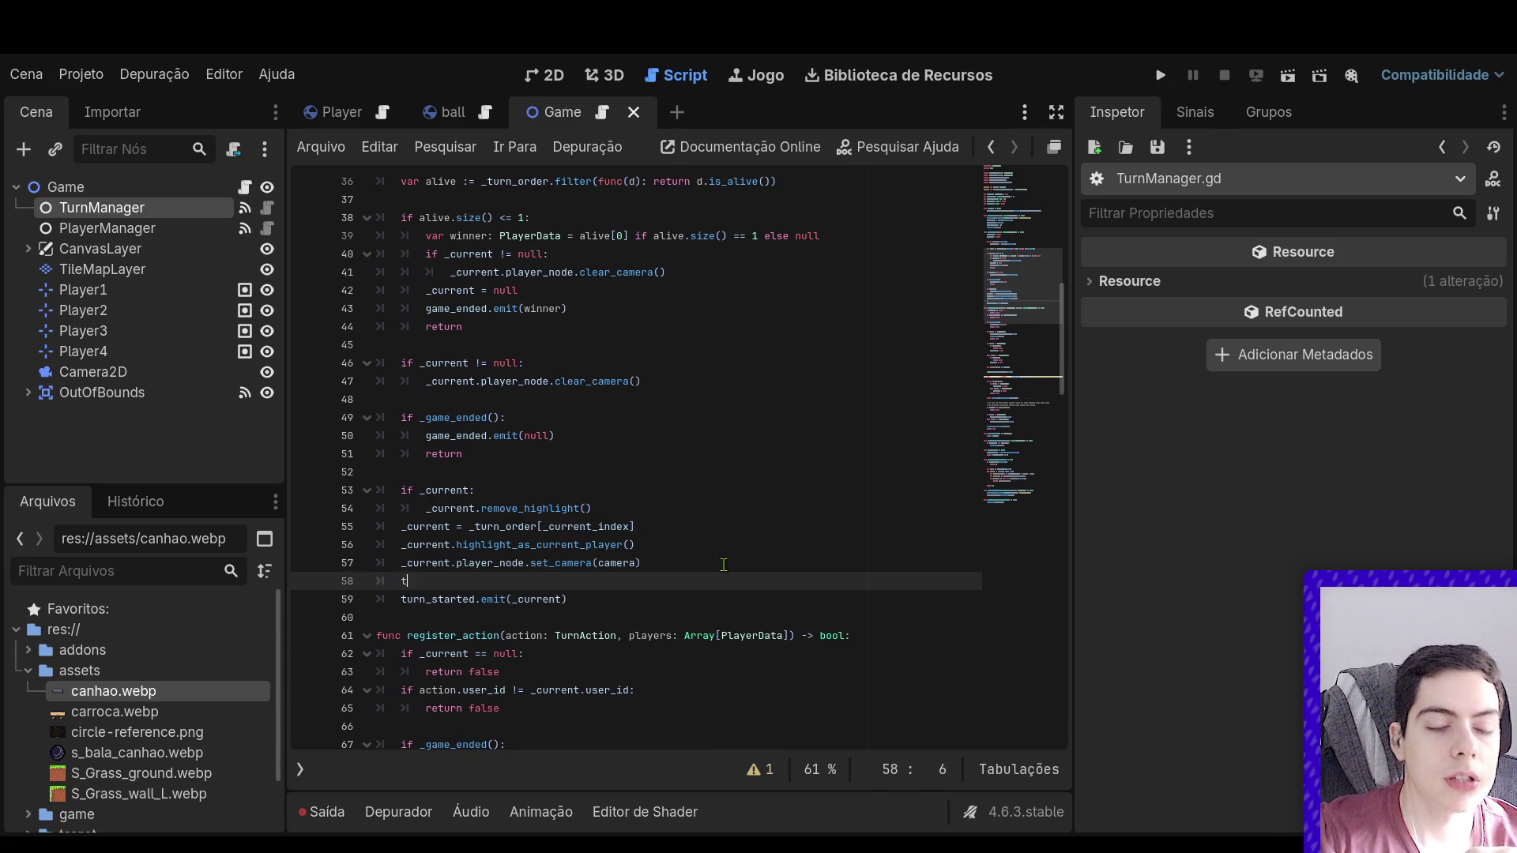
pyautogui.write('rog')
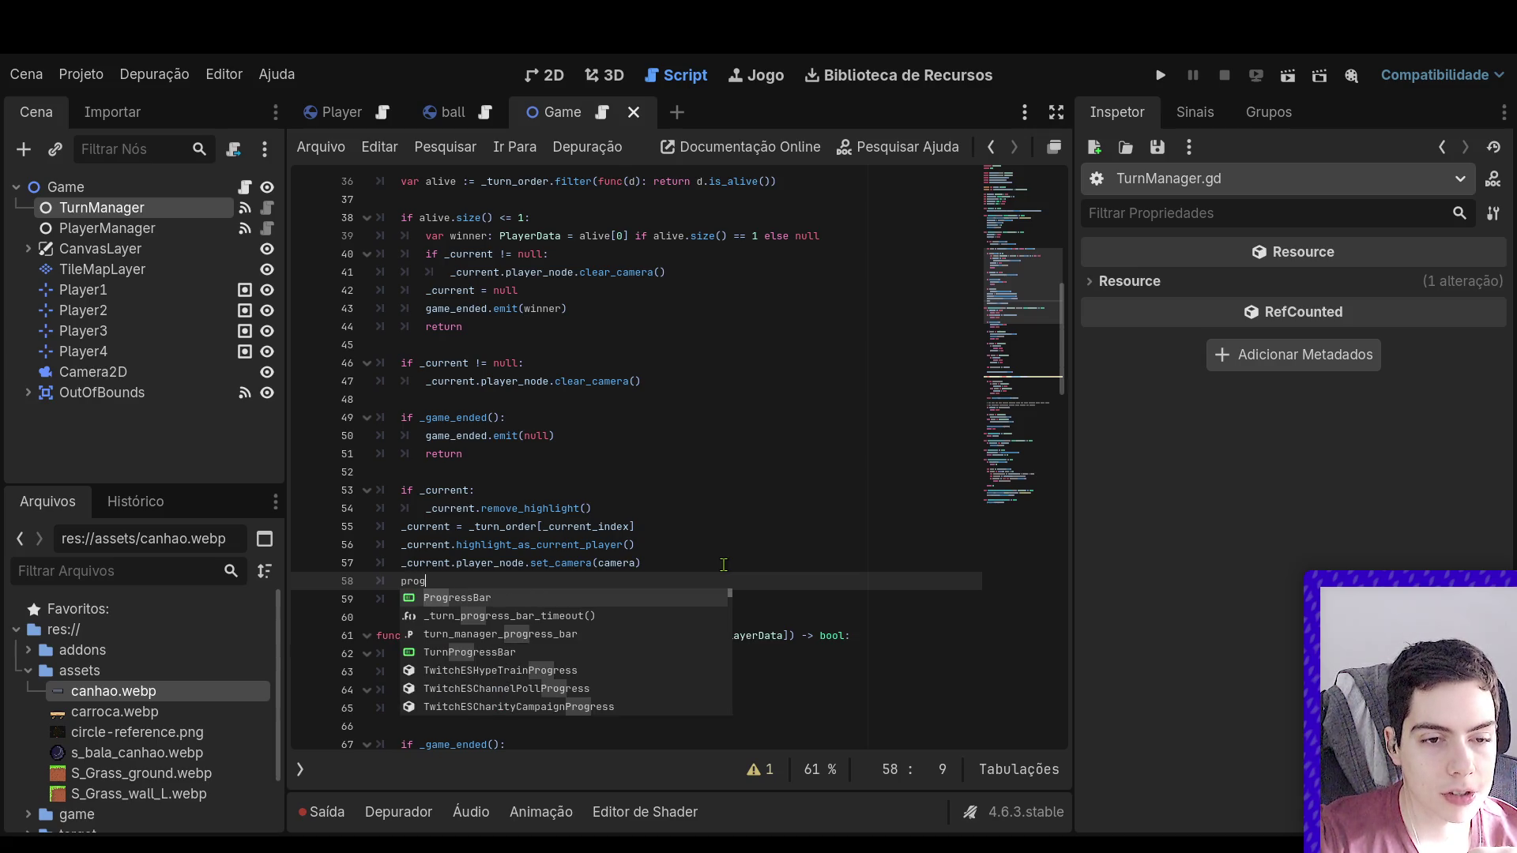
pyautogui.press('Return')
pyautogui.press('BackSpace')
pyautogui.press('BackSpace')
pyautogui.press('BackSpace')
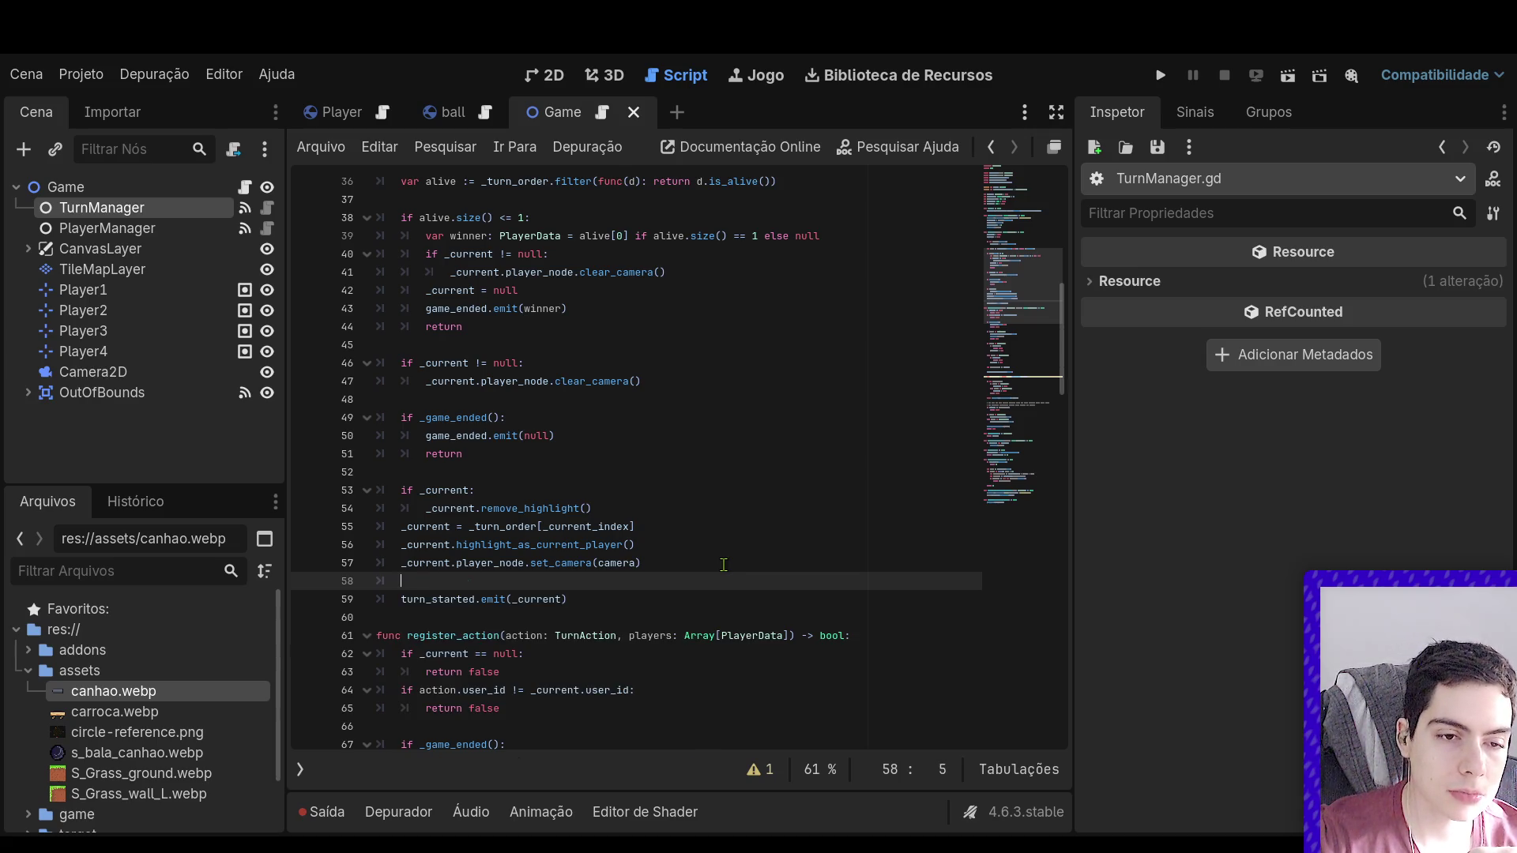
pyautogui.write('turn')
pyautogui.press('Return')
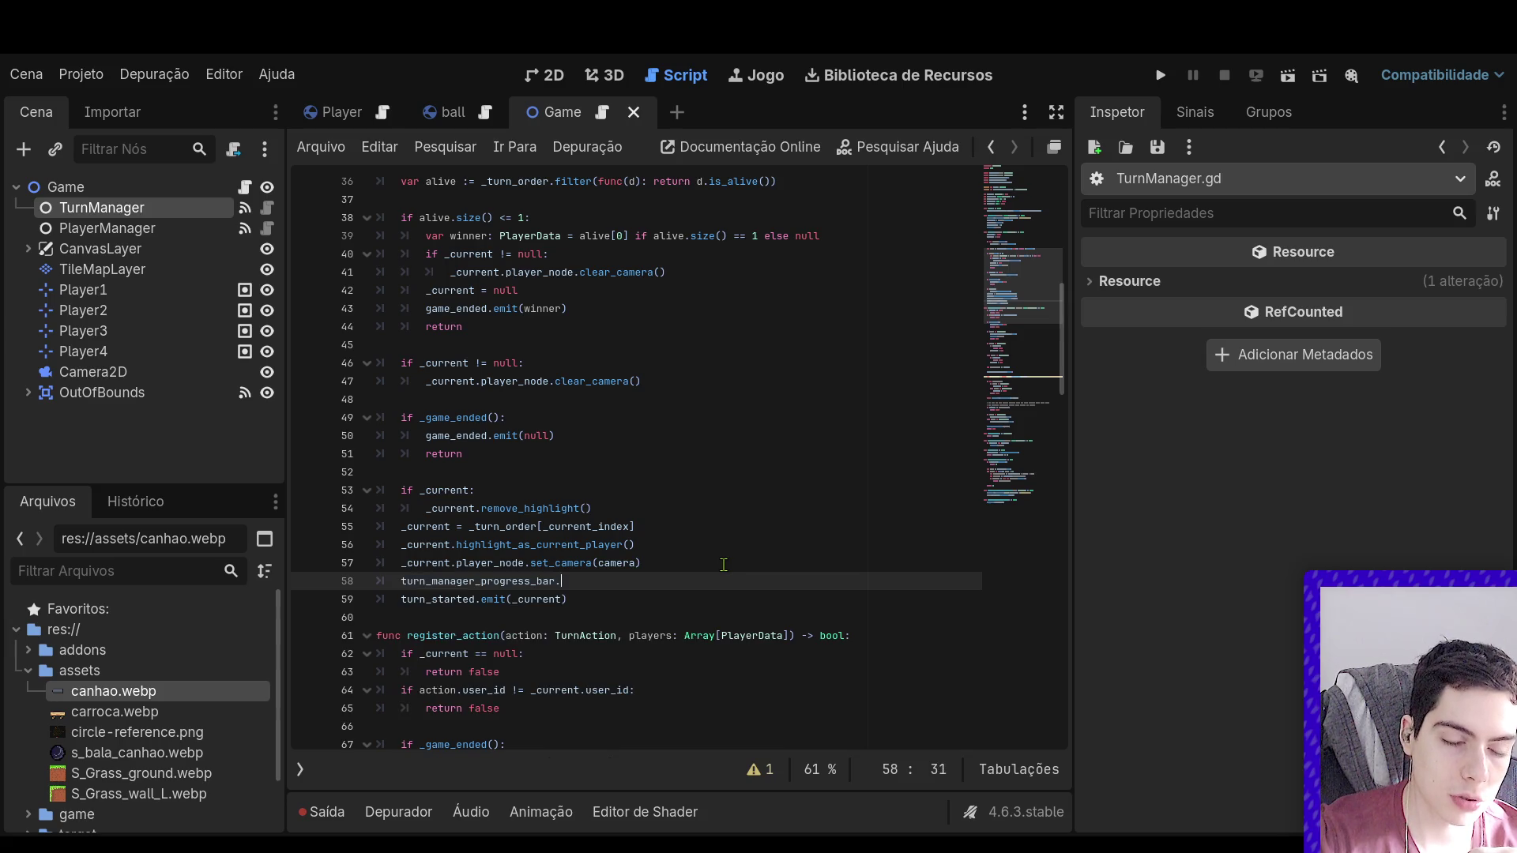
pyautogui.write('sta')
pyautogui.press('Return')
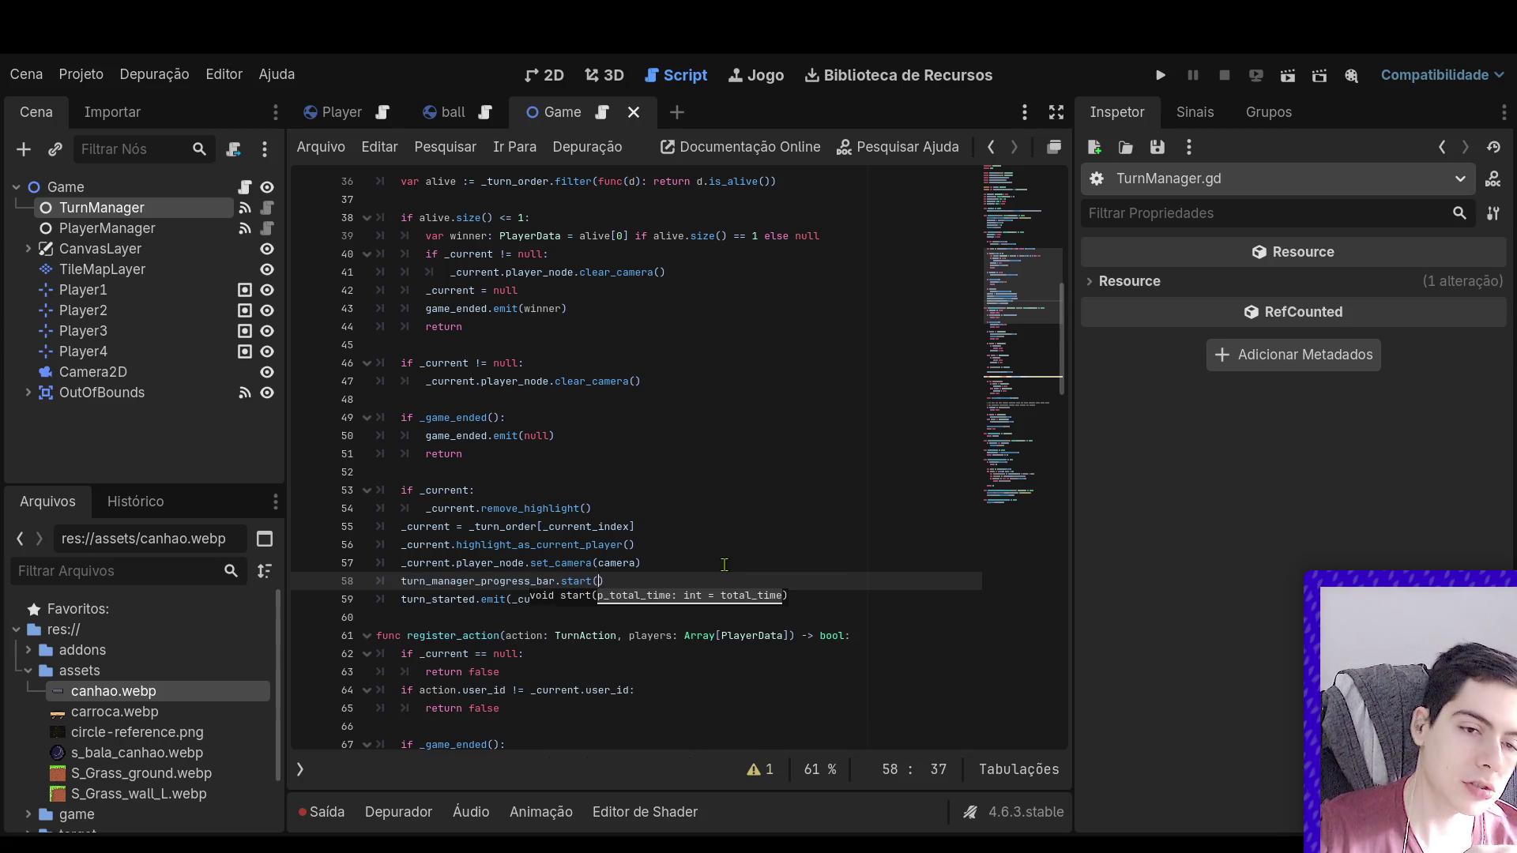
pyautogui.click(724, 564)
pyautogui.hotkey('ctrl', 's')
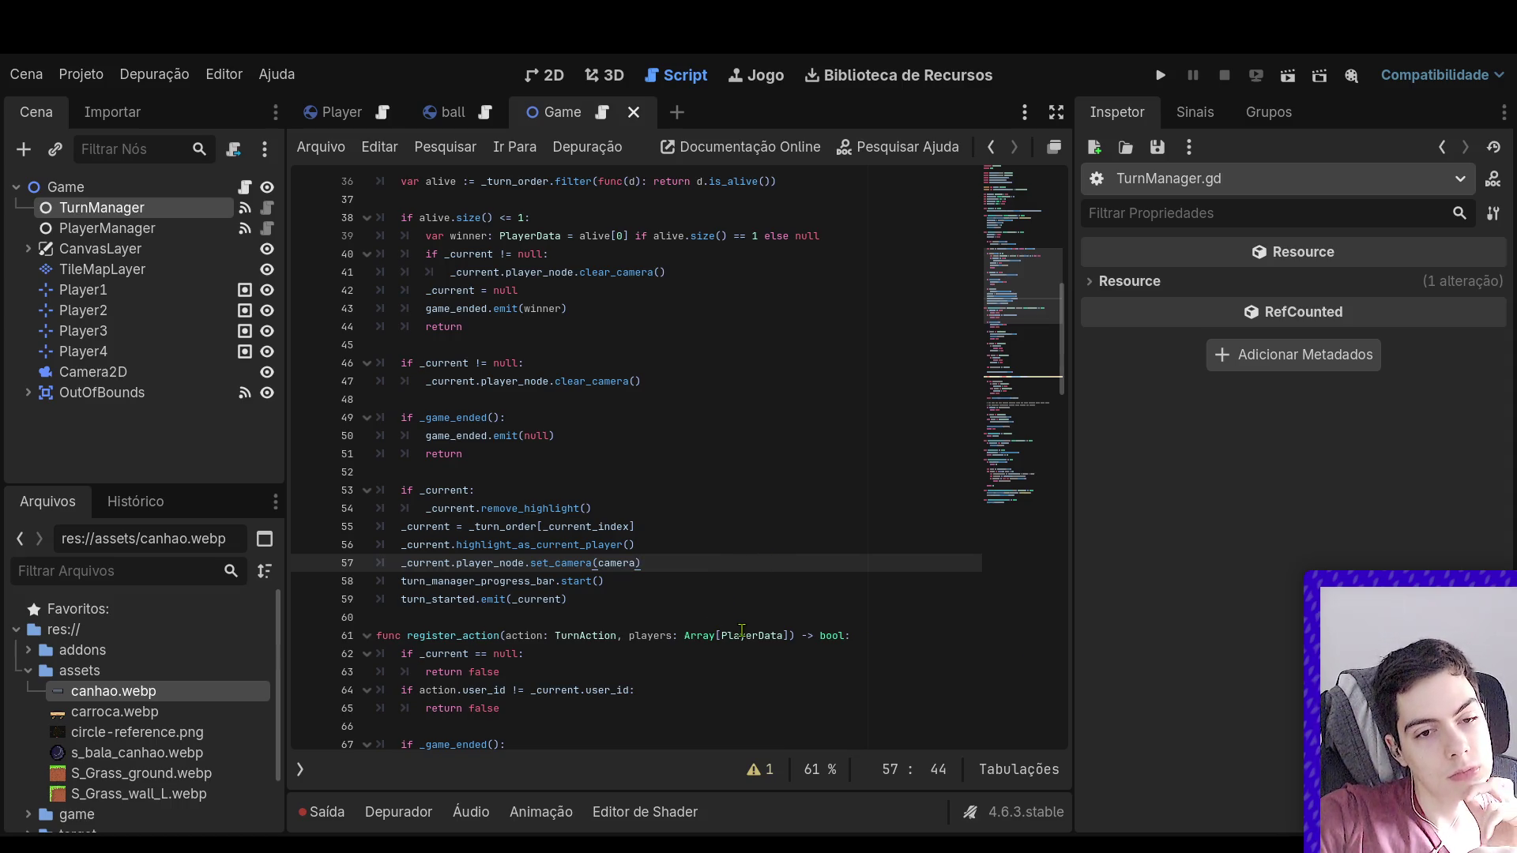
# Inspect the pause() call in register_action and jump to the _check_turn_complete definition.
pyautogui.scroll(-5, 741, 629)
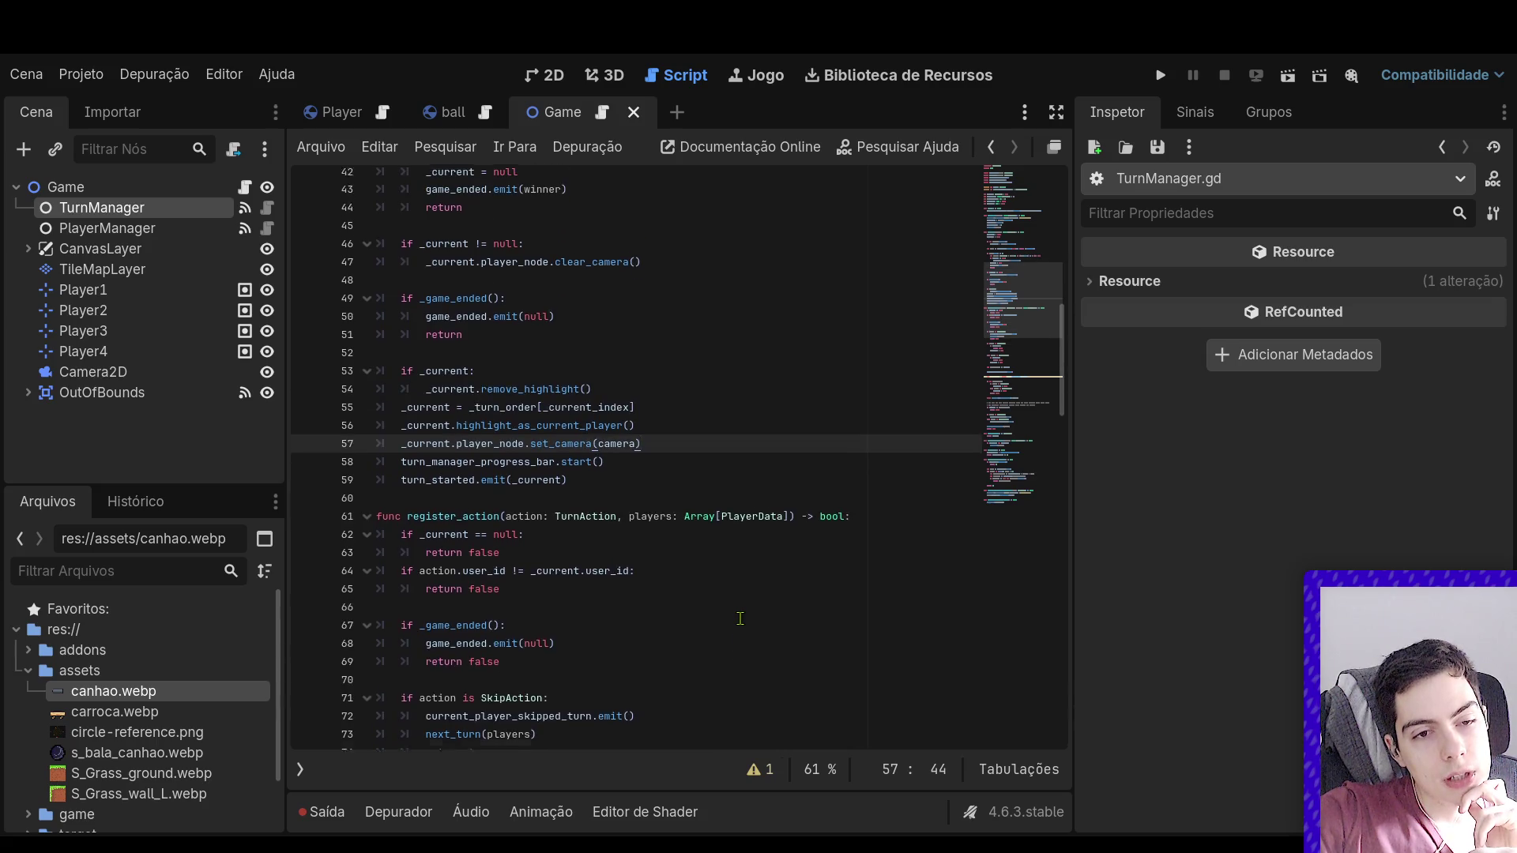
pyautogui.scroll(-6, 740, 618)
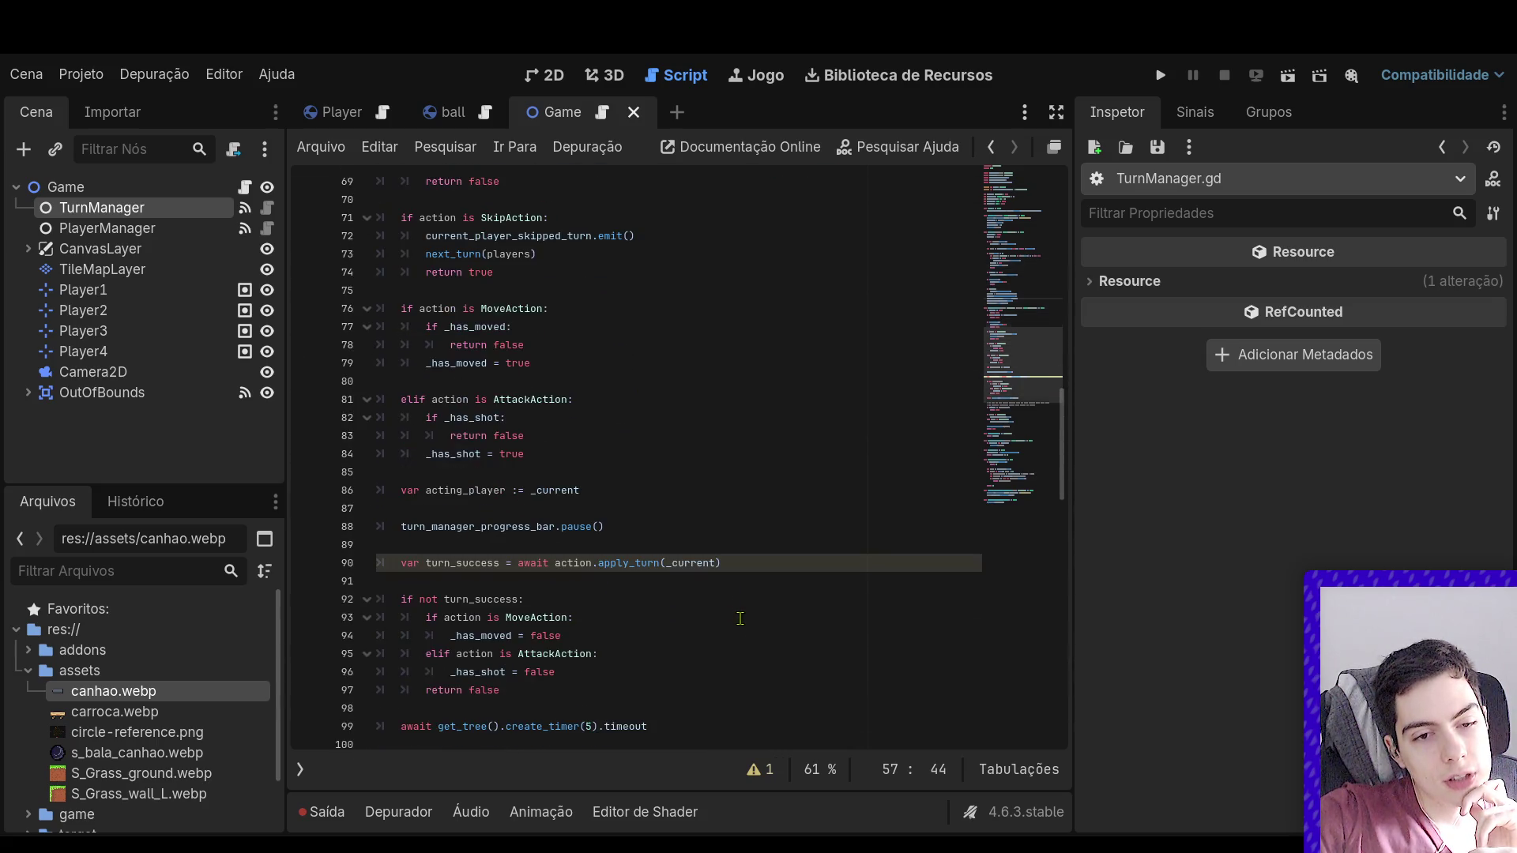
pyautogui.moveTo(618, 526); pyautogui.dragTo(310, 510)
pyautogui.click(630, 544)
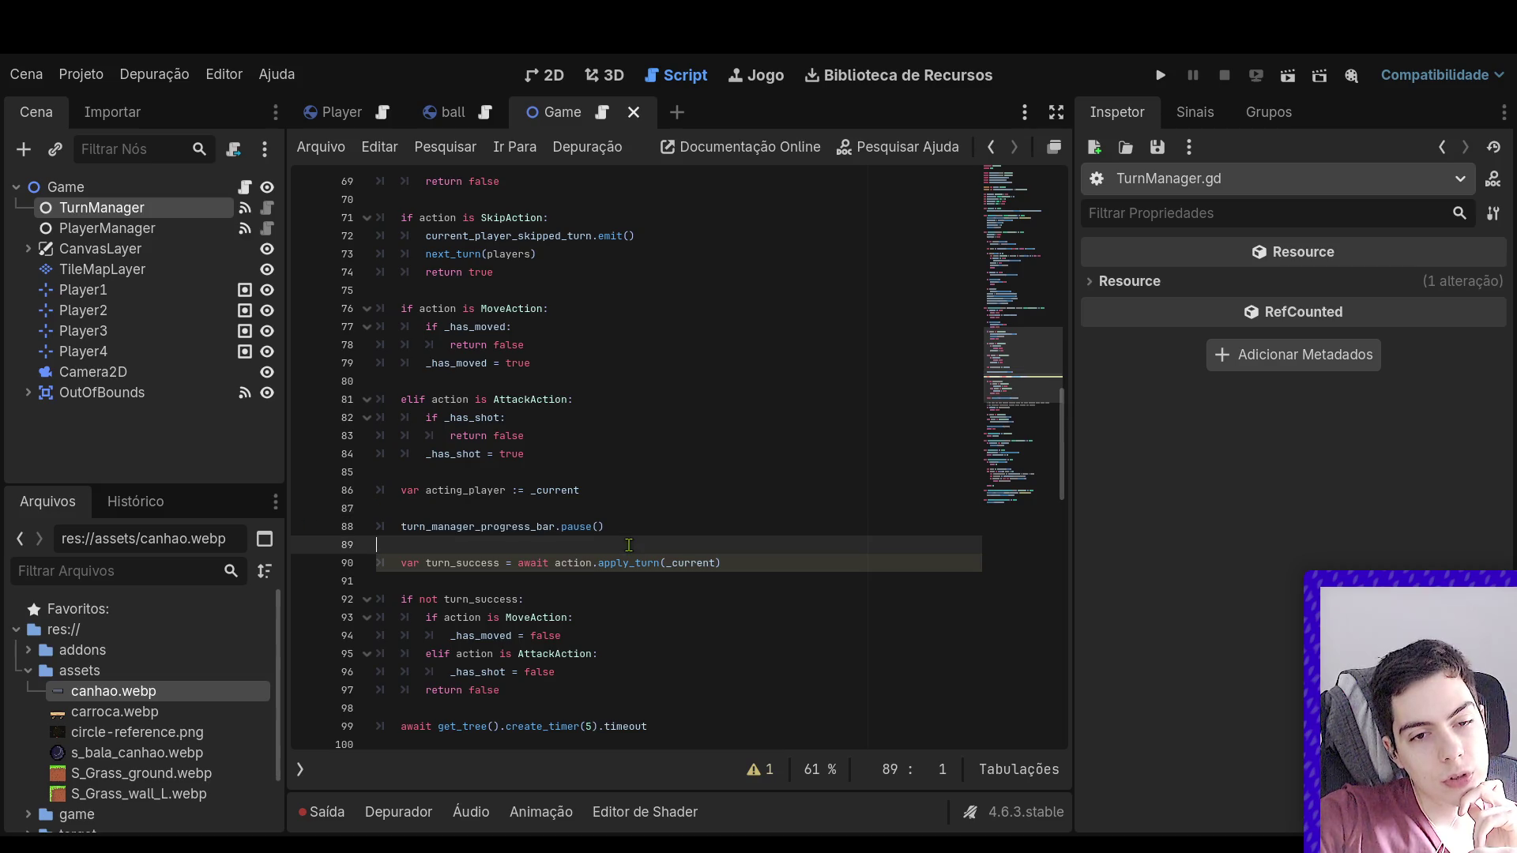
pyautogui.hotkey('shift', 'Up')
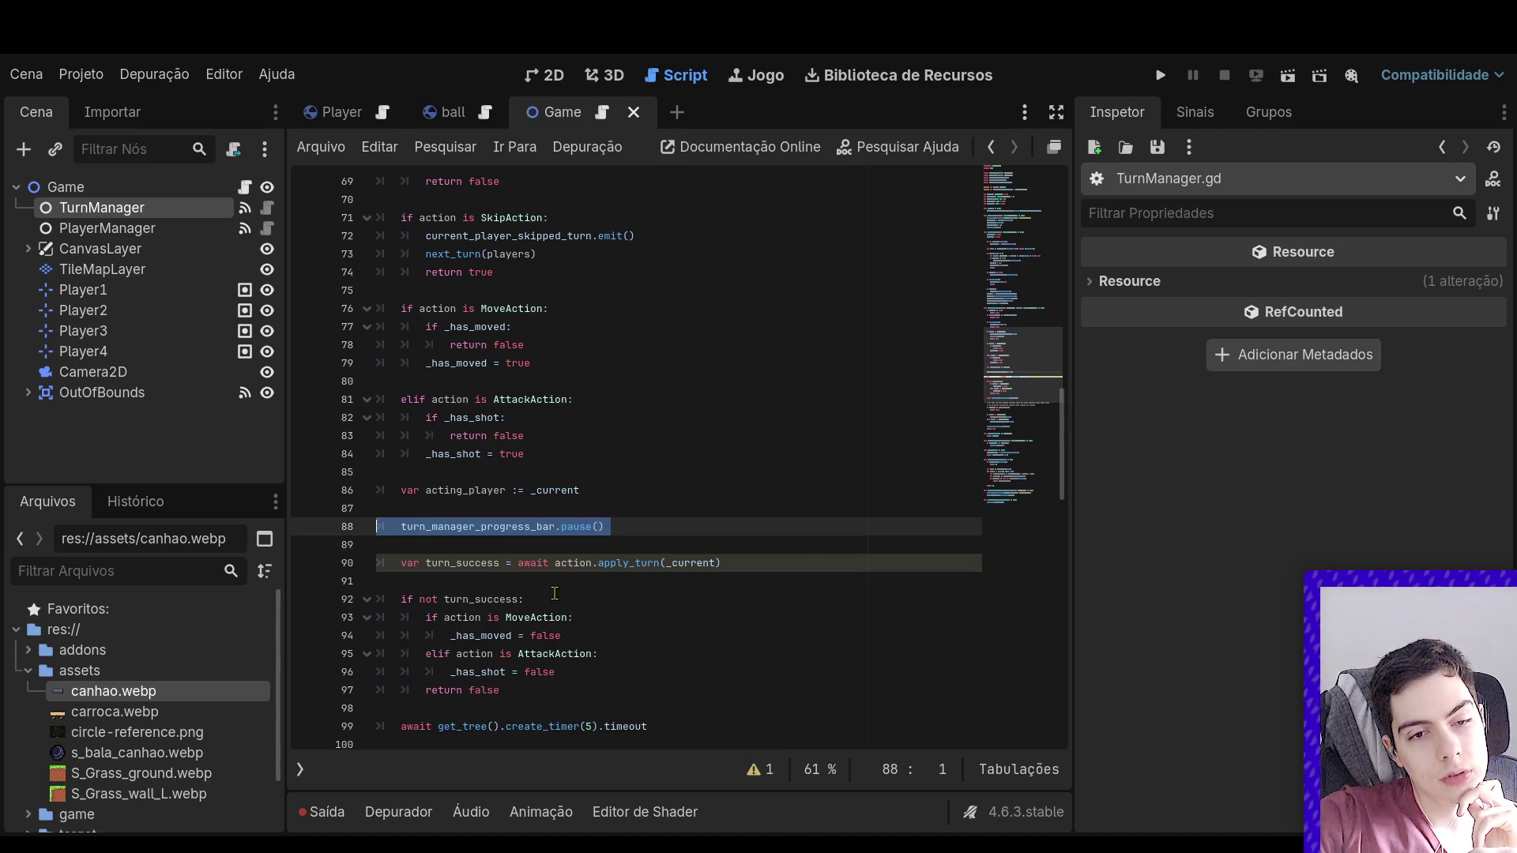
pyautogui.scroll(-2, 1067, 457)
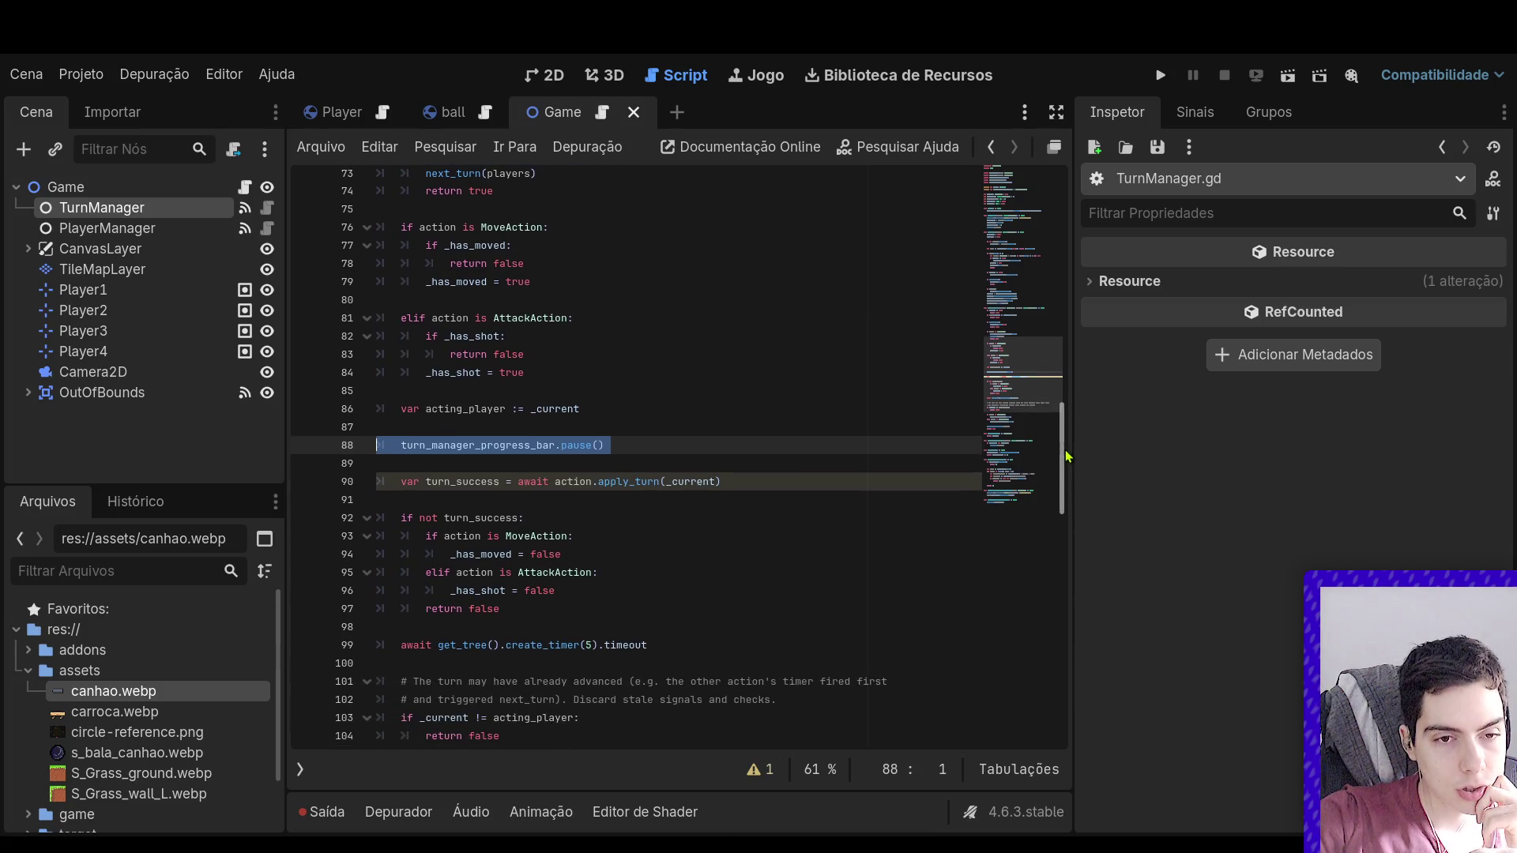
pyautogui.scroll(-2, 1066, 457)
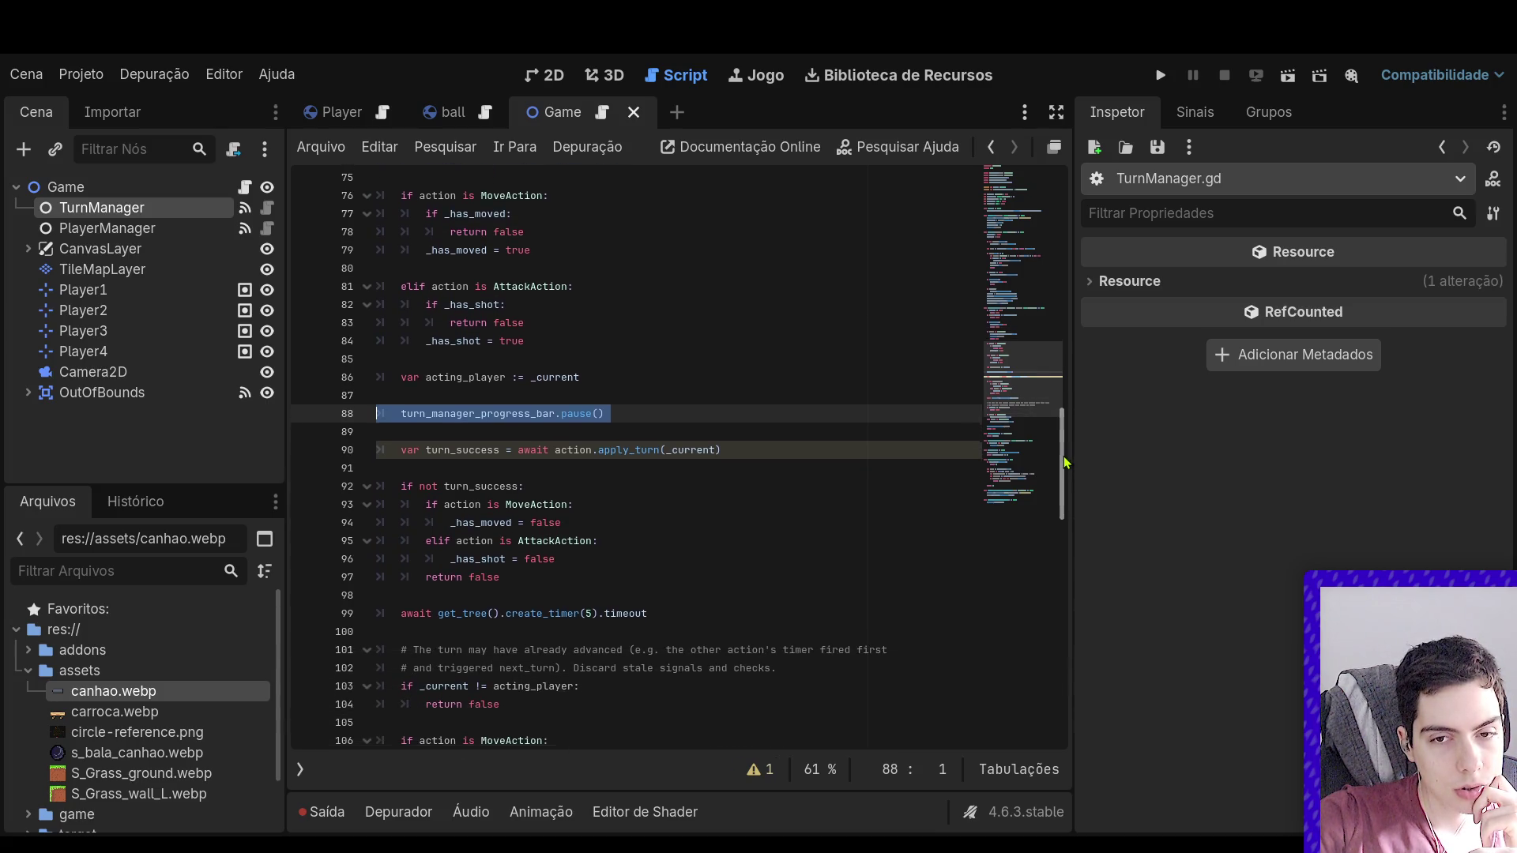
pyautogui.scroll(-2, 1063, 466)
pyautogui.scroll(-2, 1055, 472)
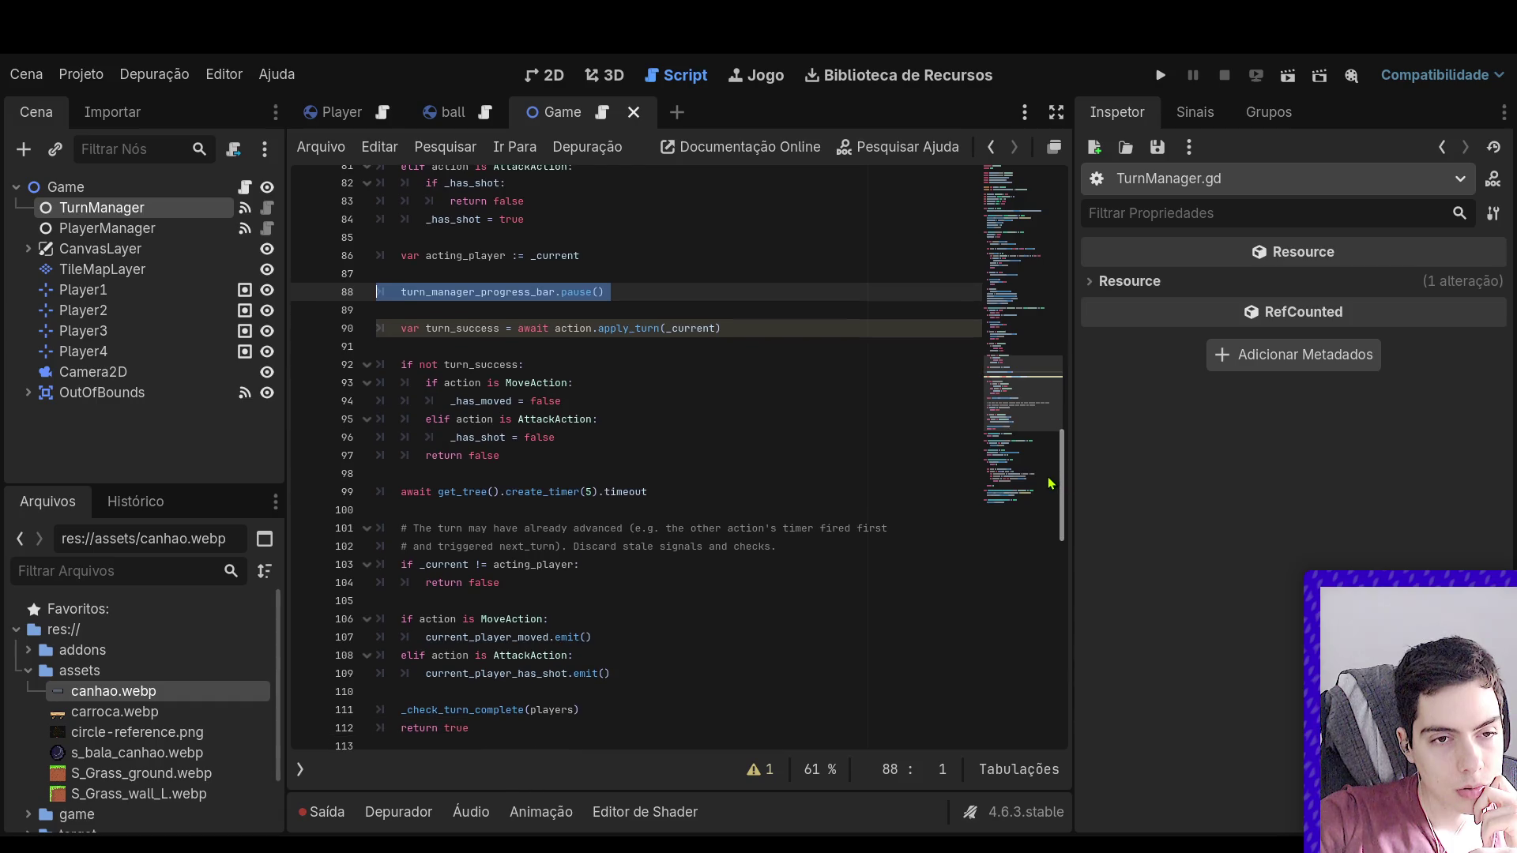
pyautogui.scroll(-3, 1050, 484)
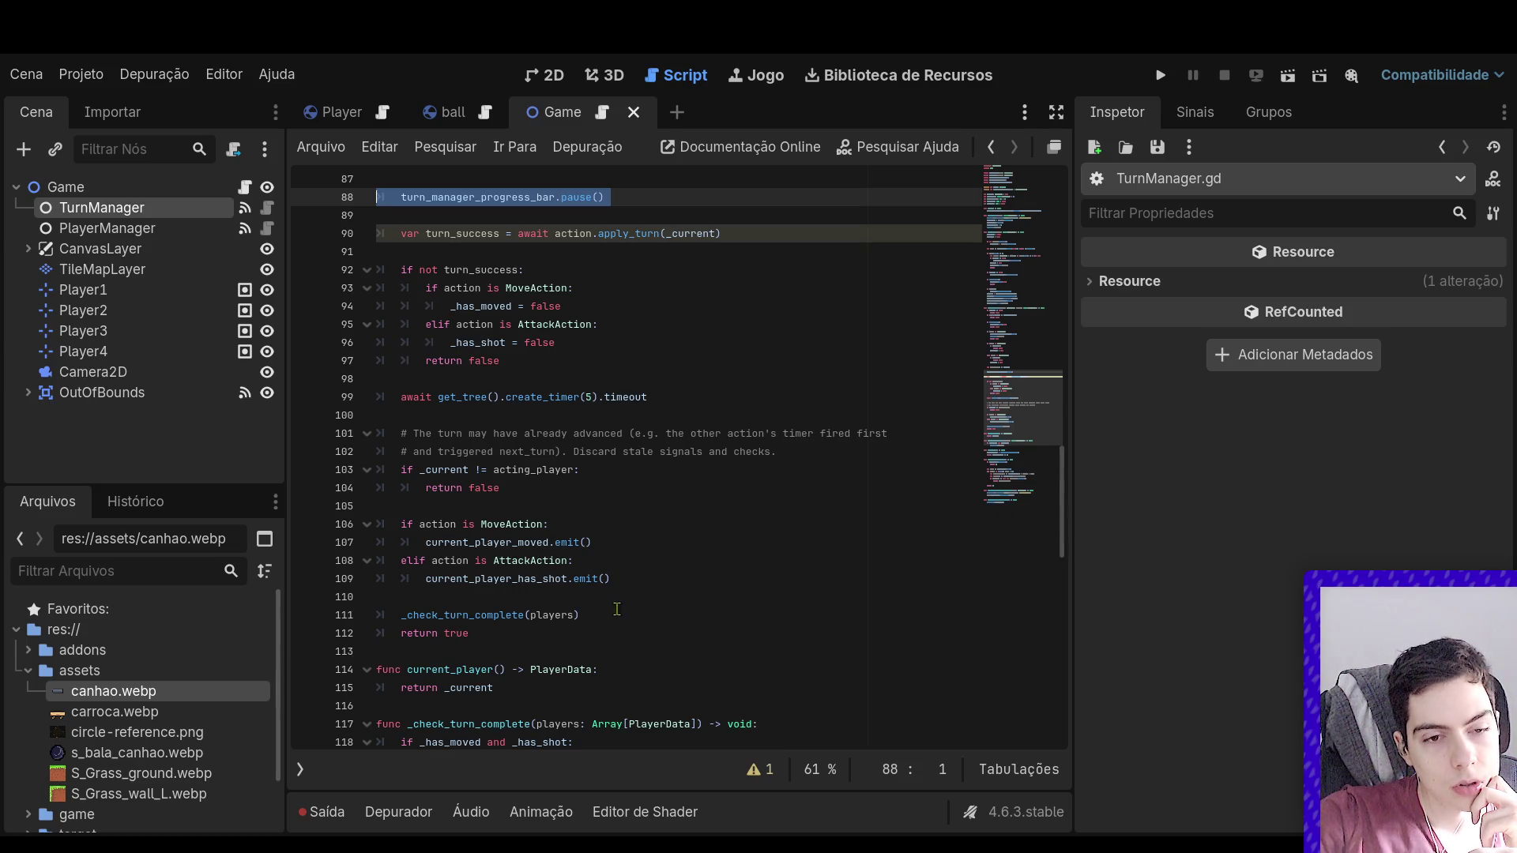
pyautogui.click(573, 621)
pyautogui.keyDown('ctrl'); pyautogui.click(477, 624); pyautogui.keyUp('ctrl')
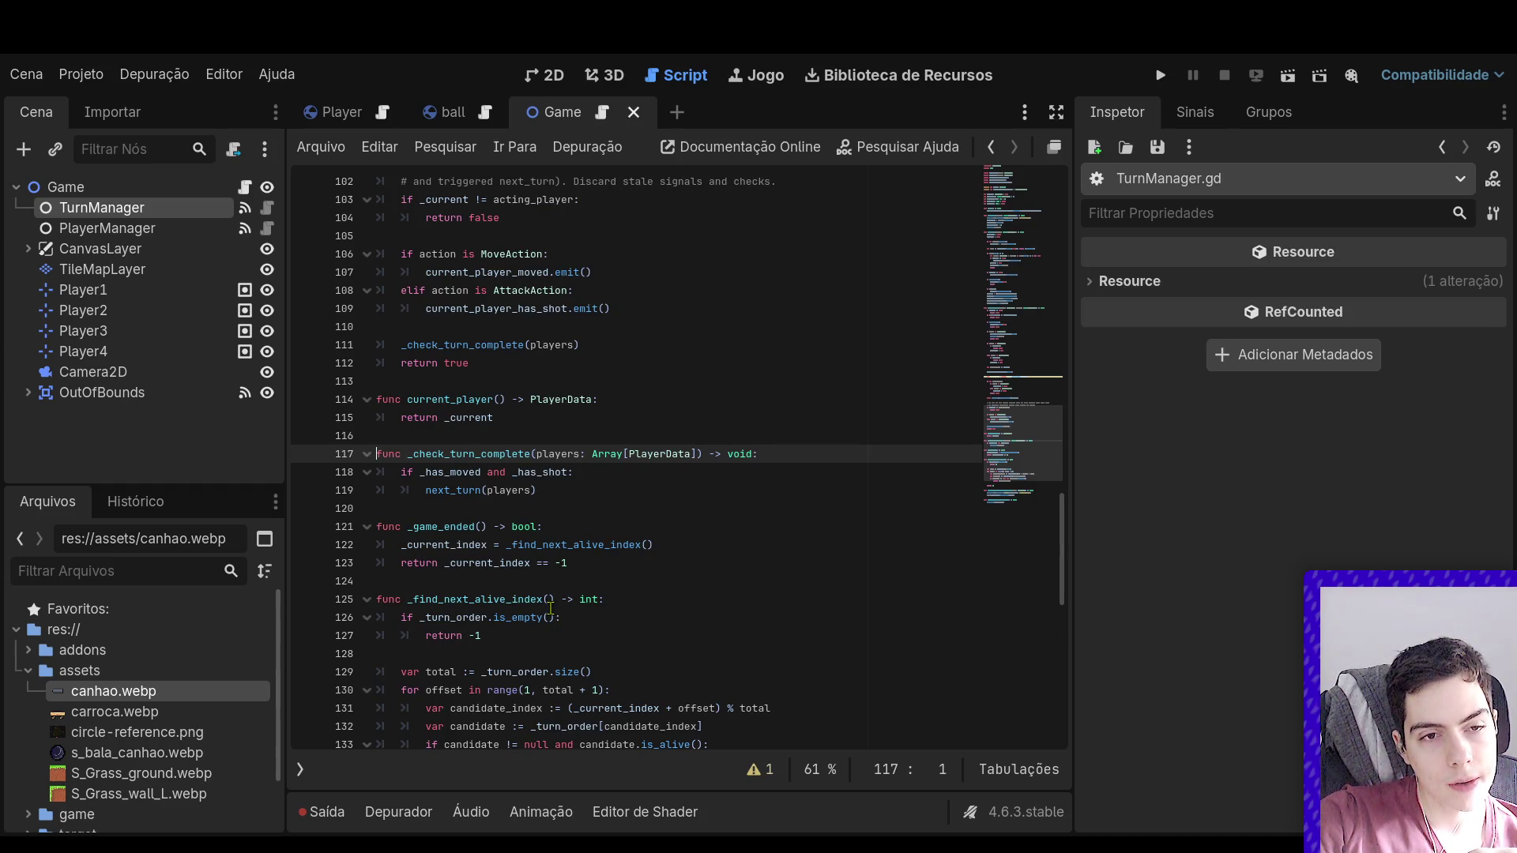
# Scroll through TurnManager.gd and search the script for register_action.
pyautogui.scroll(15, 551, 609)
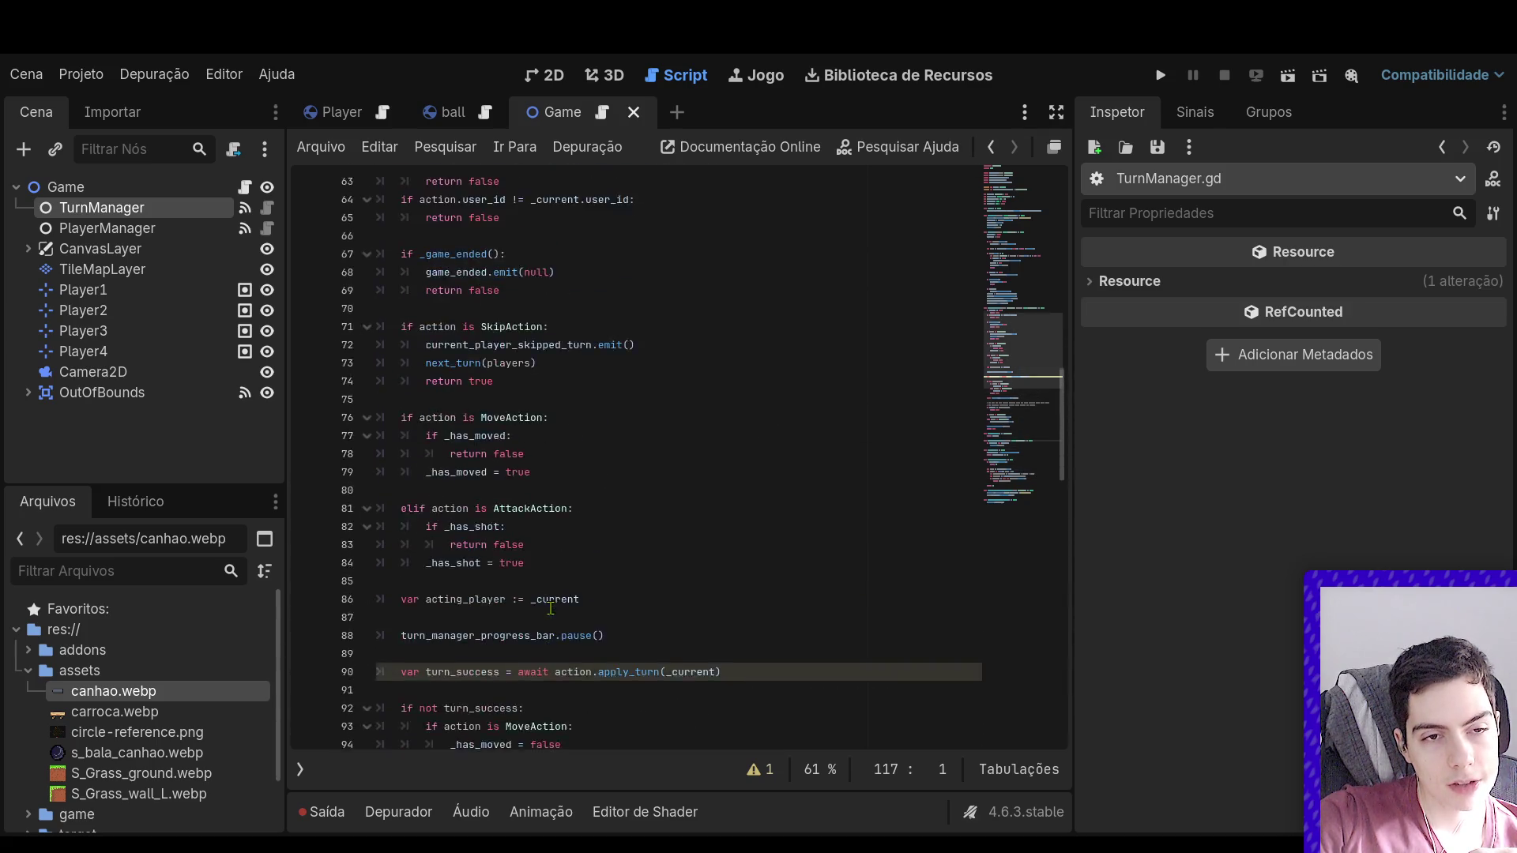
pyautogui.scroll(15, 551, 608)
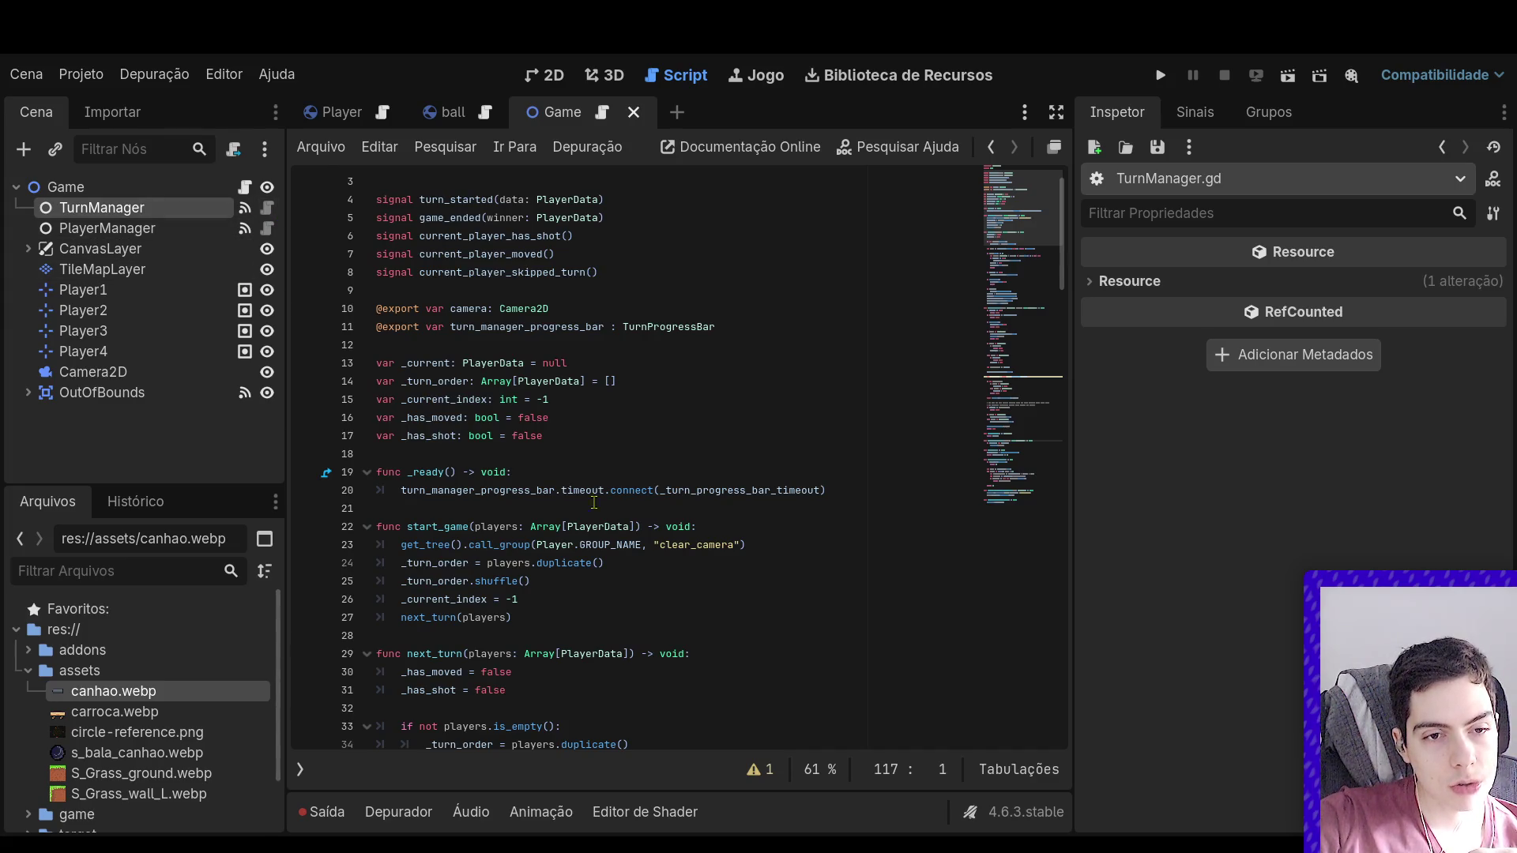
pyautogui.scroll(-7, 610, 549)
pyautogui.scroll(-4, 610, 549)
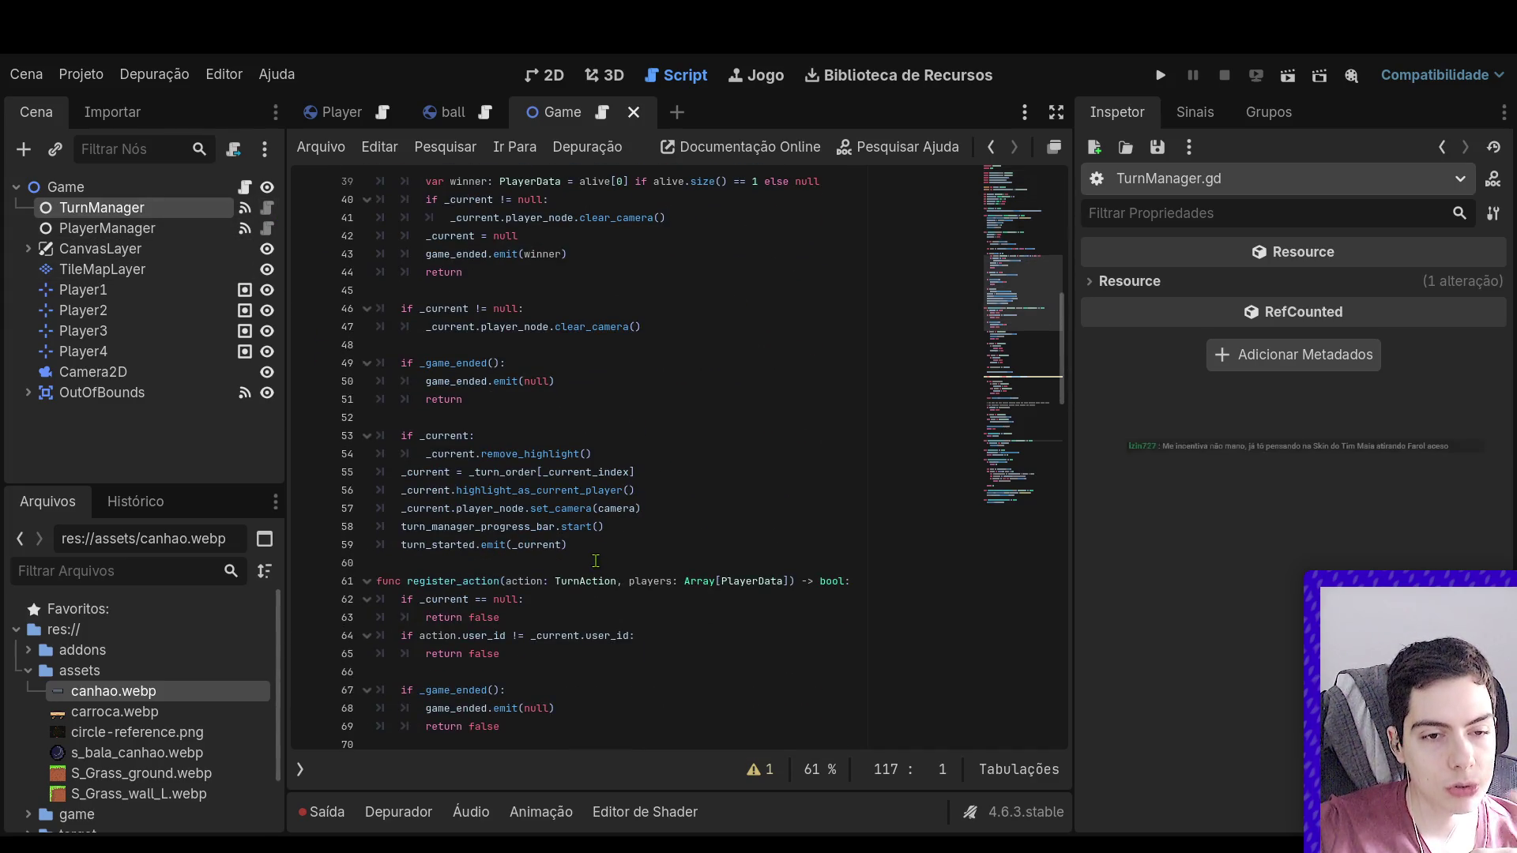
pyautogui.scroll(-4, 622, 587)
pyautogui.scroll(-8, 621, 588)
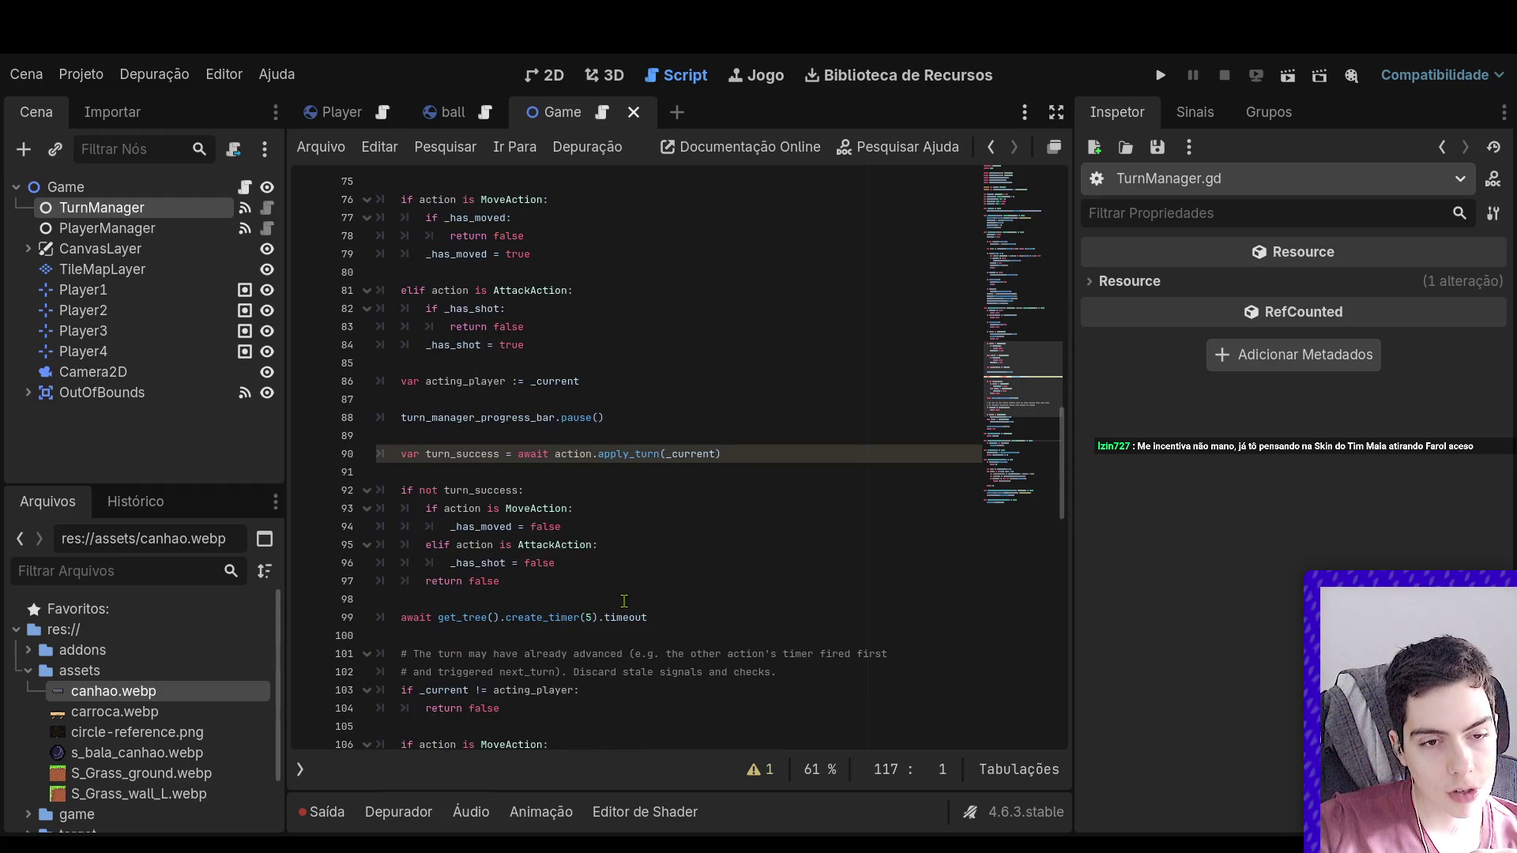
pyautogui.scroll(8, 623, 594)
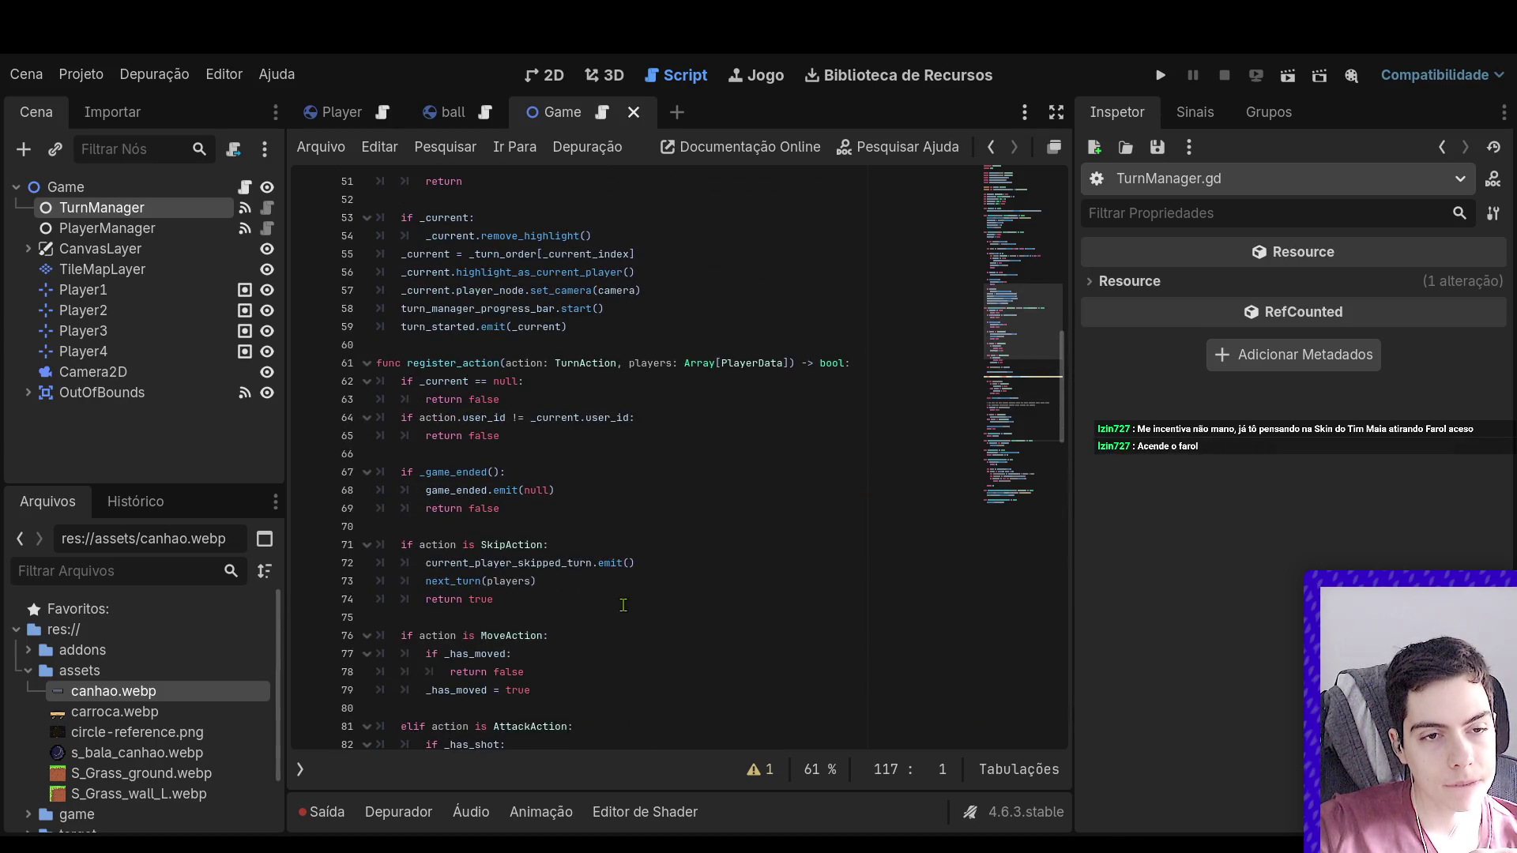
pyautogui.scroll(4, 624, 605)
pyautogui.doubleClick(461, 581)
pyautogui.hotkey('ctrl', 'f')
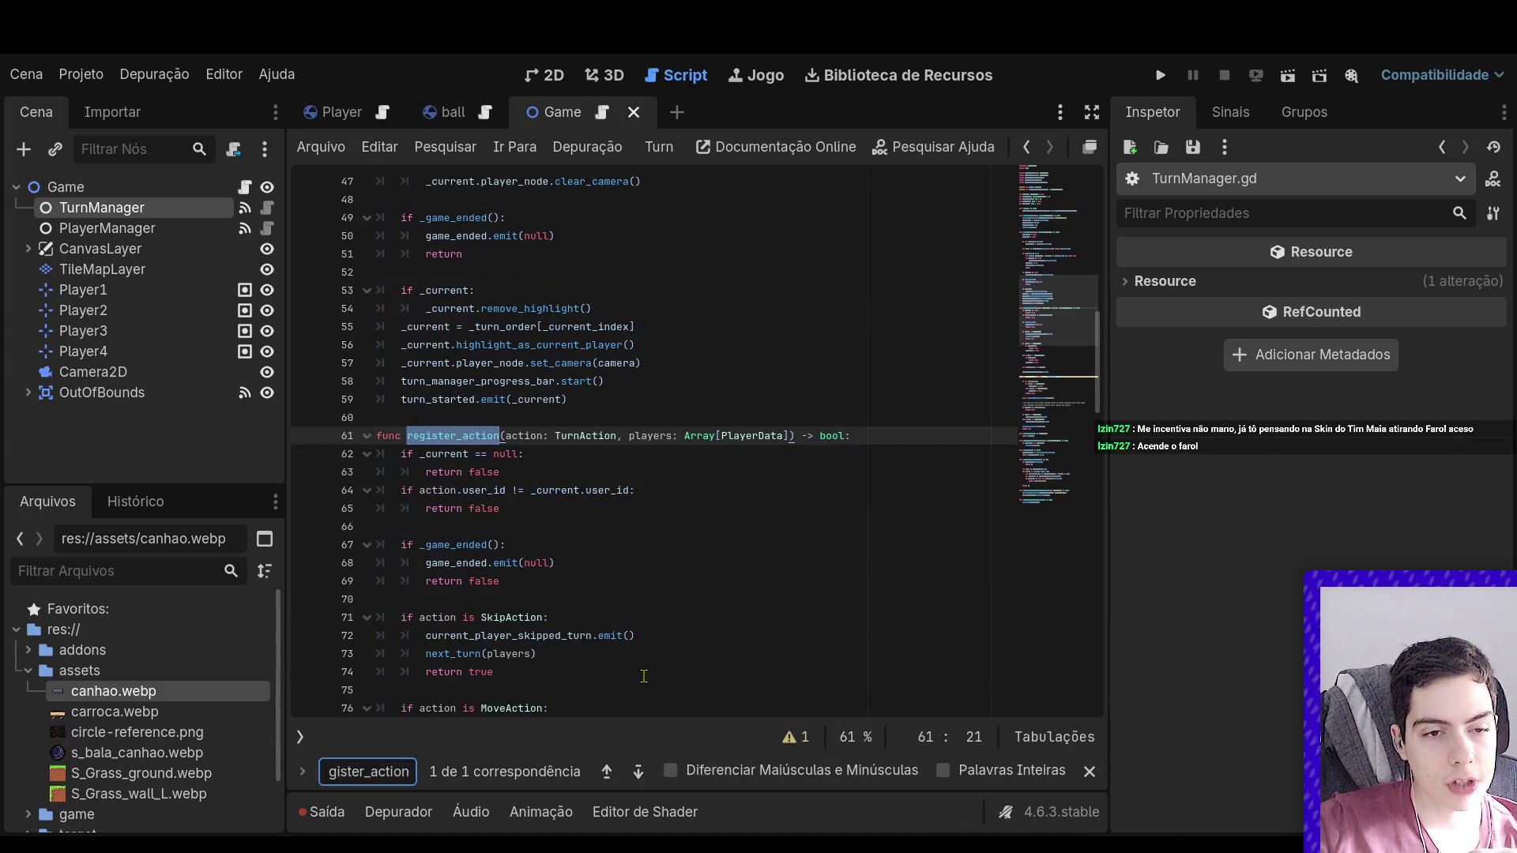
pyautogui.click(1089, 771)
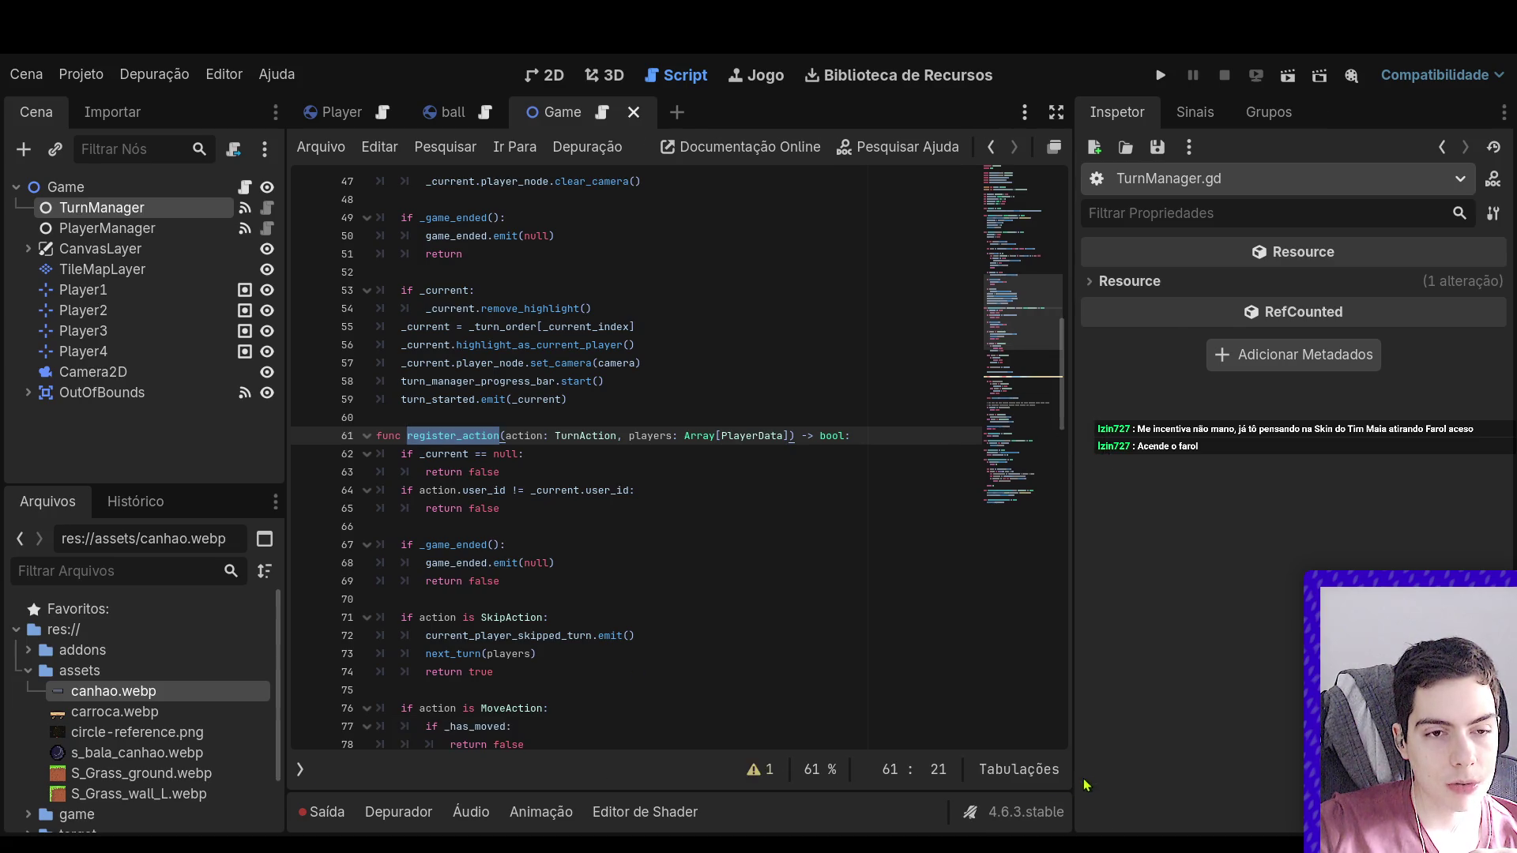
# Open two blank lines after the await create_timer(5).timeout line.
pyautogui.scroll(3, 700, 625)
pyautogui.scroll(2, 699, 632)
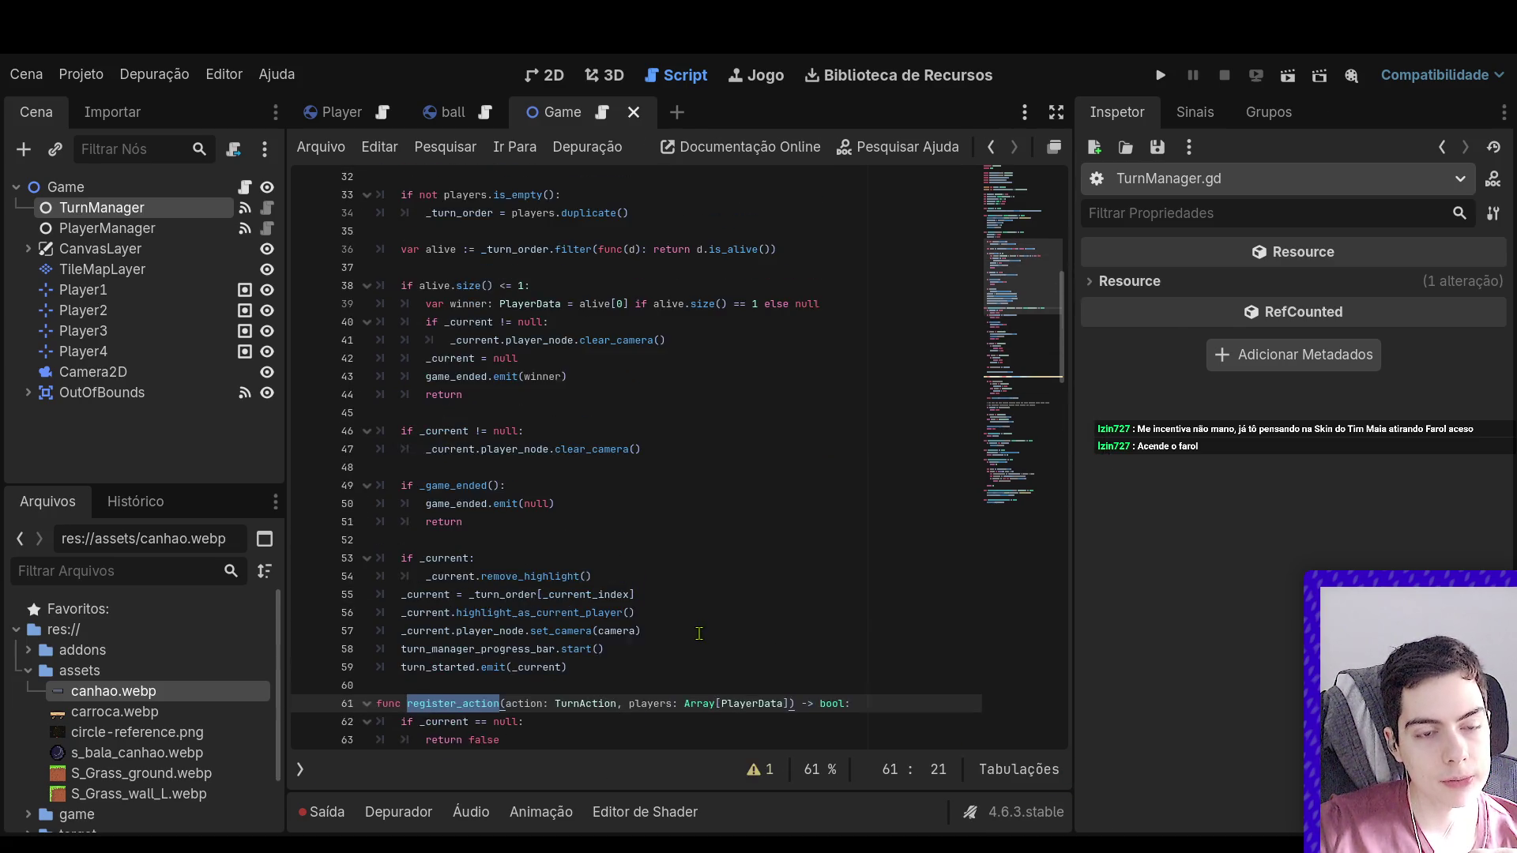
pyautogui.scroll(3, 699, 633)
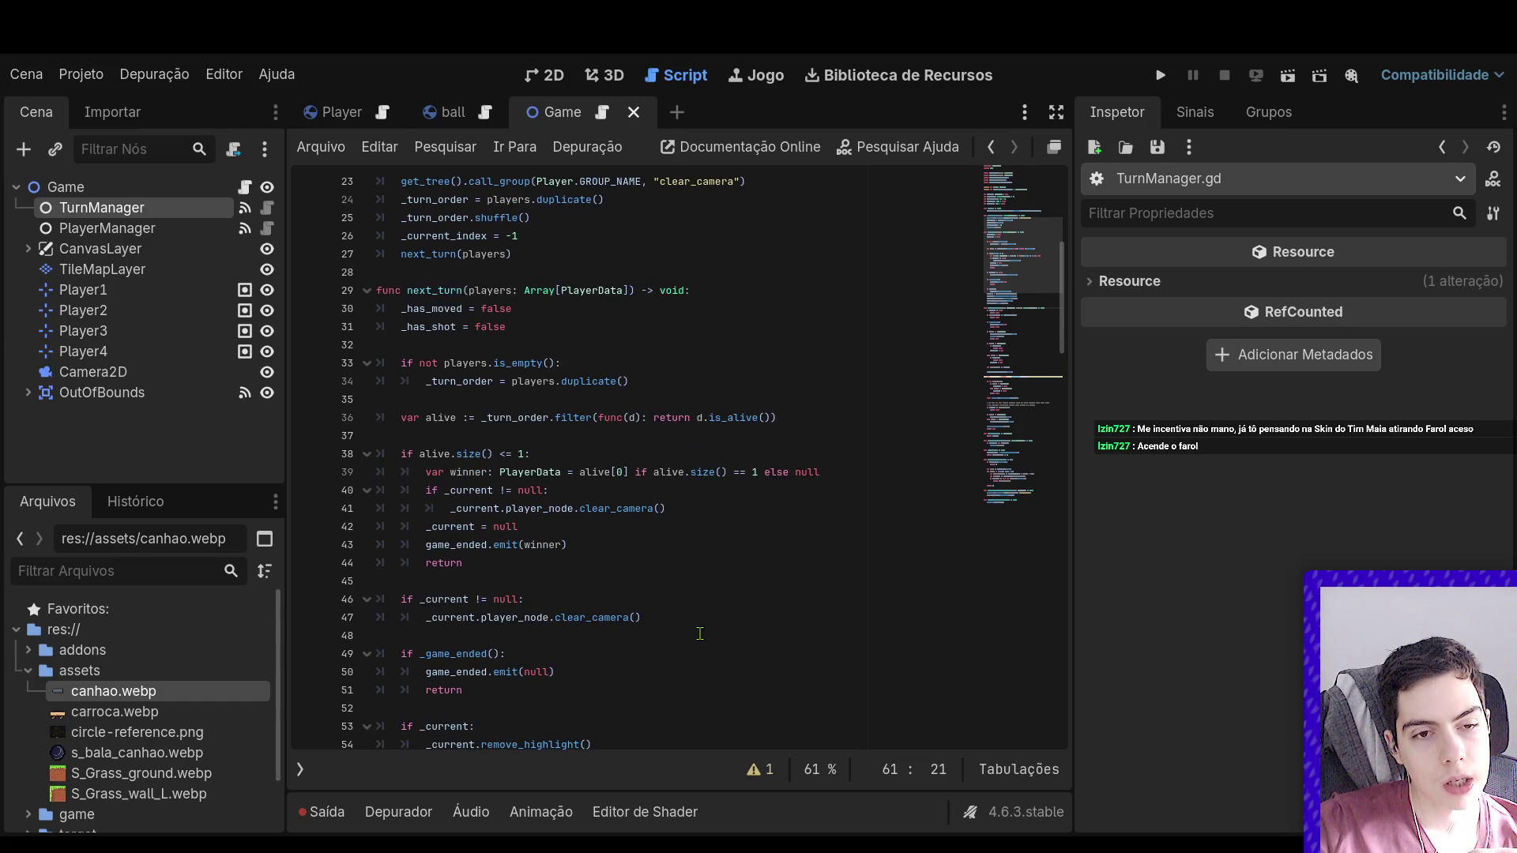
pyautogui.scroll(-5, 700, 633)
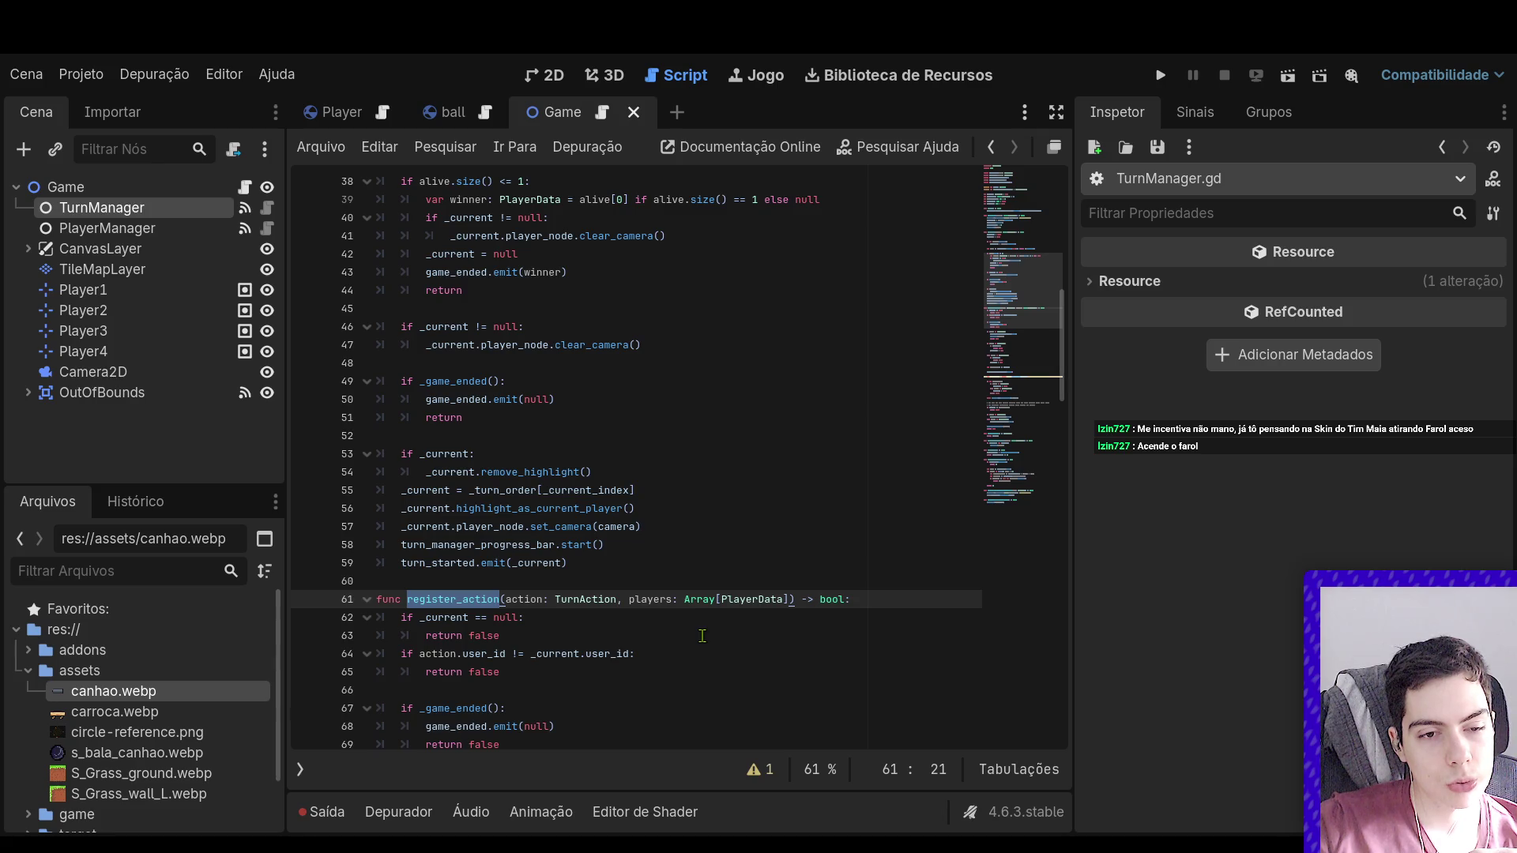
pyautogui.scroll(-11, 705, 632)
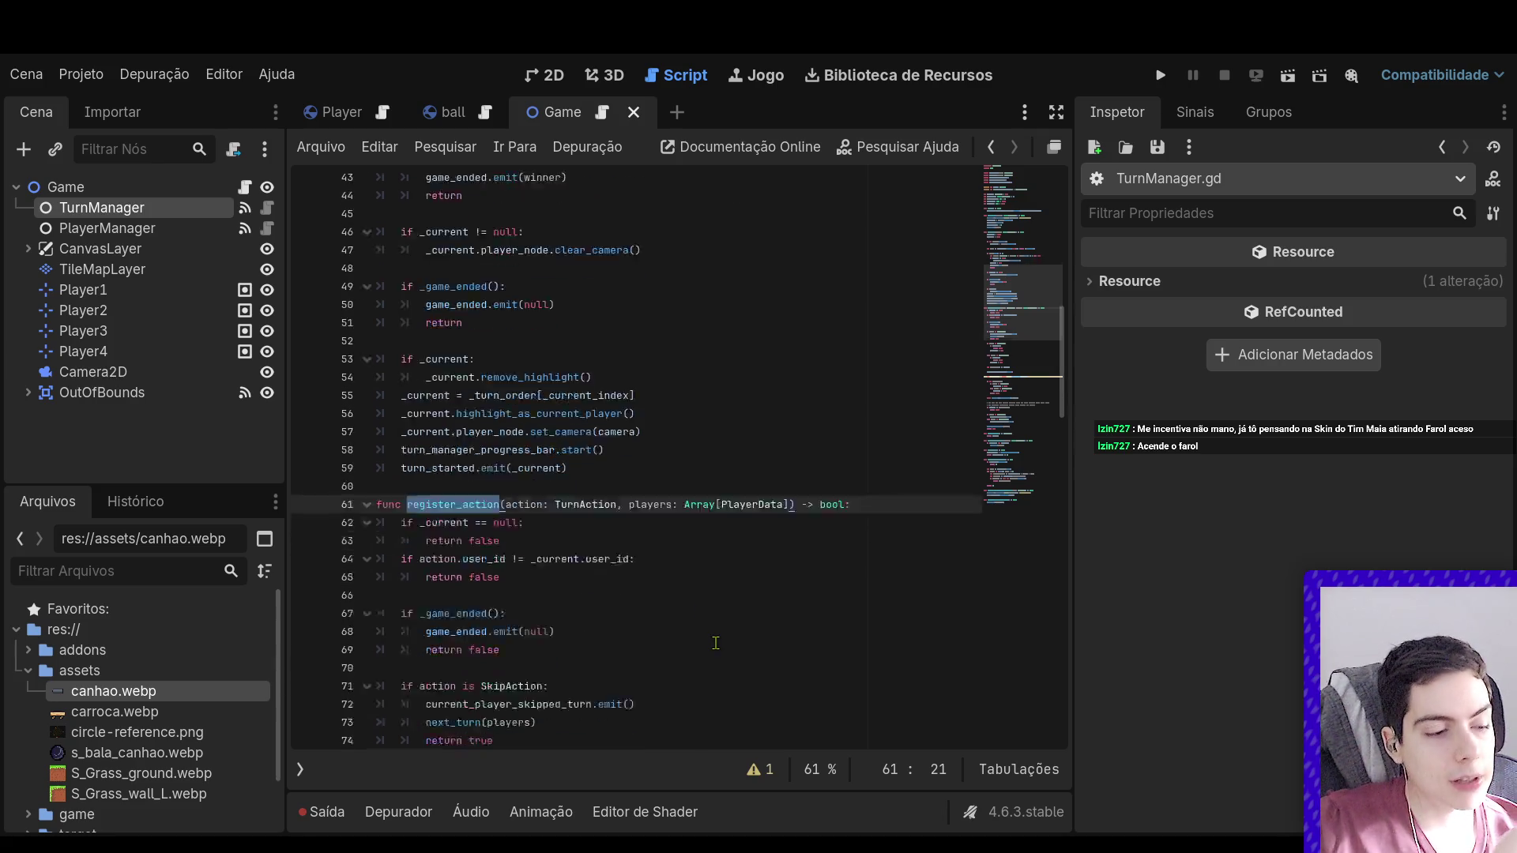
pyautogui.scroll(-6, 703, 655)
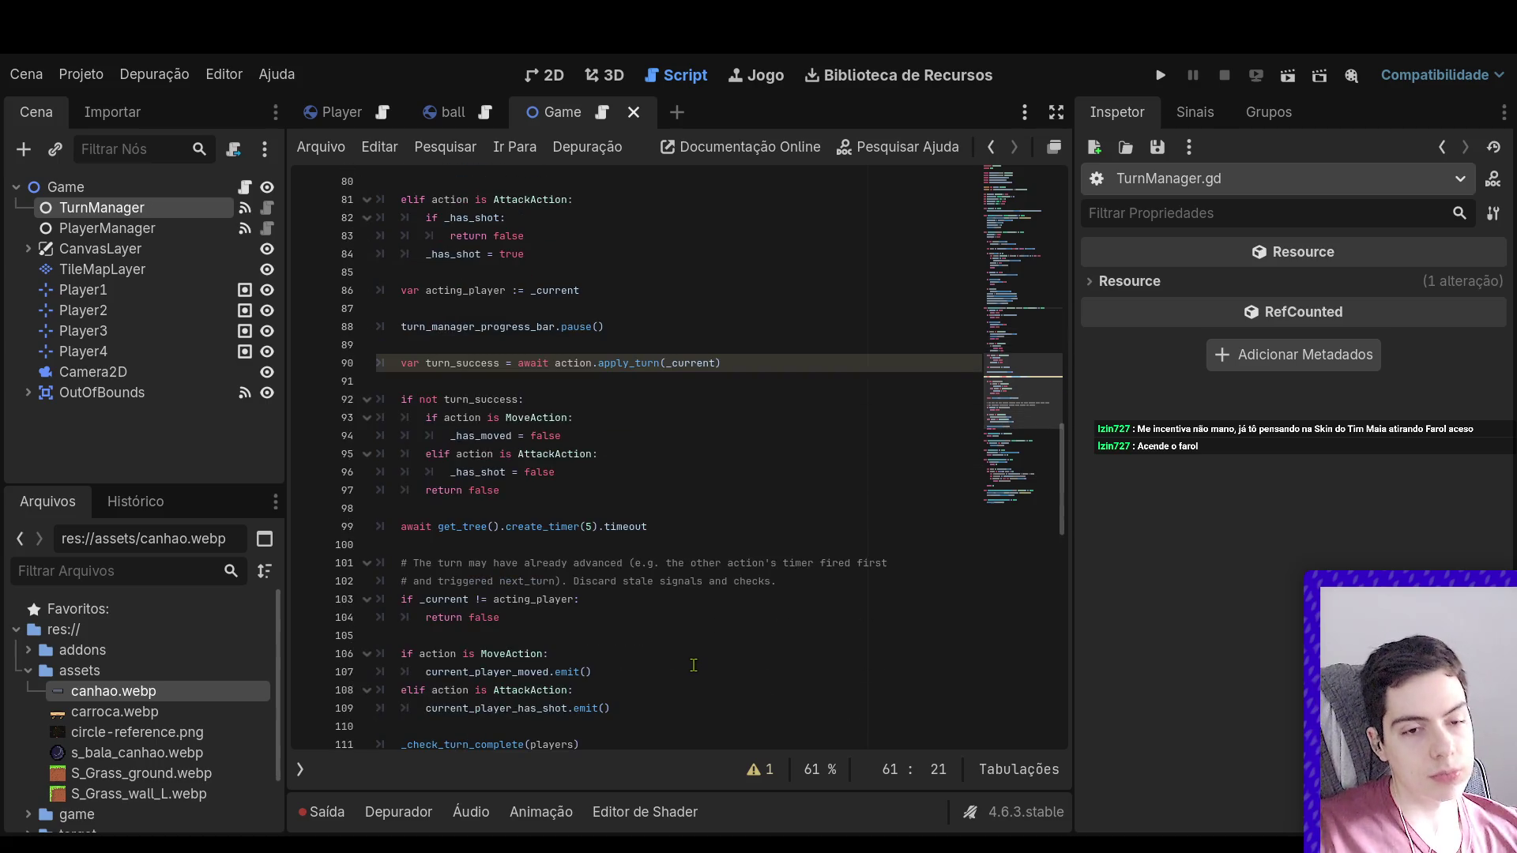
pyautogui.click(617, 569)
pyautogui.click(624, 587)
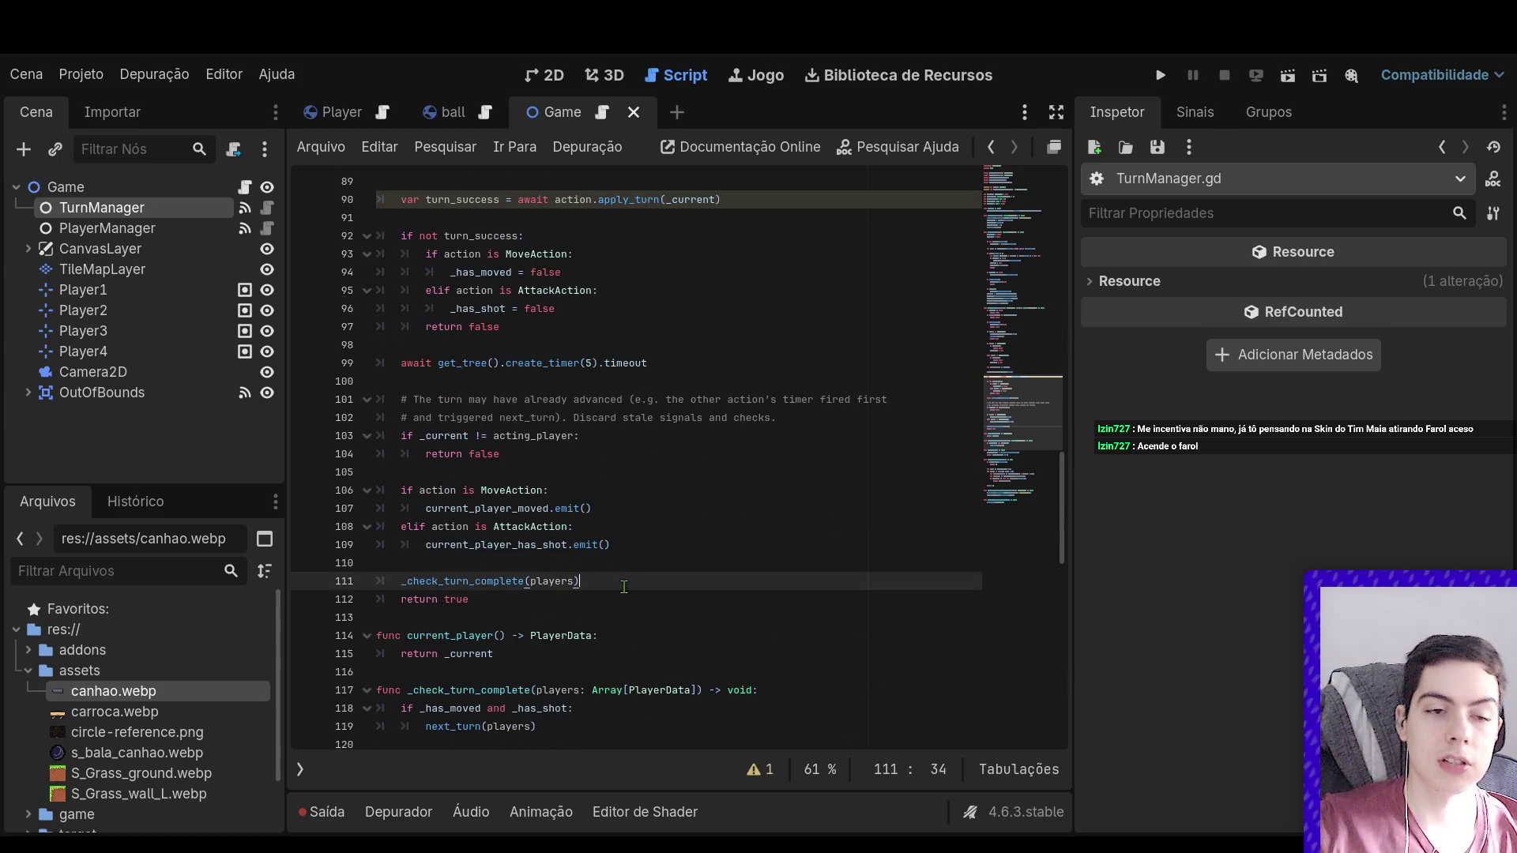
pyautogui.click(535, 449)
pyautogui.scroll(3, 551, 502)
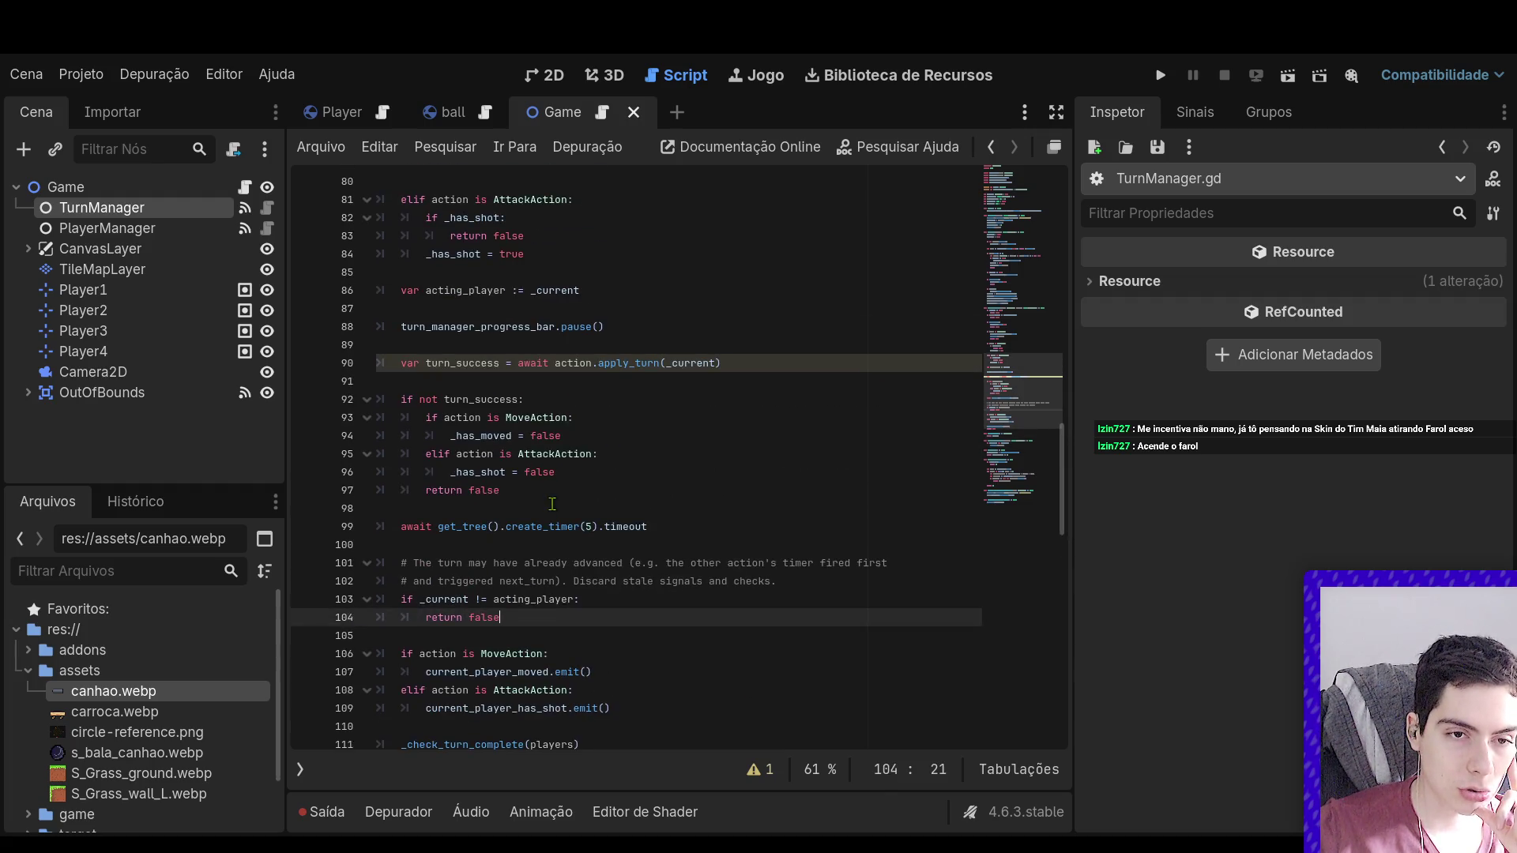
pyautogui.click(574, 544)
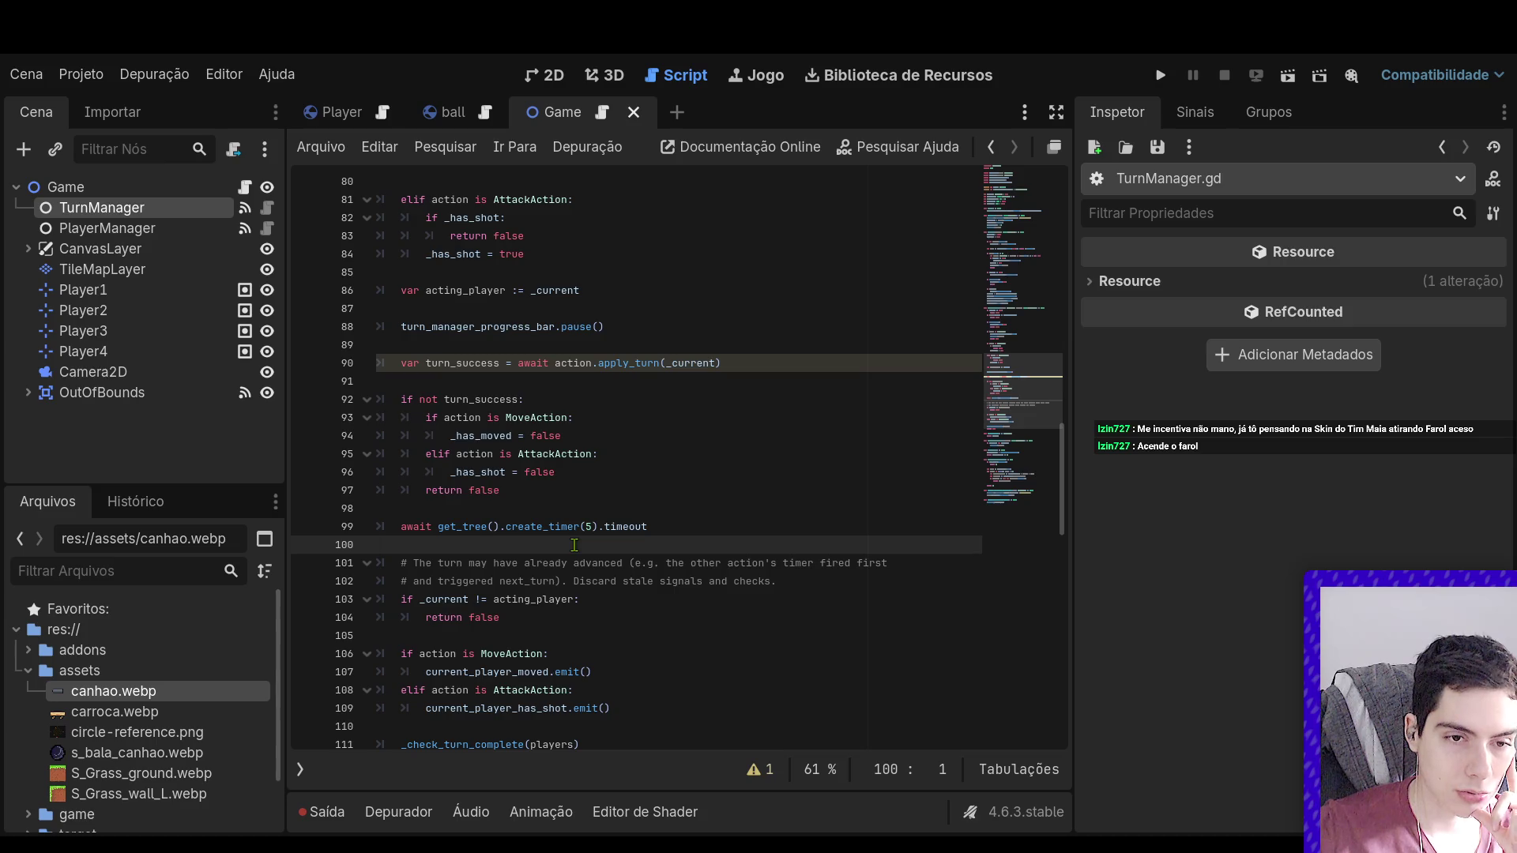
pyautogui.press('Return')
pyautogui.press('Return')
pyautogui.press('Up')
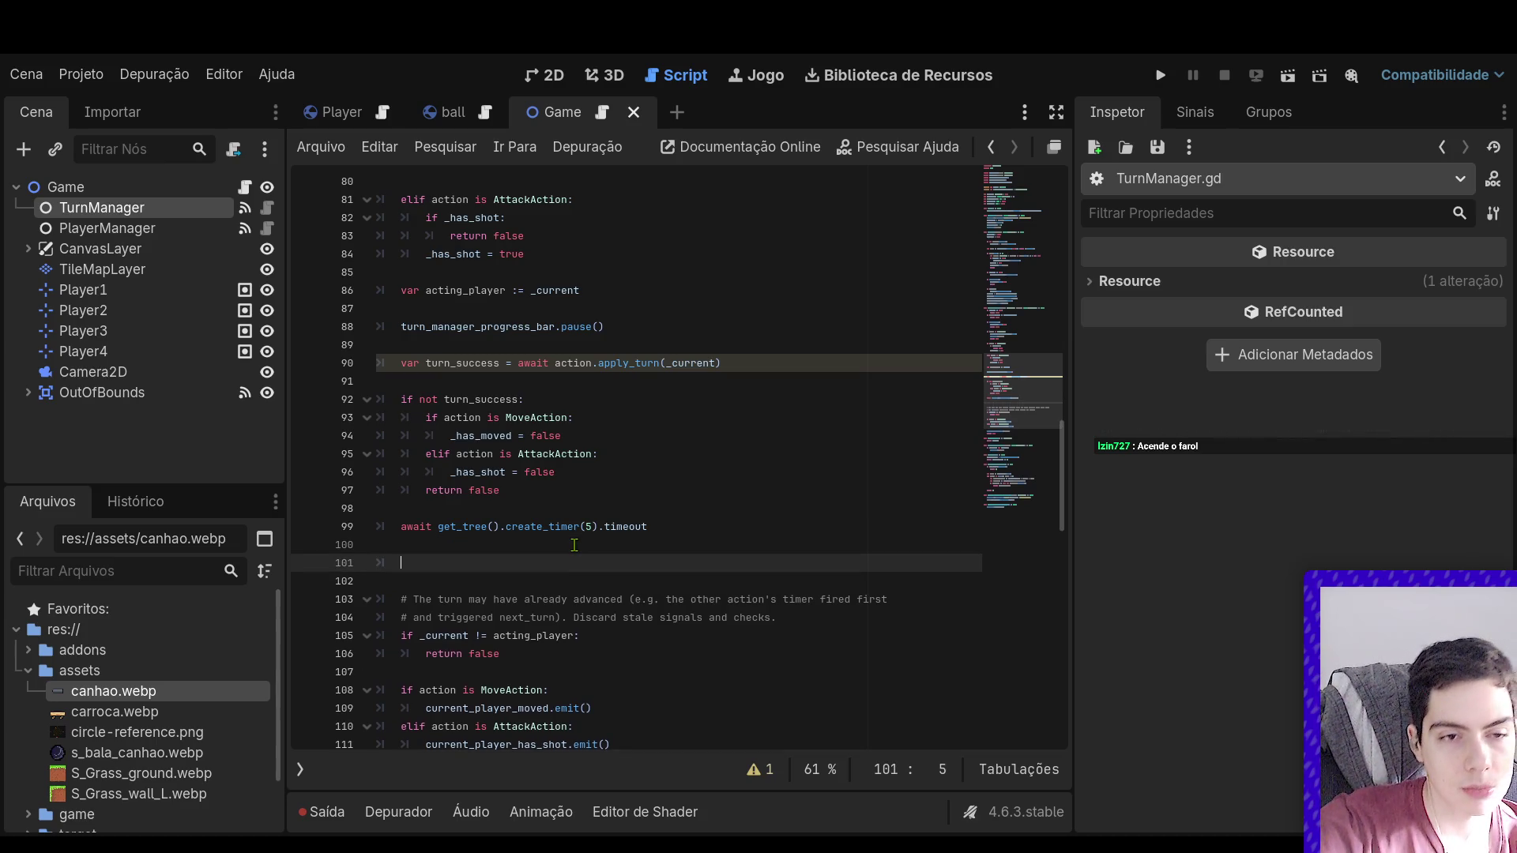
pyautogui.press('Up')
pyautogui.press('Up')
pyautogui.press('Up')
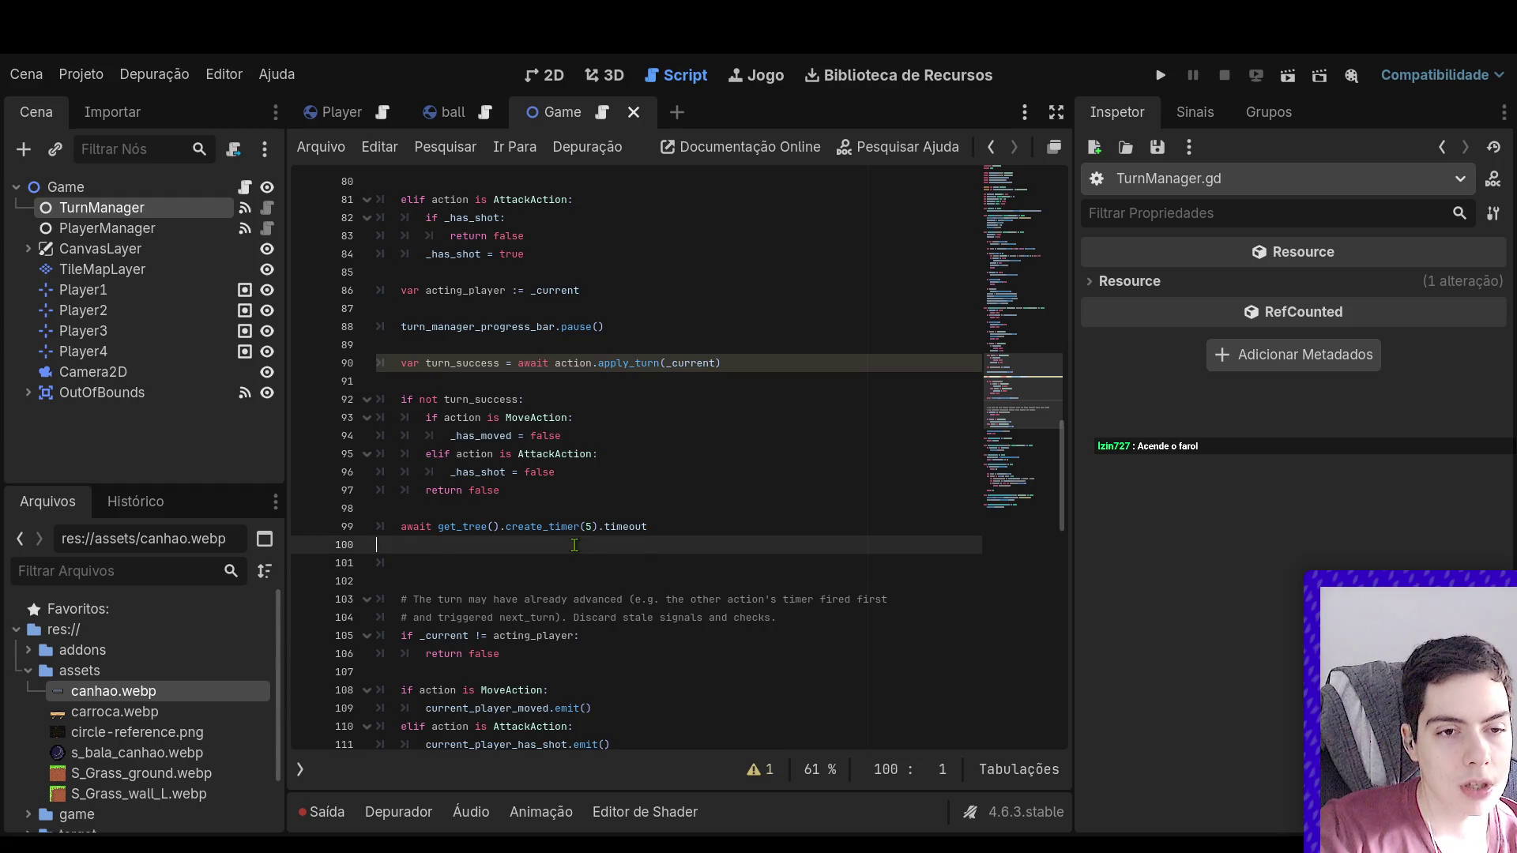
# Add turn_manager_progress_bar.resume() under 'if not turn_success:'.
pyautogui.click(569, 402)
pyautogui.press('Return')
pyautogui.write('turn')
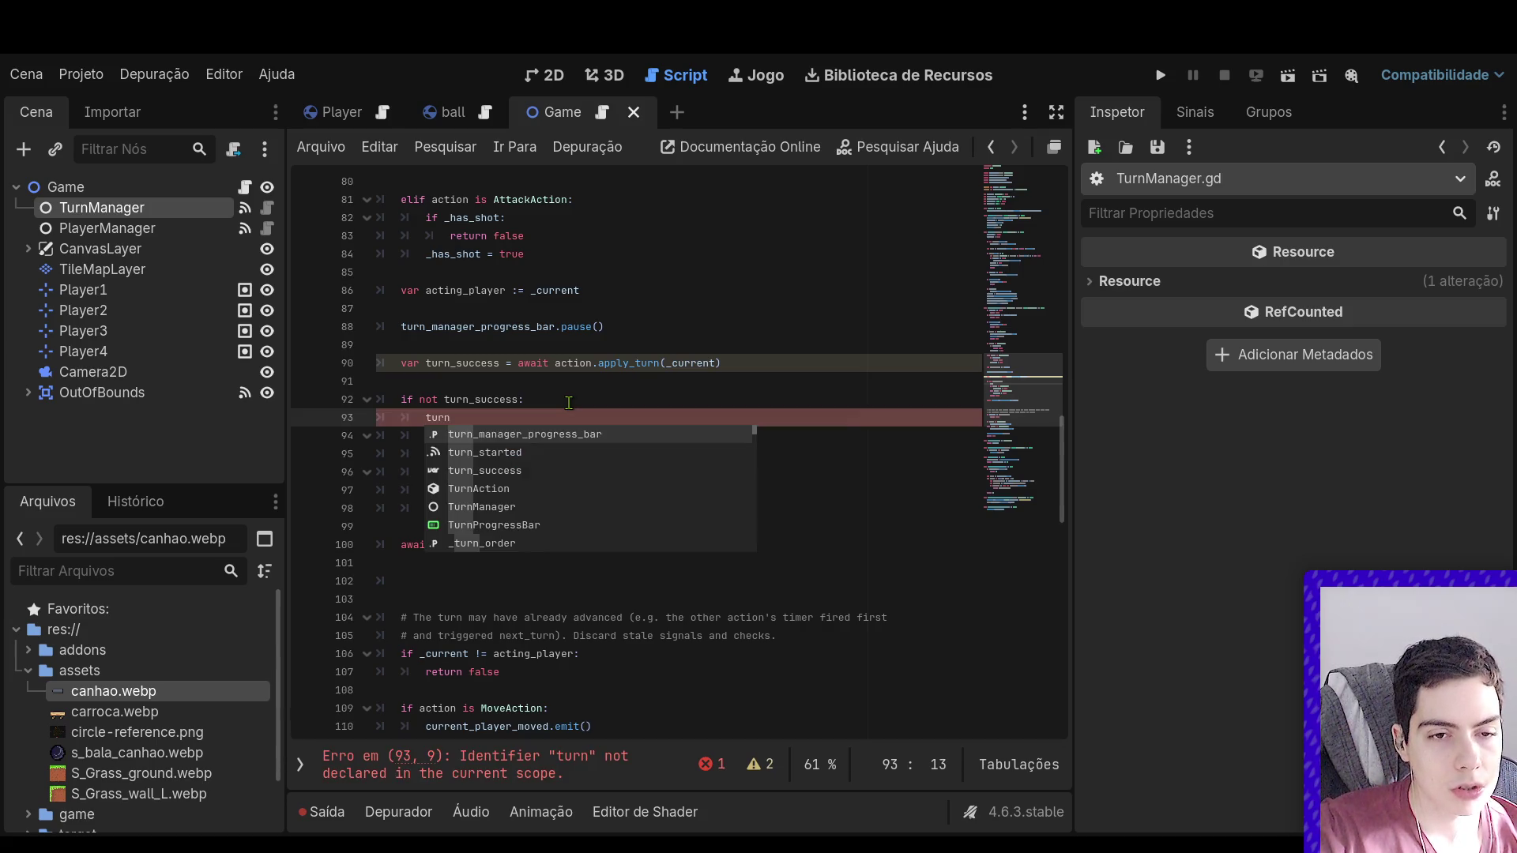
pyautogui.press('Return')
pyautogui.write('.res')
pyautogui.press('Return')
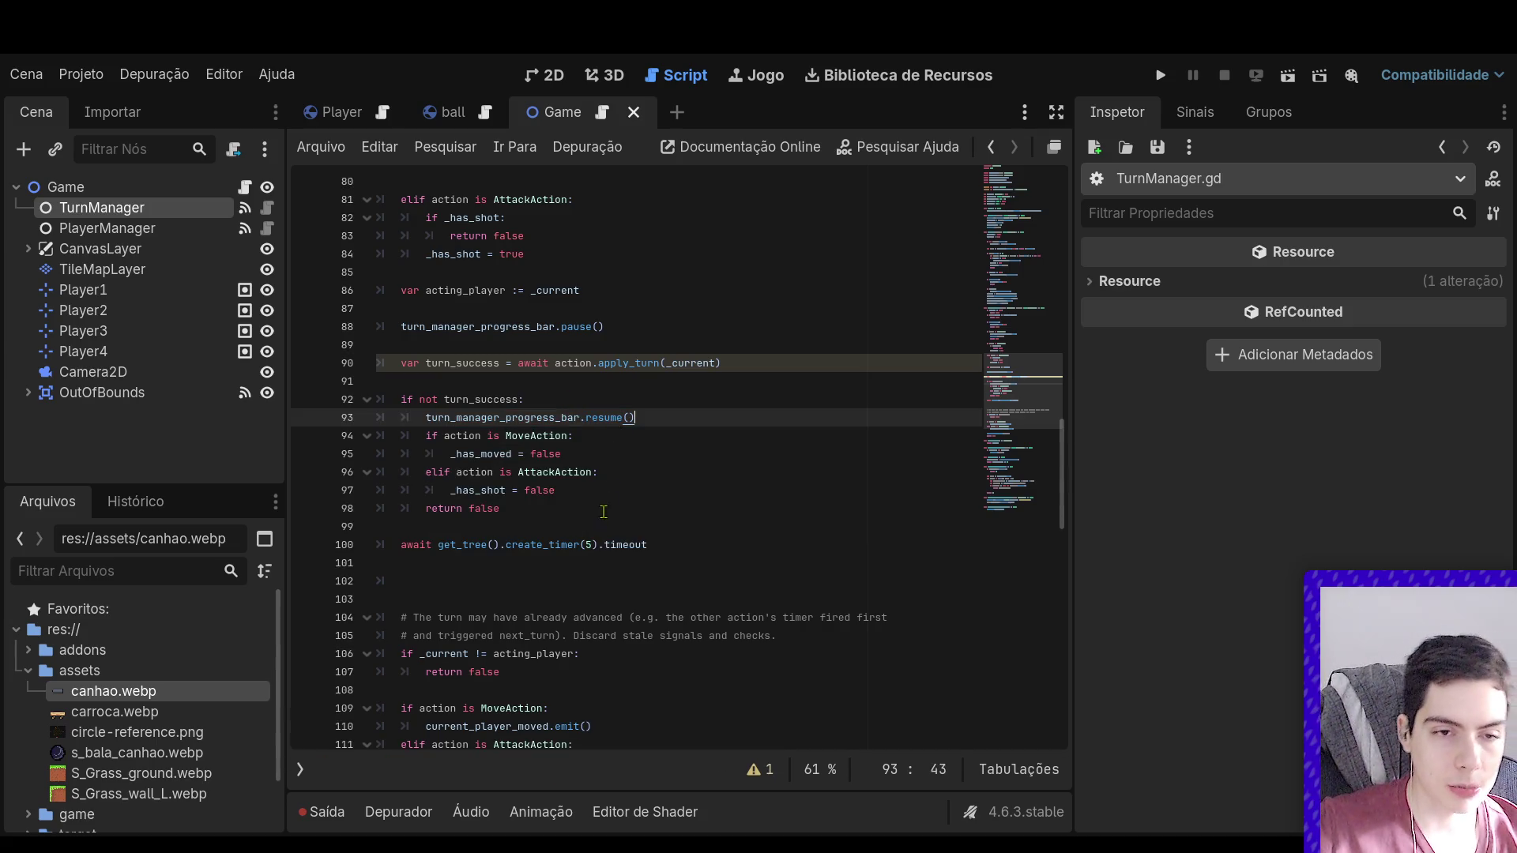
pyautogui.click(587, 449)
# Paste a second turn_manager_progress_bar.resume() call after the 5-second timer wait.
pyautogui.moveTo(648, 327); pyautogui.dragTo(377, 326)
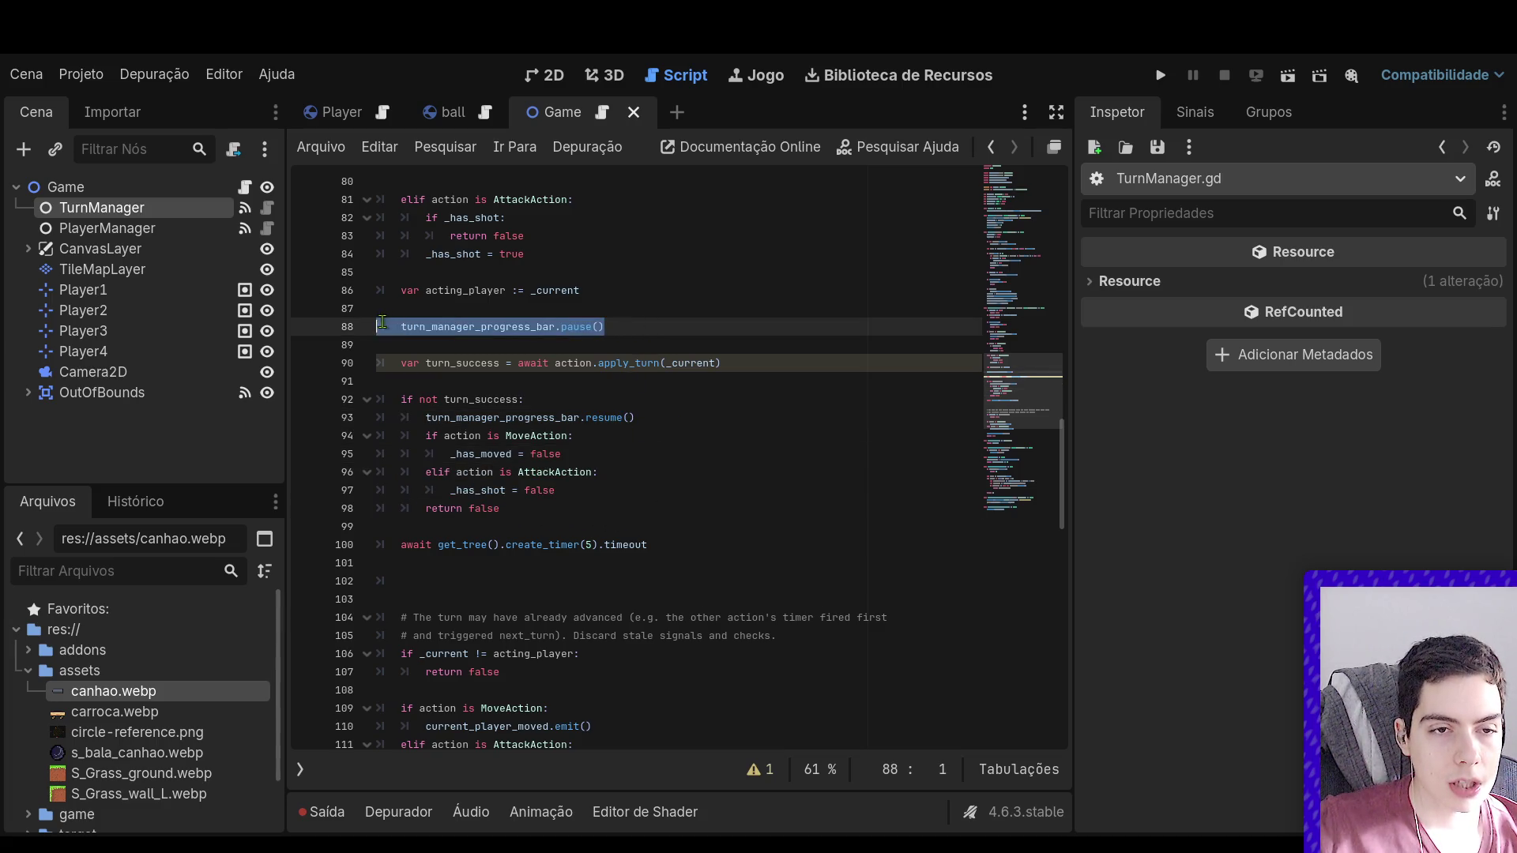
pyautogui.moveTo(674, 415)
pyautogui.mouseDown()
pyautogui.moveTo(426, 436)
pyautogui.moveTo(388, 419)
pyautogui.mouseUp()
pyautogui.click(464, 574)
pyautogui.click(467, 581)
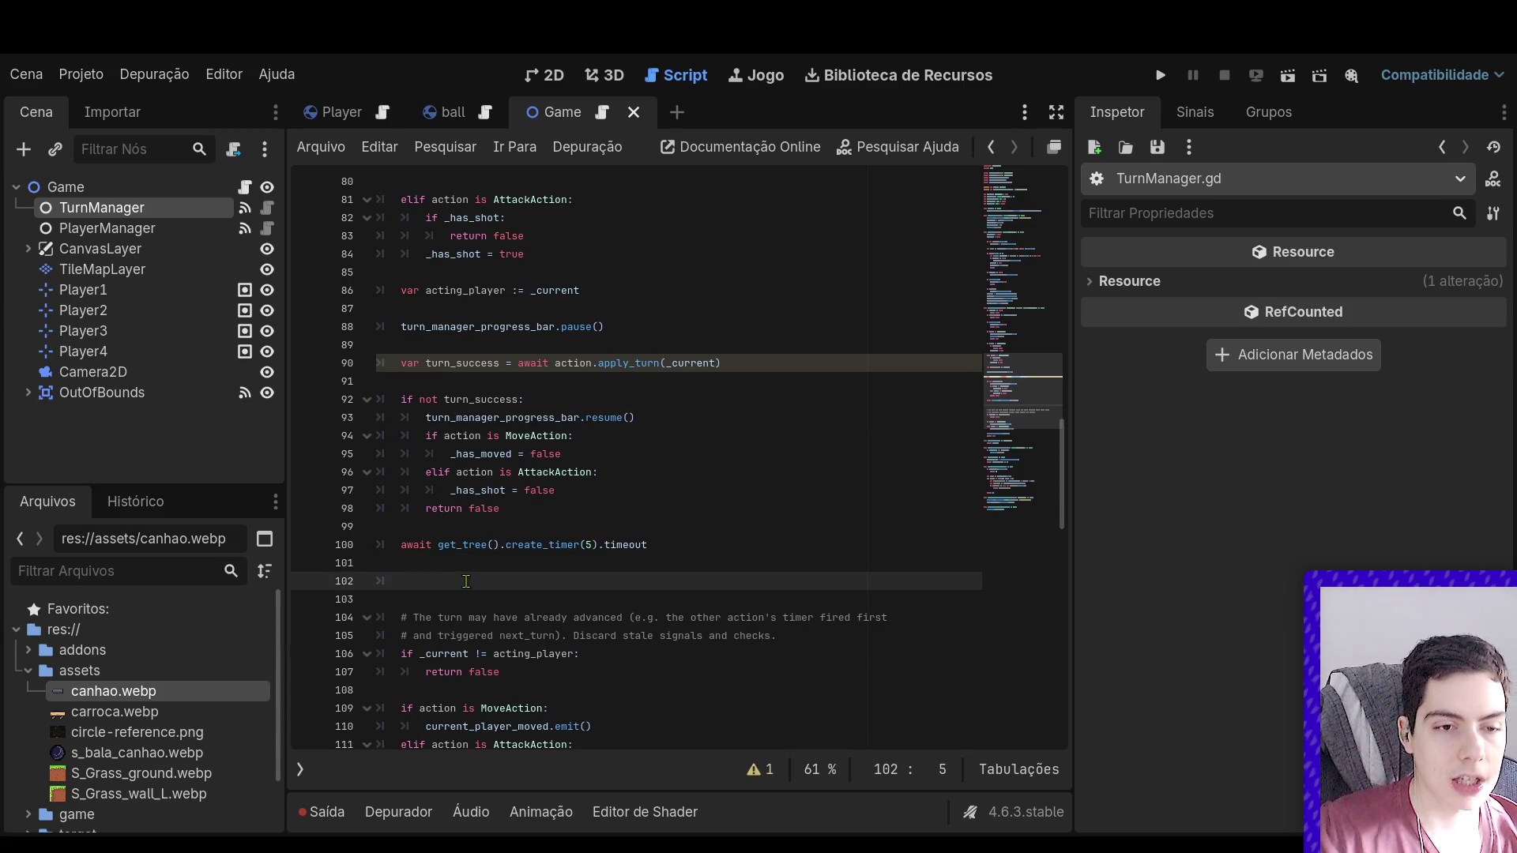
pyautogui.press('BackSpace')
pyautogui.press('BackSpace')
pyautogui.press('Return')
pyautogui.write('turn_manager_progress_bar.resume()')
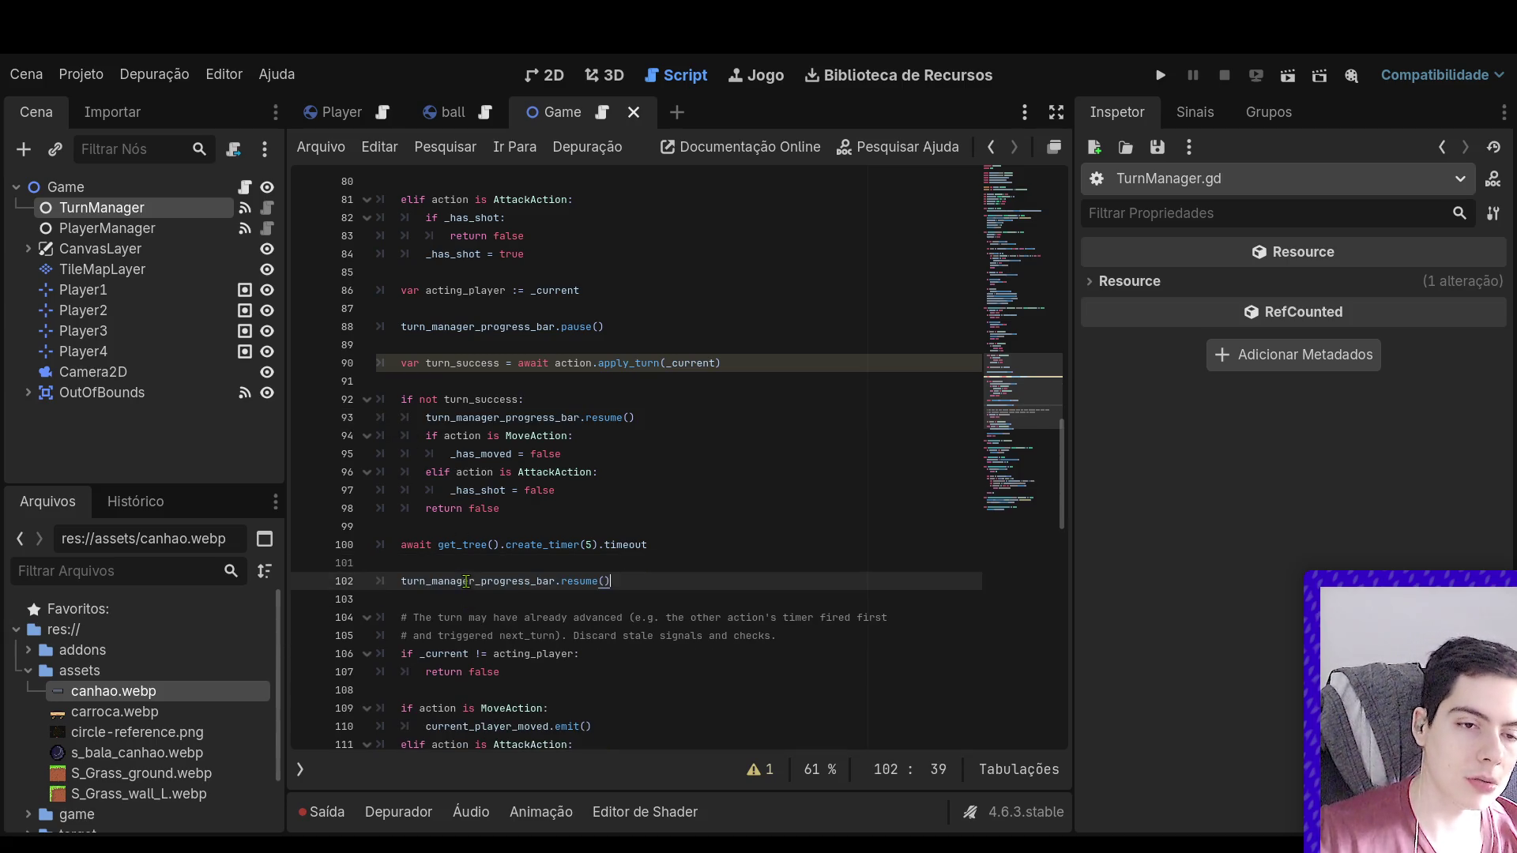
pyautogui.click(711, 570)
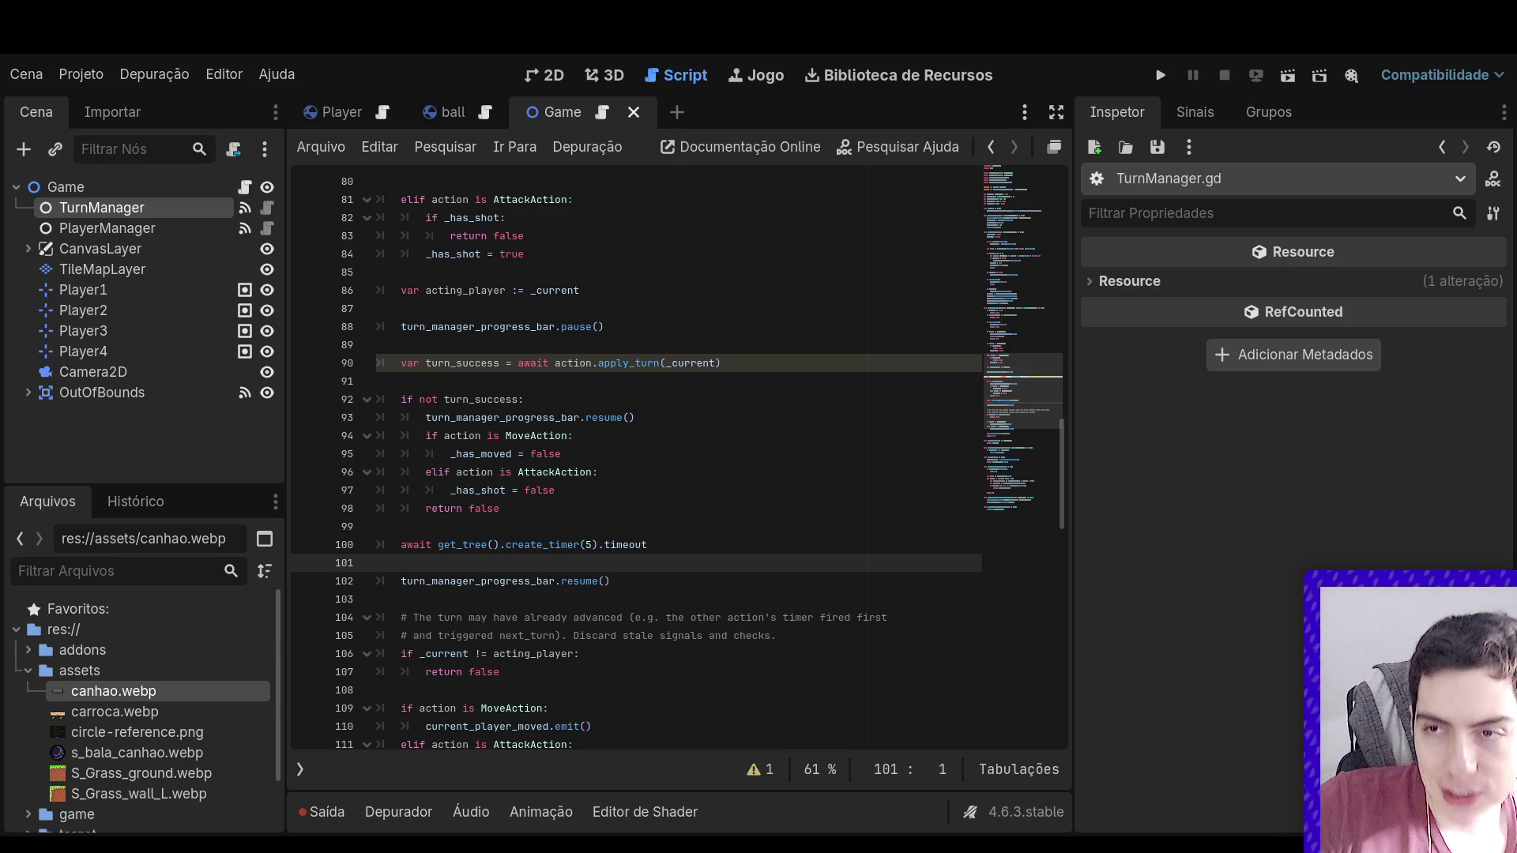
pyautogui.click(790, 421)
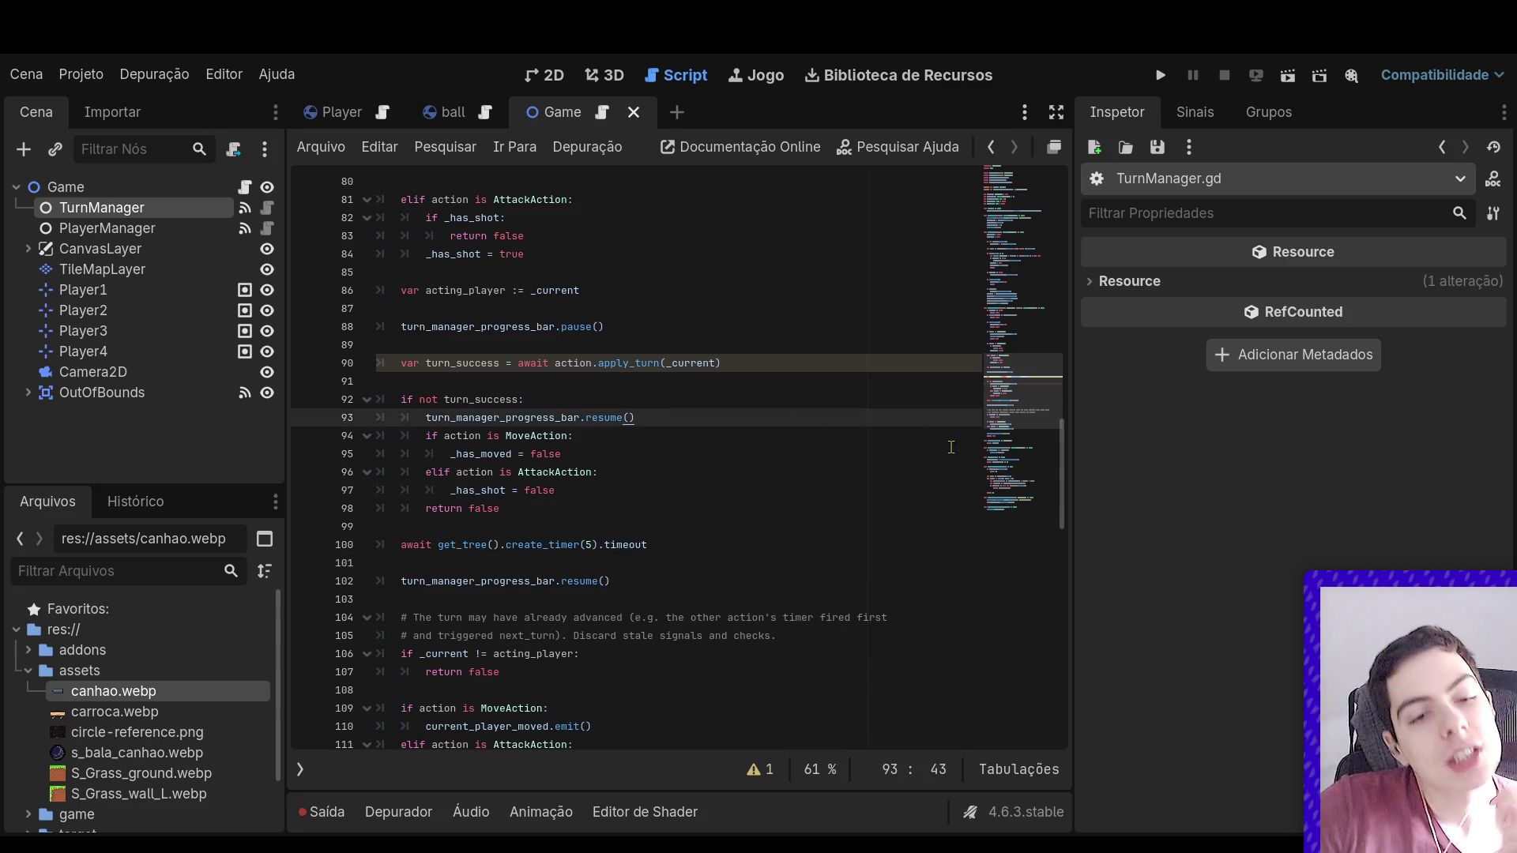
pyautogui.click(902, 529)
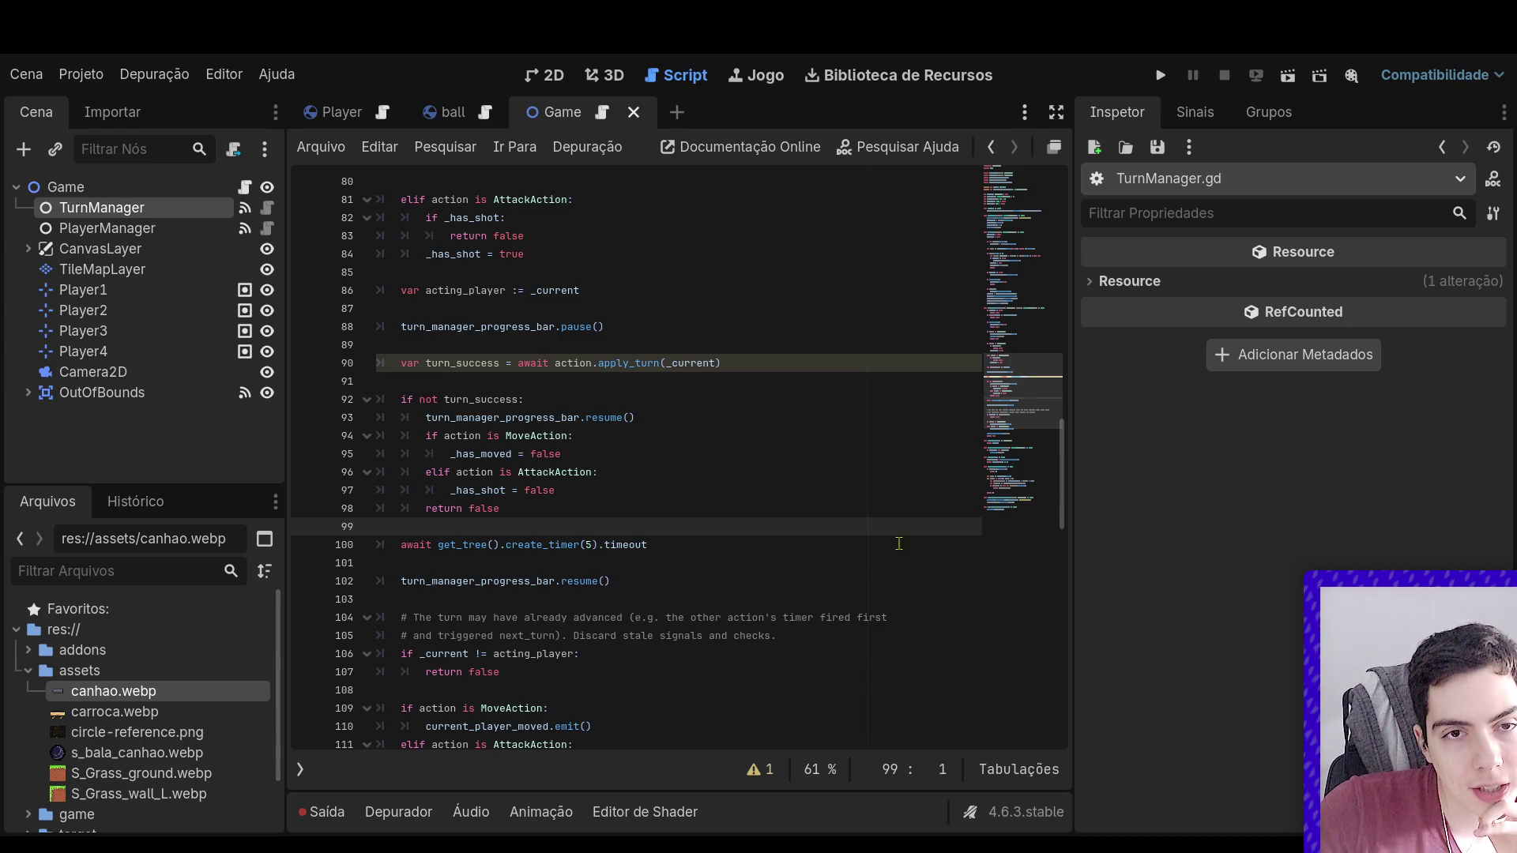
# Run the current scene, stop it, and launch it again.
pyautogui.click(1287, 75)
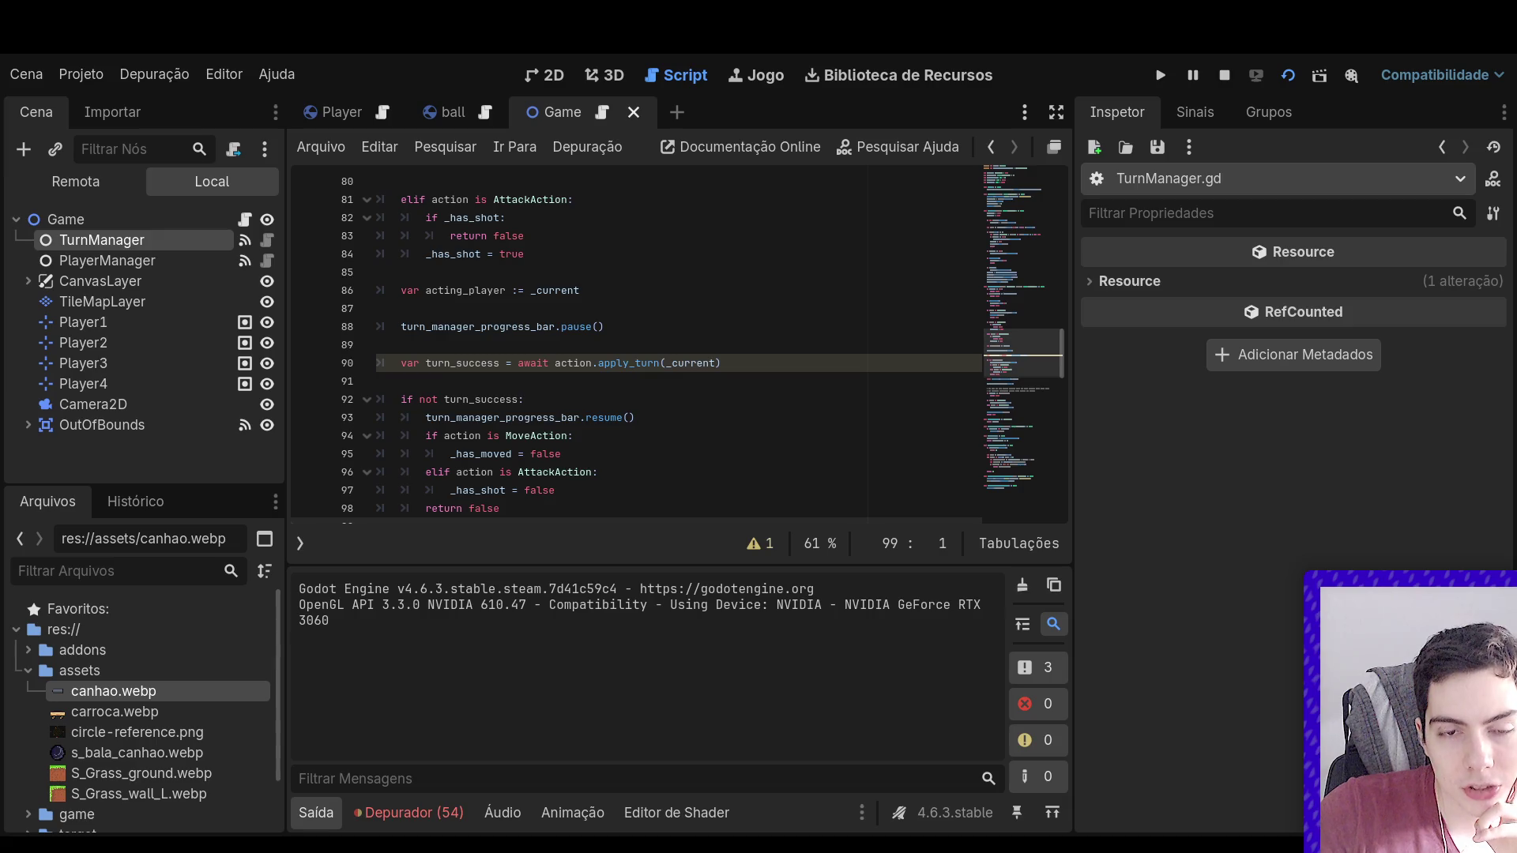
pyautogui.click(1224, 75)
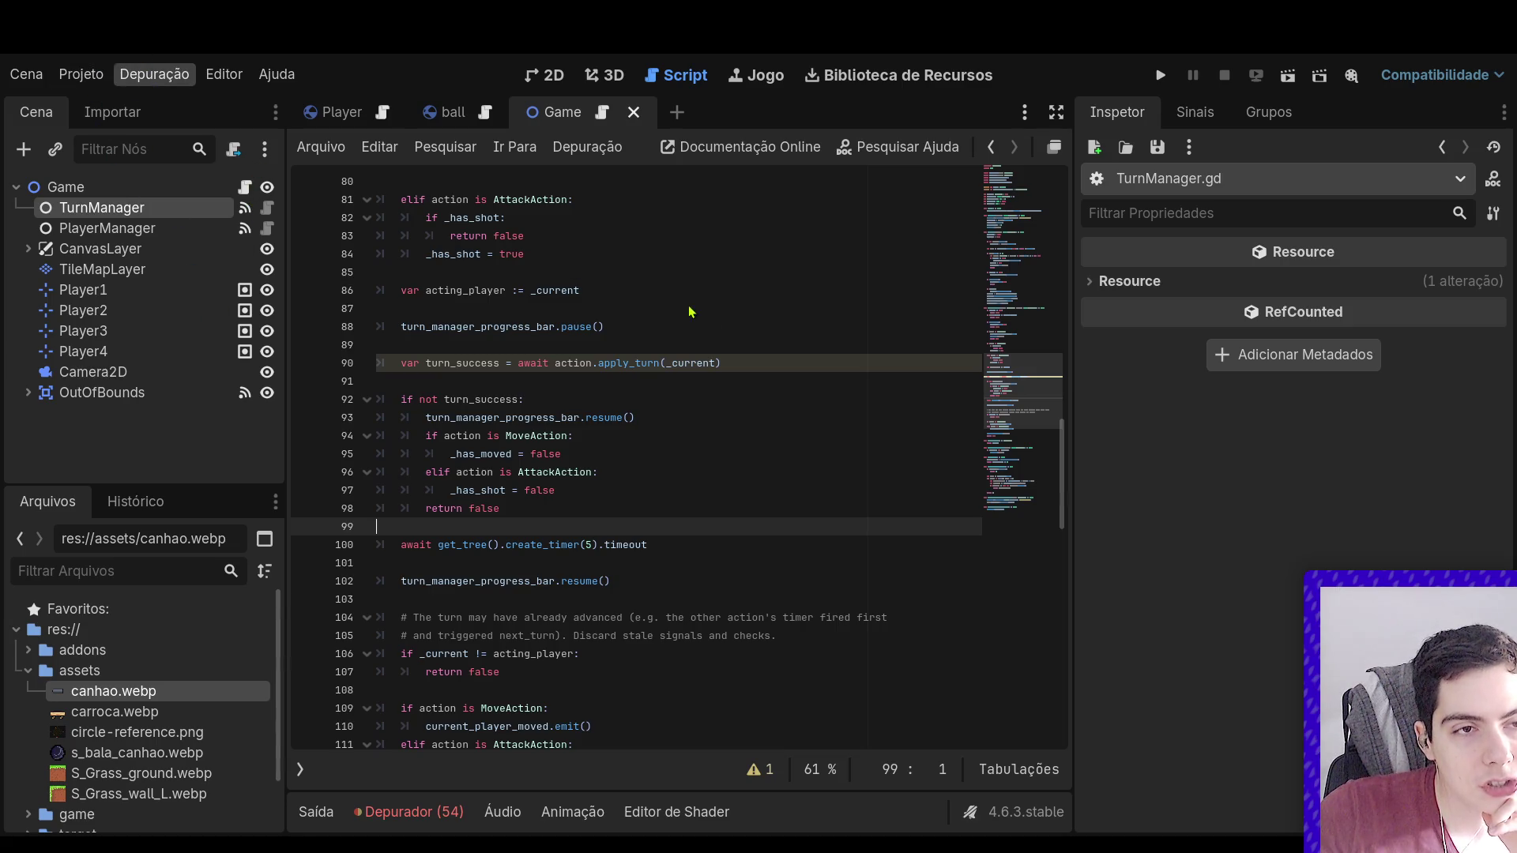
pyautogui.click(1288, 75)
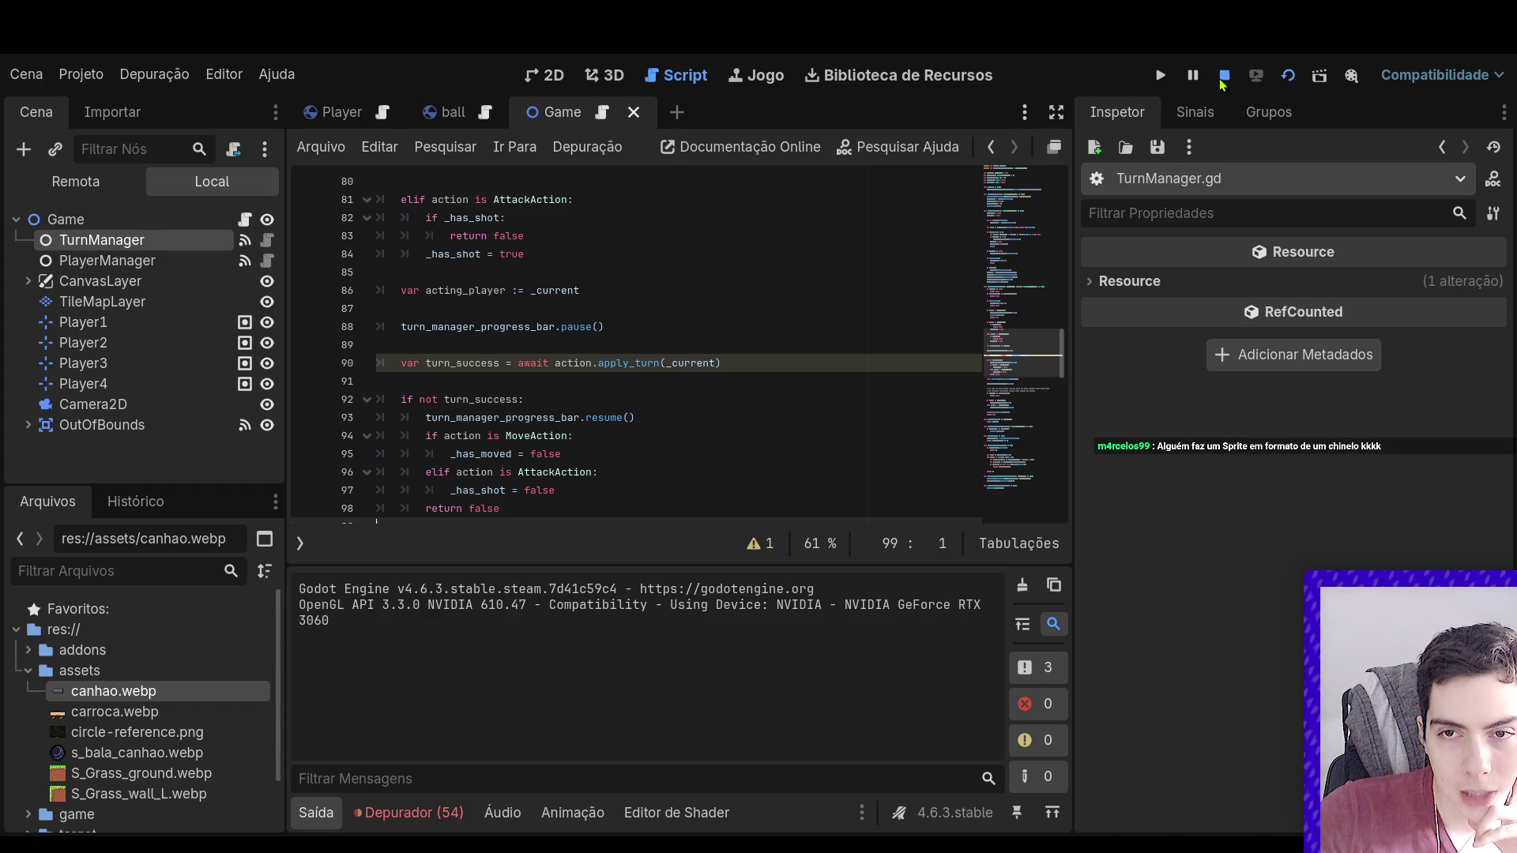
# Stop the game, read the create_tile TileSet error in the debugger, then relaunch the scene.
pyautogui.click(409, 812)
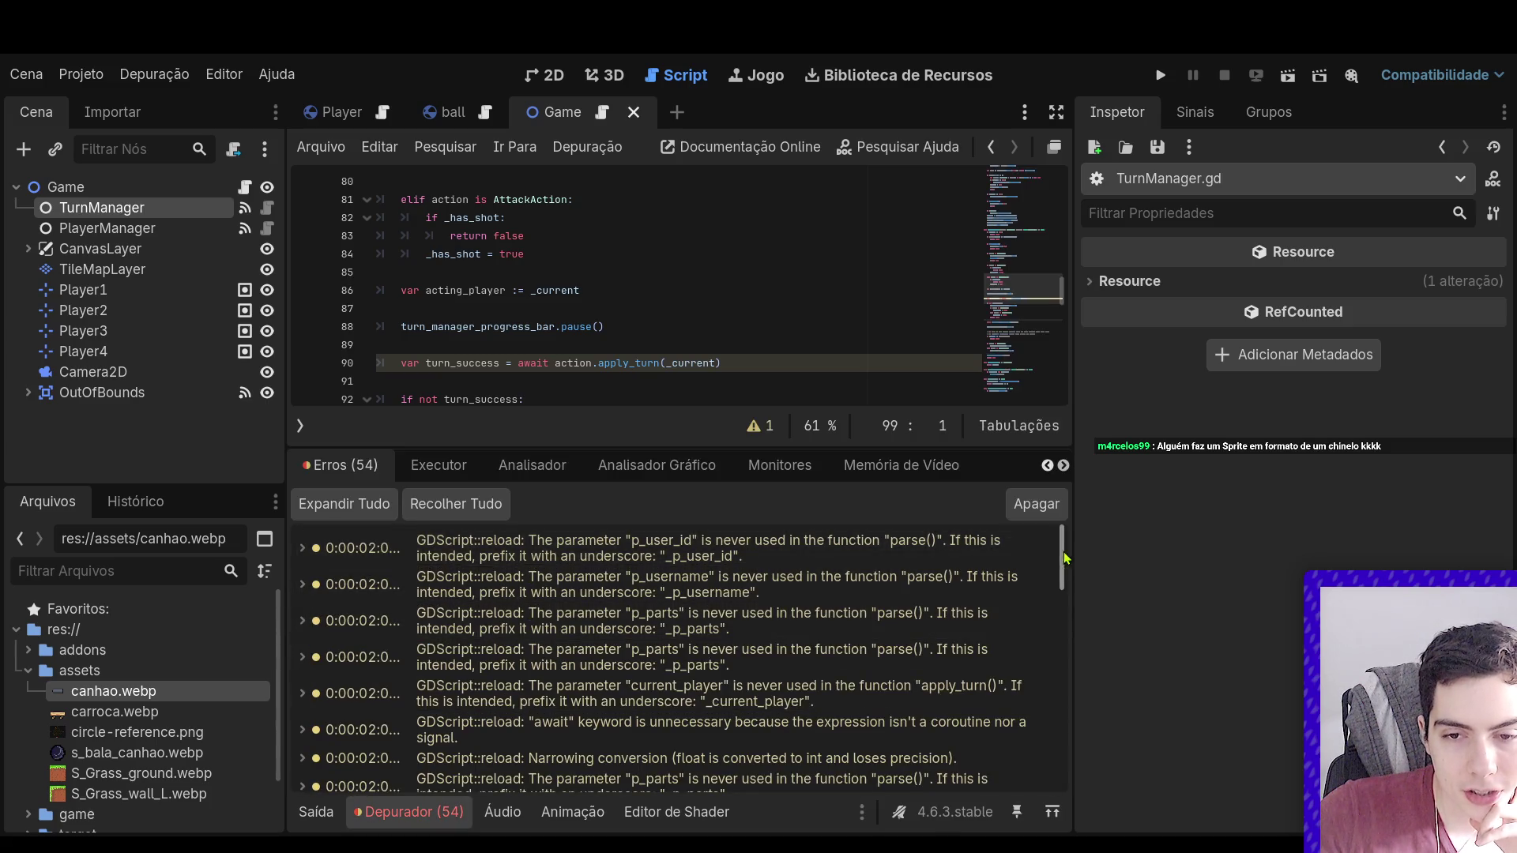
pyautogui.moveTo(1062, 557); pyautogui.dragTo(1067, 638)
pyautogui.scroll(5, 771, 677)
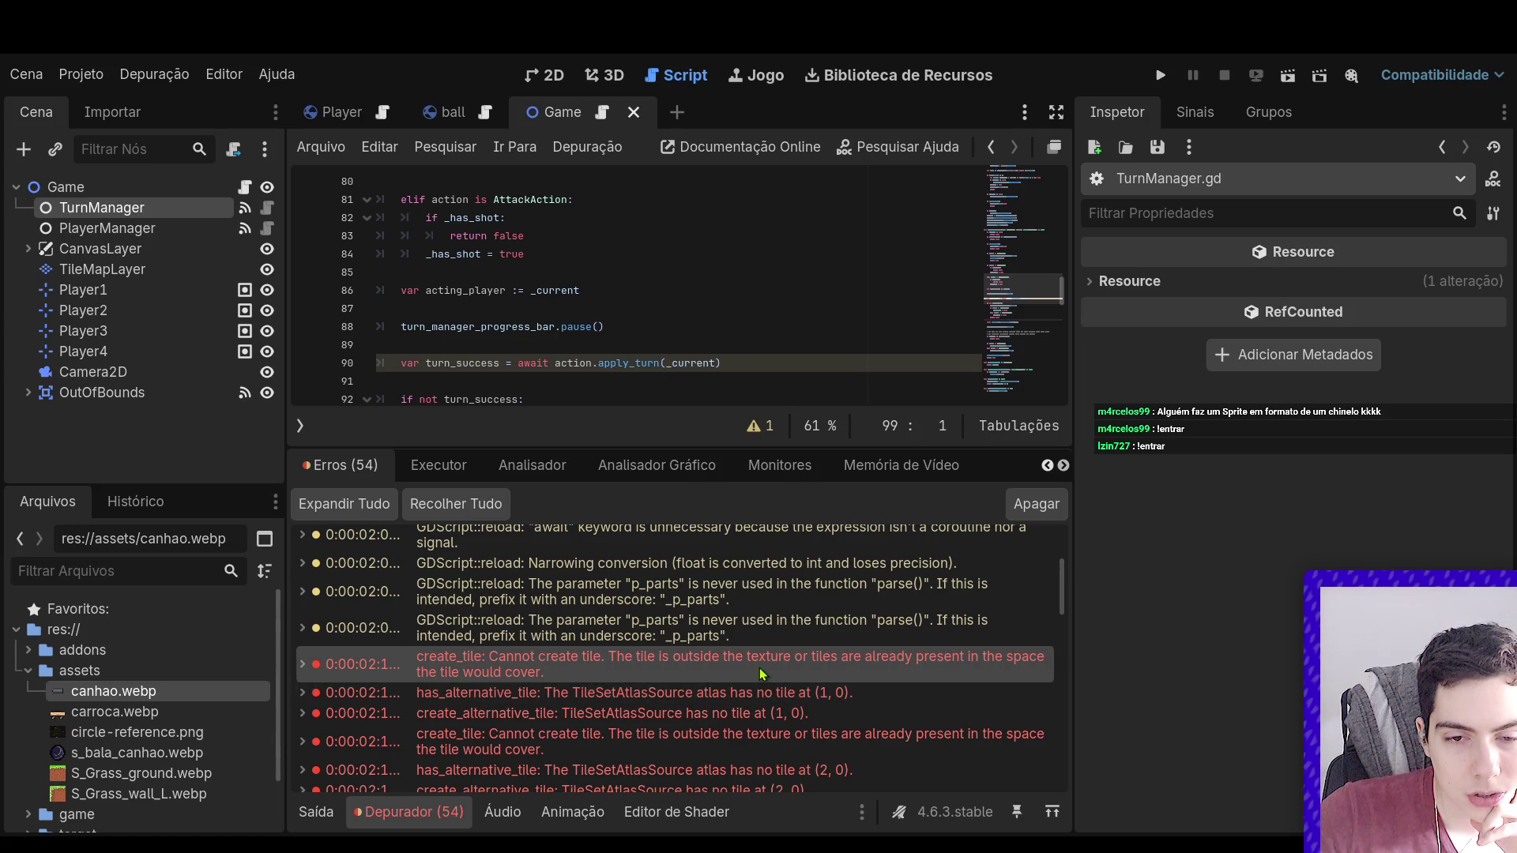
pyautogui.doubleClick(760, 673)
pyautogui.doubleClick(761, 673)
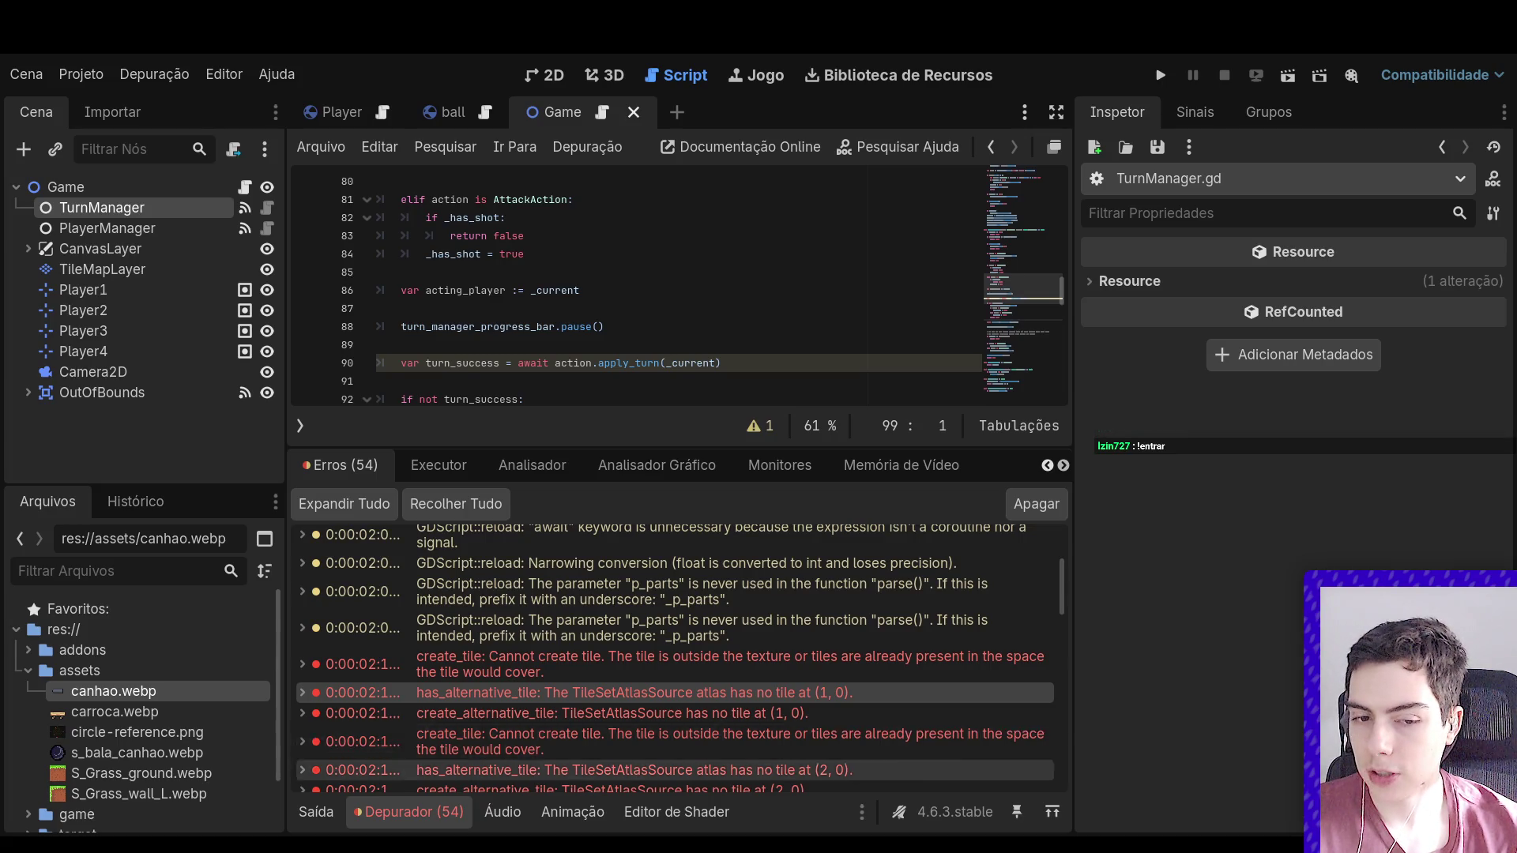
pyautogui.scroll(-2, 672, 695)
pyautogui.click(1280, 78)
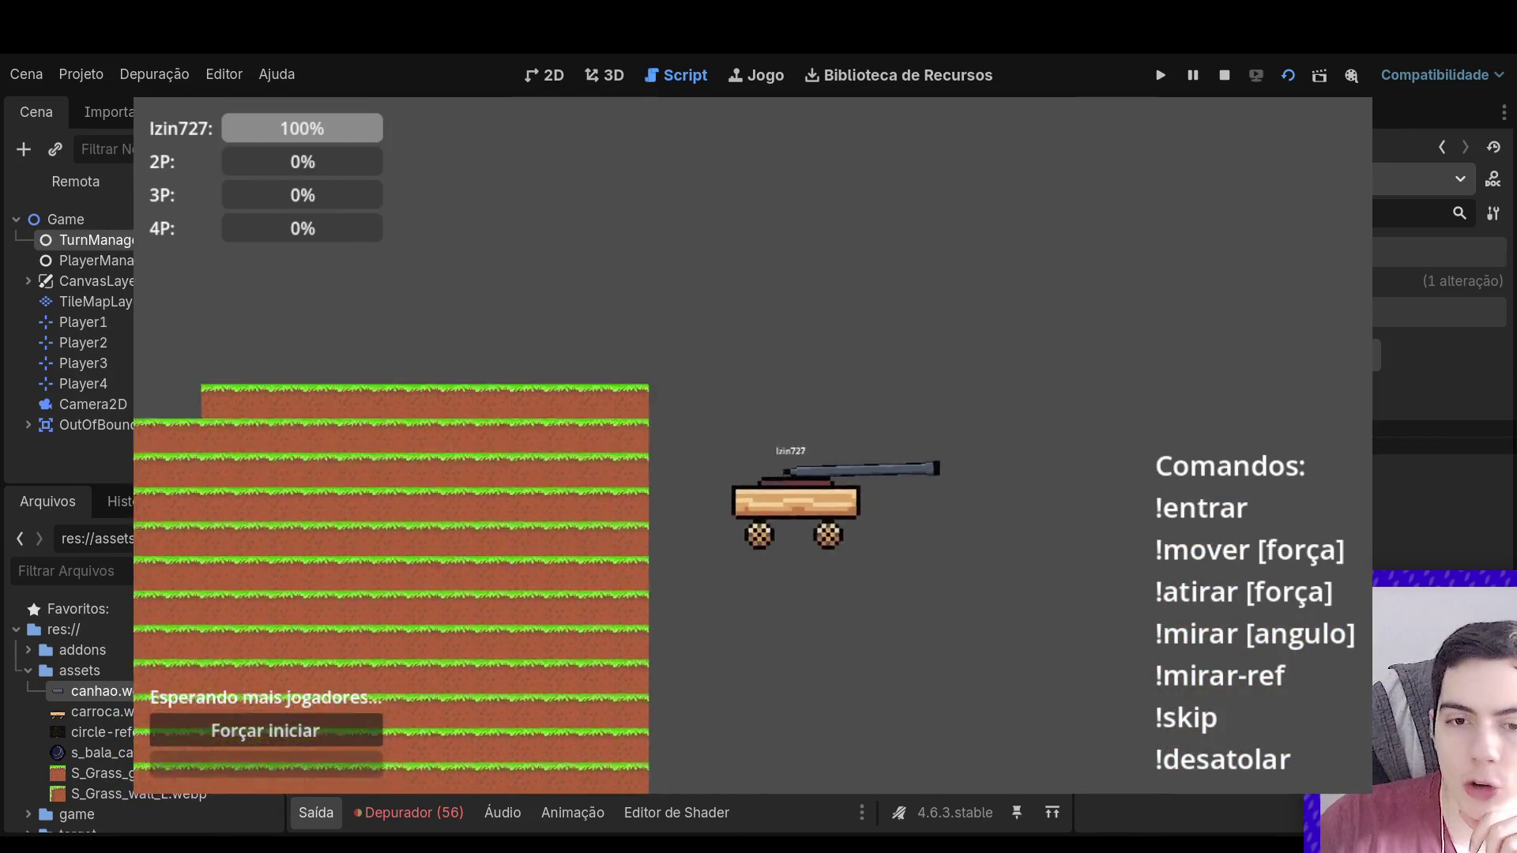
# Close the running game window with F8.
pyautogui.press('F8')
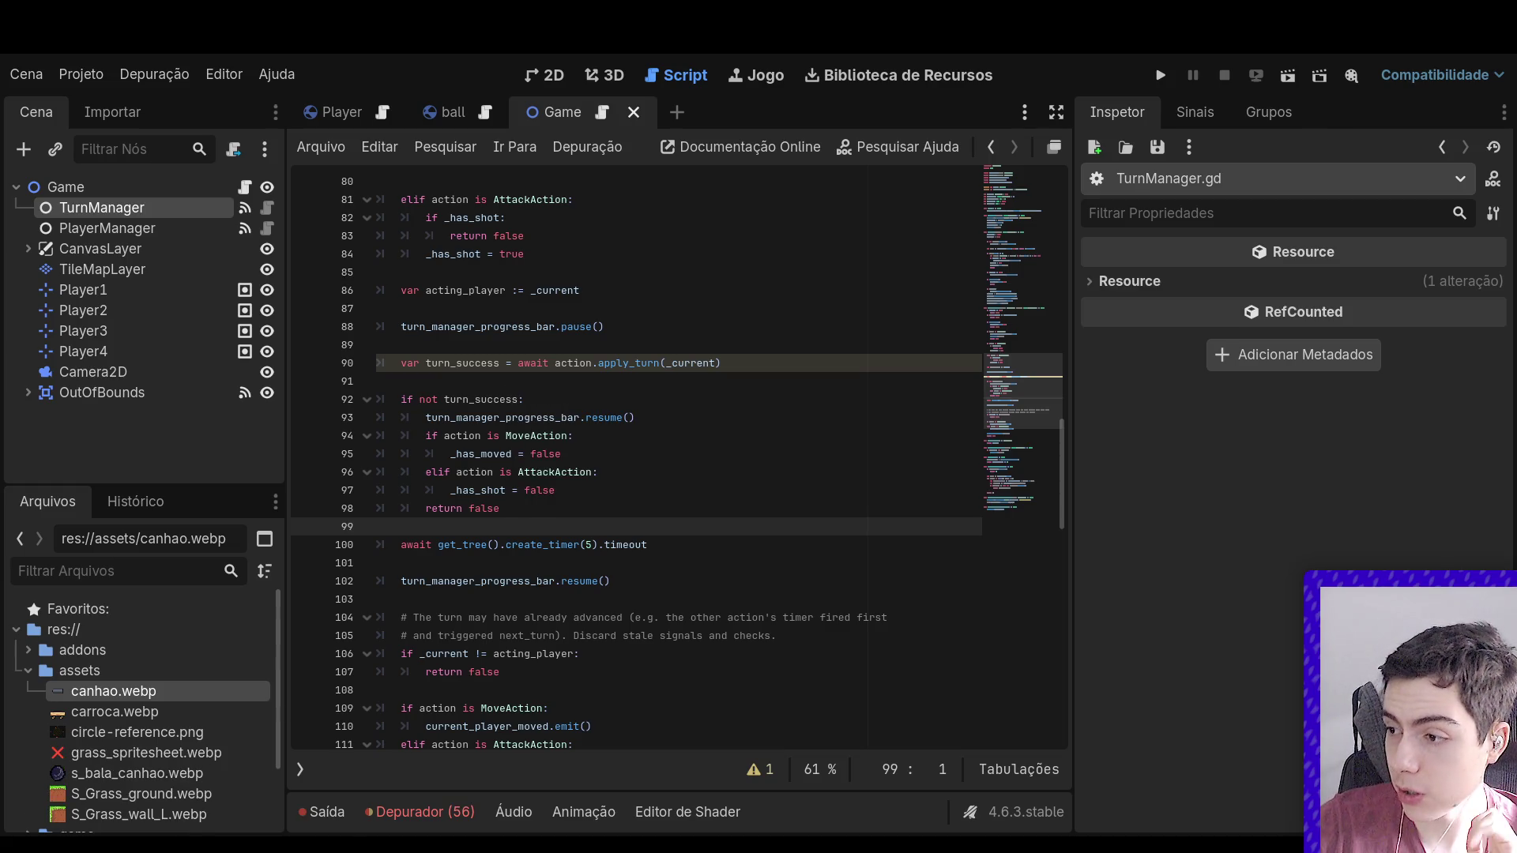
# Select TileMapLayer, switch to the 2D view, and open the S_Grass source in the TileSet panel.
pyautogui.click(665, 598)
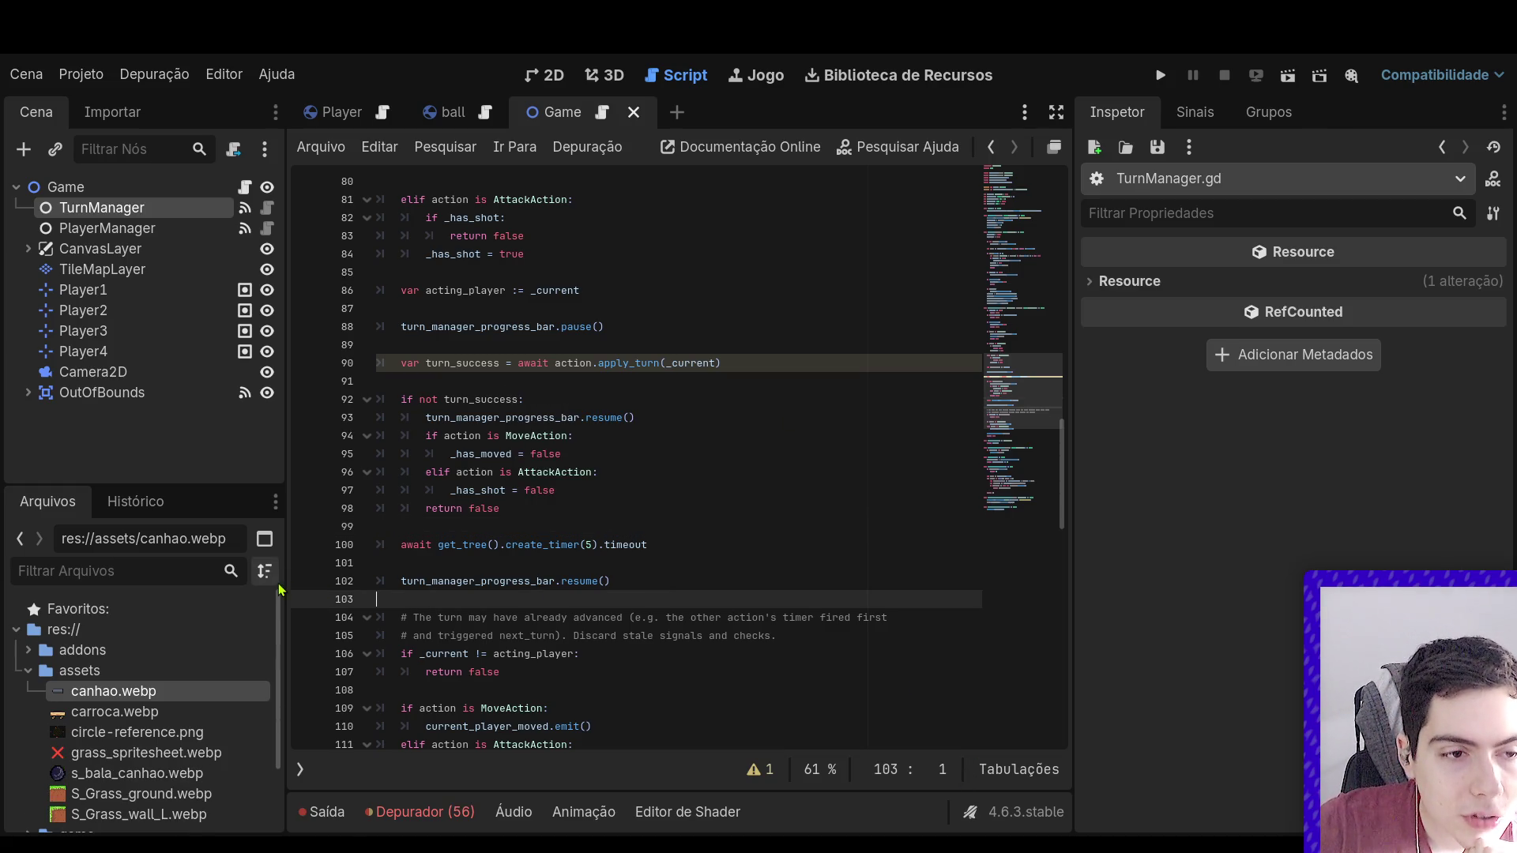
pyautogui.click(190, 269)
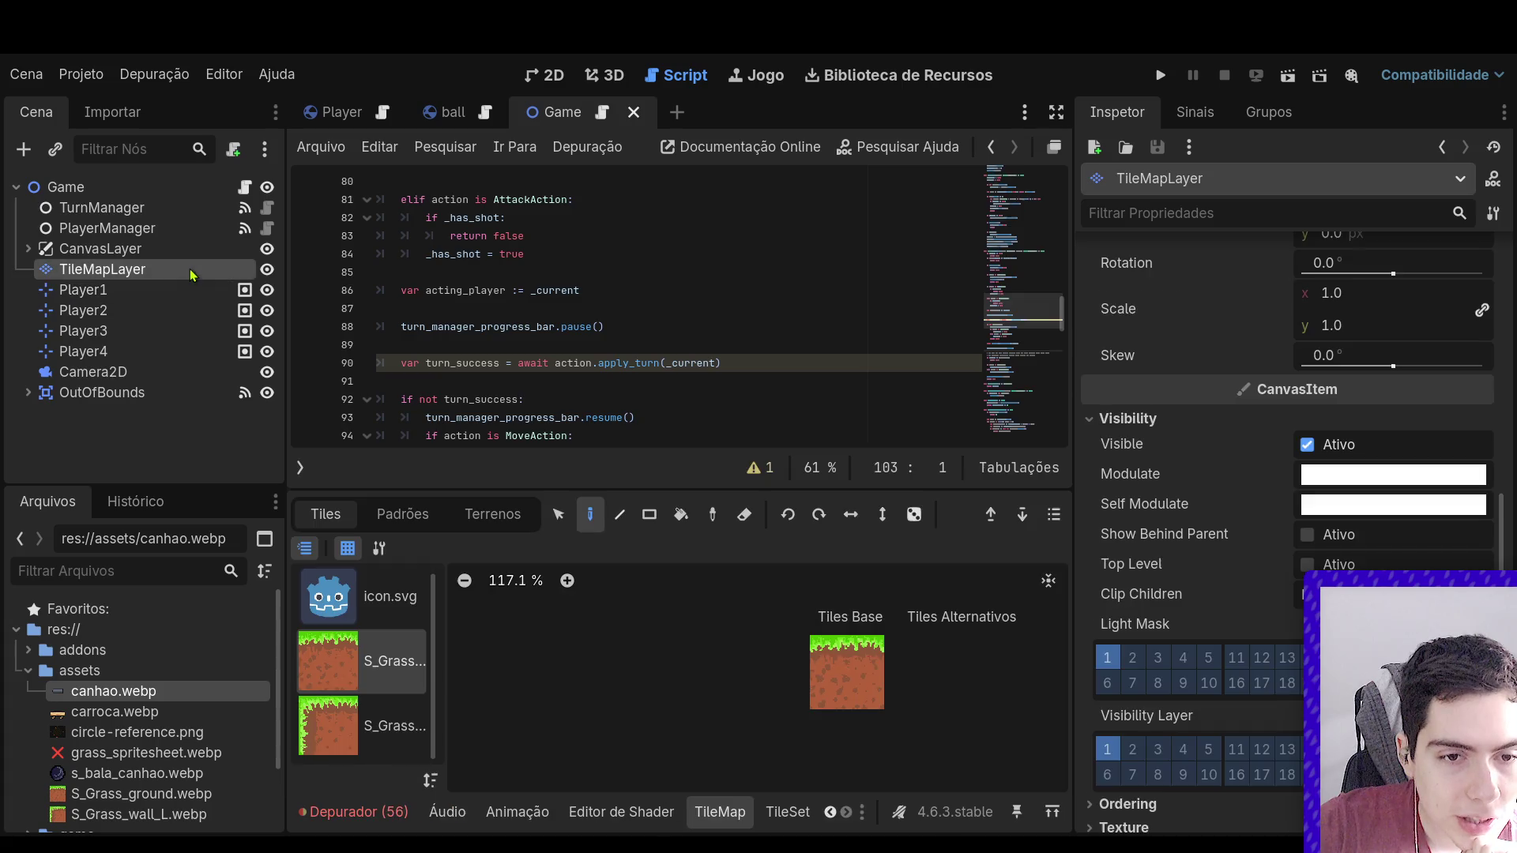
pyautogui.click(361, 602)
pyautogui.hotkey('ctrl', 'F1')
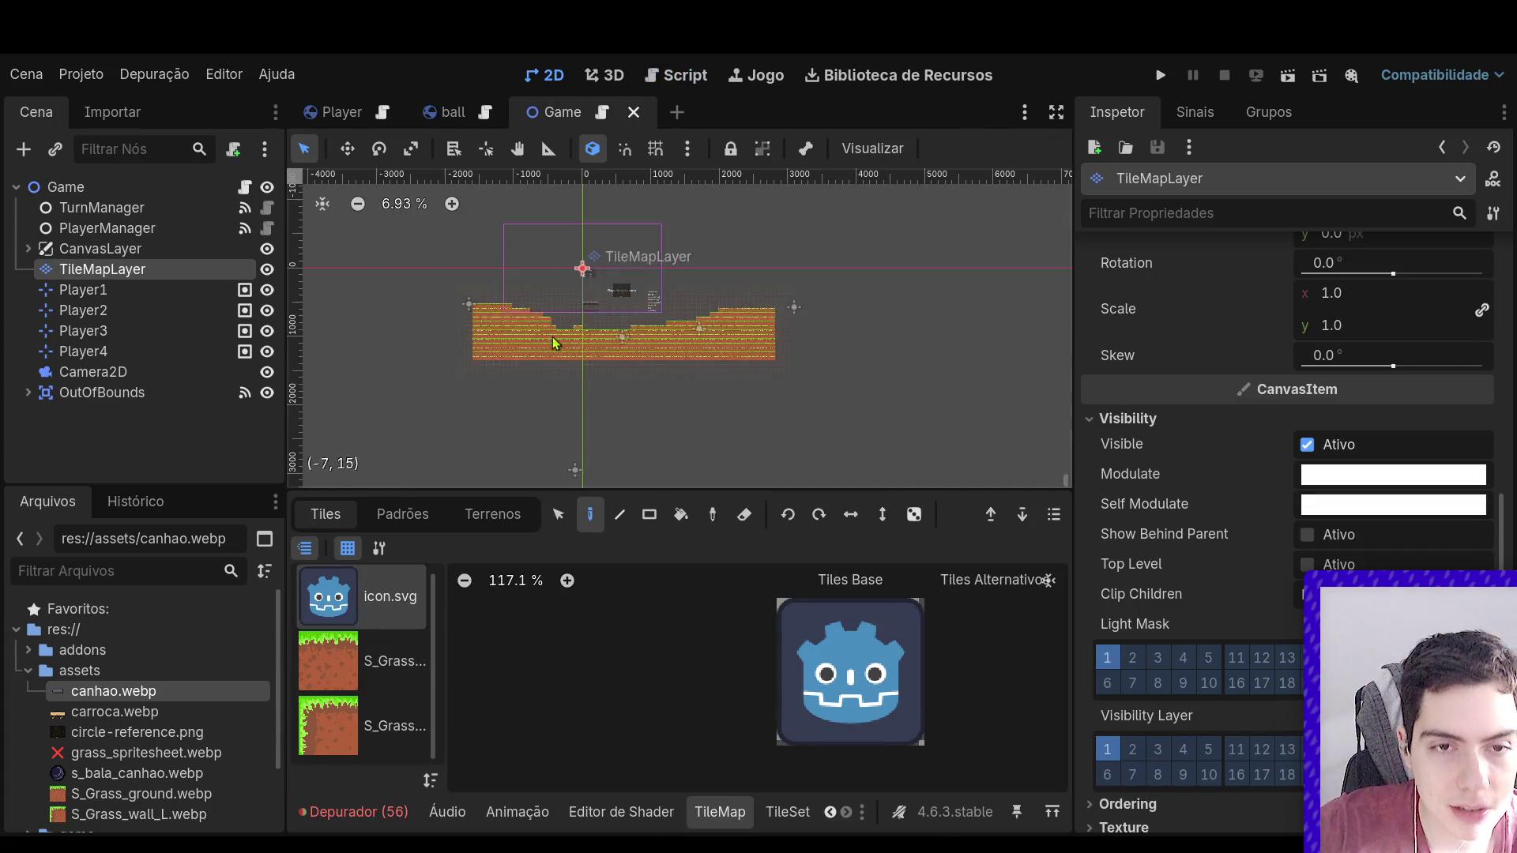
pyautogui.click(395, 655)
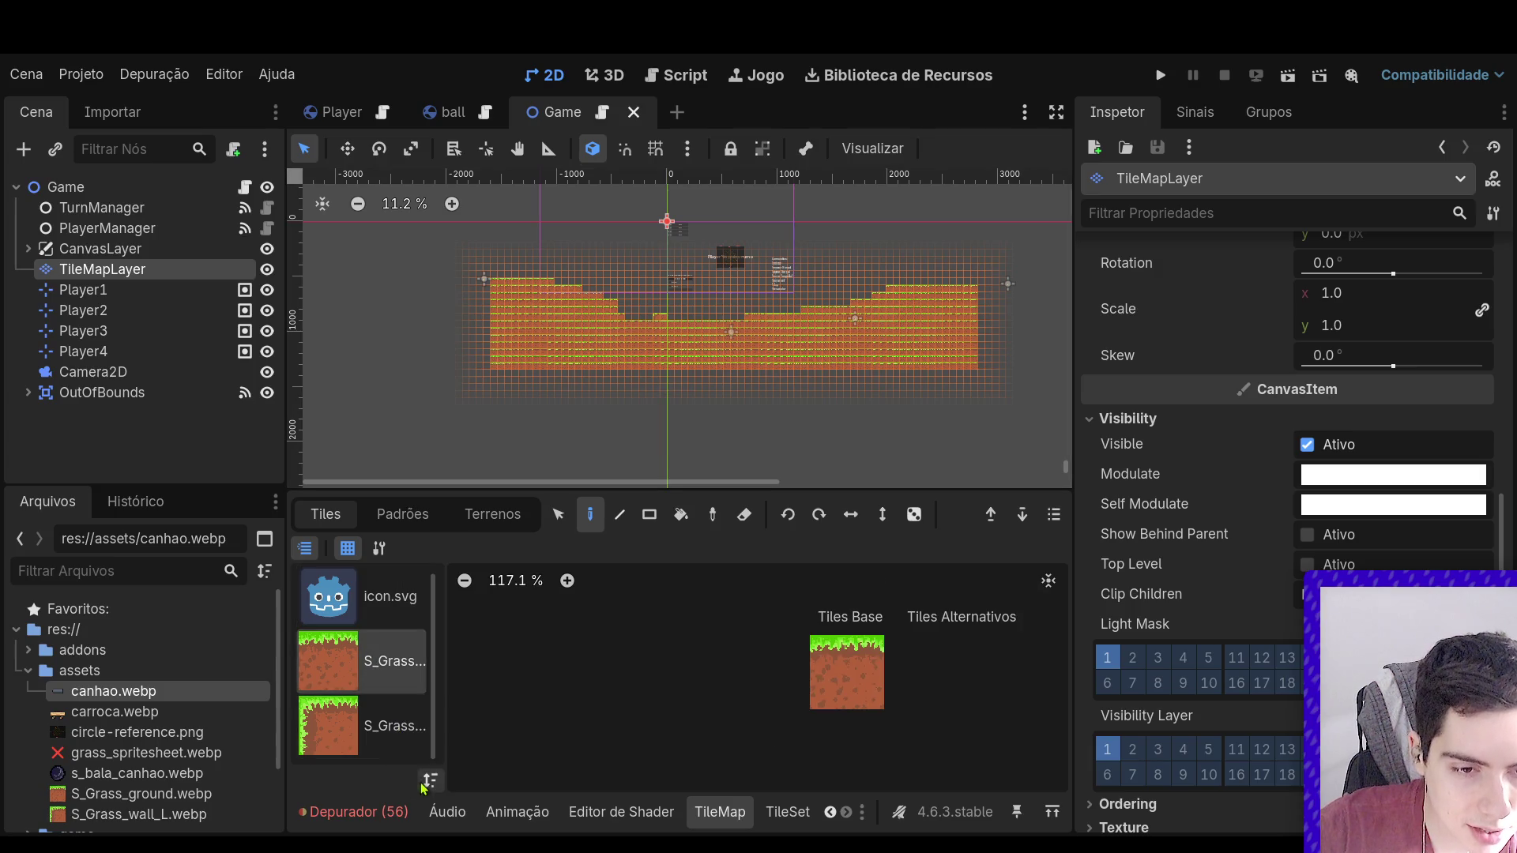
pyautogui.click(788, 812)
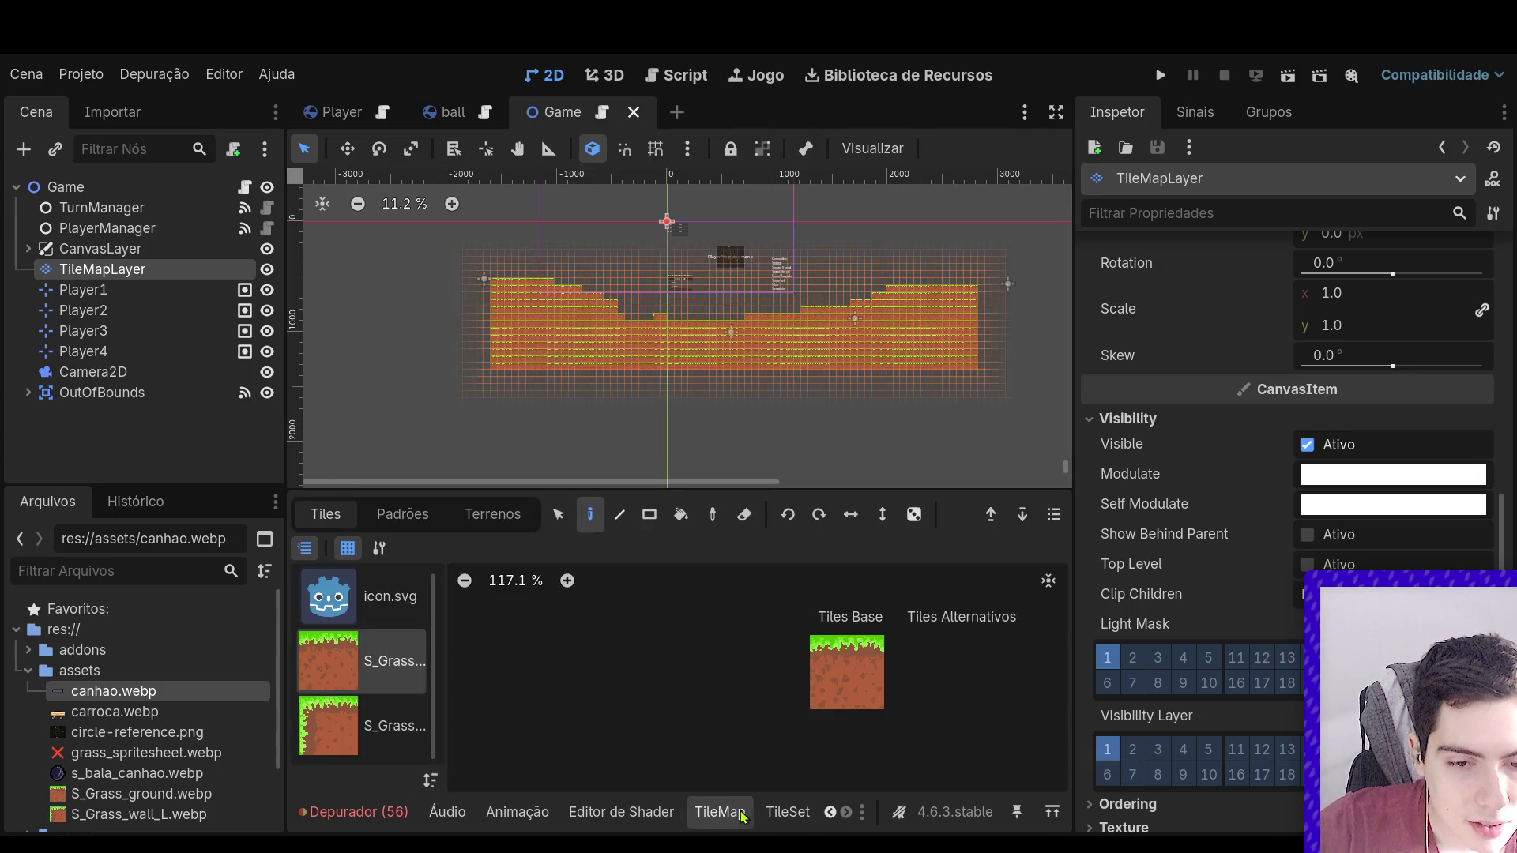
pyautogui.click(738, 817)
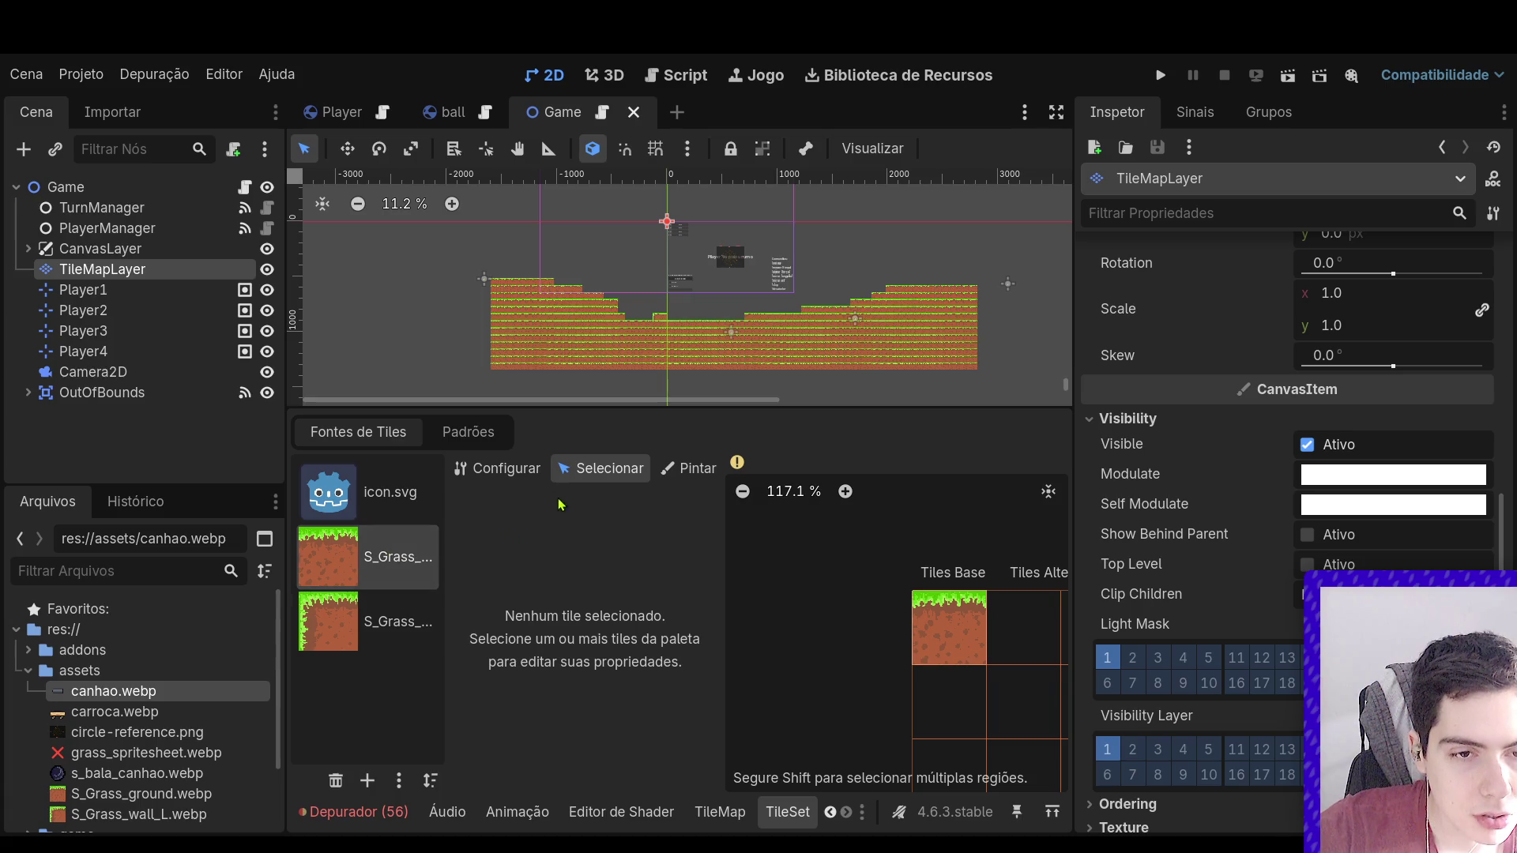
# Set the first tile source's texture to grass_spritesheet in the TileSet settings.
pyautogui.click(506, 469)
pyautogui.click(647, 632)
pyautogui.scroll(-1, 655, 662)
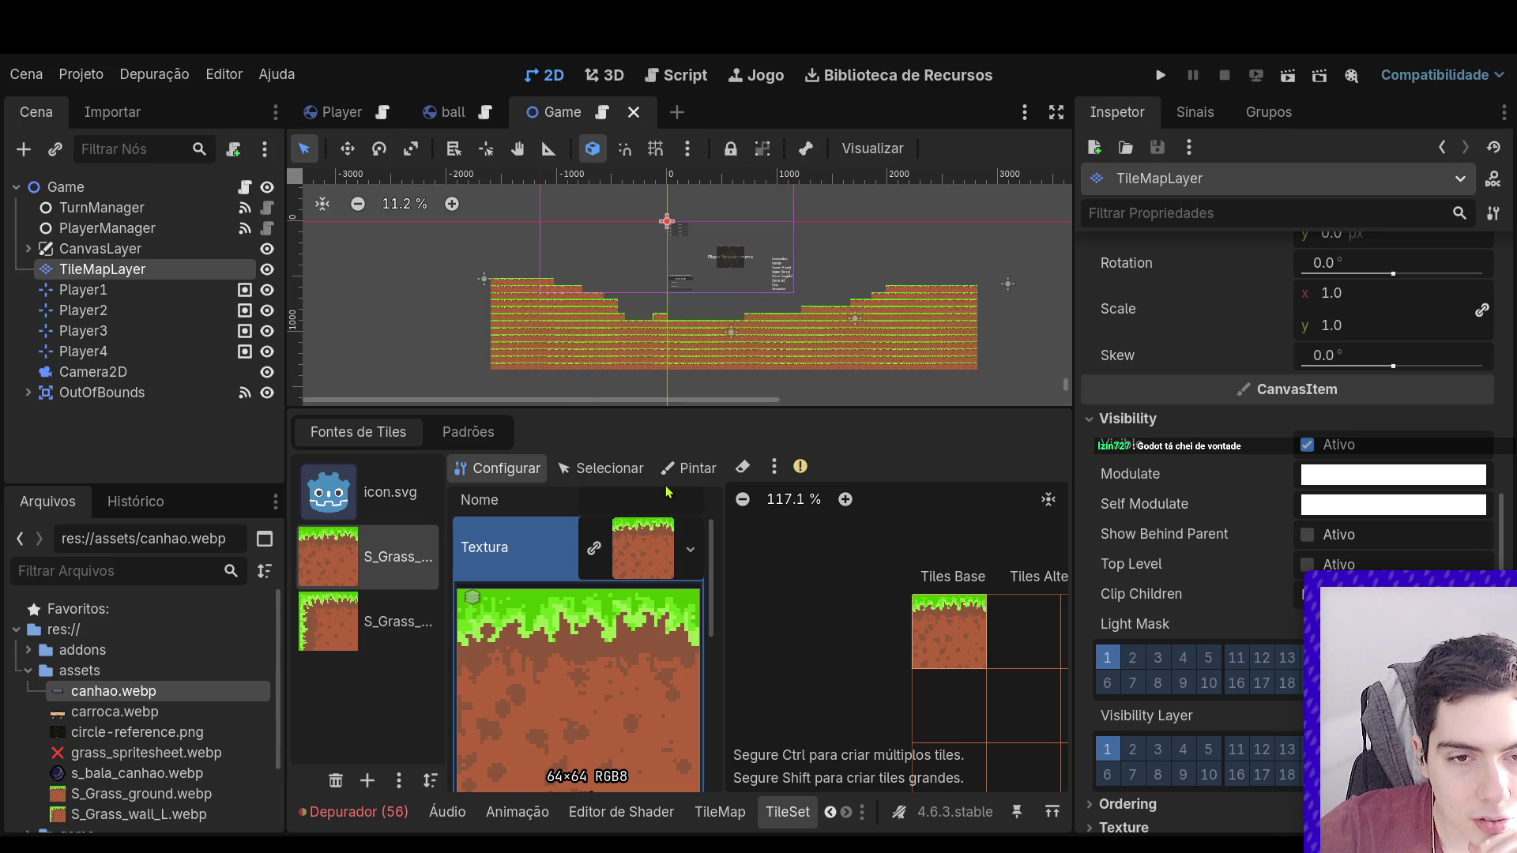
pyautogui.scroll(-5, 740, 647)
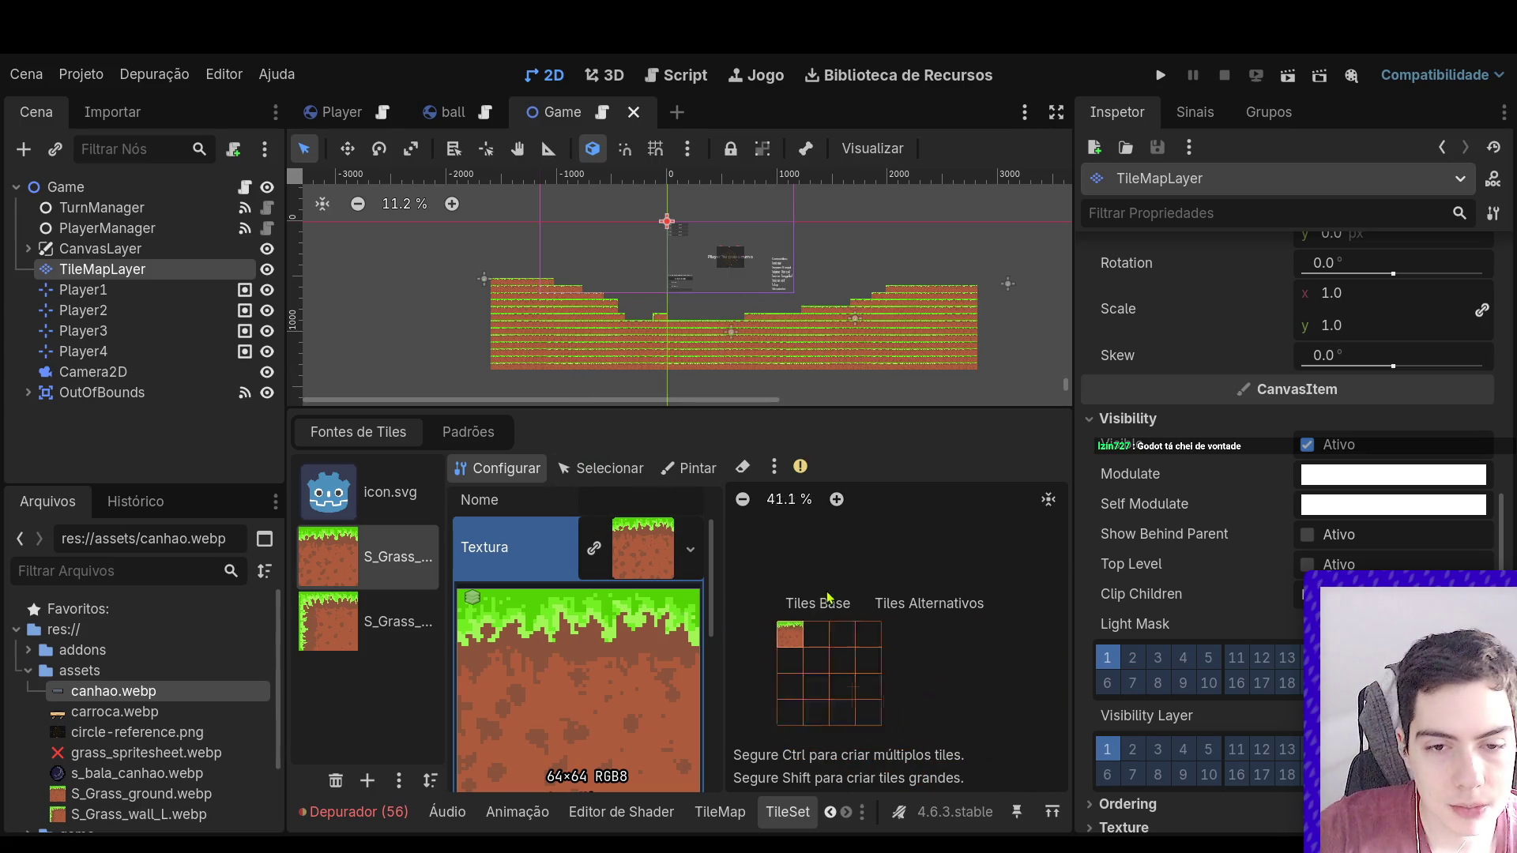
pyautogui.scroll(5, 740, 662)
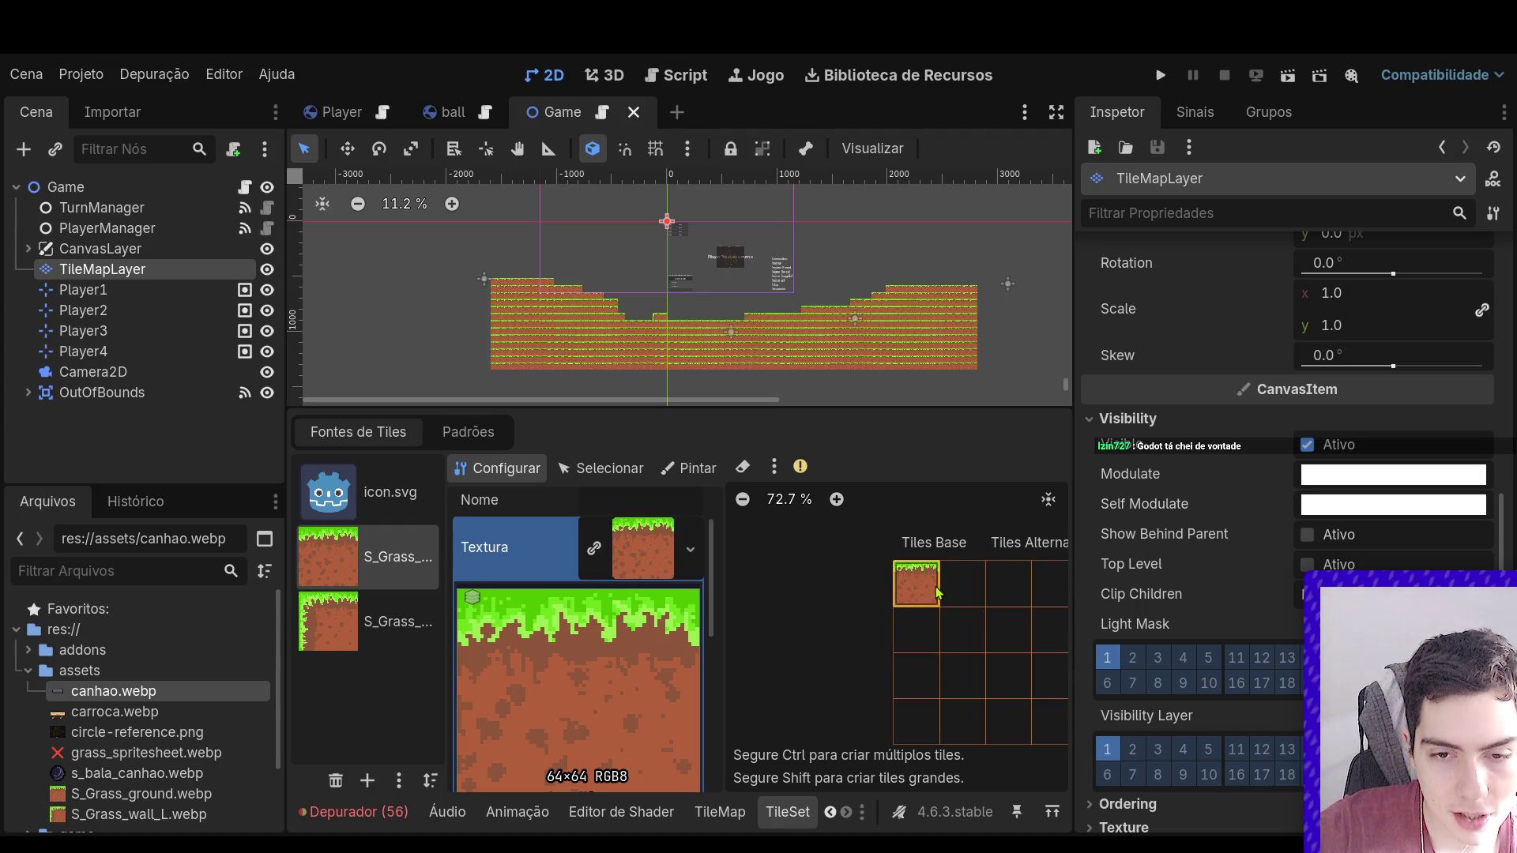
pyautogui.scroll(-4, 687, 553)
pyautogui.scroll(3, 753, 626)
pyautogui.scroll(4, 680, 600)
pyautogui.scroll(-5, 816, 560)
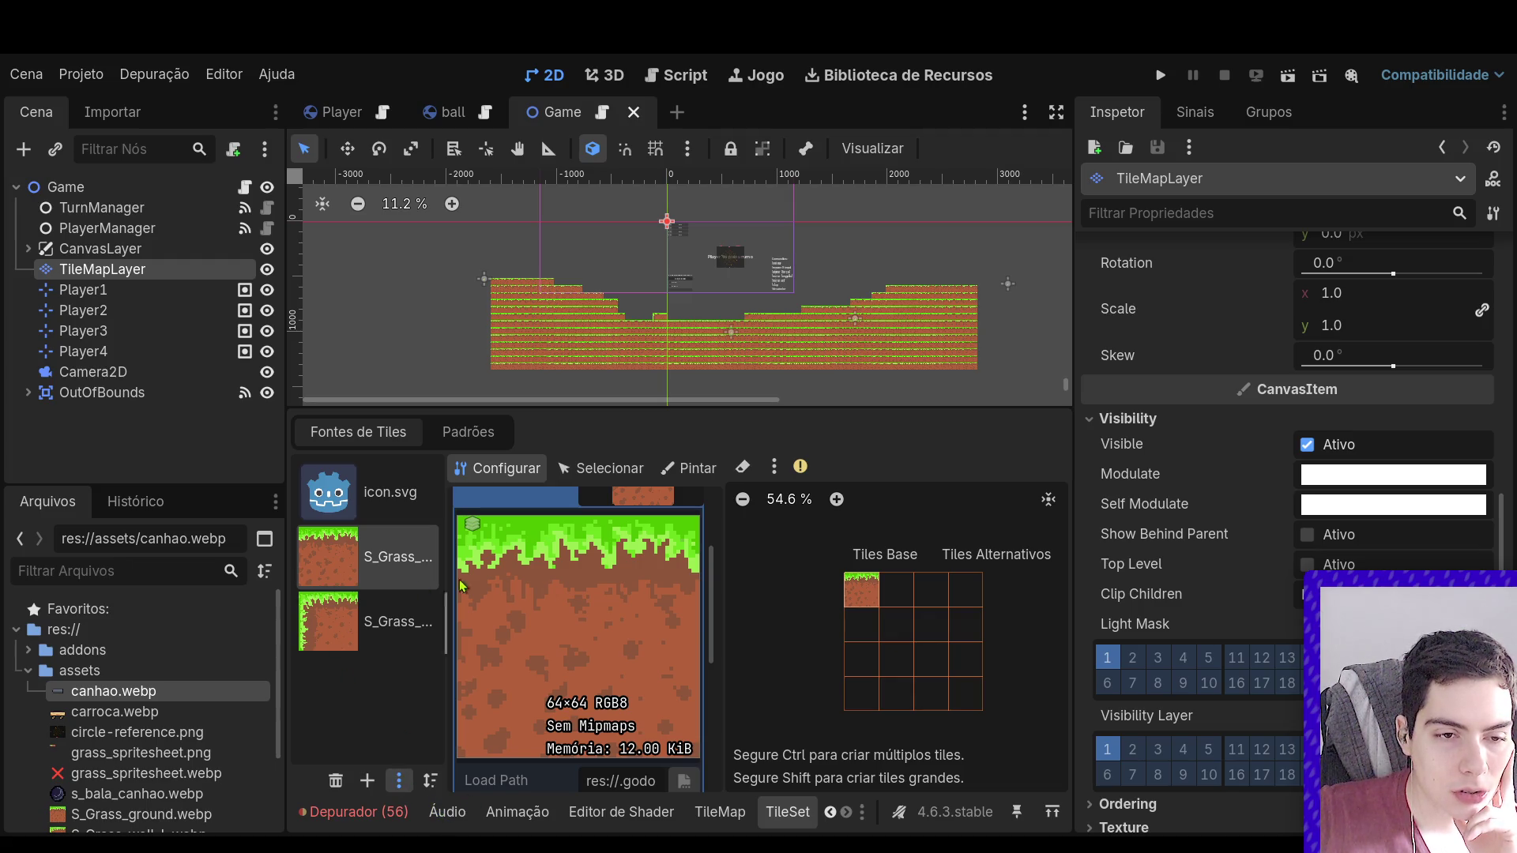
pyautogui.scroll(2, 572, 572)
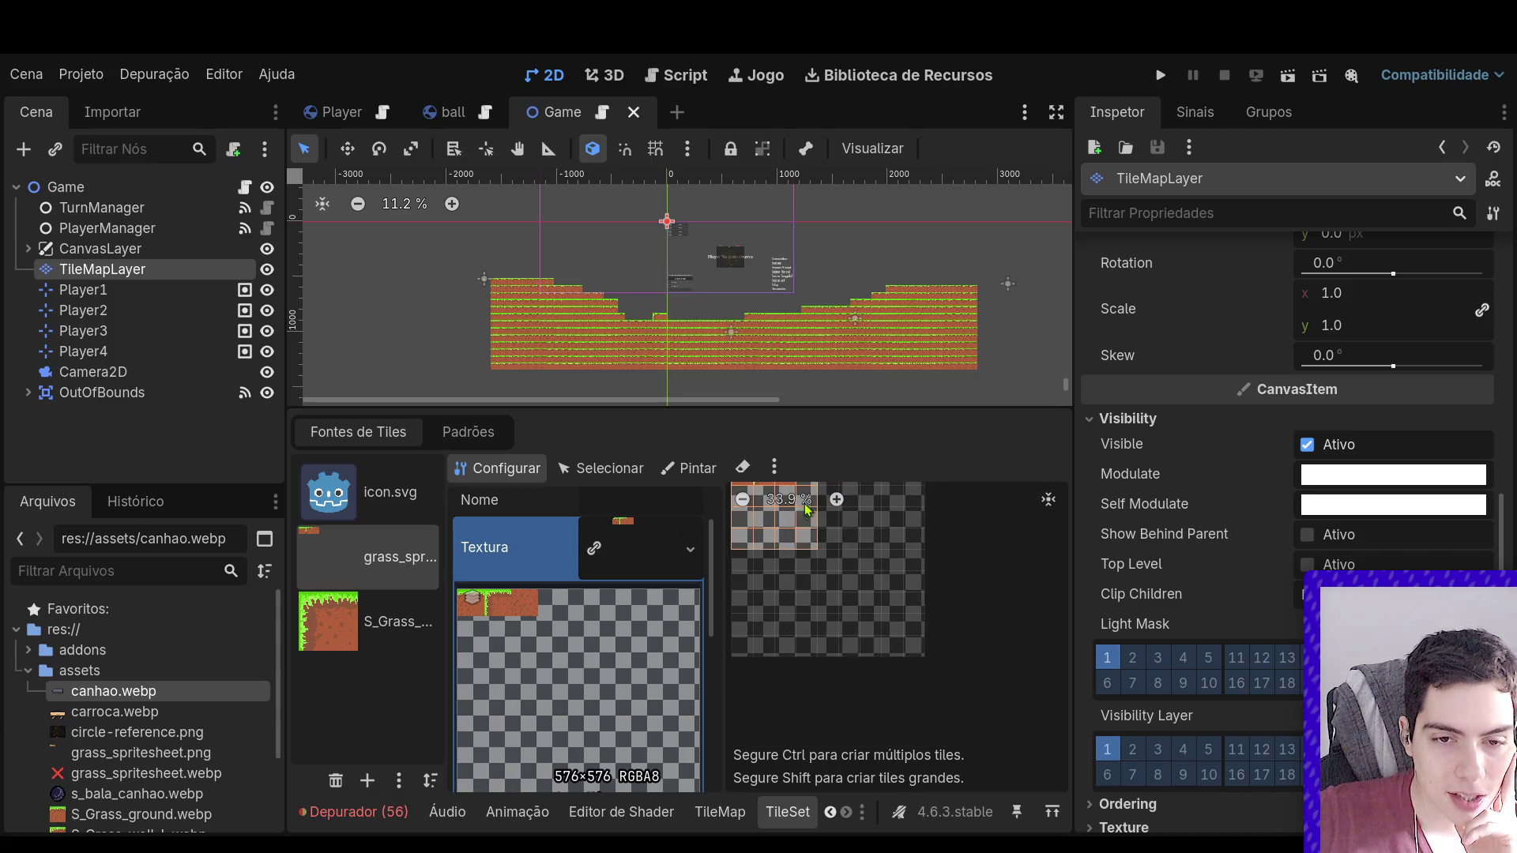
pyautogui.scroll(5, 968, 534)
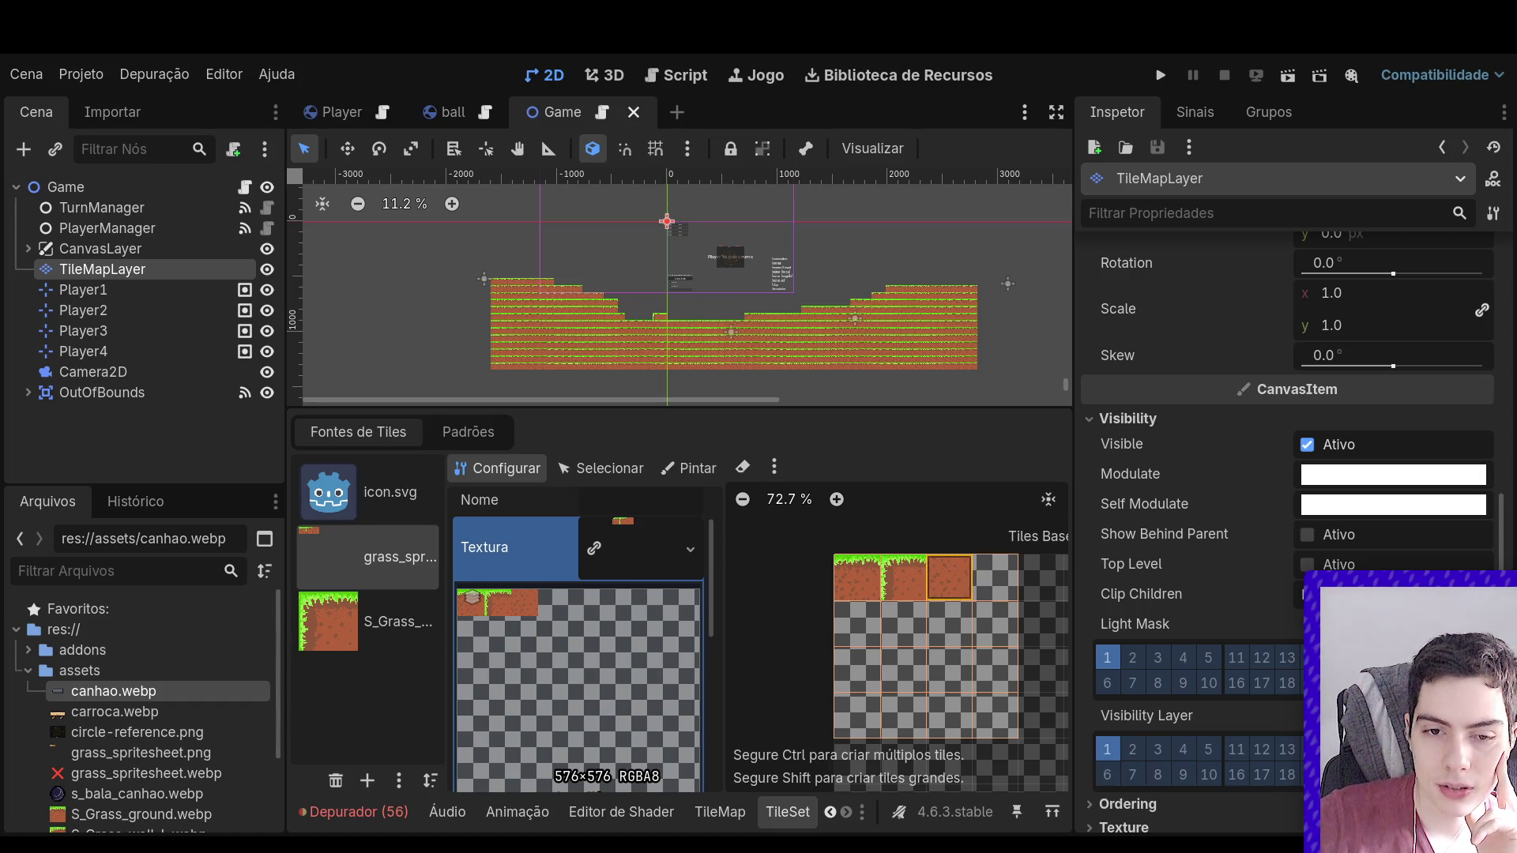
pyautogui.scroll(1, 996, 600)
pyautogui.scroll(-6, 652, 310)
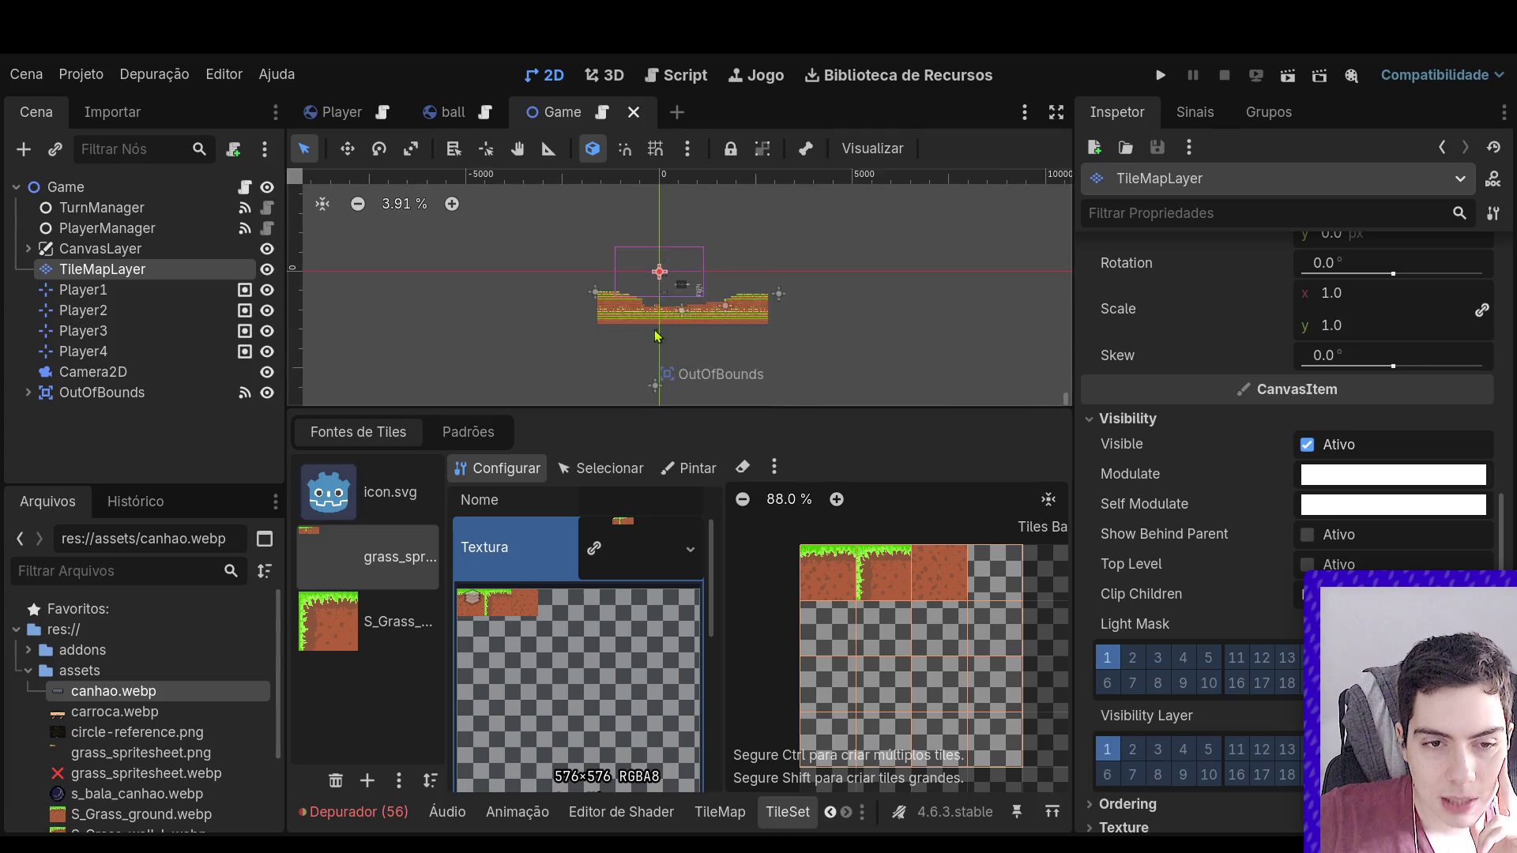
pyautogui.scroll(7, 619, 314)
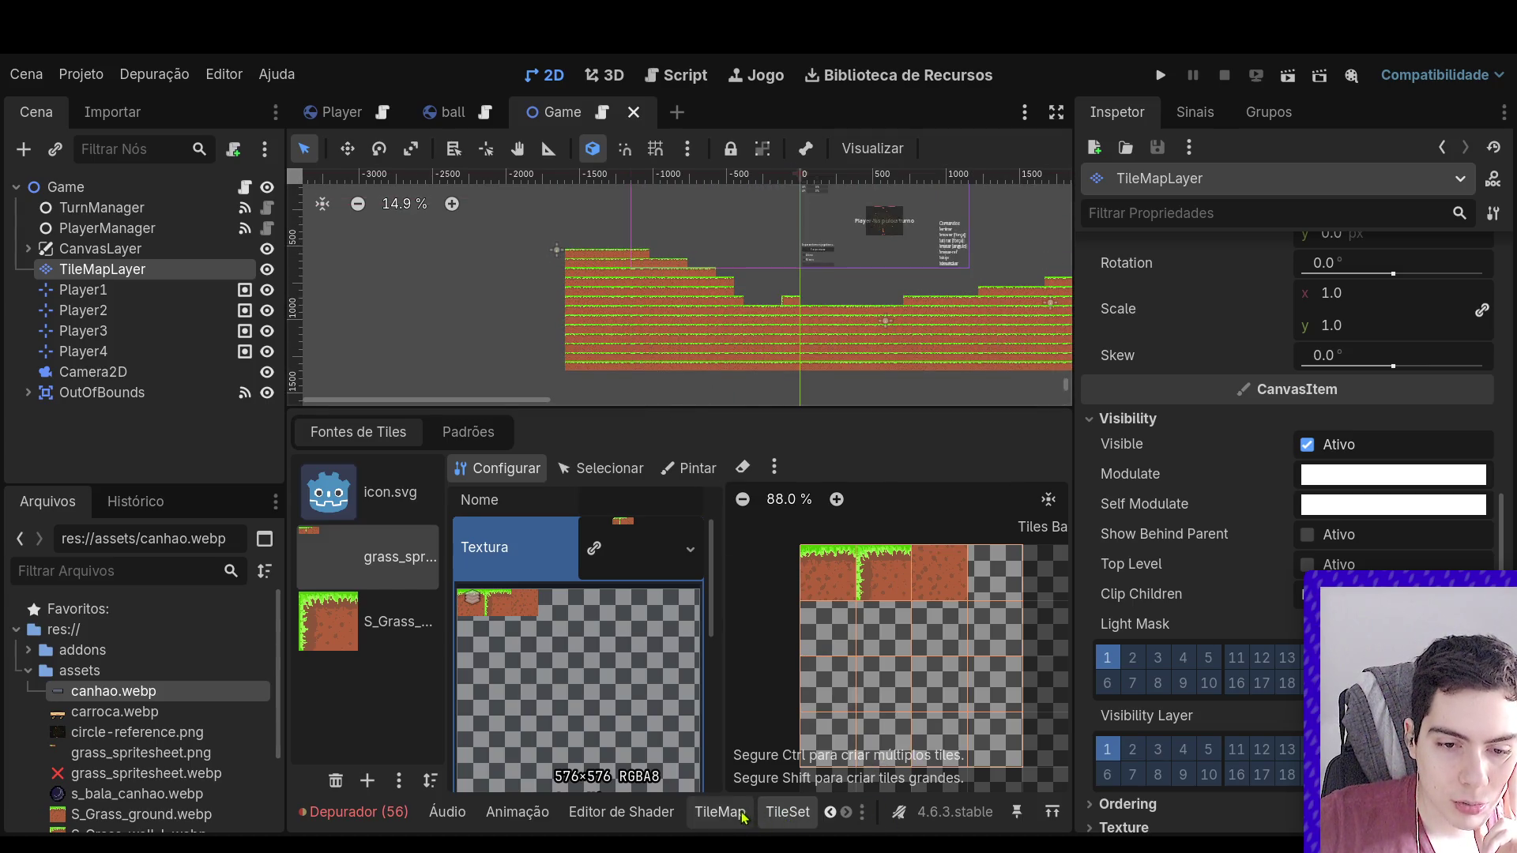
# Check the grass tile from the new spritesheet in the TileMap palette.
pyautogui.click(719, 812)
pyautogui.click(715, 613)
pyautogui.scroll(-3, 576, 289)
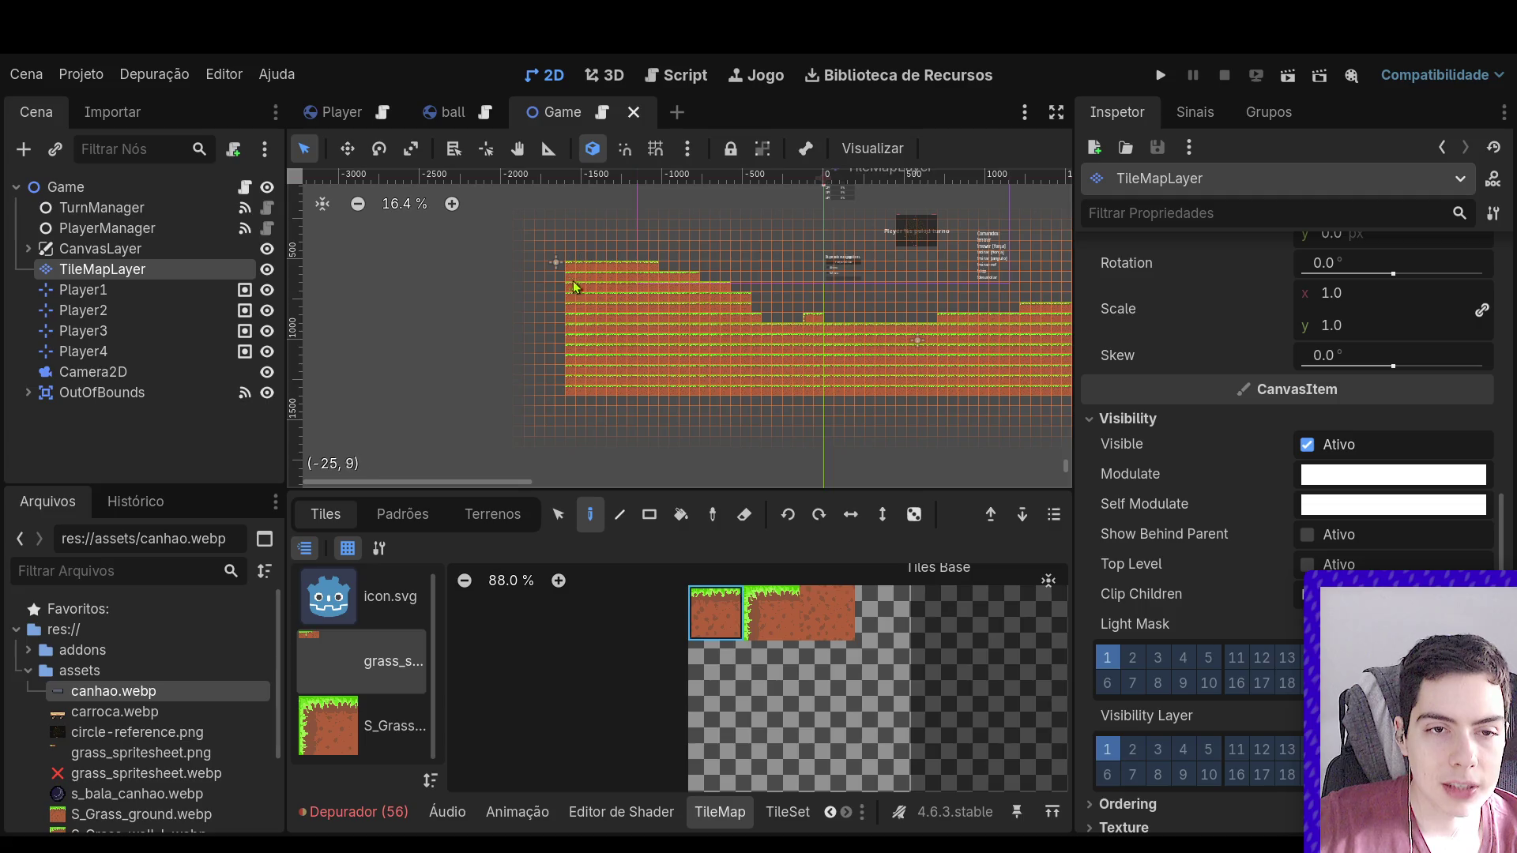
pyautogui.scroll(2, 619, 380)
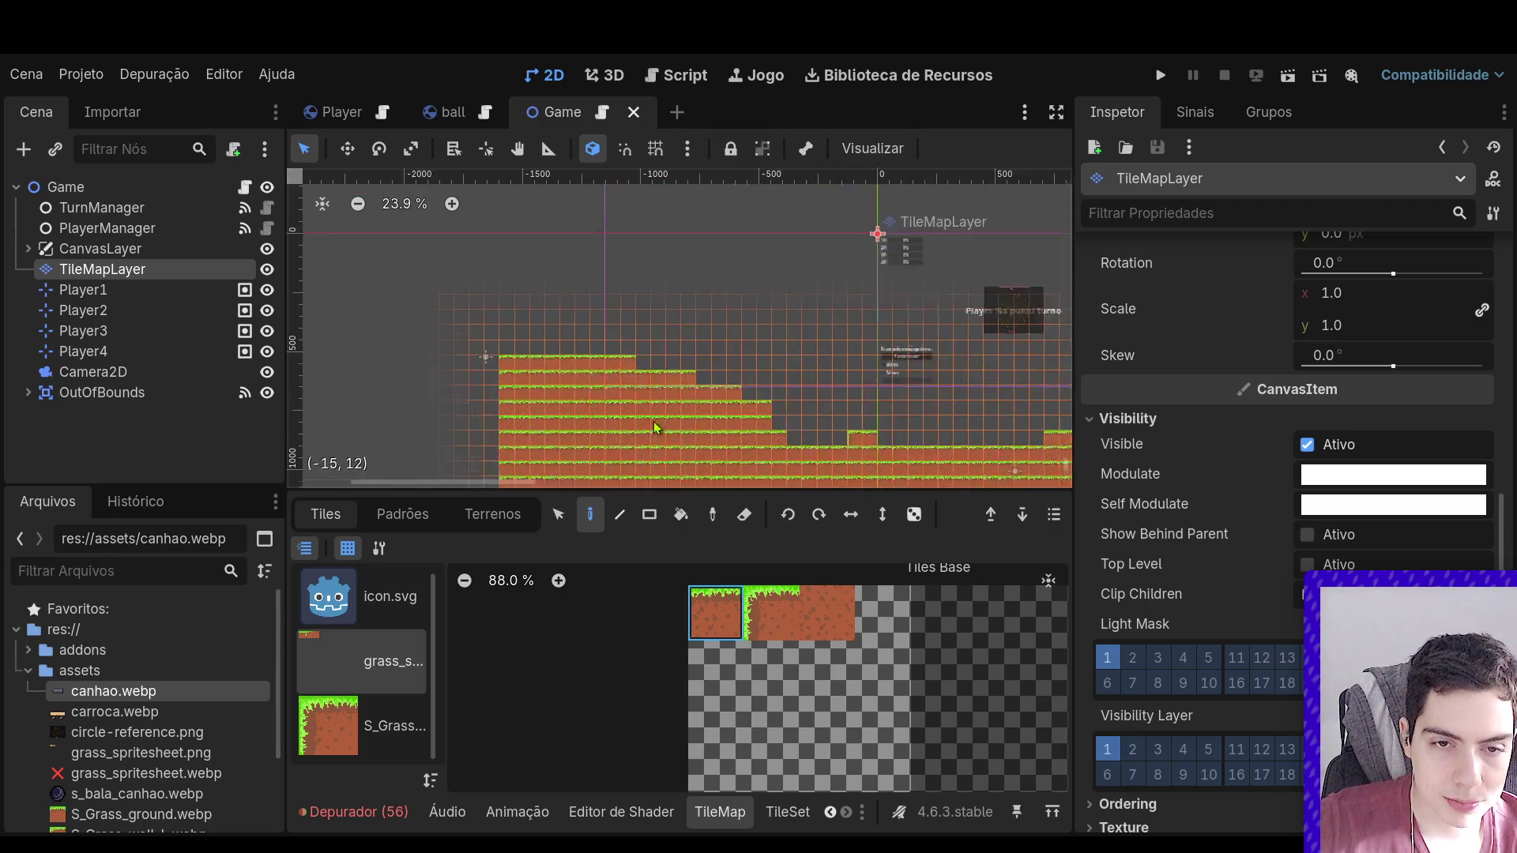
pyautogui.scroll(-4, 616, 395)
pyautogui.scroll(2, 612, 404)
pyautogui.scroll(2, 612, 404)
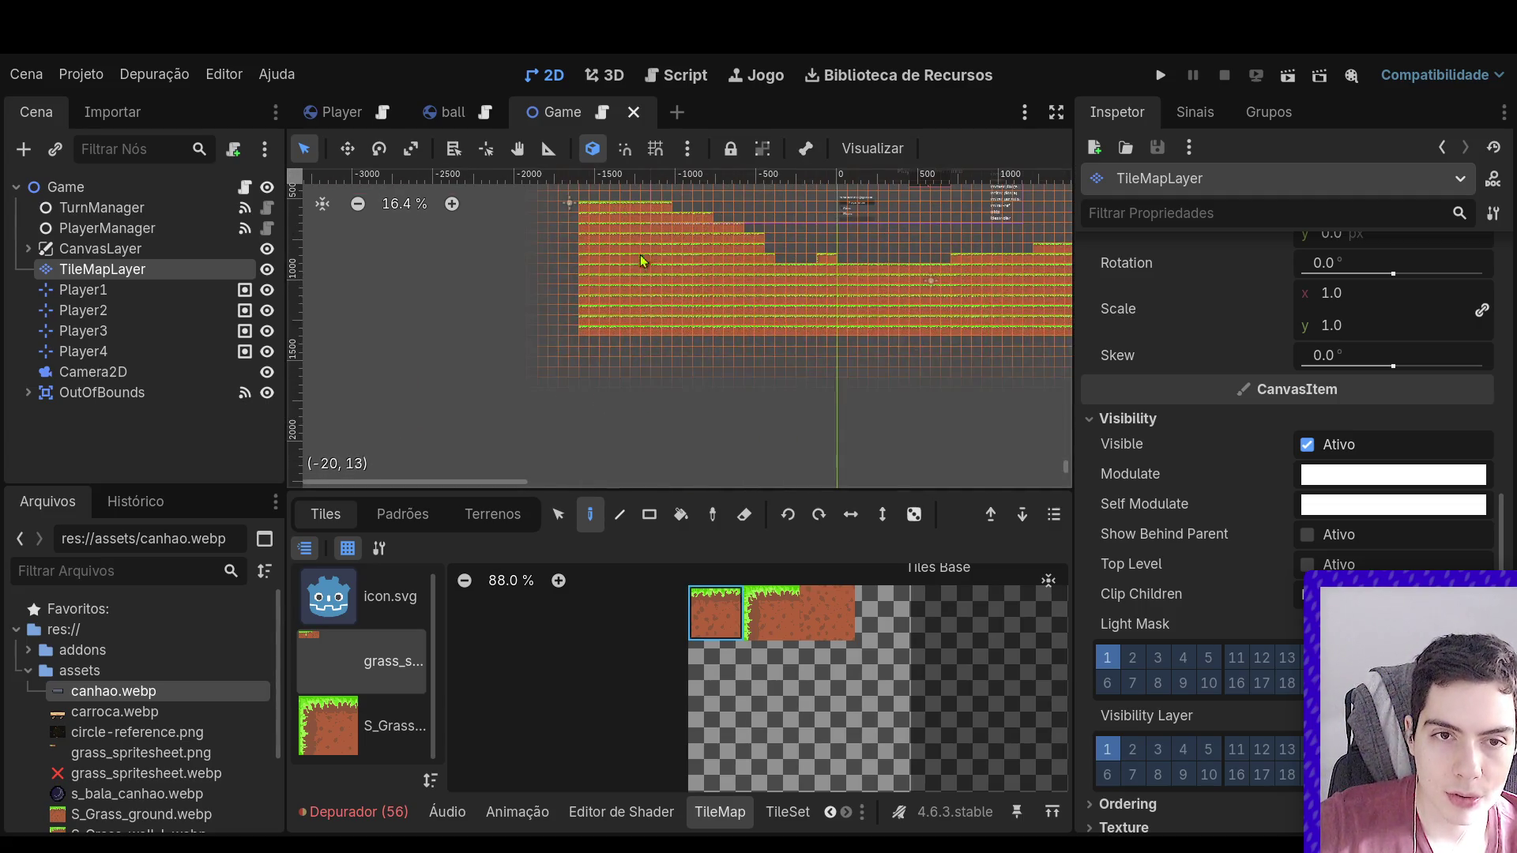
# Delete the old S_Grass and icon.svg tile sources from the TileSet.
pyautogui.click(345, 733)
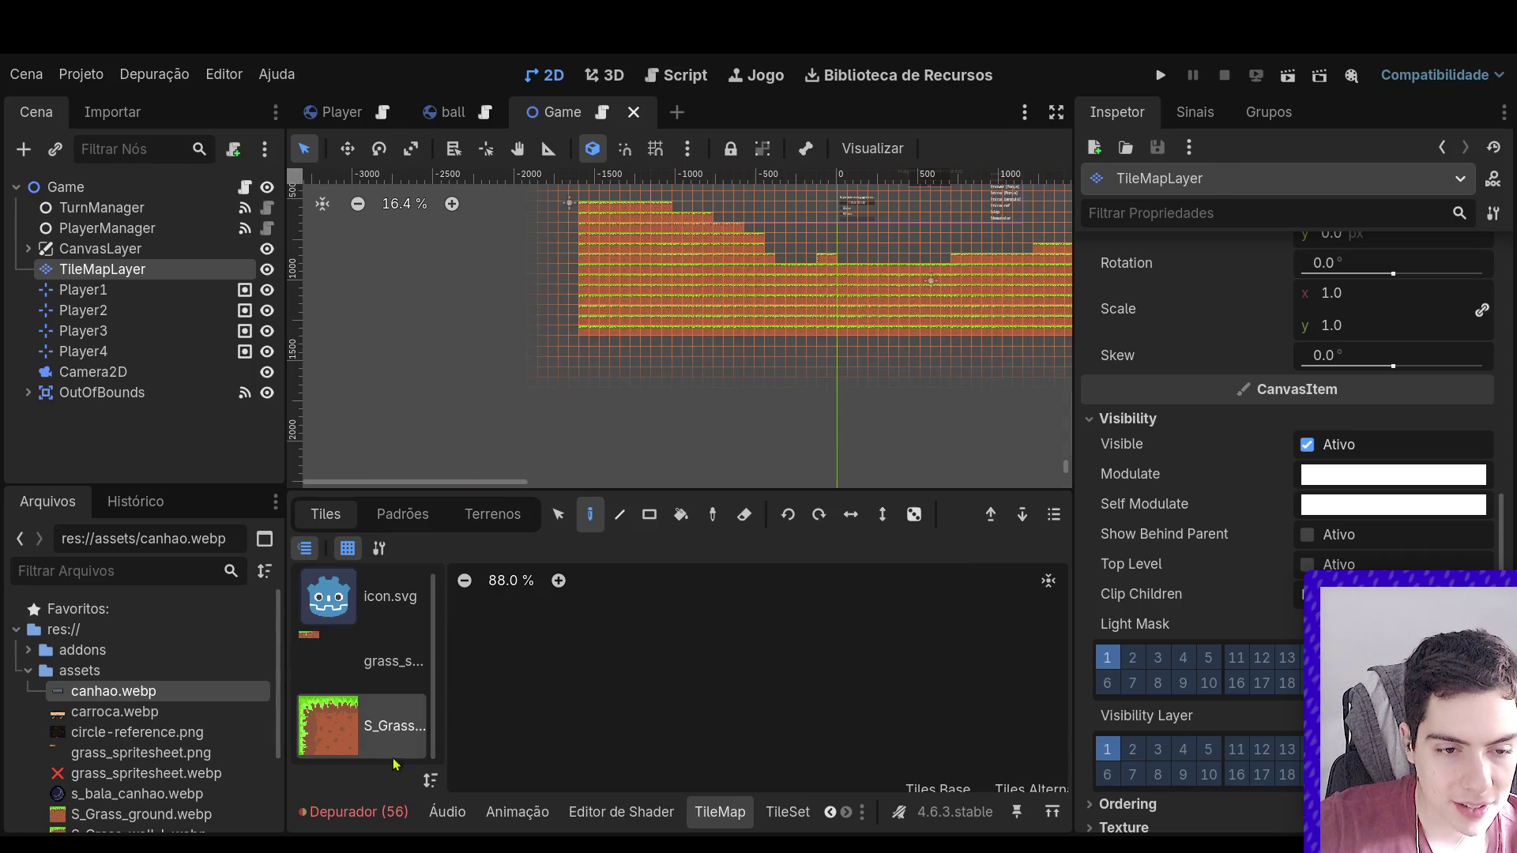
pyautogui.click(785, 814)
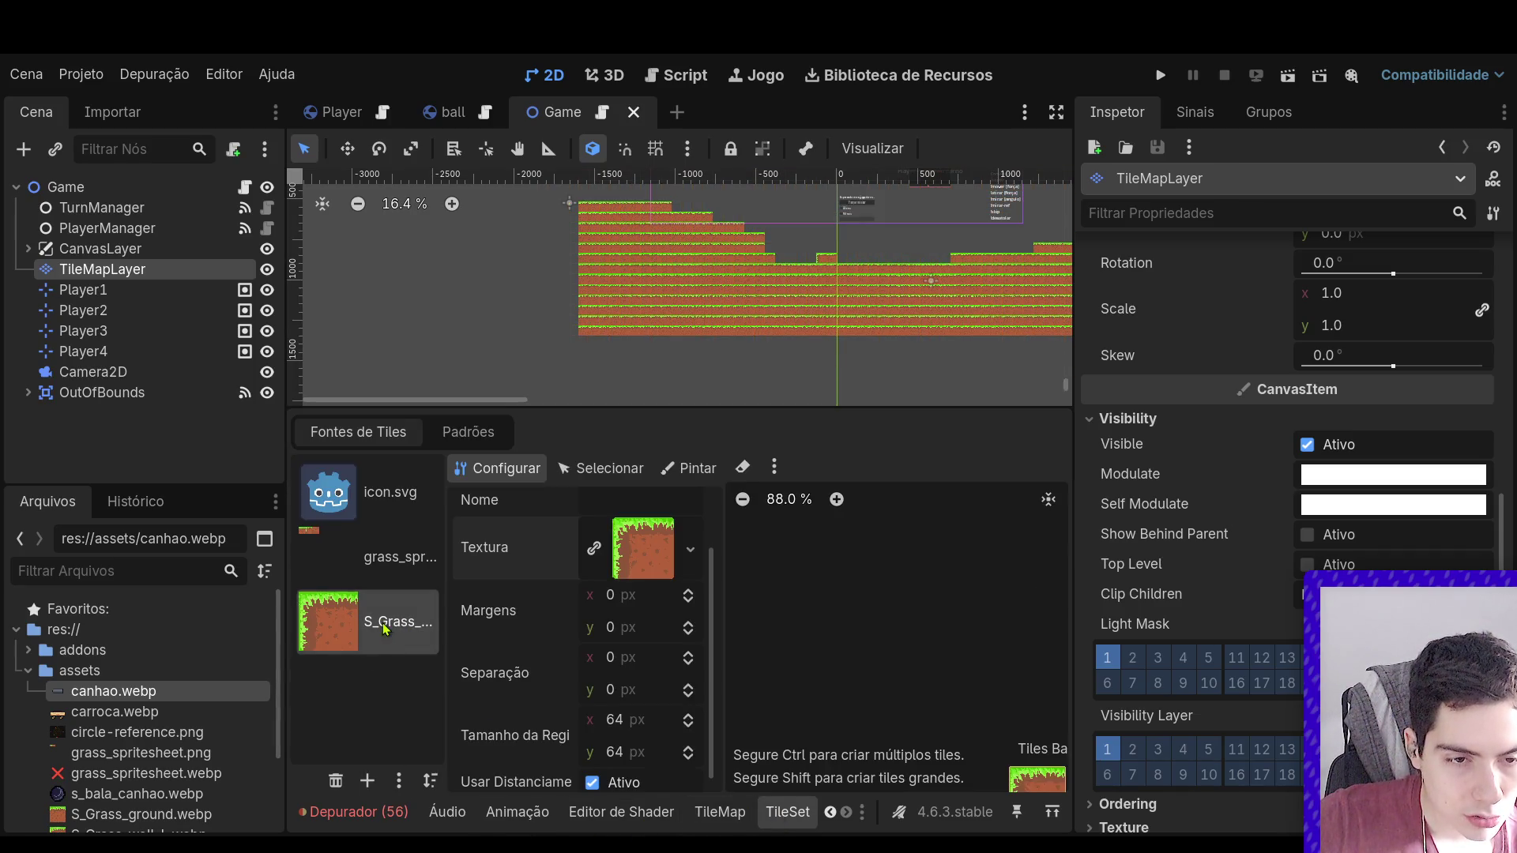
pyautogui.click(336, 781)
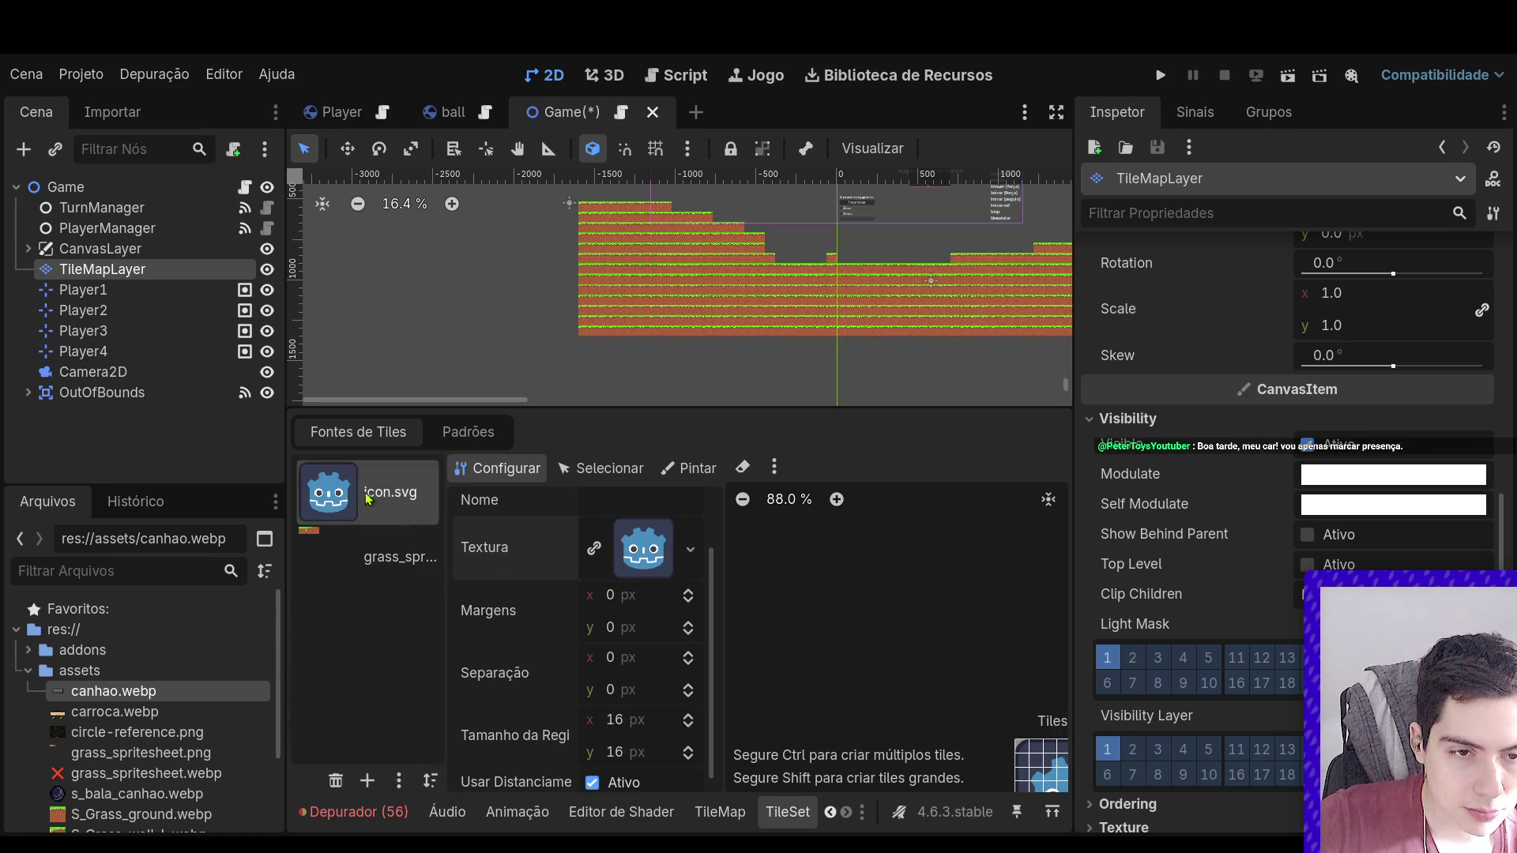
pyautogui.click(336, 780)
pyautogui.click(741, 816)
# Pick the plain dirt tile and paint dirt rectangles over the left terrain's grass rows.
pyautogui.click(826, 613)
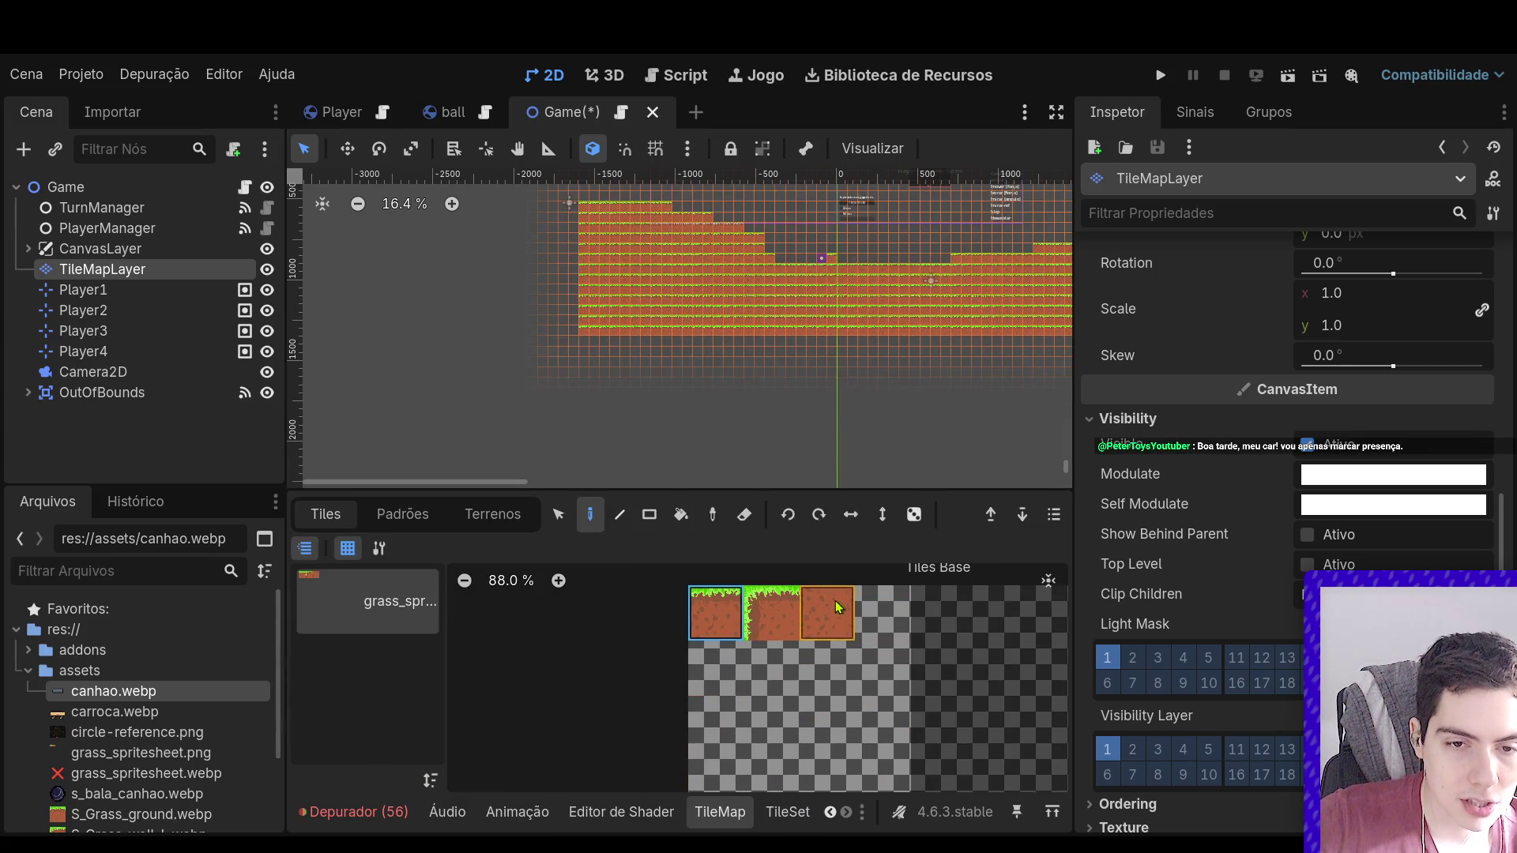
pyautogui.moveTo(583, 206); pyautogui.dragTo(672, 332)
pyautogui.moveTo(679, 238); pyautogui.dragTo(711, 339)
pyautogui.moveTo(721, 248)
pyautogui.mouseDown()
pyautogui.moveTo(739, 330)
pyautogui.moveTo(781, 289)
pyautogui.moveTo(819, 335)
pyautogui.moveTo(1013, 339)
pyautogui.moveTo(823, 335)
pyautogui.mouseUp()
pyautogui.moveTo(833, 278)
pyautogui.mouseDown()
pyautogui.moveTo(869, 334)
pyautogui.moveTo(1003, 362)
pyautogui.moveTo(972, 328)
pyautogui.moveTo(853, 325)
pyautogui.mouseUp()
# Fill the striped right-hand terrain and the rows below the grass top with dirt.
pyautogui.scroll(-3, 788, 339)
pyautogui.scroll(3, 789, 340)
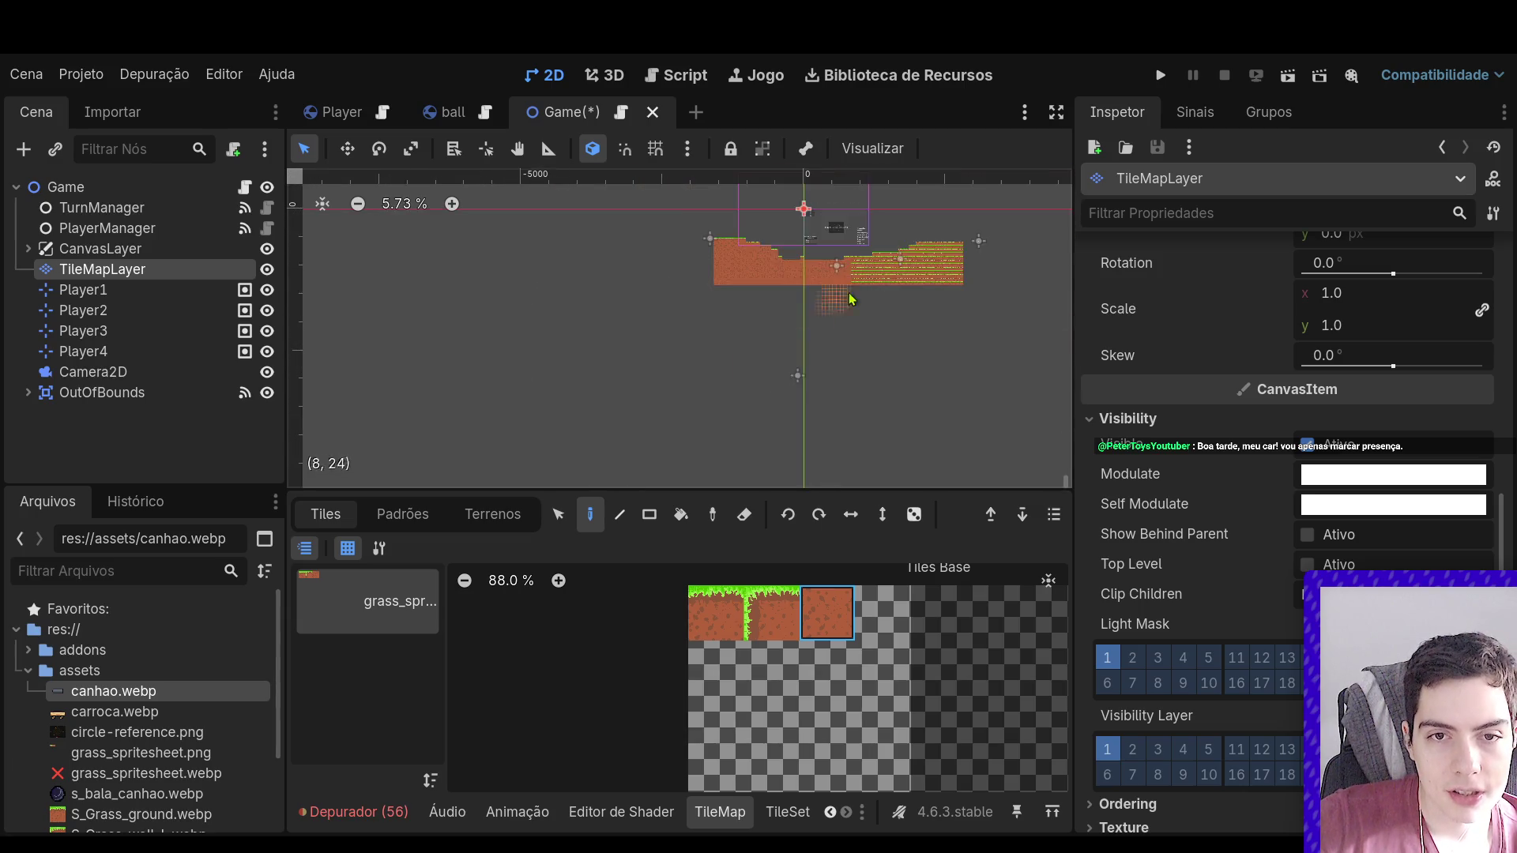
pyautogui.hscroll(8, 850, 298)
pyautogui.moveTo(567, 275); pyautogui.dragTo(885, 337)
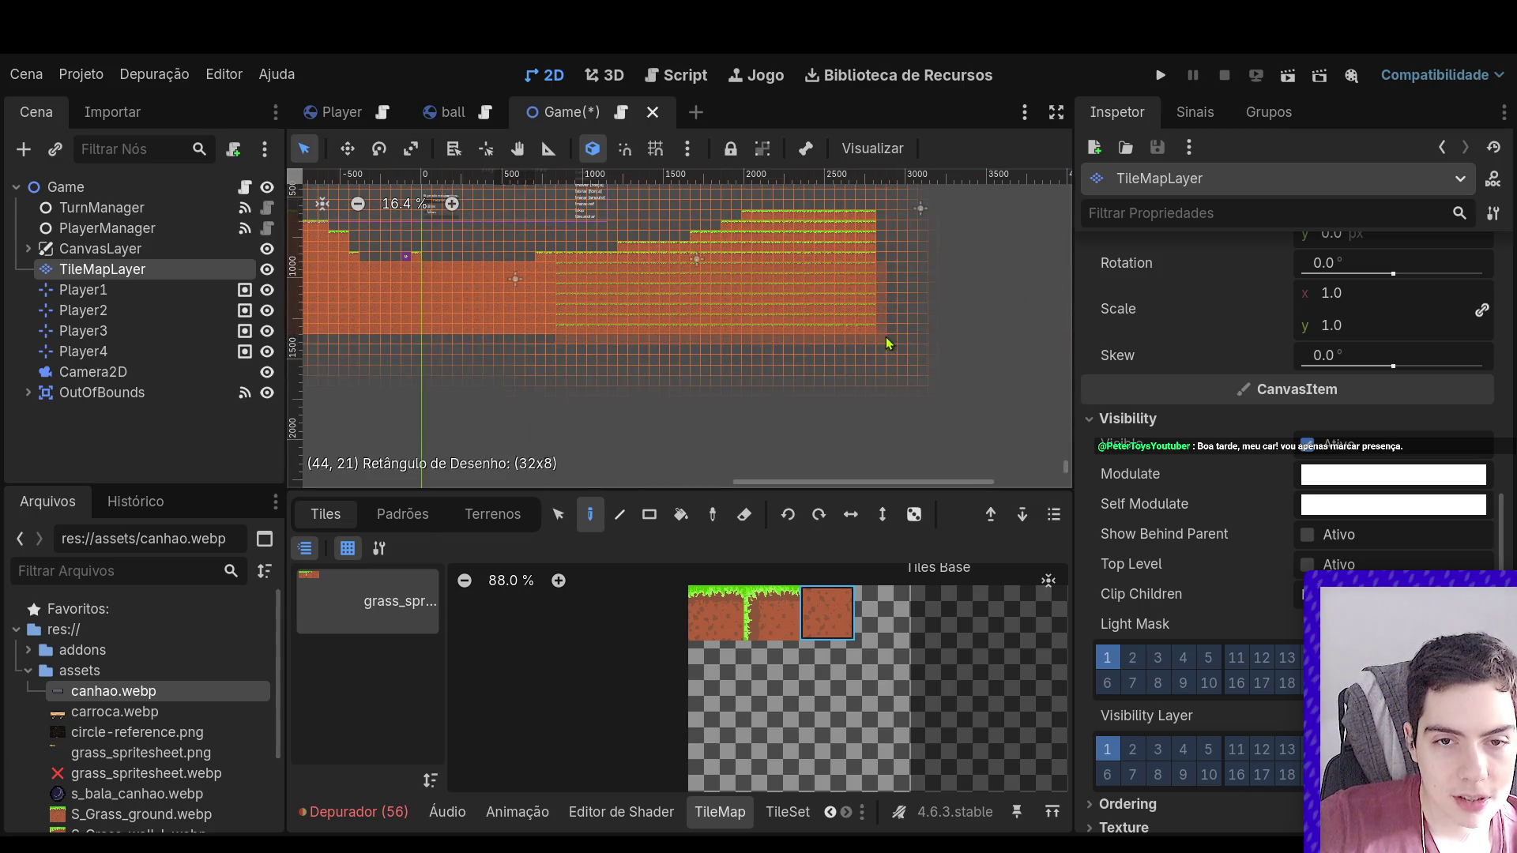
pyautogui.moveTo(624, 255)
pyautogui.mouseDown()
pyautogui.moveTo(870, 255)
pyautogui.moveTo(755, 221)
pyautogui.moveTo(706, 250)
pyautogui.mouseUp()
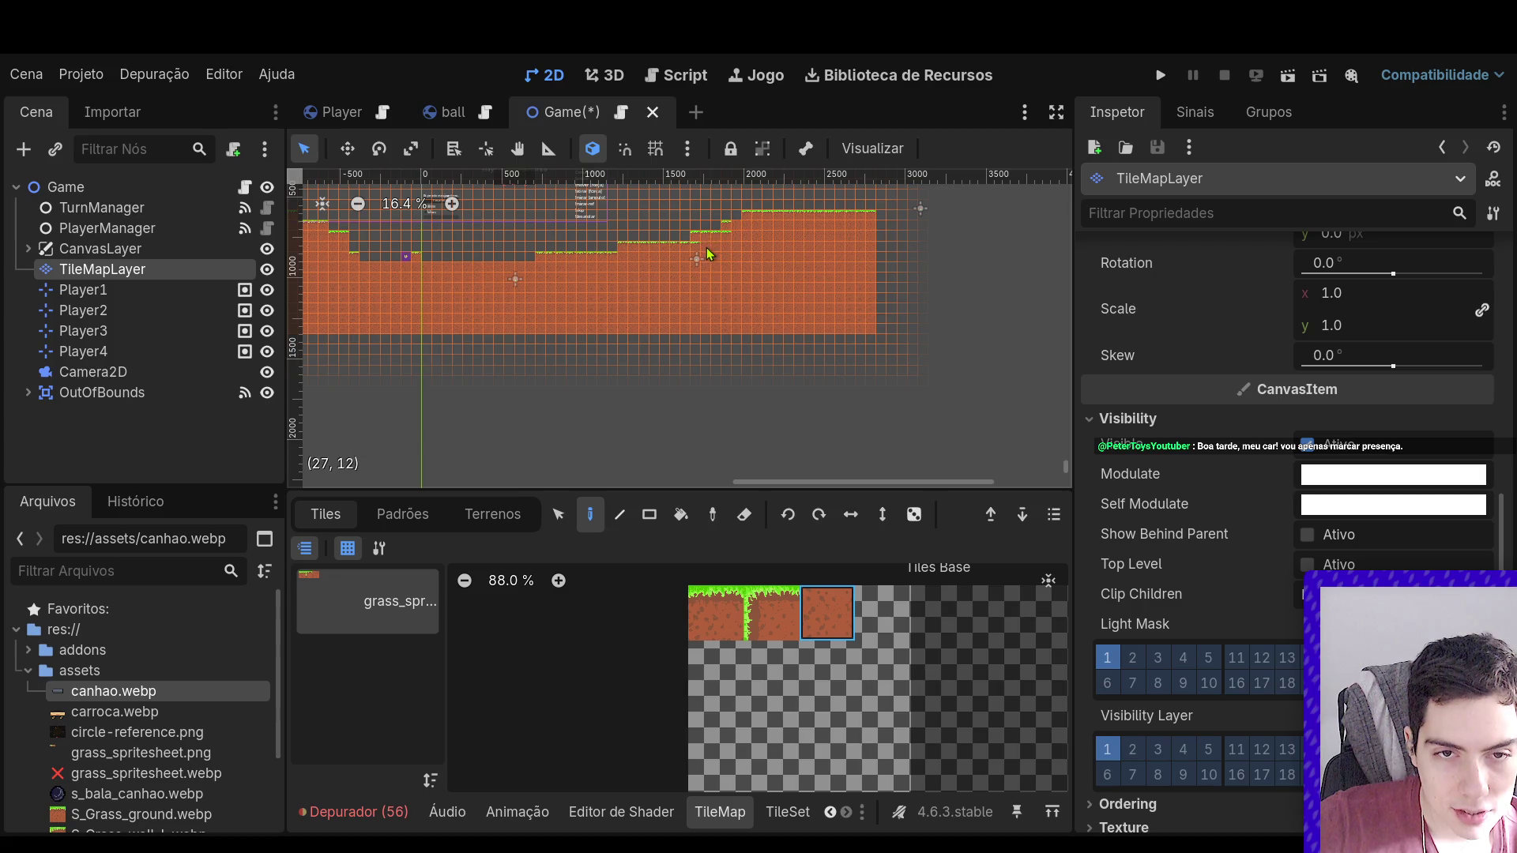
pyautogui.scroll(-5, 742, 316)
pyautogui.scroll(-4, 742, 323)
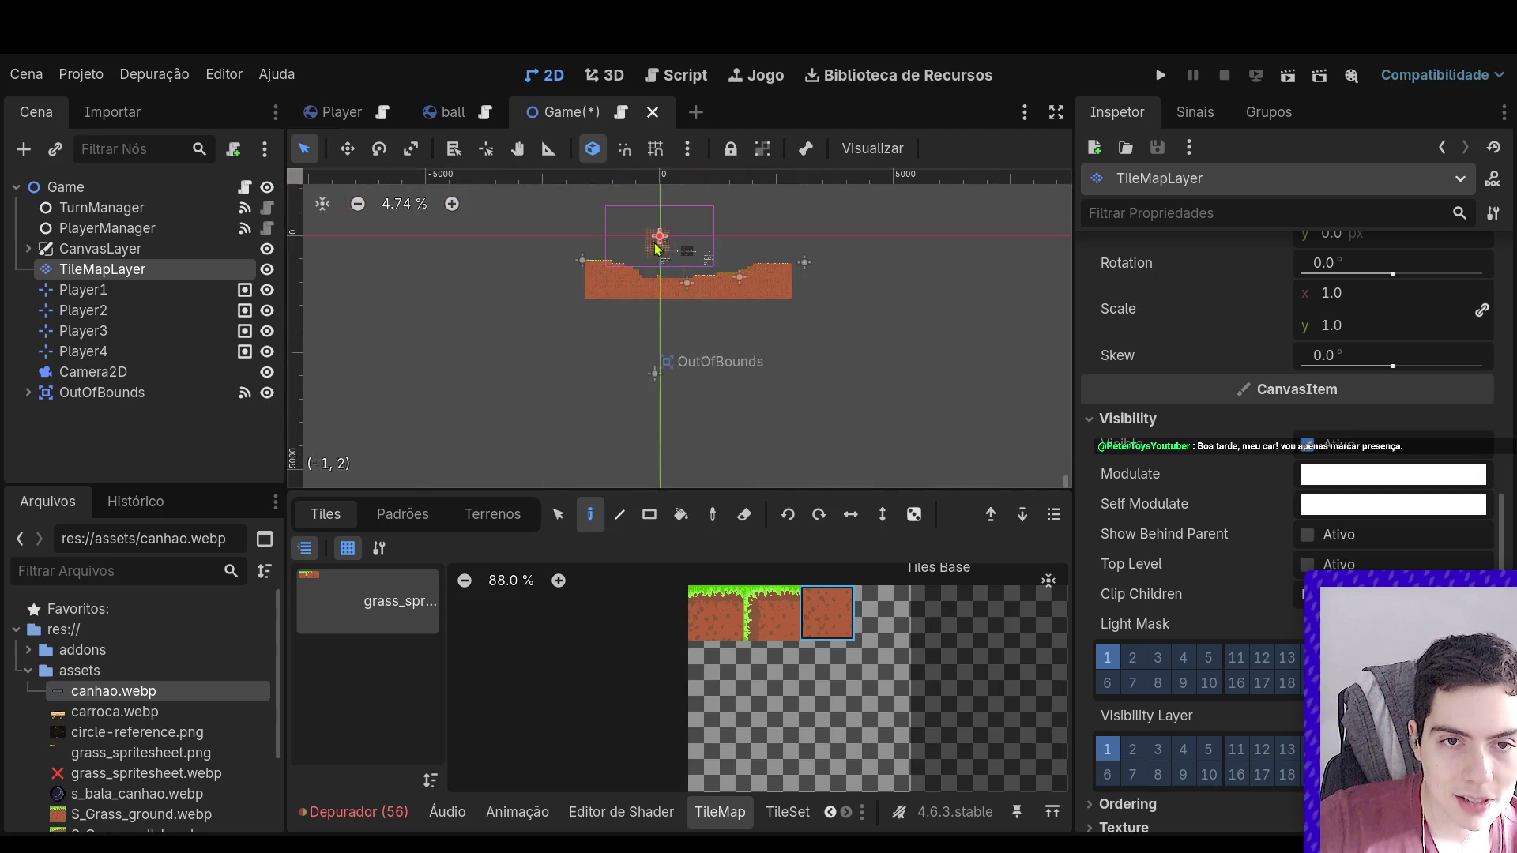
pyautogui.scroll(6, 656, 402)
# Save the Game scene, then paint a grass-top tile onto the terrain surface.
pyautogui.hotkey('ctrl', 's')
pyautogui.keyDown('ctrl'); pyautogui.click(585, 395); pyautogui.keyUp('ctrl')
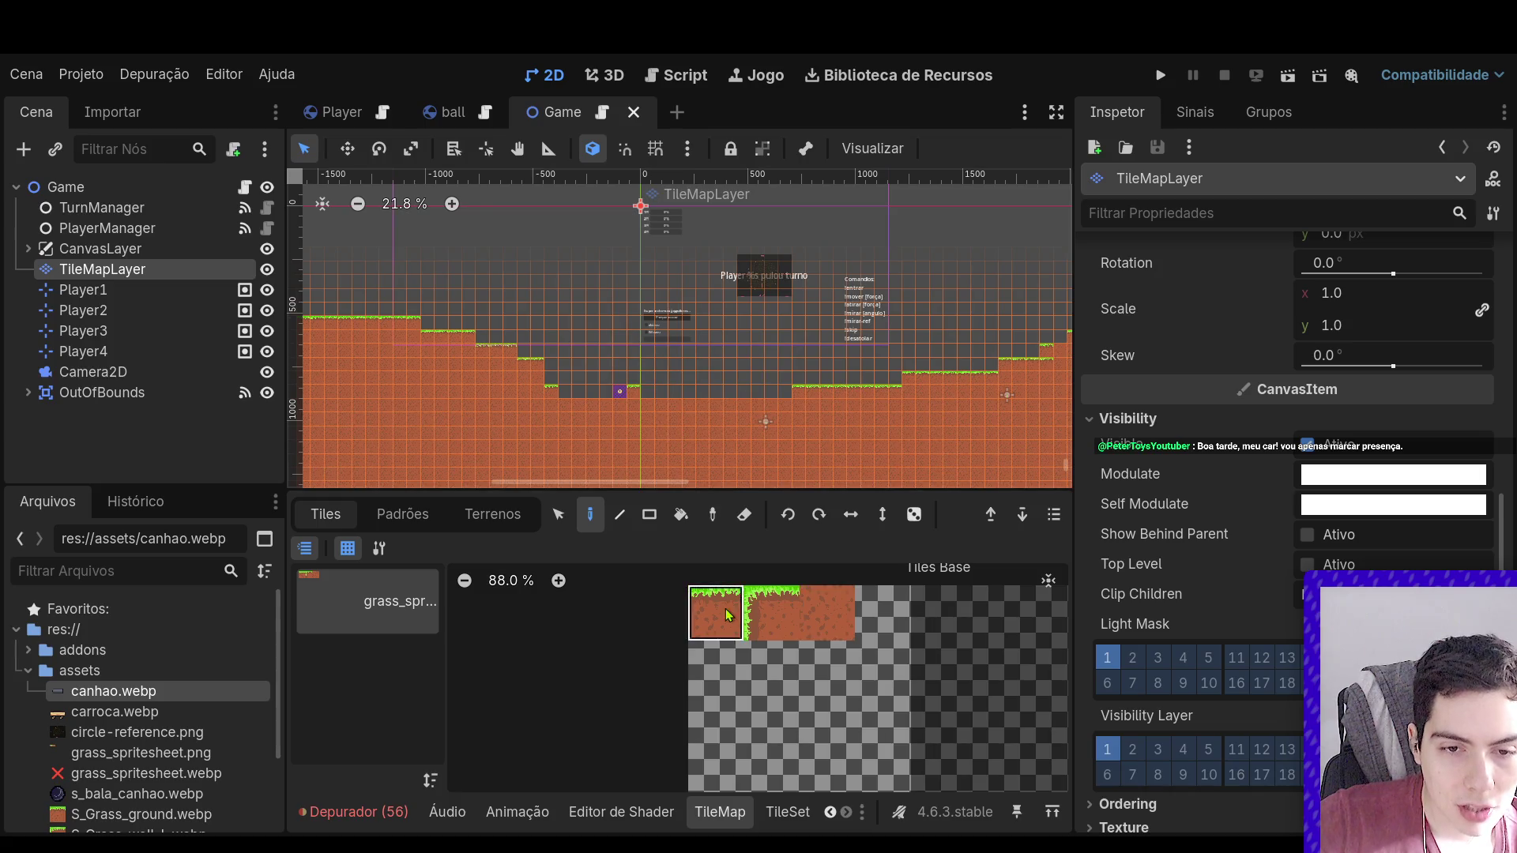
pyautogui.click(619, 389)
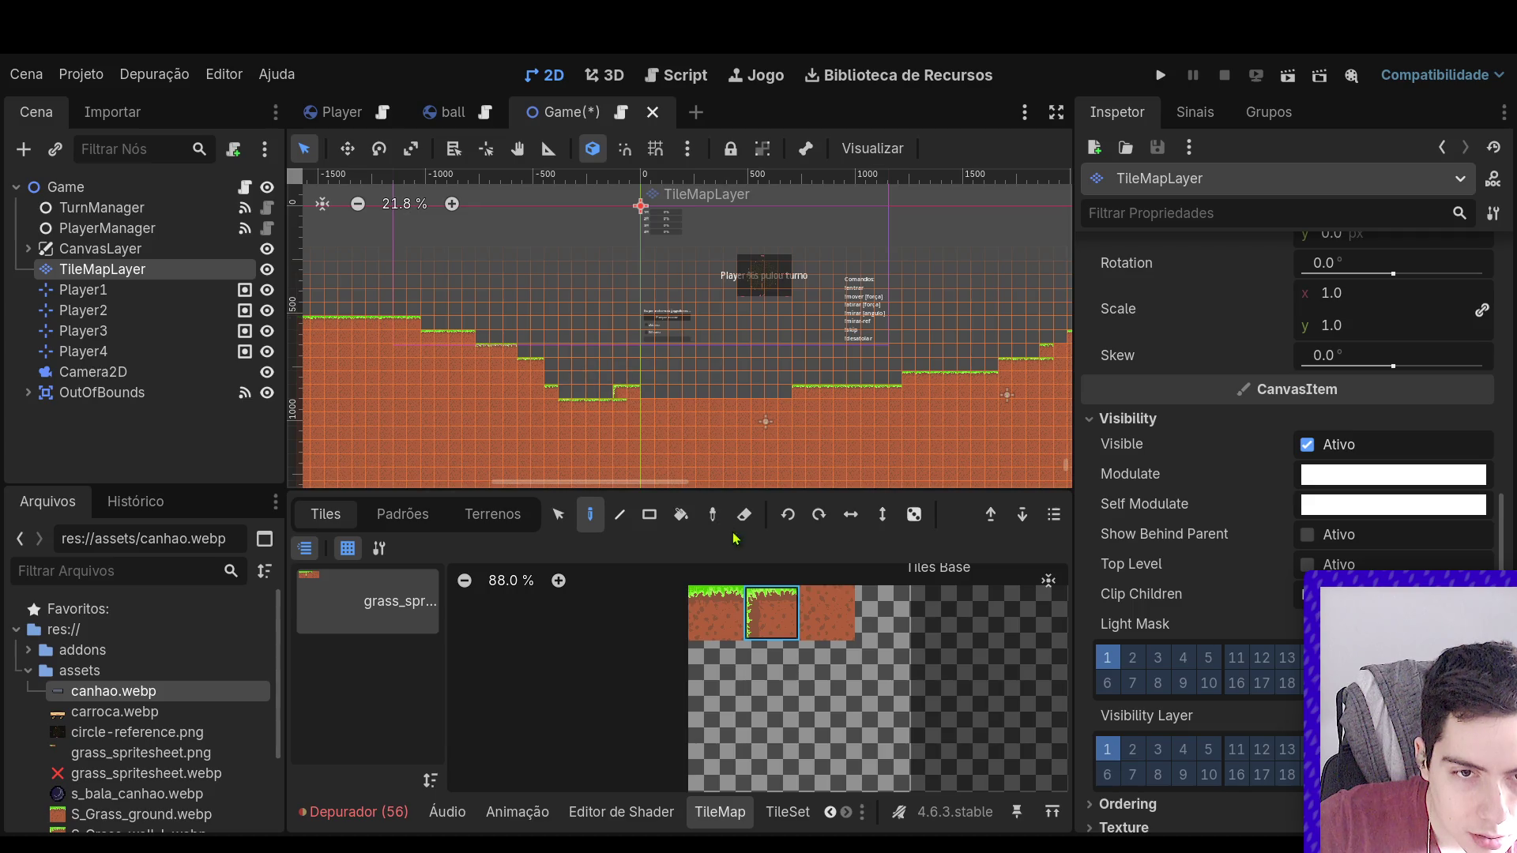
pyautogui.click(820, 620)
pyautogui.click(770, 610)
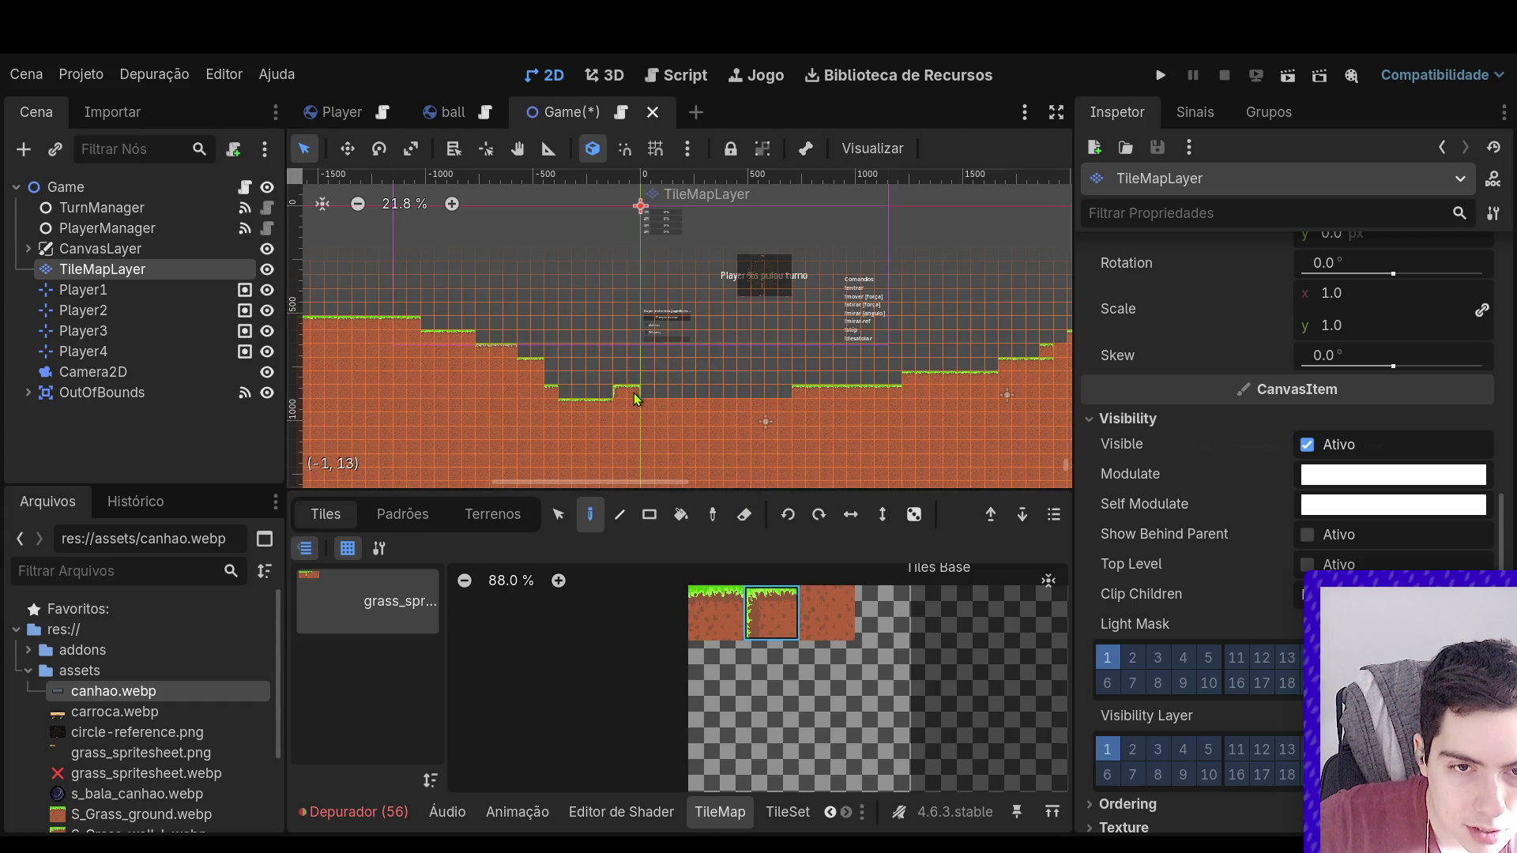
# Widen the right-side steps with grass-topped tiles and save the Game scene.
pyautogui.click(803, 613)
pyautogui.click(715, 613)
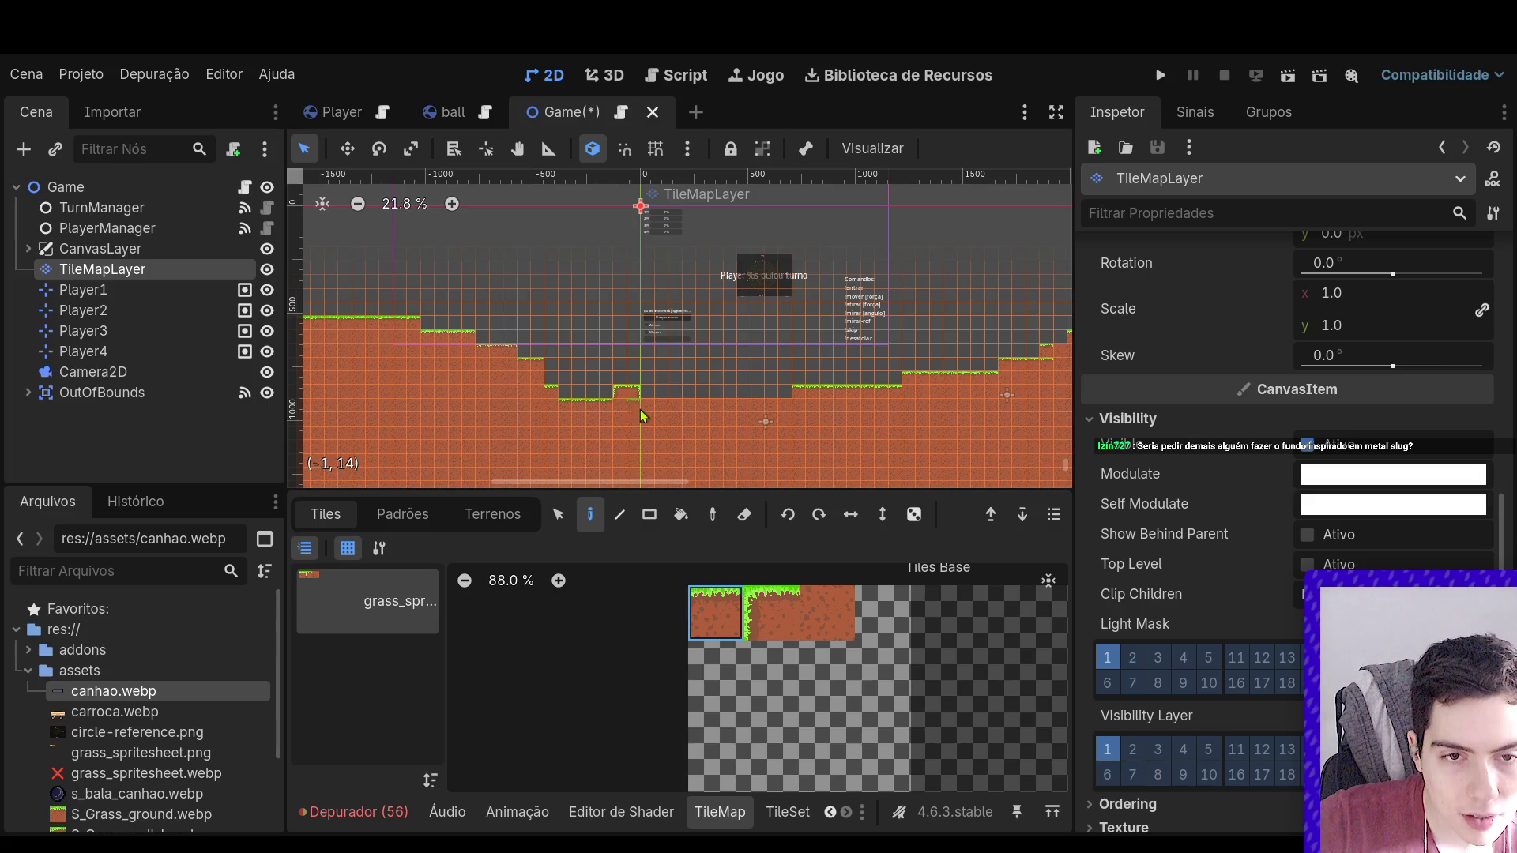
pyautogui.click(771, 613)
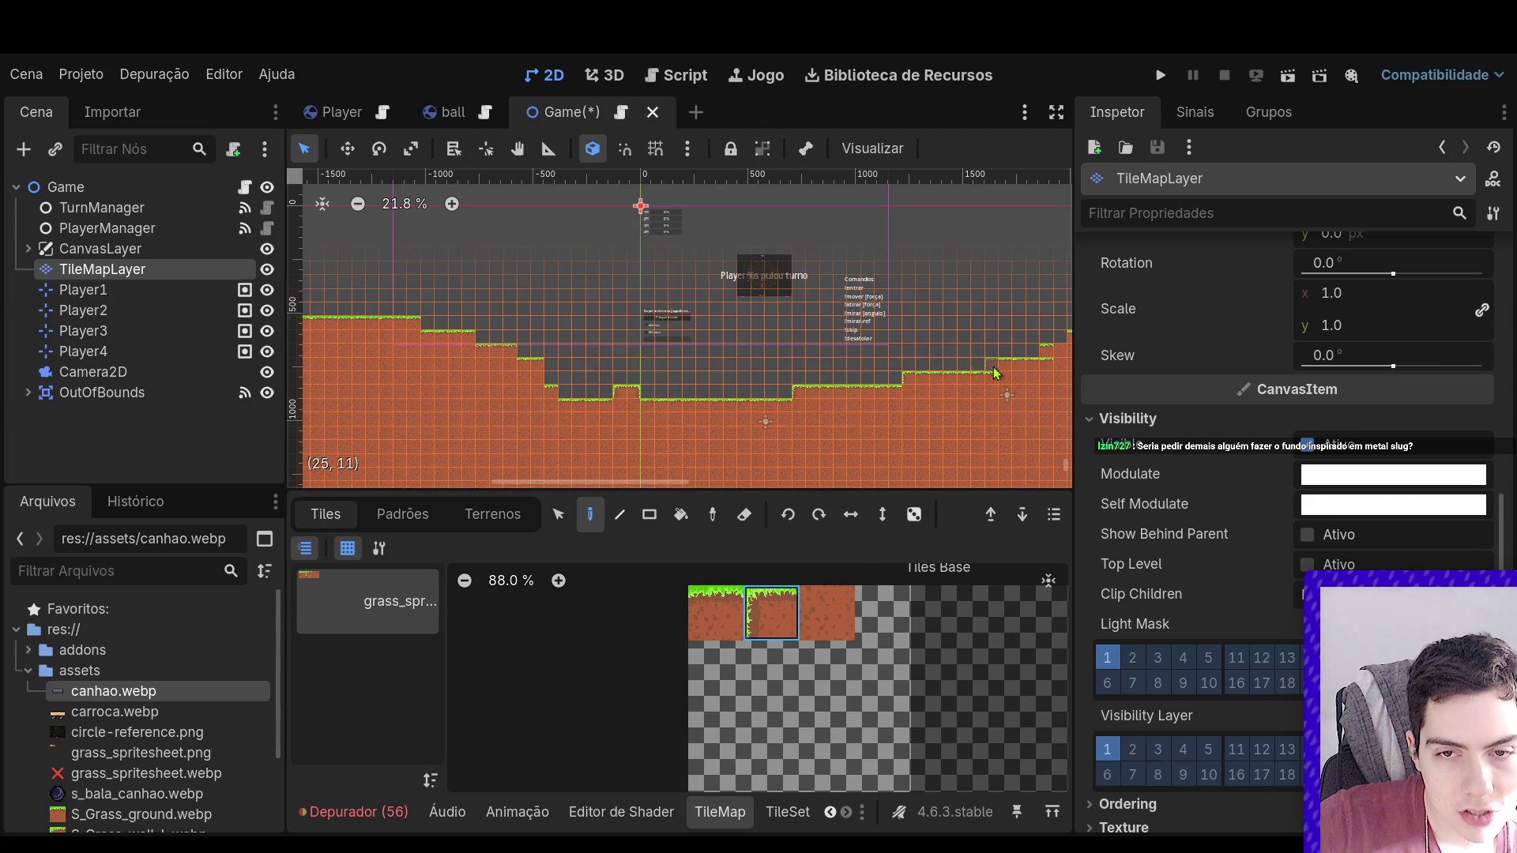
pyautogui.scroll(-5, 852, 375)
pyautogui.scroll(6, 853, 375)
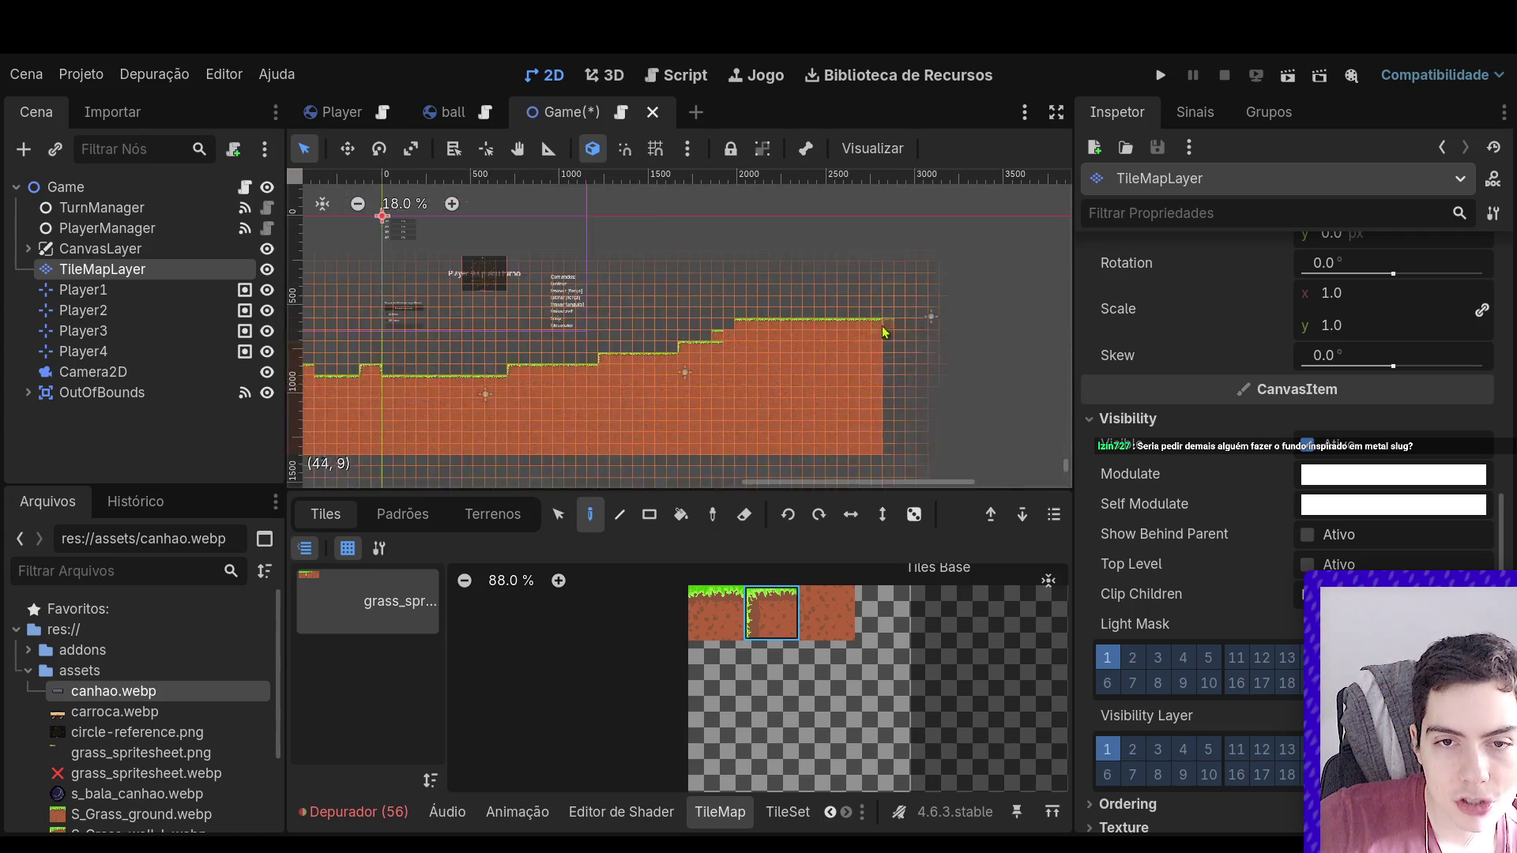
pyautogui.click(681, 340)
pyautogui.click(827, 613)
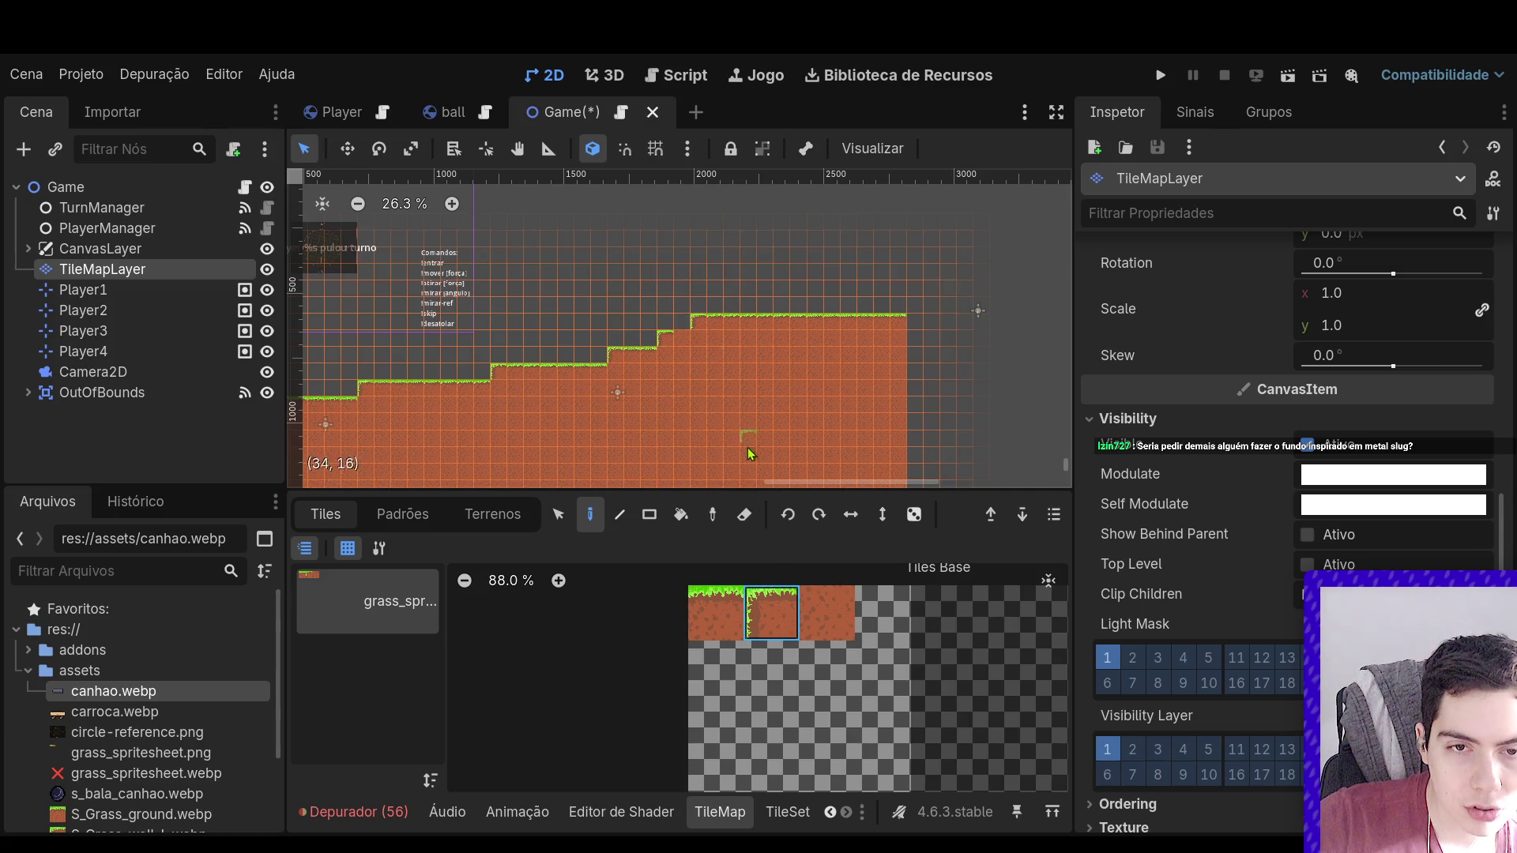
pyautogui.click(737, 588)
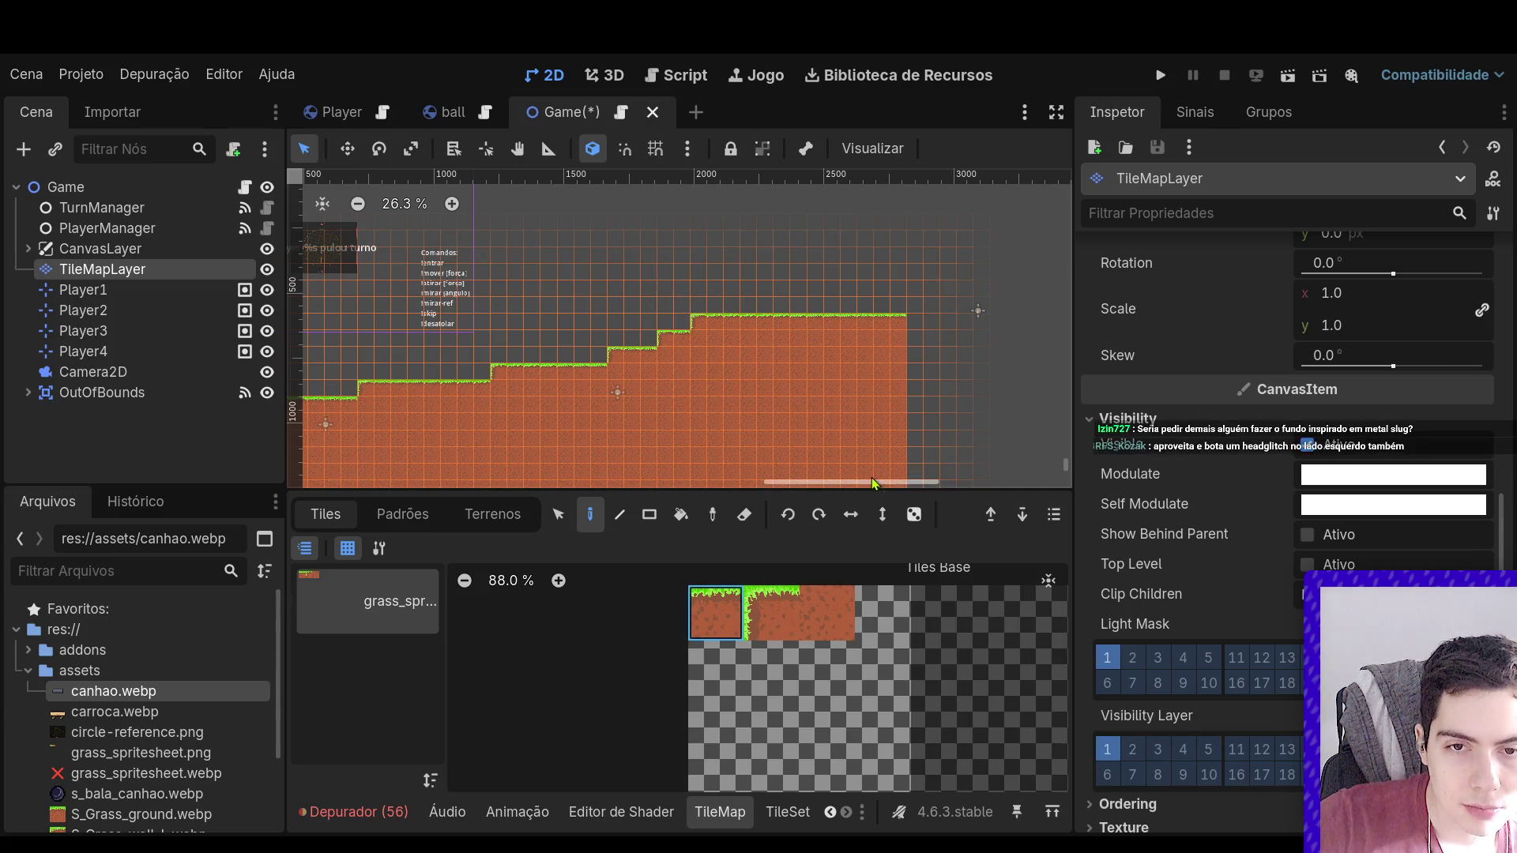
pyautogui.scroll(-8, 779, 374)
pyautogui.scroll(4, 706, 360)
pyautogui.hotkey('ctrl', 's')
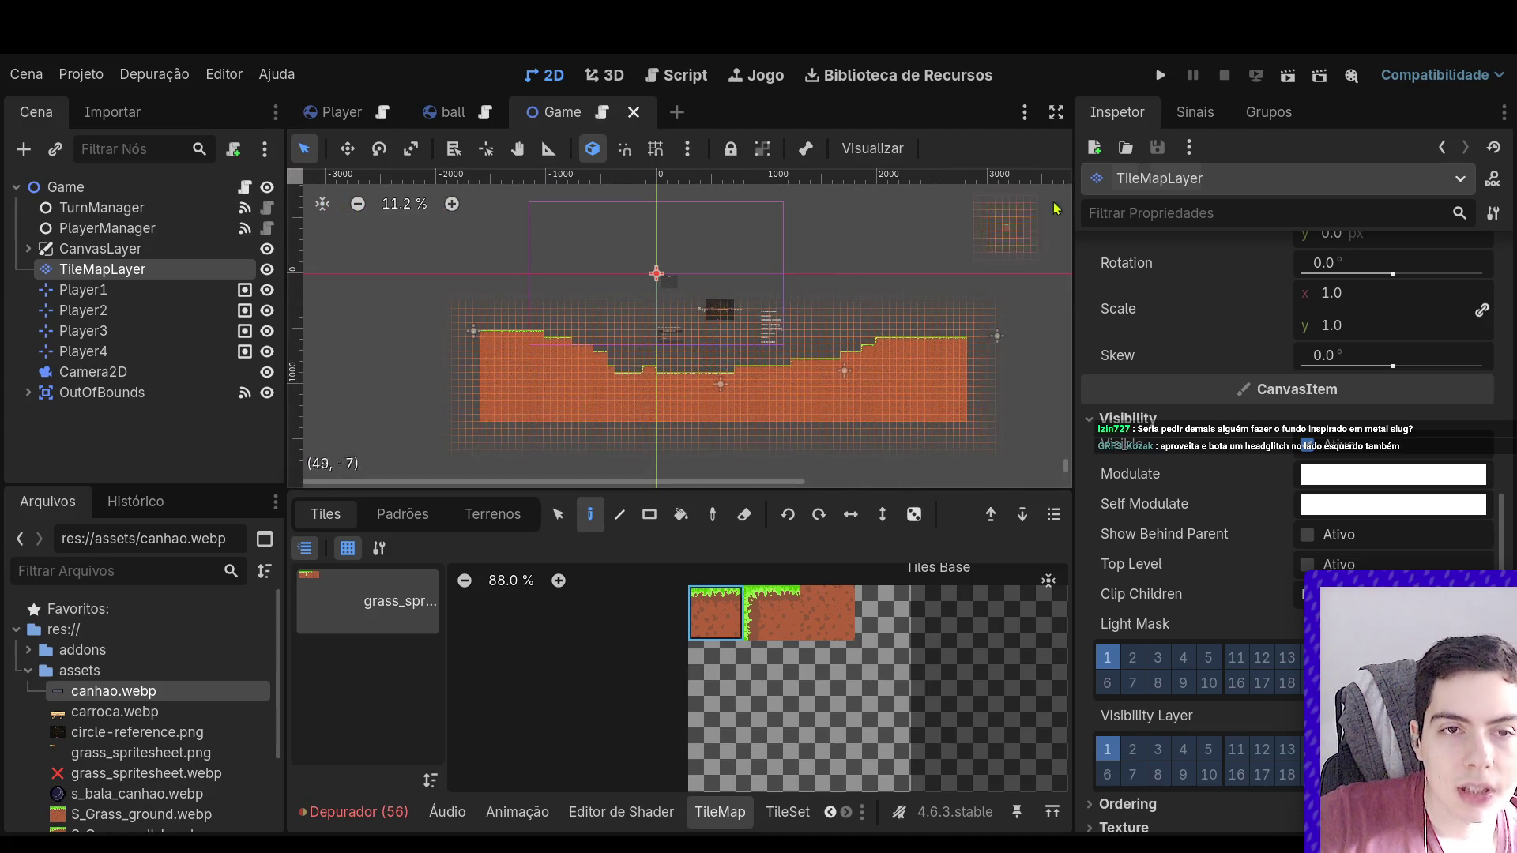
pyautogui.click(1290, 79)
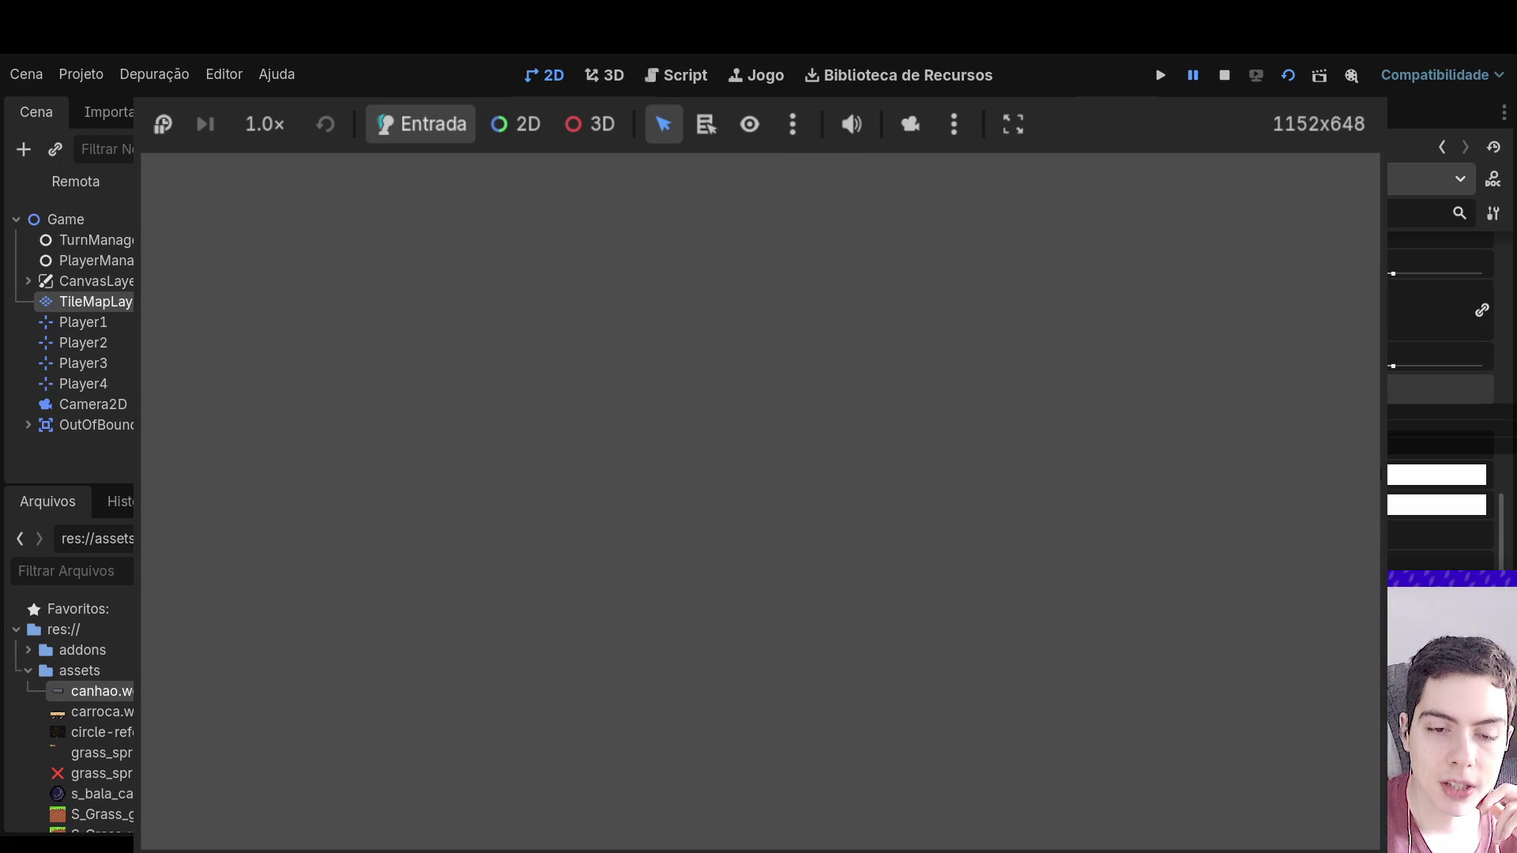
pyautogui.hotkey('ctrl', 'F3')
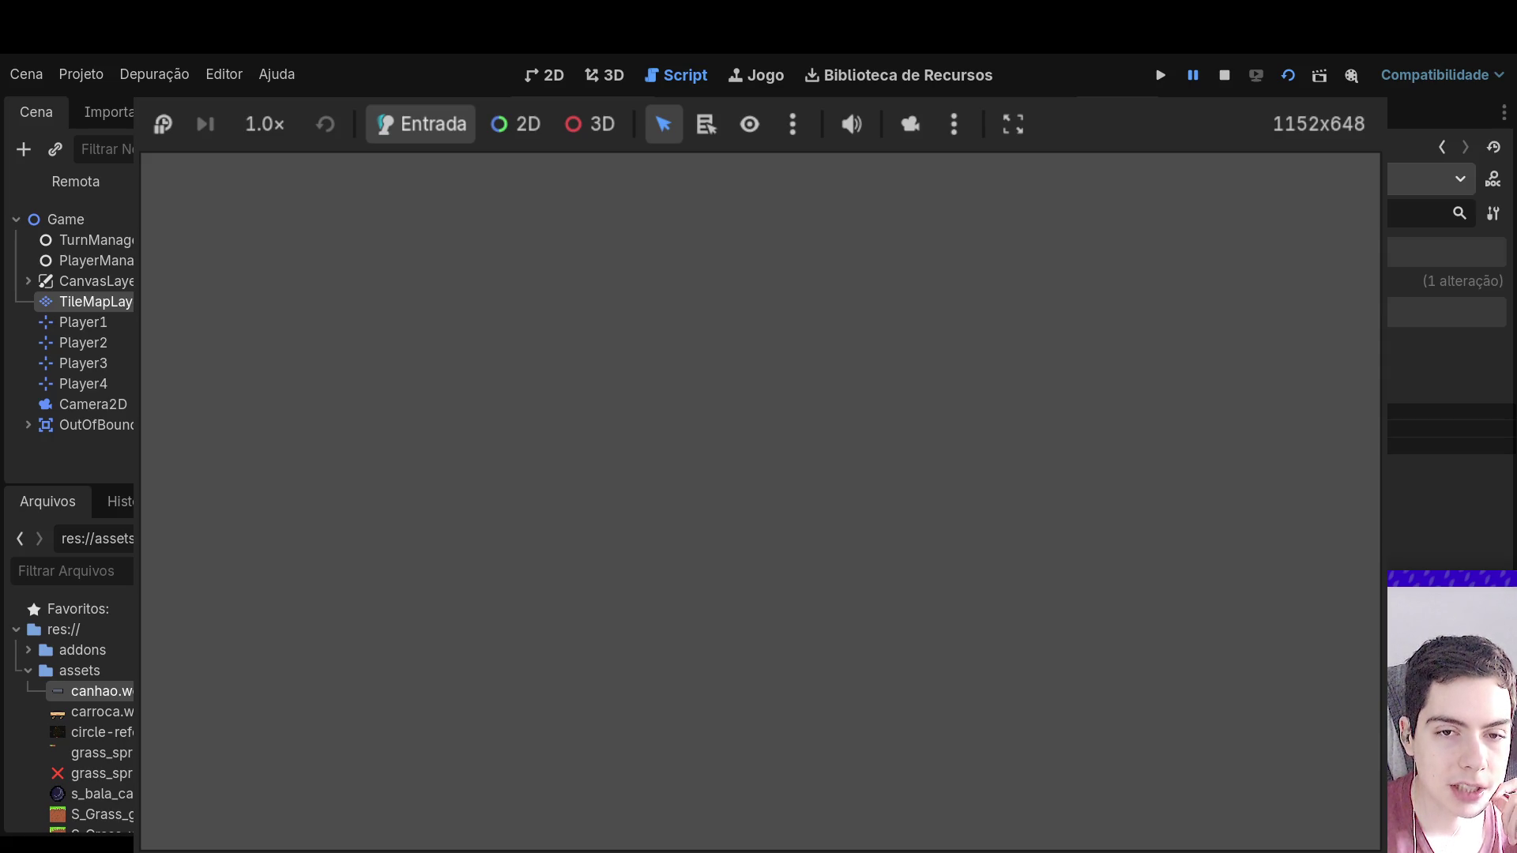
pyautogui.click(1223, 76)
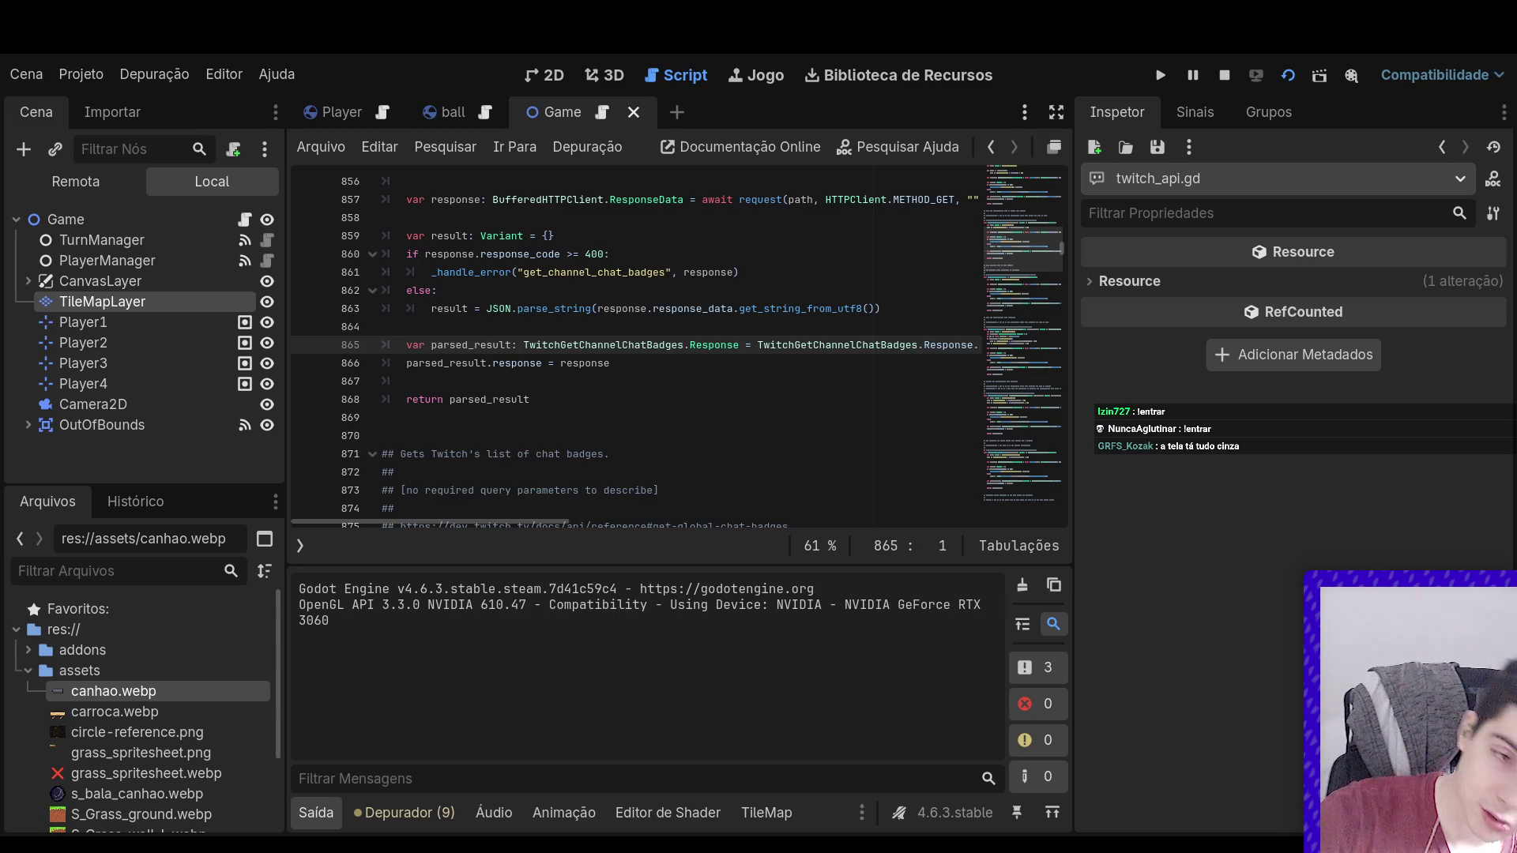
pyautogui.press('F5')
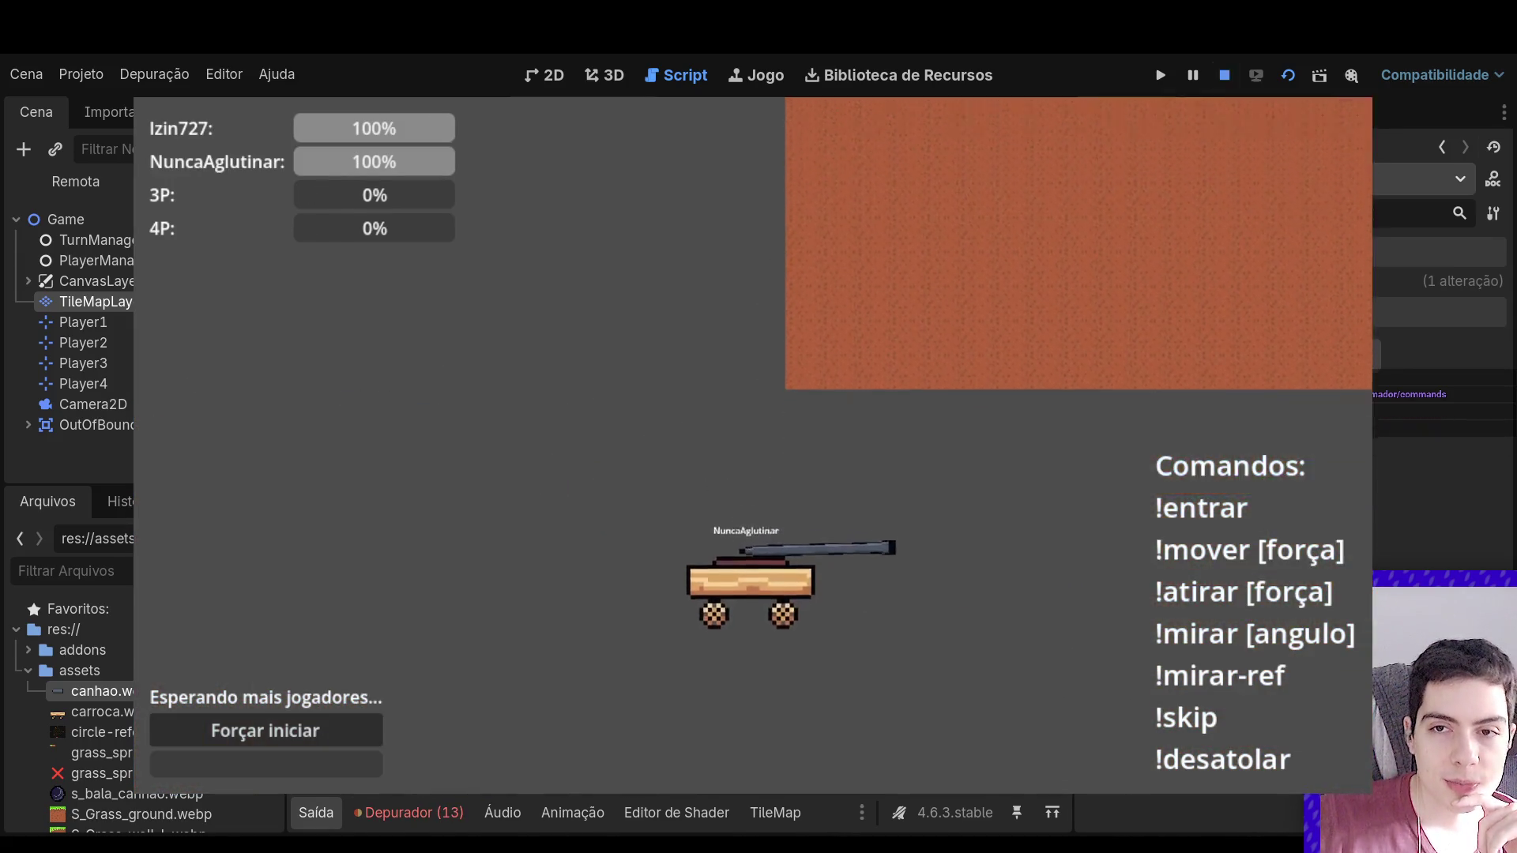
pyautogui.press('F8')
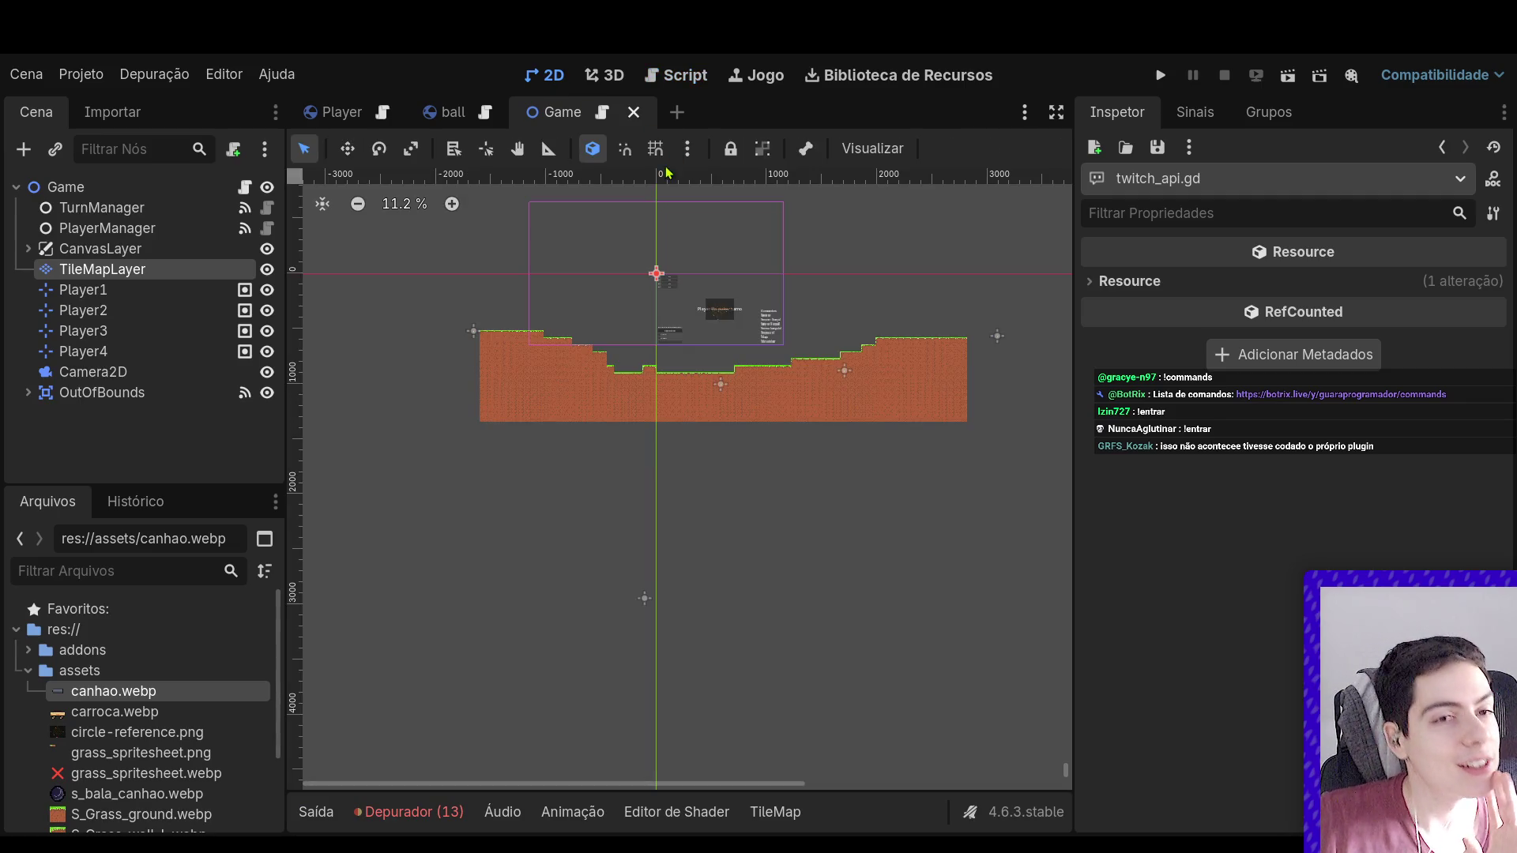
# Open the Player scene and select the cannon's Sprite2D.
pyautogui.click(342, 113)
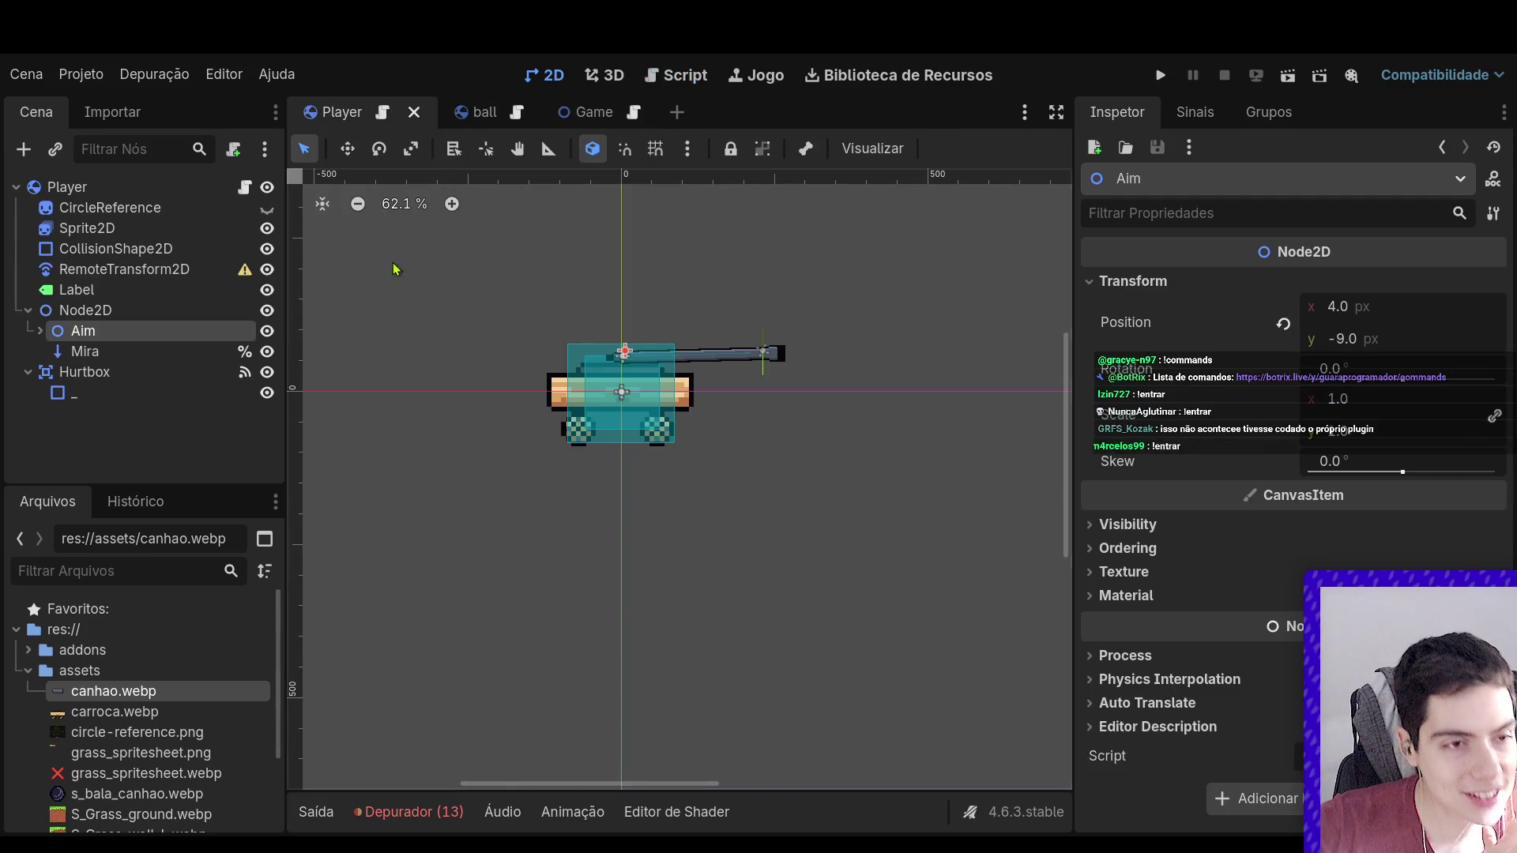
pyautogui.click(178, 231)
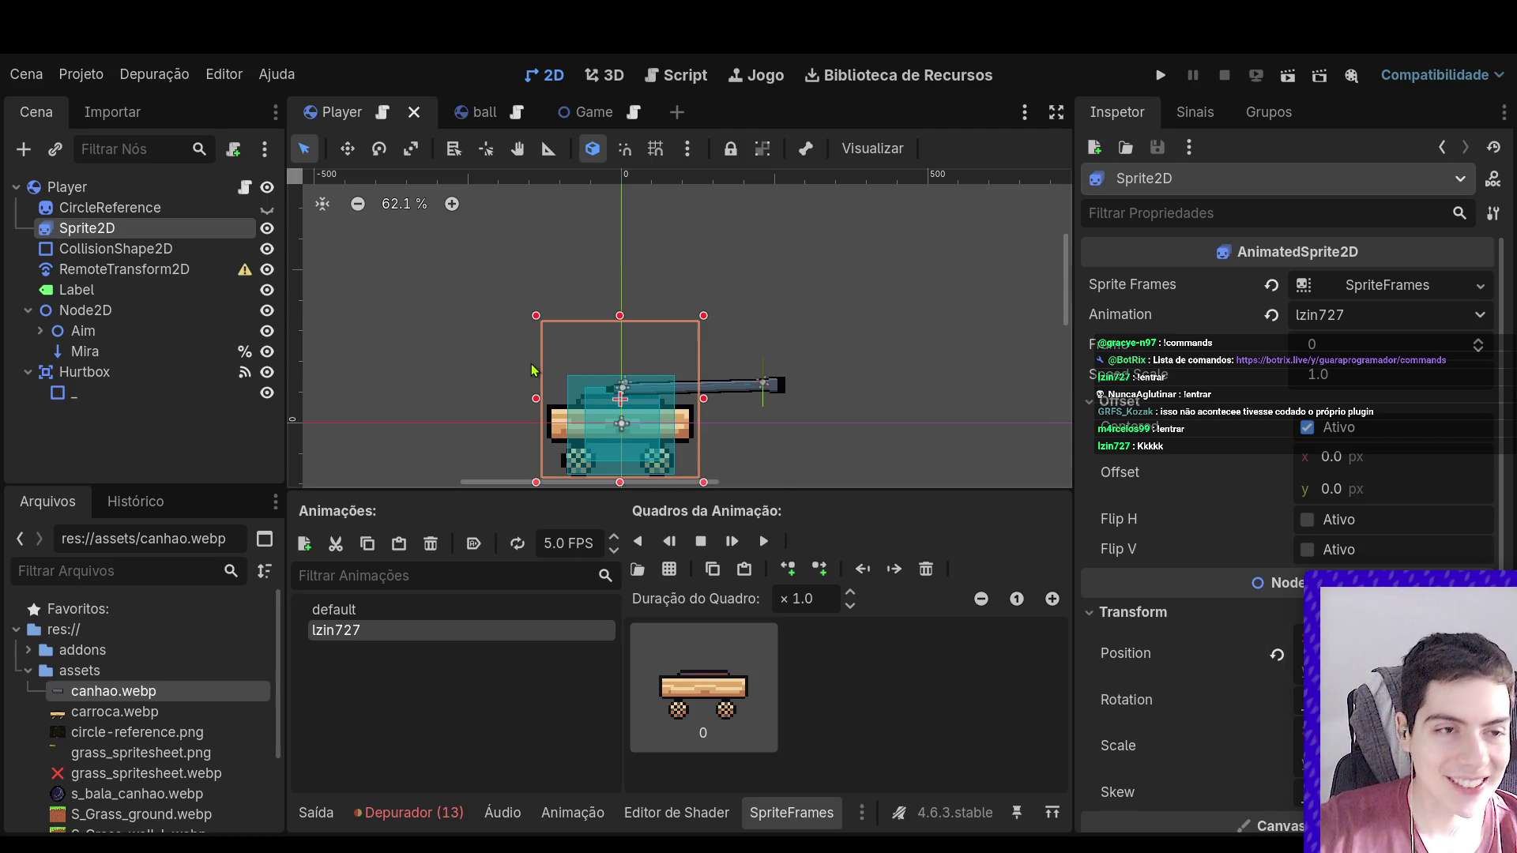
pyautogui.scroll(-3, 535, 372)
pyautogui.scroll(3, 624, 424)
pyautogui.moveTo(681, 427); pyautogui.dragTo(666, 423)
pyautogui.hotkey('ctrl', 'z')
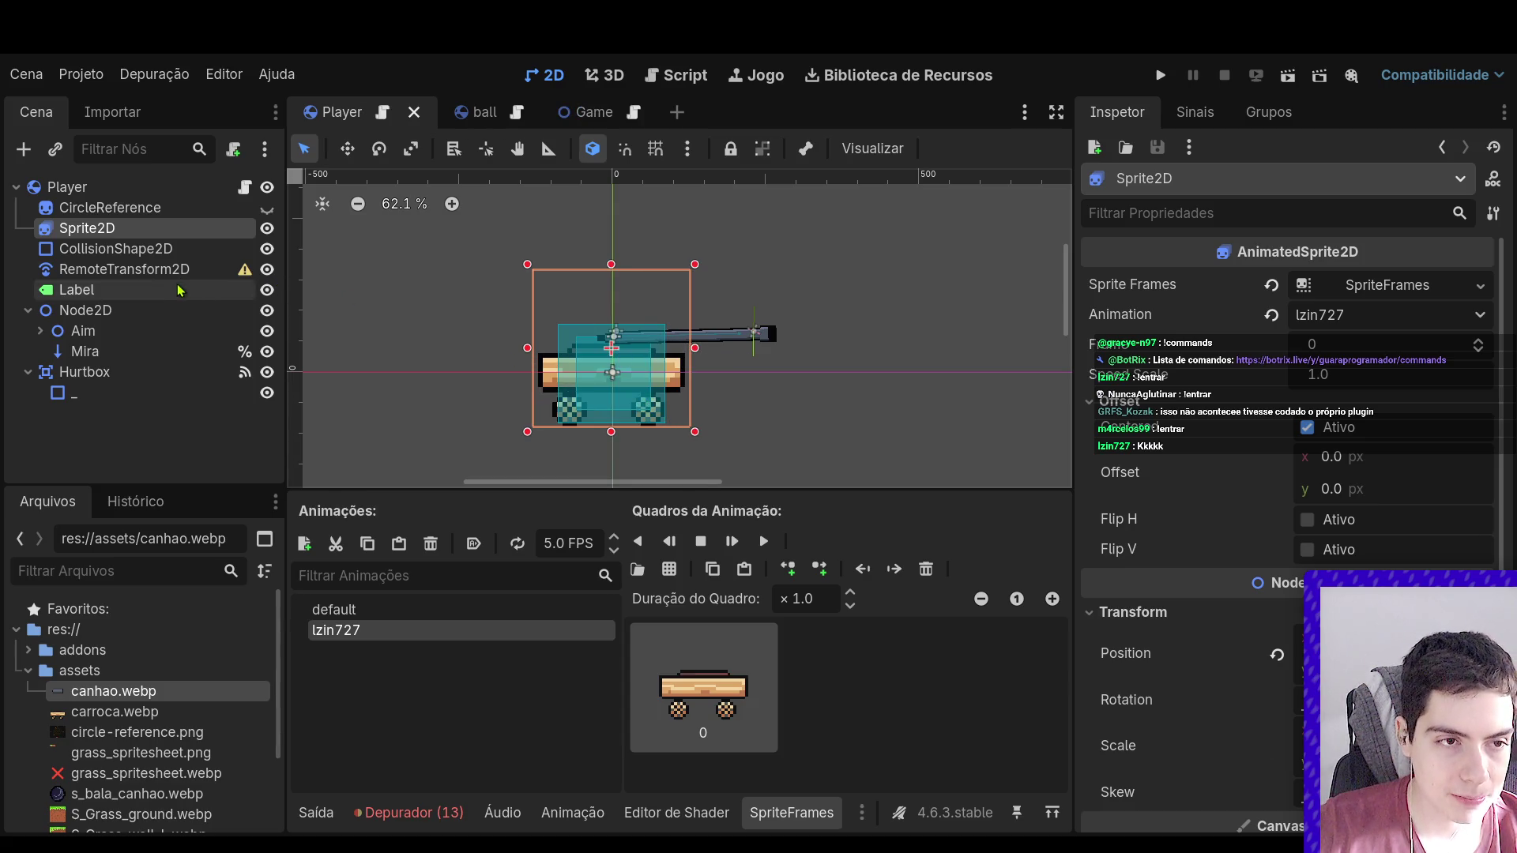
# Shrink the cart sprite by dragging its corner handle up toward the cannon barrel.
pyautogui.click(85, 311)
pyautogui.click(79, 333)
pyautogui.click(82, 310)
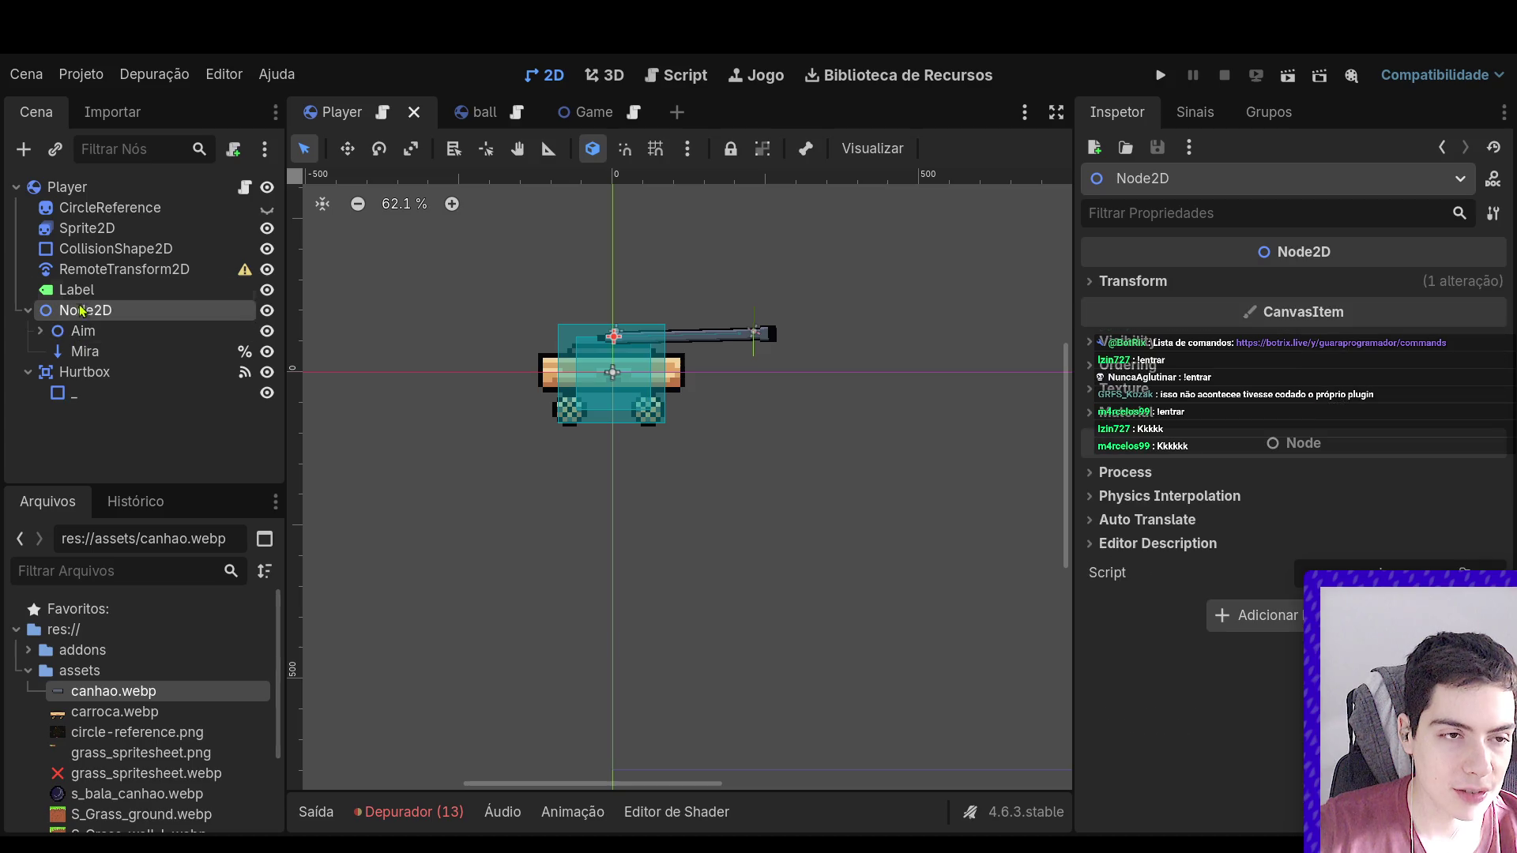
pyautogui.click(88, 229)
pyautogui.click(87, 229)
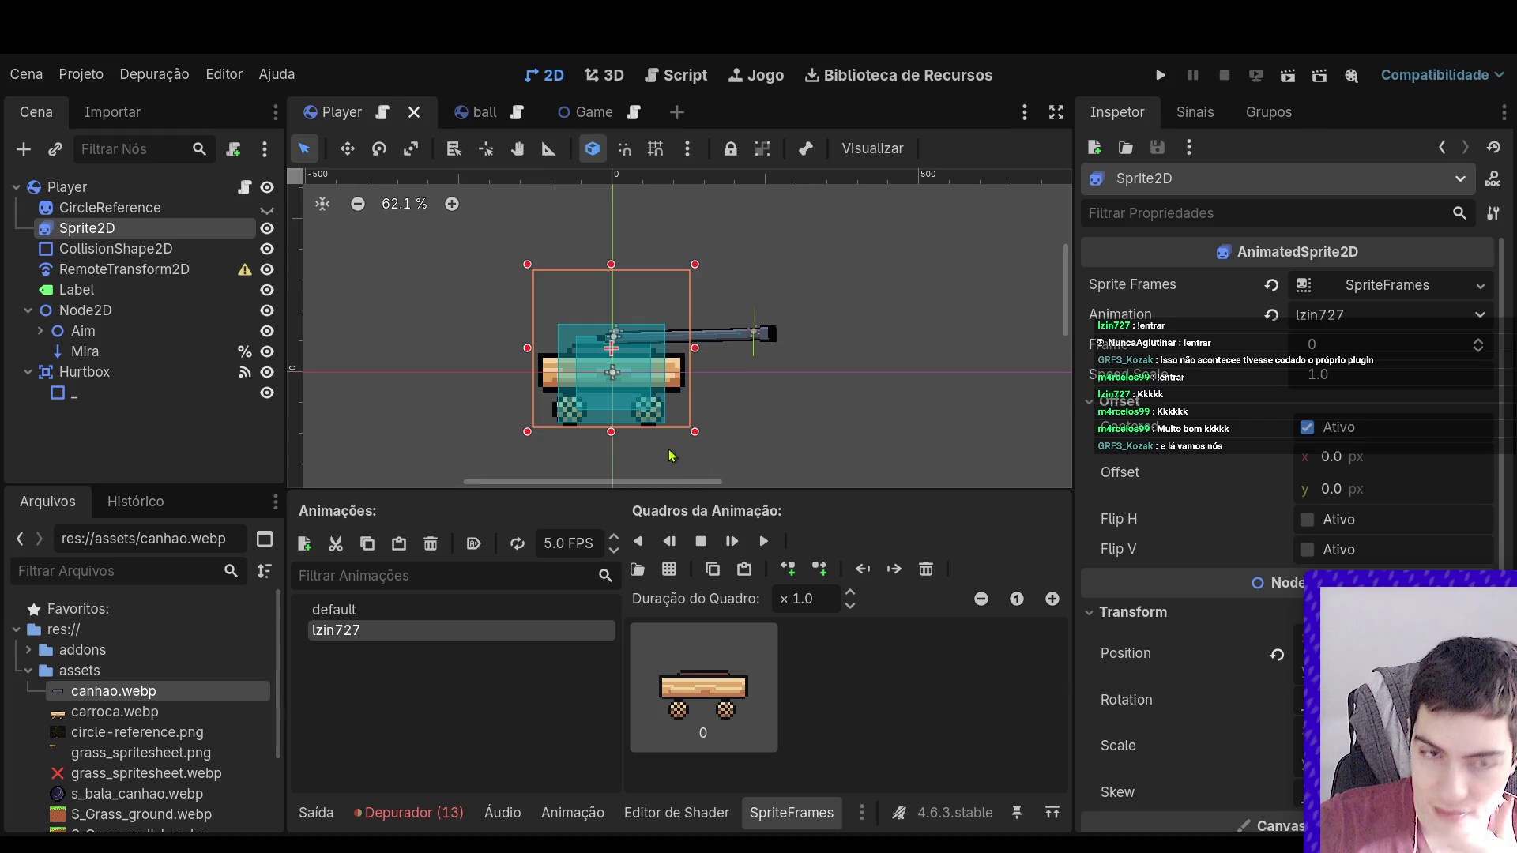
pyautogui.scroll(1, 669, 456)
pyautogui.scroll(2, 475, 366)
pyautogui.moveTo(779, 451); pyautogui.dragTo(711, 387)
pyautogui.hotkey('ctrl', 'z')
pyautogui.moveTo(793, 451); pyautogui.dragTo(677, 337)
pyautogui.click(701, 340)
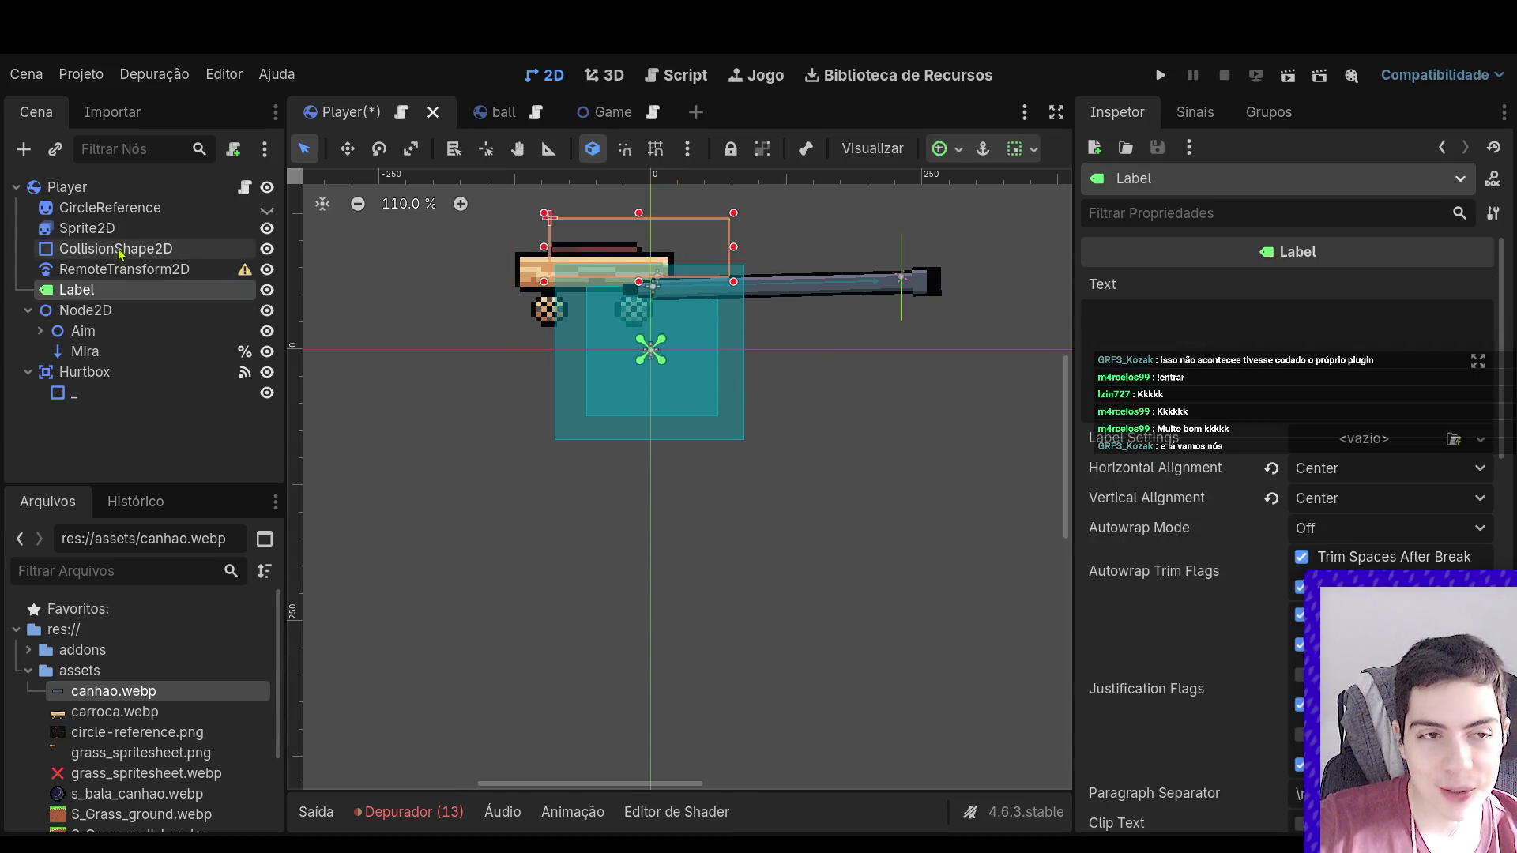
# Move the cart Sprite2D down below the cannon barrel.
pyautogui.click(87, 228)
pyautogui.click(110, 207)
pyautogui.click(595, 251)
pyautogui.moveTo(594, 251); pyautogui.dragTo(612, 237)
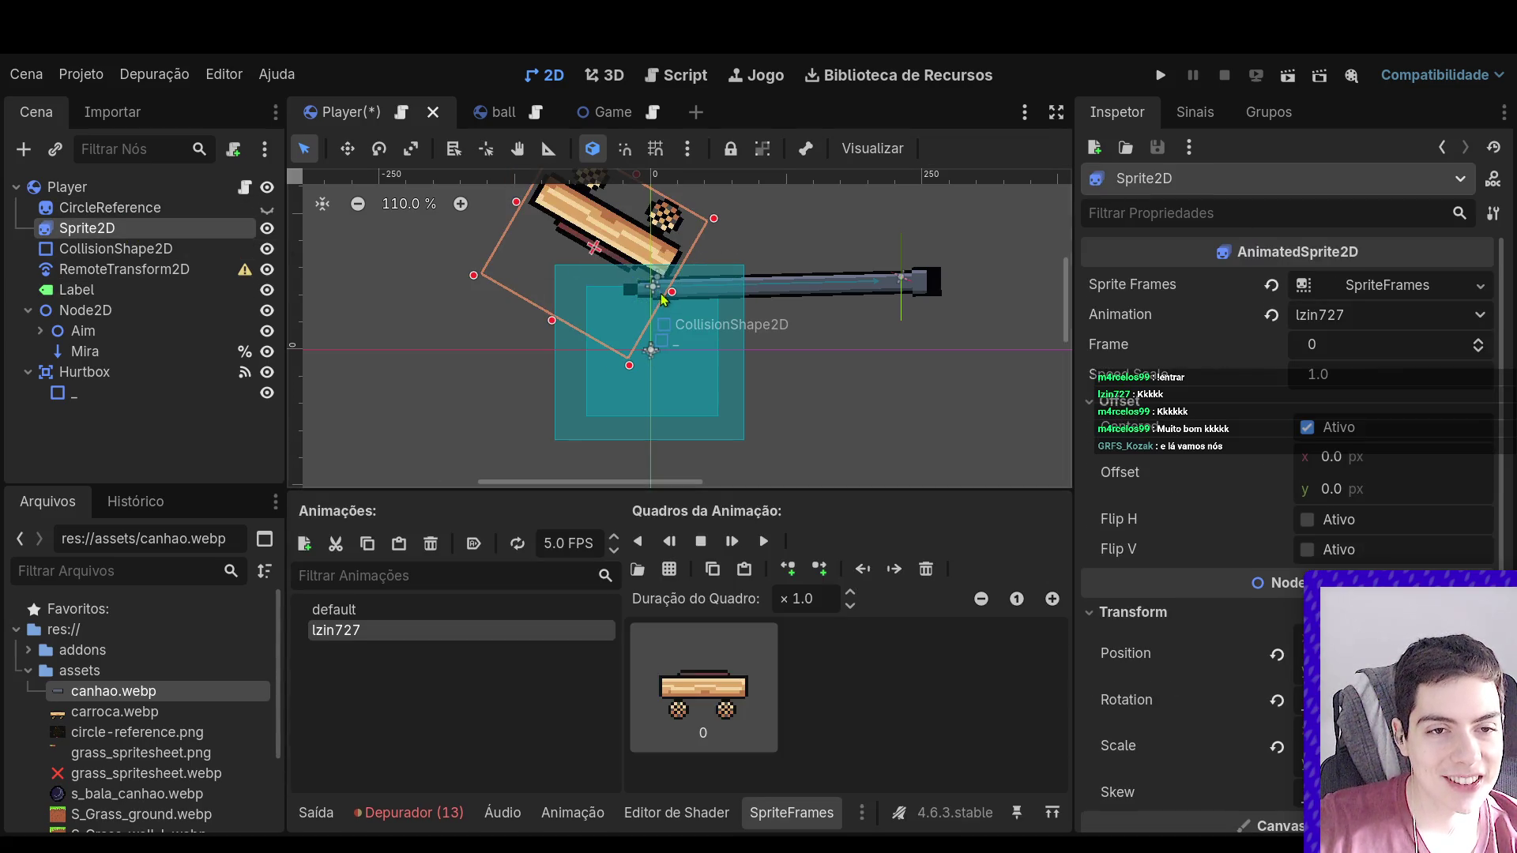
pyautogui.hotkey('ctrl', 'z')
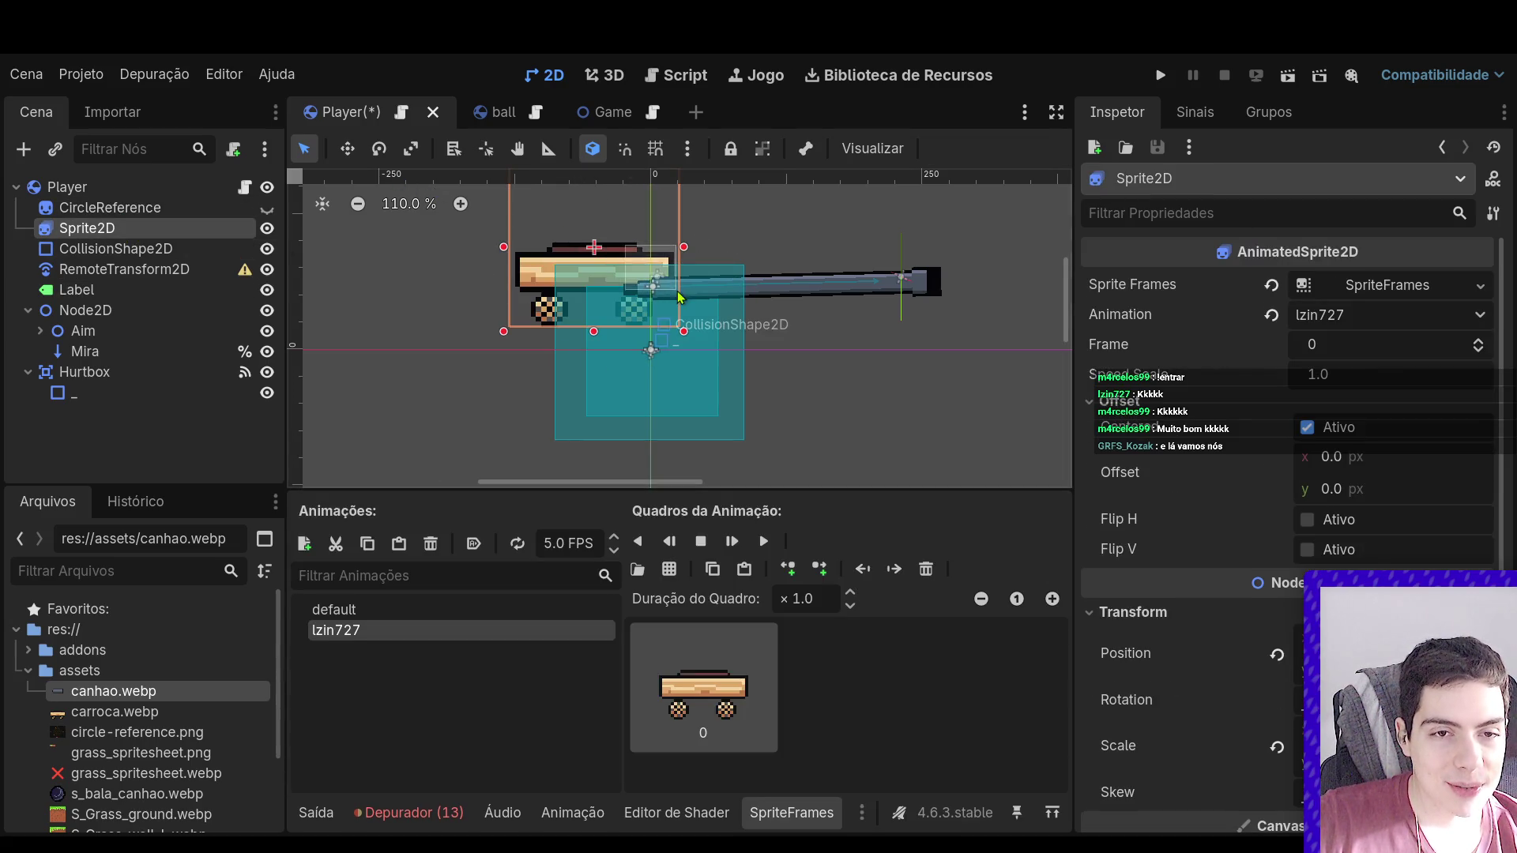
pyautogui.click(632, 258)
pyautogui.click(624, 257)
pyautogui.click(87, 228)
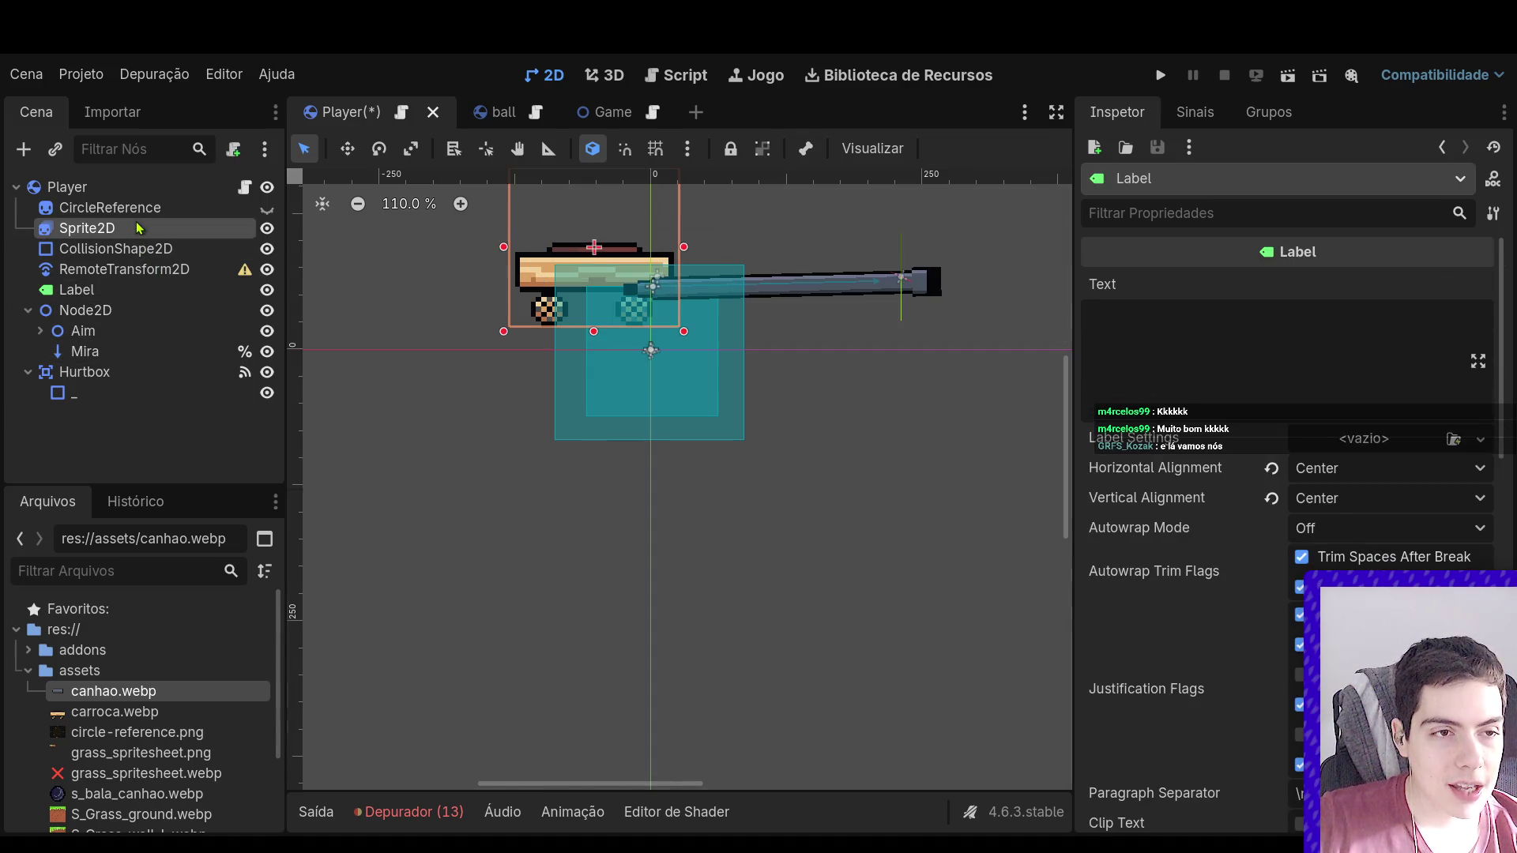
pyautogui.moveTo(589, 288); pyautogui.dragTo(633, 376)
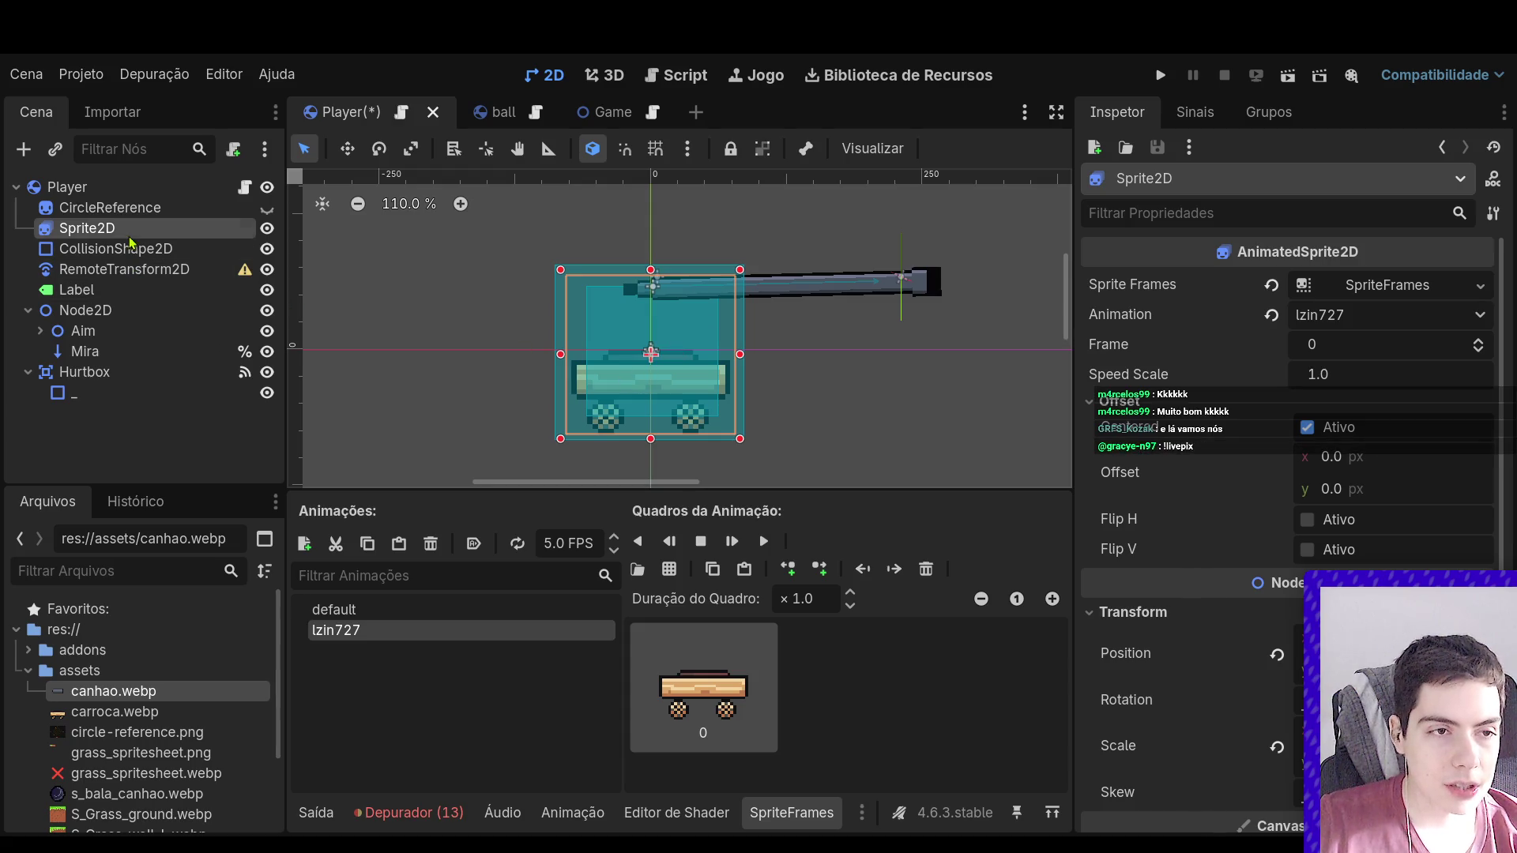
# Lower the Node2D holding the cannon barrel onto the cart.
pyautogui.click(110, 207)
pyautogui.click(261, 310)
pyautogui.moveTo(778, 296); pyautogui.dragTo(784, 346)
pyautogui.click(556, 367)
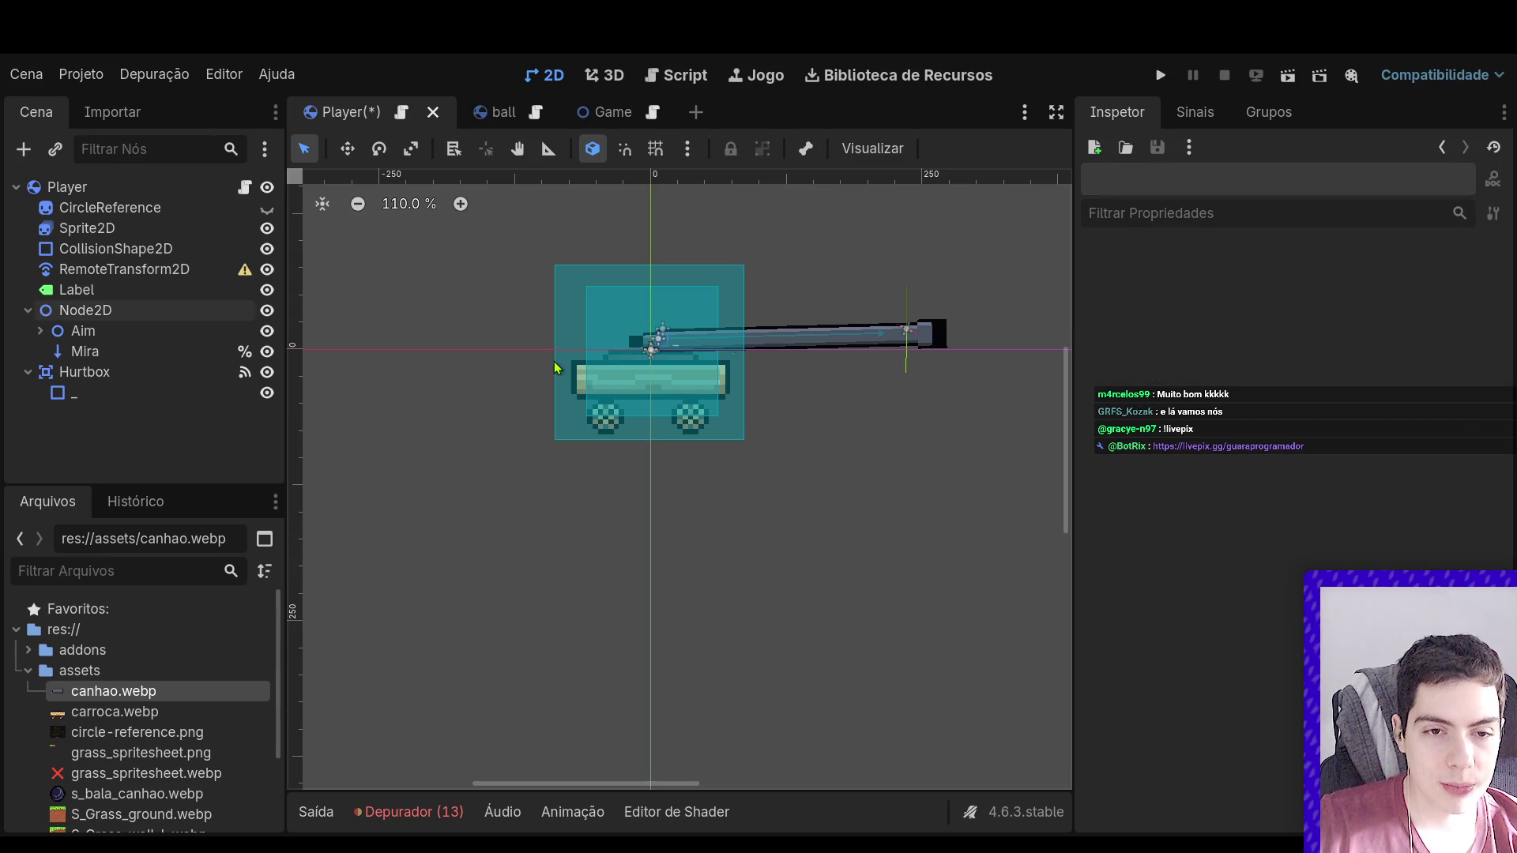
# Resize the CollisionShape2D and Hurtbox collision rectangles to fit the smaller cart.
pyautogui.click(110, 207)
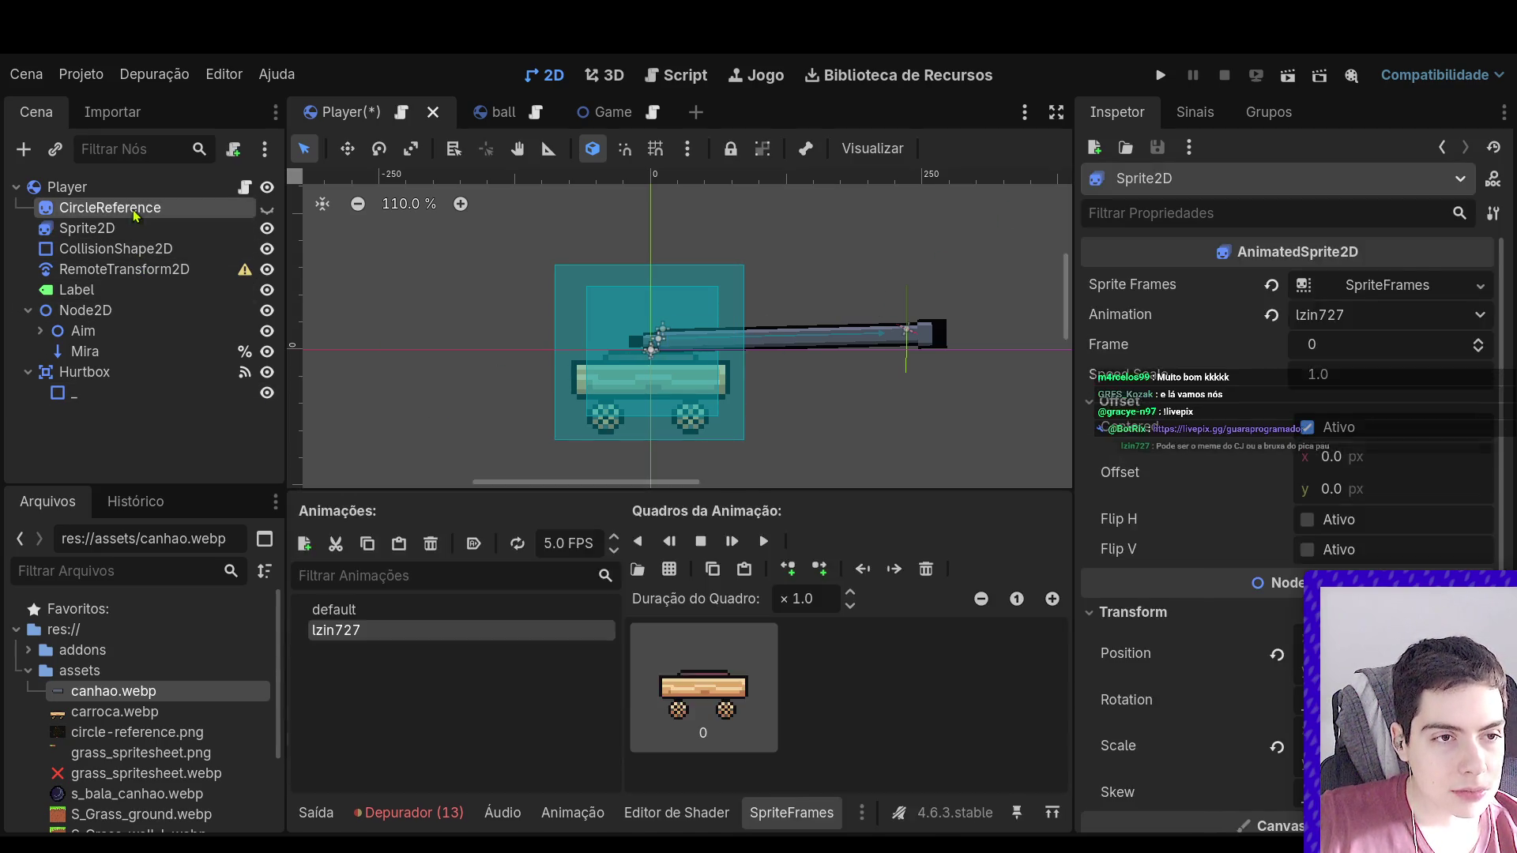
pyautogui.click(126, 310)
pyautogui.click(111, 248)
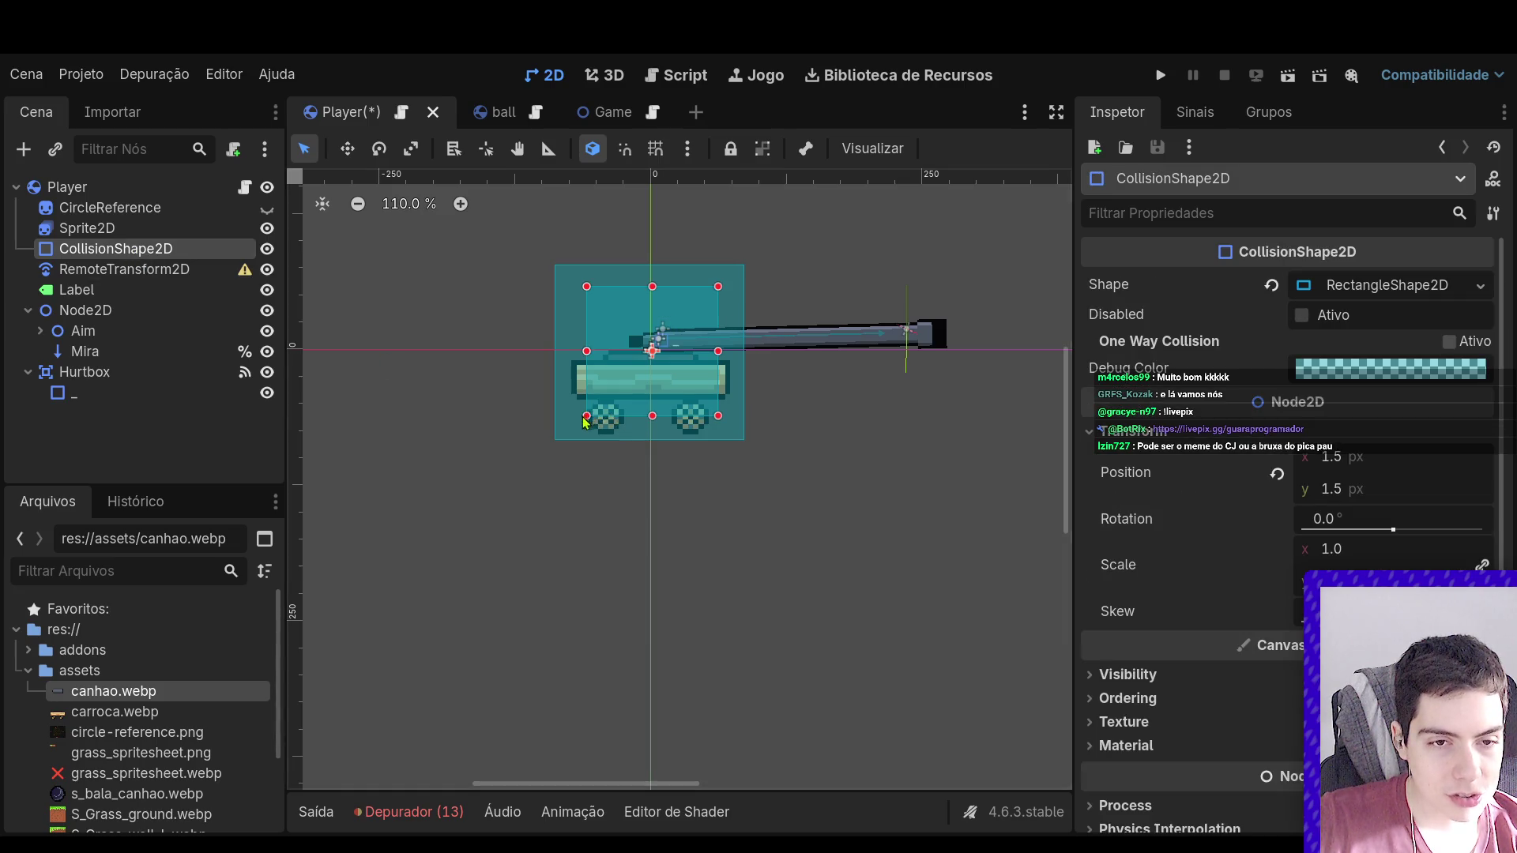
pyautogui.moveTo(718, 433); pyautogui.dragTo(732, 440)
pyautogui.moveTo(652, 297); pyautogui.dragTo(655, 325)
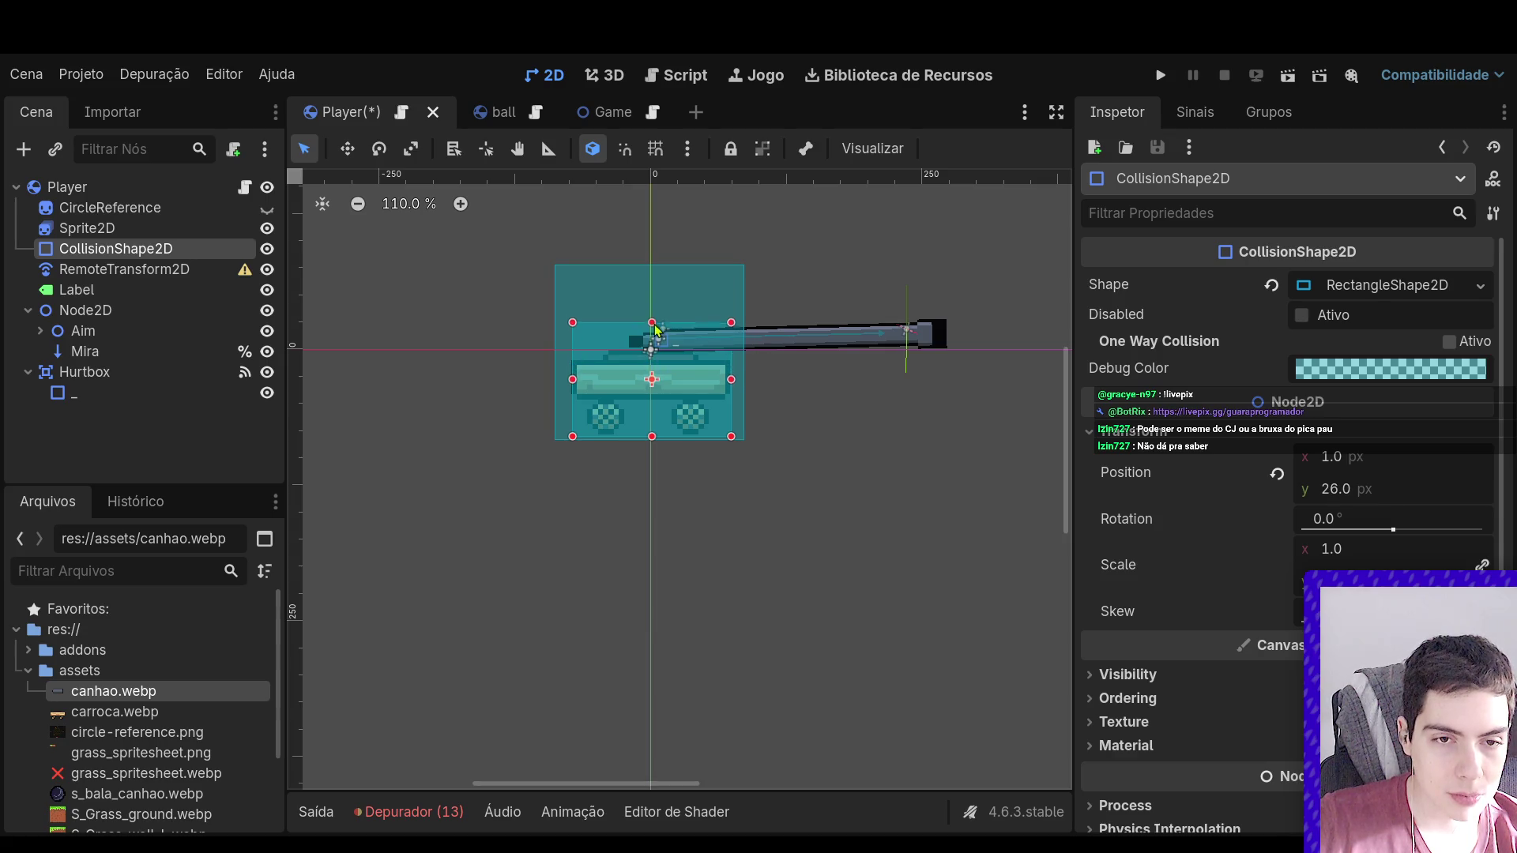
pyautogui.click(127, 207)
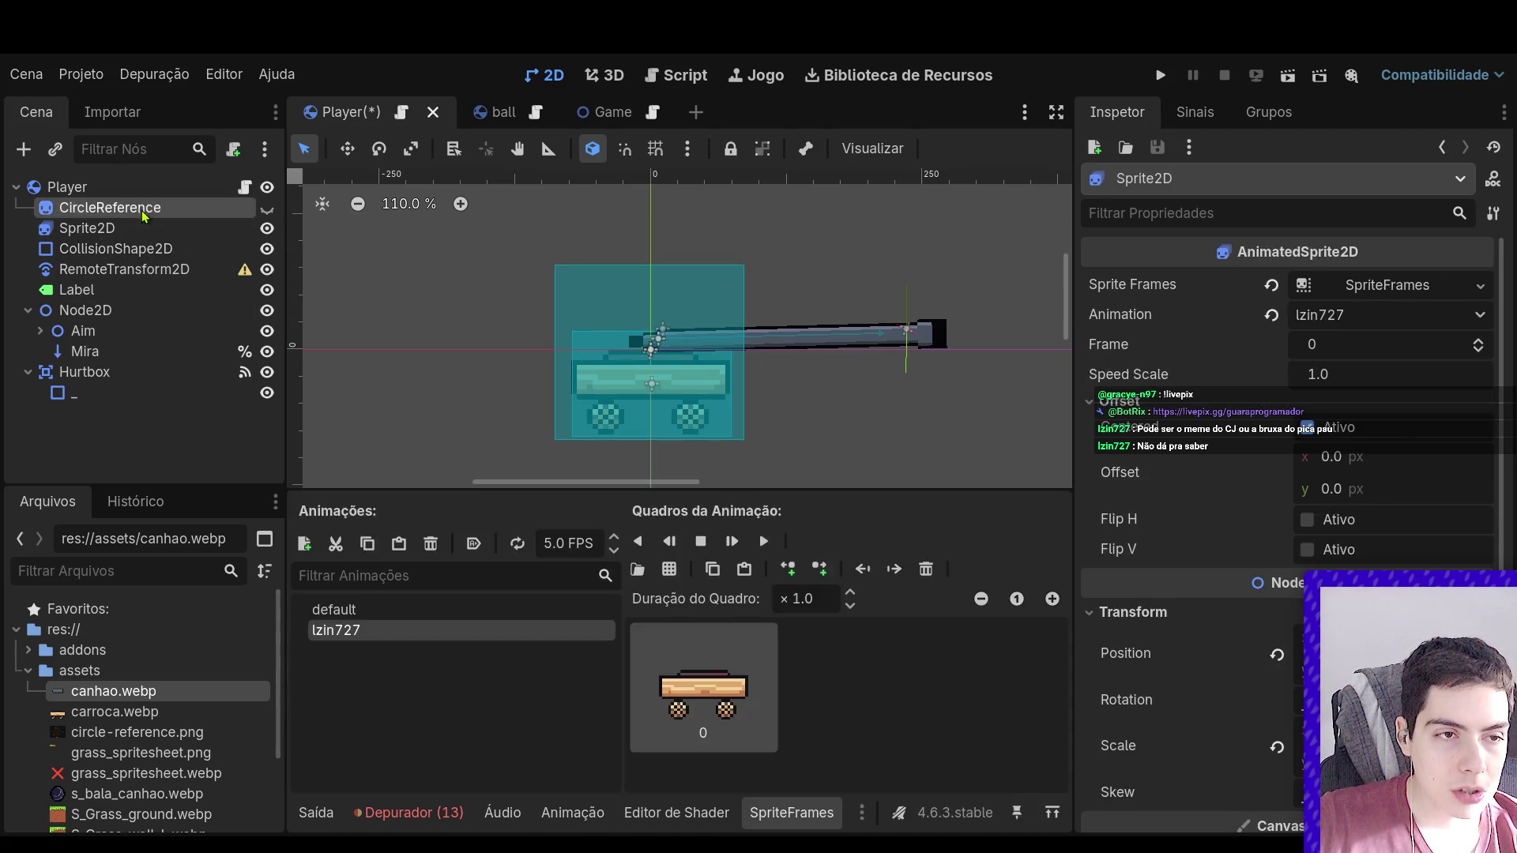
pyautogui.click(138, 391)
pyautogui.moveTo(556, 268); pyautogui.dragTo(574, 318)
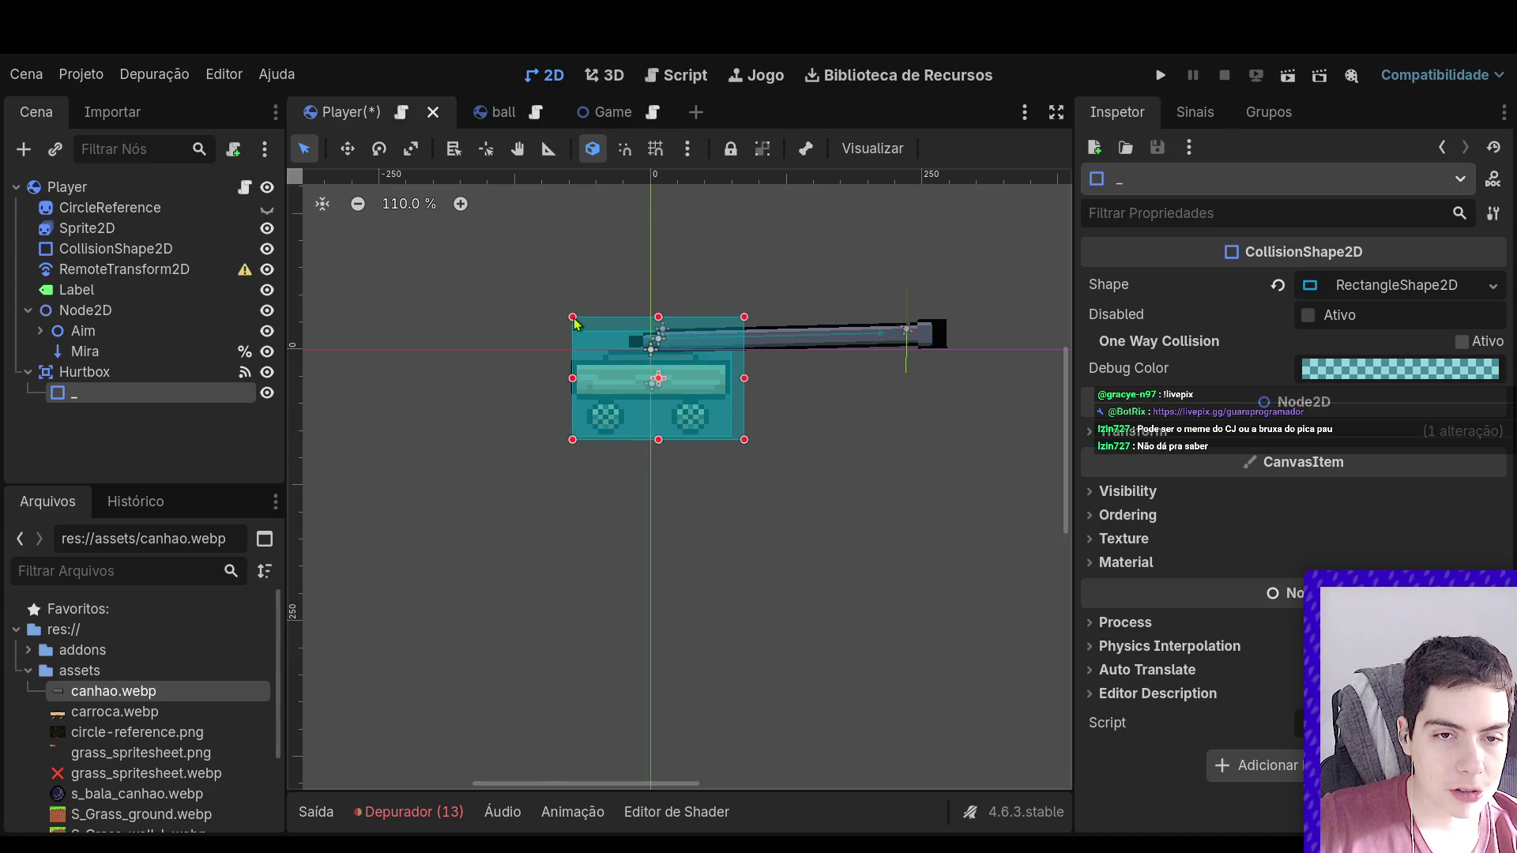